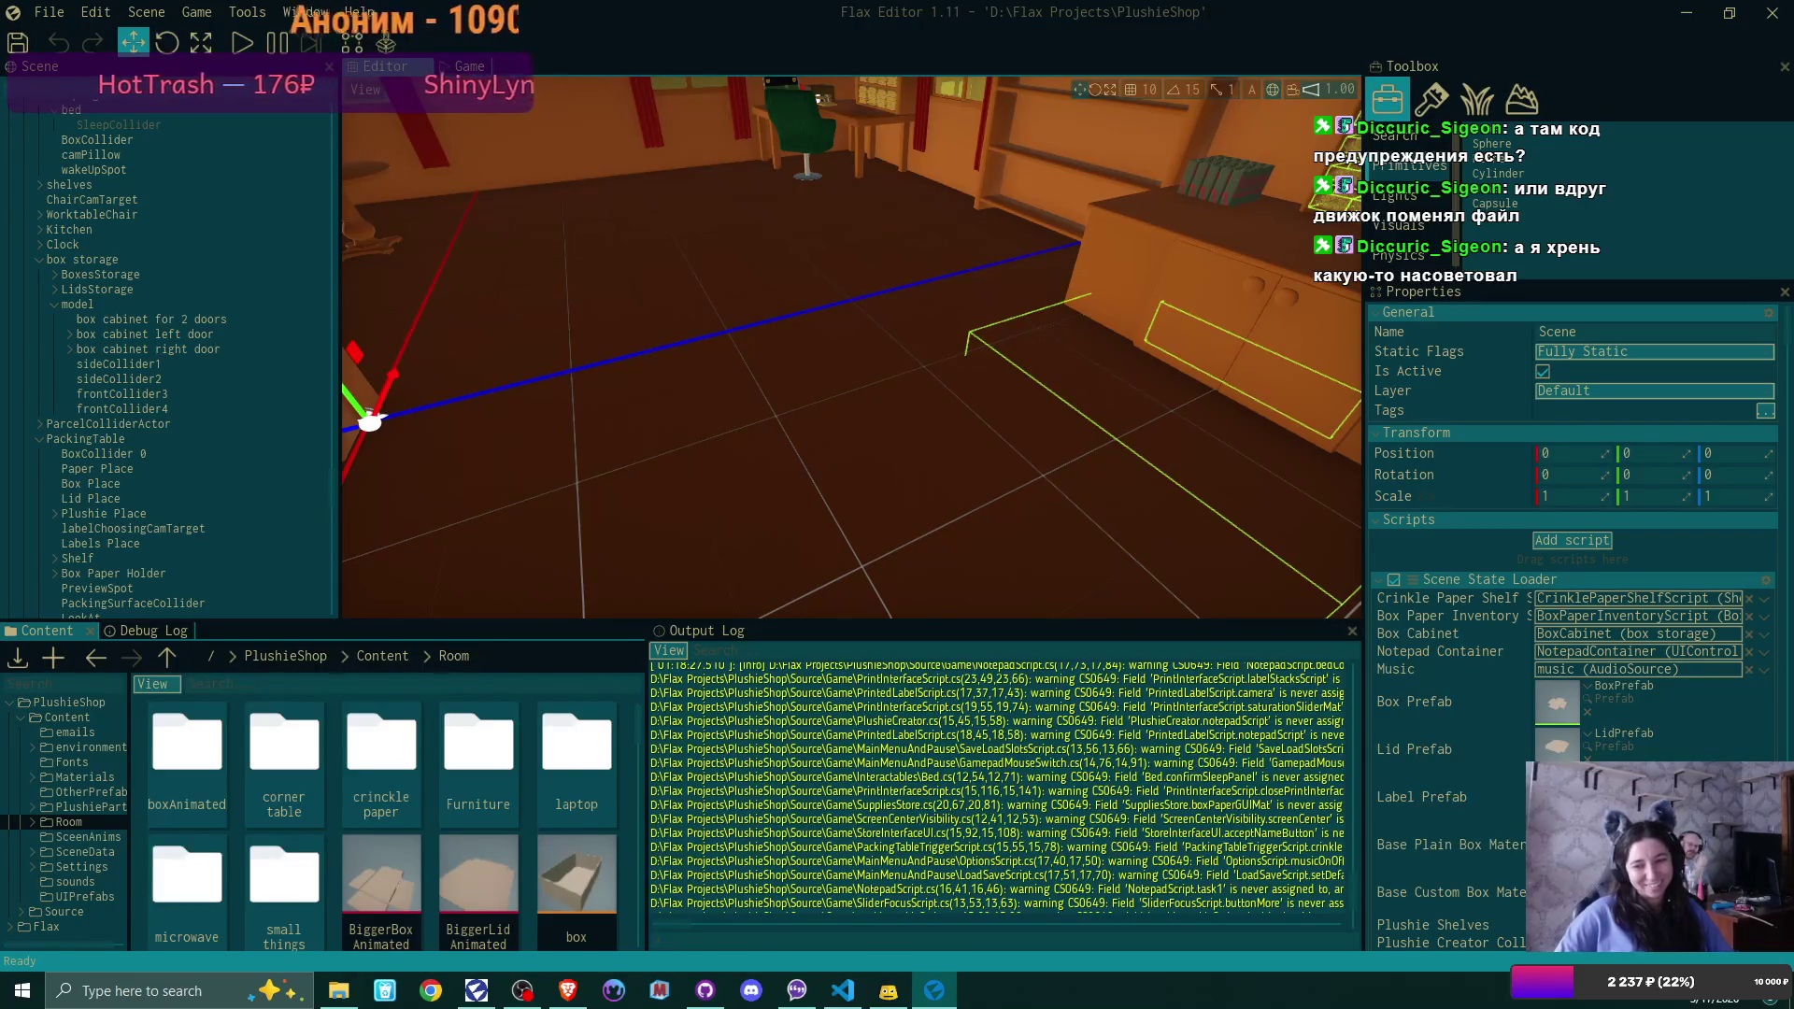
Select BoxesStorage and assign PackingTableScript and CrinklePaperShelfScript in its Boxes In Cabinet script
{"action": "left_click", "coordinate": [189, 278]}
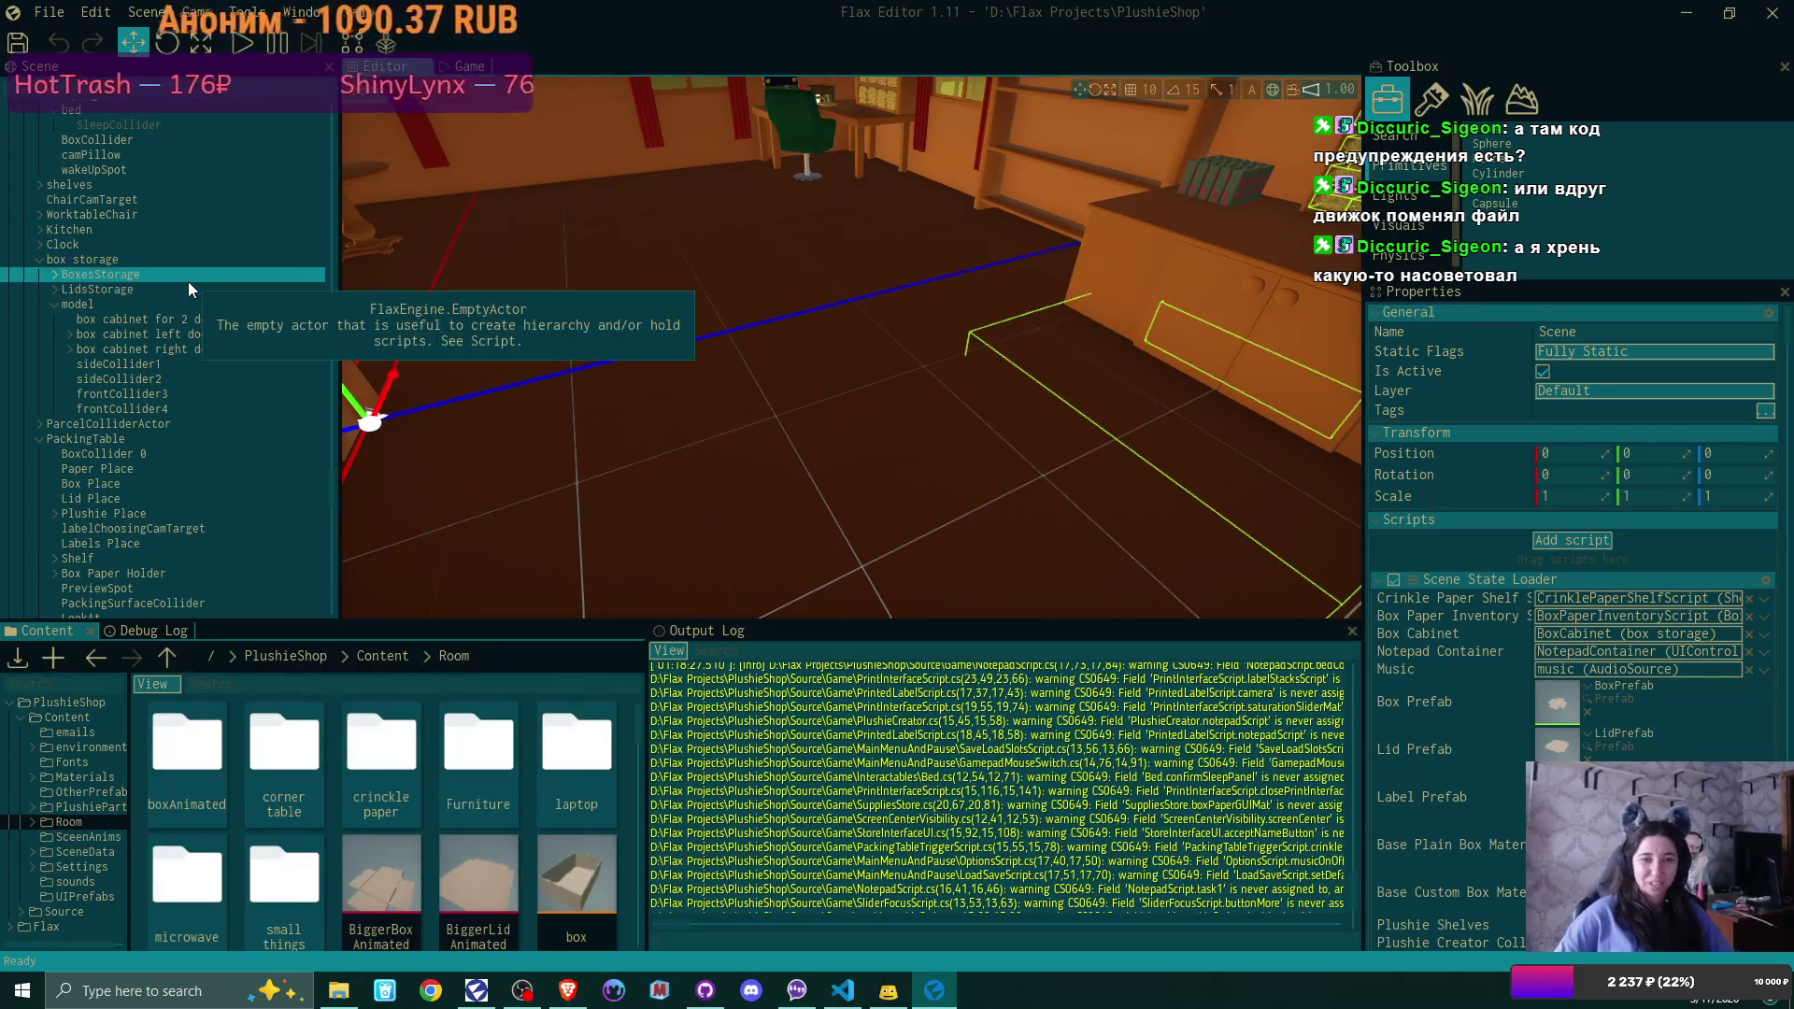
{"action": "scroll", "coordinate": [1785, 616], "scroll_direction": "down", "scroll_amount": 5}
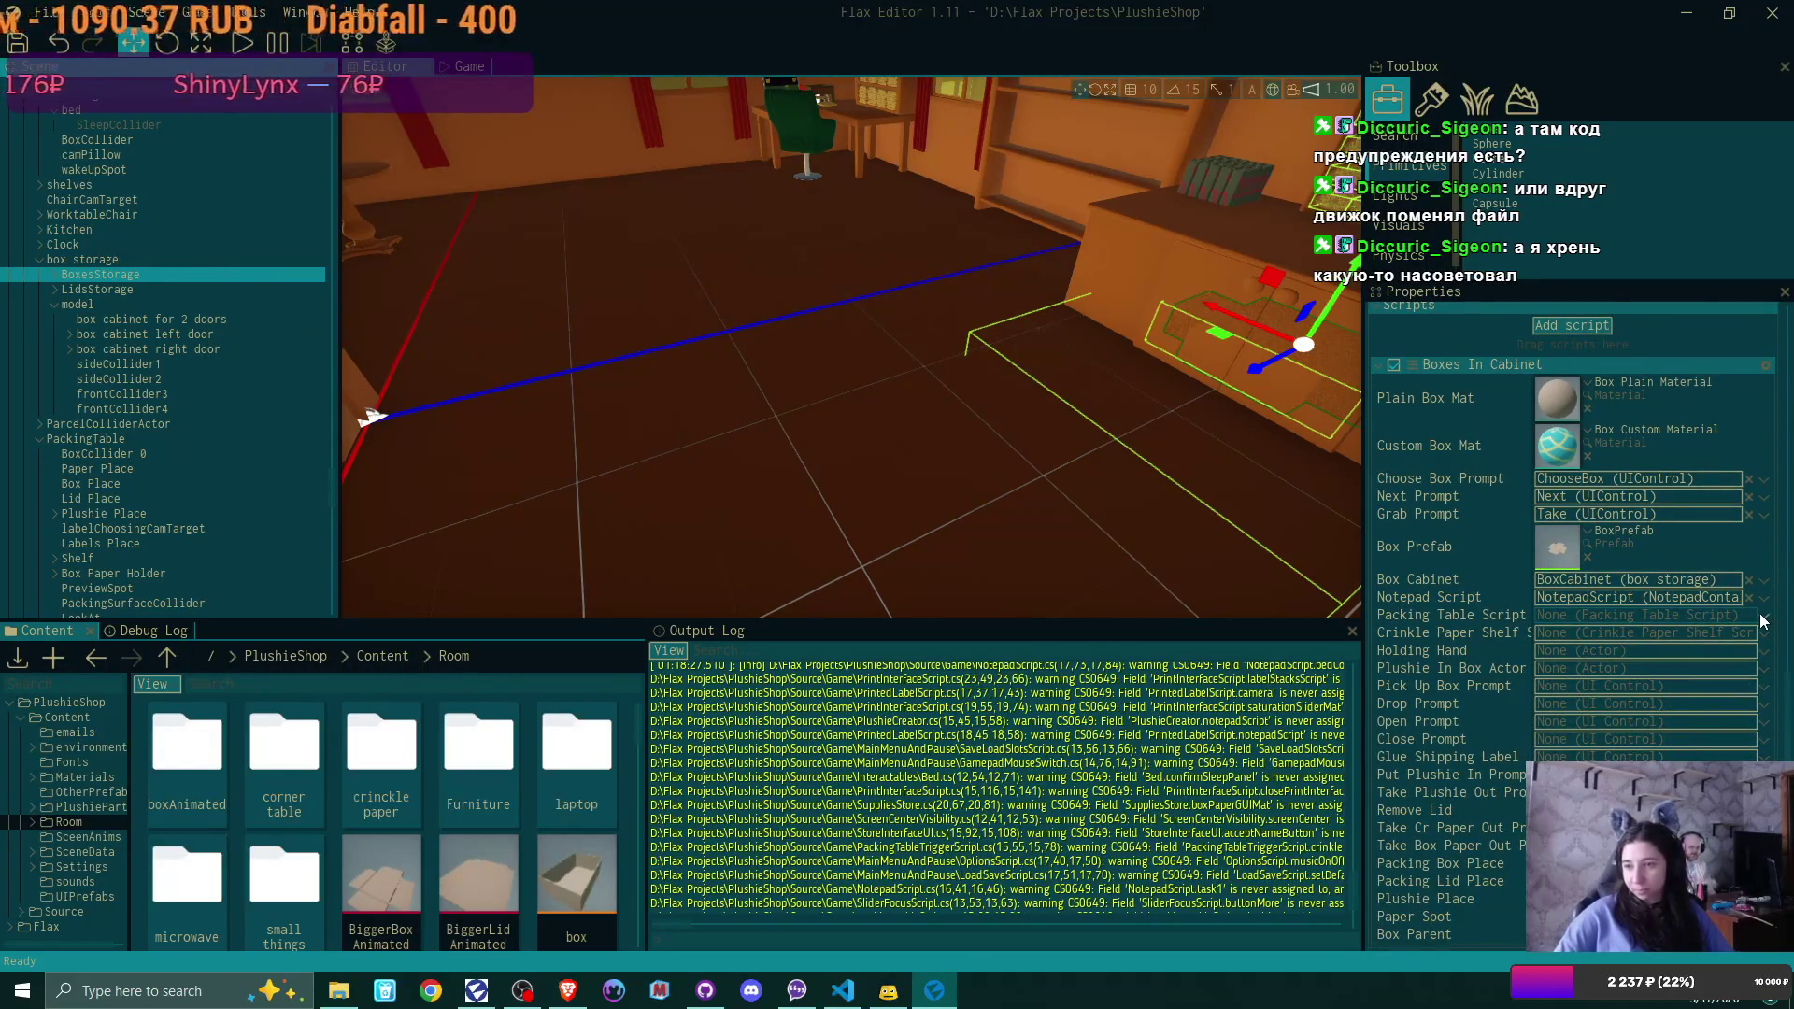
{"action": "left_click", "coordinate": [1762, 617]}
{"action": "left_click", "coordinate": [1476, 643]}
{"action": "left_click", "coordinate": [1763, 634]}
{"action": "left_click", "coordinate": [1430, 670]}
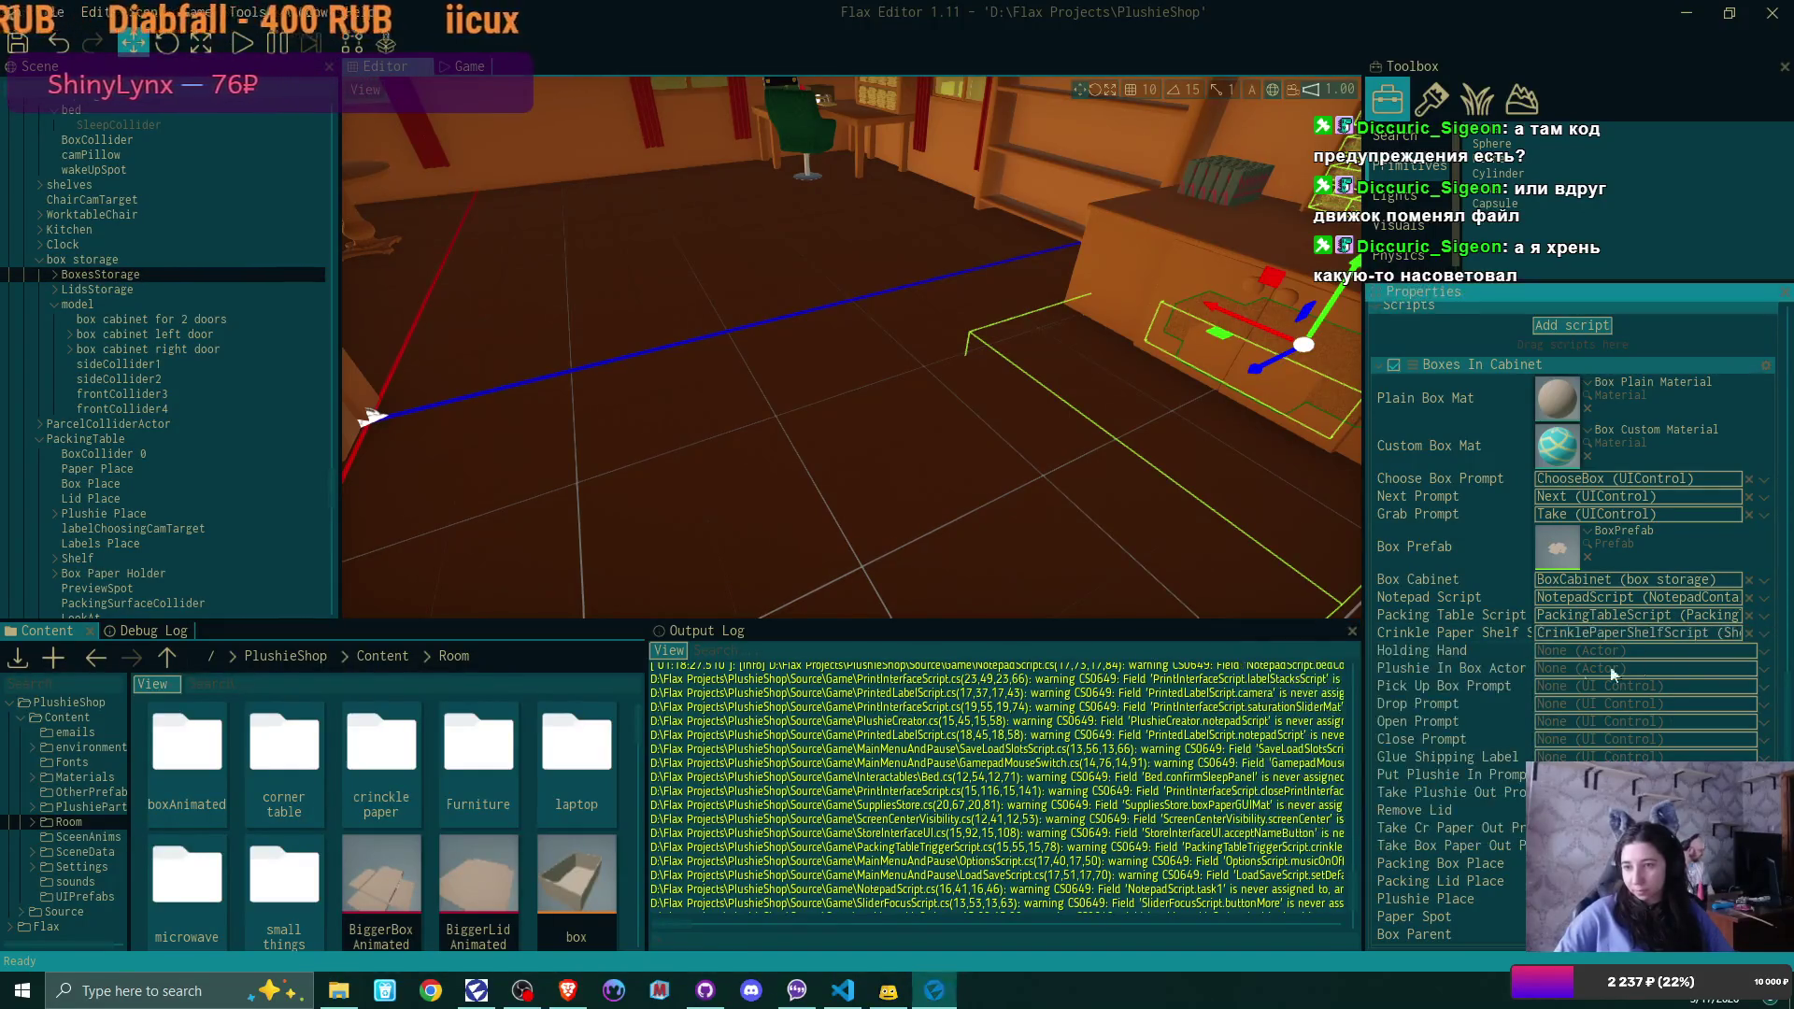
Browse actors for Holding Hand but leave the field empty
{"action": "left_click", "coordinate": [1766, 655]}
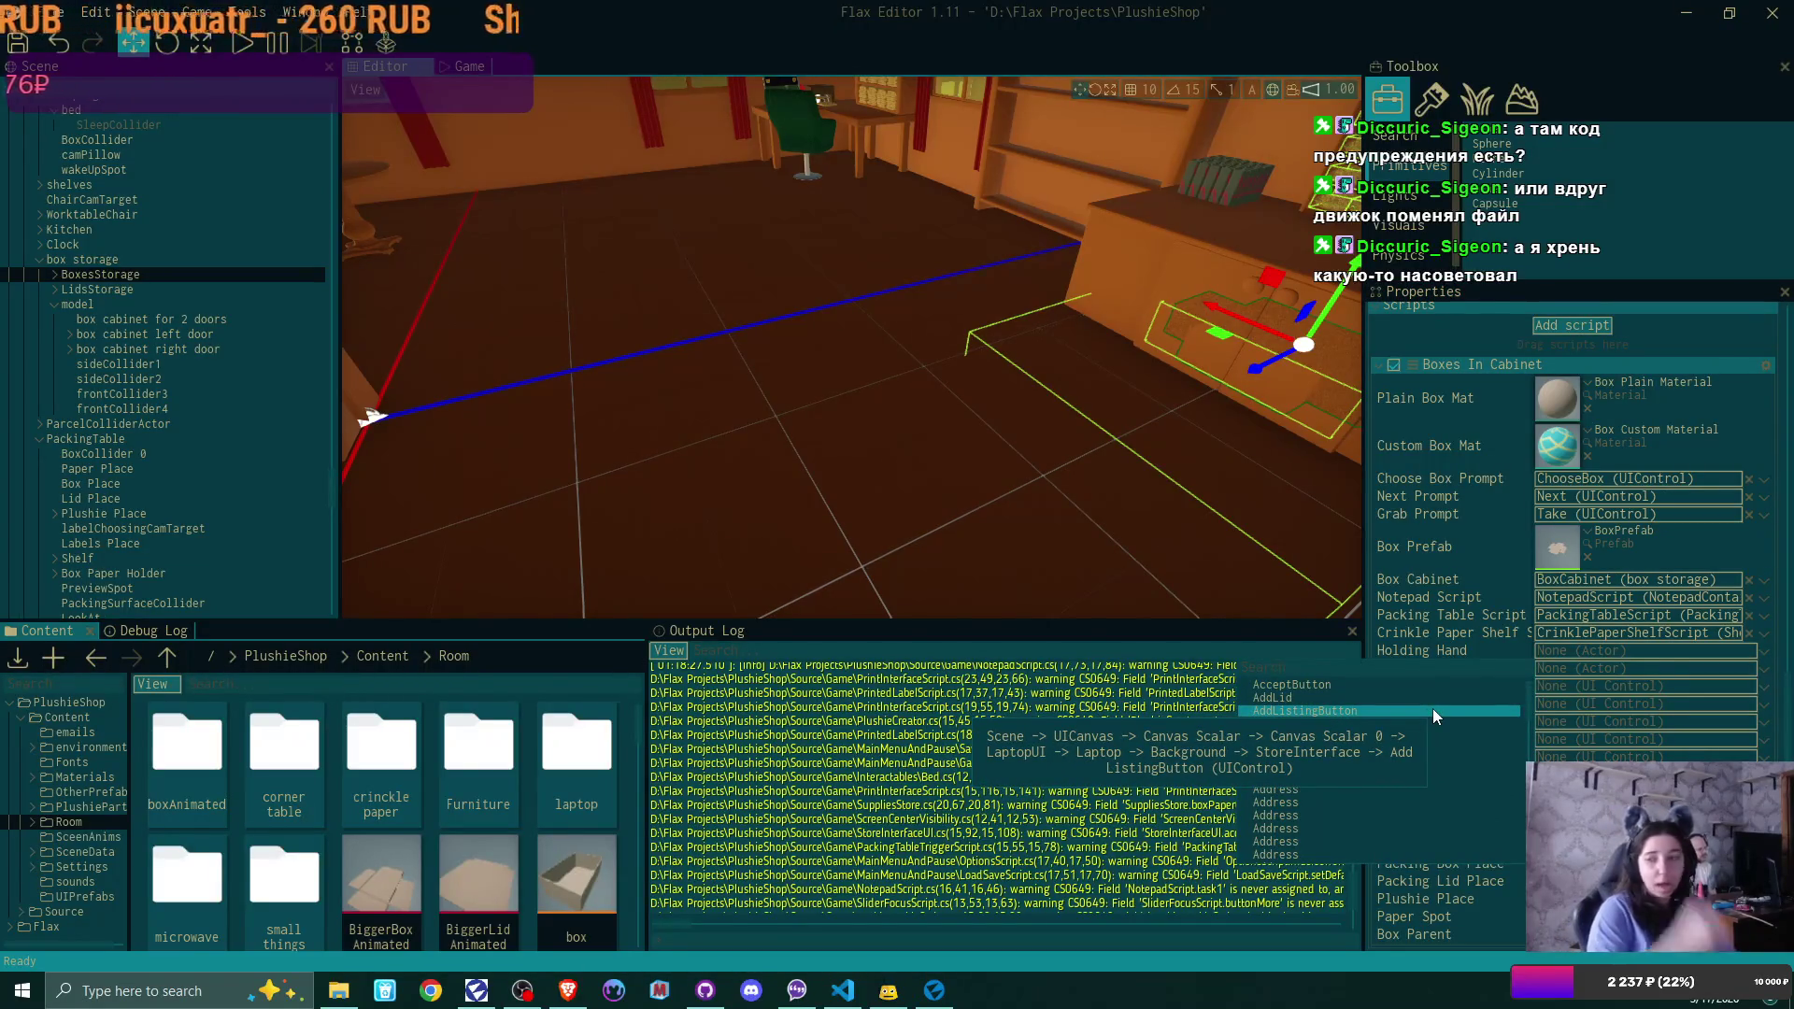
{"action": "left_click", "coordinate": [1392, 632]}
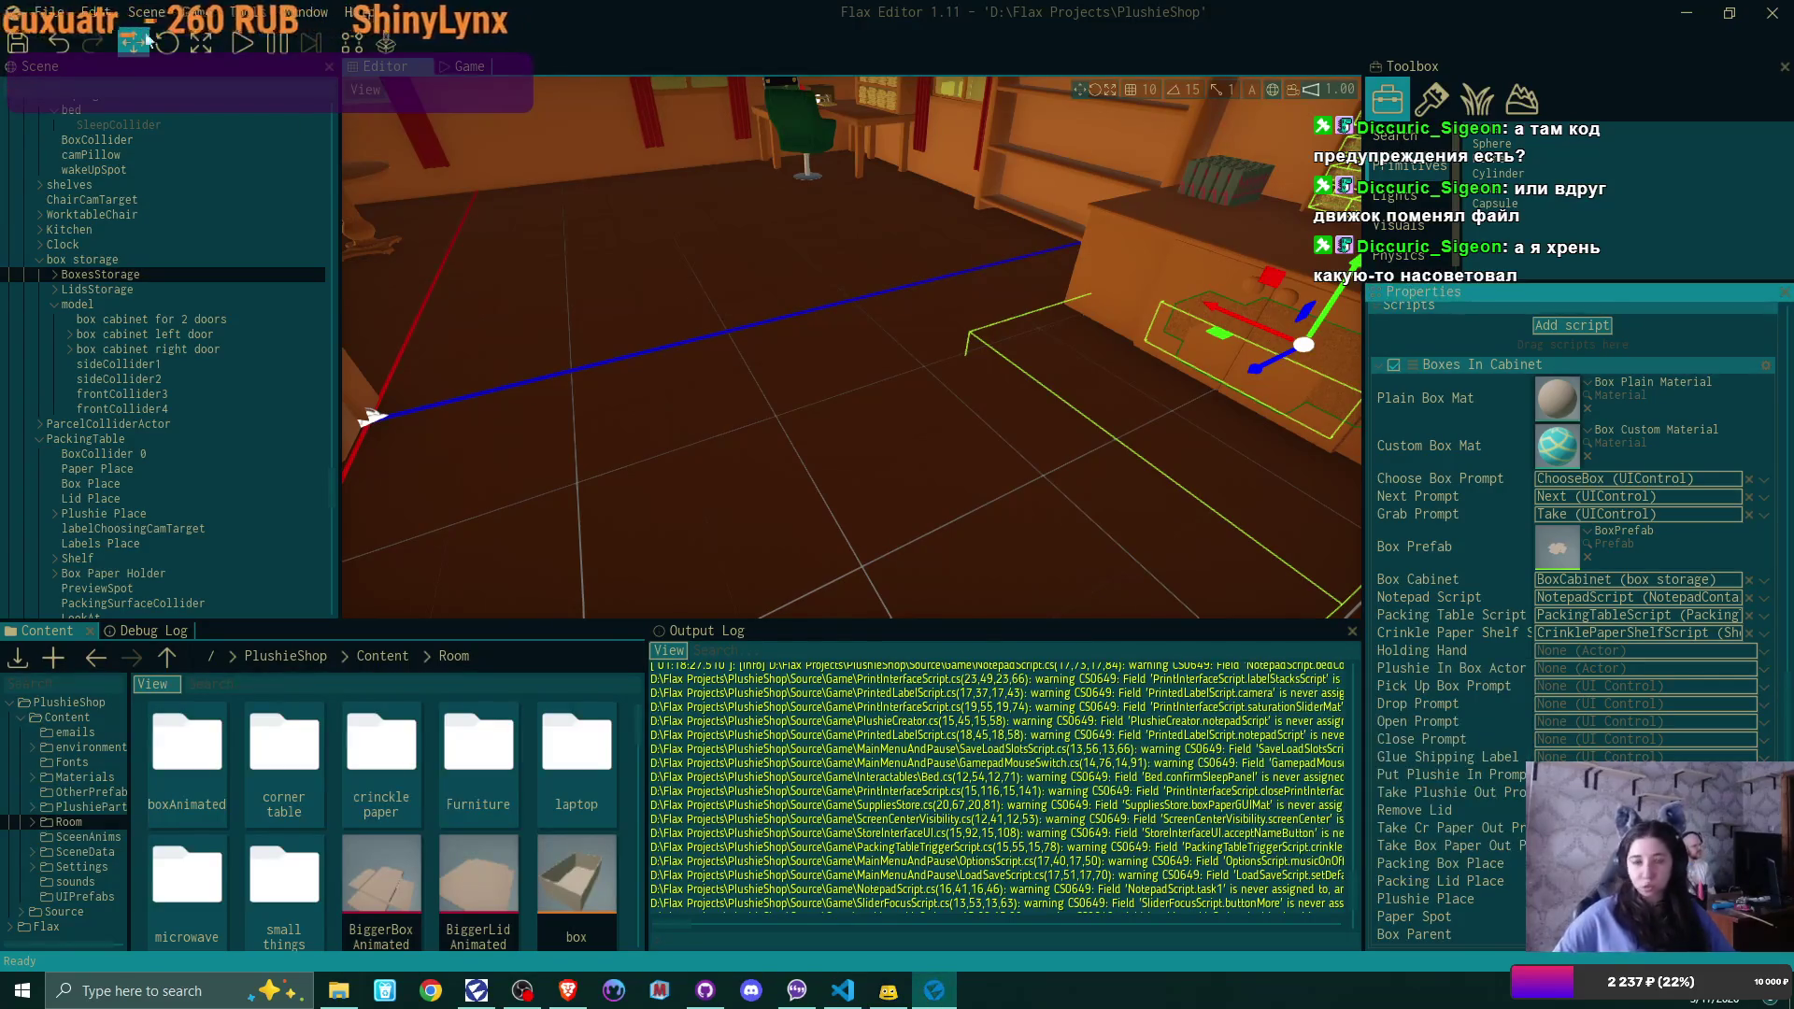
{"action": "left_click", "coordinate": [842, 990]}
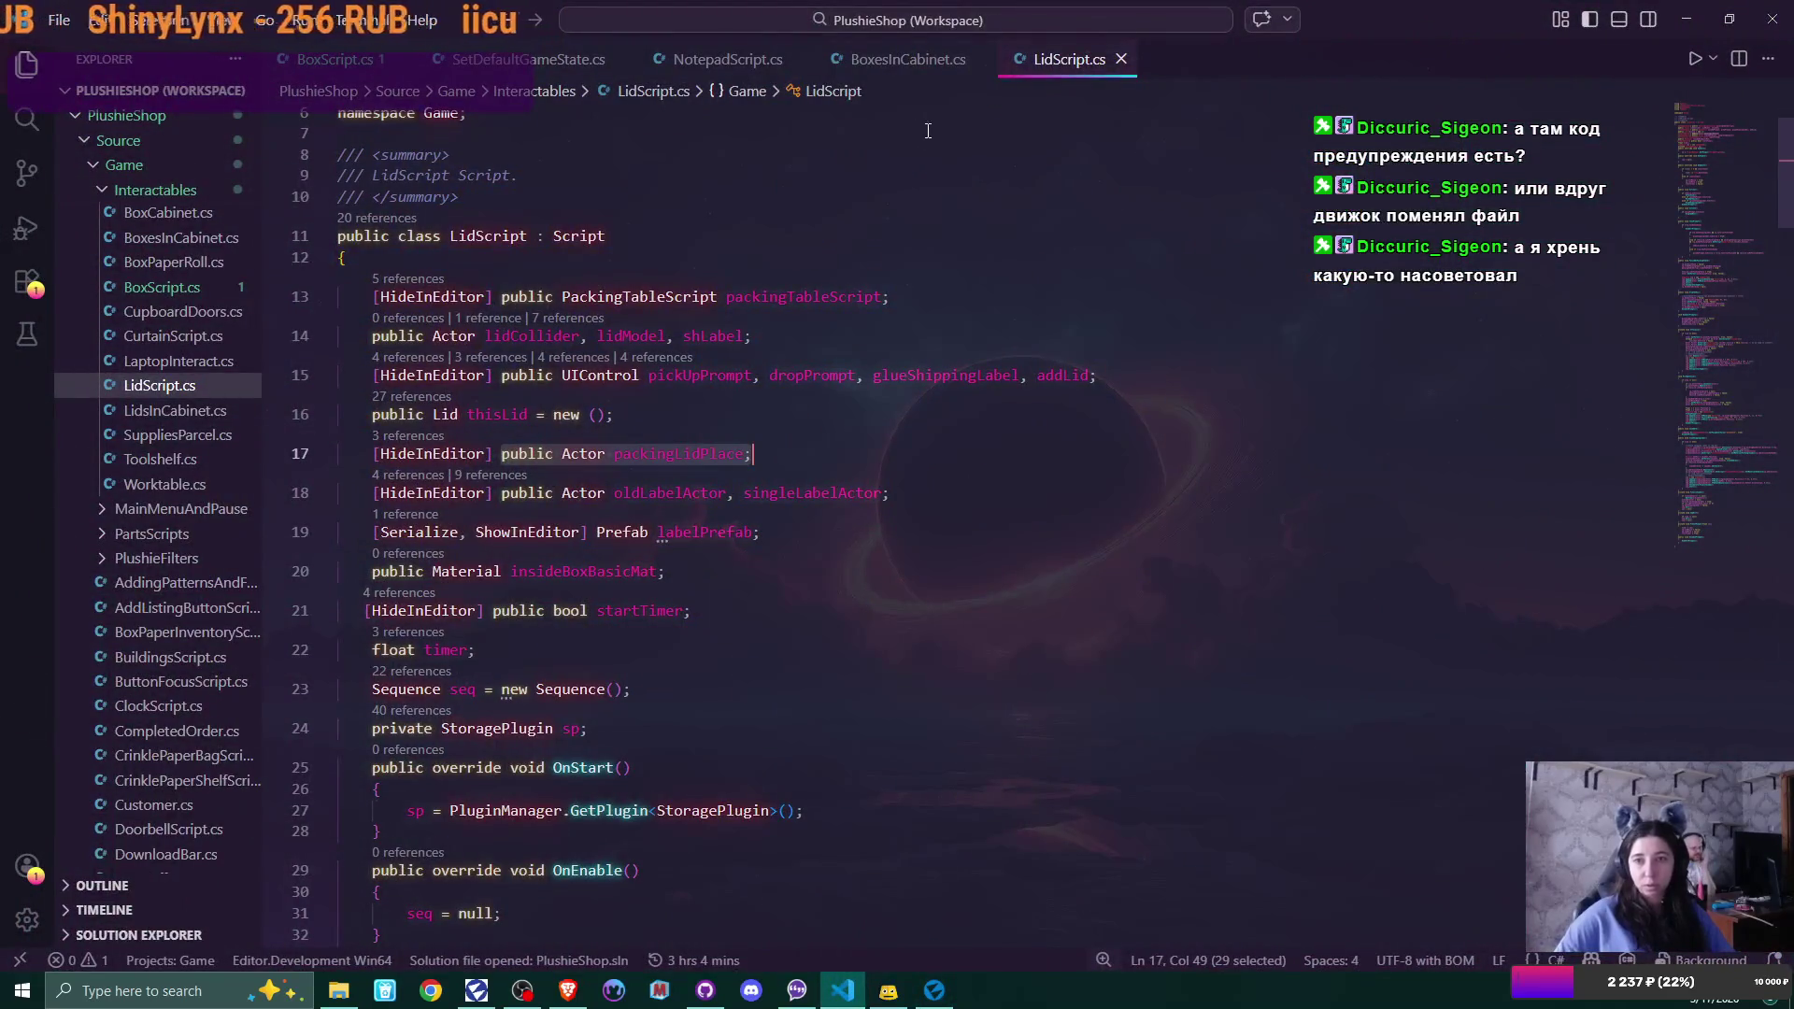
Delete the holdingHand field from line 21 of BoxesInCabinet.cs and save
{"action": "left_click", "coordinate": [893, 65]}
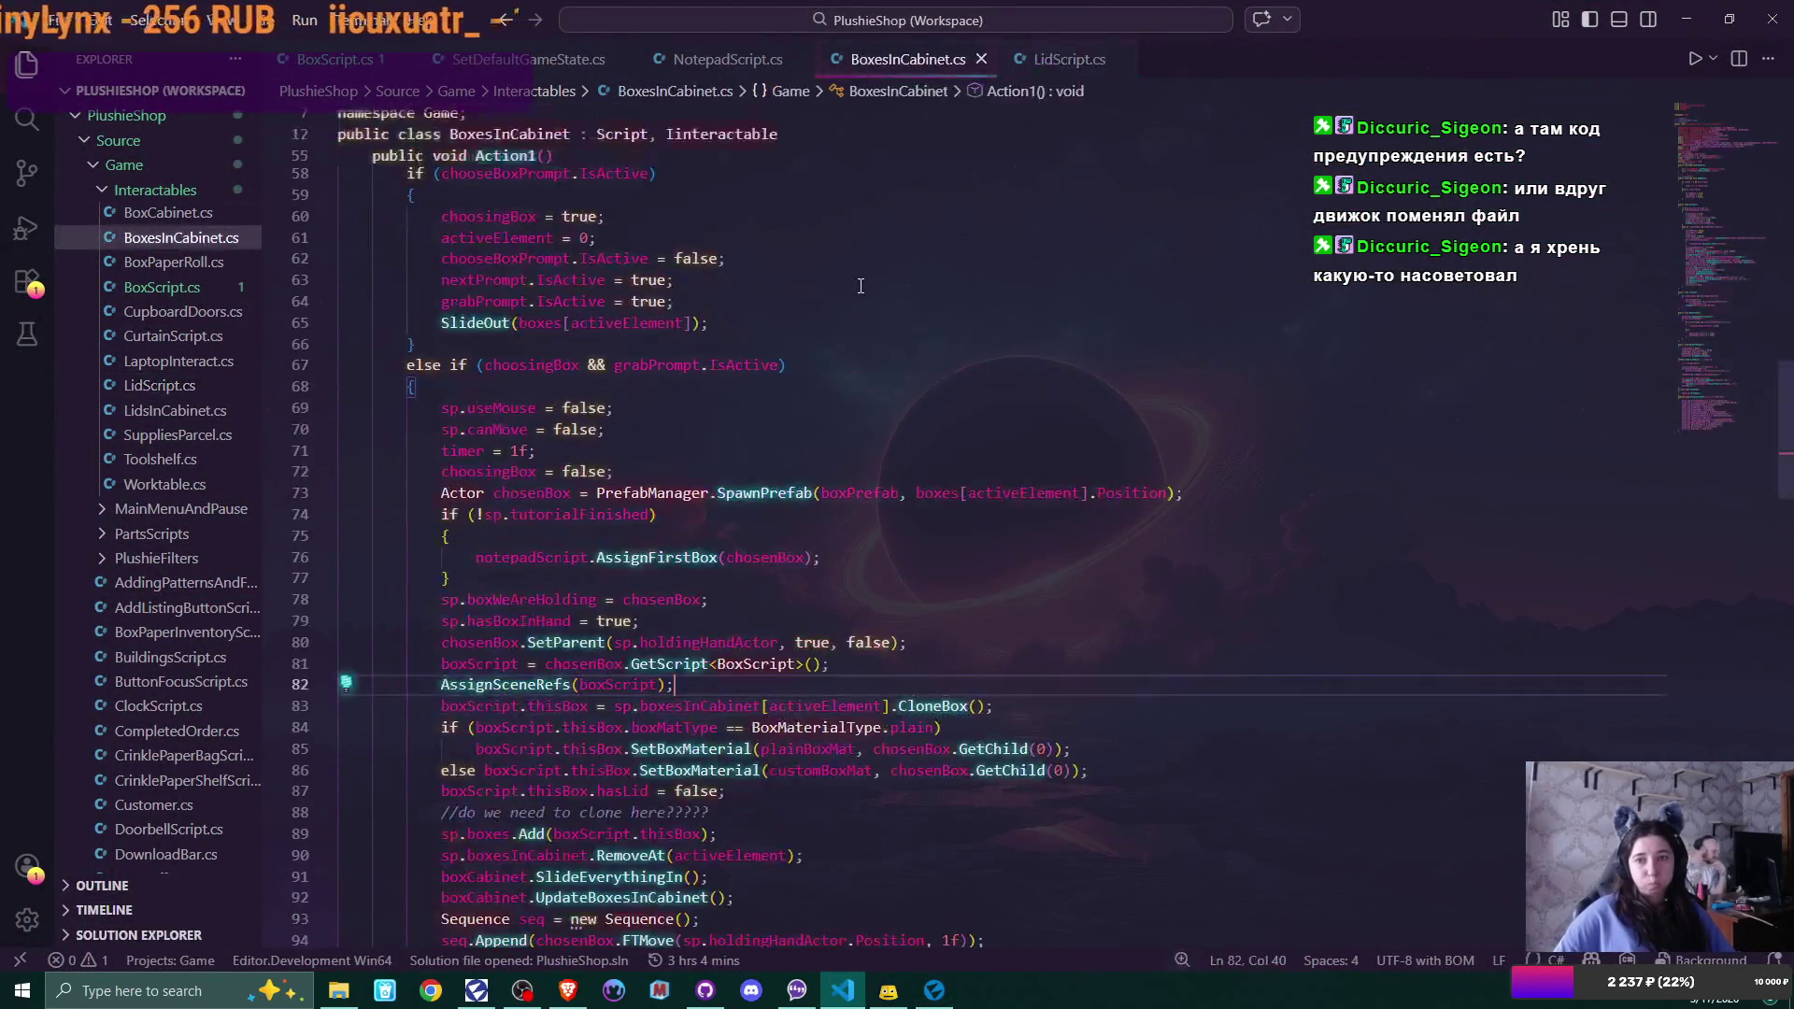
{"action": "scroll", "coordinate": [854, 299], "scroll_direction": "up", "scroll_amount": 4}
{"action": "scroll", "coordinate": [868, 364], "scroll_direction": "up", "scroll_amount": 12}
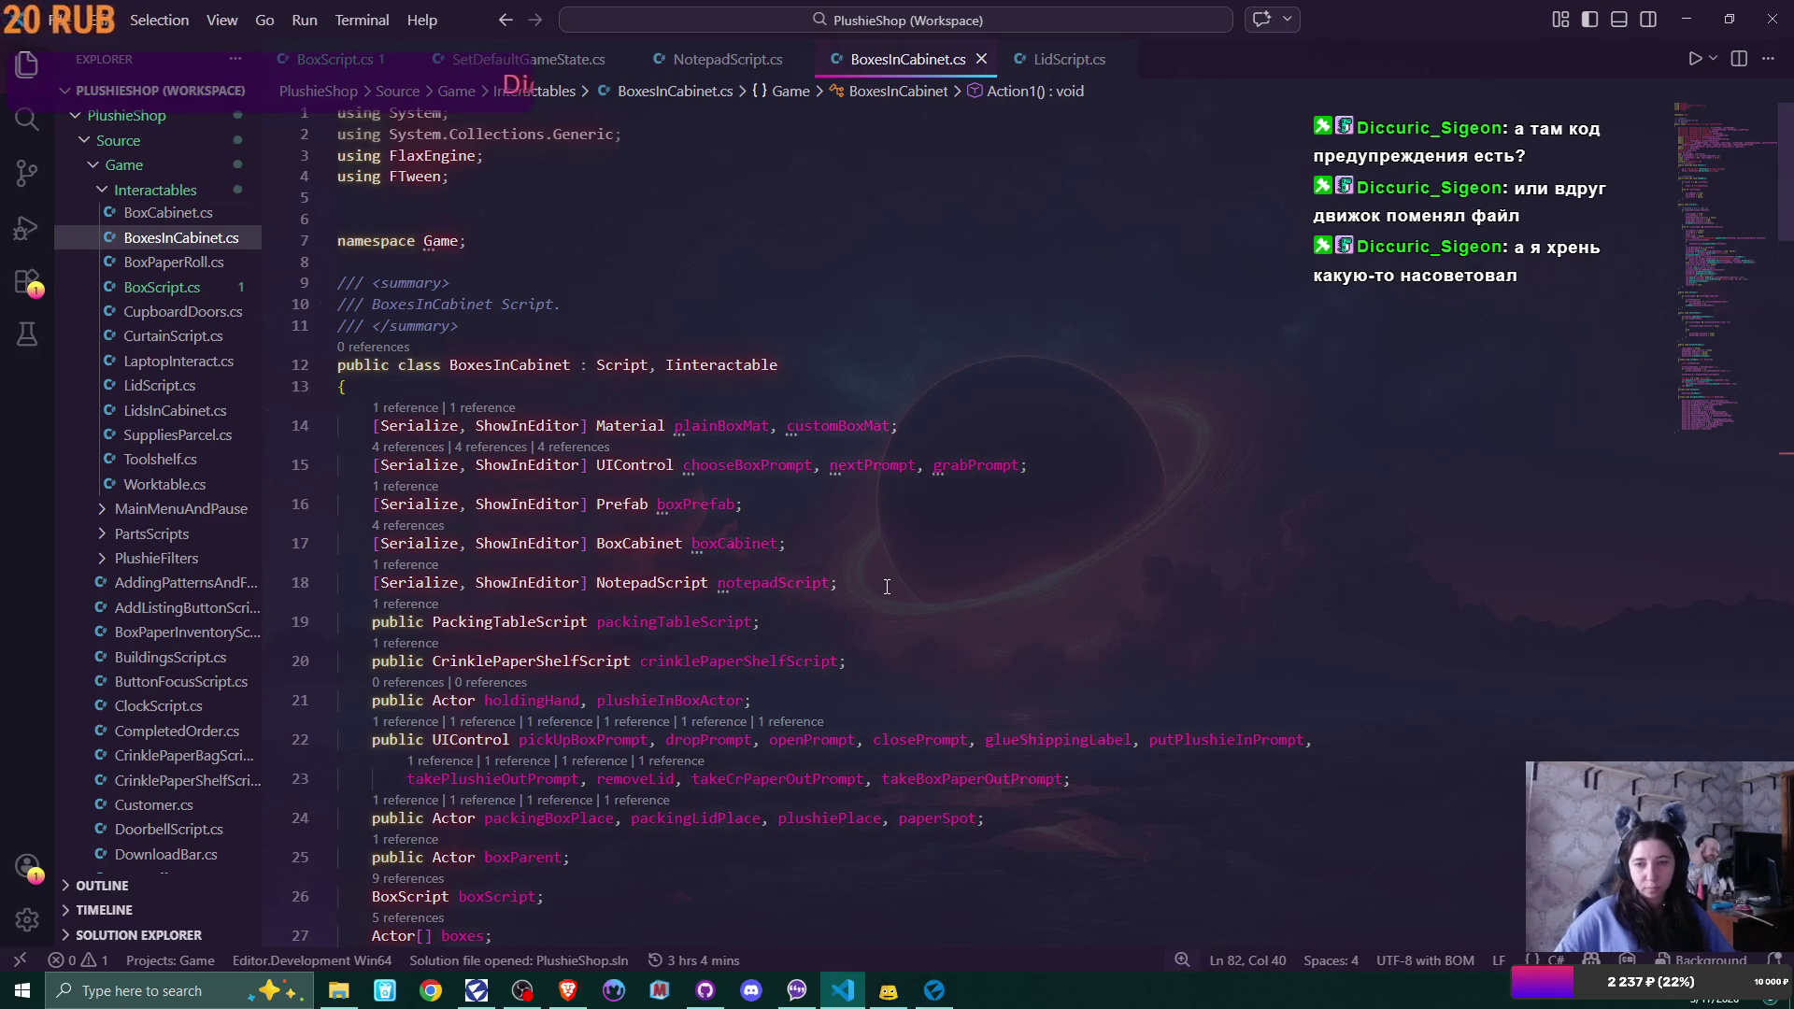
{"action": "double_click", "coordinate": [526, 707]}
{"action": "key", "text": "Delete"}
{"action": "key", "text": "Delete"}
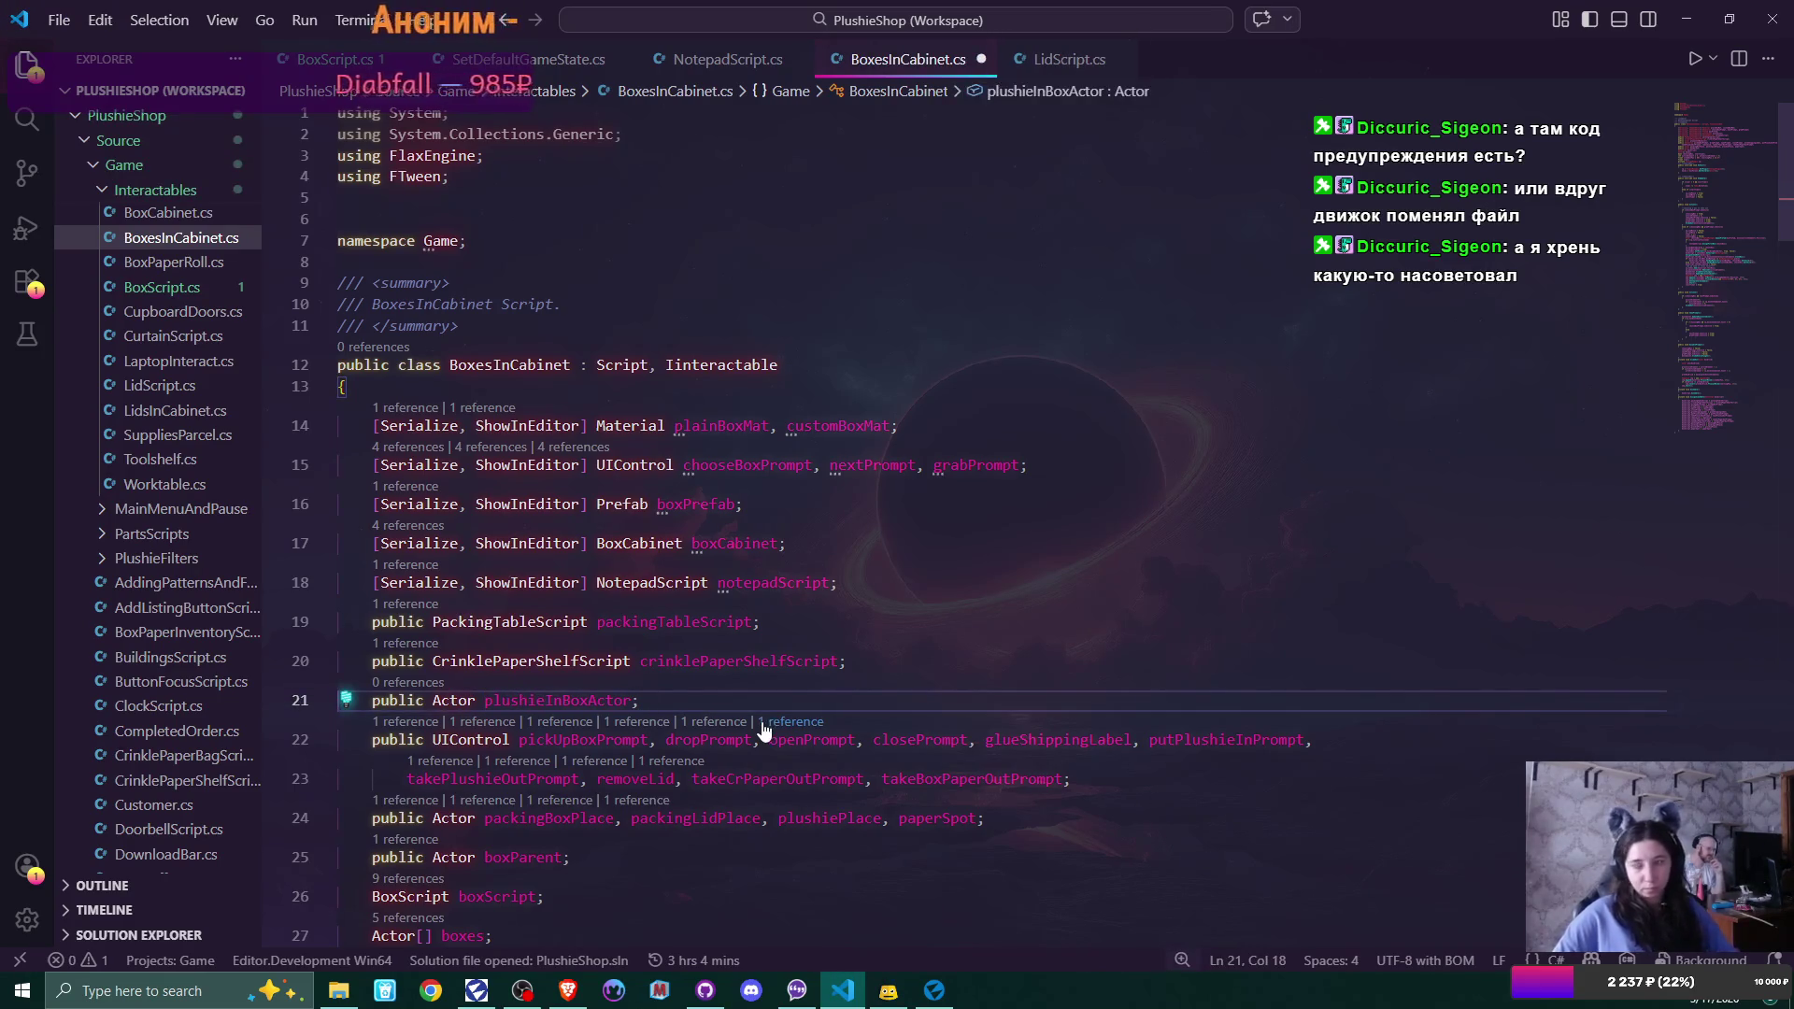
{"action": "key", "text": "ctrl+s"}
Peek at putPlushieInPrompt's references, then return to the Flax Editor
{"action": "left_click", "coordinate": [763, 725]}
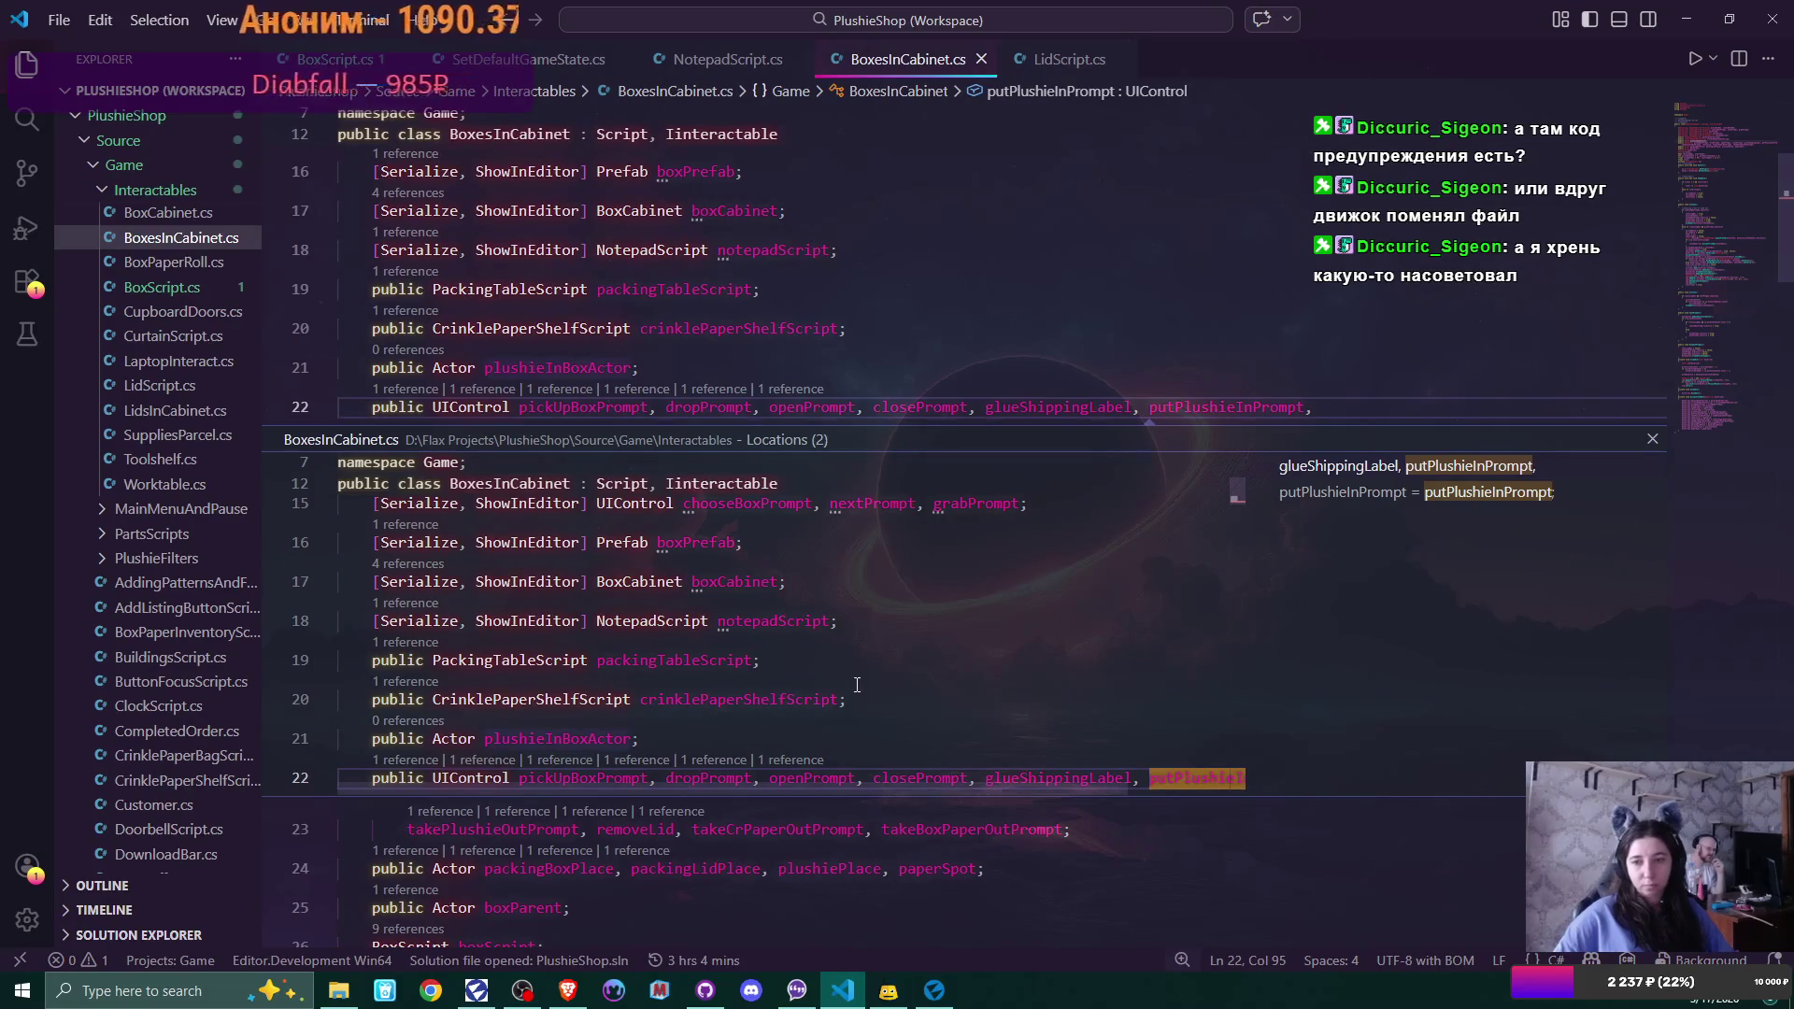
{"action": "left_click", "coordinate": [1651, 439]}
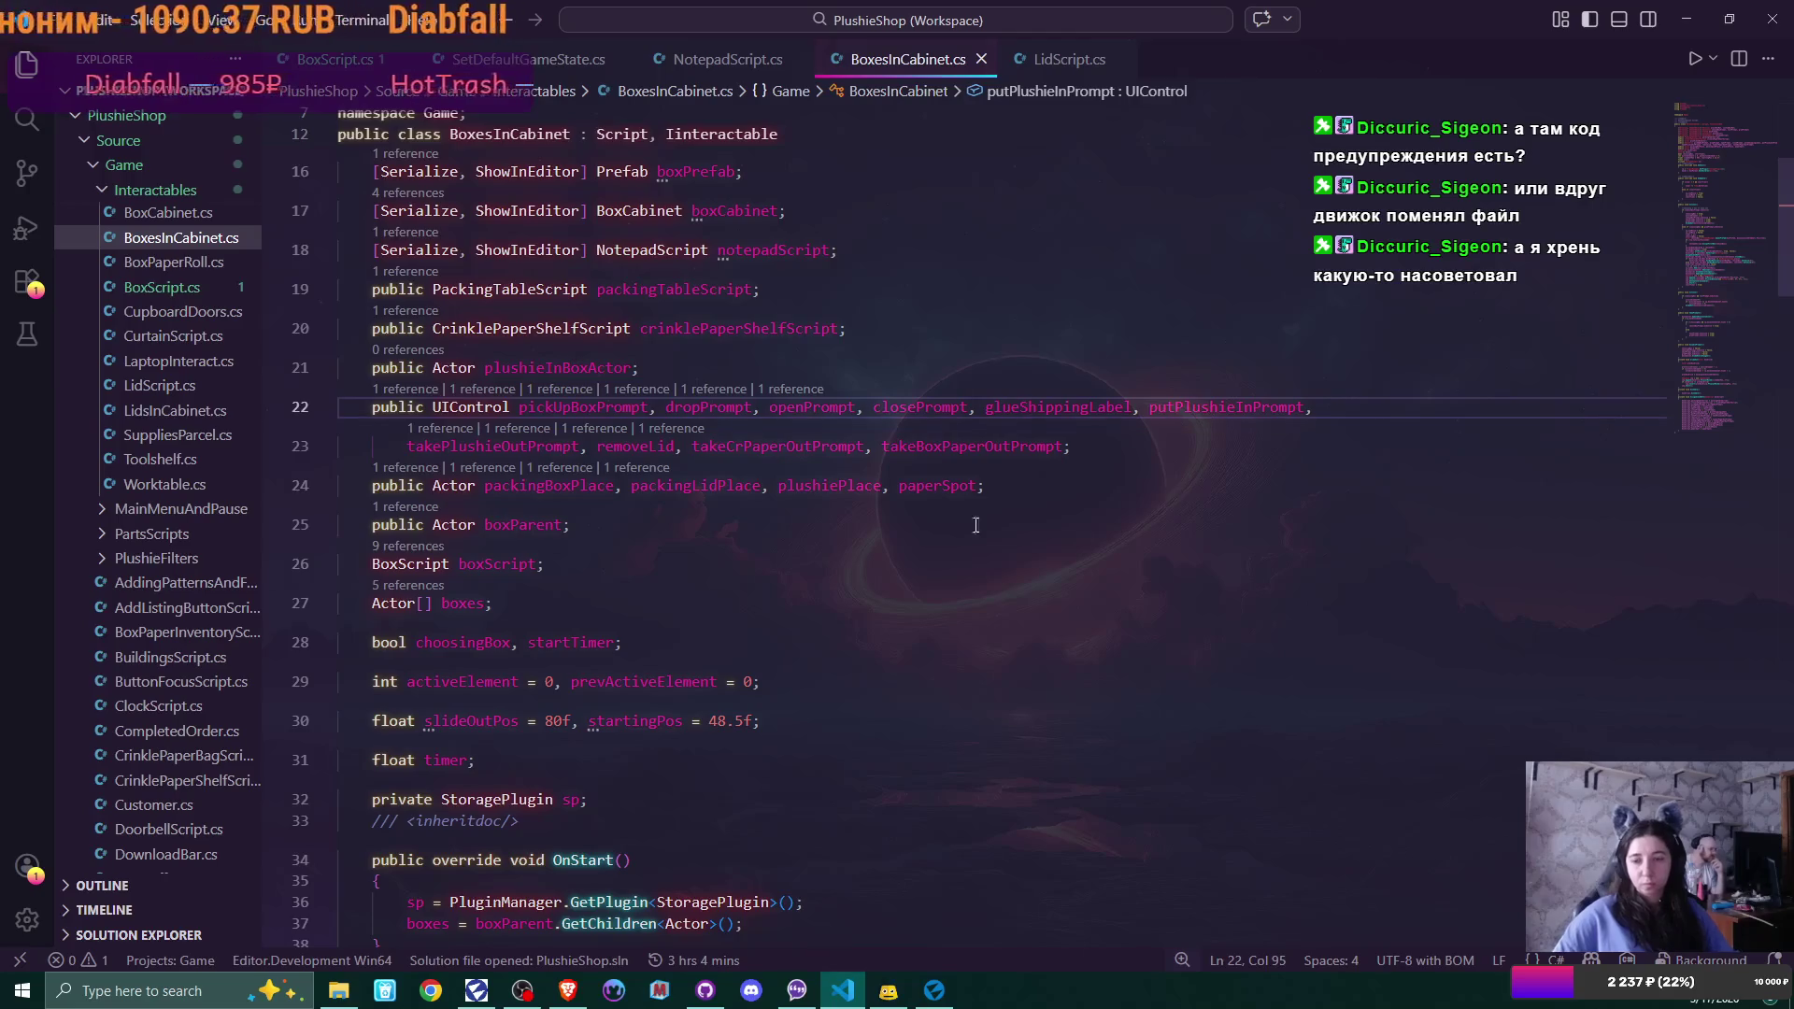
{"action": "left_click", "coordinate": [935, 989]}
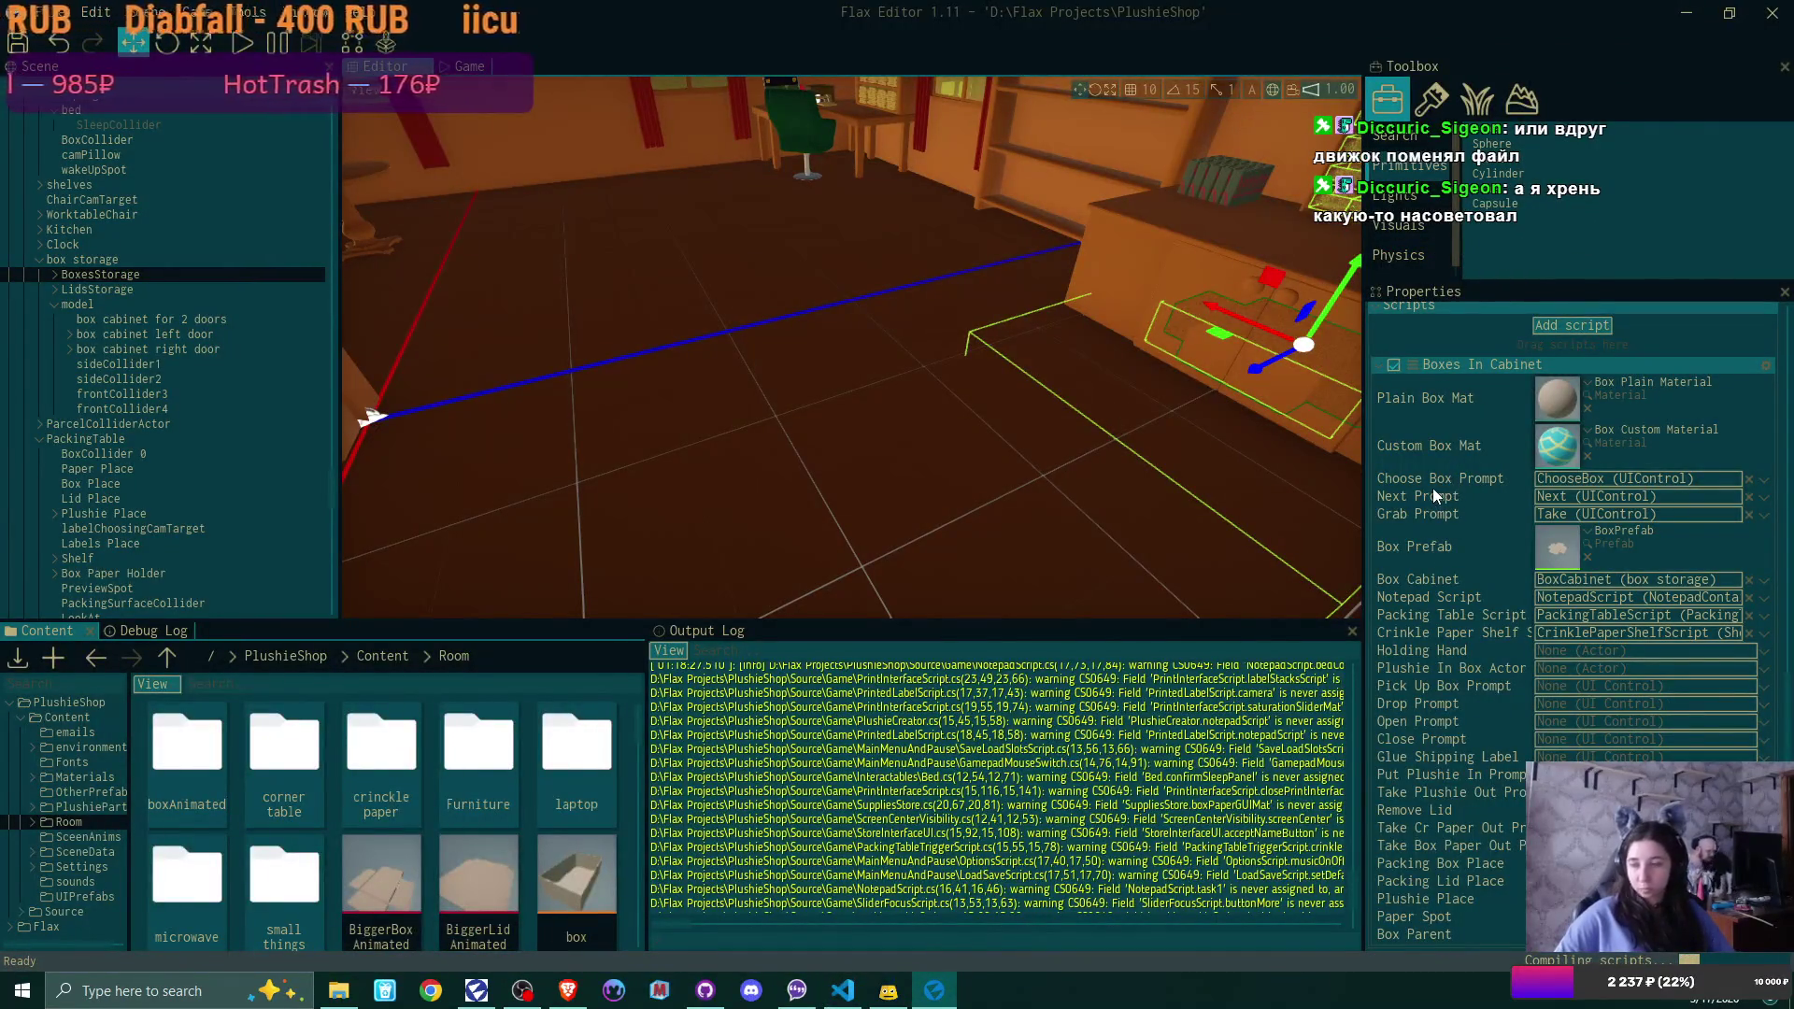
After recompiling, confirm Boxes In Cabinet no longer lists Holding Hand, then return to VS Code
{"action": "scroll", "coordinate": [1623, 553], "scroll_direction": "down", "scroll_amount": 5}
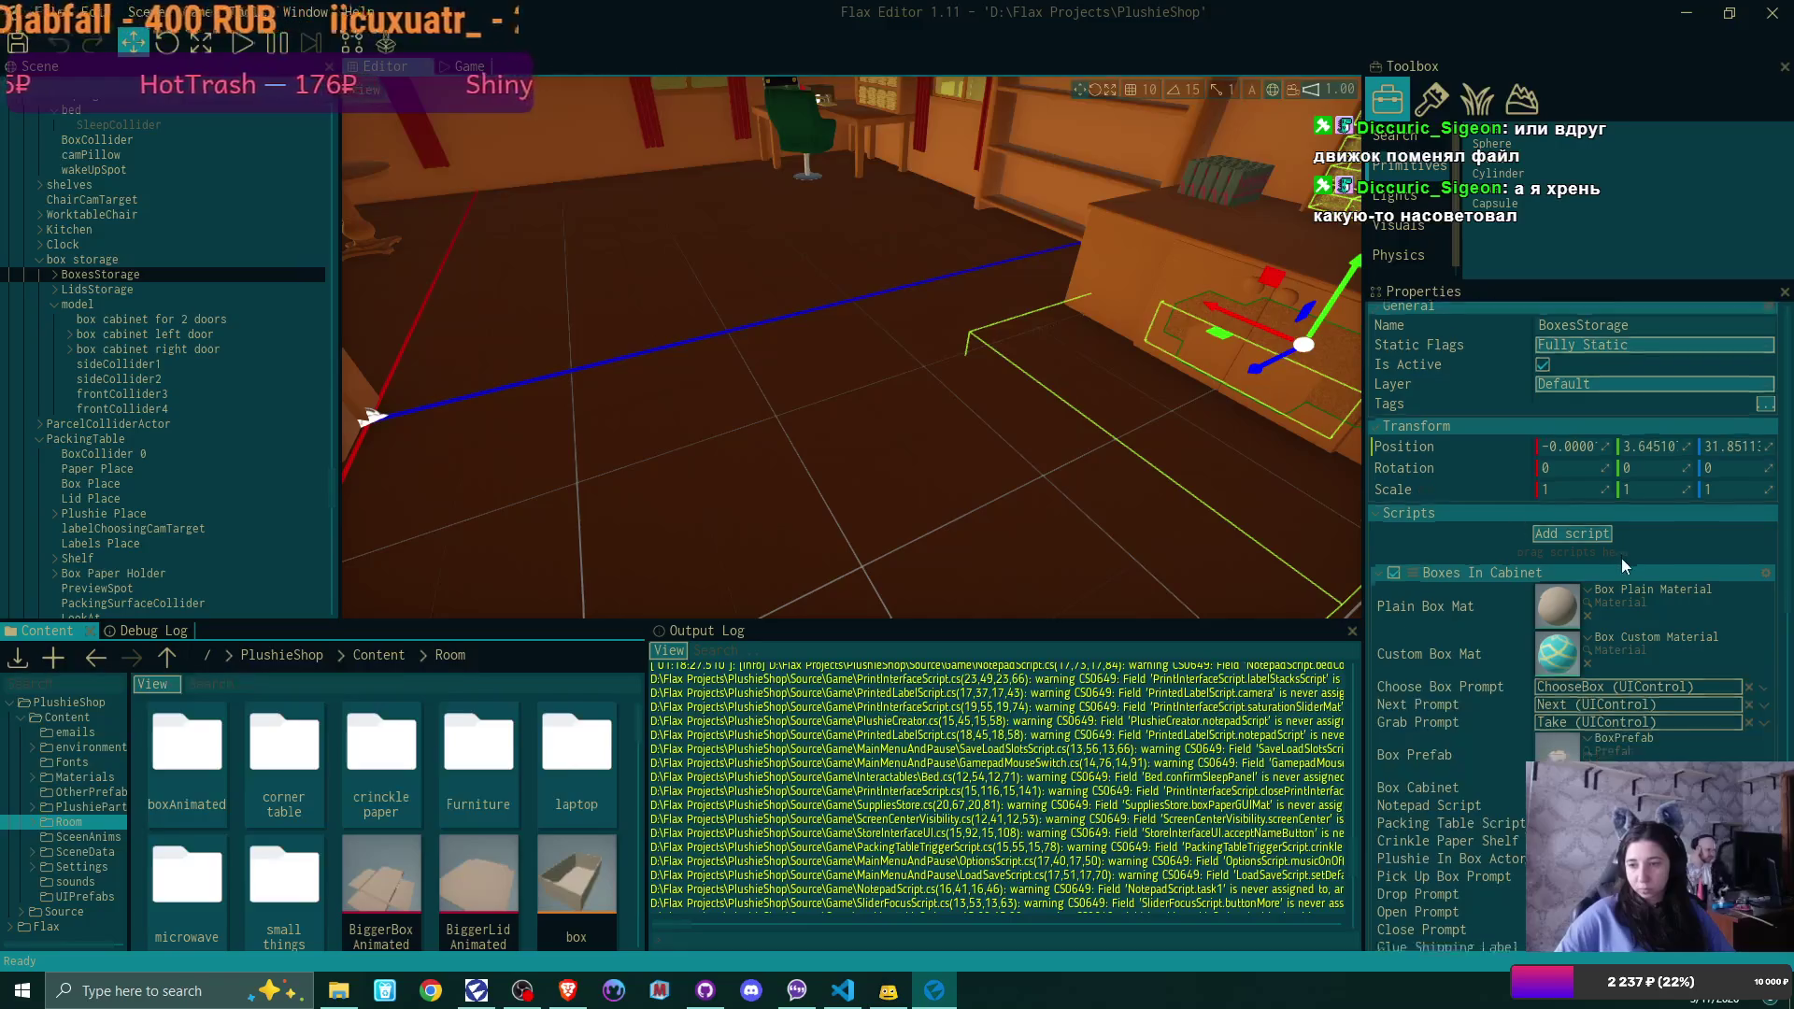
{"action": "scroll", "coordinate": [1623, 545], "scroll_direction": "down", "scroll_amount": 1}
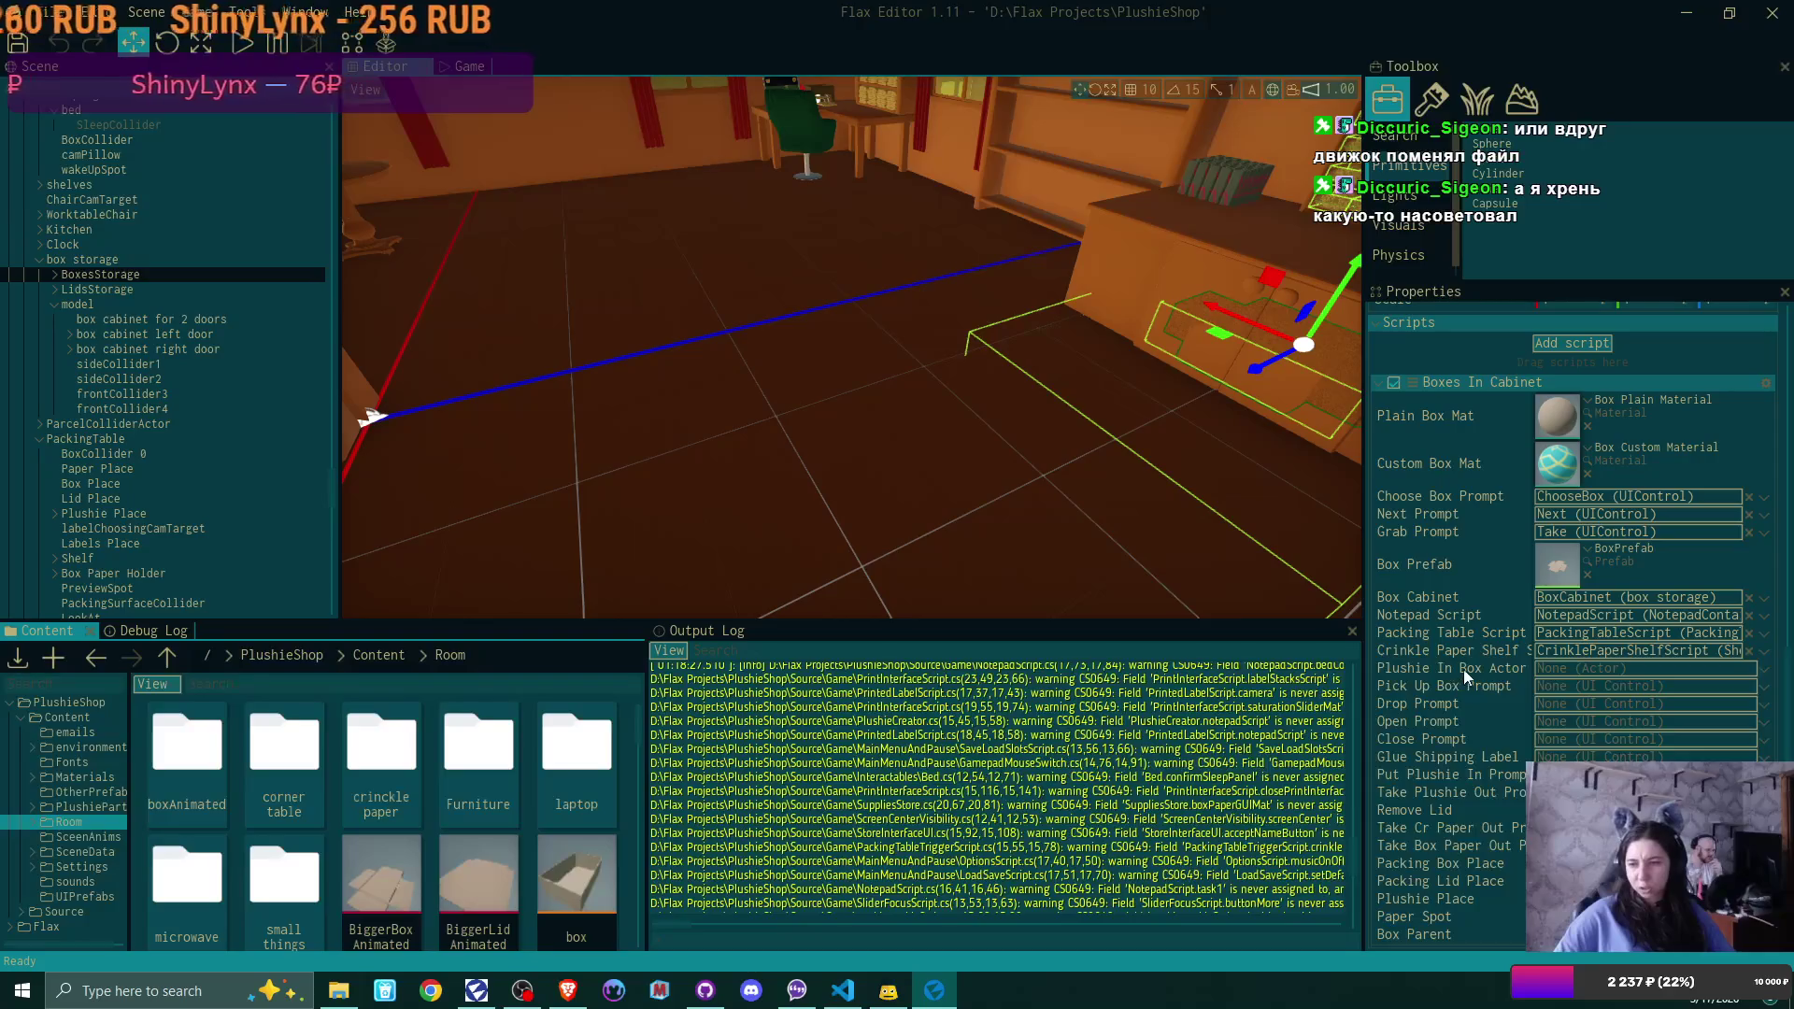
{"action": "left_click", "coordinate": [844, 993]}
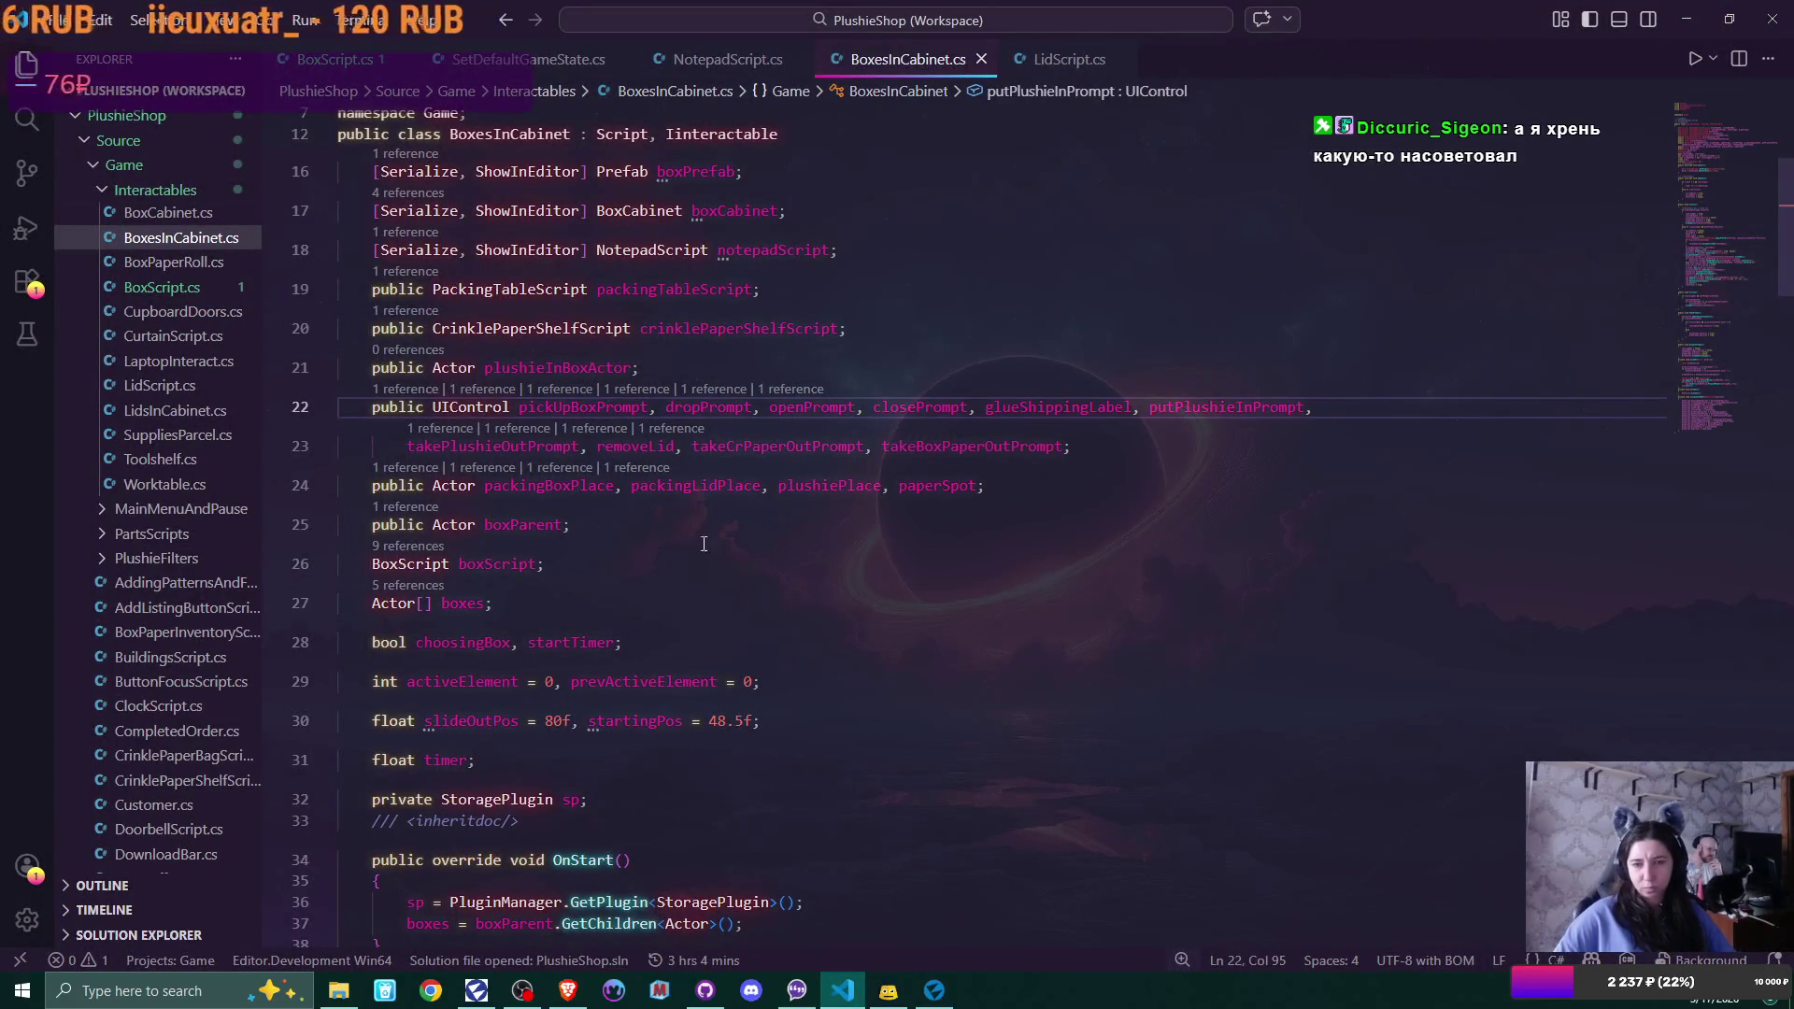
Erase the plushieInBoxActor declaration line from BoxesInCabinet.cs
{"action": "double_click", "coordinate": [582, 367]}
{"action": "mouse_move", "coordinate": [1783, 260]}
{"action": "left_mouse_down"}
{"action": "mouse_move", "coordinate": [1783, 224]}
{"action": "mouse_move", "coordinate": [1784, 761]}
{"action": "mouse_move", "coordinate": [1790, 218]}
{"action": "left_mouse_up"}
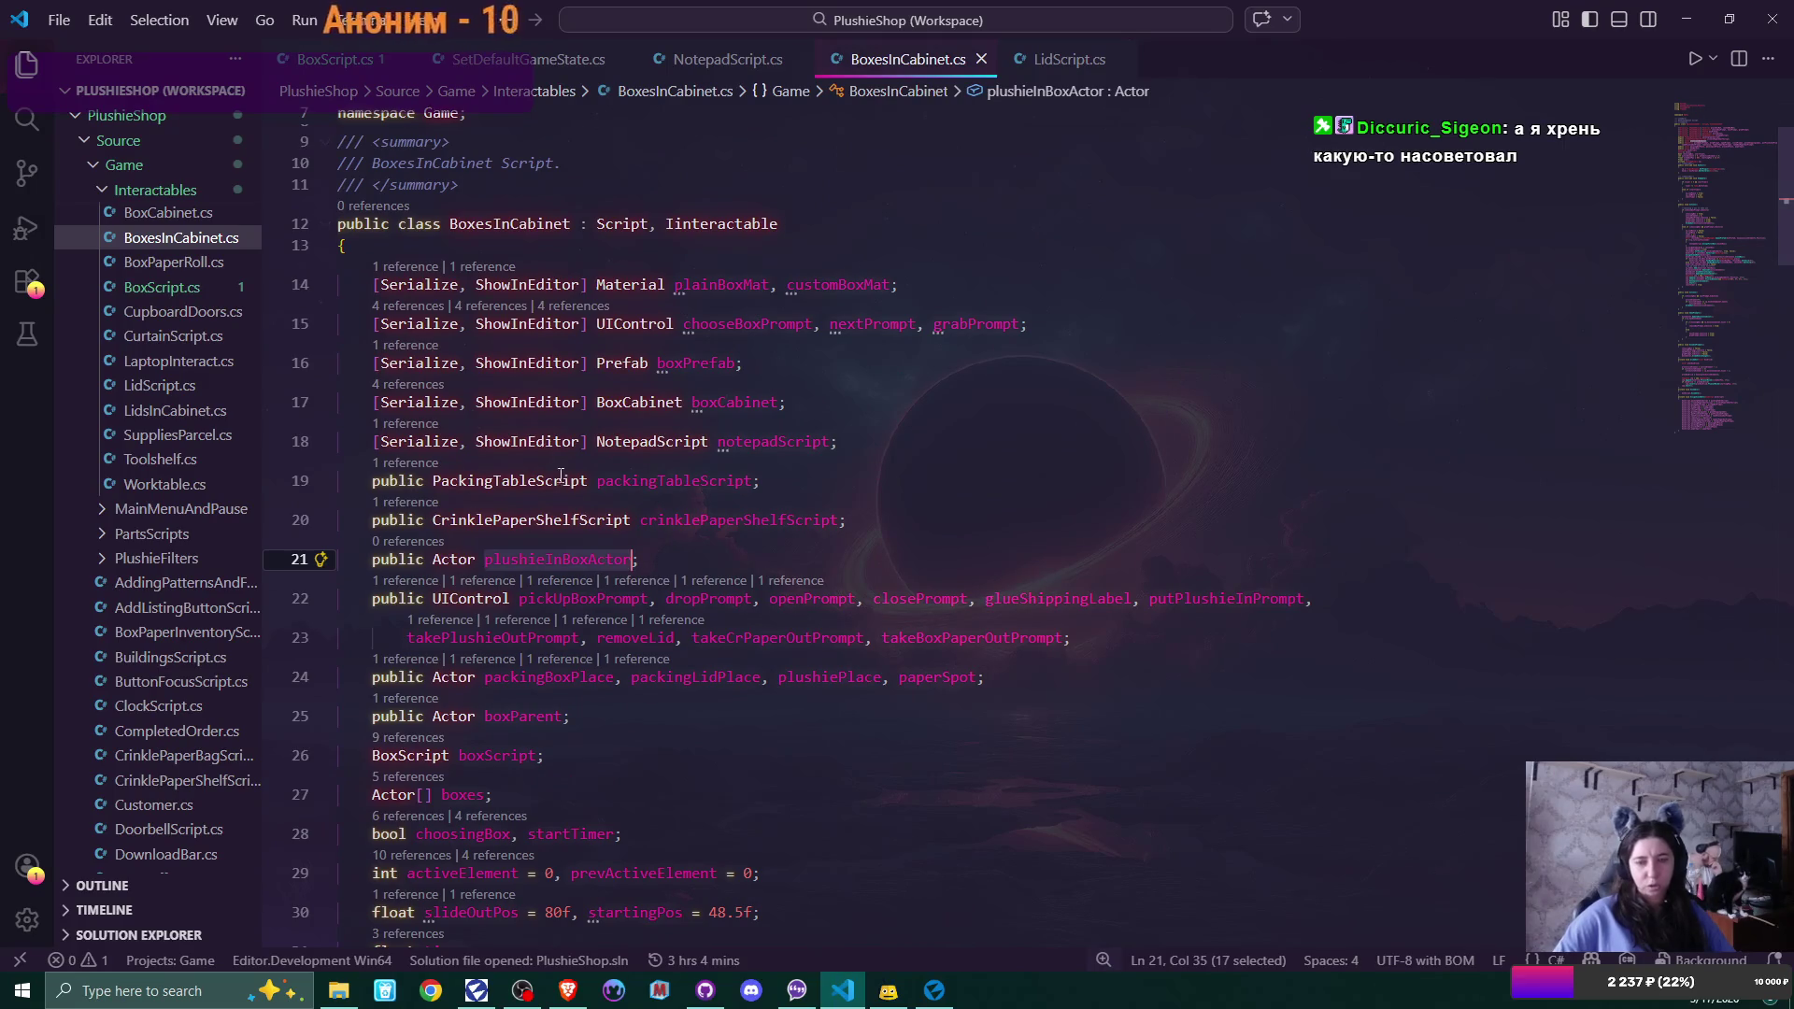
{"action": "key", "text": "End"}
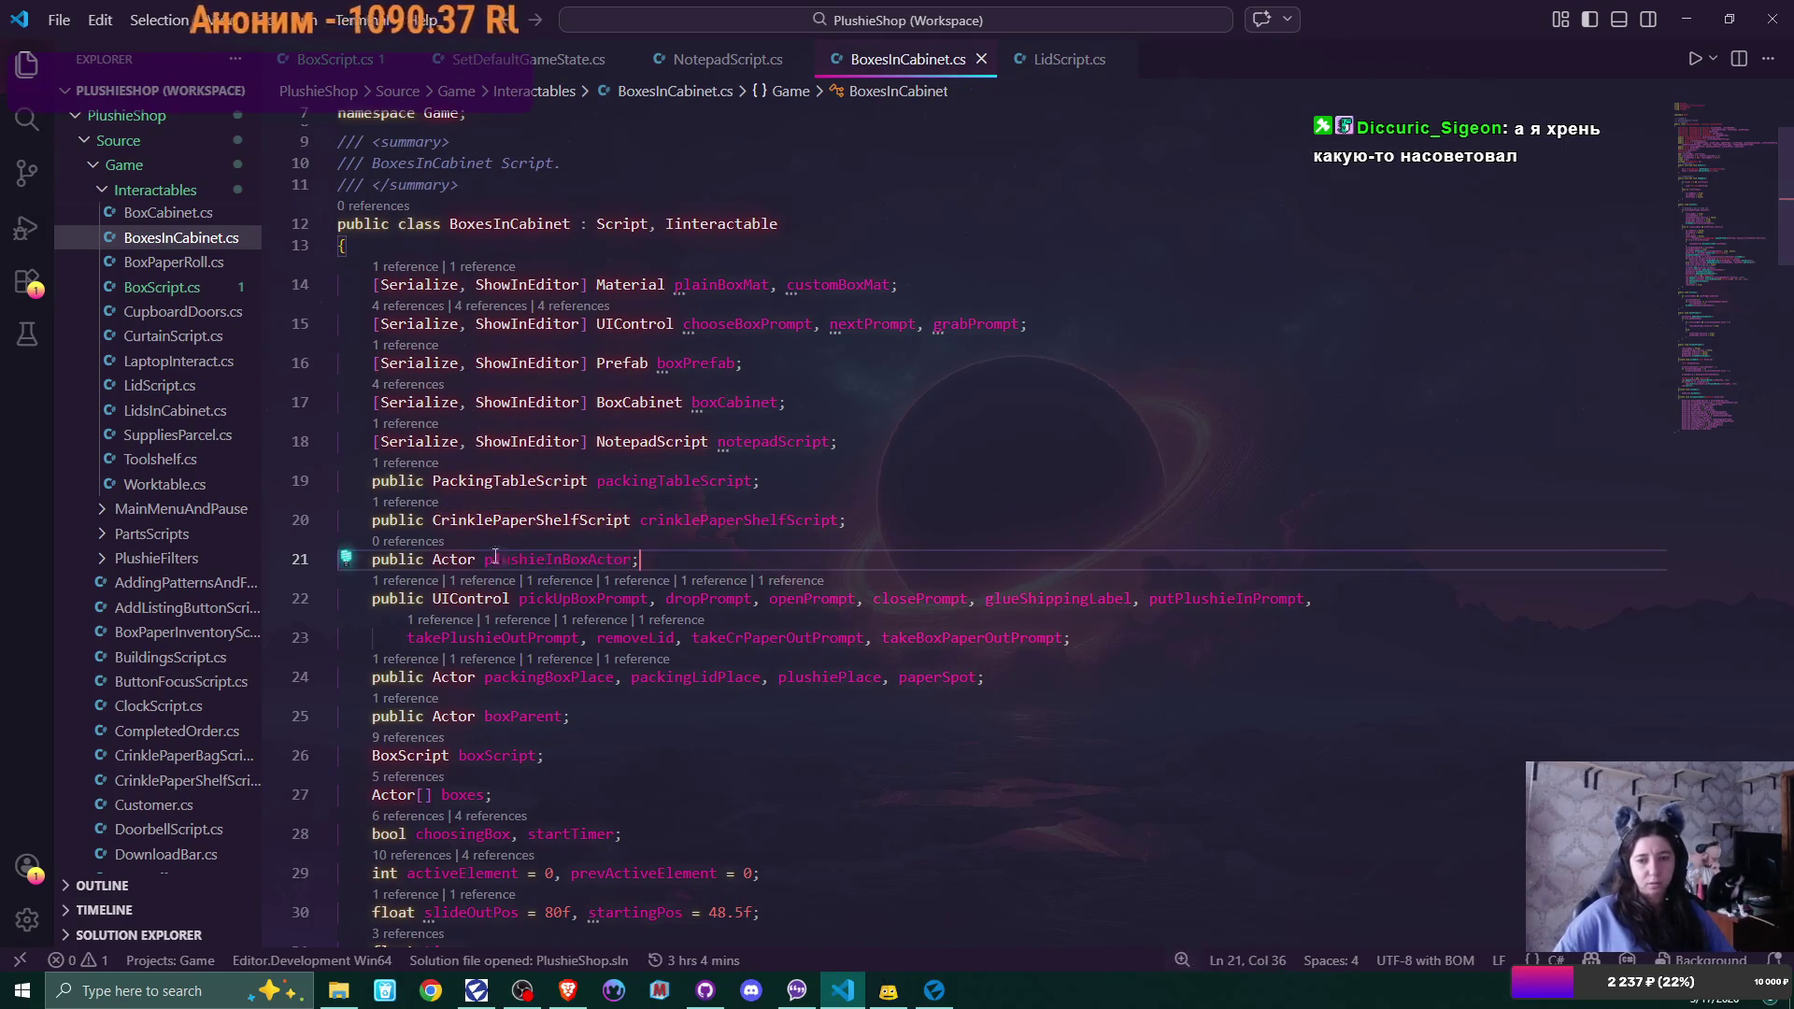
{"action": "key", "text": "shift+Home"}
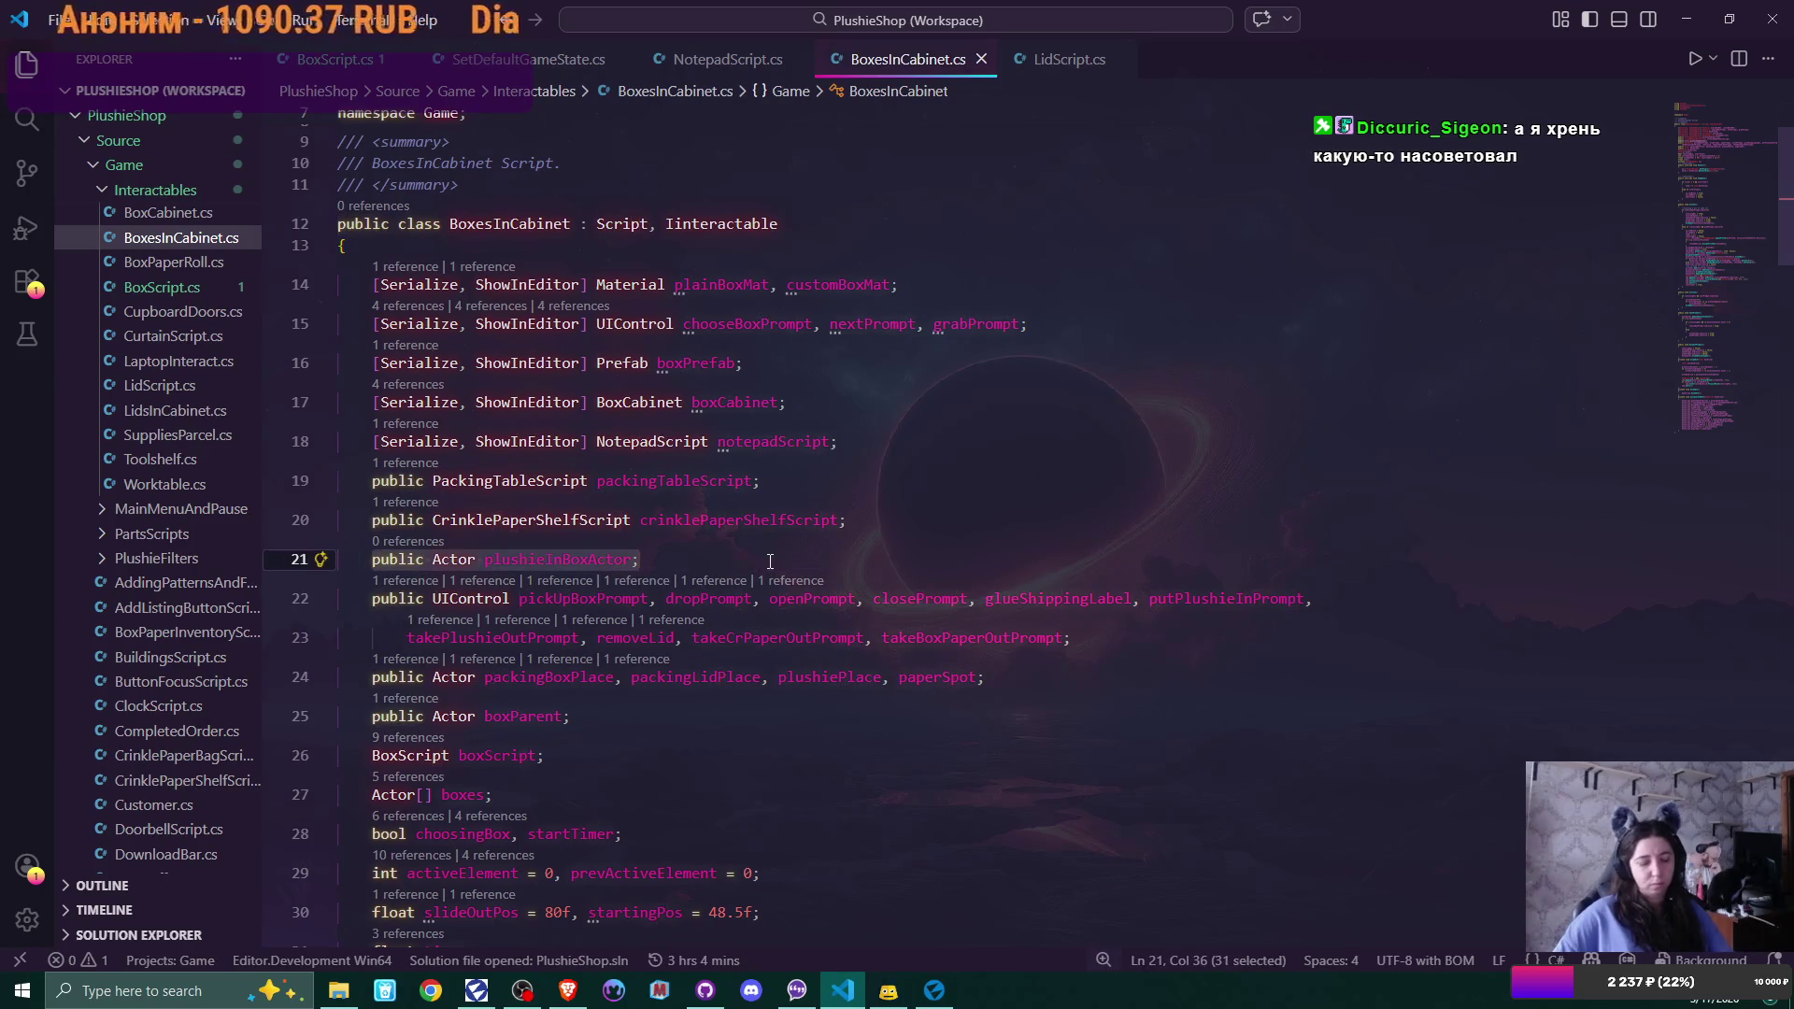
{"action": "key", "text": "BackSpace"}
{"action": "key", "text": "BackSpace"}
{"action": "key", "text": "BackSpace"}
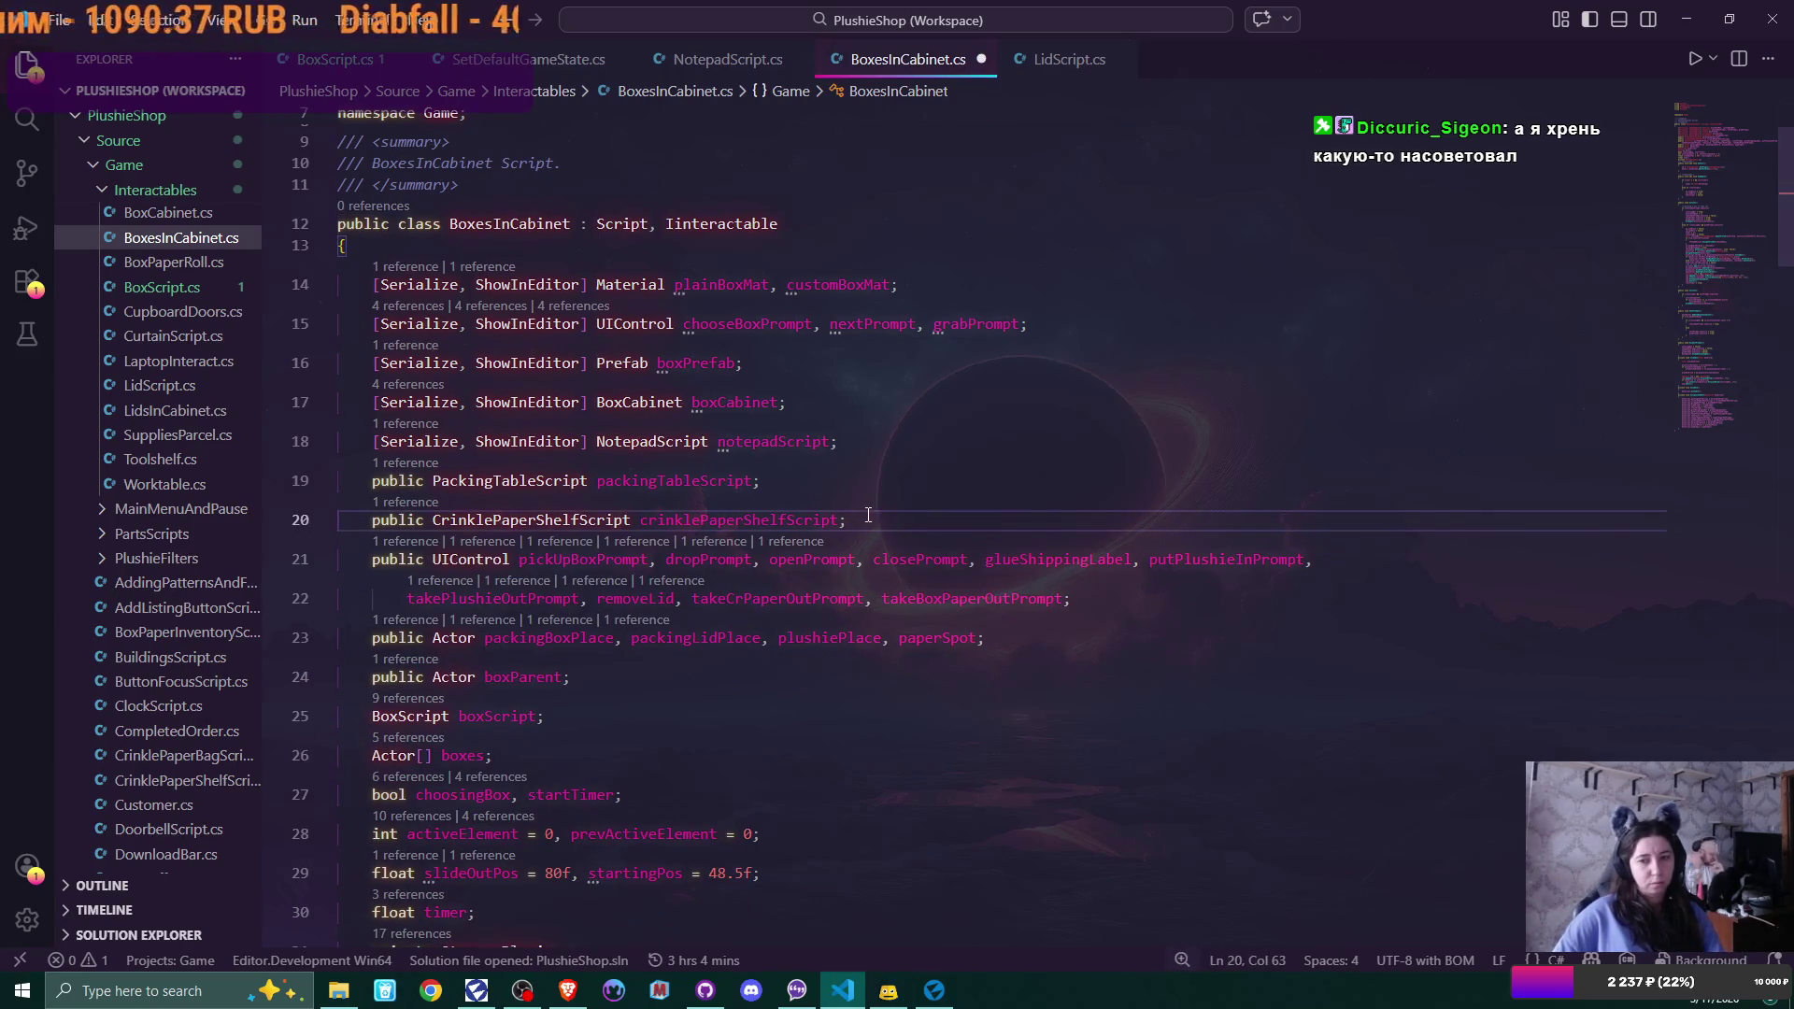
Save BoxesInCabinet.cs, review BoxScript.cs's fields, and return to Flax to recompile
{"action": "key", "text": "ctrl+s"}
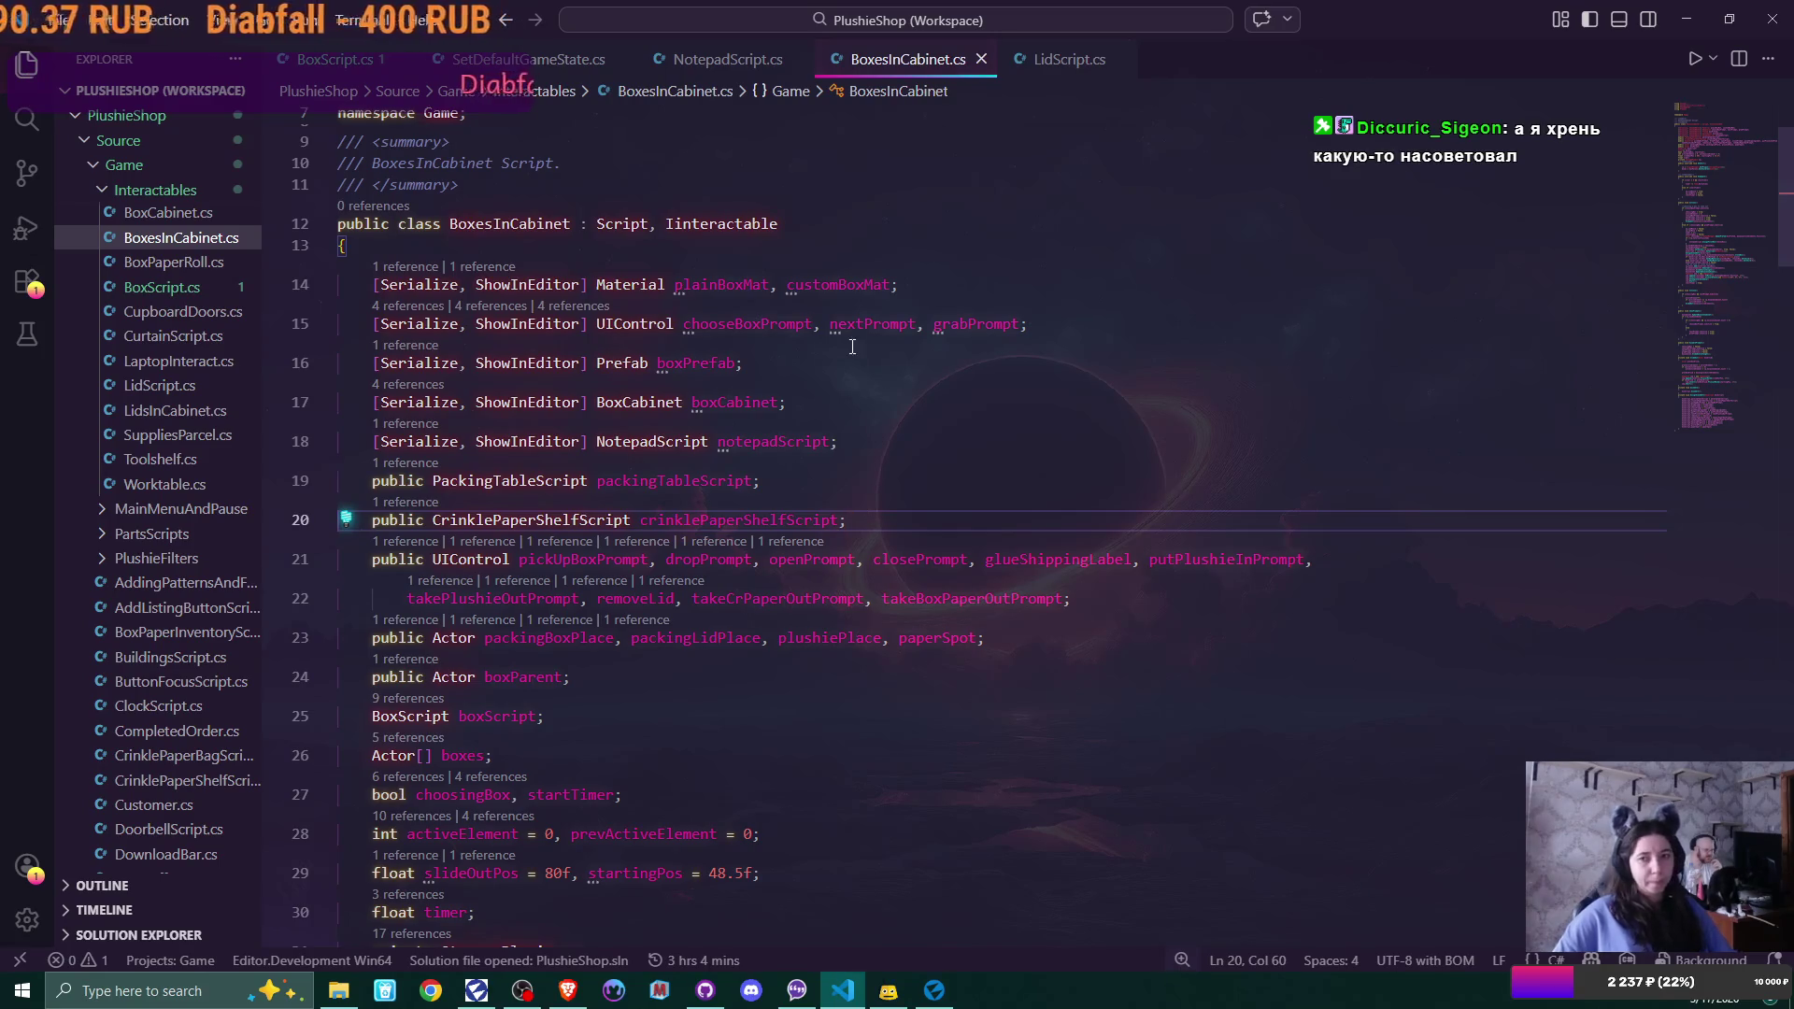
{"action": "left_click", "coordinate": [162, 287]}
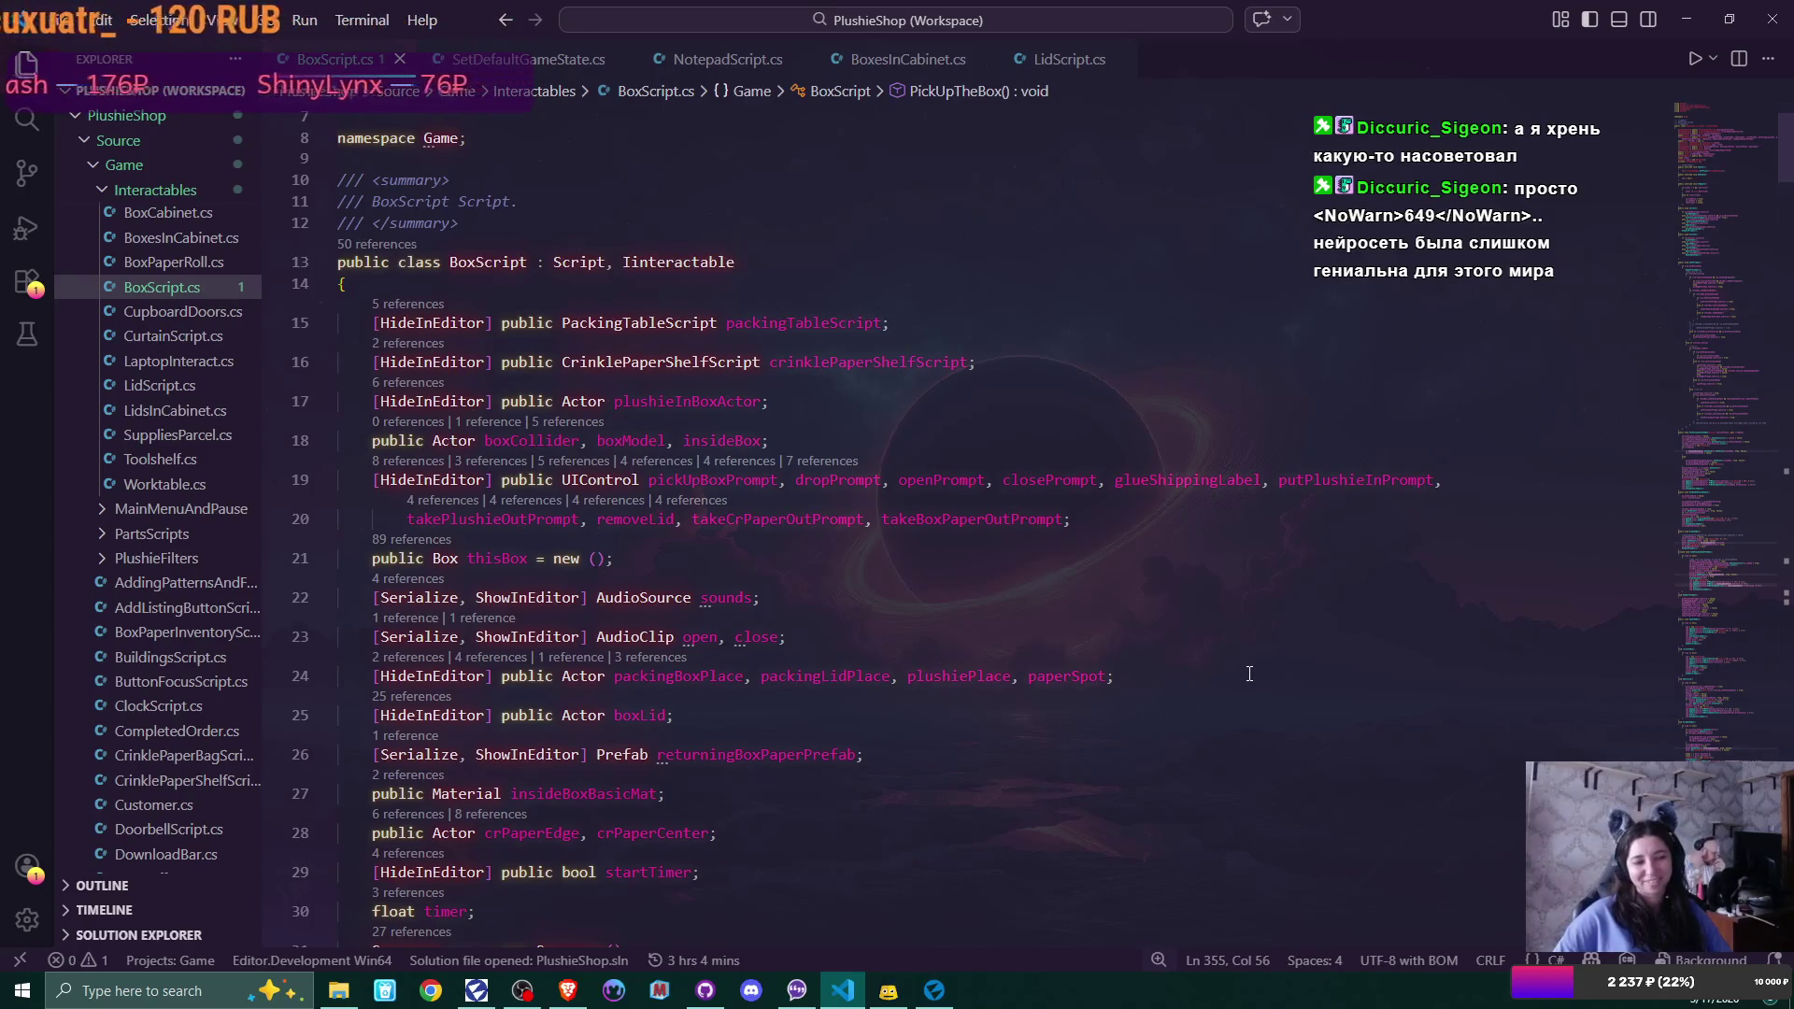
{"action": "key", "text": "alt+Tab"}
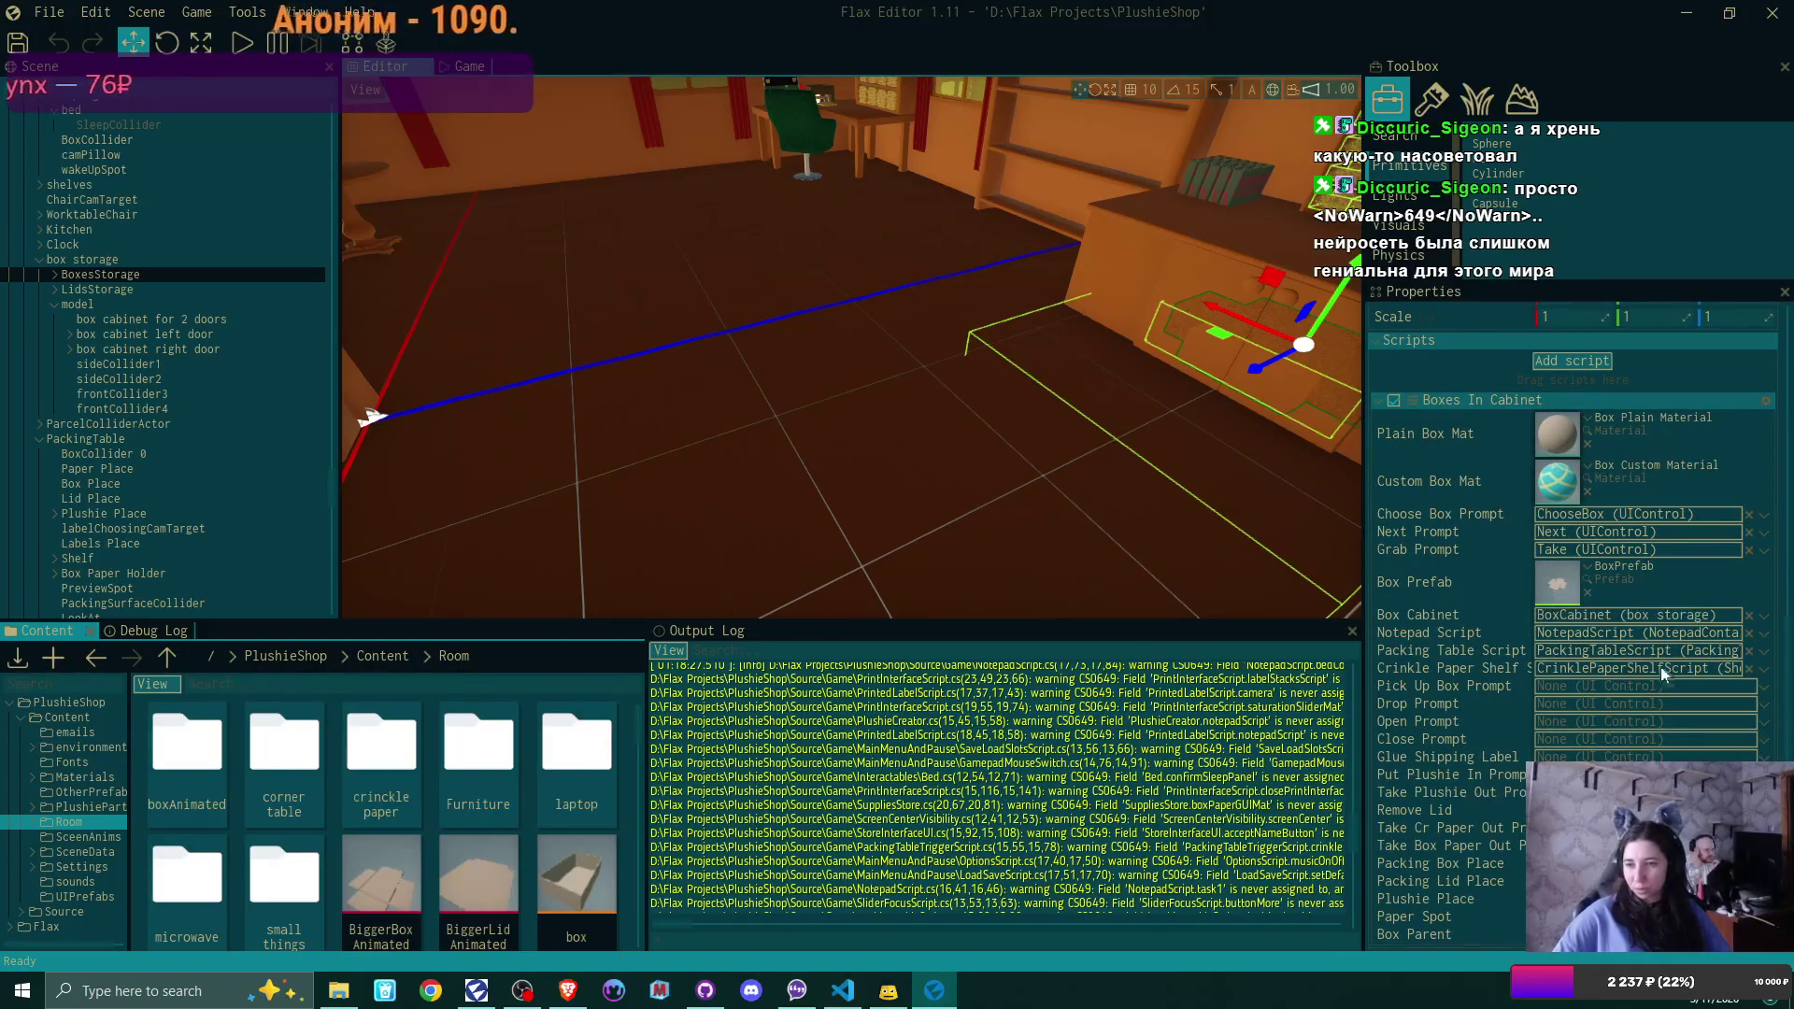
Assign Take Box, DropBox, OpenBox and CloseBox to the pick-up, drop, open and close prompts
{"action": "left_click", "coordinate": [1763, 686]}
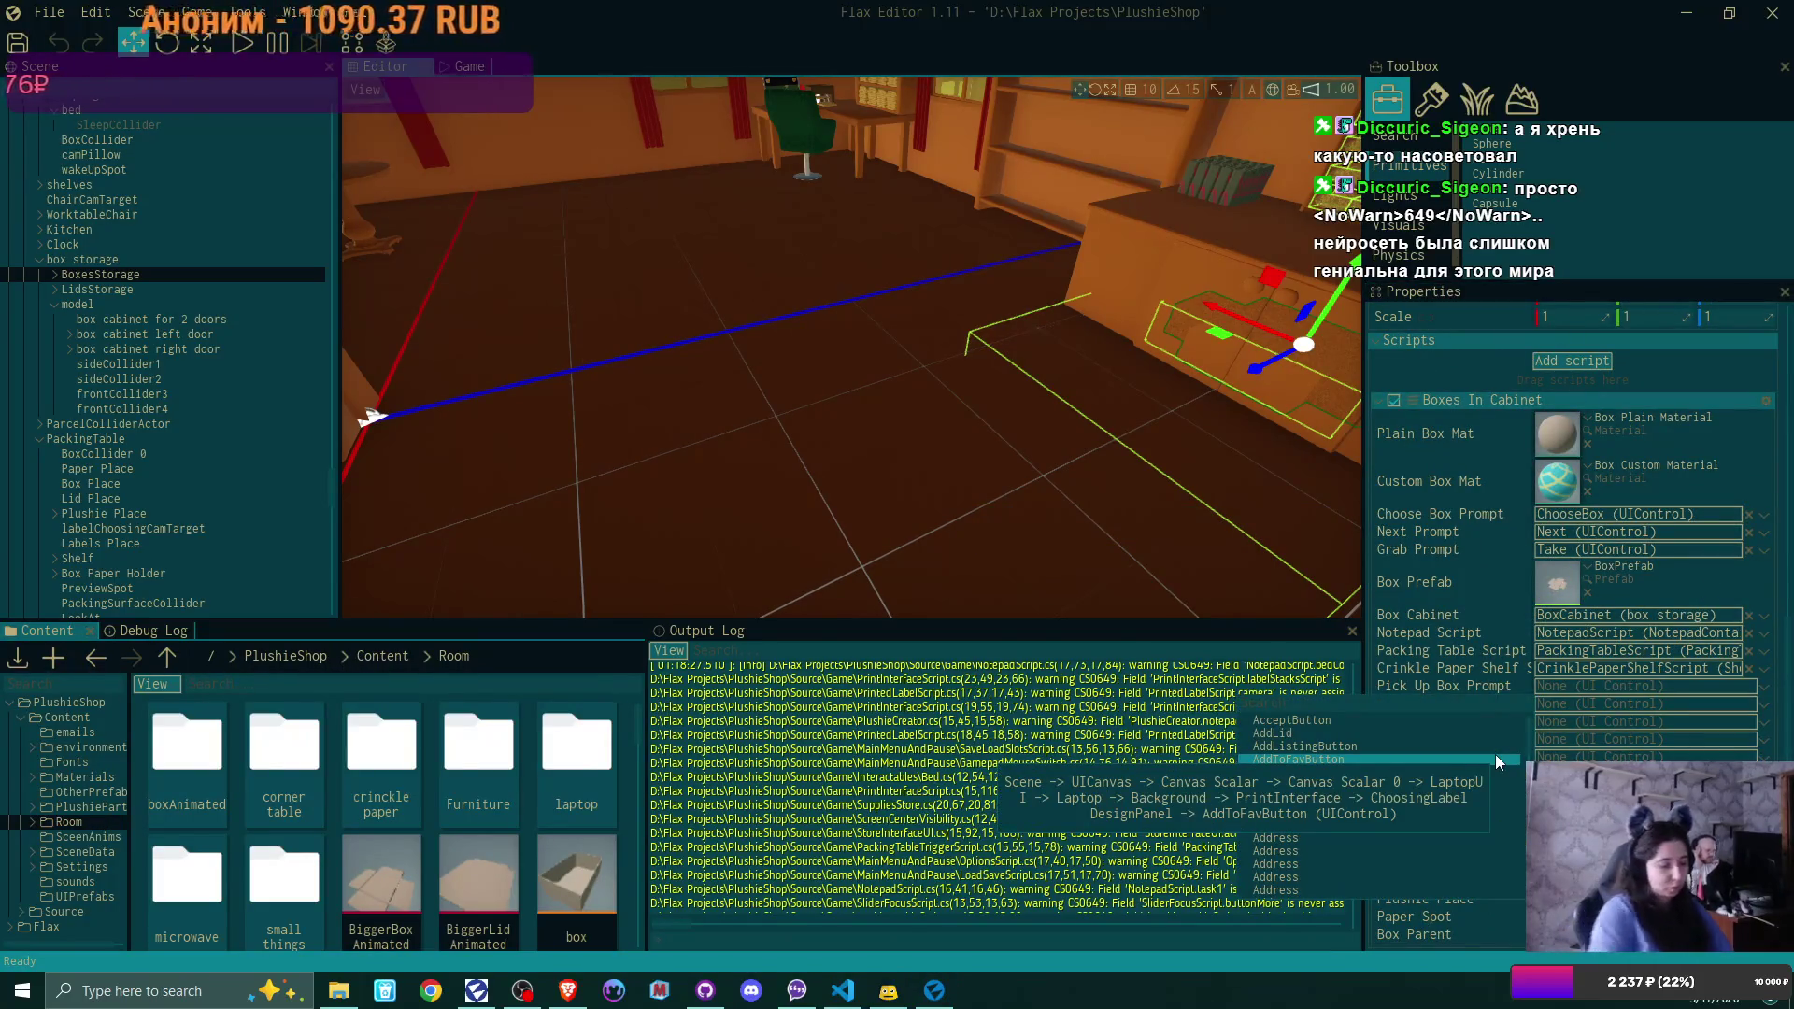
{"action": "type", "text": "take"}
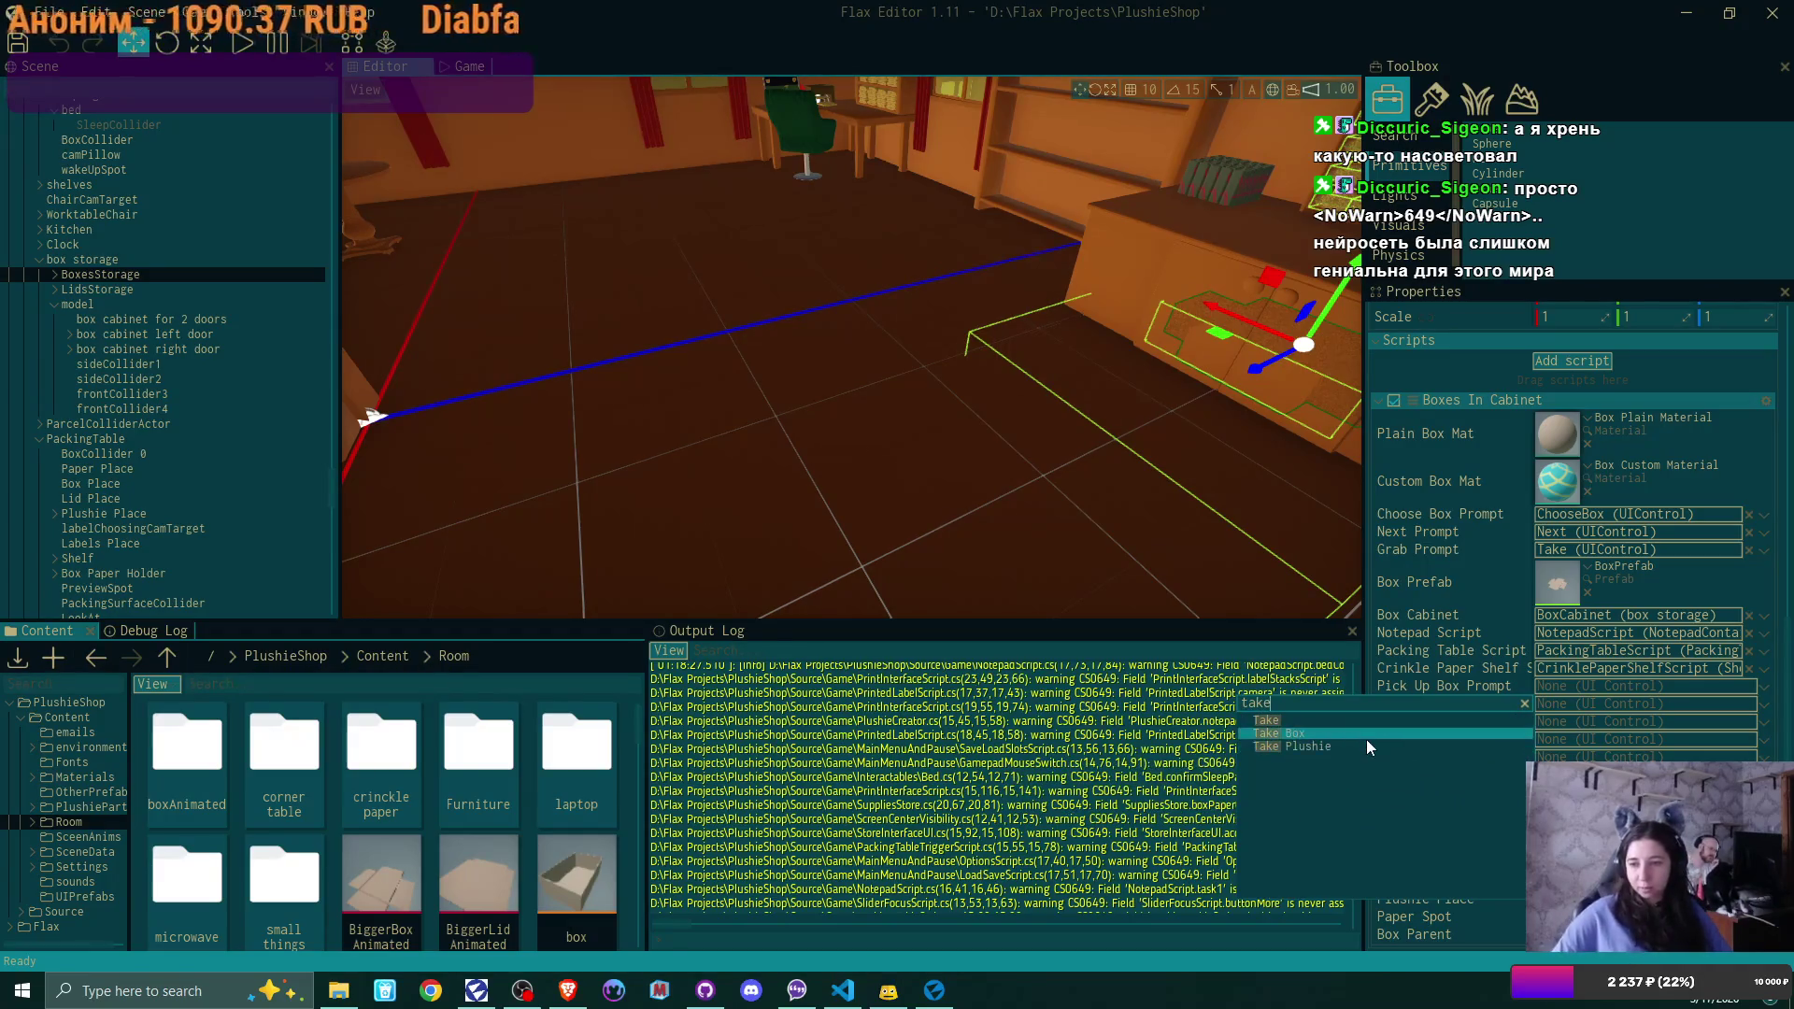
{"action": "left_click", "coordinate": [1338, 734]}
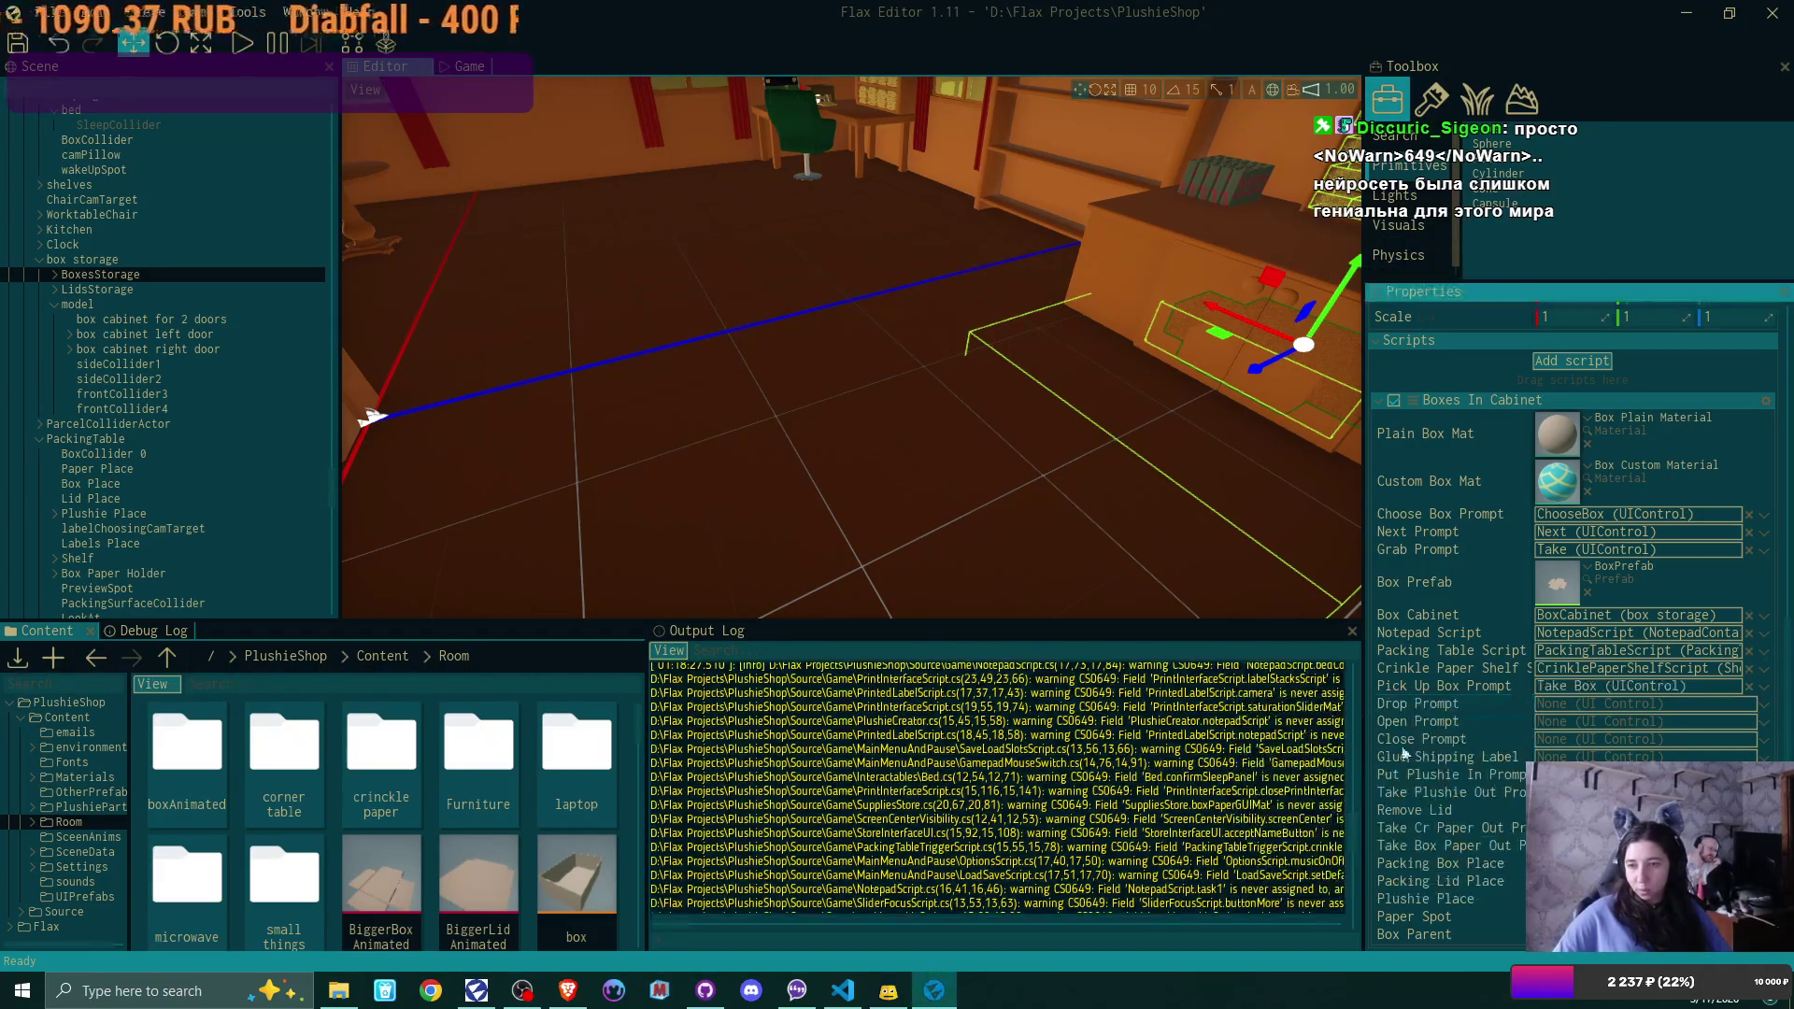
{"action": "left_click", "coordinate": [1769, 707]}
{"action": "type", "text": "drop"}
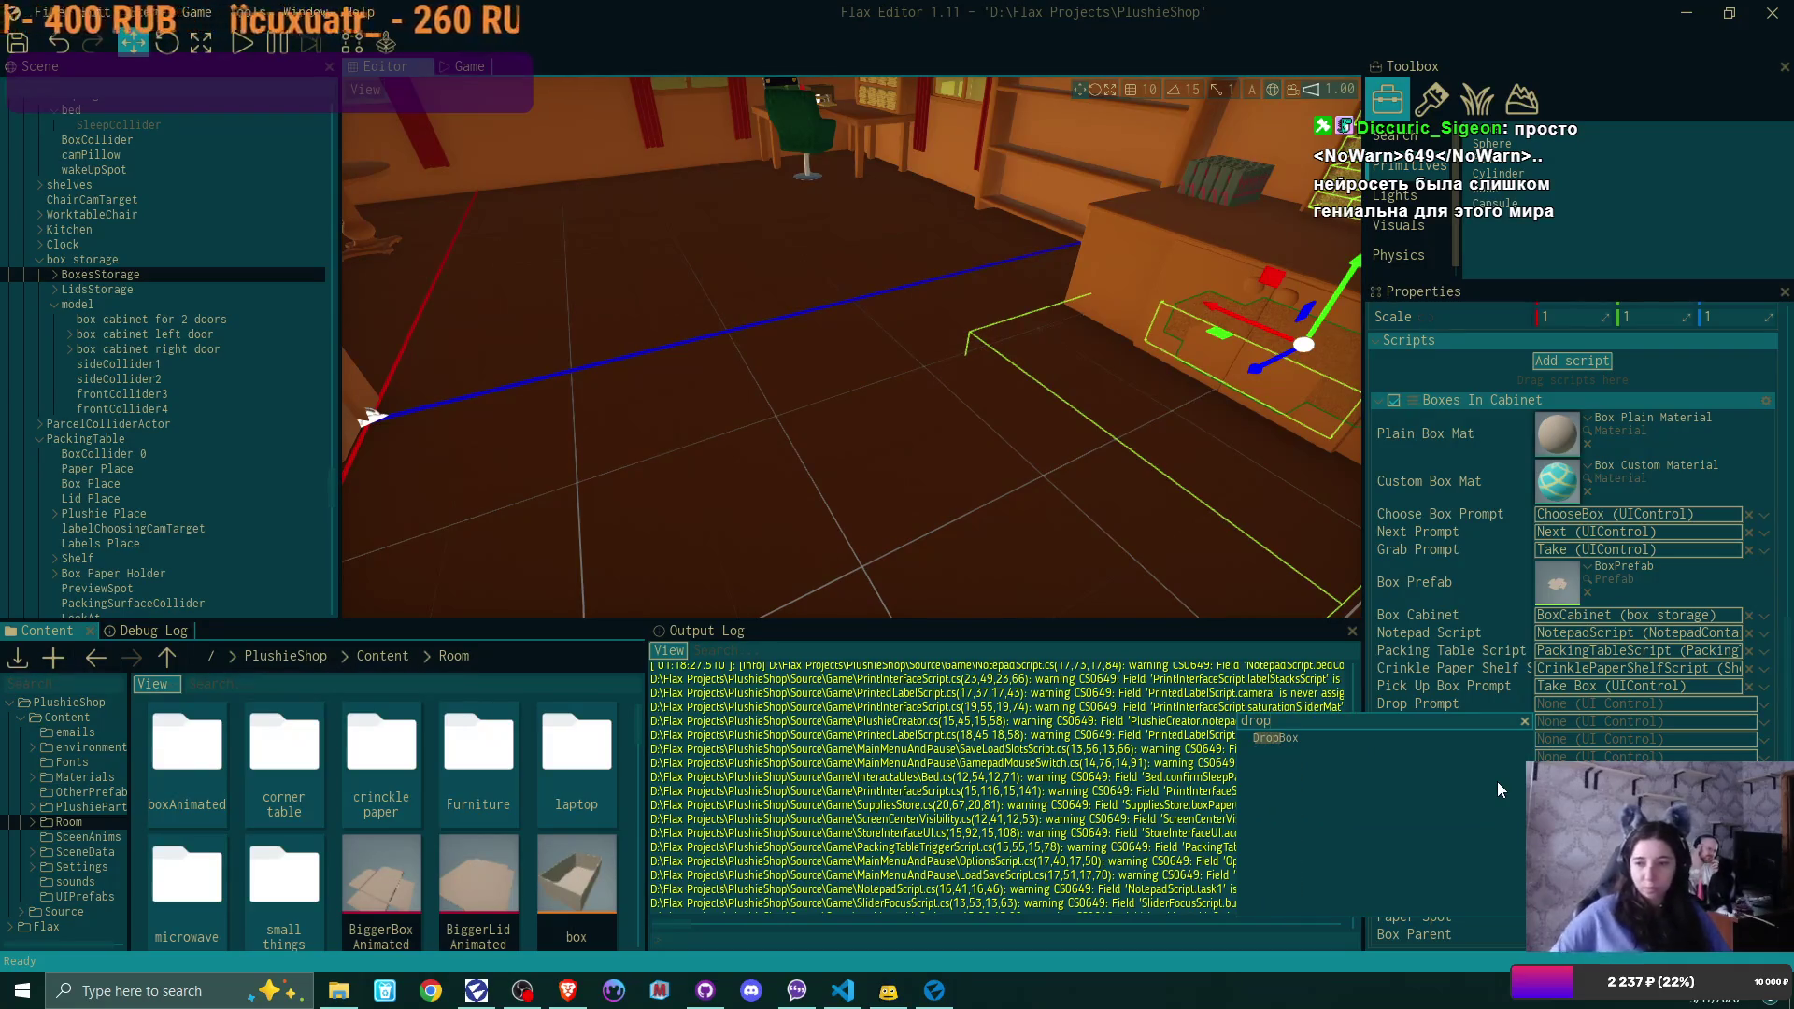
{"action": "left_click", "coordinate": [1381, 737]}
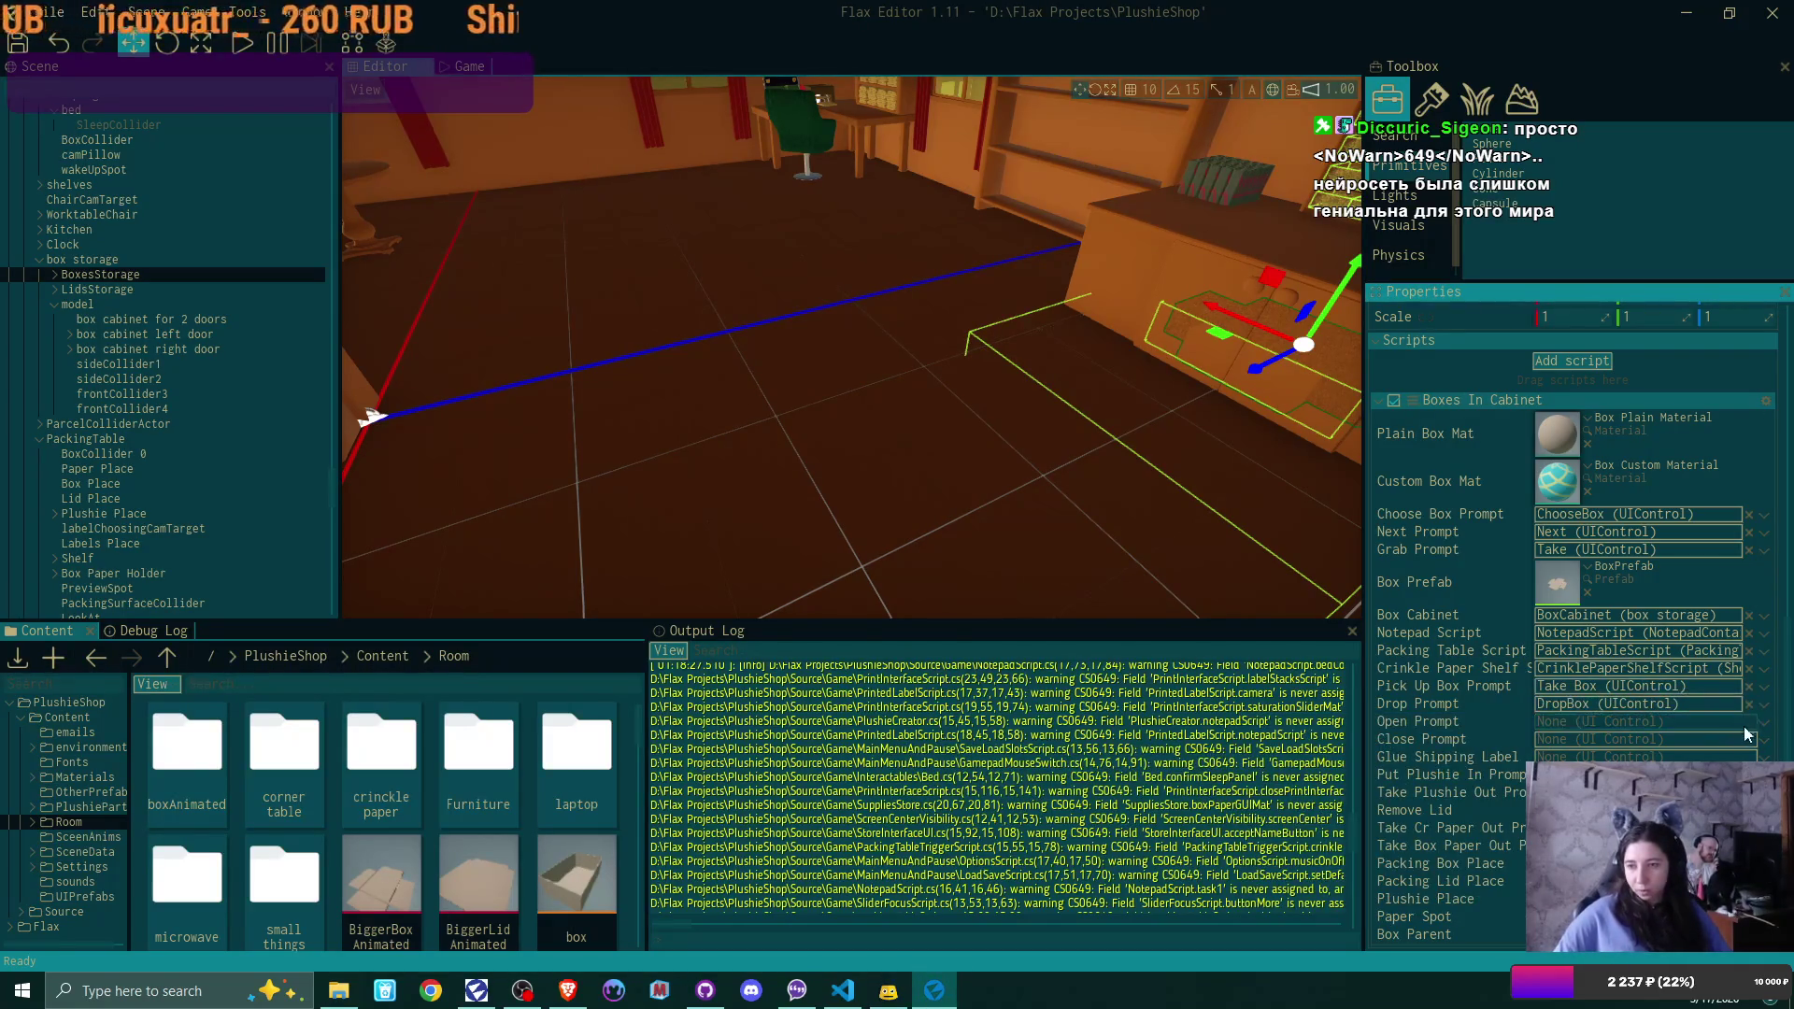
{"action": "left_click", "coordinate": [1766, 724]}
{"action": "type", "text": "open"}
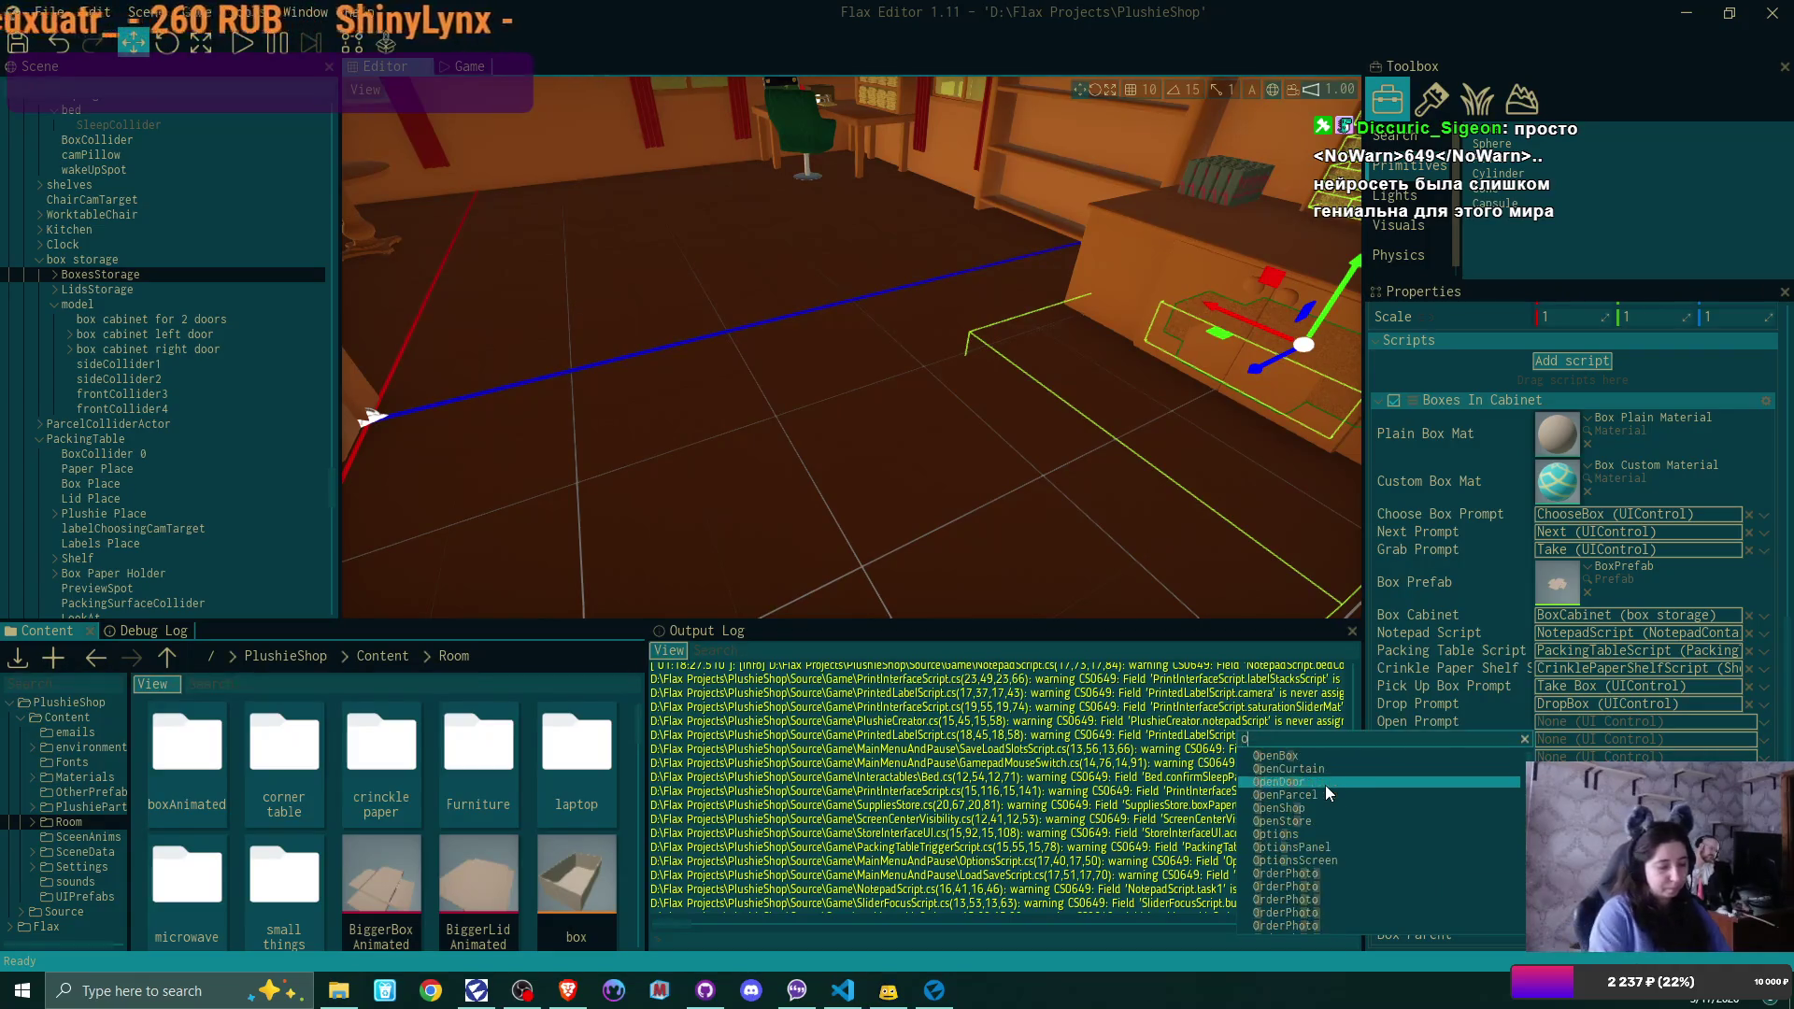
{"action": "left_click", "coordinate": [1337, 757]}
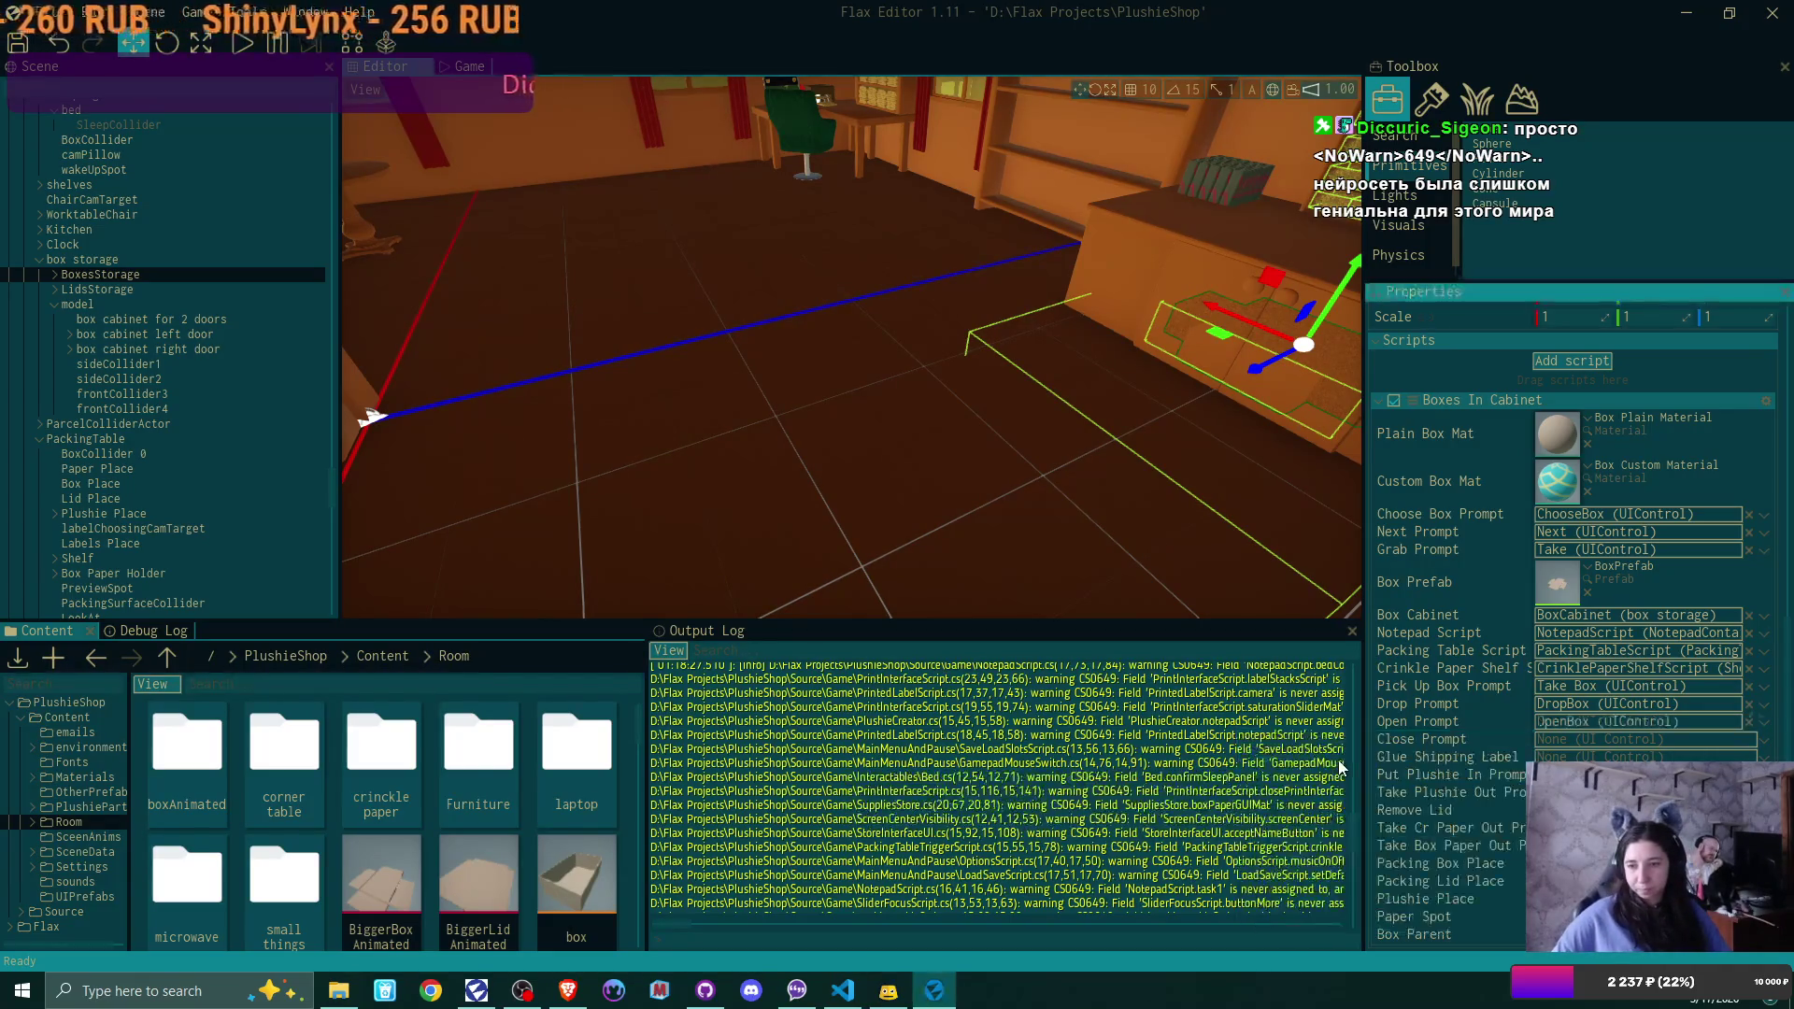
{"action": "left_click", "coordinate": [1764, 740]}
{"action": "type", "text": "close"}
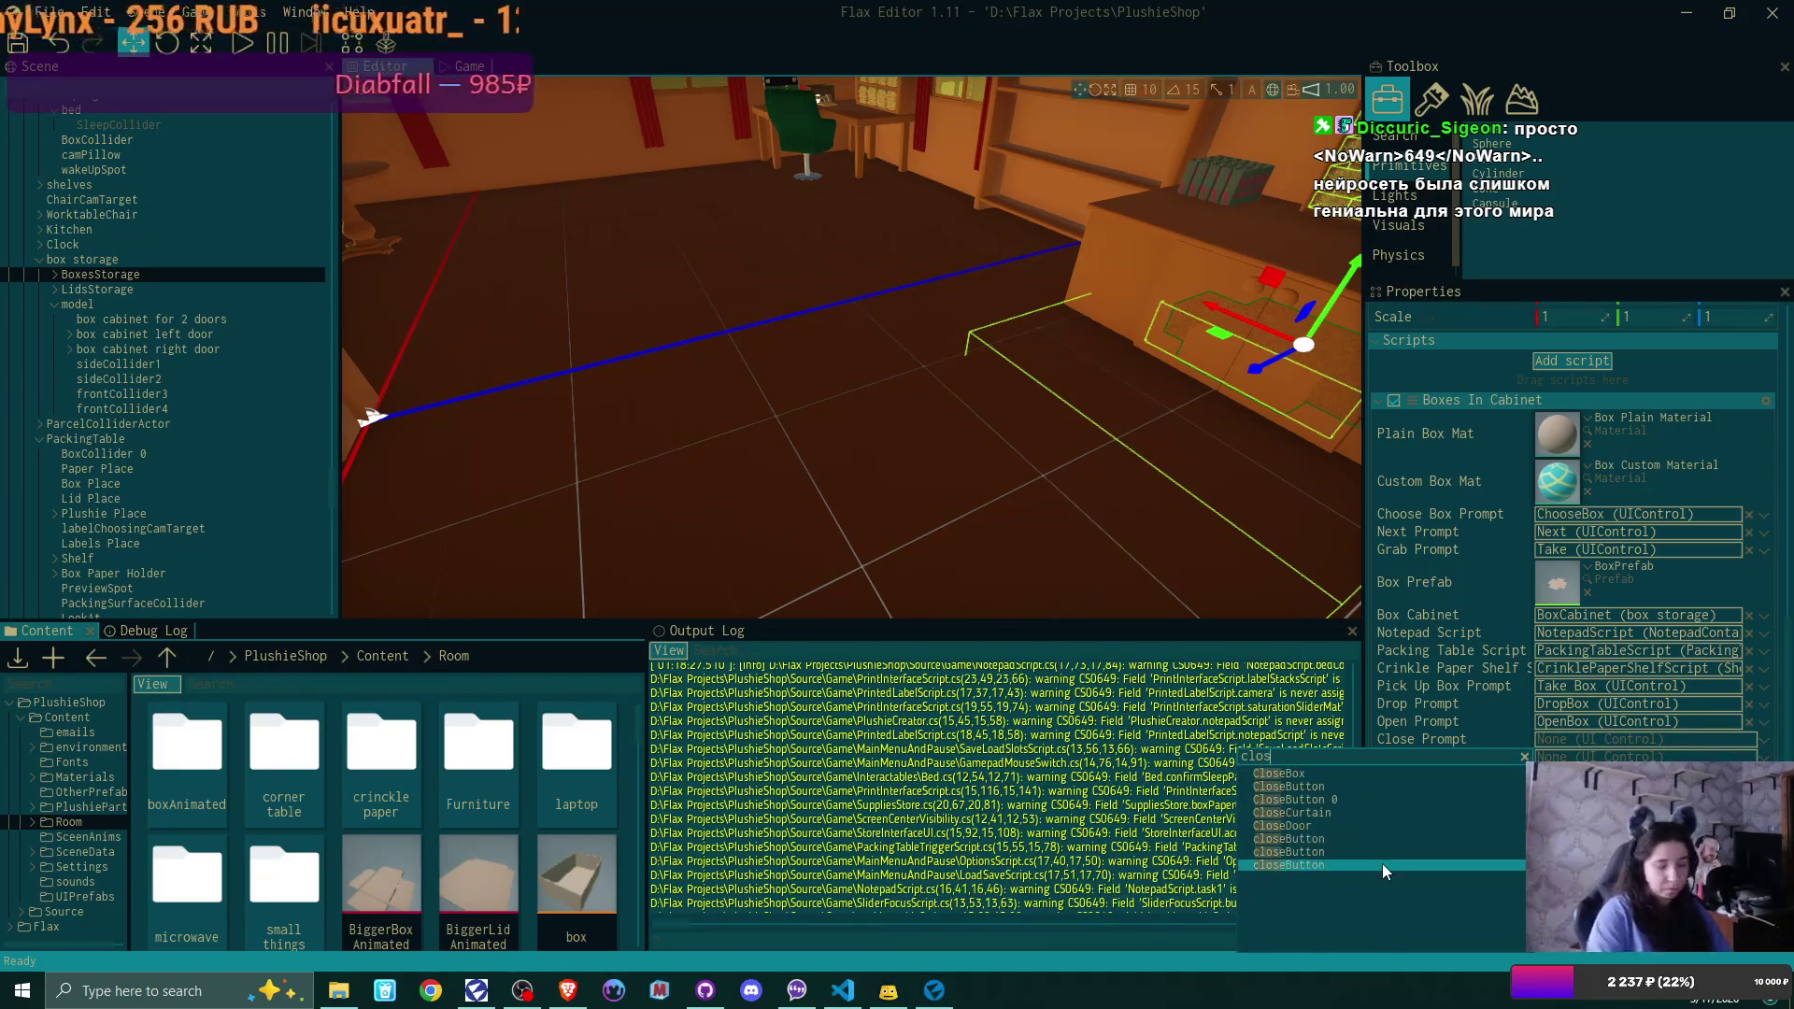
{"action": "left_click", "coordinate": [1330, 772]}
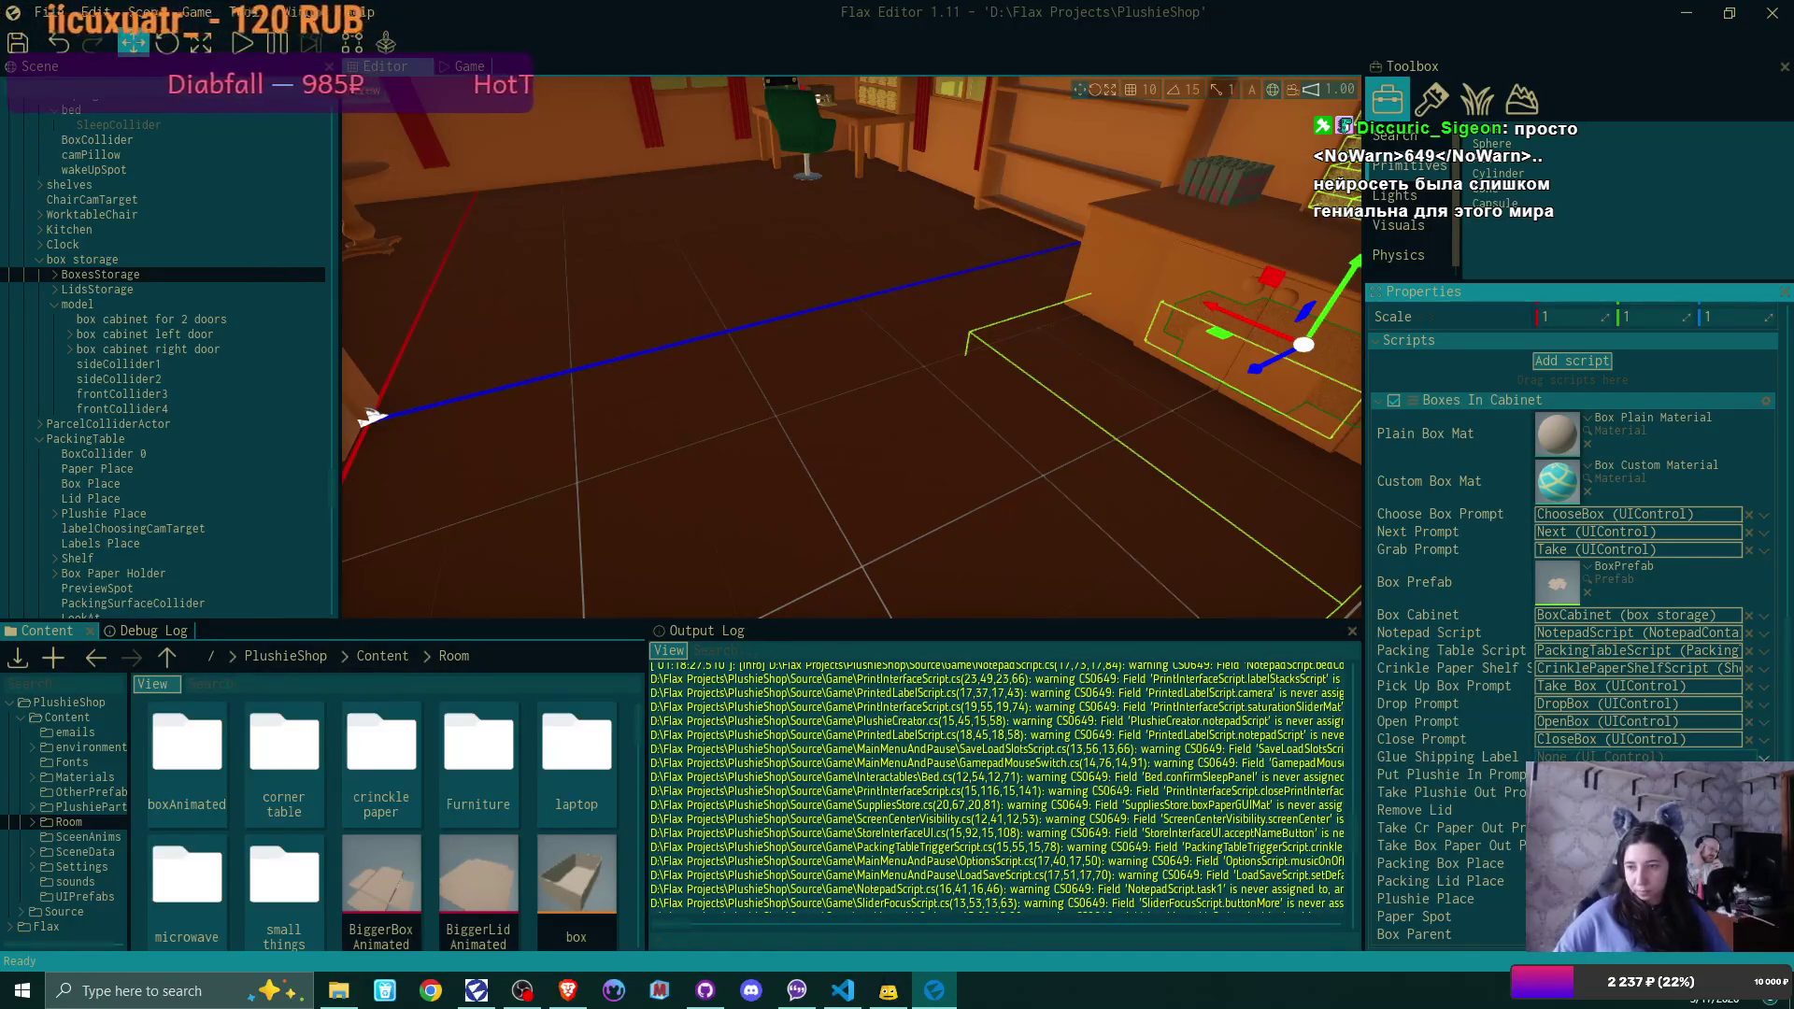
Assign GlueLabel, PutIntoTheBox, Take Plushie and RemoveLid to their matching prompt fields
{"action": "left_click", "coordinate": [1763, 757]}
{"action": "type", "text": "glue"}
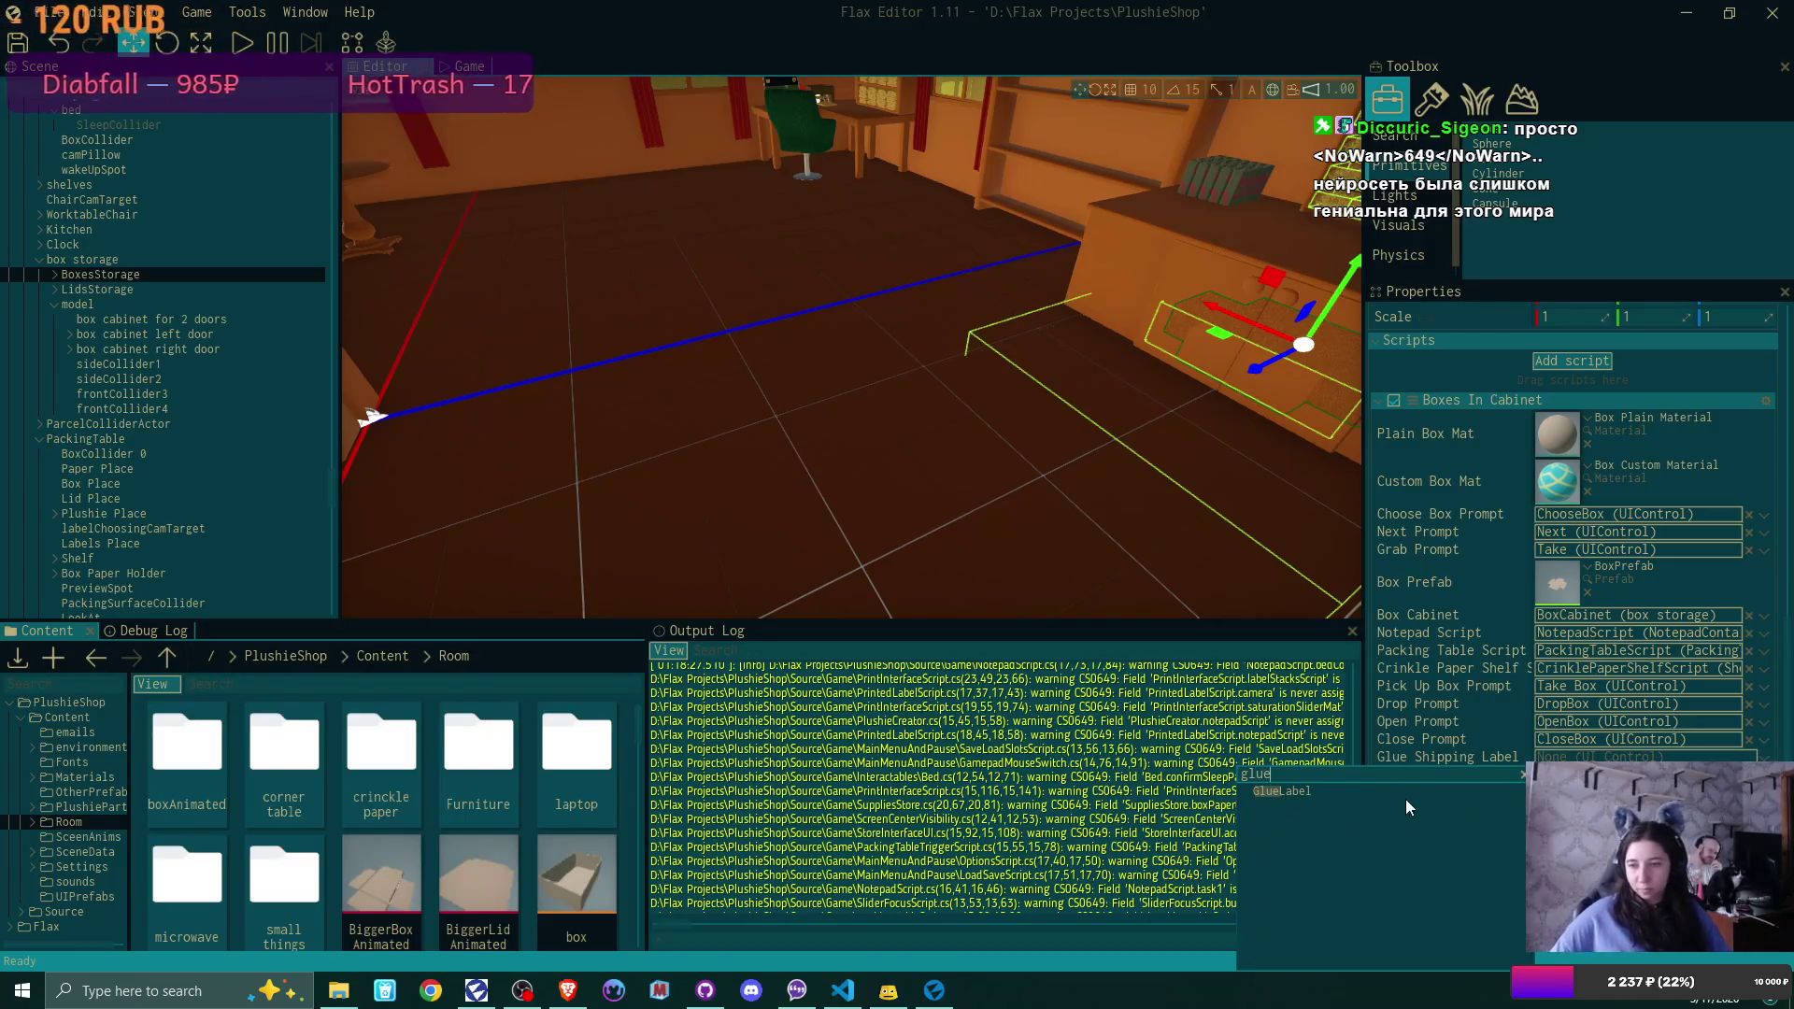
{"action": "left_click", "coordinate": [1401, 792]}
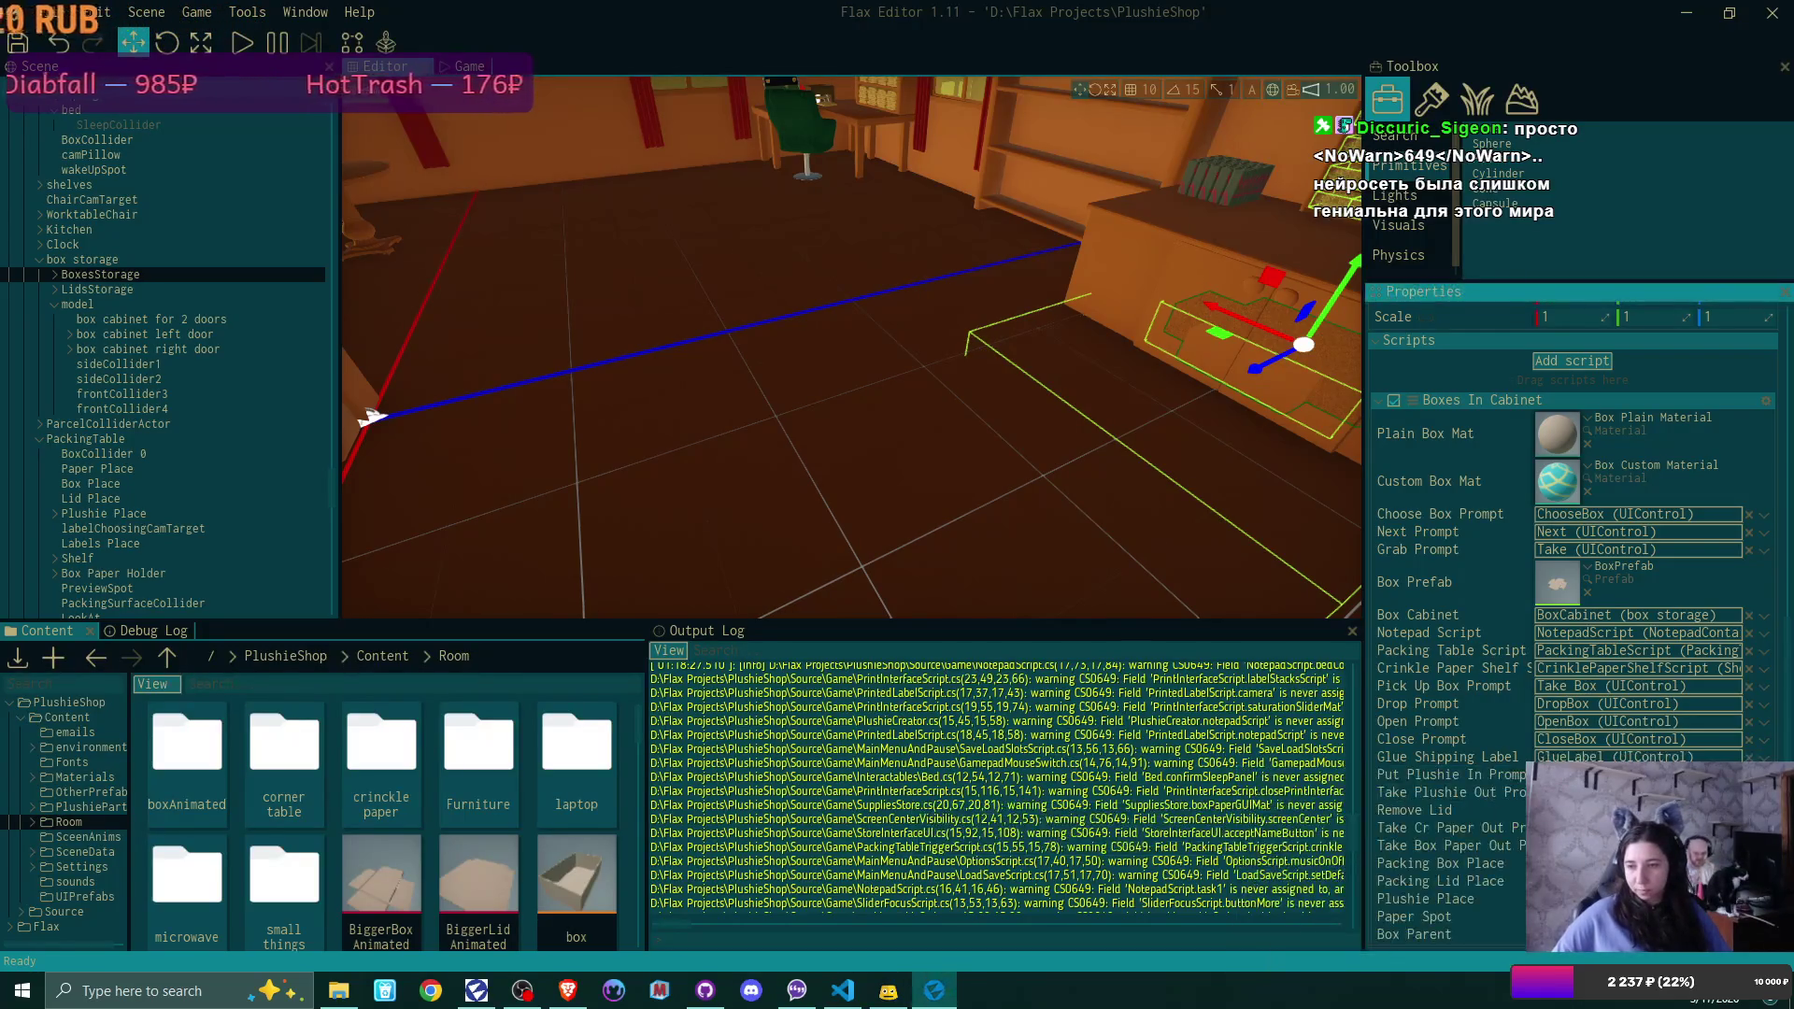
{"action": "left_click", "coordinate": [1764, 776]}
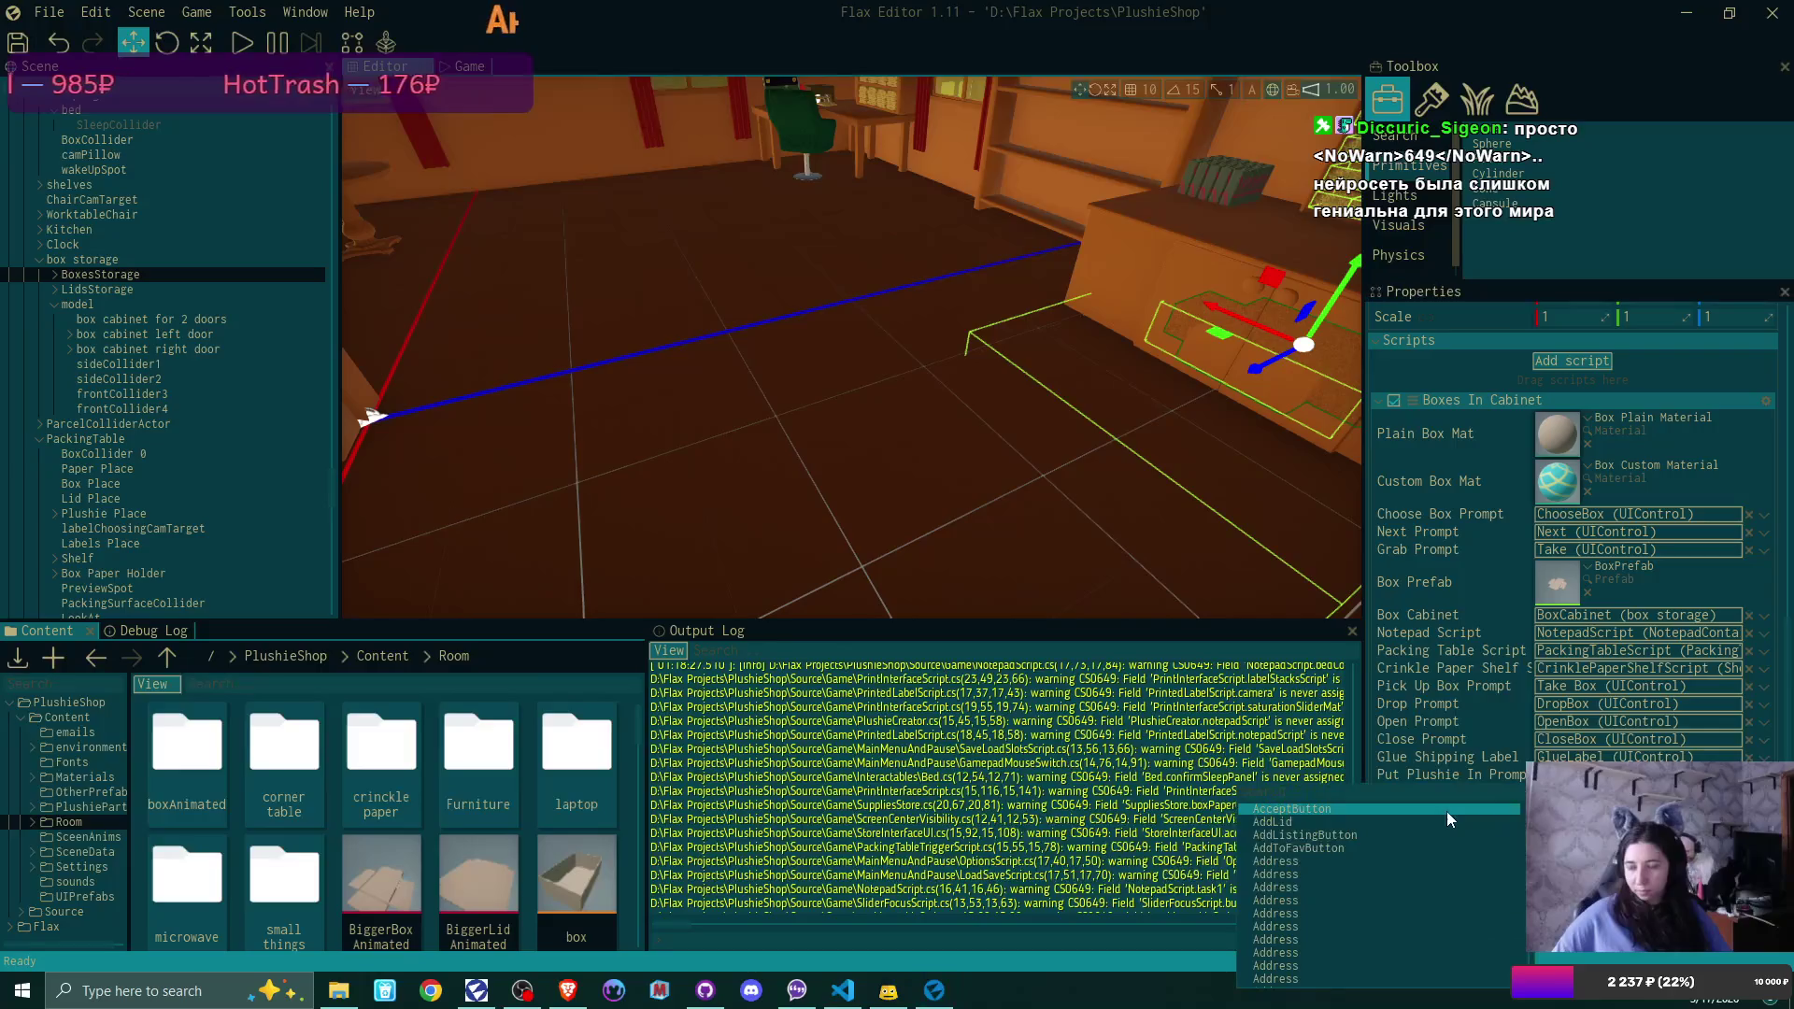
{"action": "type", "text": "put"}
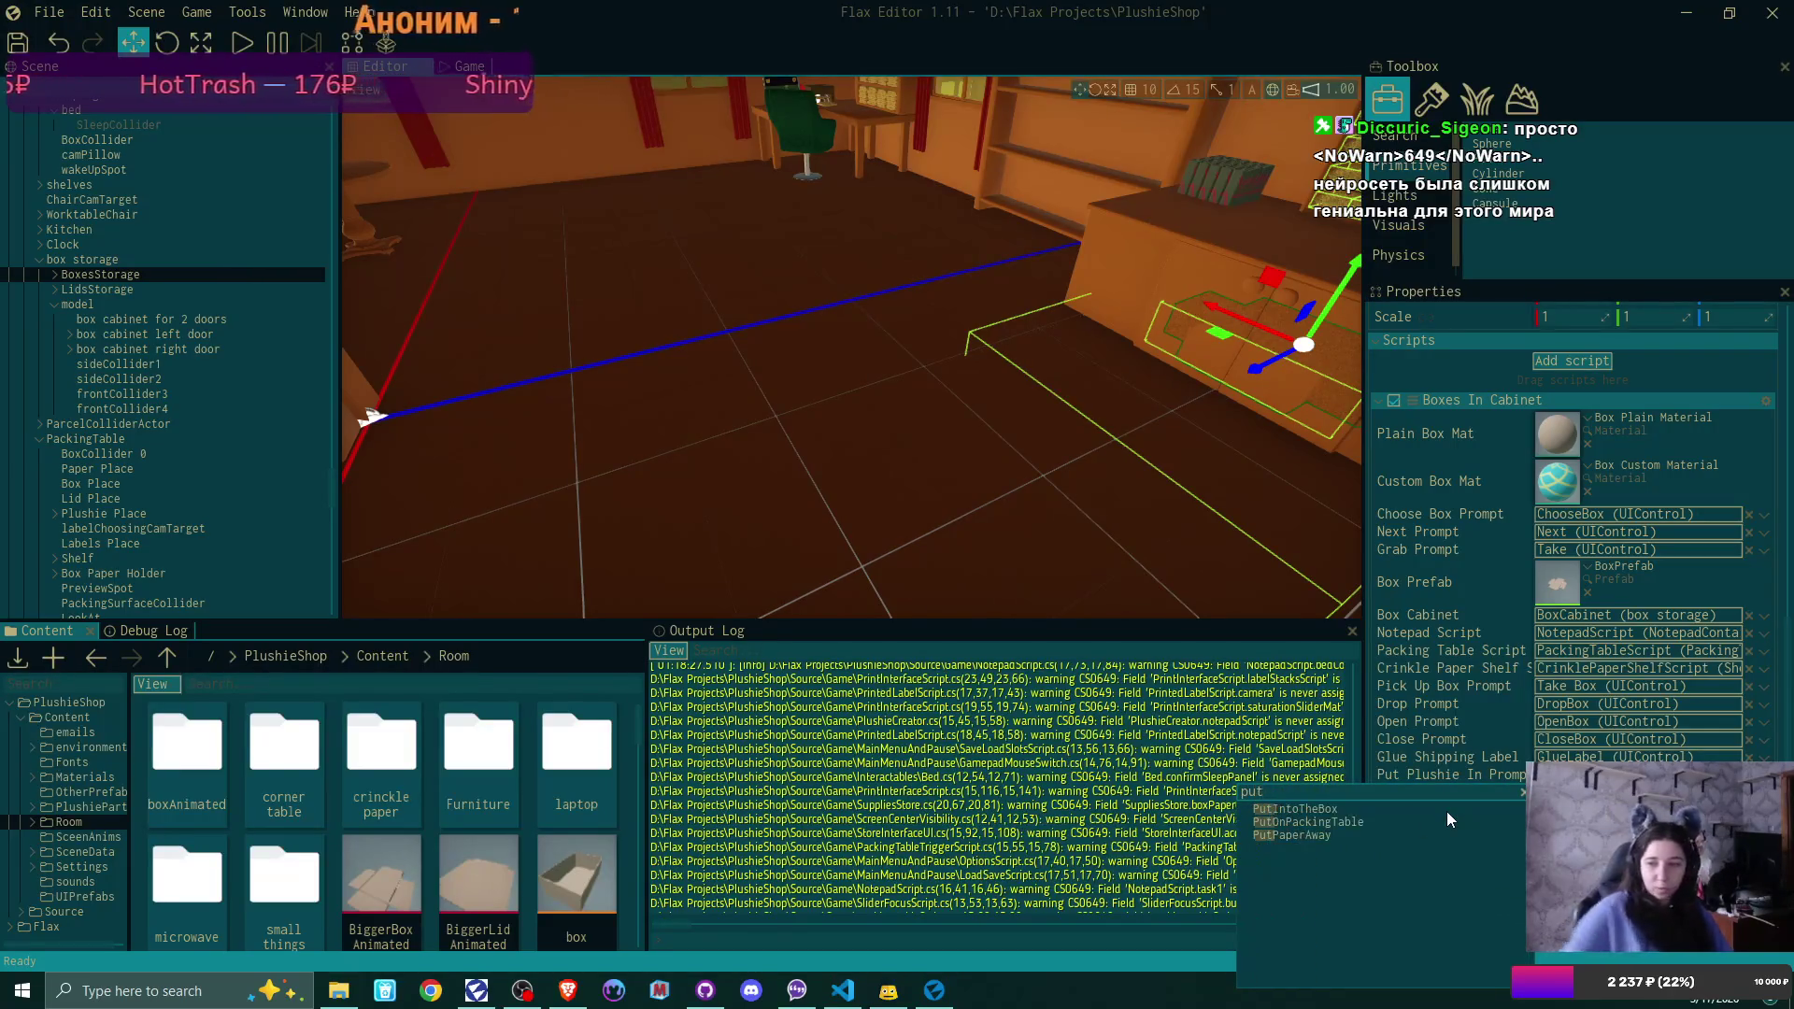
{"action": "left_click", "coordinate": [1409, 811]}
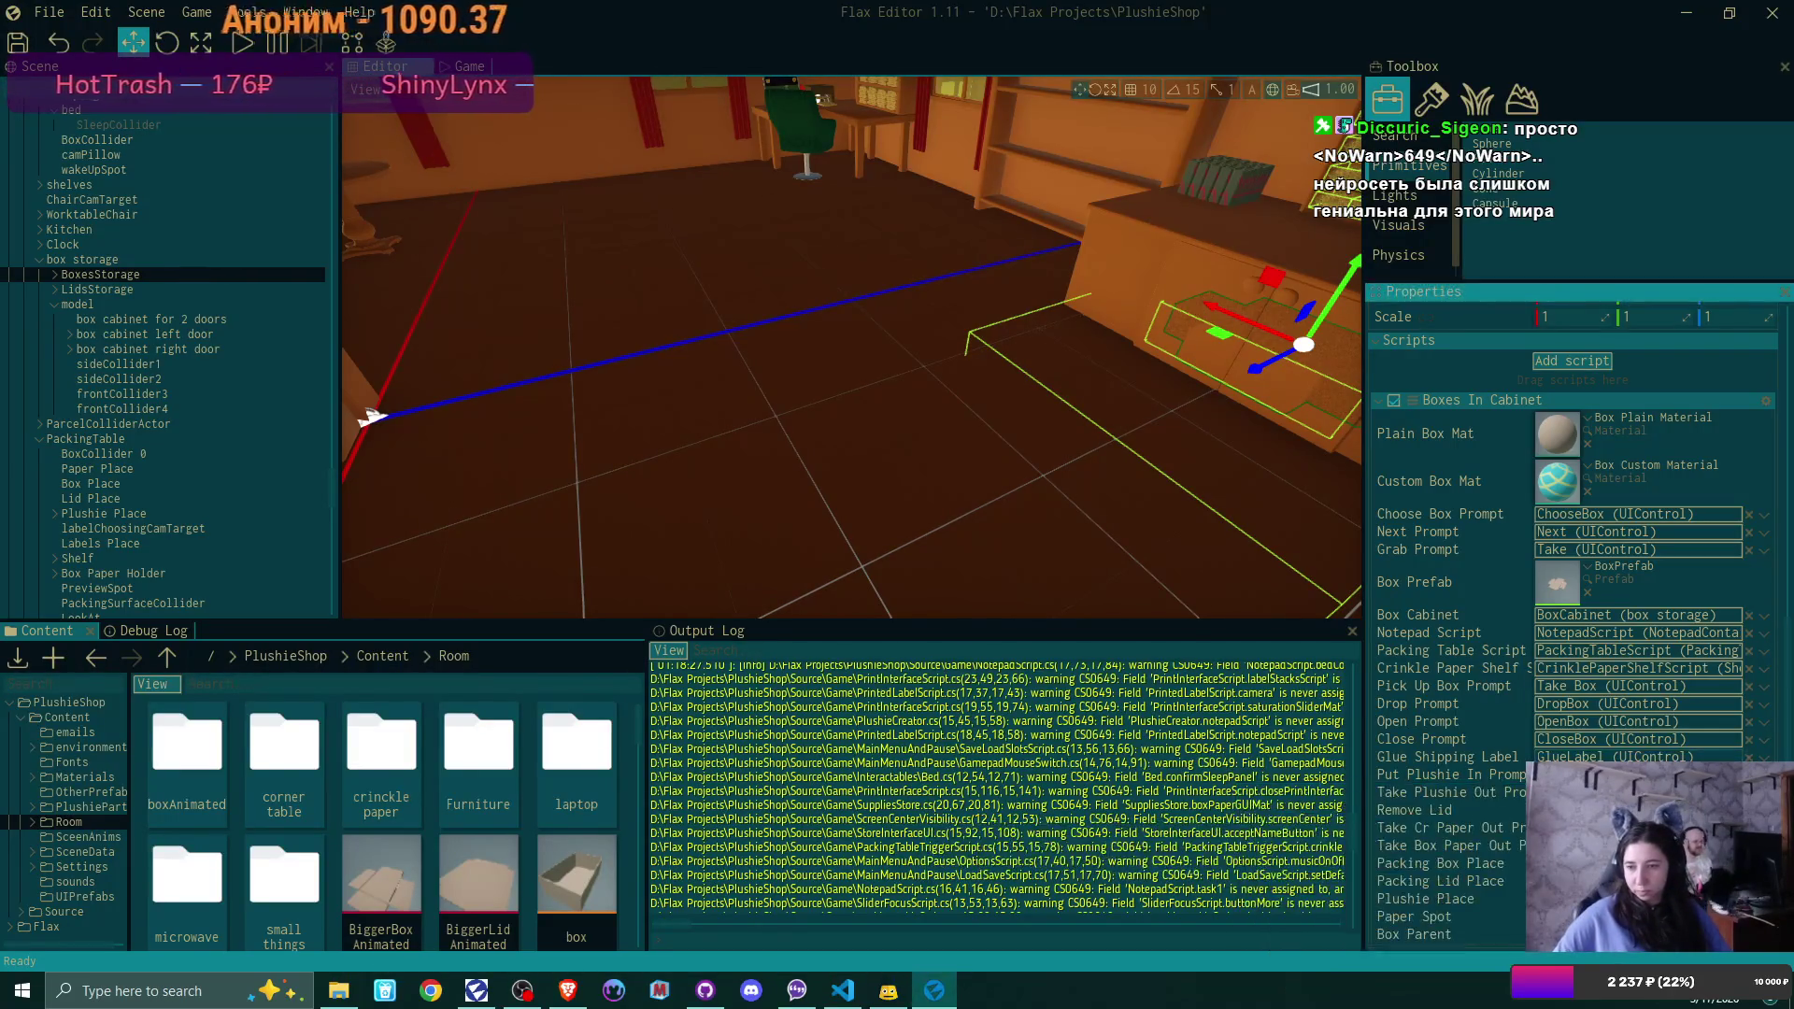
{"action": "left_click", "coordinate": [1763, 792]}
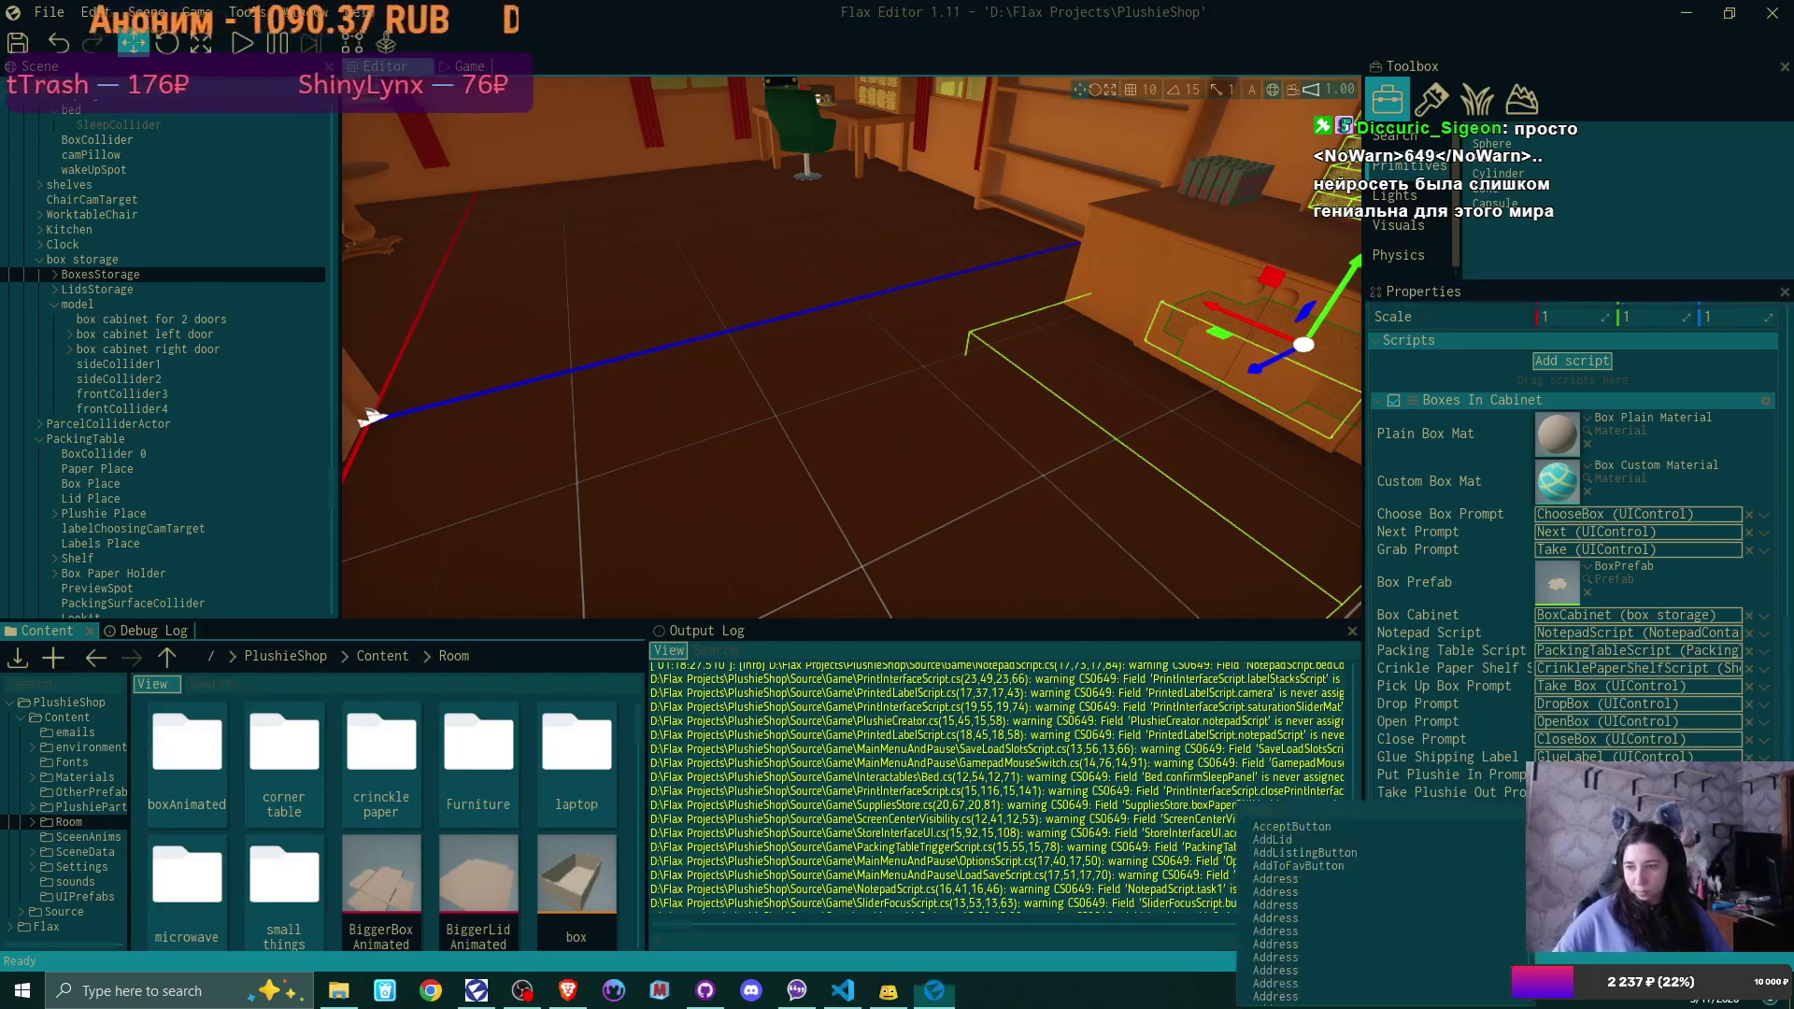
{"action": "type", "text": "take"}
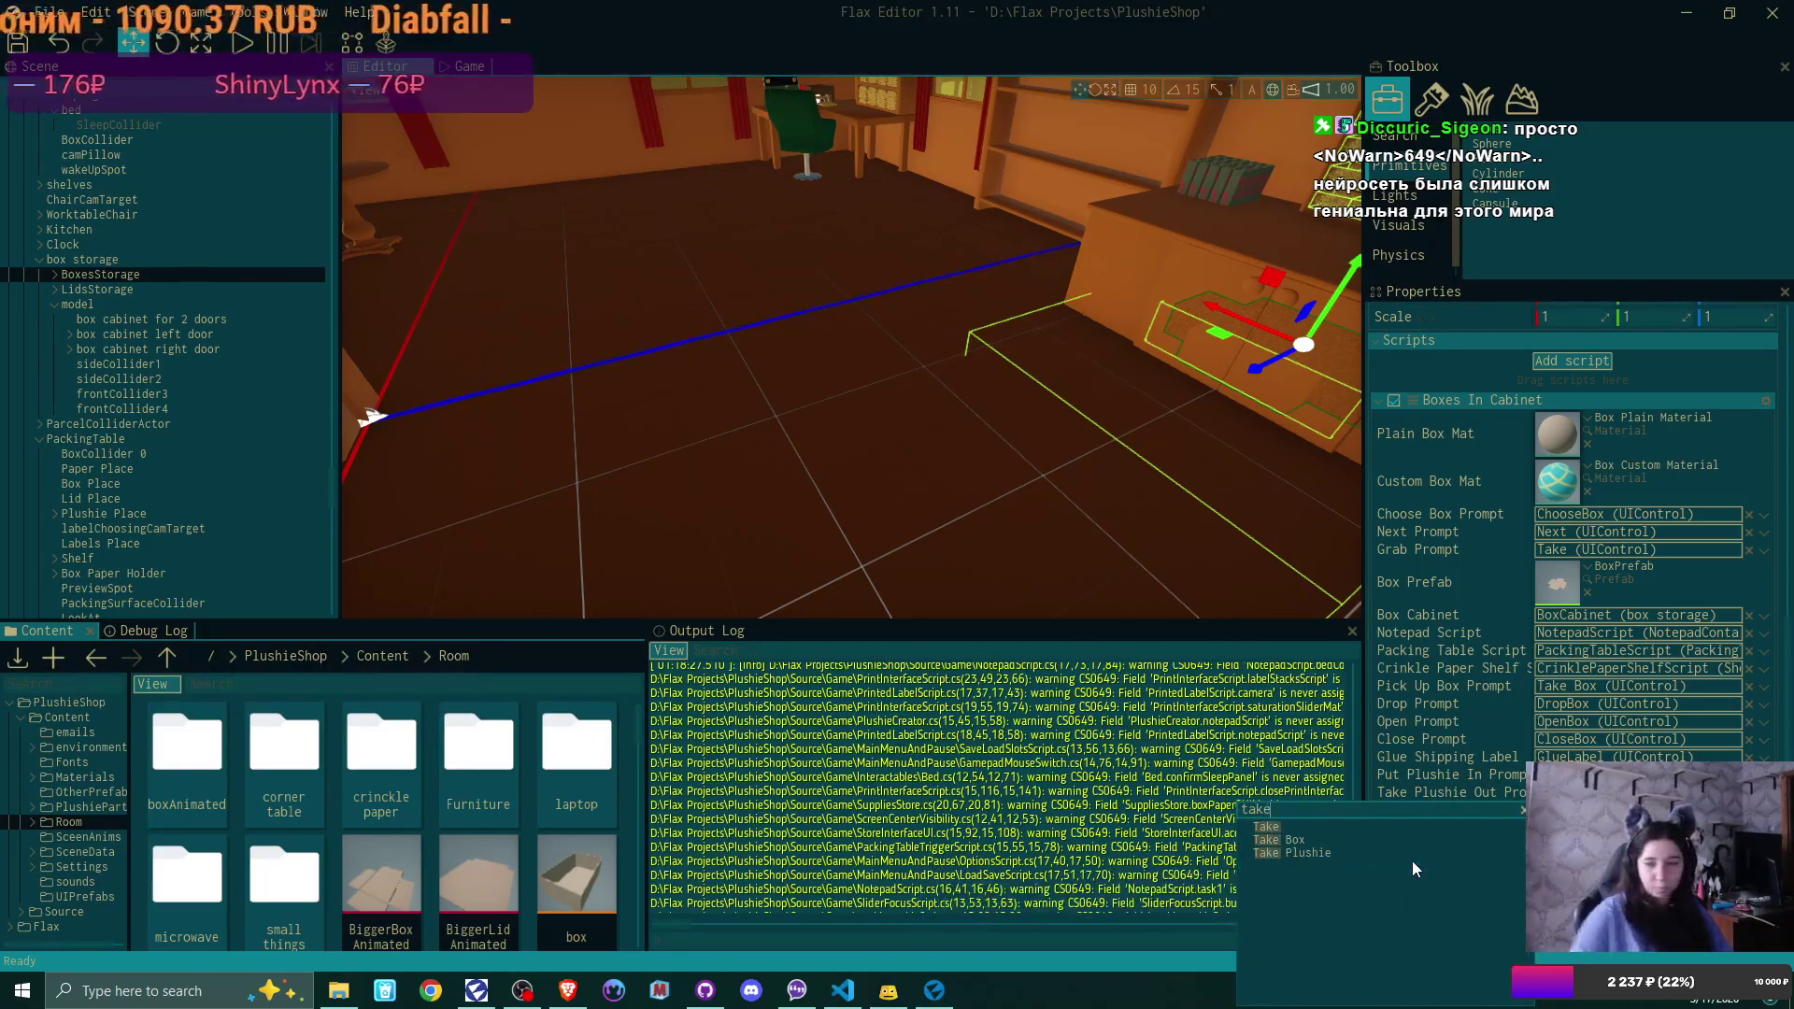
{"action": "left_click", "coordinate": [1326, 866]}
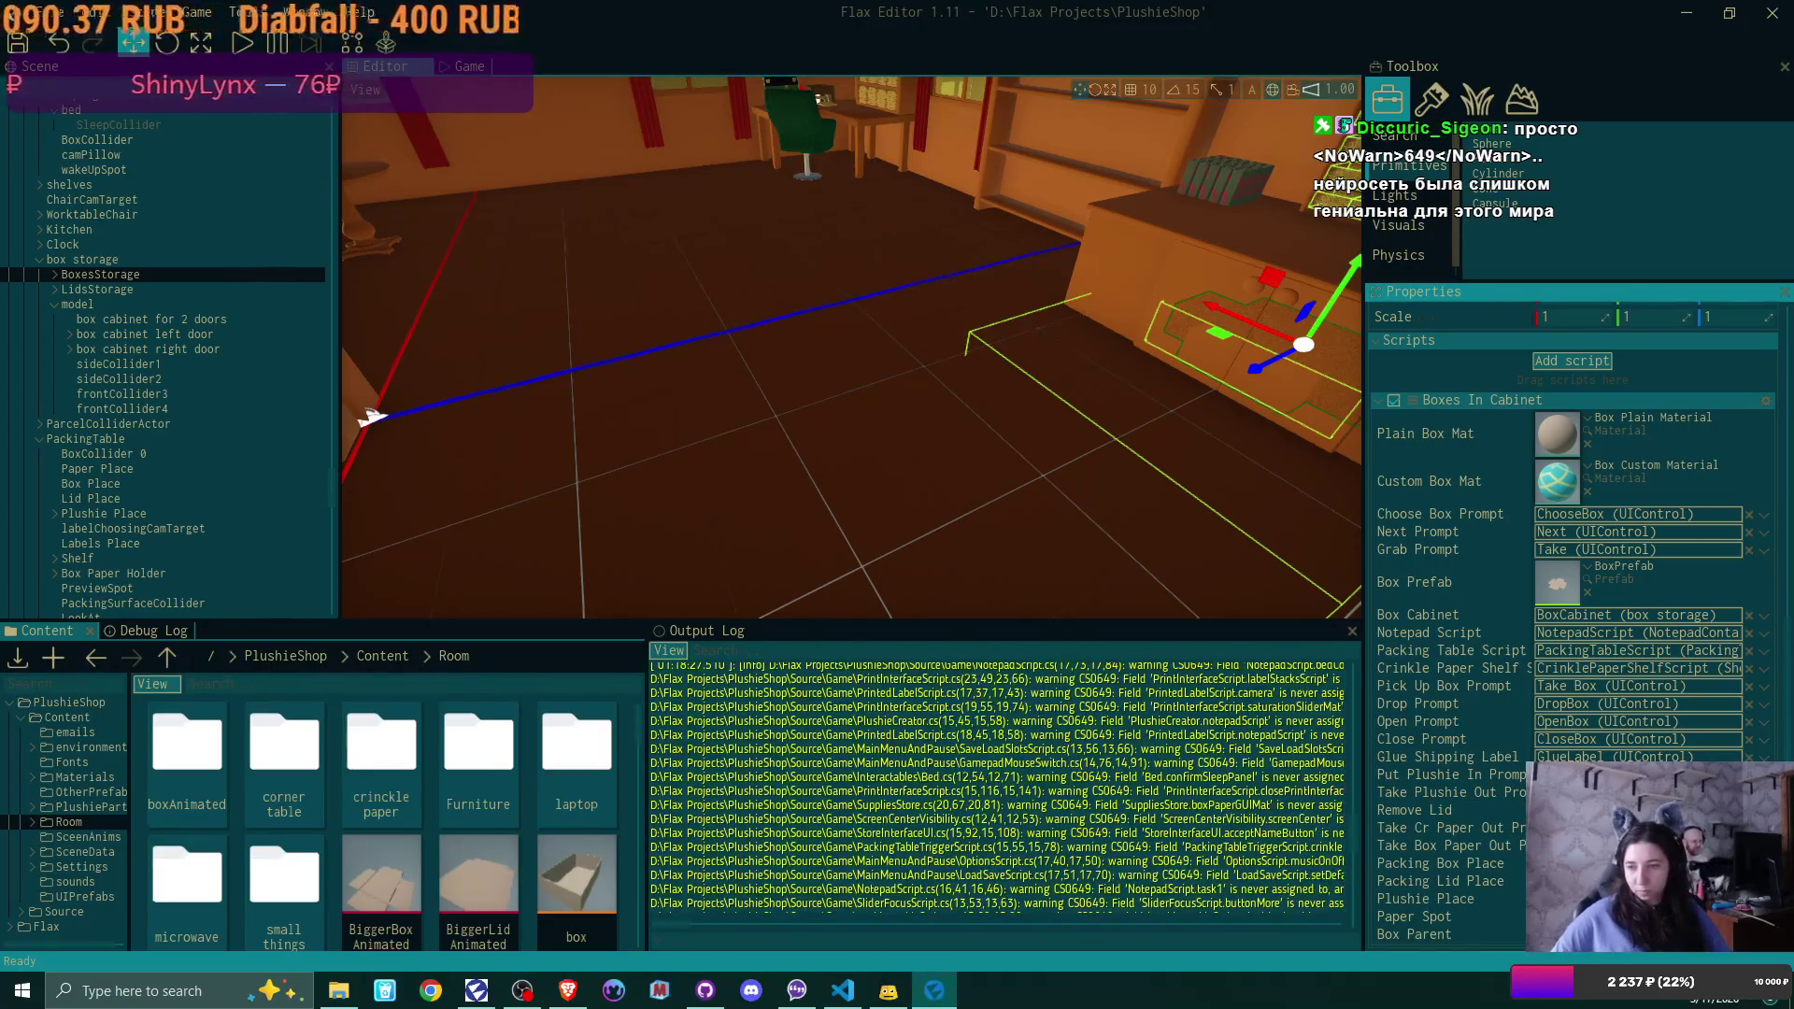
{"action": "left_click", "coordinate": [1763, 810]}
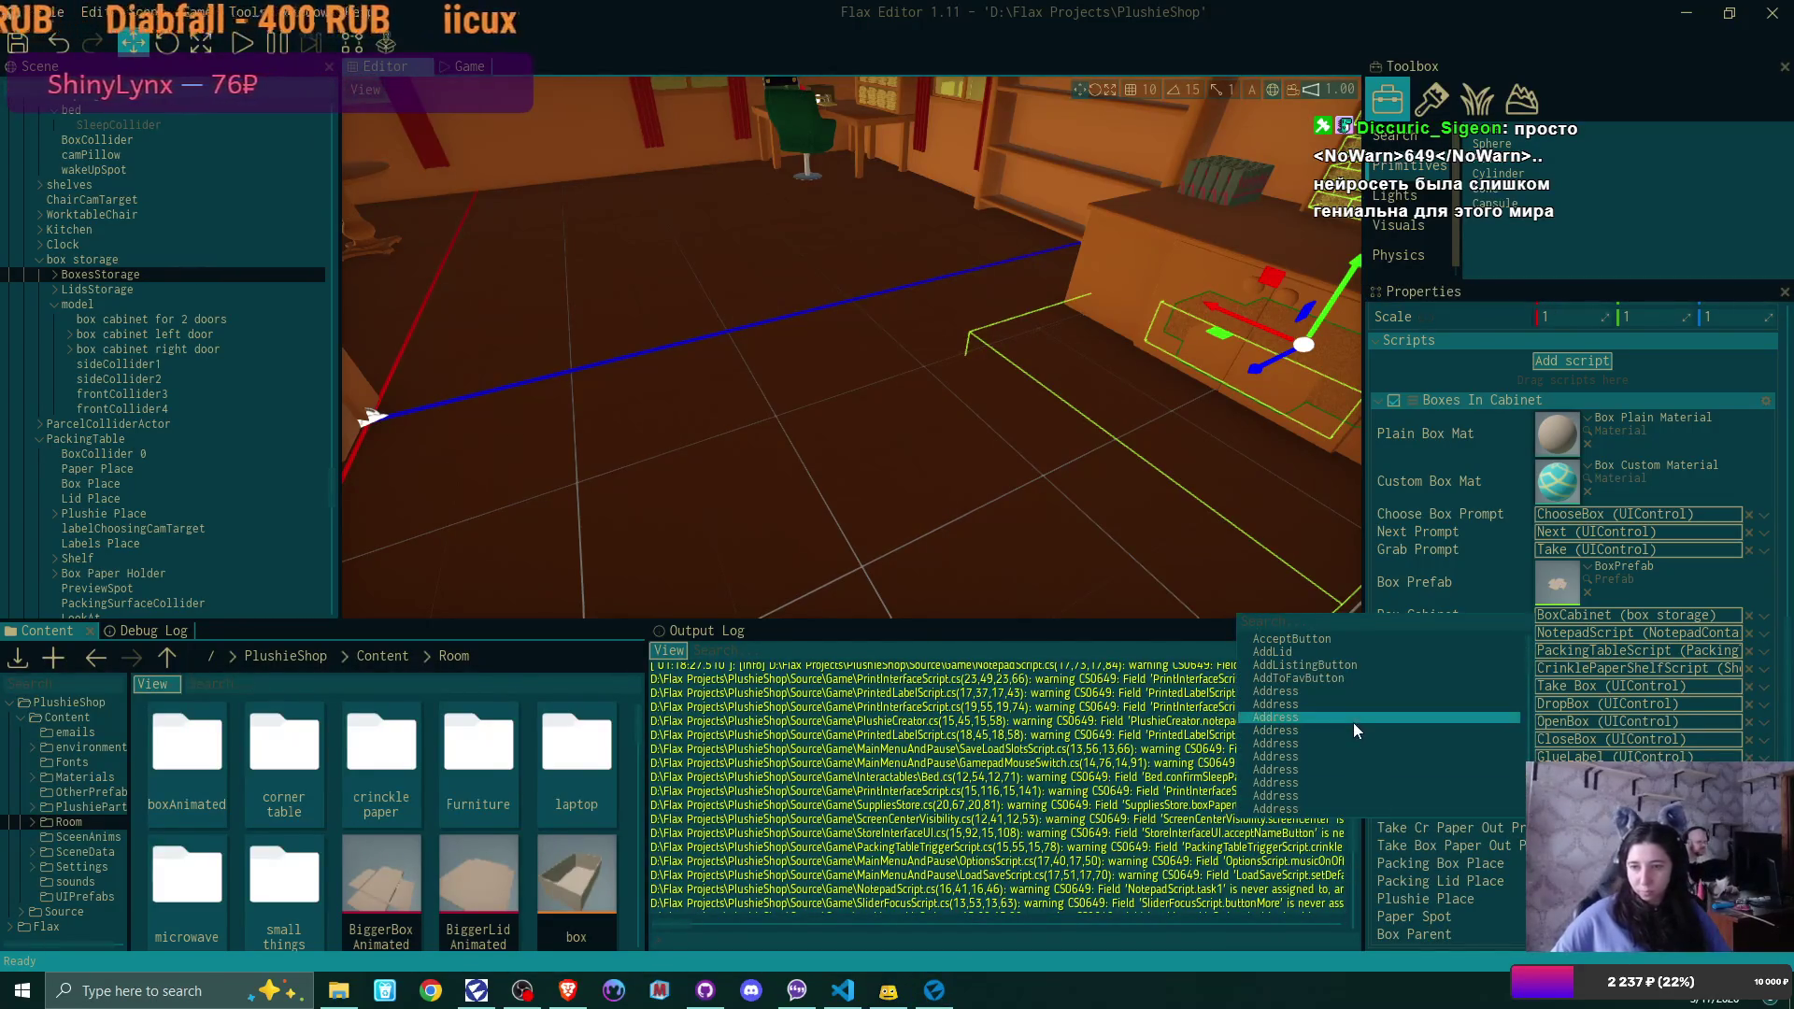
{"action": "type", "text": "removel"}
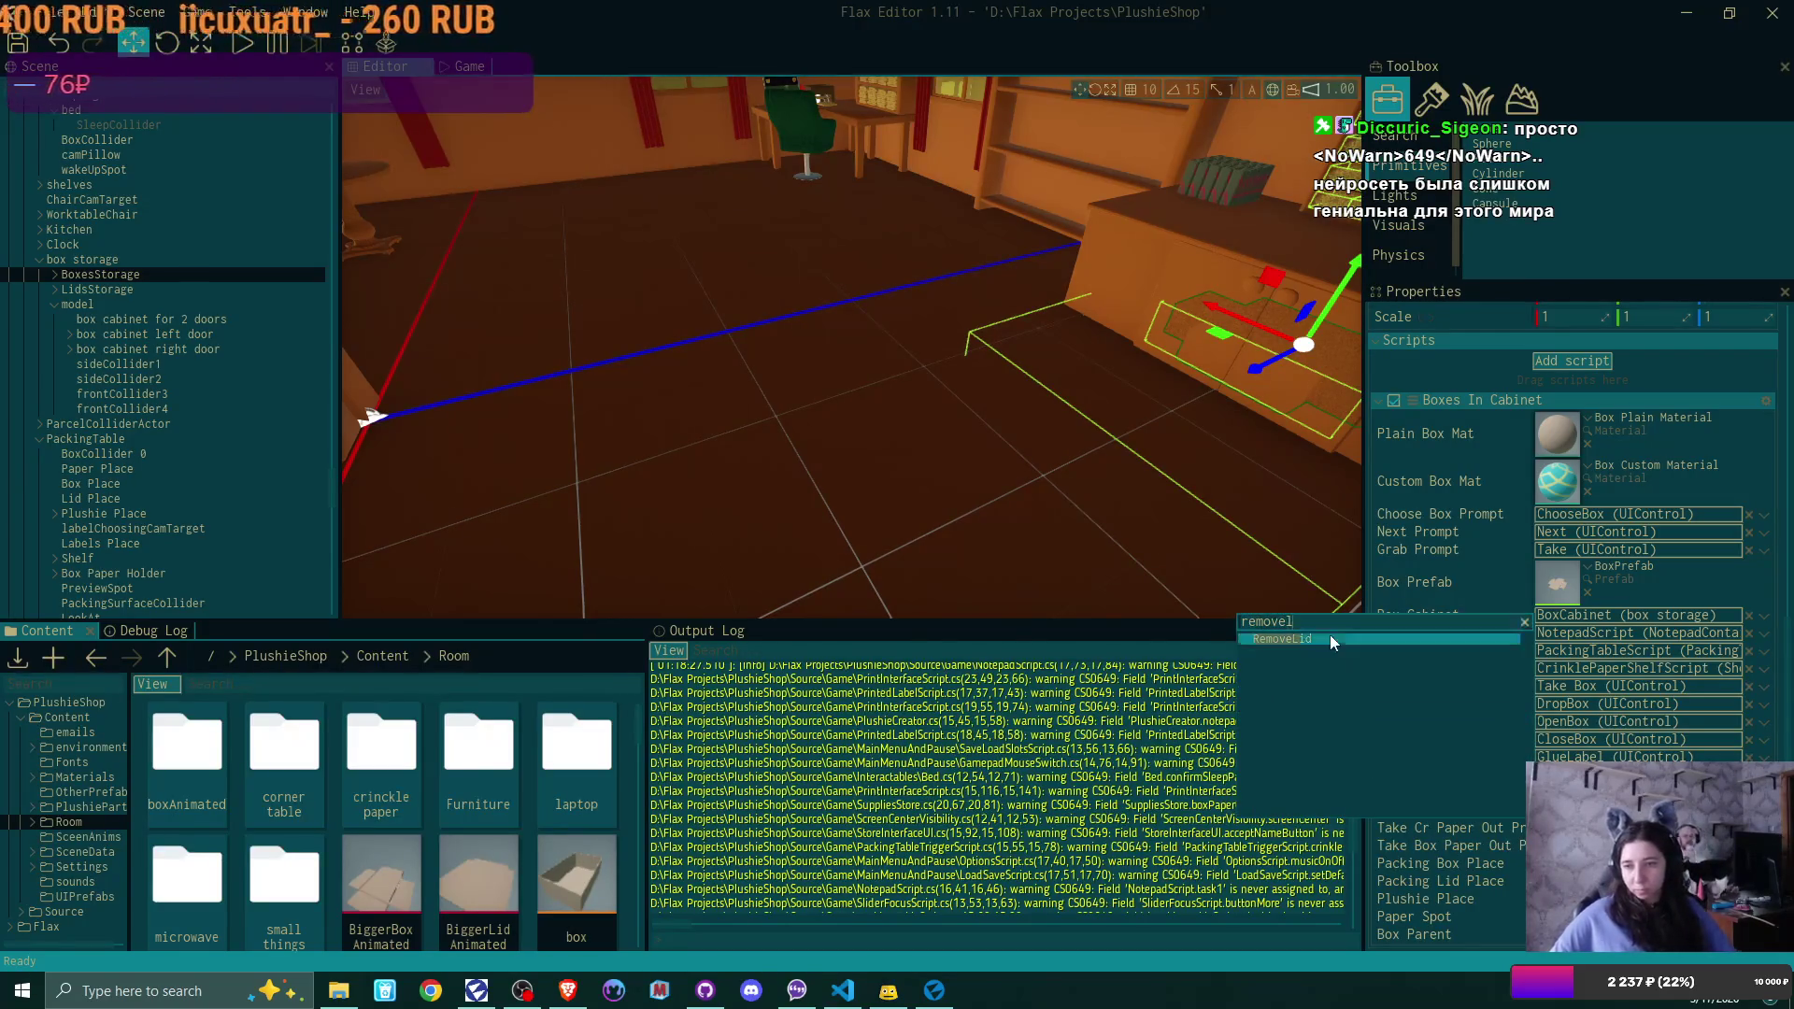
{"action": "left_click", "coordinate": [1330, 636]}
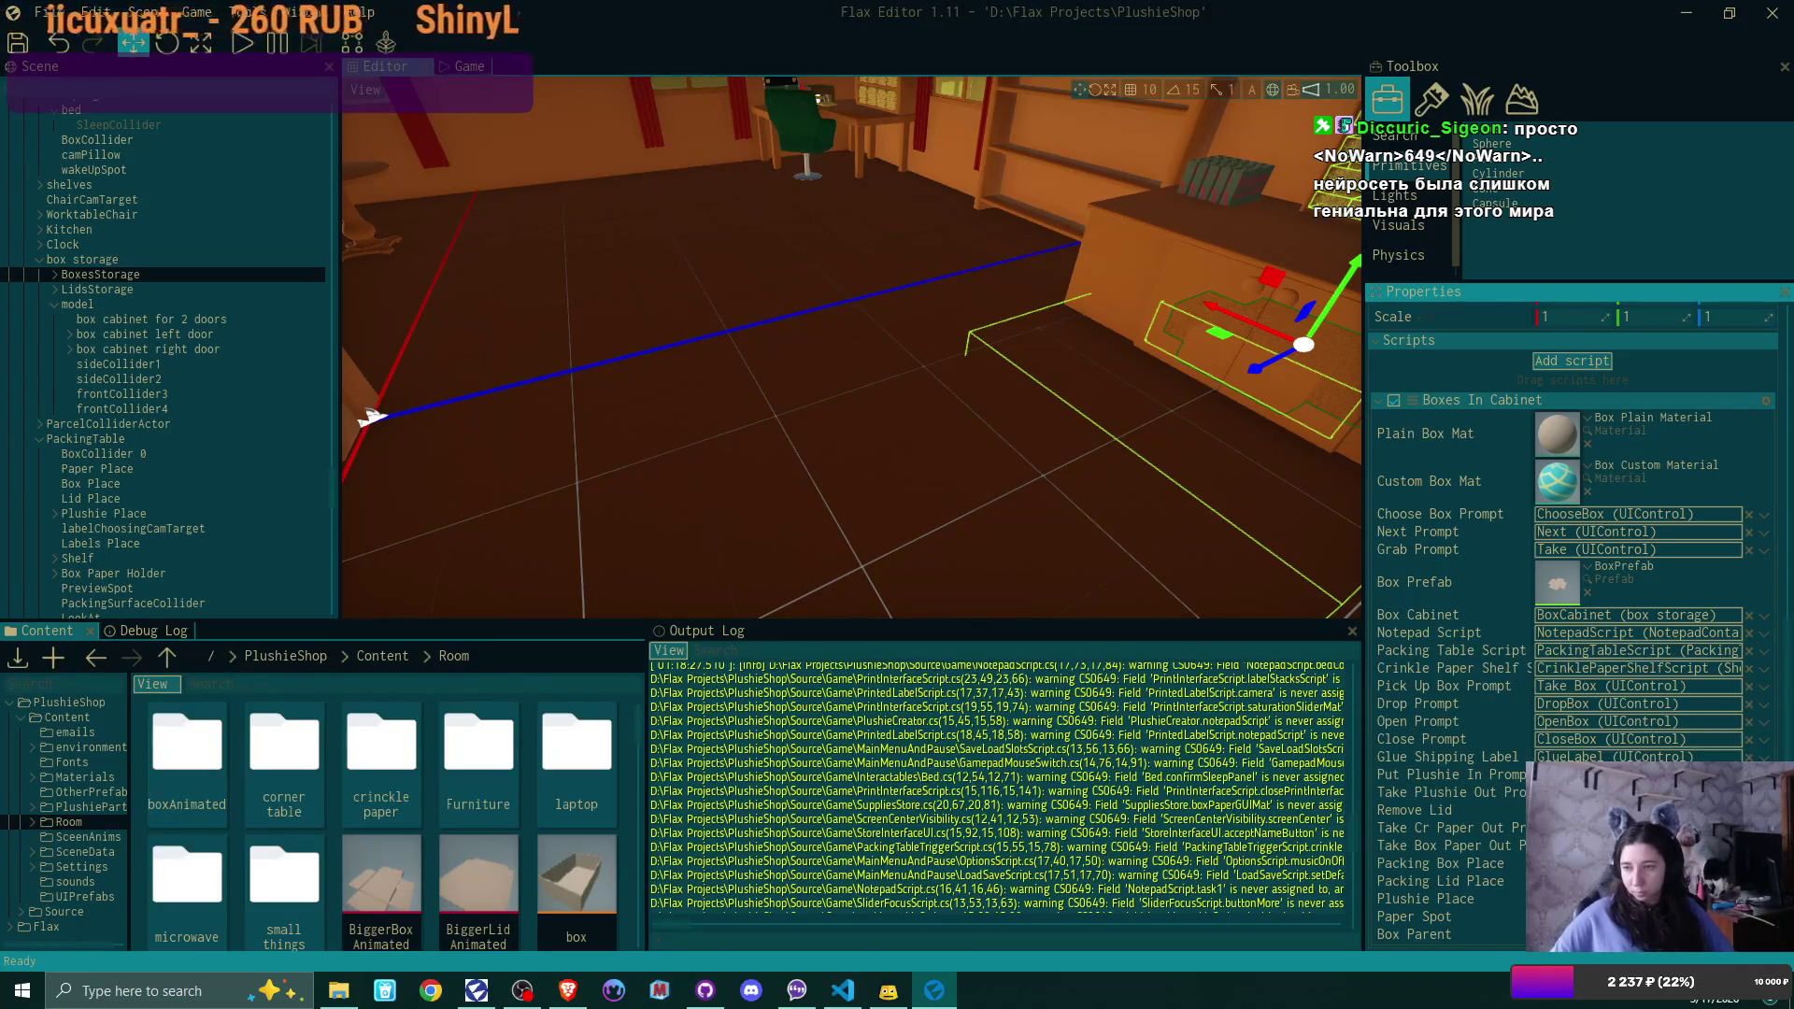
Assign RemoveCrPaperFromBox and RemoveBoxPaperFromBox to the crinkle paper and box paper prompts
{"action": "left_click", "coordinate": [1763, 828]}
{"action": "type", "text": "ta"}
{"action": "key", "text": "BackSpace"}
{"action": "key", "text": "BackSpace"}
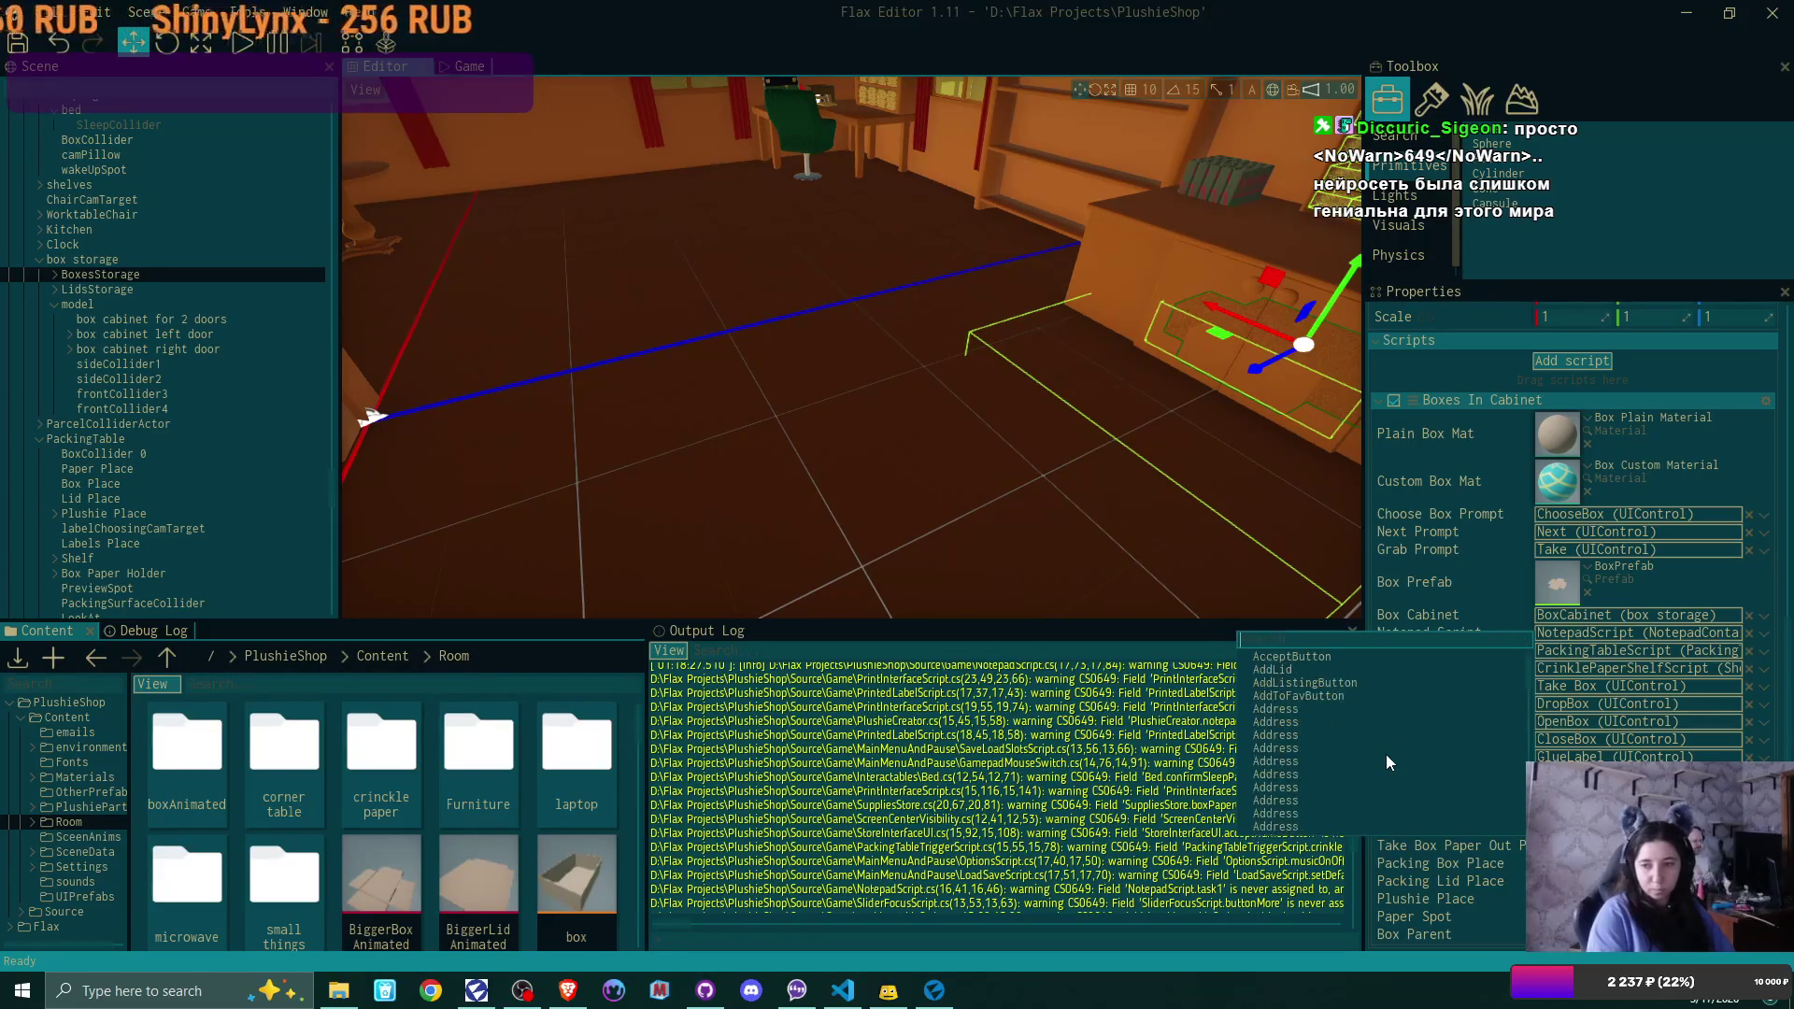
{"action": "type", "text": "removec"}
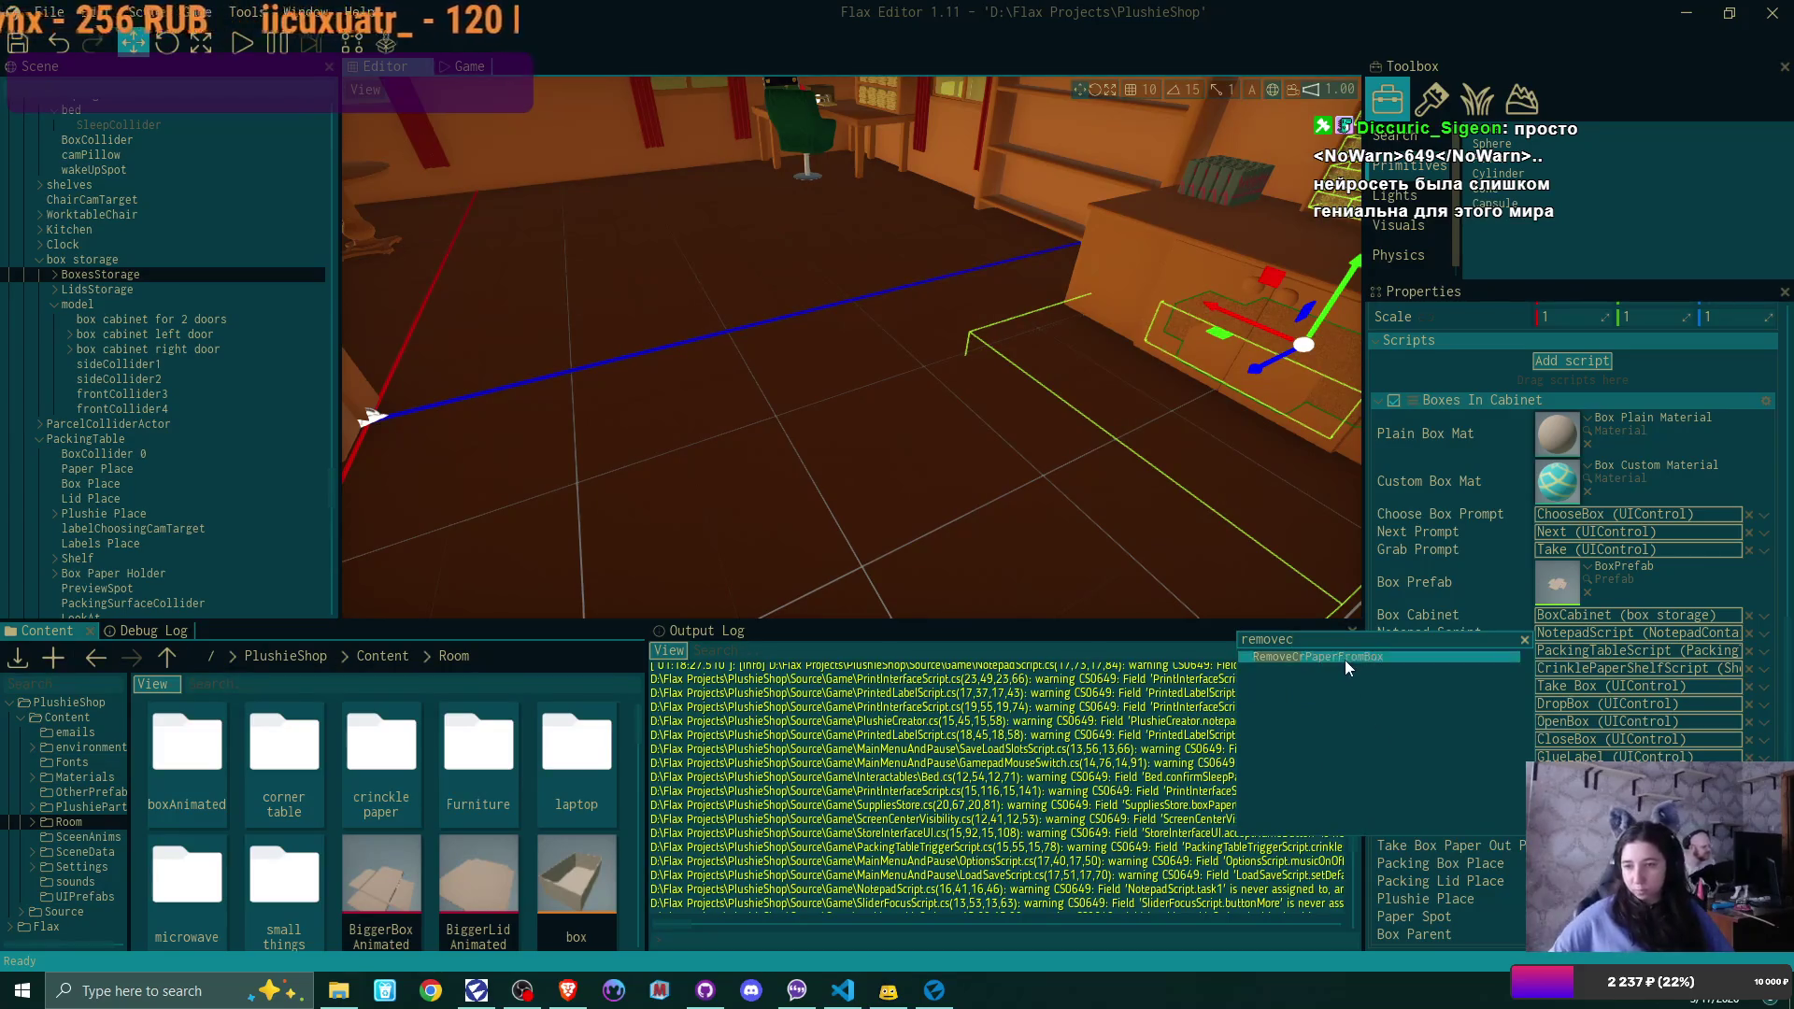
{"action": "left_click", "coordinate": [1343, 659]}
{"action": "left_click", "coordinate": [1428, 784]}
{"action": "type", "text": "remove"}
{"action": "left_click", "coordinate": [1358, 671]}
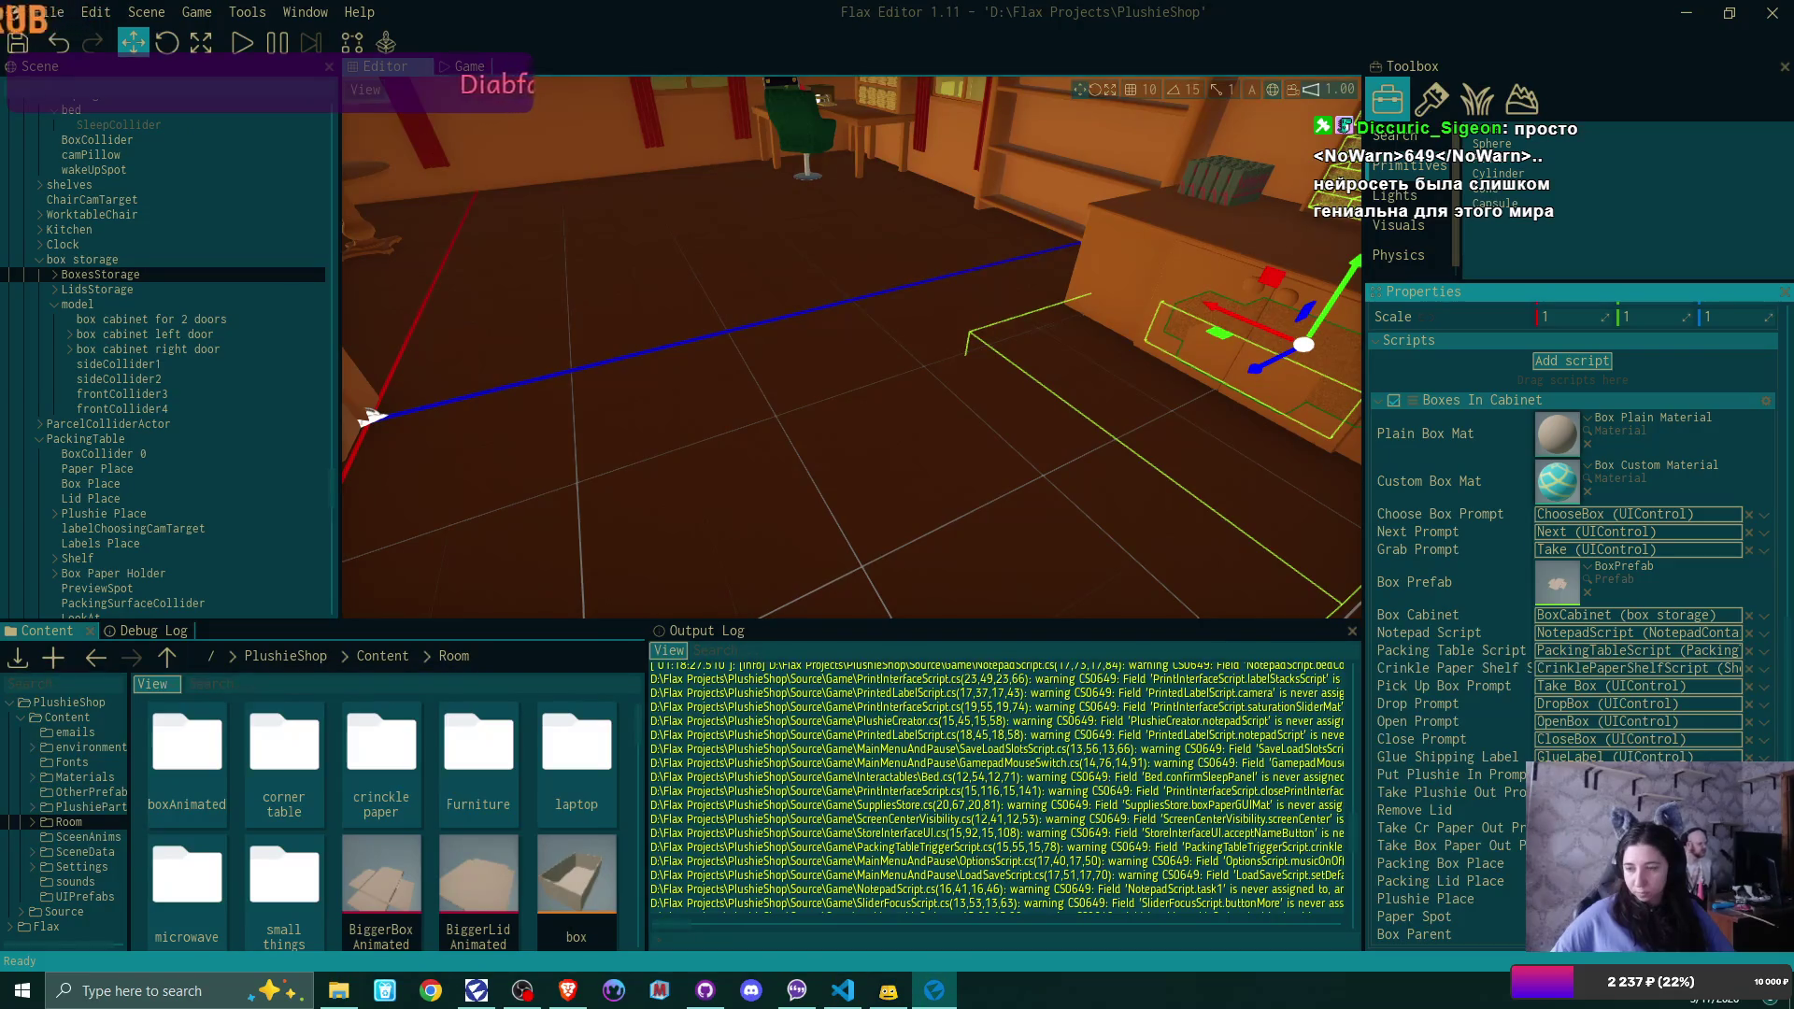
Set Packing Box Place, Packing Lid Place, Plushie Place and Paper Spot to Box Place, Lid Place, Plushie Place, Paper Place
{"action": "left_click", "coordinate": [1393, 776]}
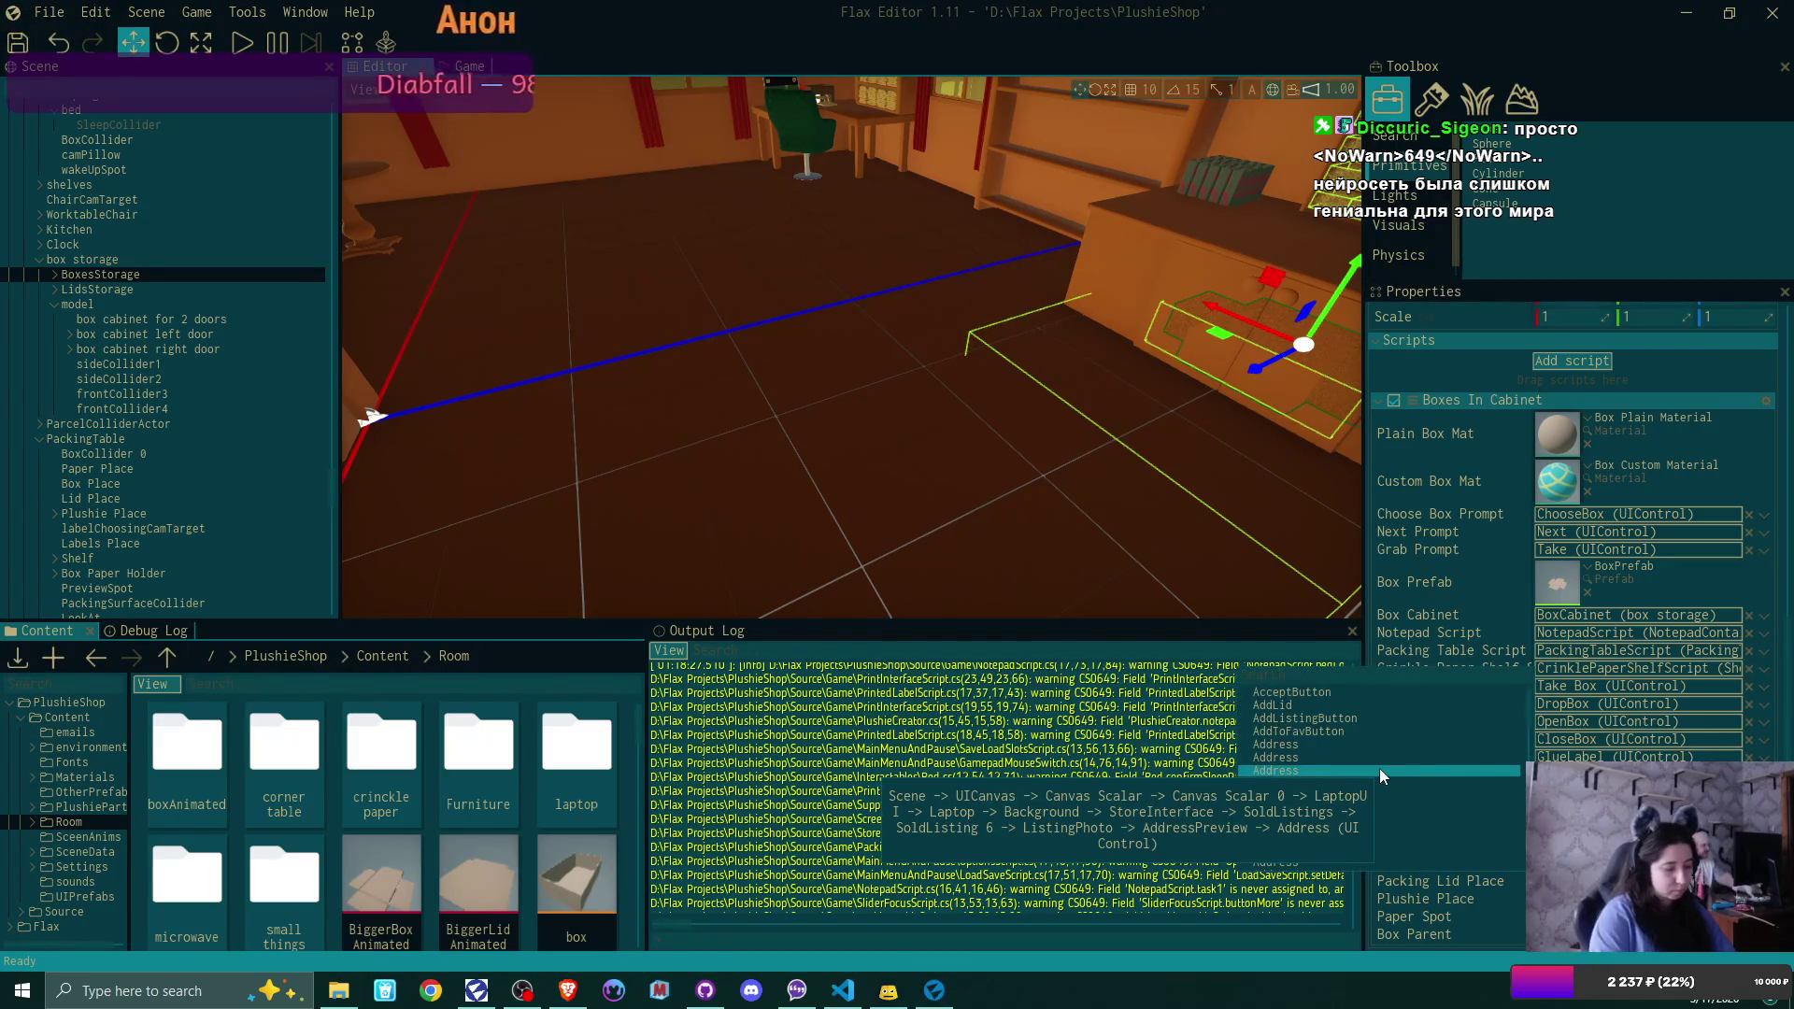
{"action": "type", "text": "box pl"}
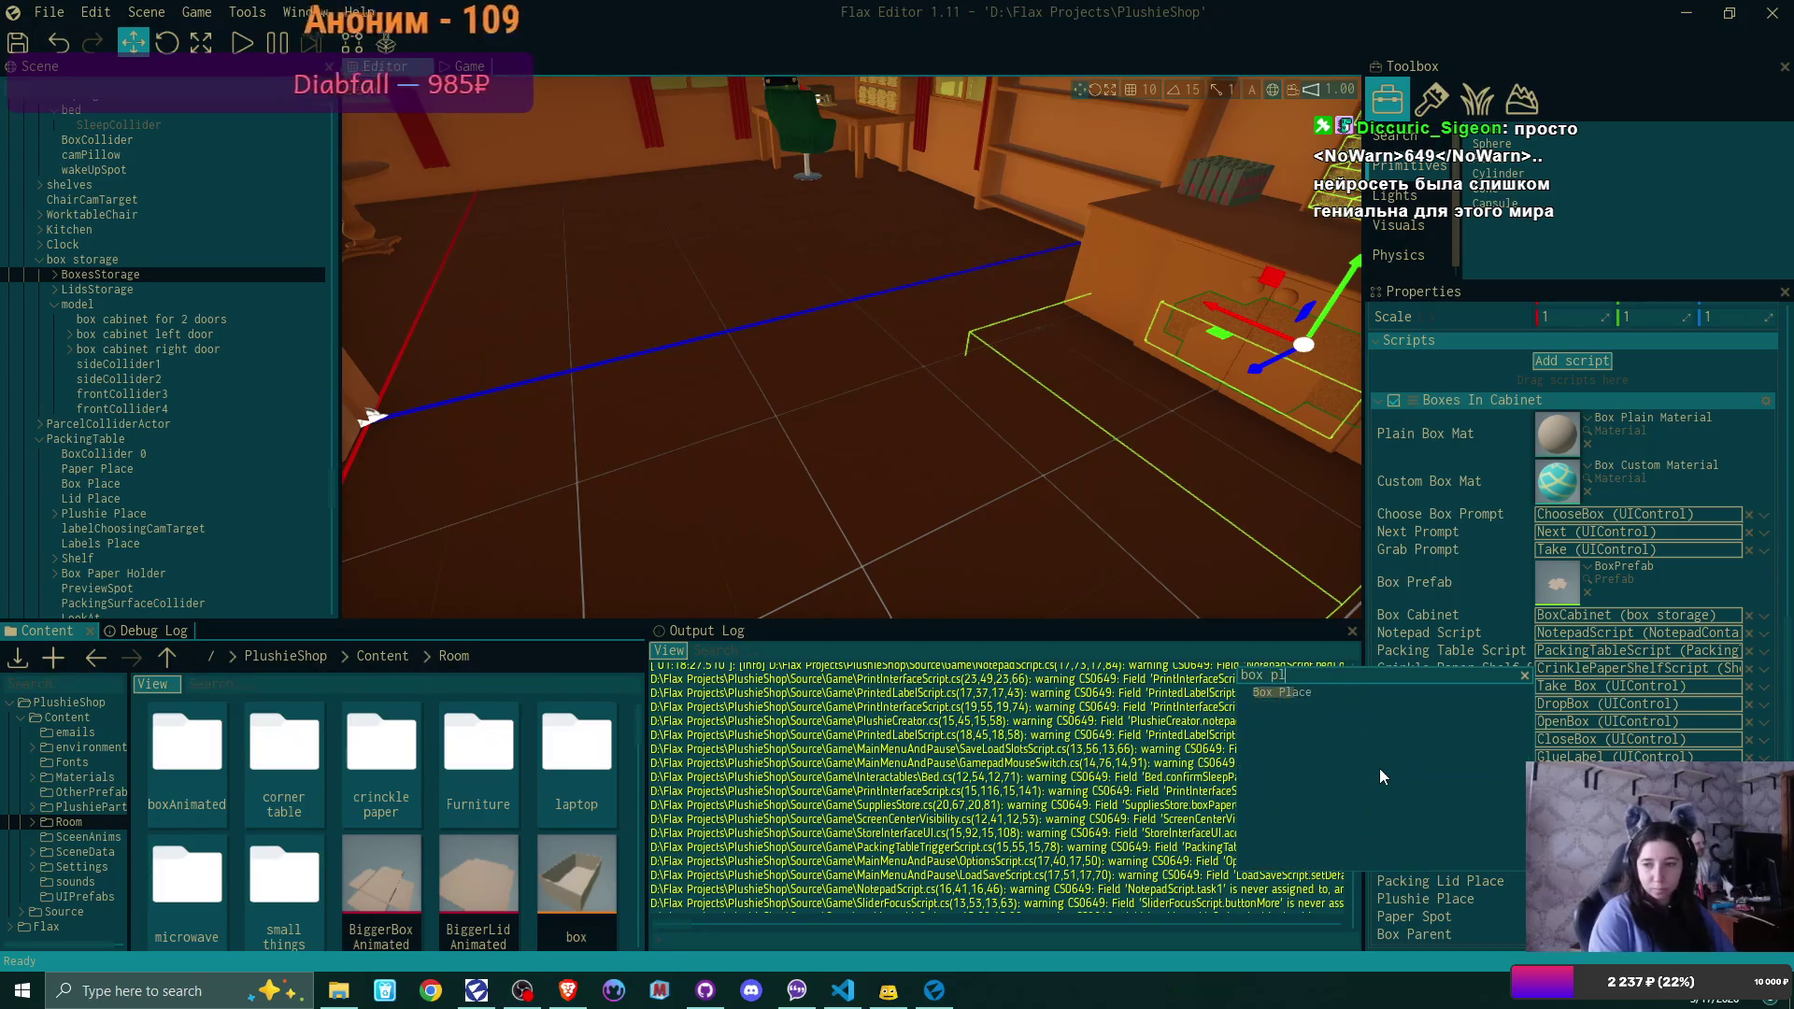
{"action": "left_click", "coordinate": [1370, 692]}
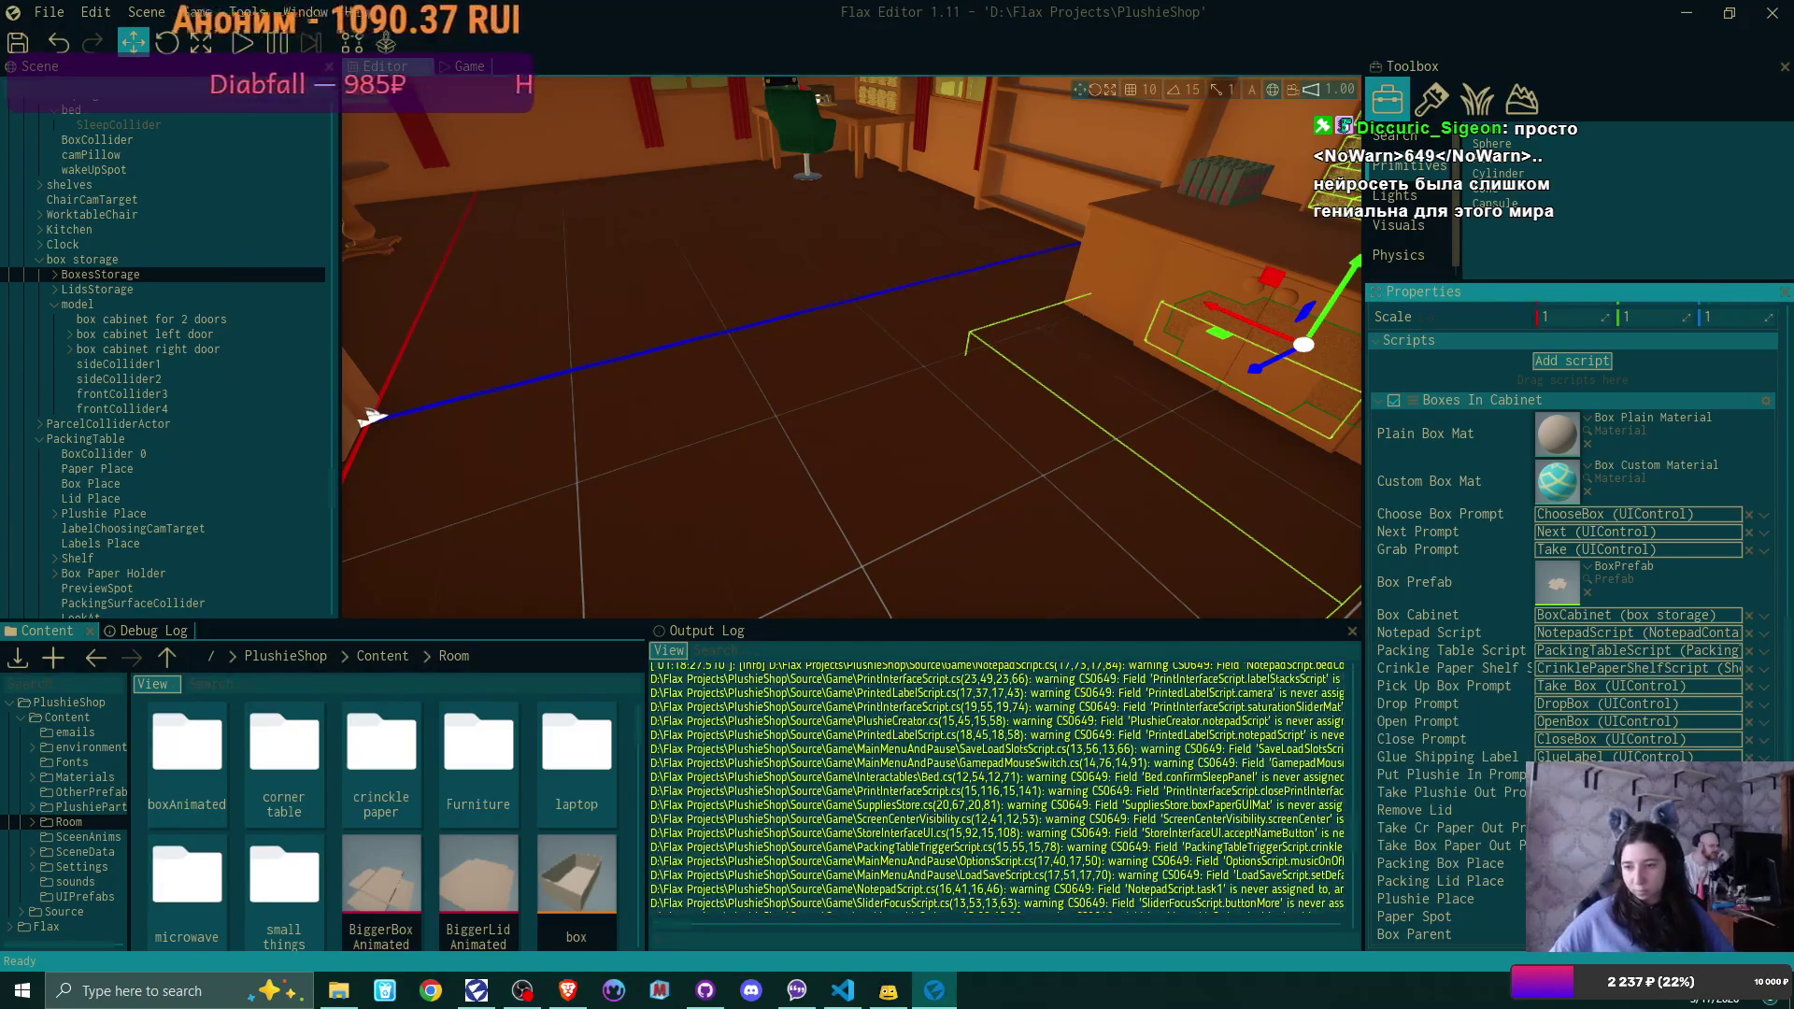
{"action": "left_click", "coordinate": [1635, 686]}
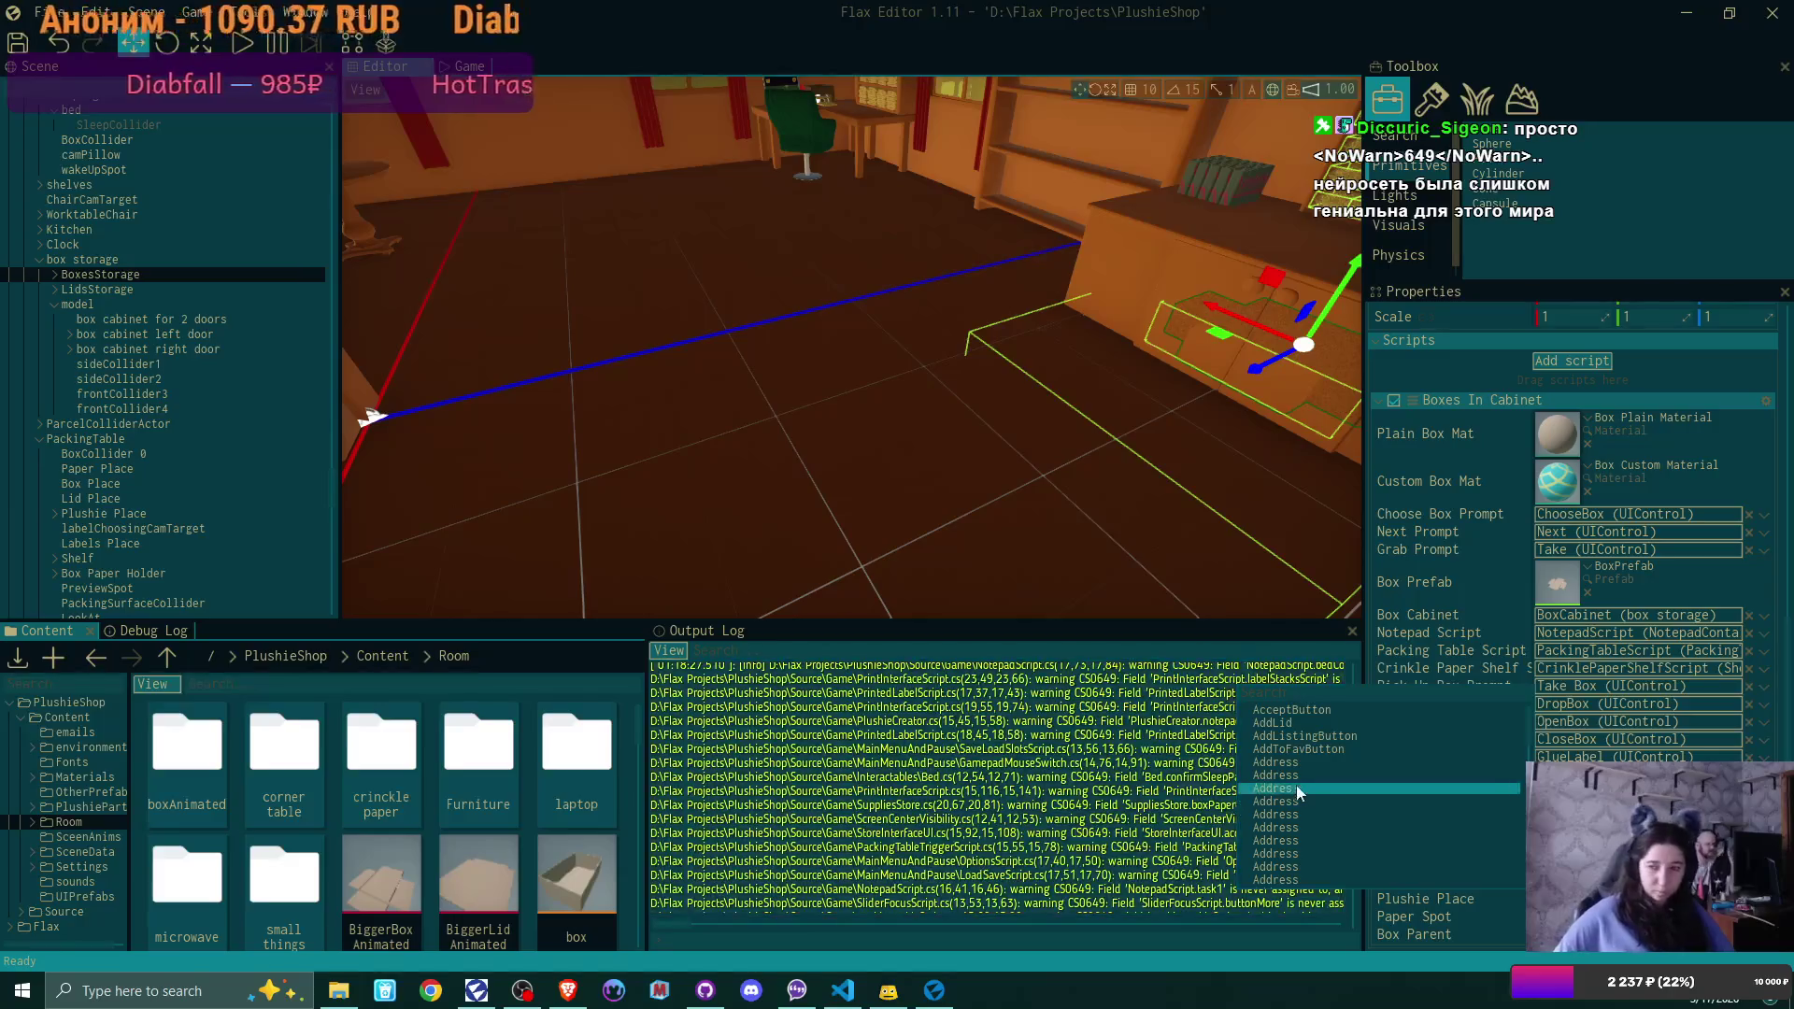
{"action": "type", "text": "lid pla"}
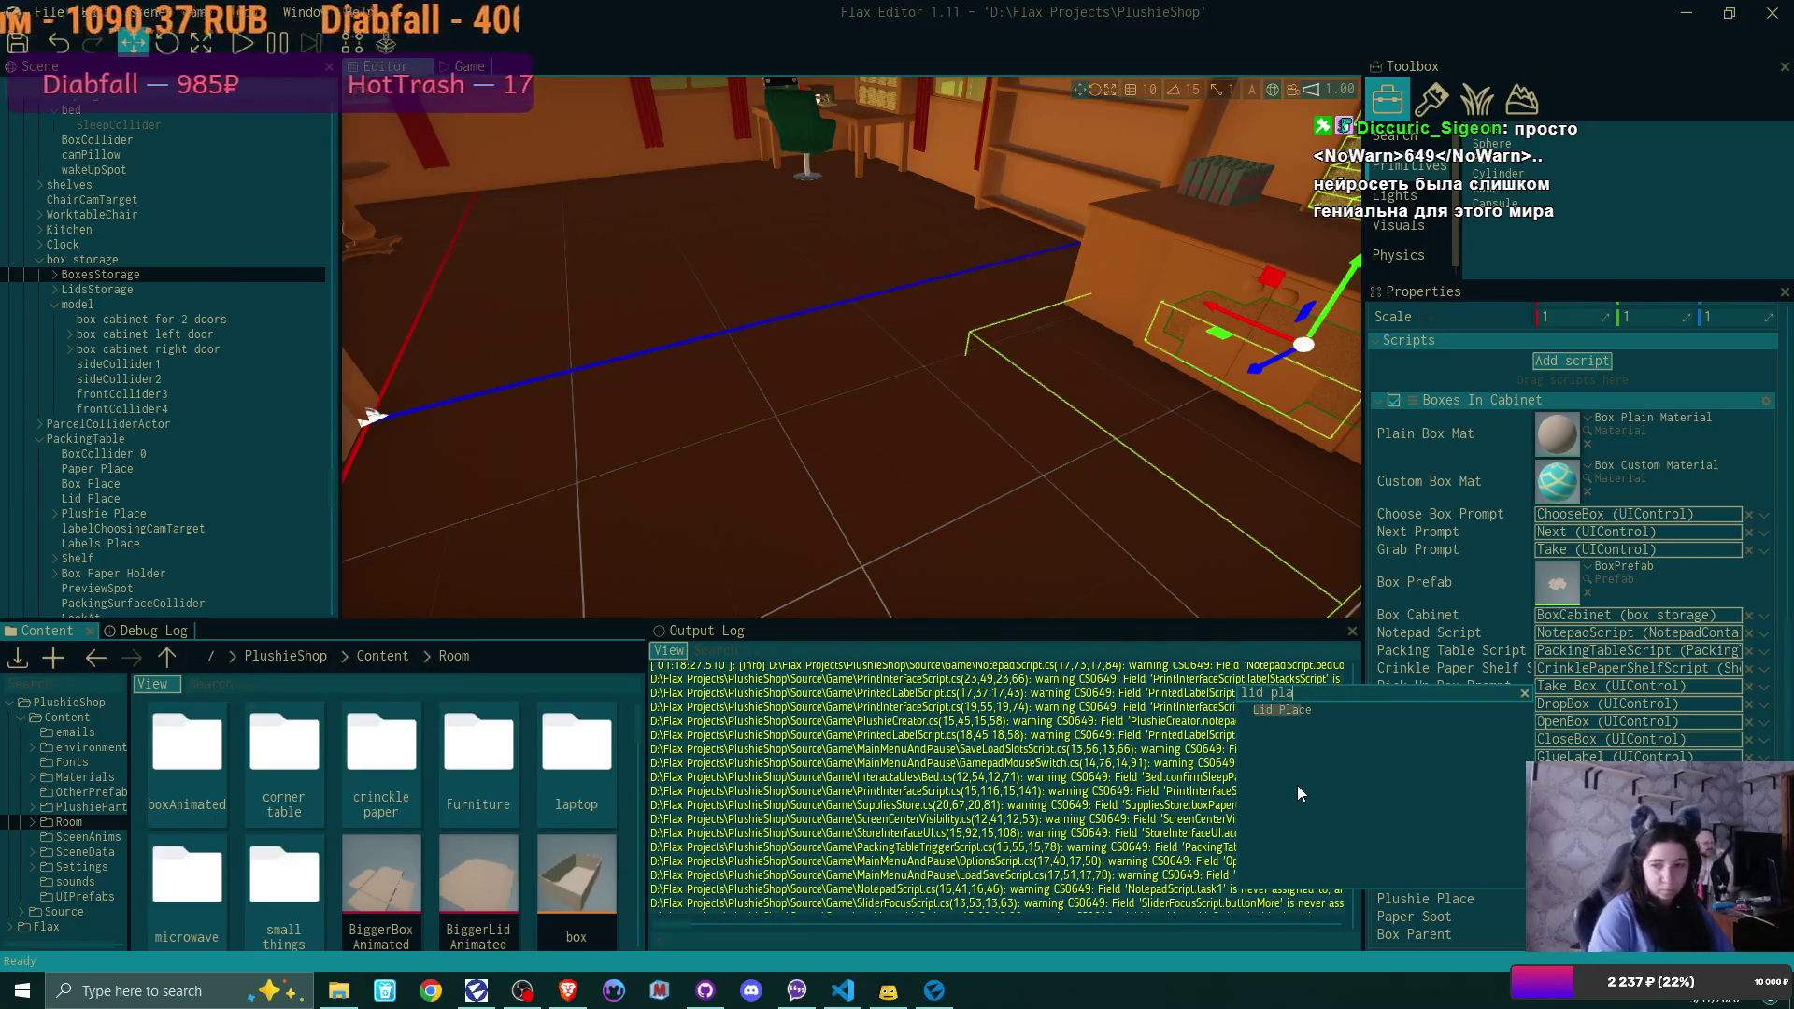
{"action": "left_click", "coordinate": [1309, 710]}
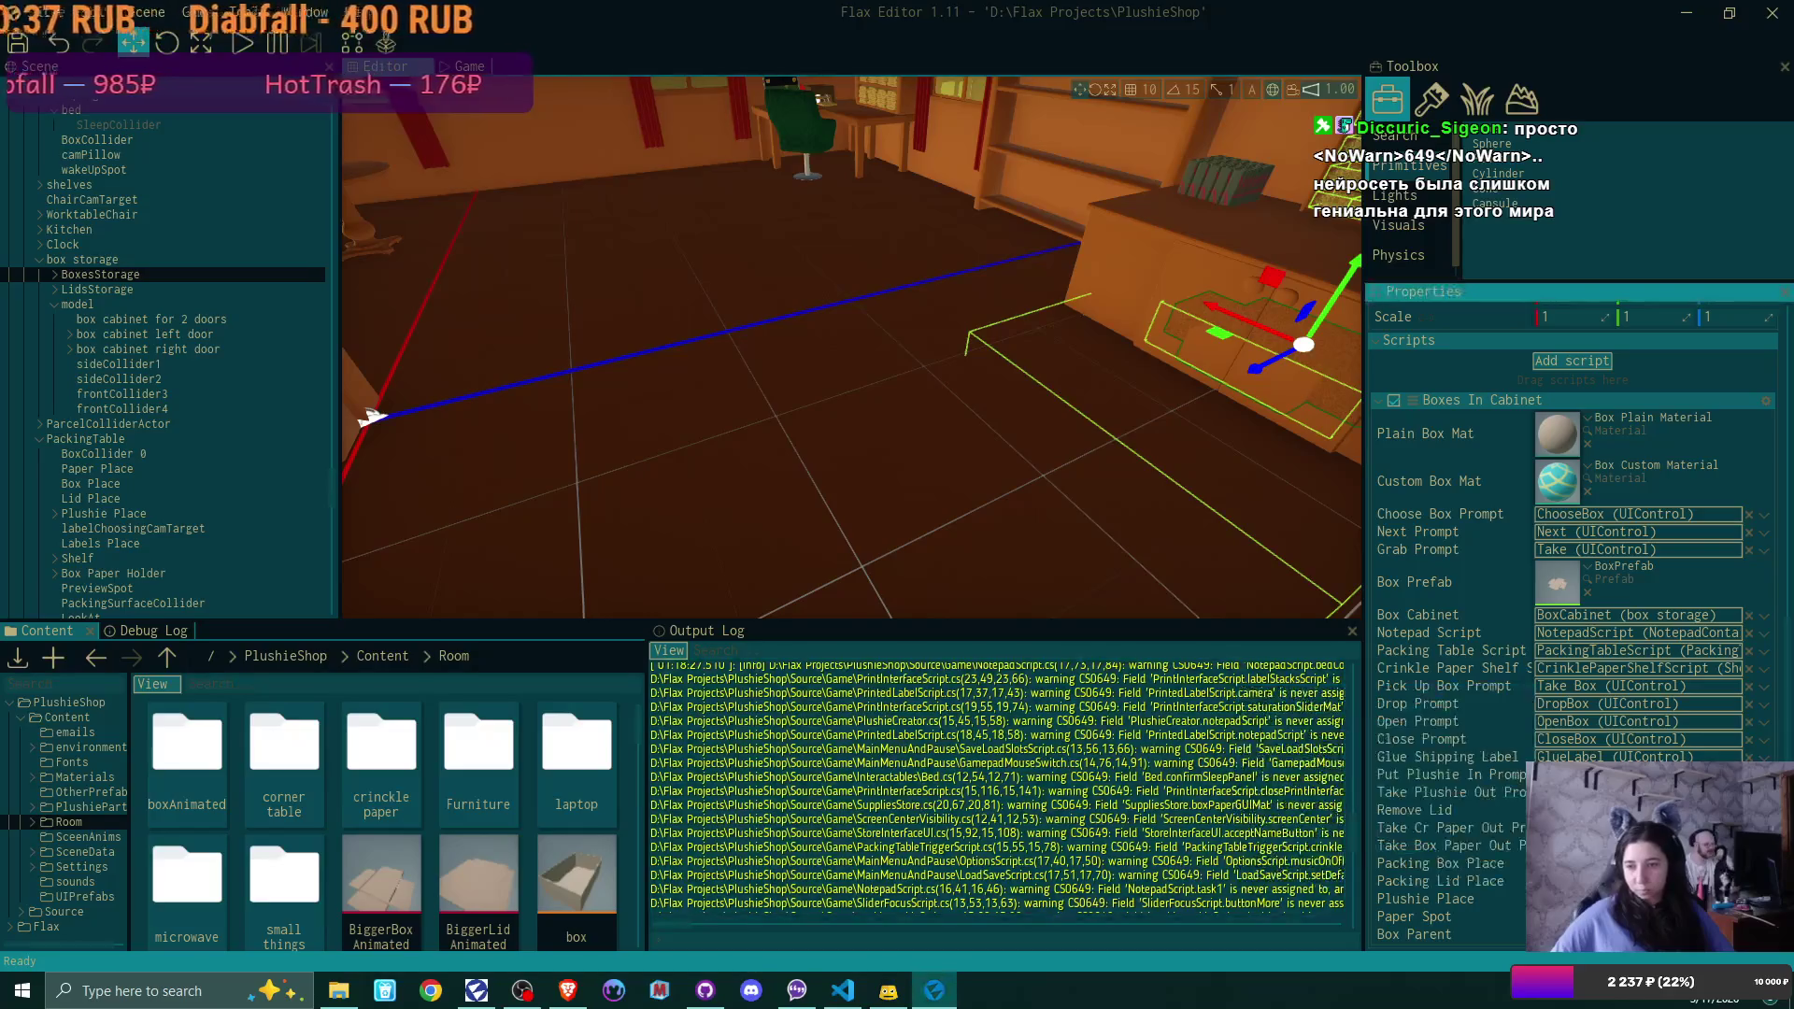
{"action": "left_click", "coordinate": [1635, 703]}
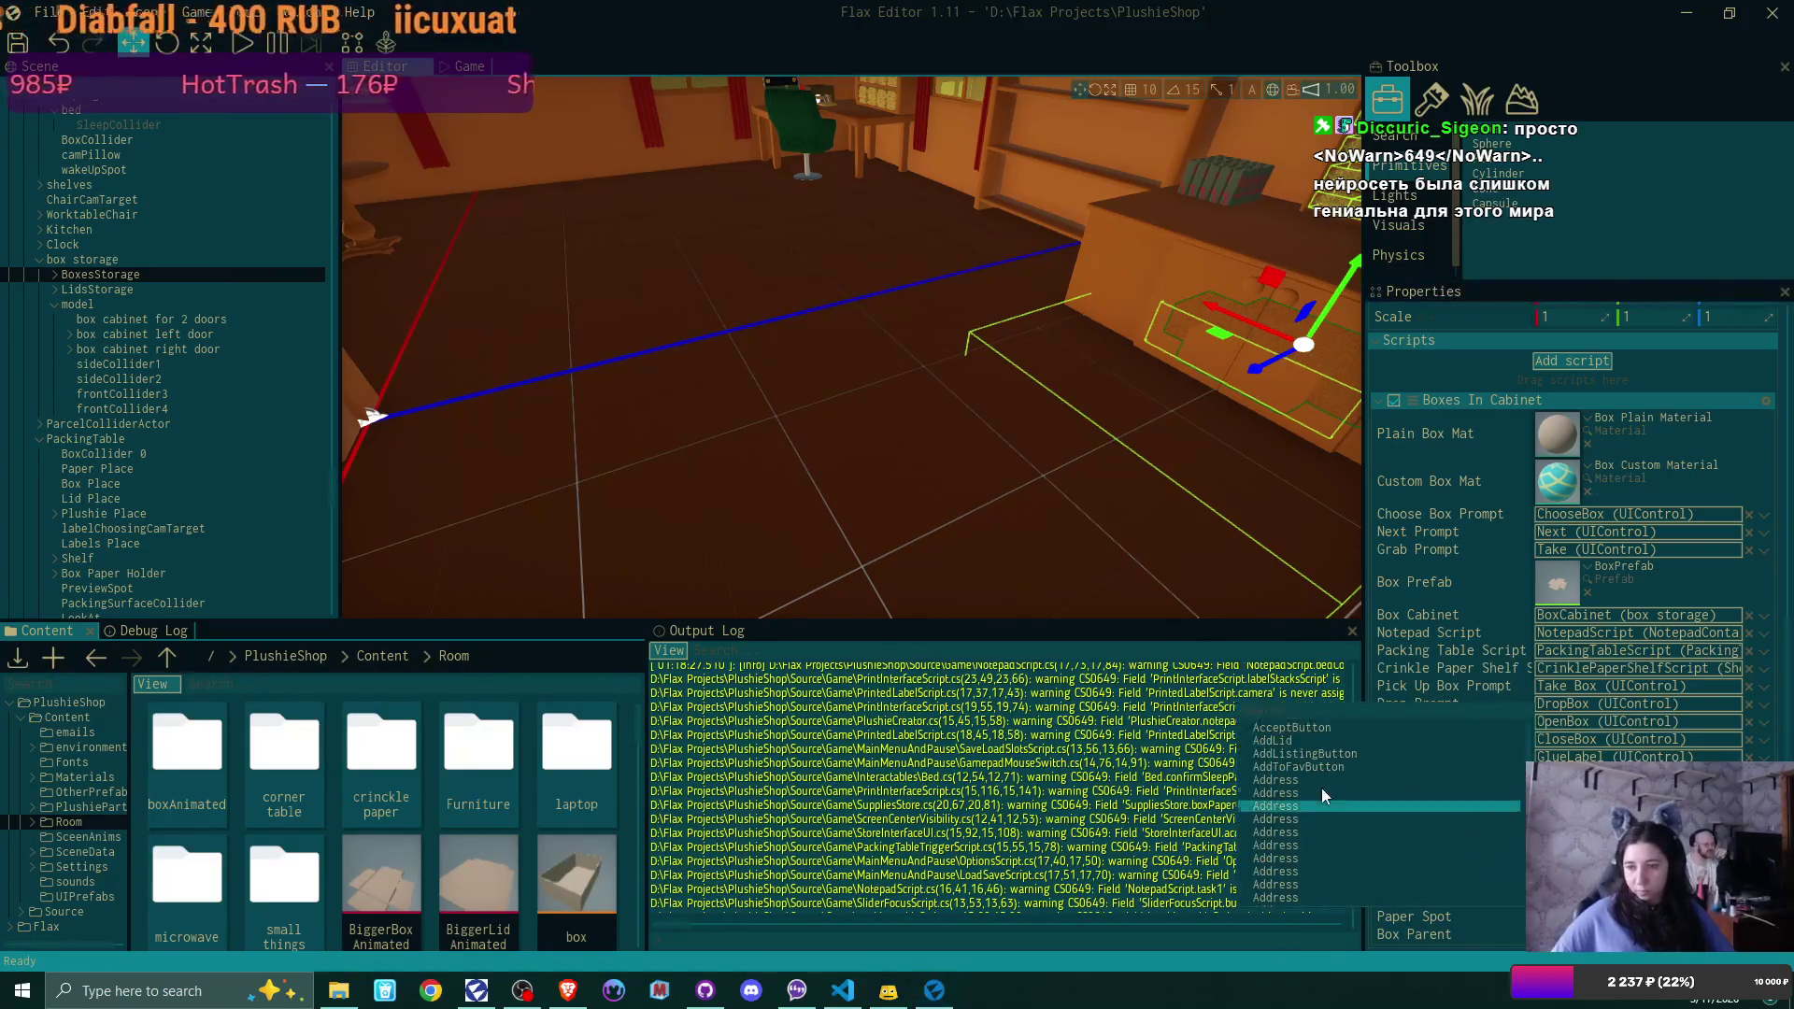
{"action": "type", "text": "plushie"}
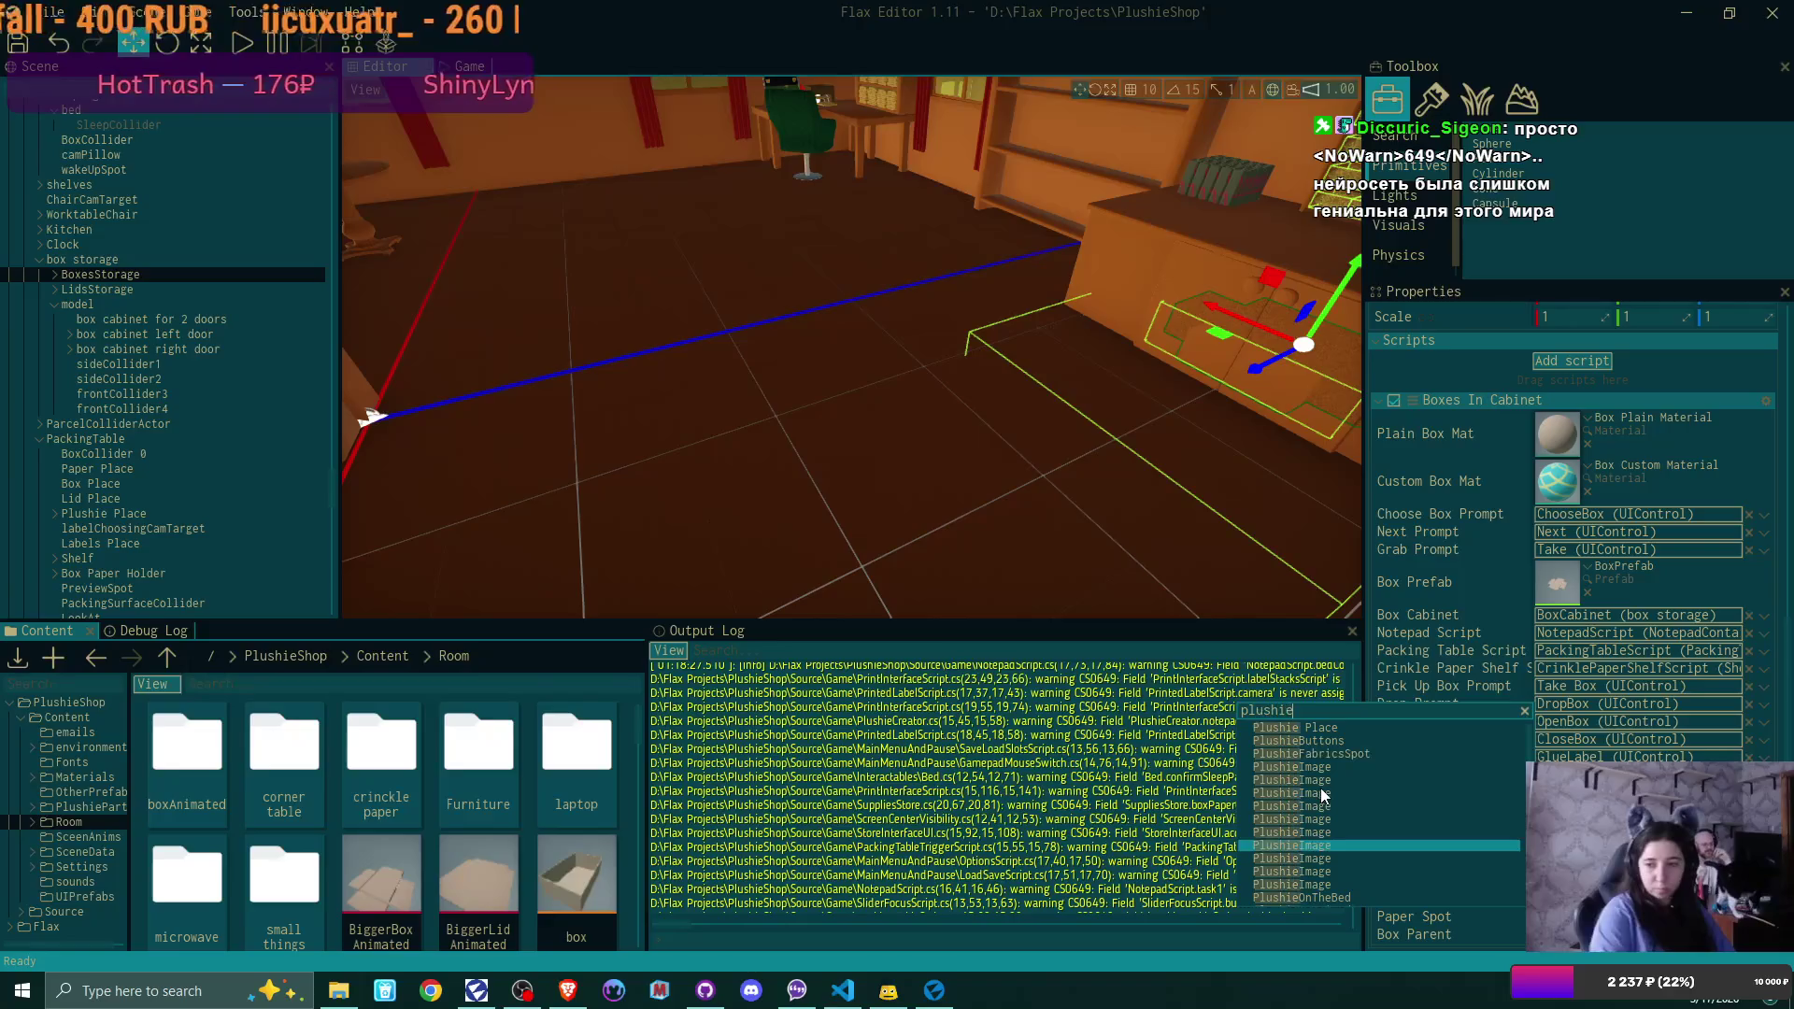
{"action": "left_click", "coordinate": [1314, 730]}
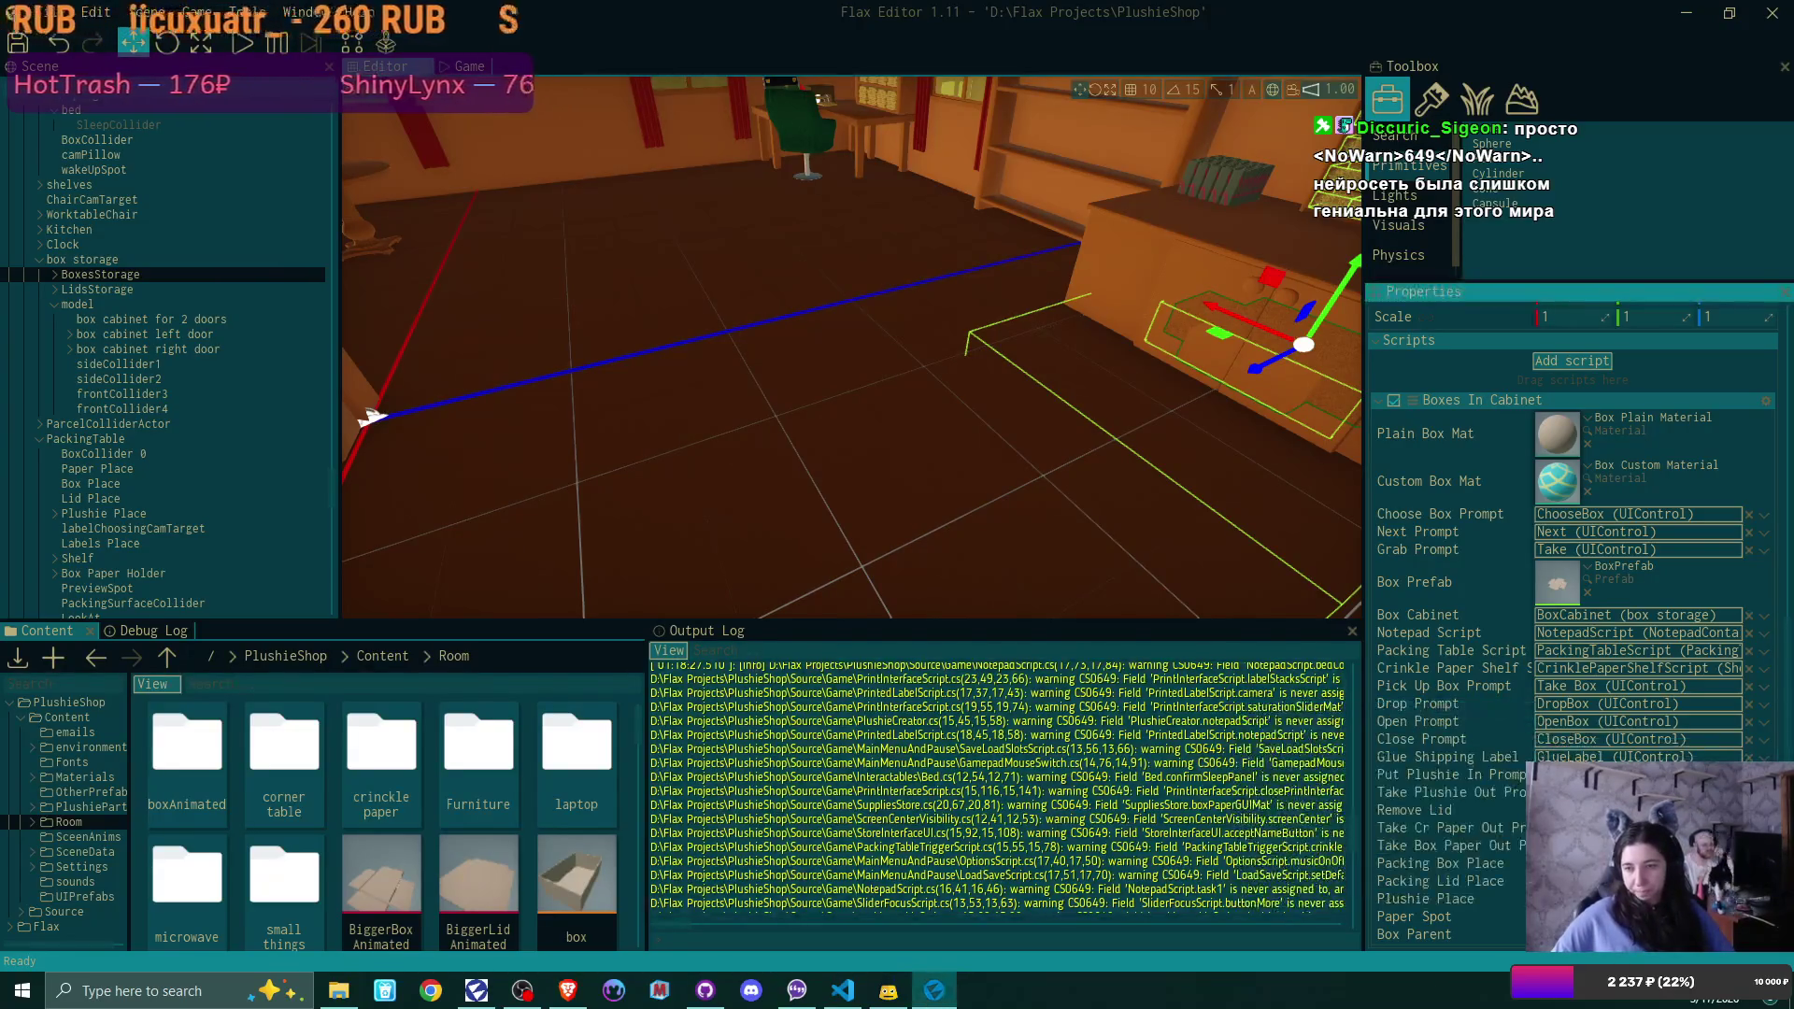
{"action": "left_click", "coordinate": [1371, 832]}
{"action": "type", "text": "pape"}
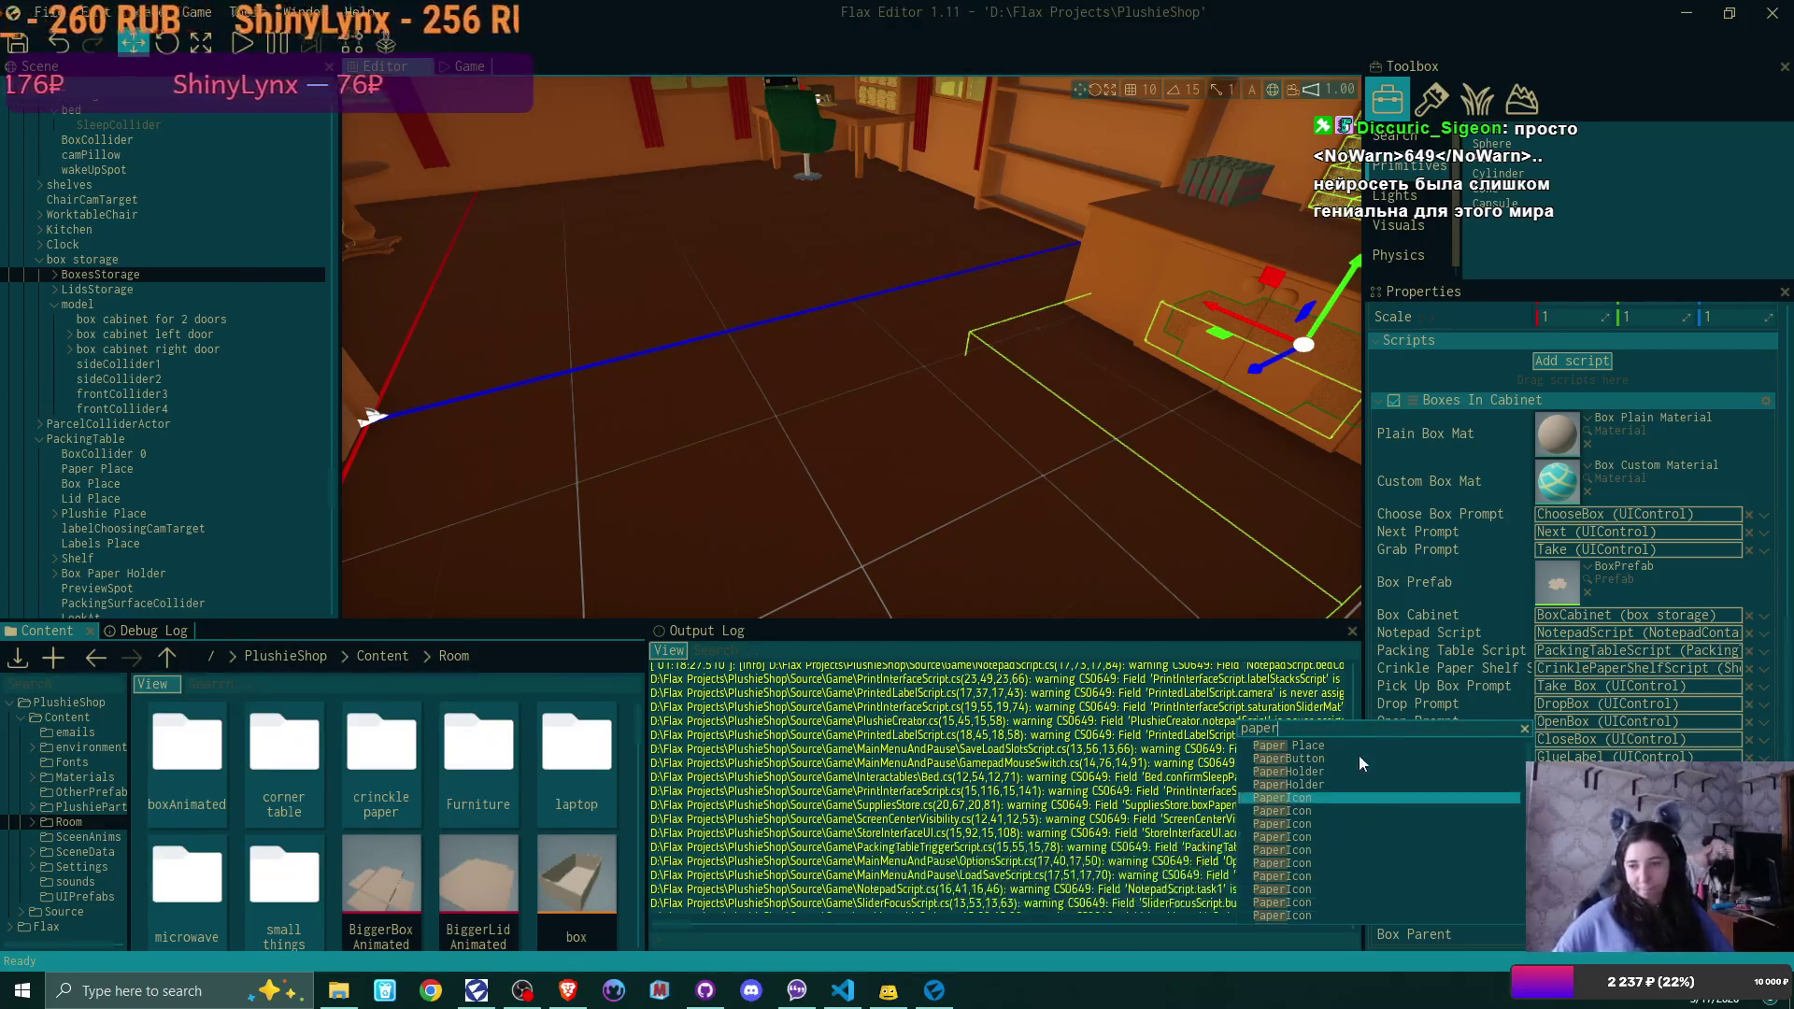
{"action": "left_click", "coordinate": [1353, 744]}
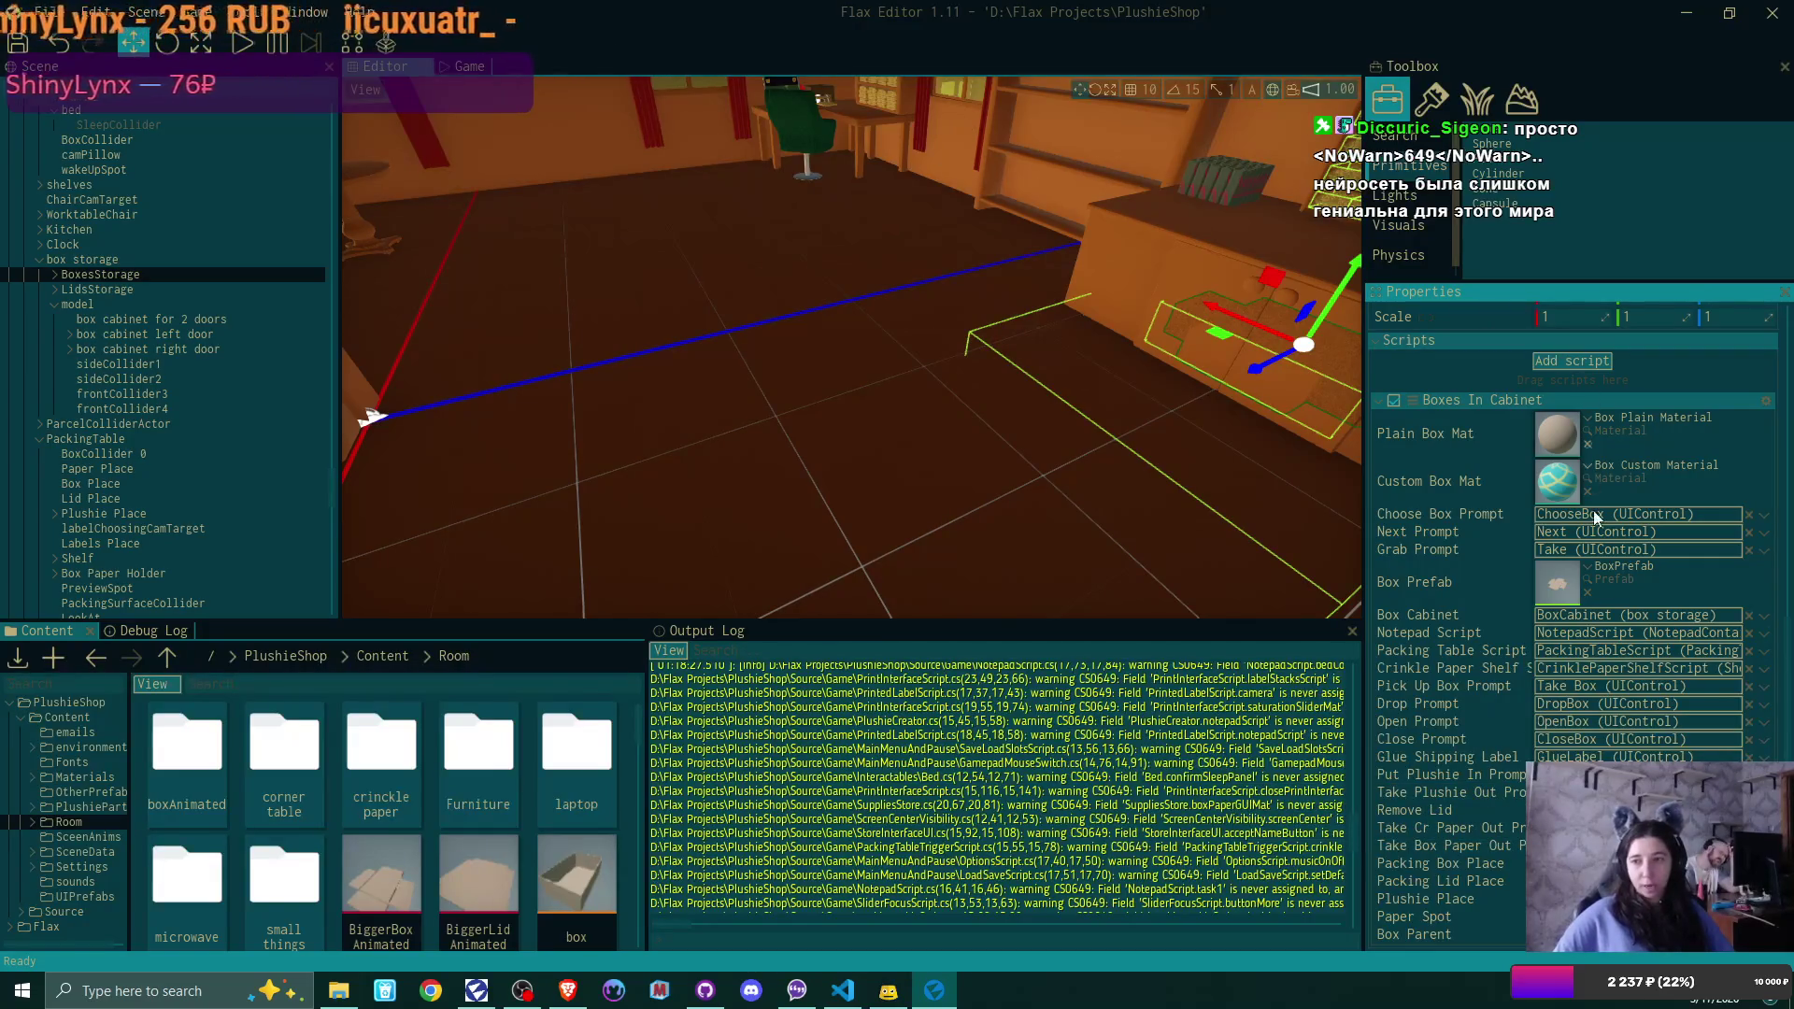
{"action": "scroll", "coordinate": [1596, 516], "scroll_direction": "up", "scroll_amount": 5}
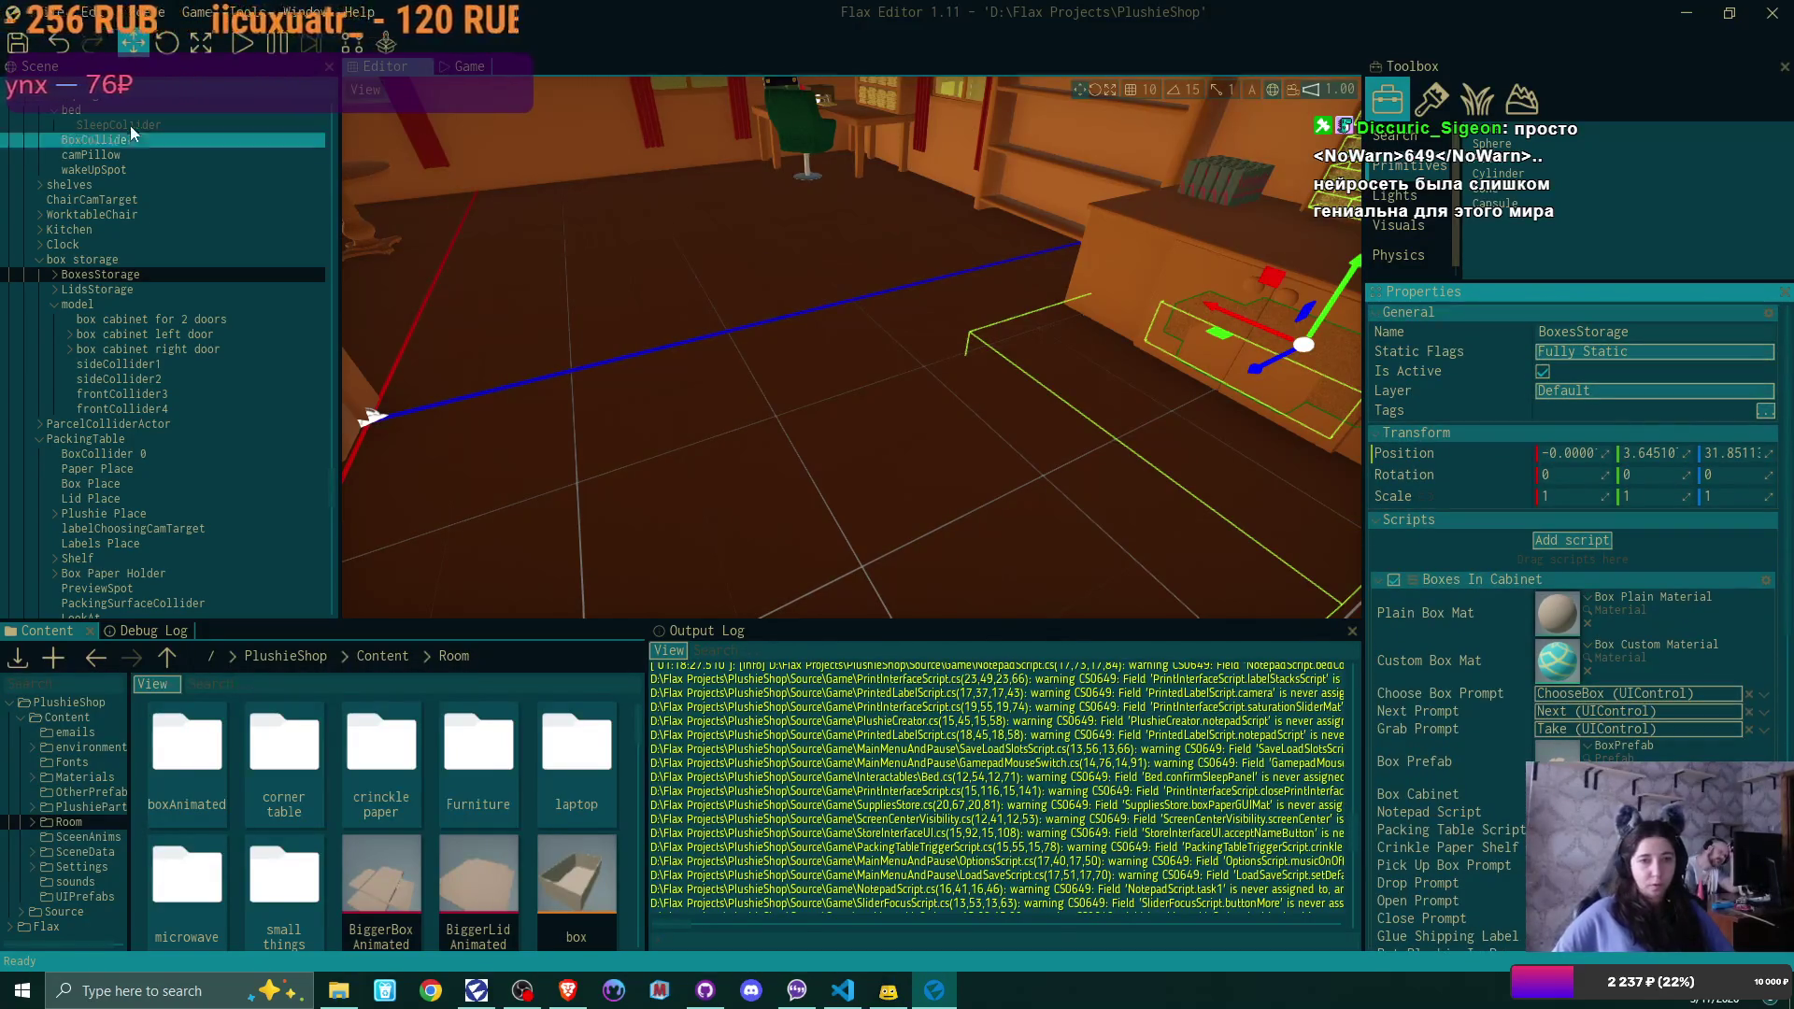
Save the scene, select LidsStorage, and search for a take control without assigning one
{"action": "left_click", "coordinate": [20, 45]}
{"action": "left_click", "coordinate": [103, 289]}
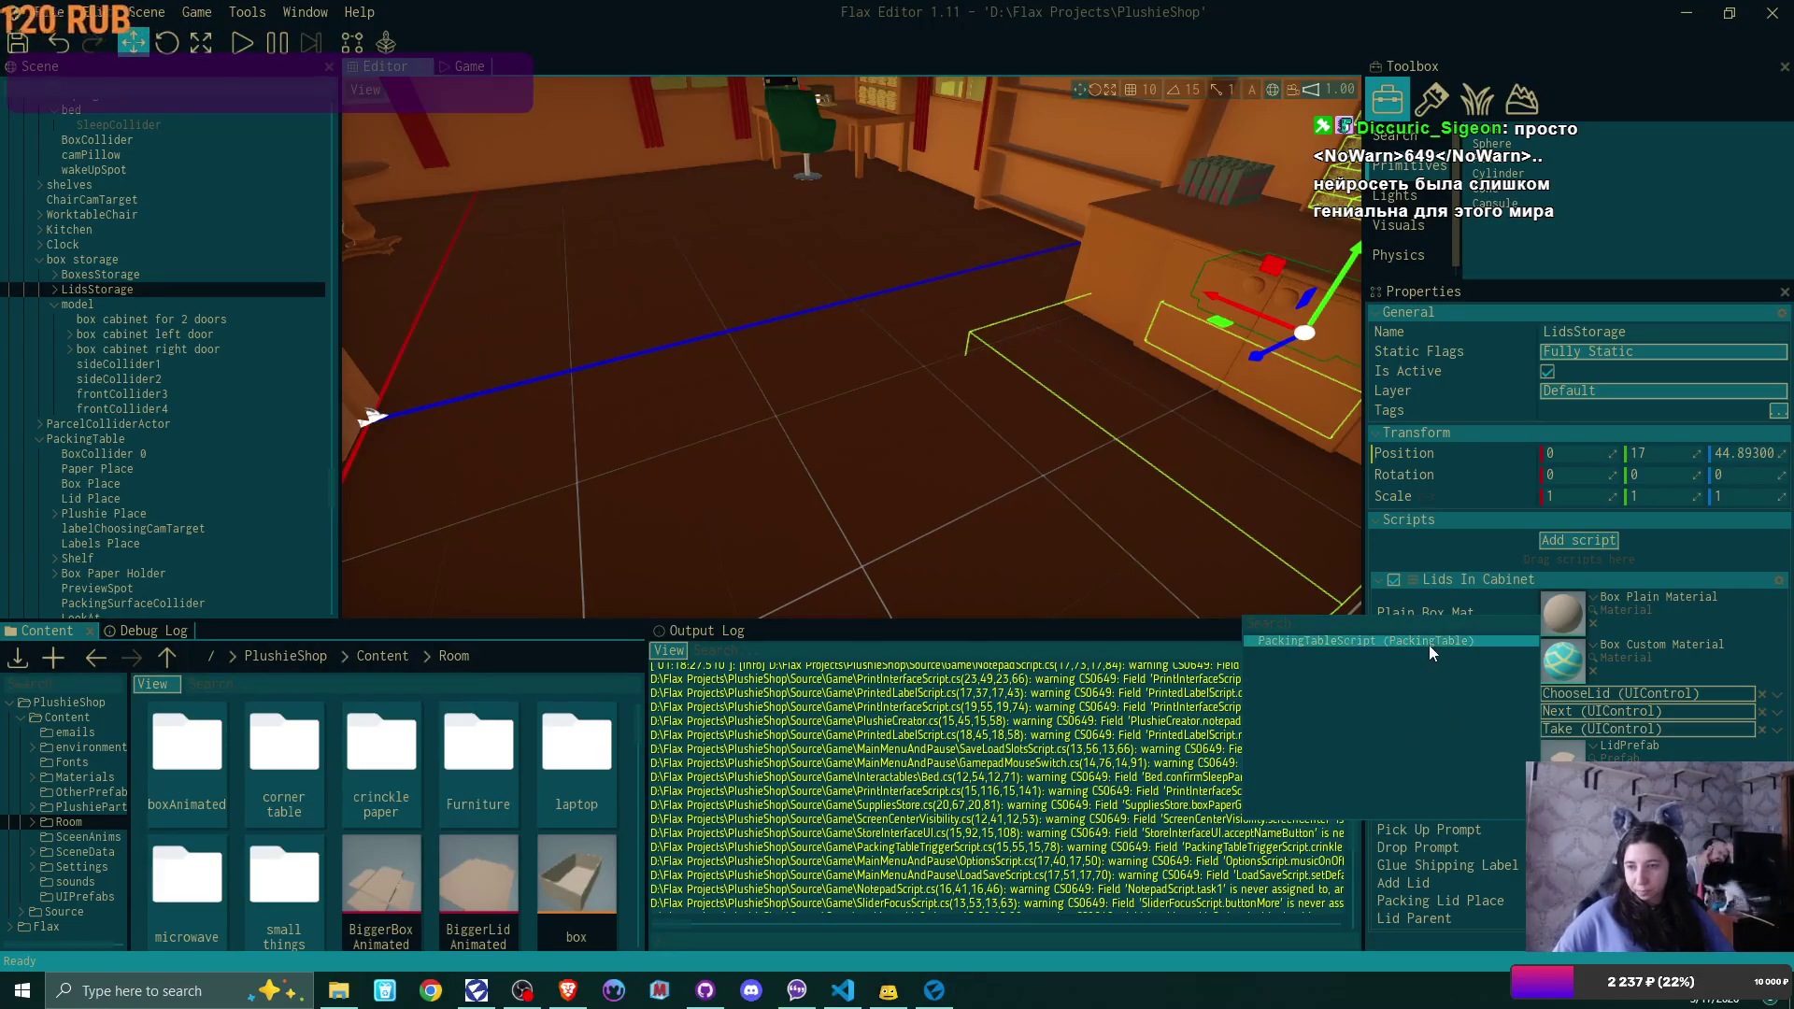
{"action": "left_click", "coordinate": [1427, 645]}
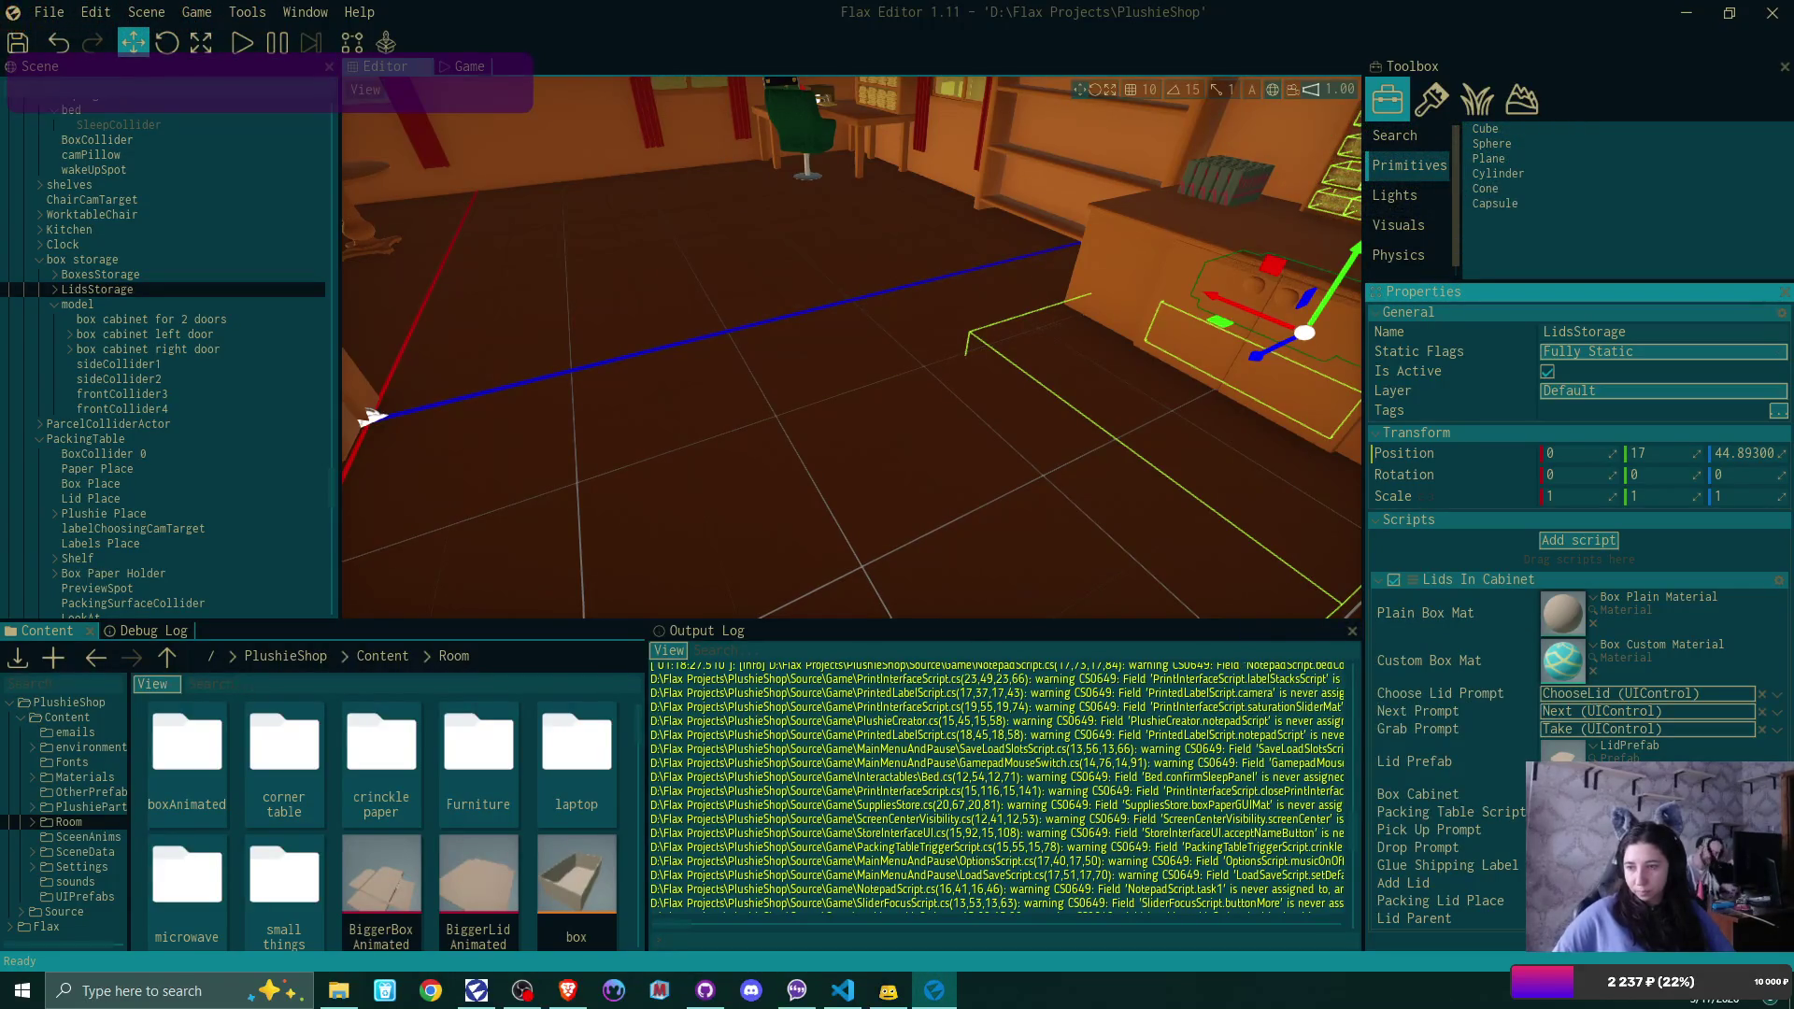
{"action": "left_click", "coordinate": [1645, 829]}
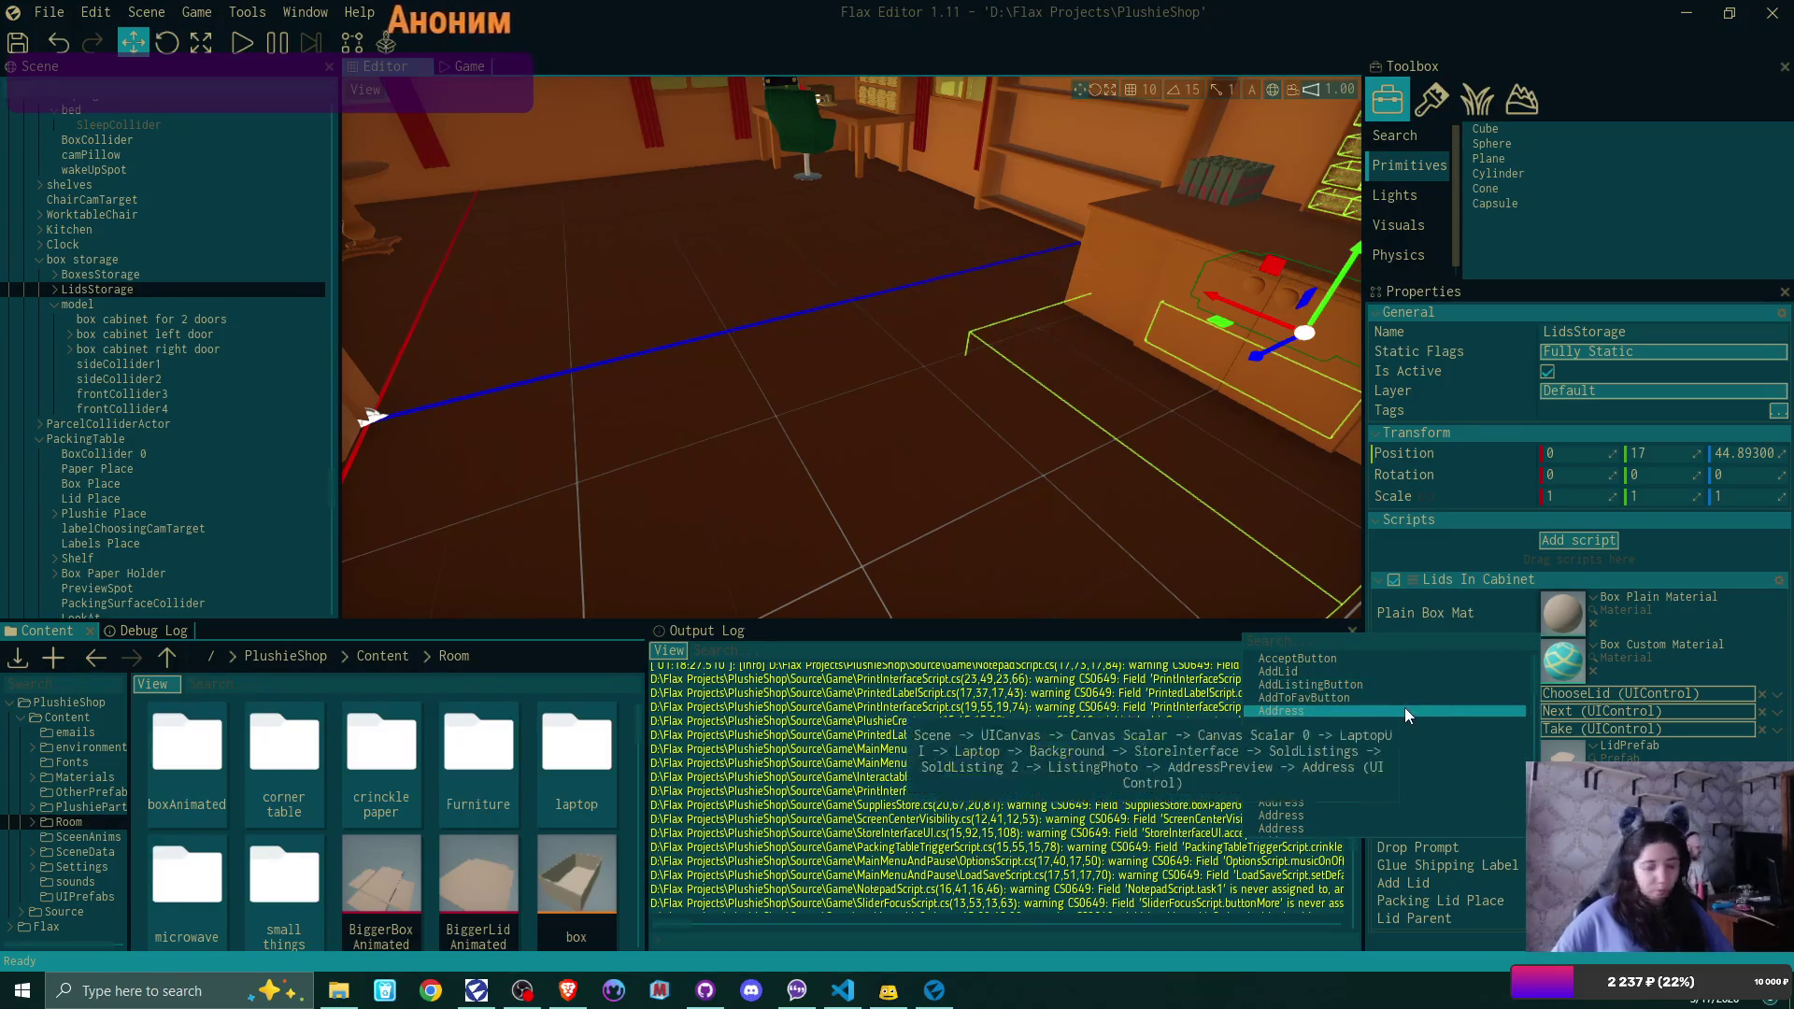
{"action": "type", "text": "take"}
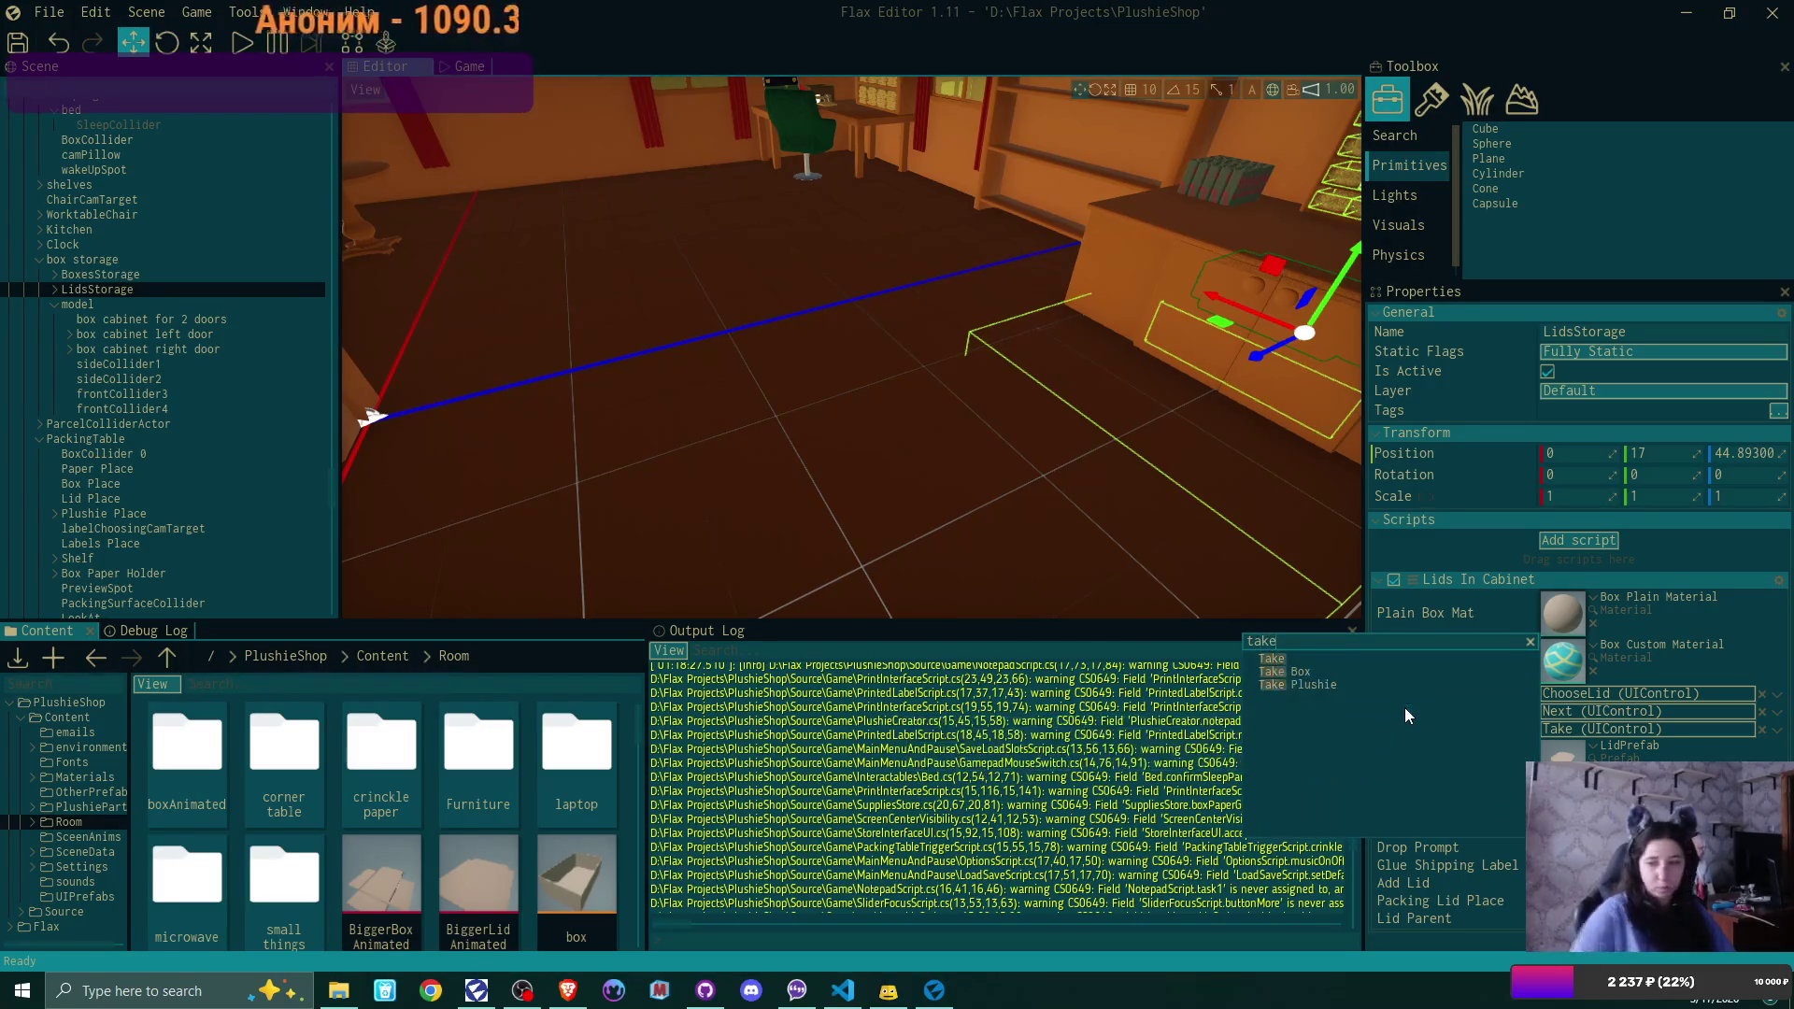
{"action": "key", "text": "Escape"}
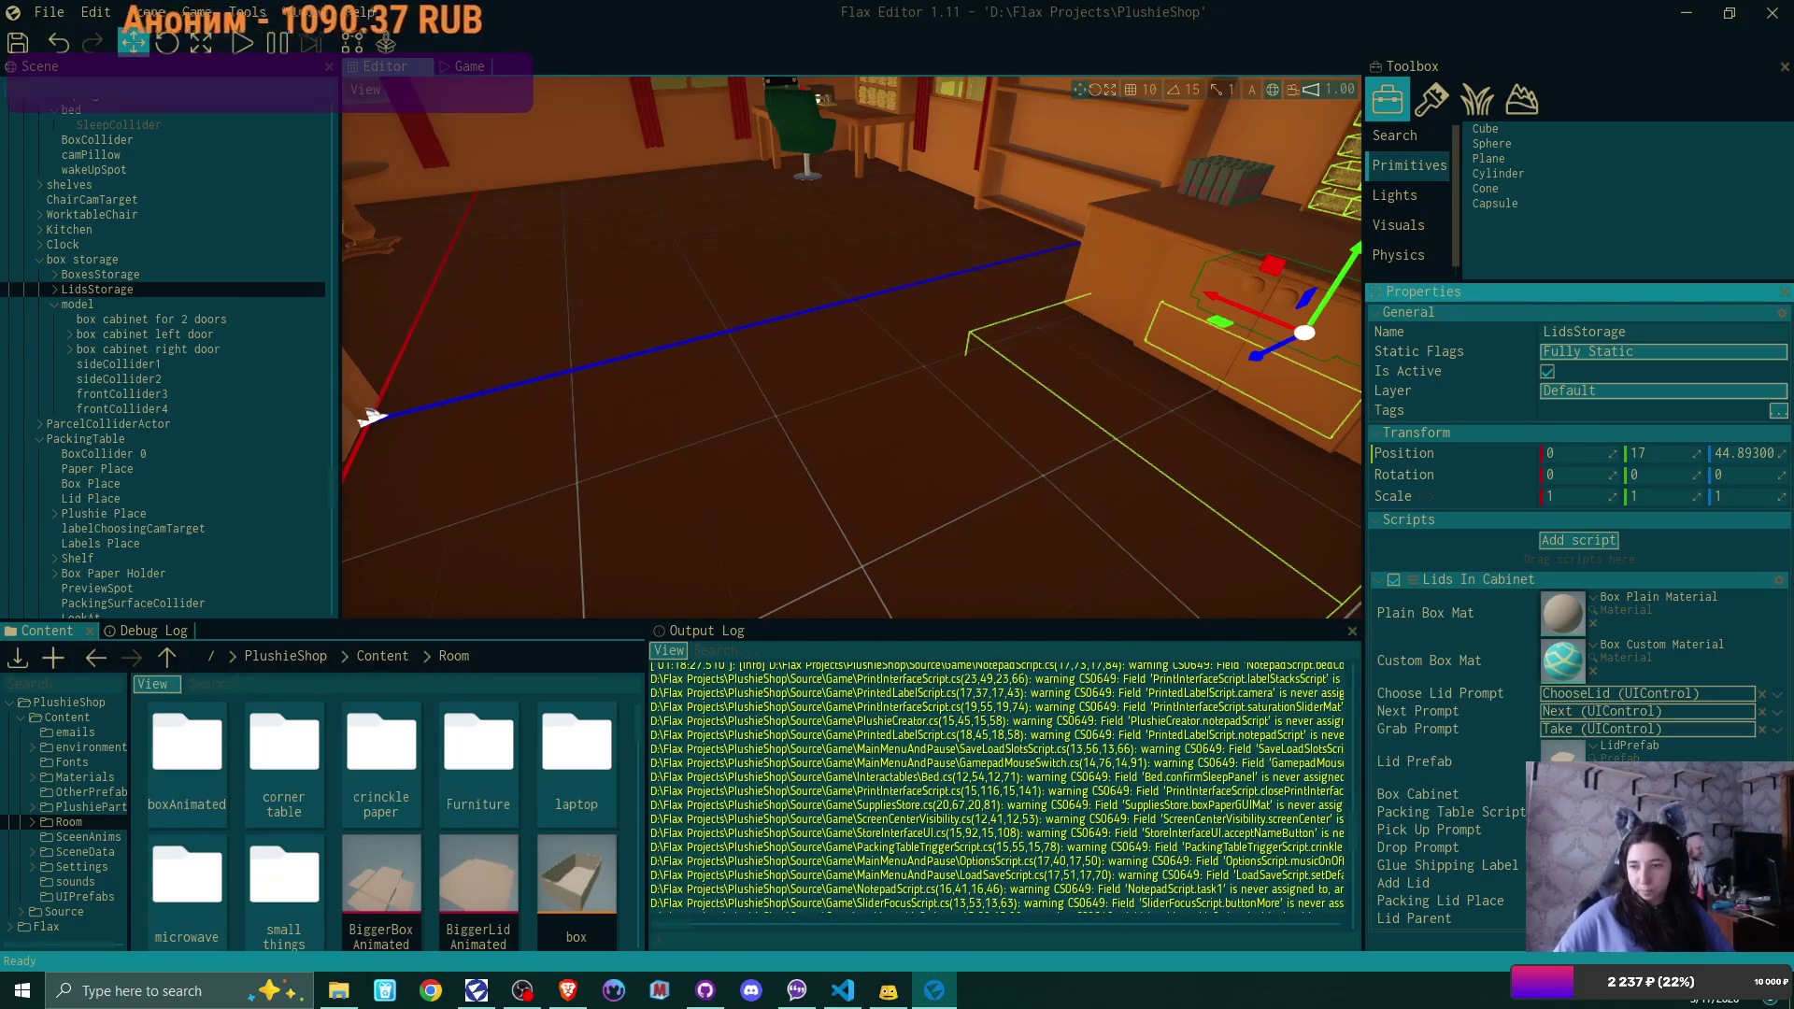
Assign DropBox, GlueLabel and AddLid to the Lids In Cabinet drop, glue-label and add-lid prompts
{"action": "left_click", "coordinate": [1645, 847]}
{"action": "type", "text": "drop"}
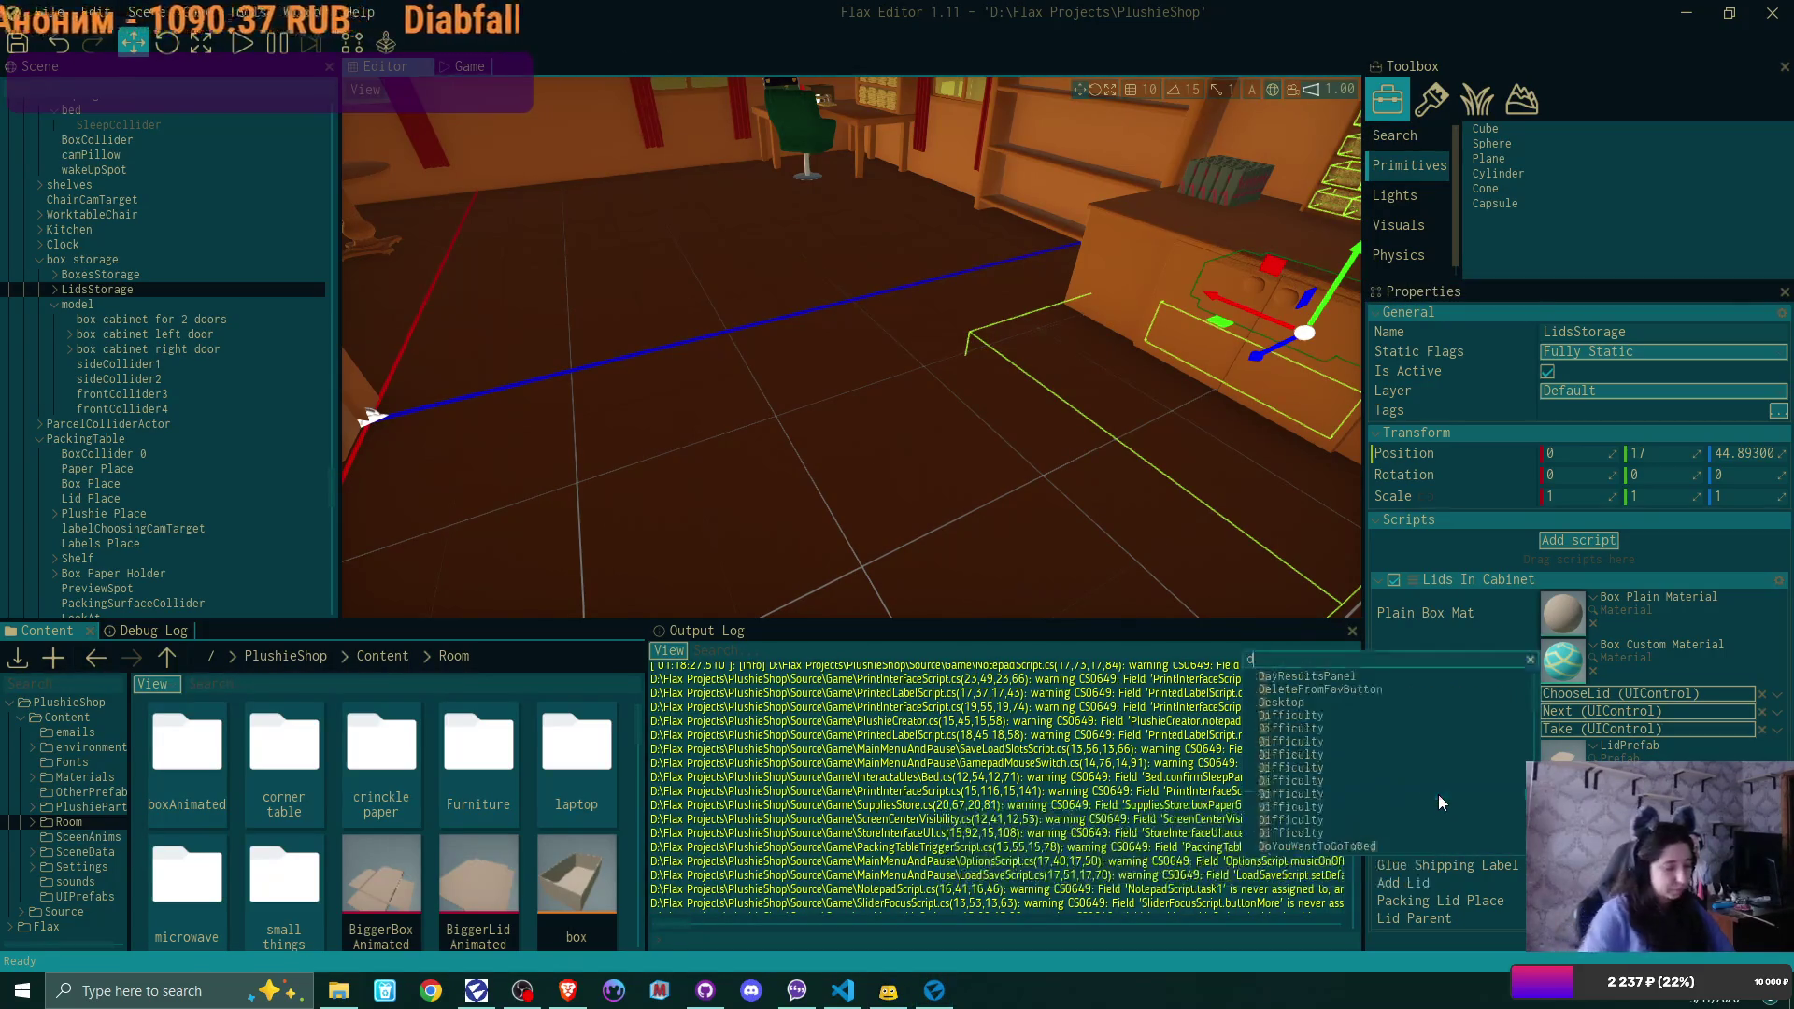
{"action": "left_click", "coordinate": [1310, 682]}
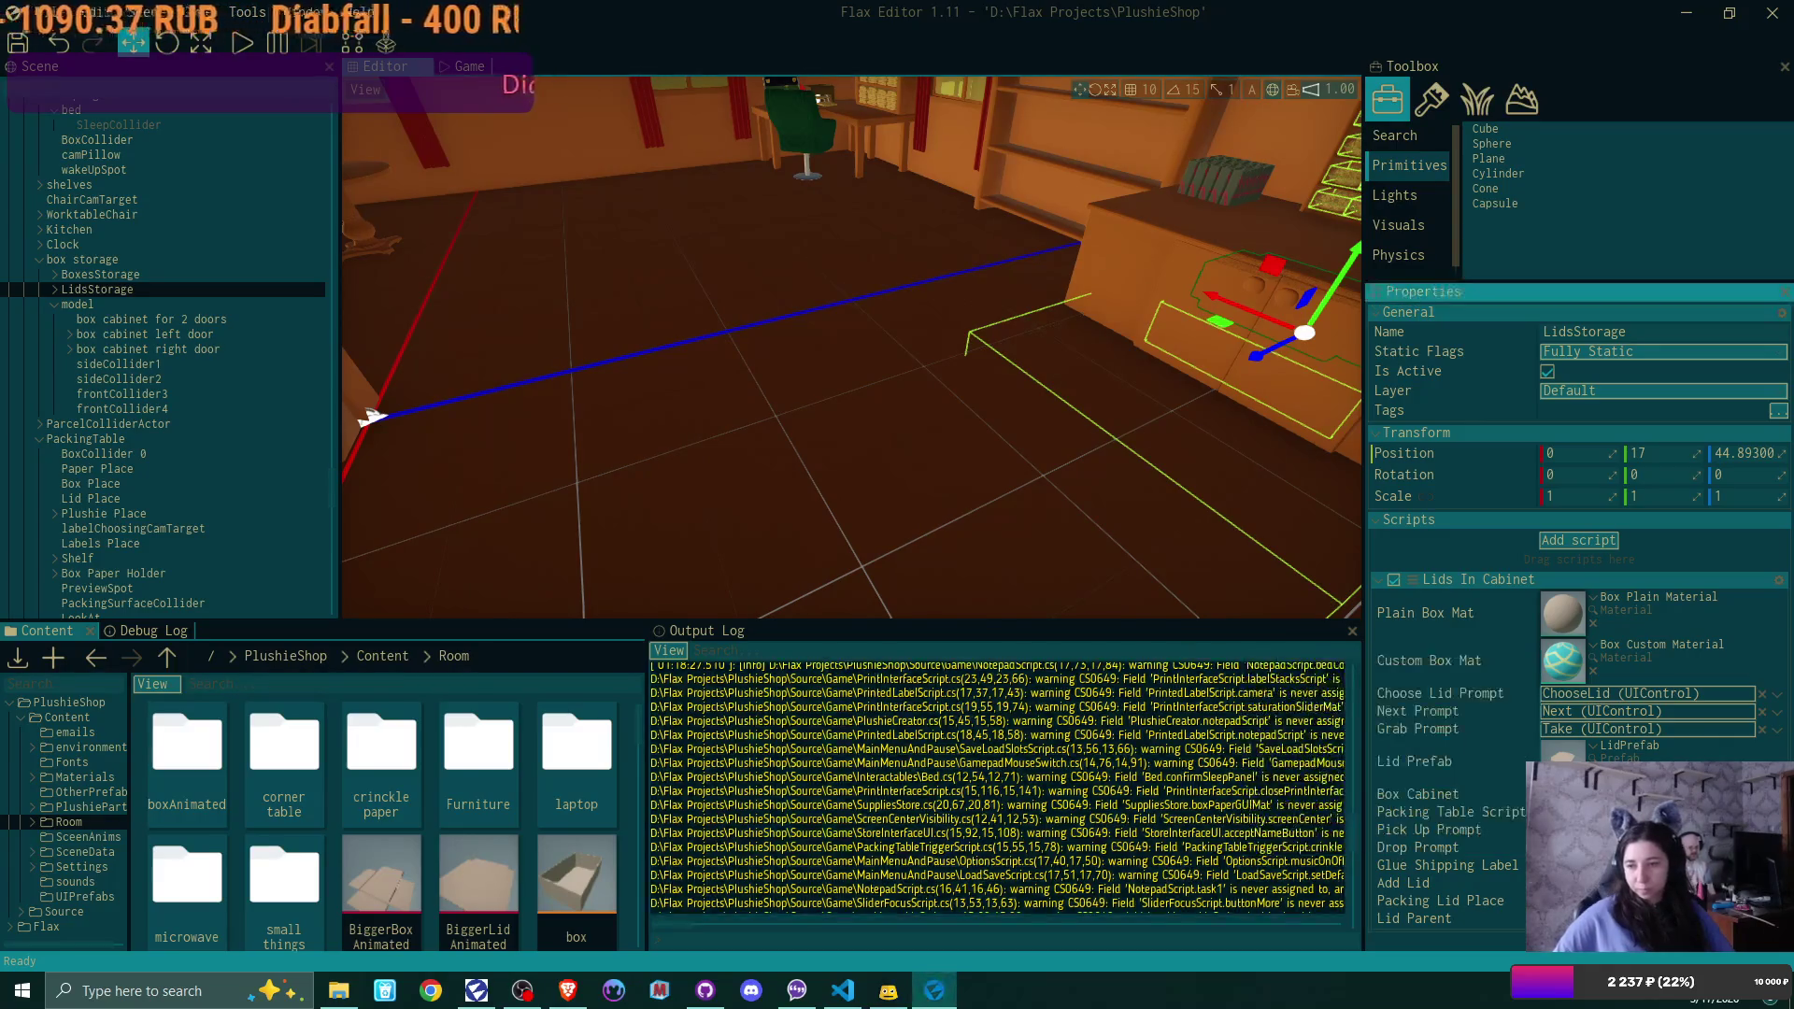
{"action": "left_click", "coordinate": [1644, 865]}
{"action": "type", "text": "glue"}
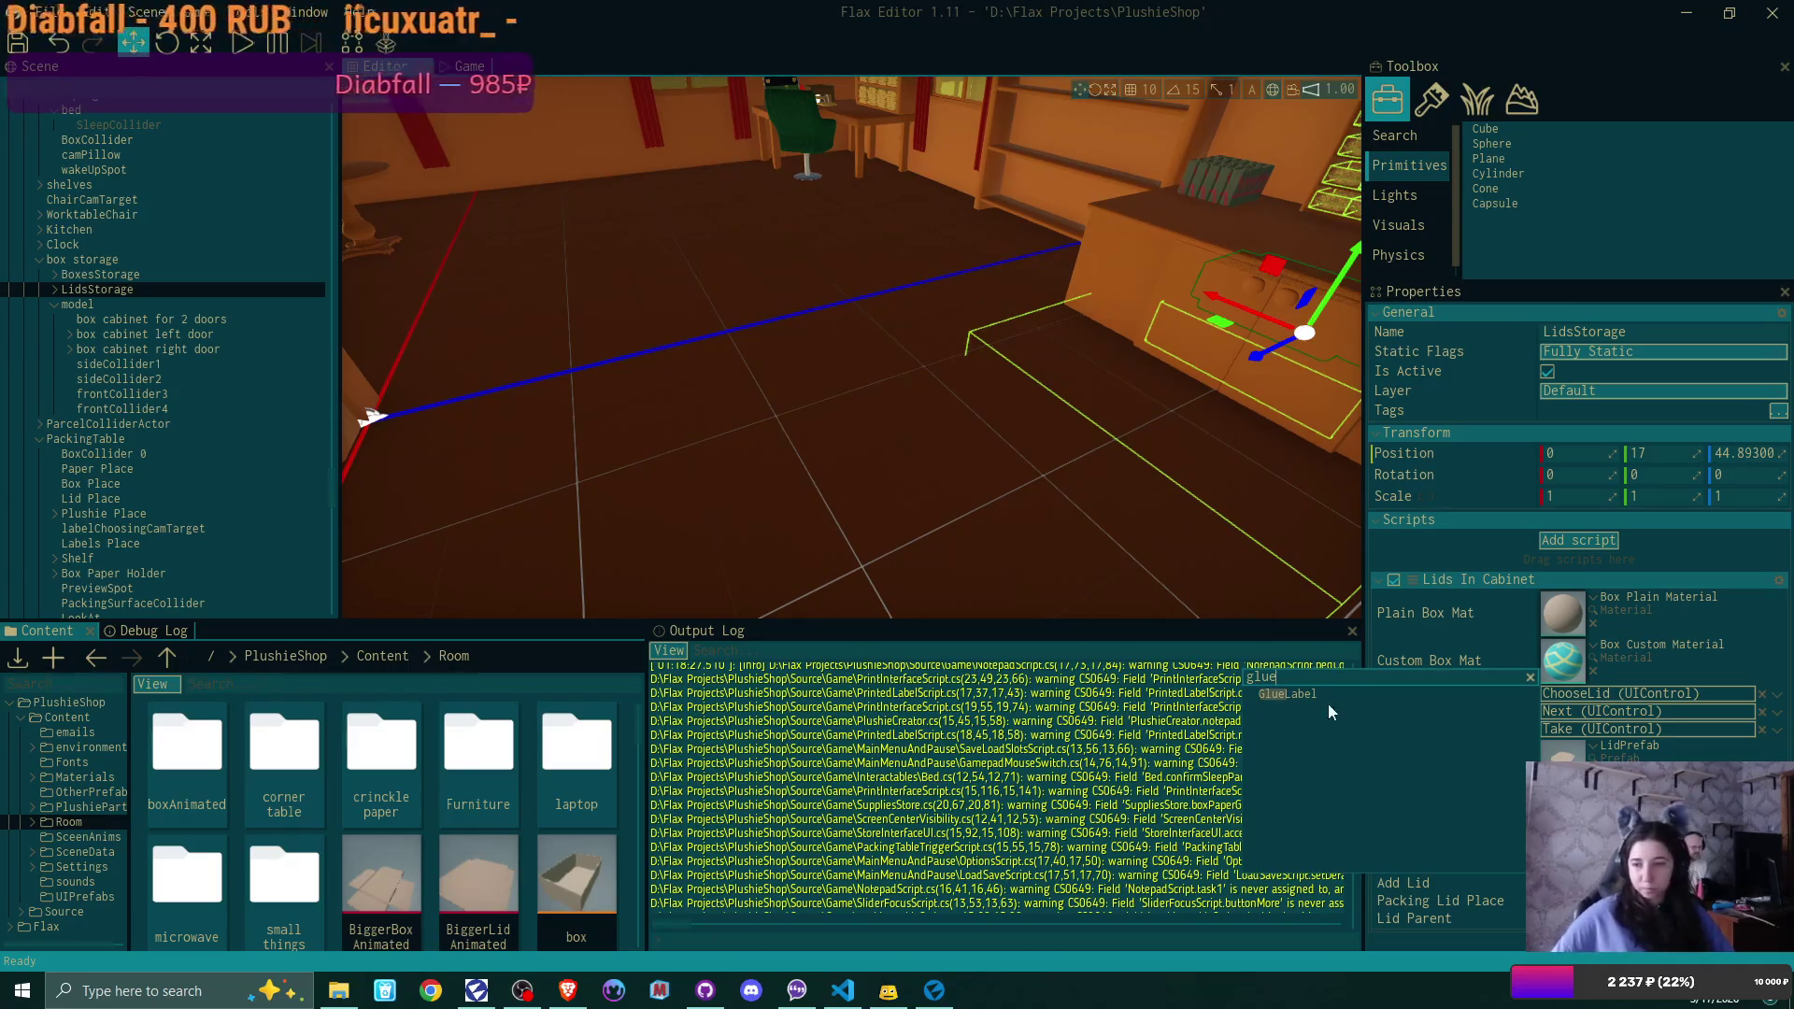
{"action": "left_click", "coordinate": [1323, 696]}
{"action": "left_click", "coordinate": [1644, 883]}
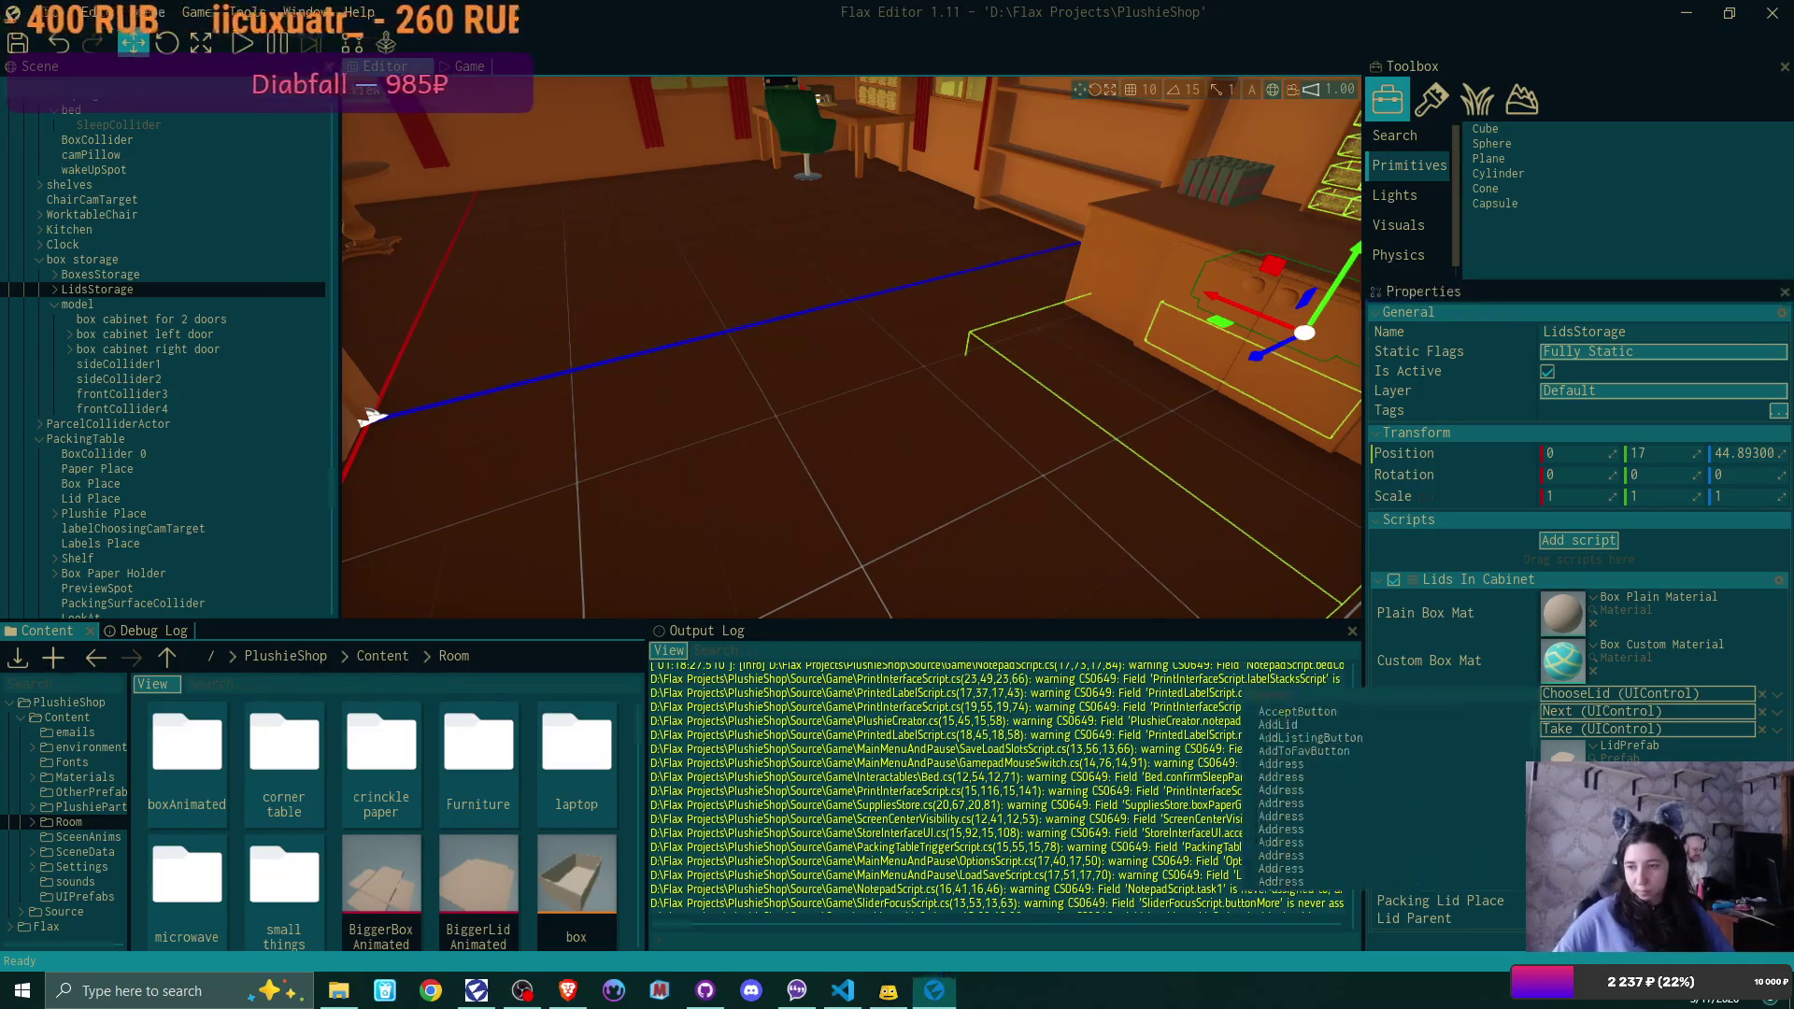
{"action": "type", "text": "add"}
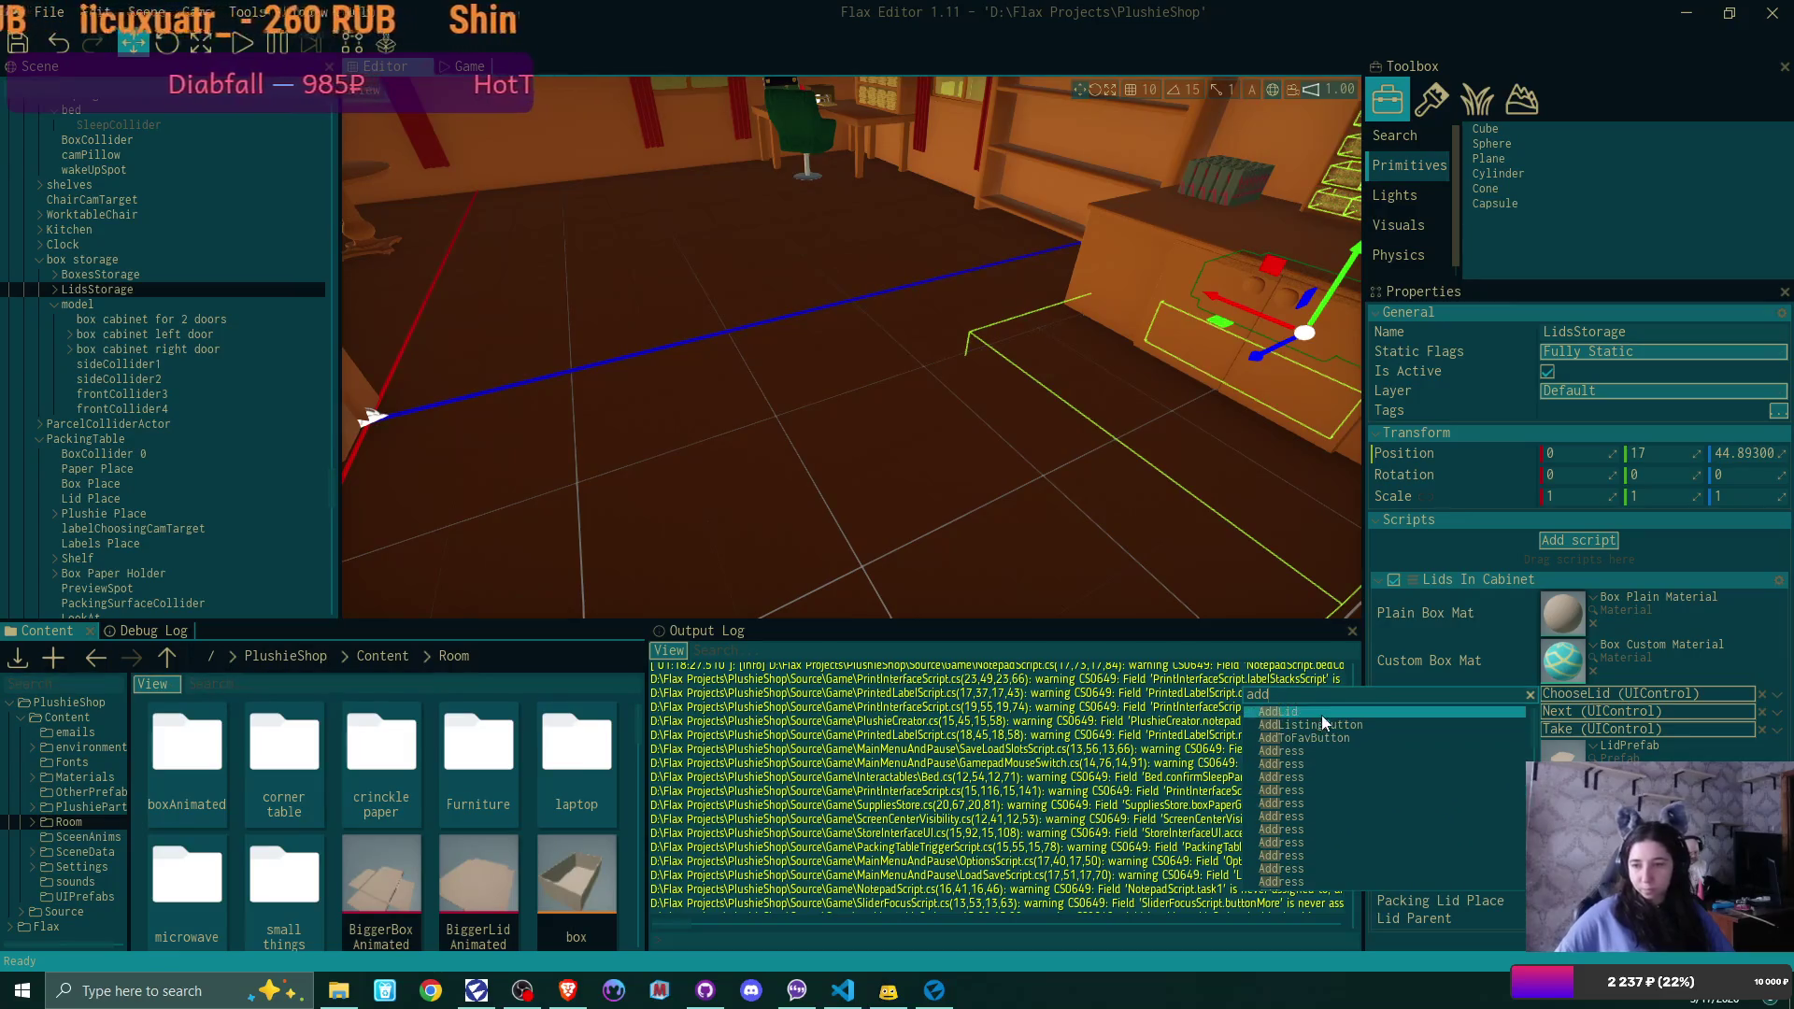
{"action": "left_click", "coordinate": [1321, 713]}
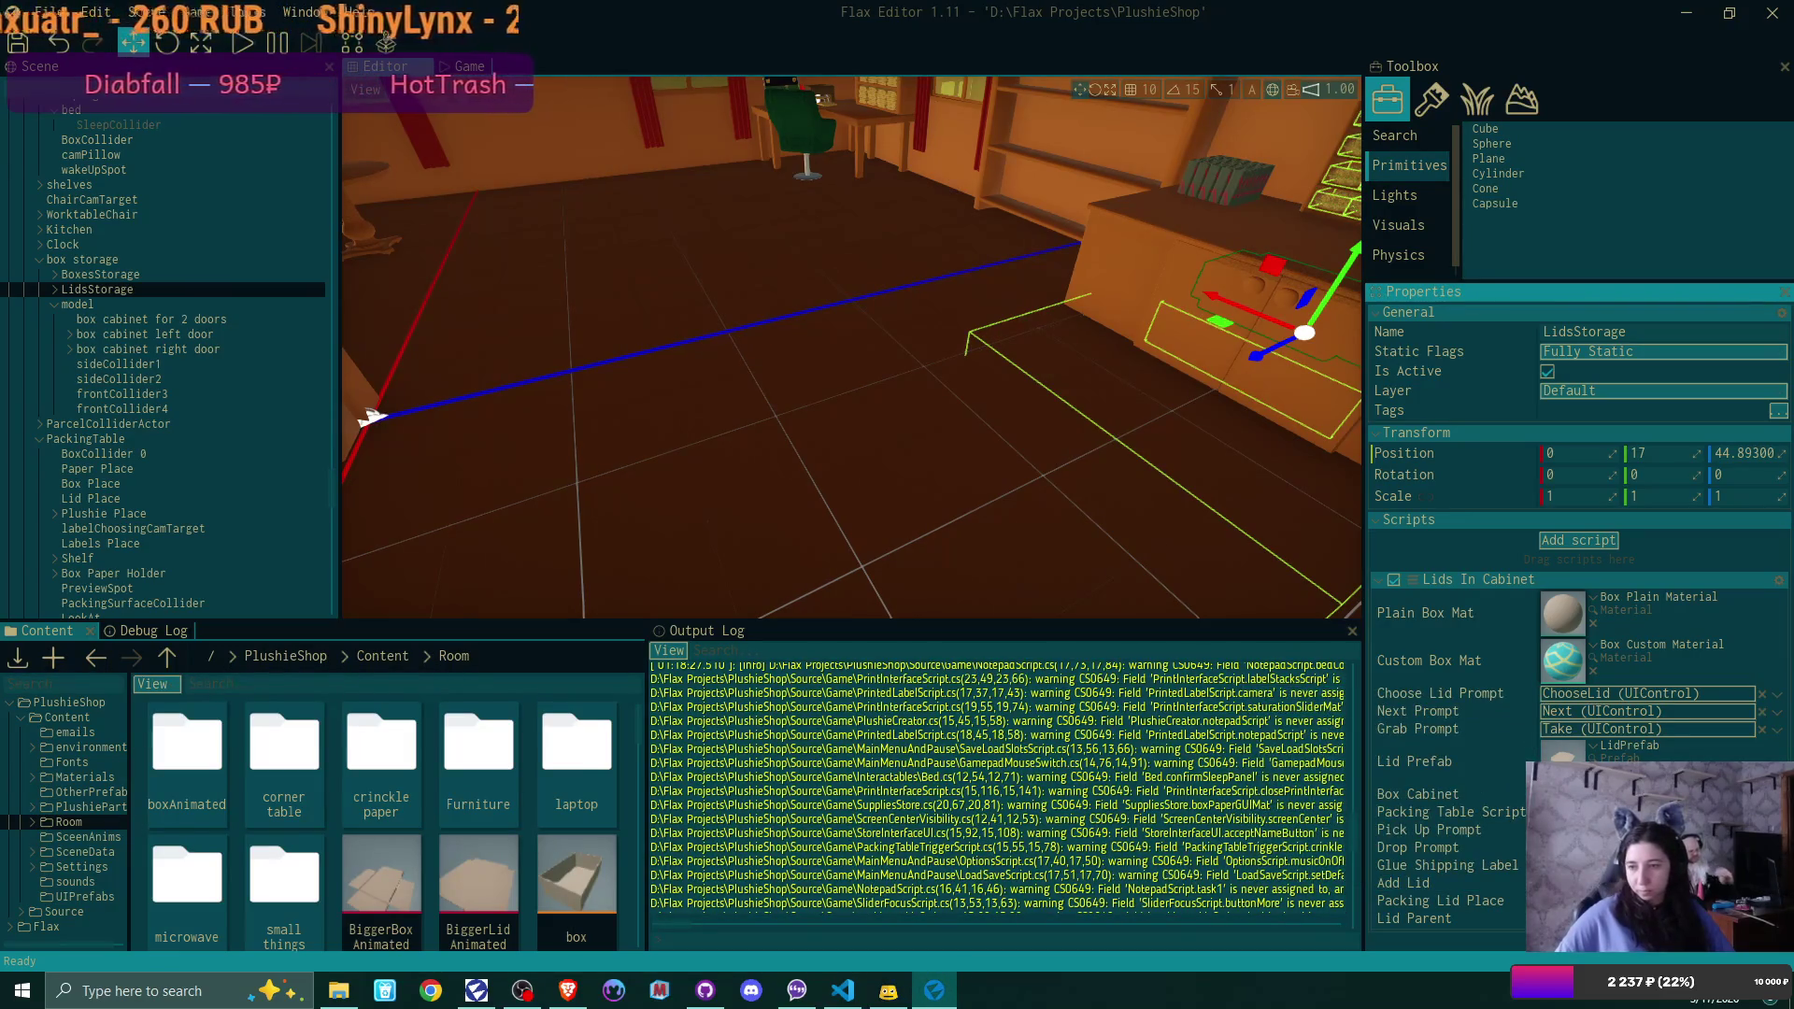
Set the lid object reference to LidsStorage
{"action": "left_click", "coordinate": [1644, 901]}
{"action": "type", "text": "li"}
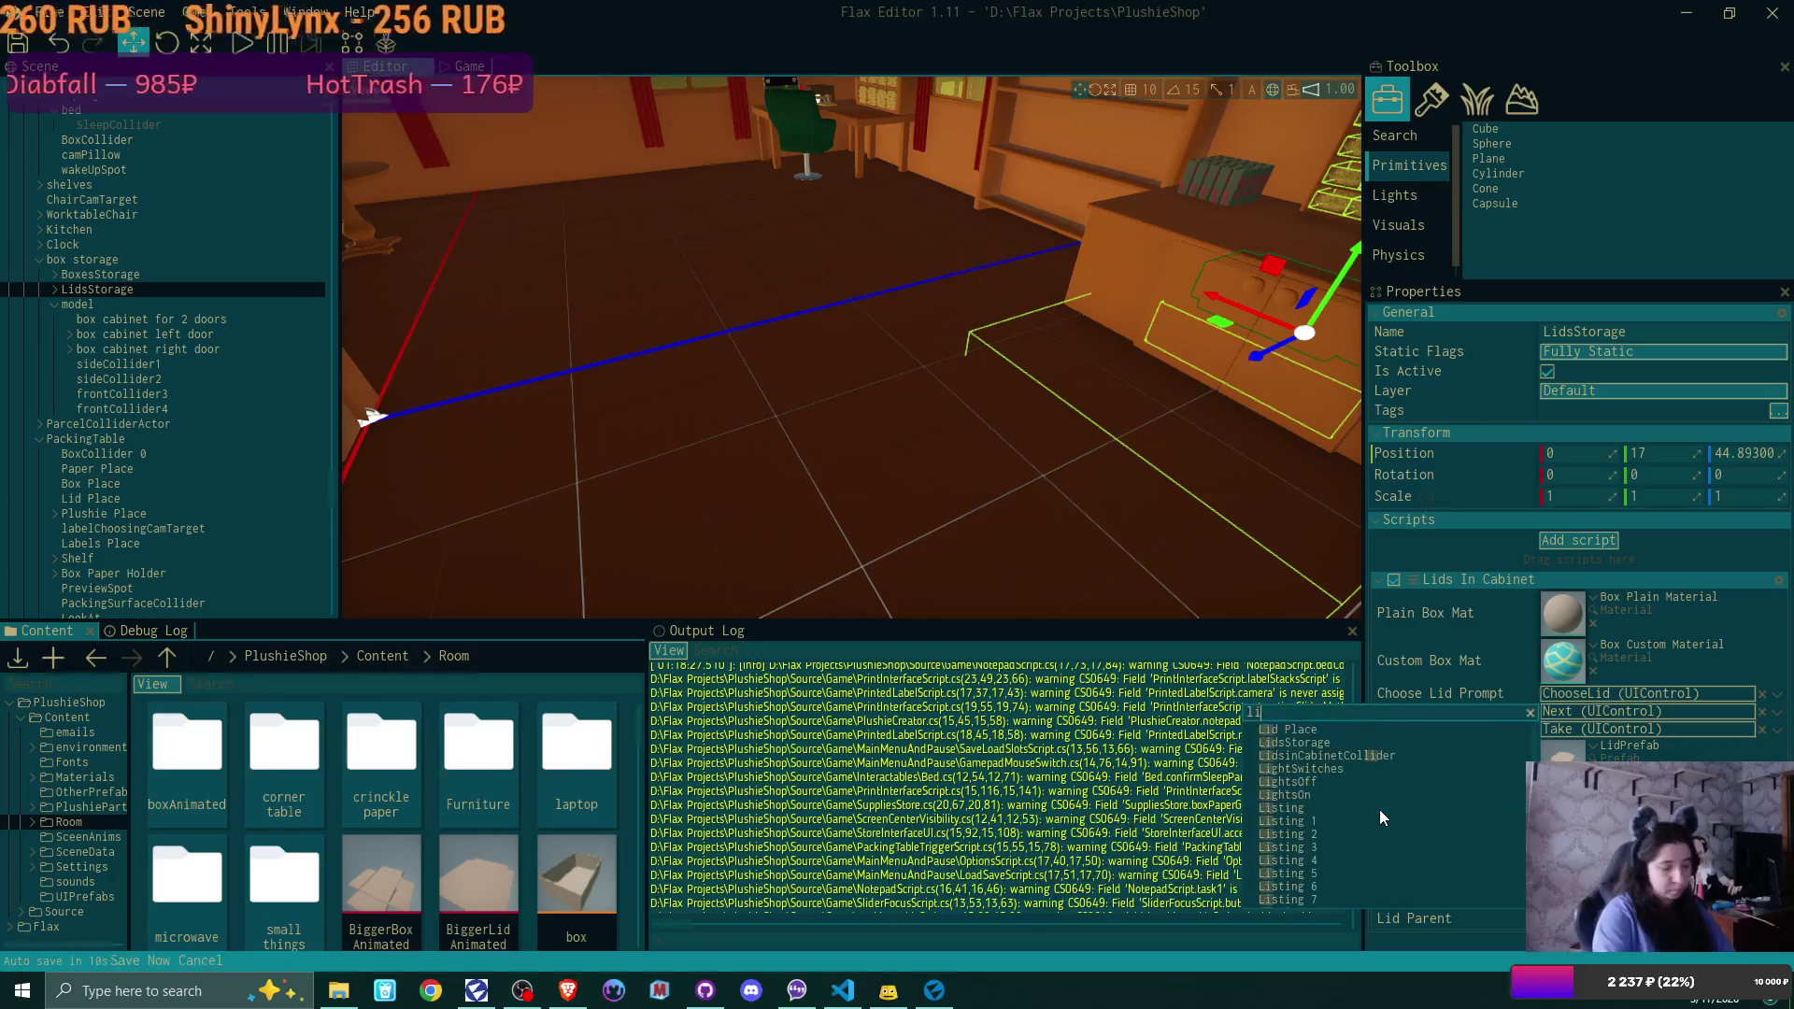
{"action": "left_click", "coordinate": [1334, 740]}
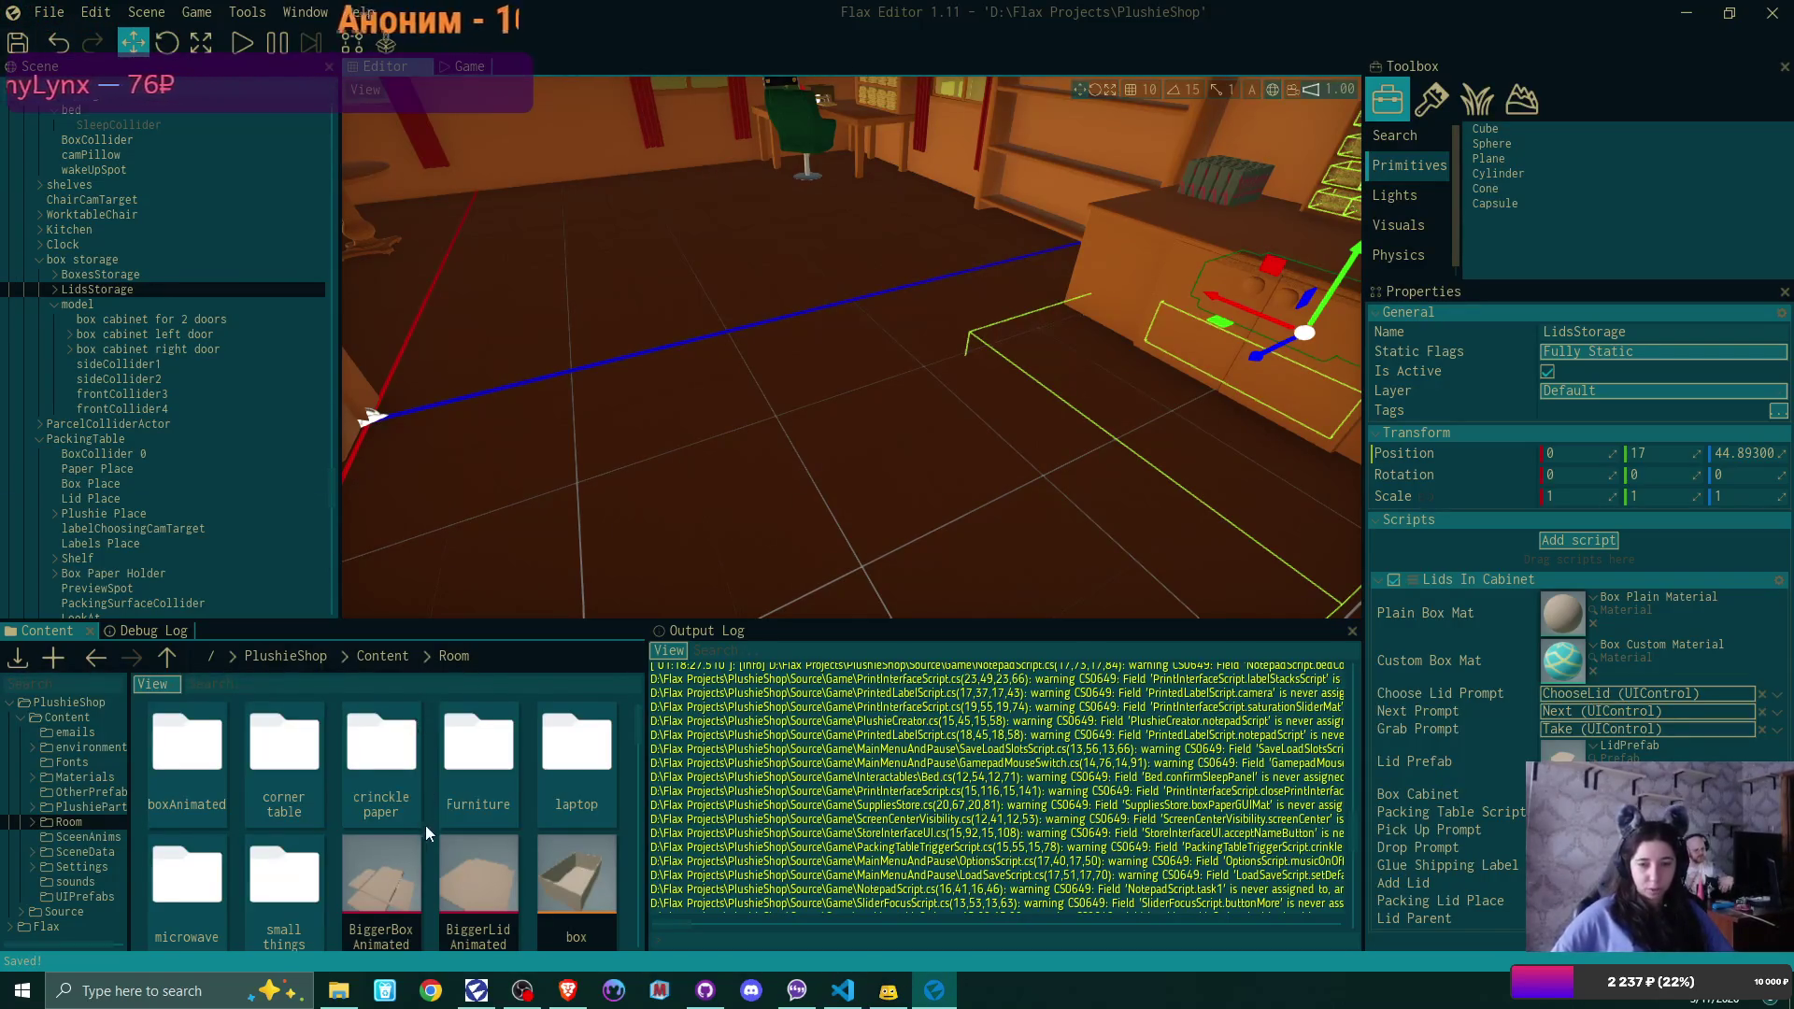
From the top Content folder, open the intro scene and then the main Scene
{"action": "scroll", "coordinate": [430, 818], "scroll_direction": "down", "scroll_amount": 10}
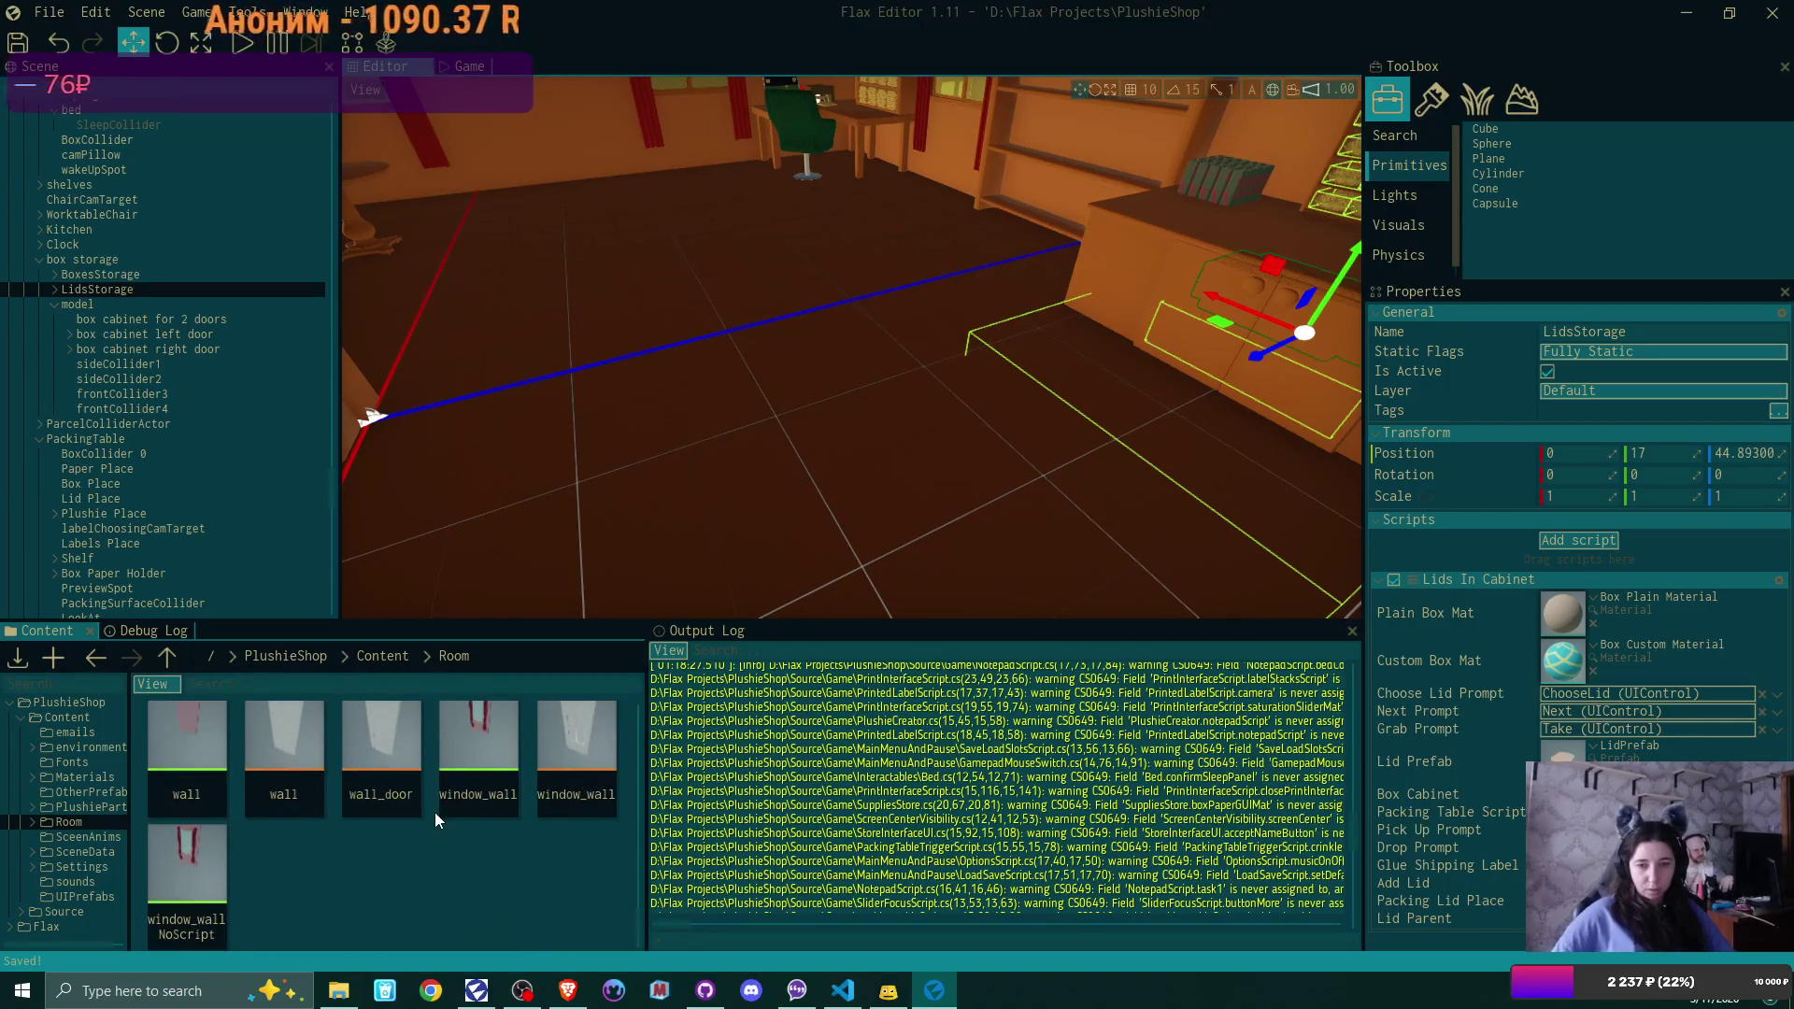
{"action": "left_click", "coordinate": [383, 656]}
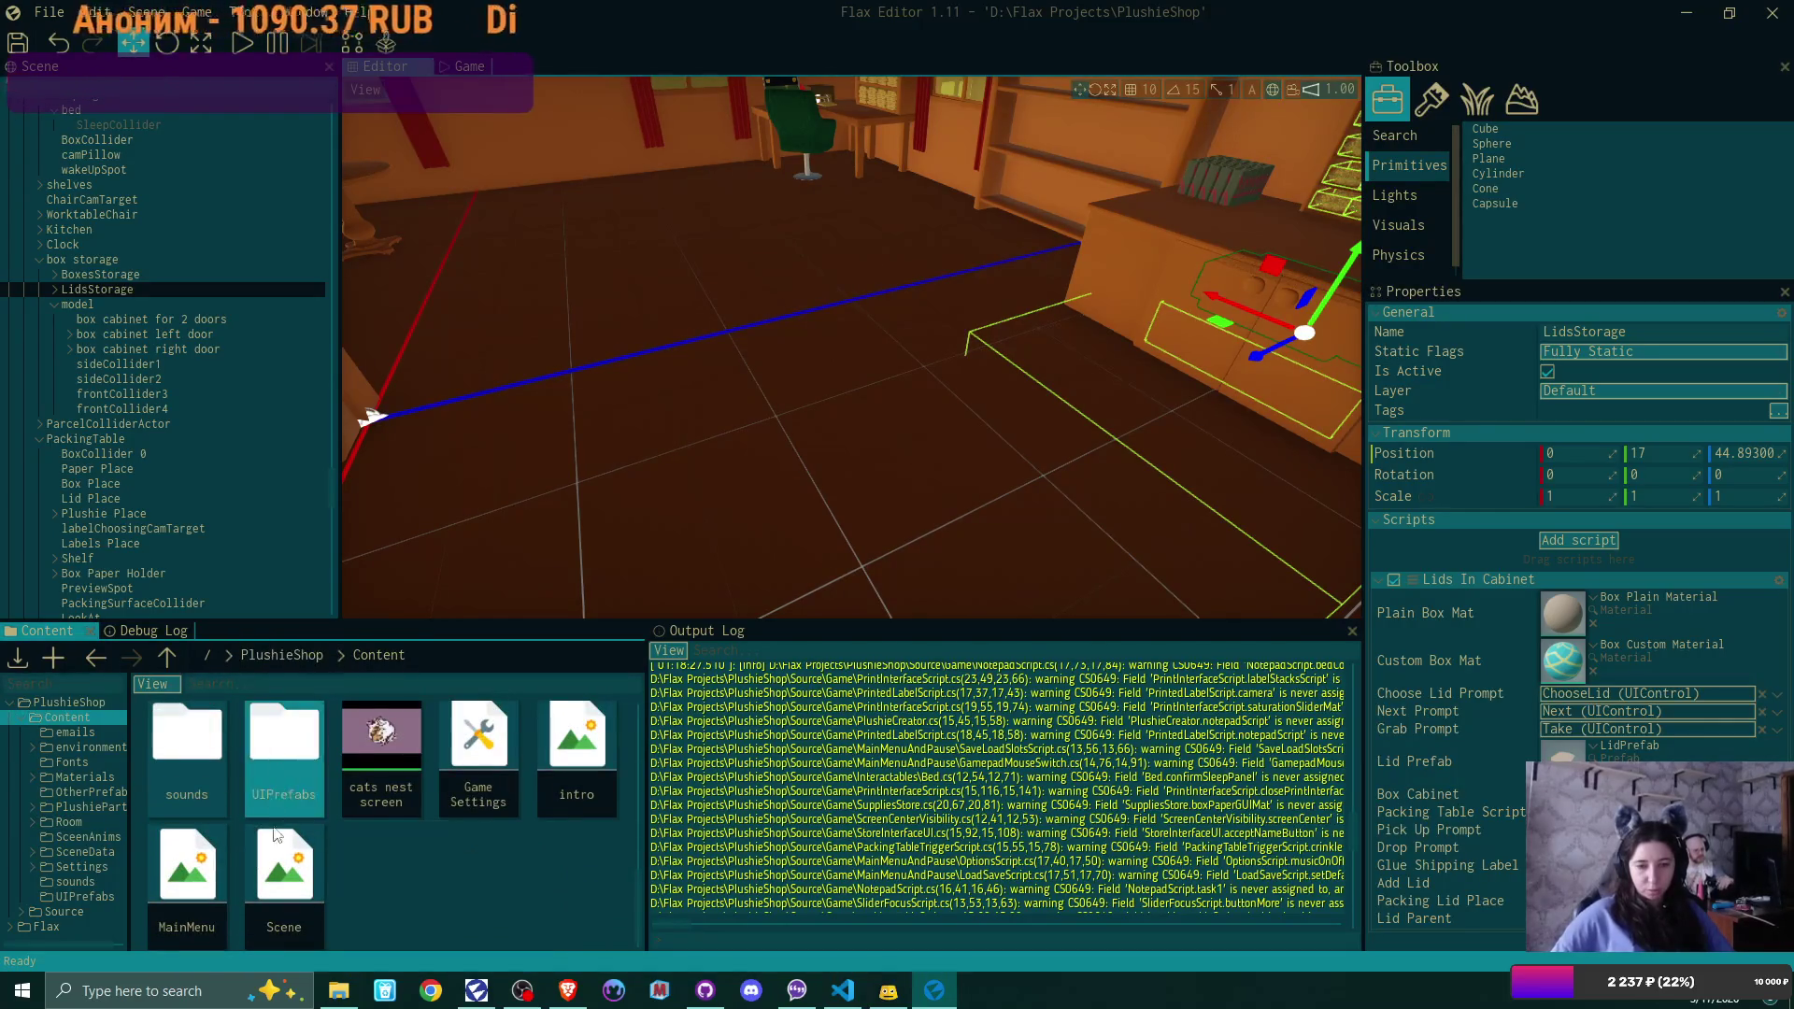
{"action": "double_click", "coordinate": [587, 747]}
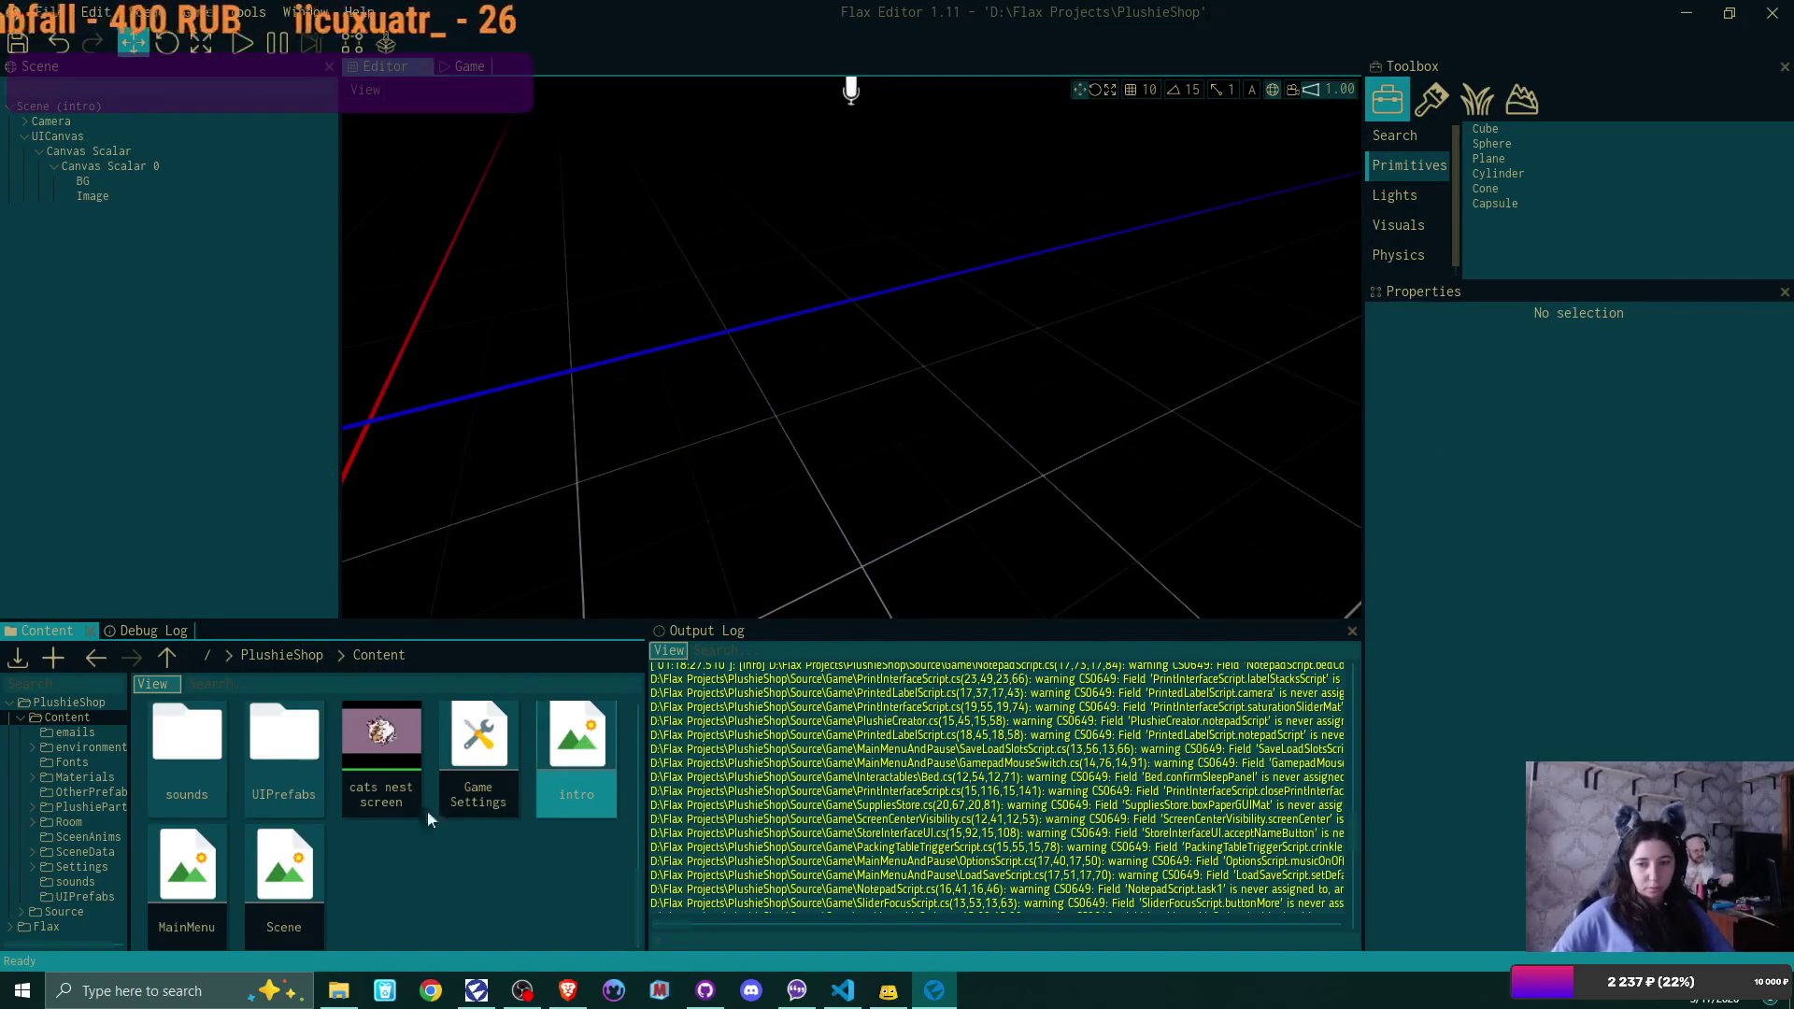
{"action": "double_click", "coordinate": [299, 875]}
Inspect the BoxesStorage and LidsStorage objects' settings in the Scene tree
{"action": "scroll", "coordinate": [234, 409], "scroll_direction": "down", "scroll_amount": 10}
{"action": "scroll", "coordinate": [233, 400], "scroll_direction": "down", "scroll_amount": 10}
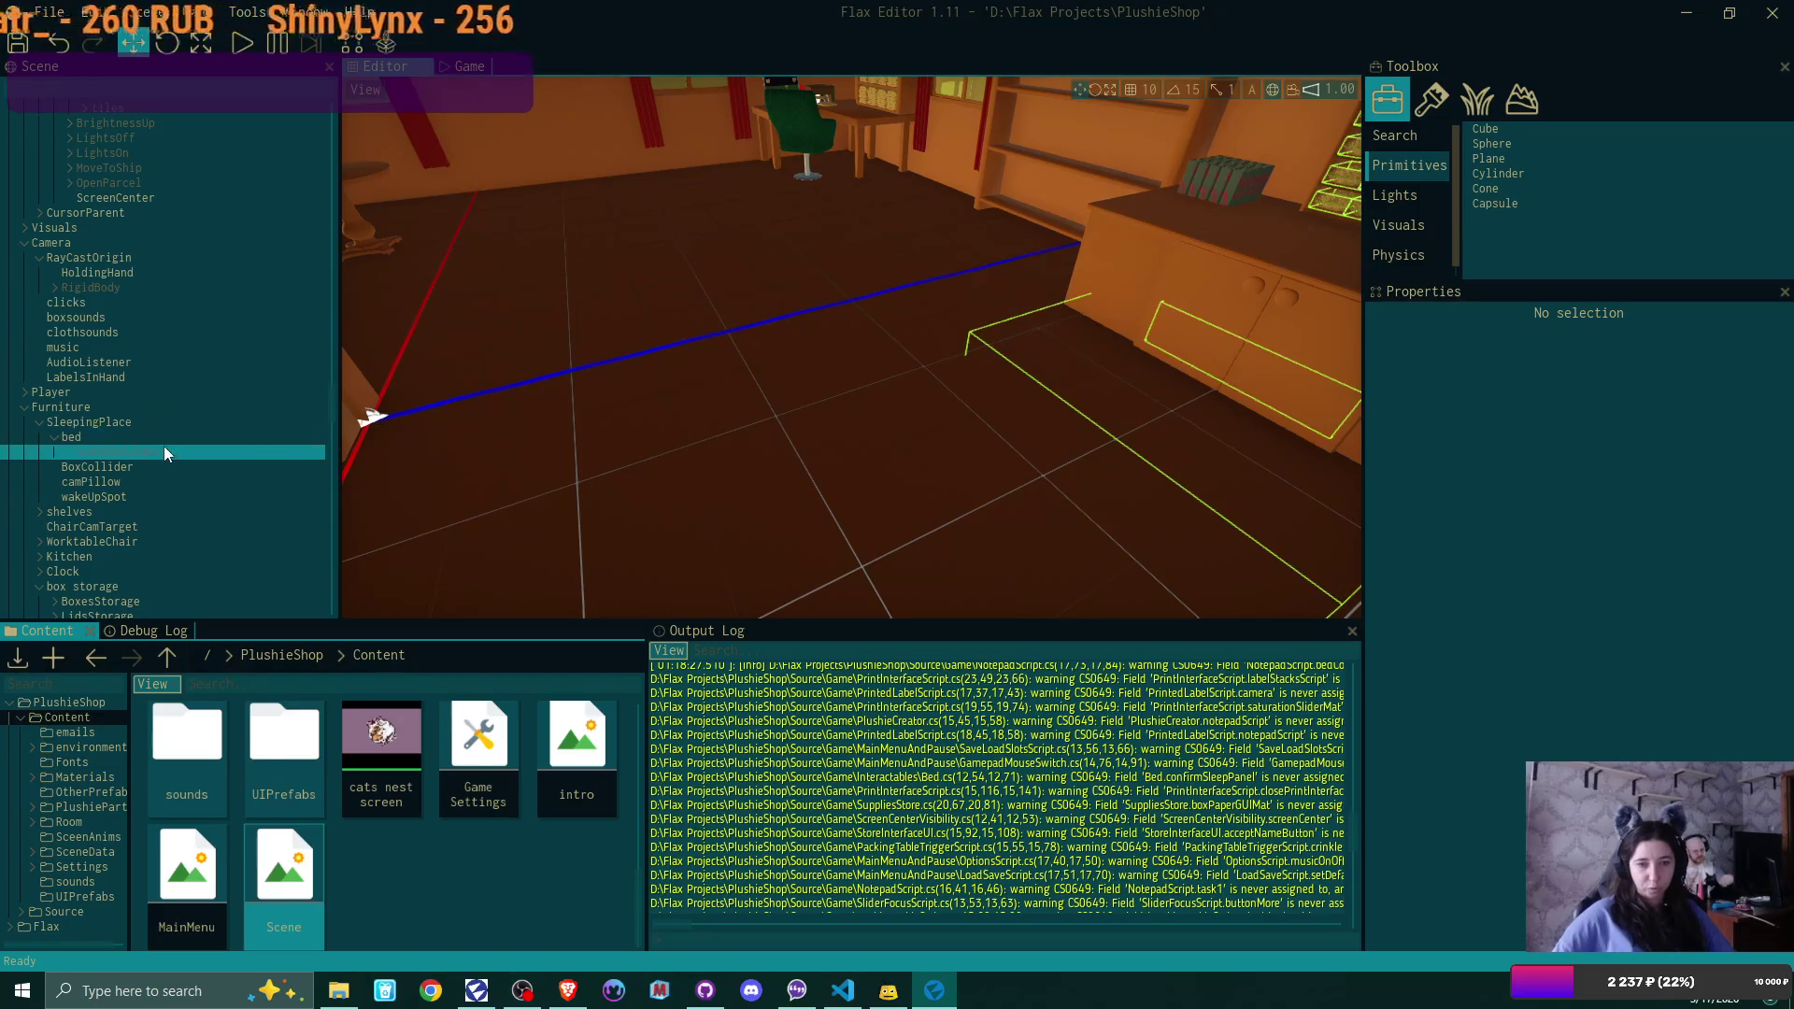
{"action": "scroll", "coordinate": [177, 402], "scroll_direction": "down", "scroll_amount": 5}
{"action": "scroll", "coordinate": [184, 397], "scroll_direction": "down", "scroll_amount": 2}
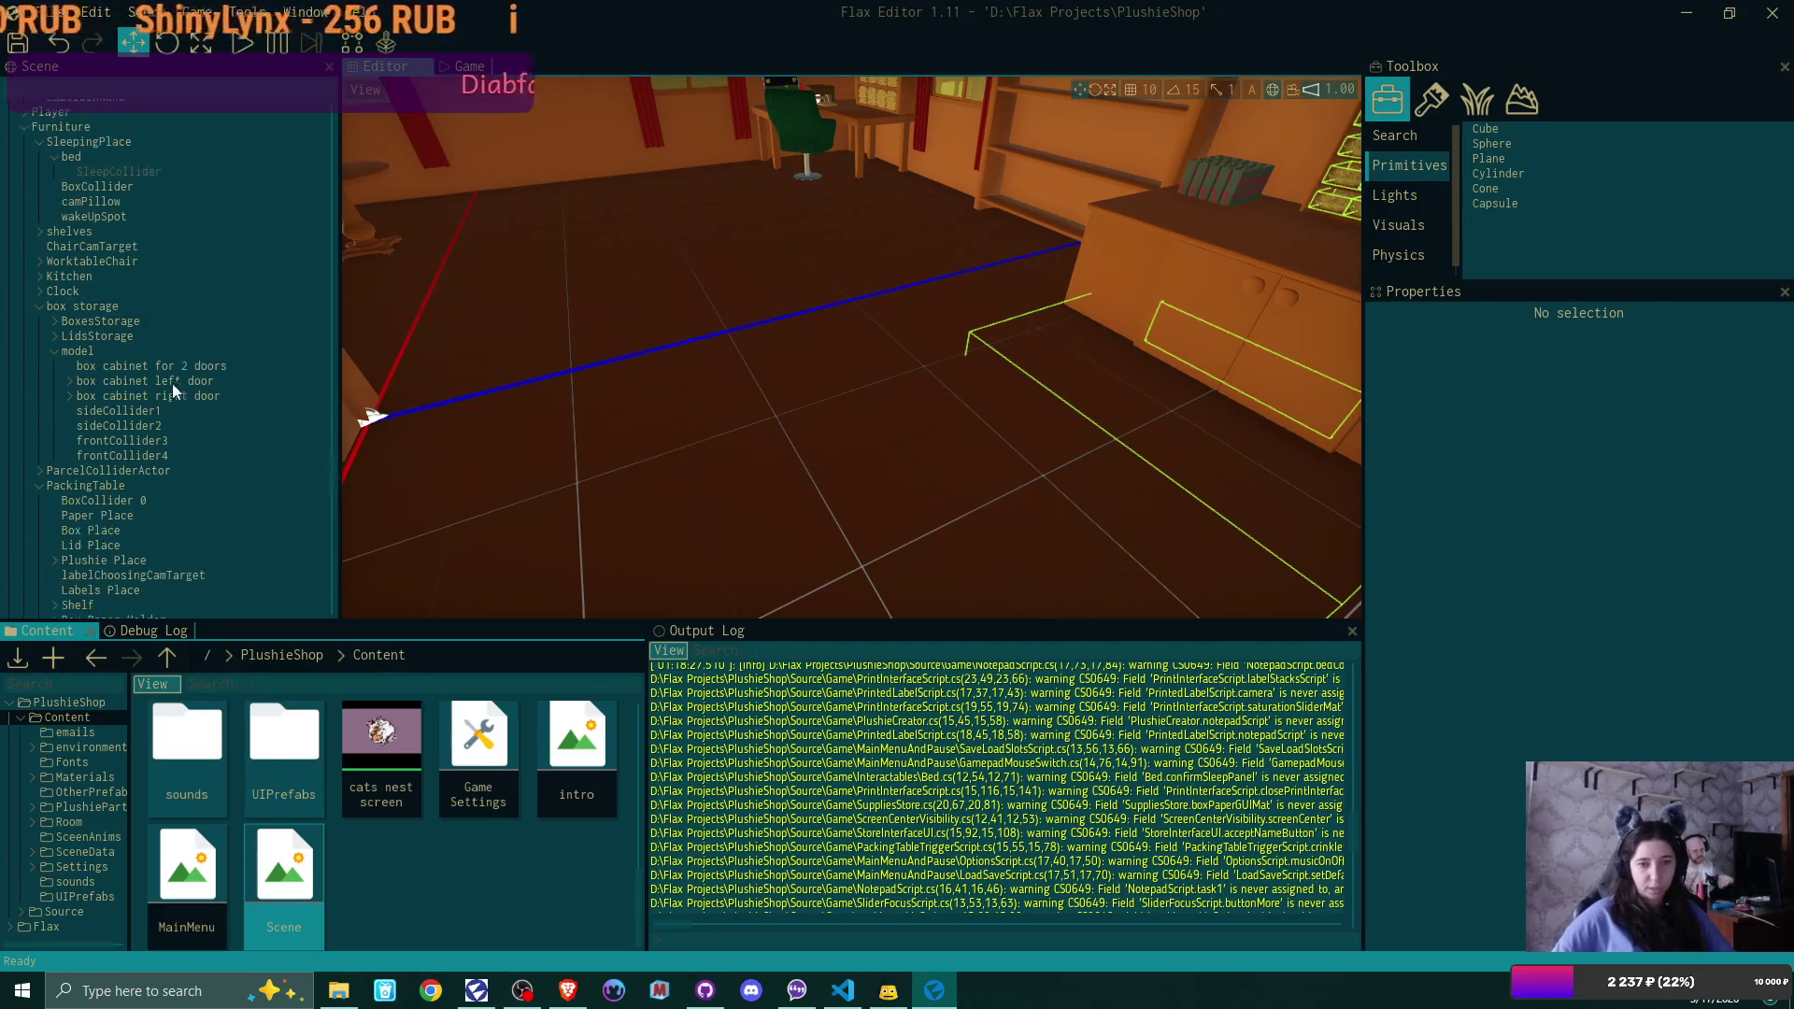
{"action": "left_click", "coordinate": [118, 320]}
{"action": "scroll", "coordinate": [1478, 560], "scroll_direction": "down", "scroll_amount": 4}
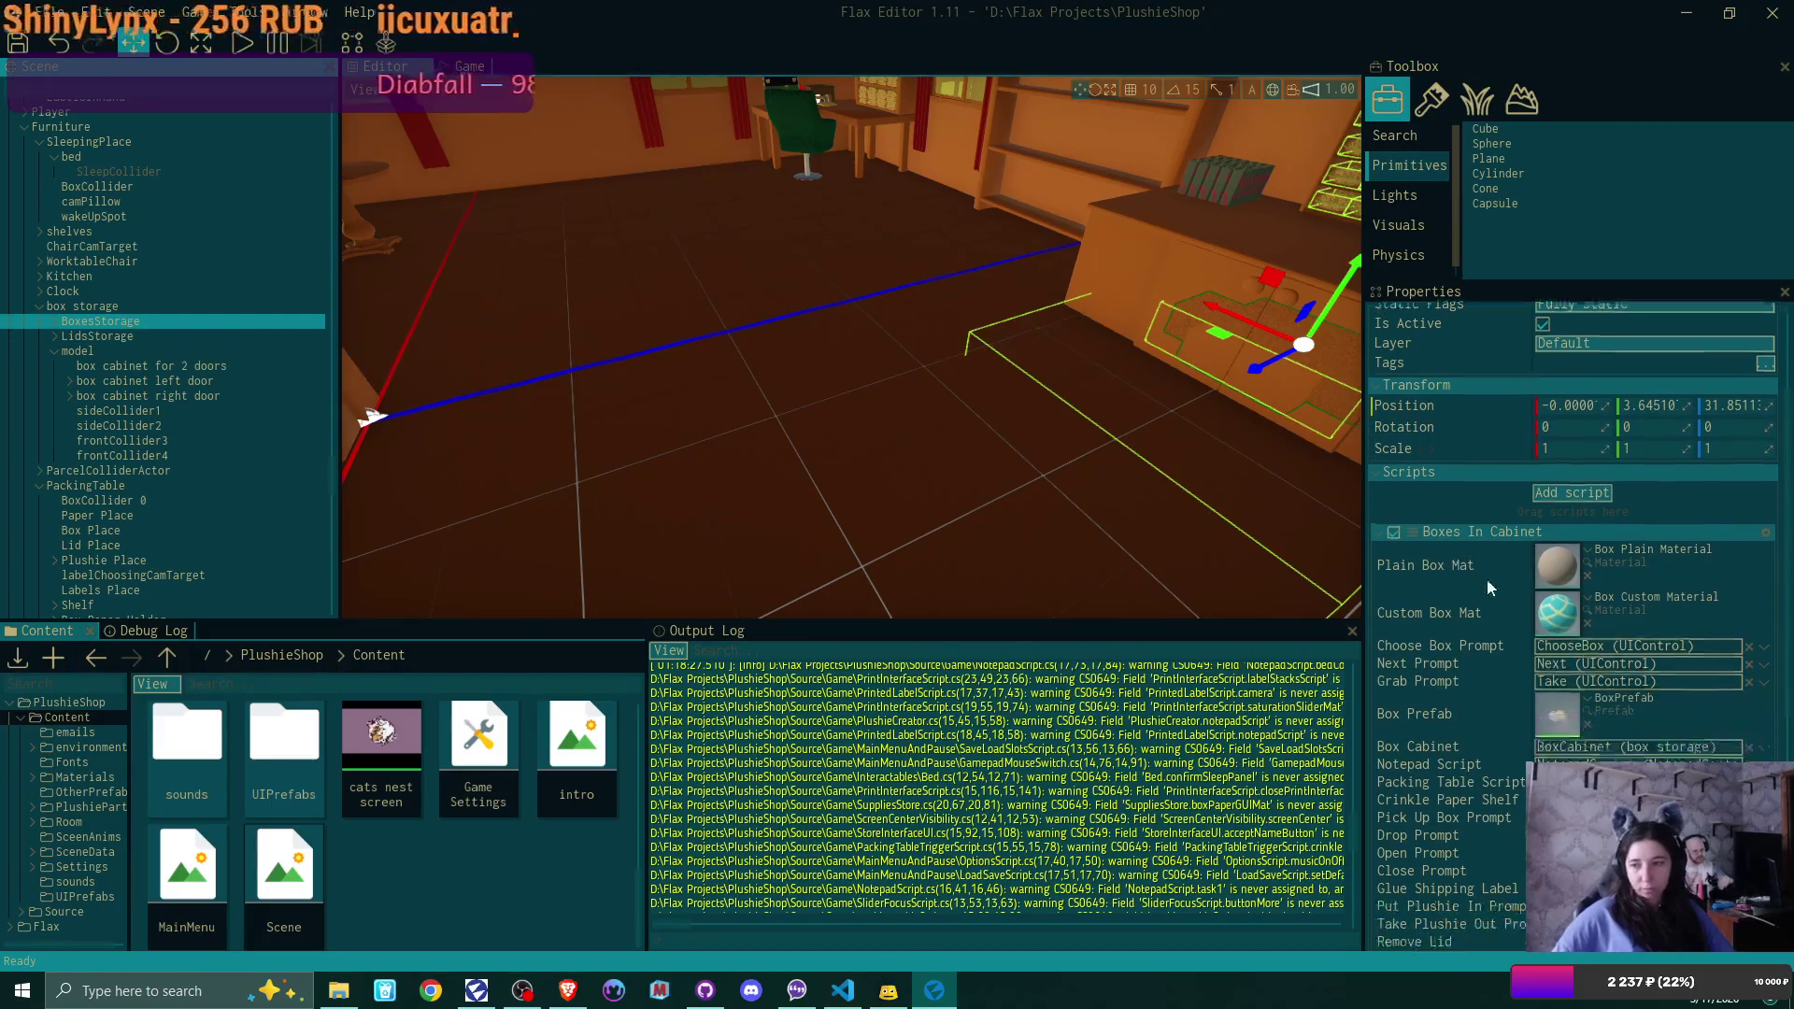
{"action": "left_click", "coordinate": [156, 335]}
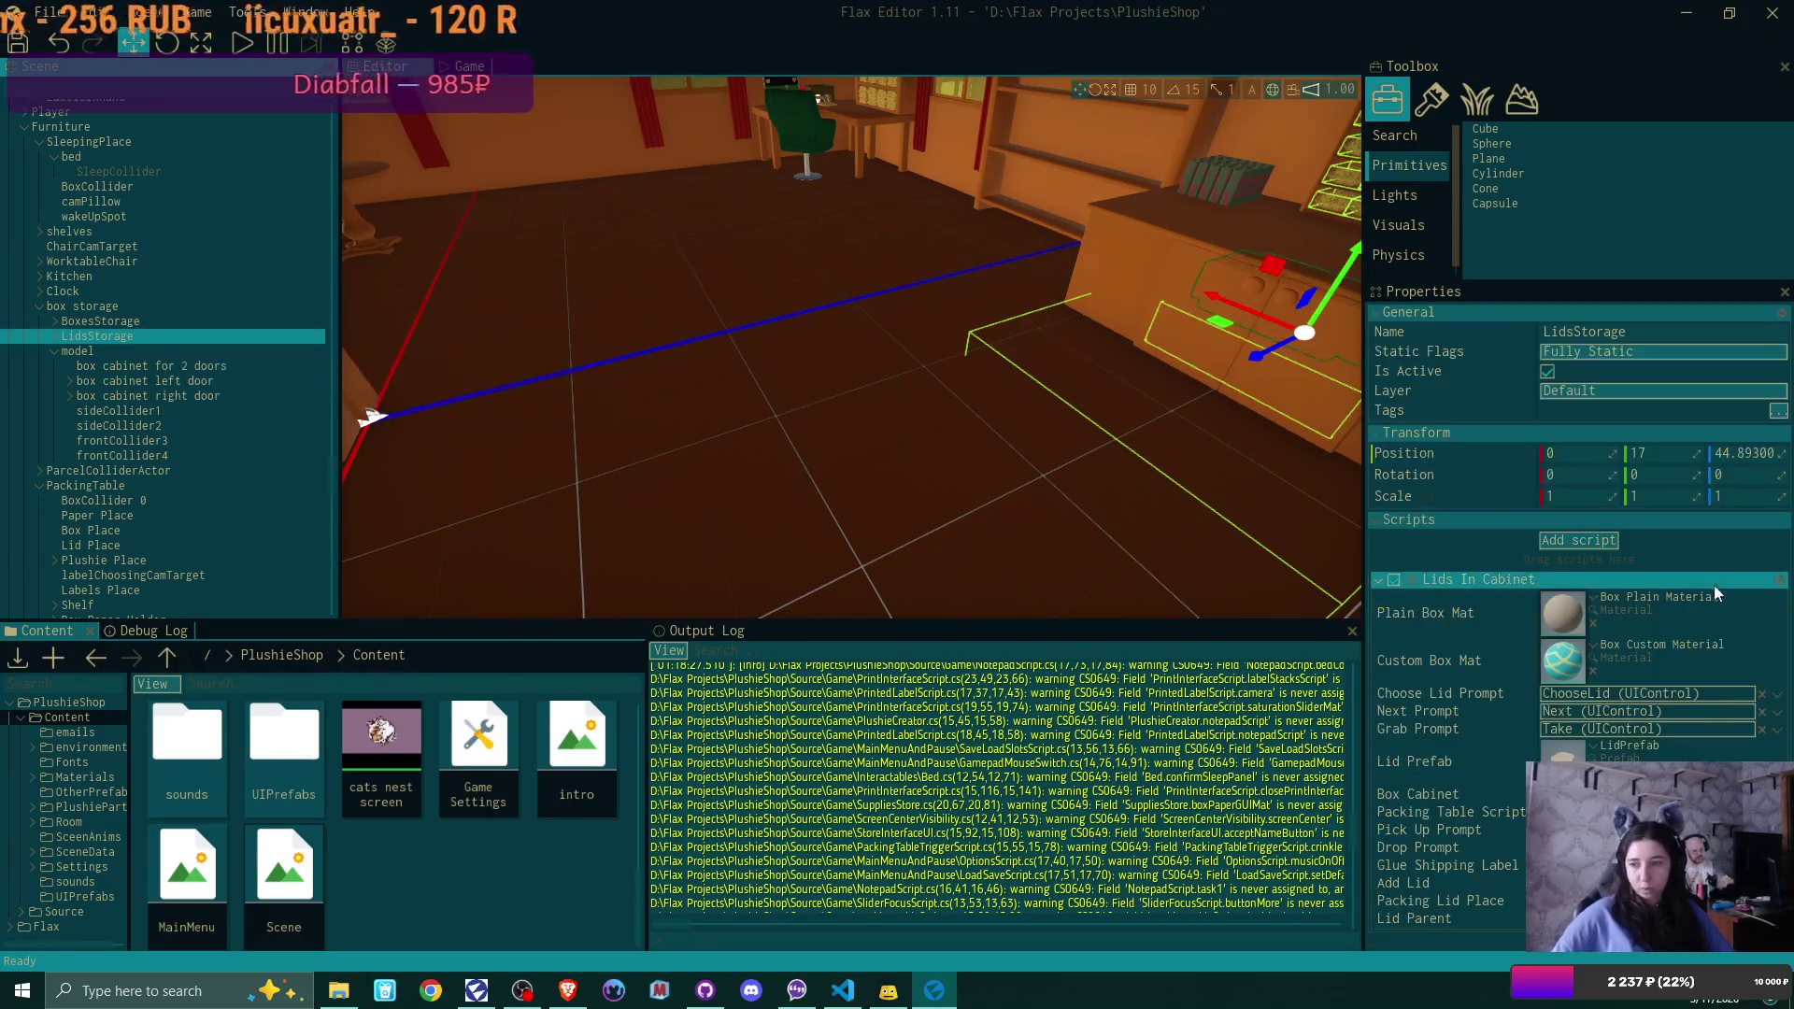
Reopen the intro scene, save the project, and close Flax Editor
{"action": "double_click", "coordinate": [615, 733]}
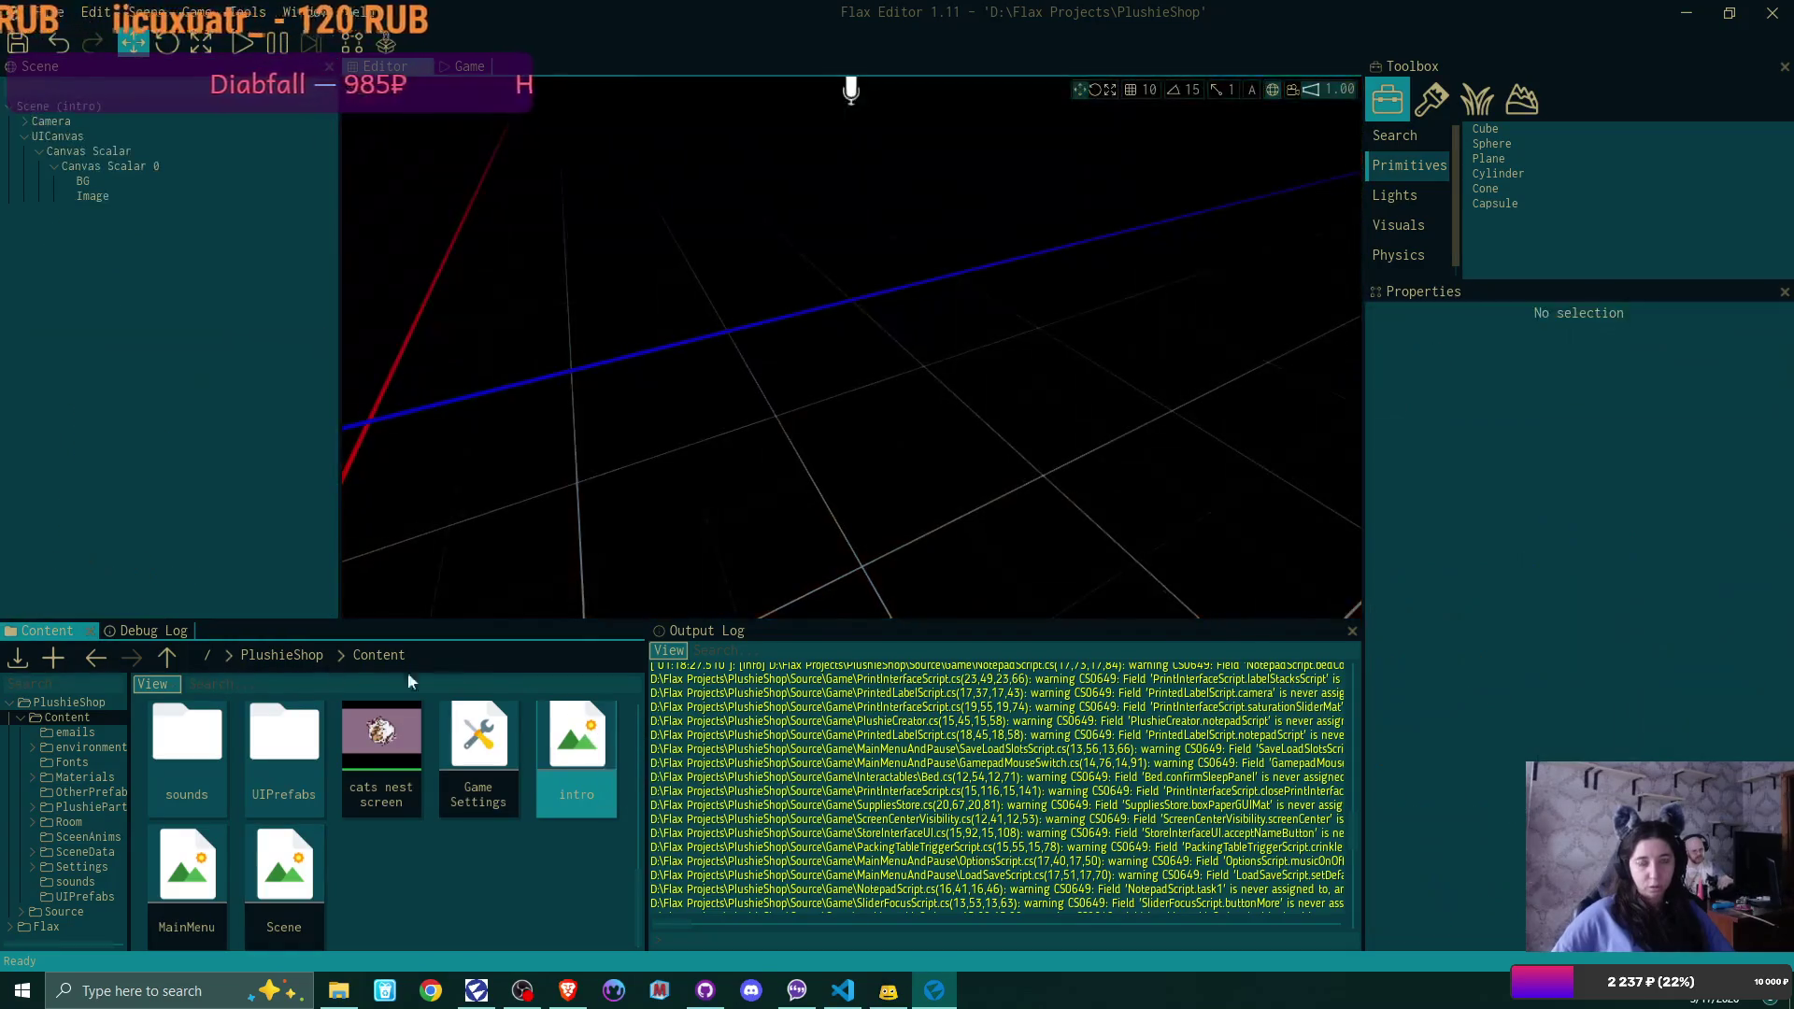
{"action": "left_click", "coordinate": [18, 43]}
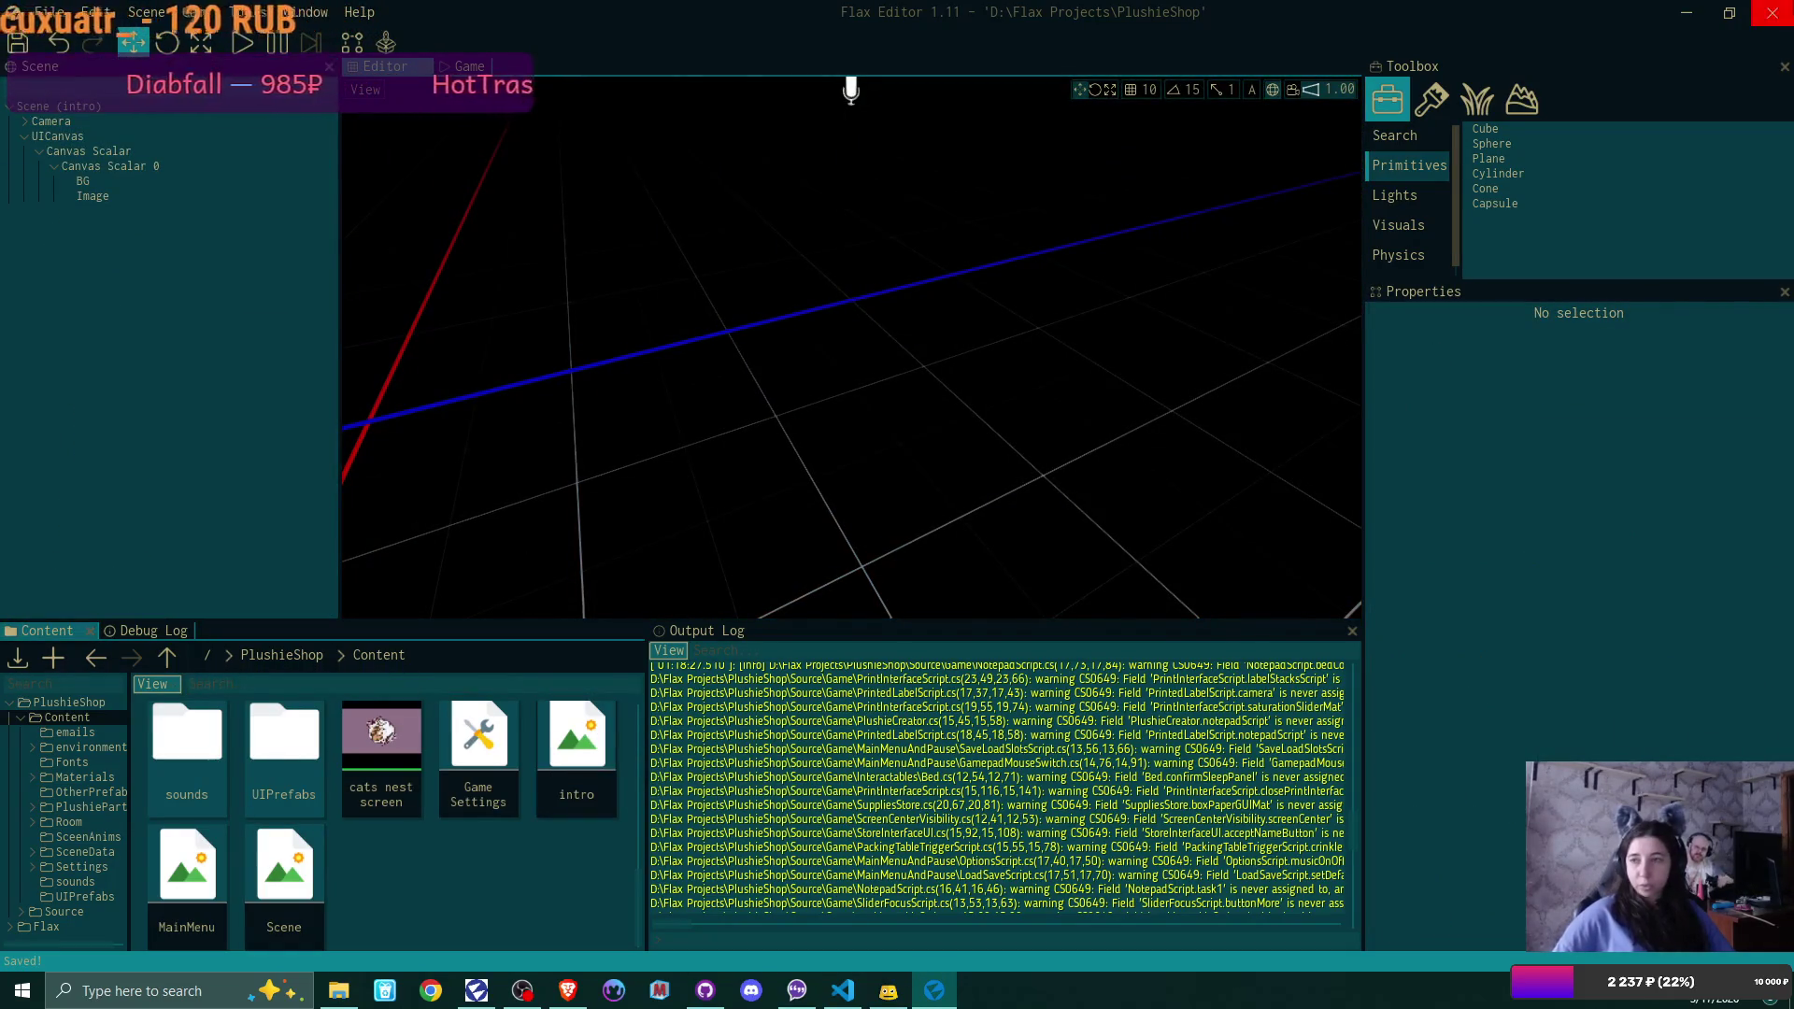
{"action": "left_click", "coordinate": [1775, 14]}
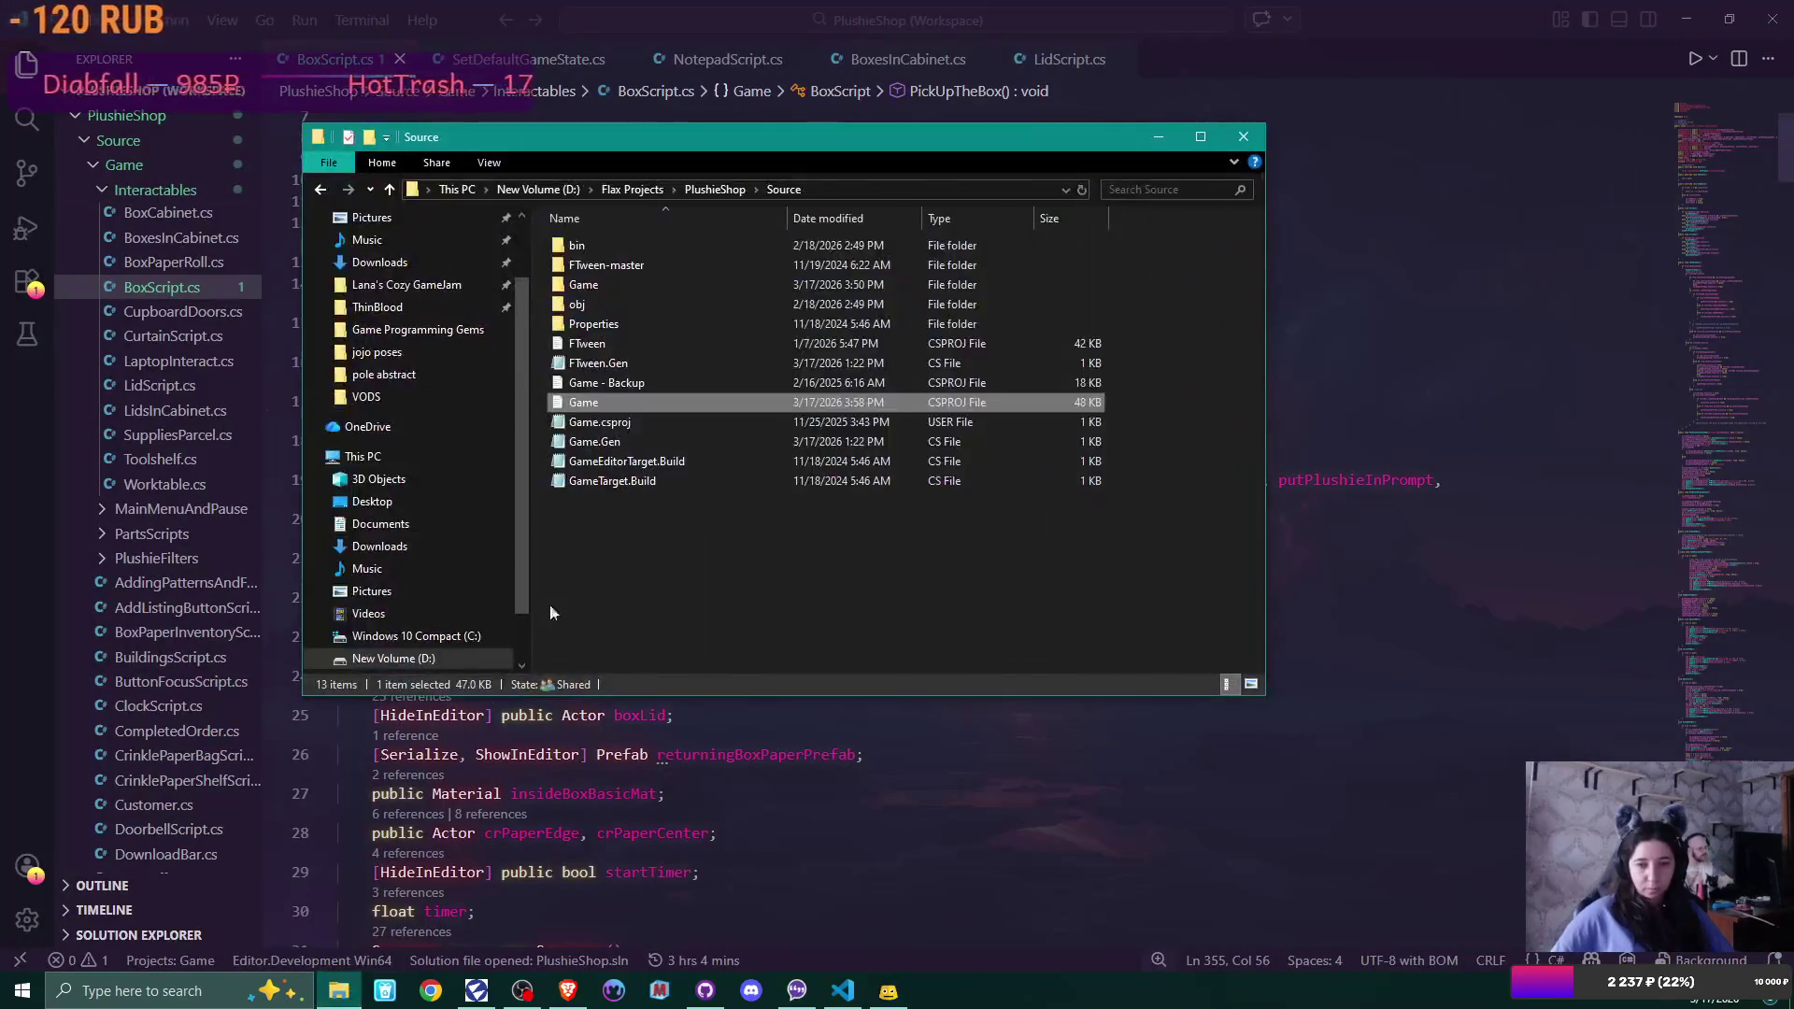
Glance at Game.csproj.user and the Game folder, then open Game.csproj in VS Code
{"action": "double_click", "coordinate": [631, 422]}
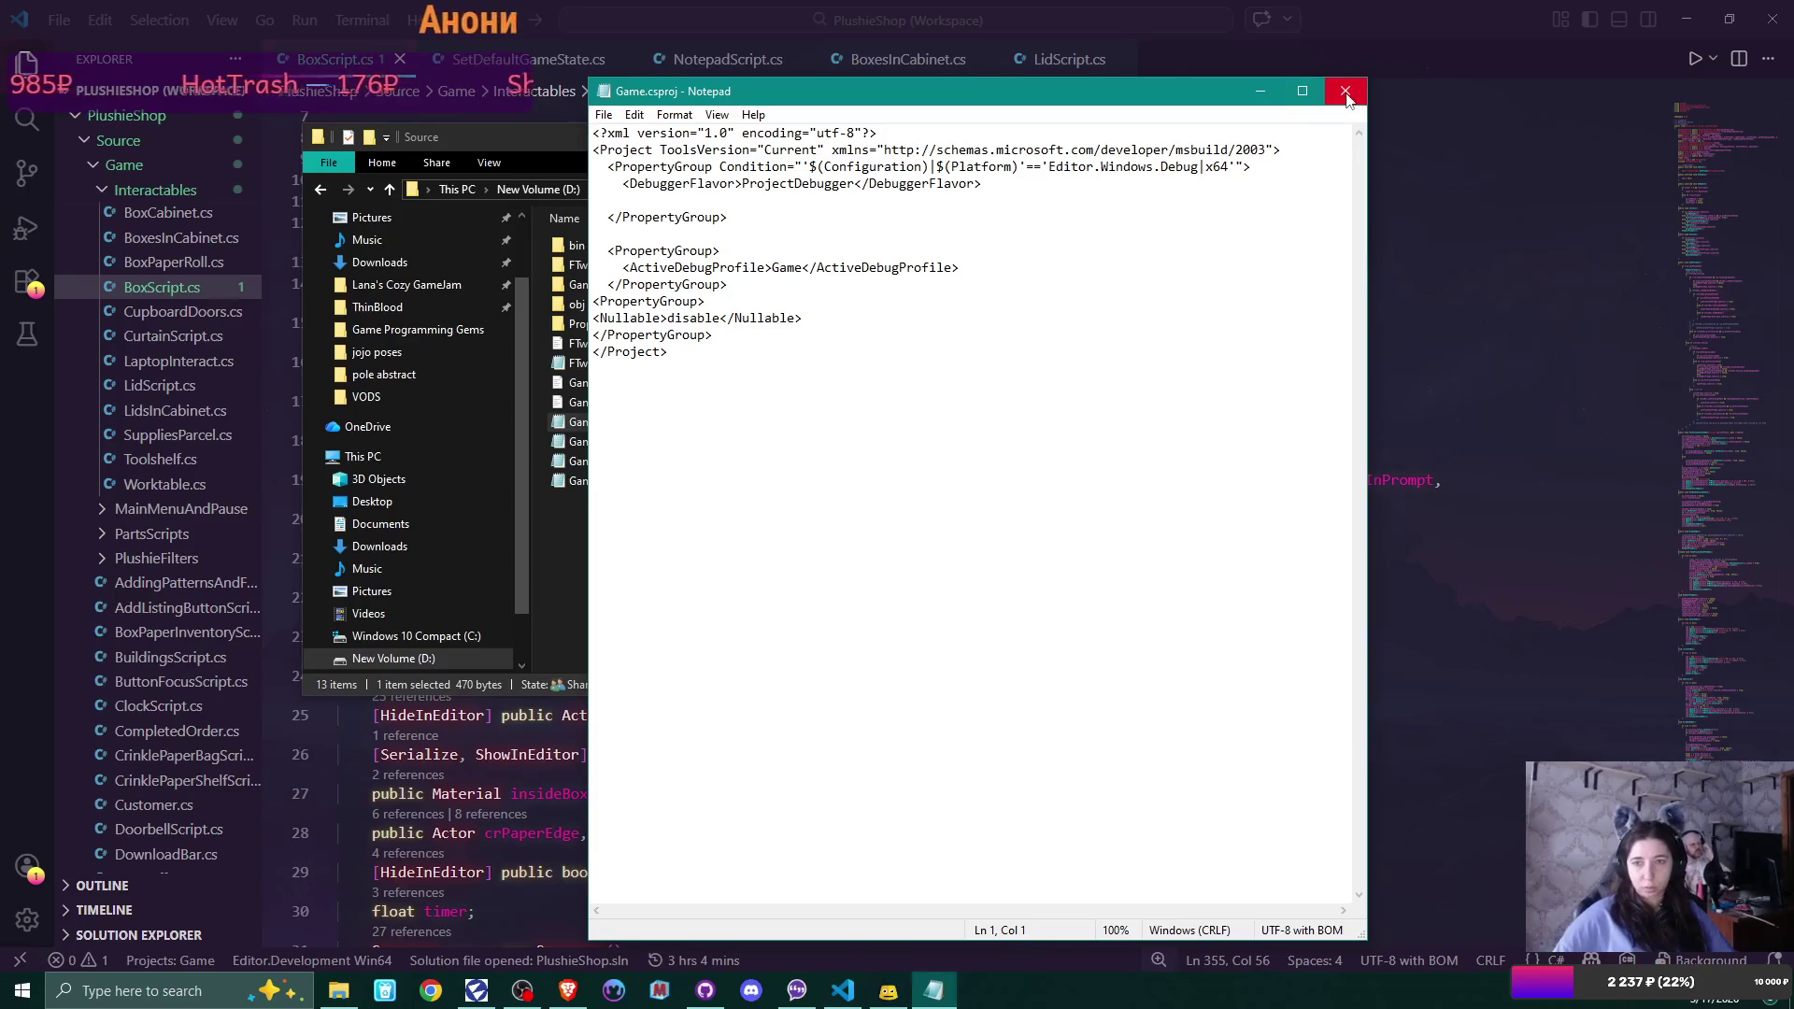
{"action": "left_click", "coordinate": [1347, 91]}
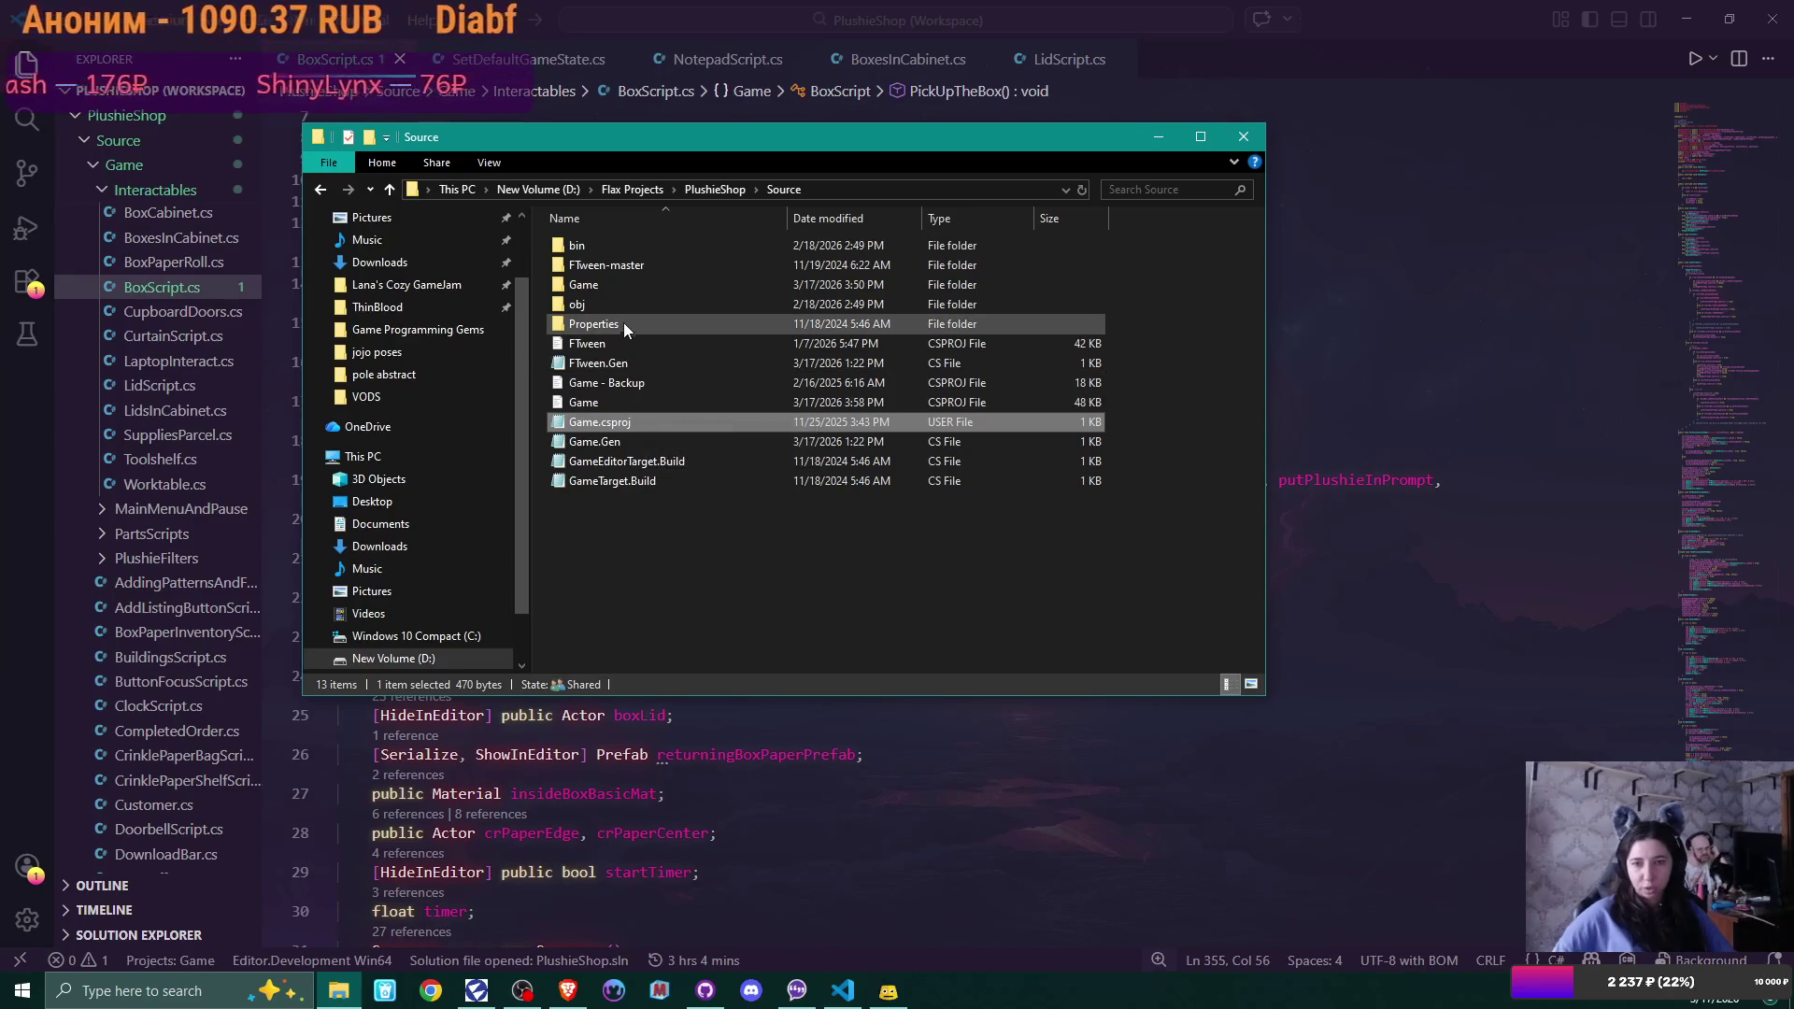
{"action": "double_click", "coordinate": [619, 282]}
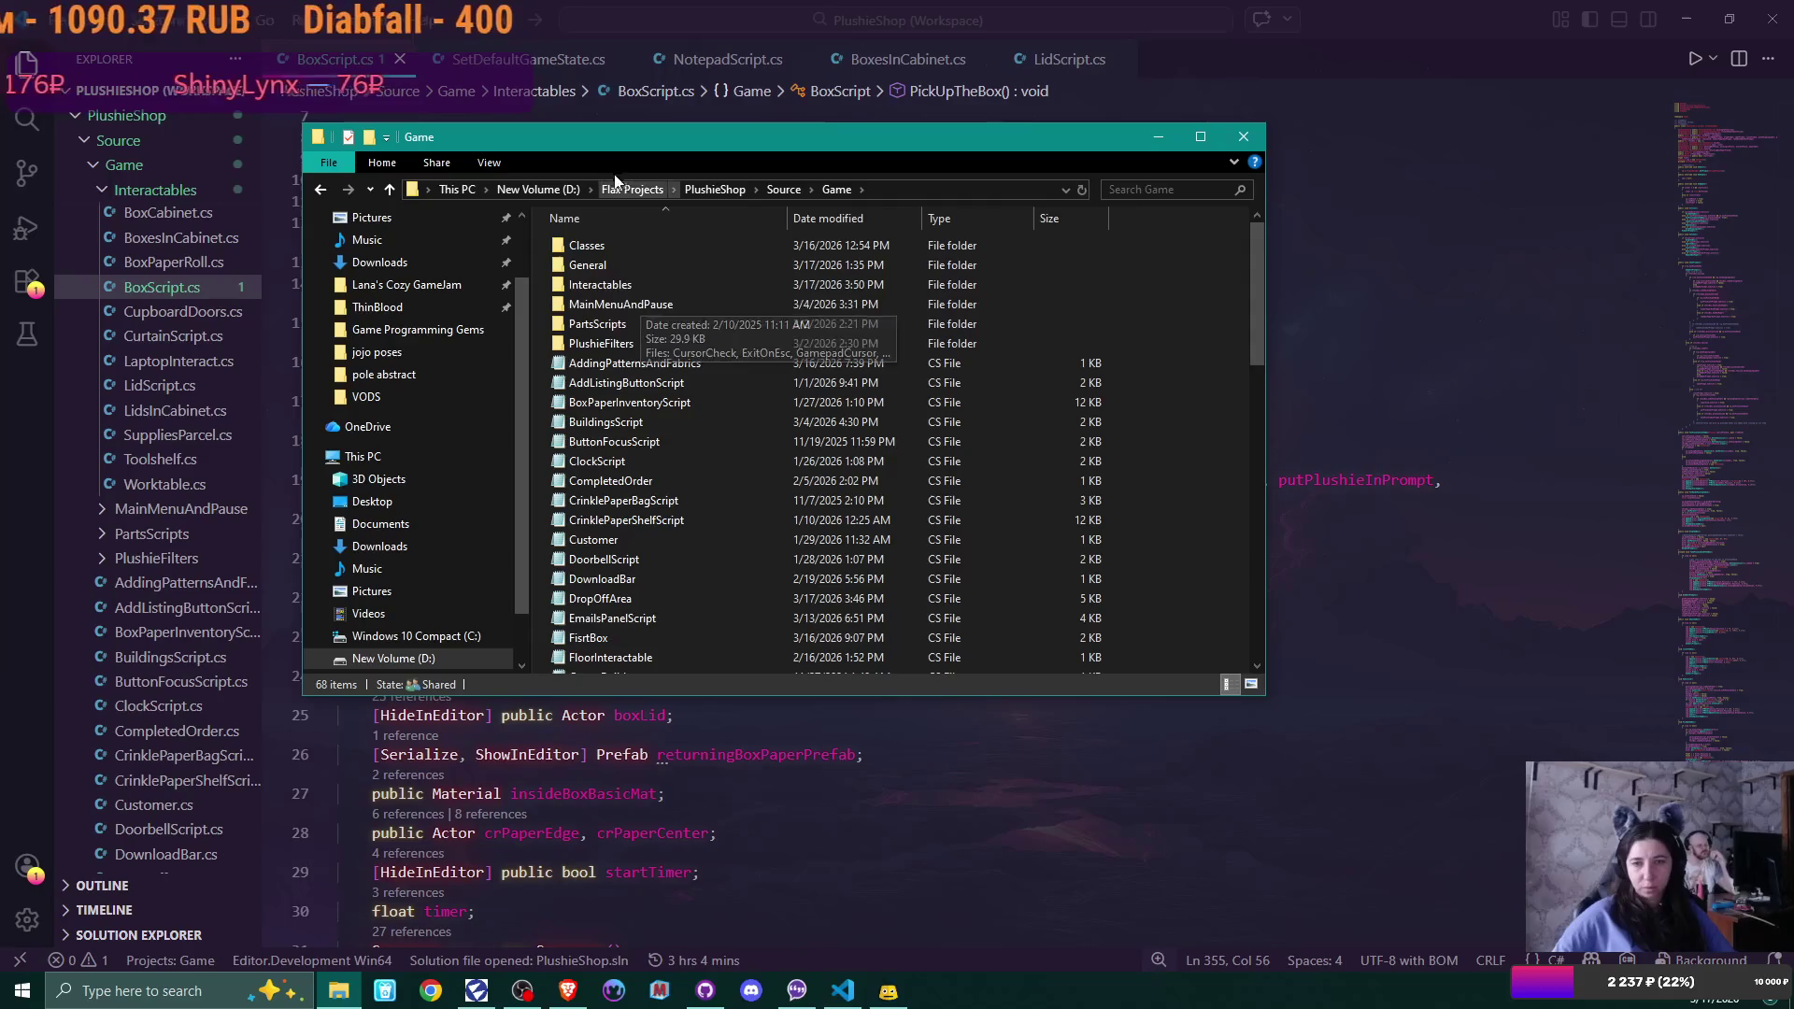
{"action": "left_click", "coordinate": [792, 188]}
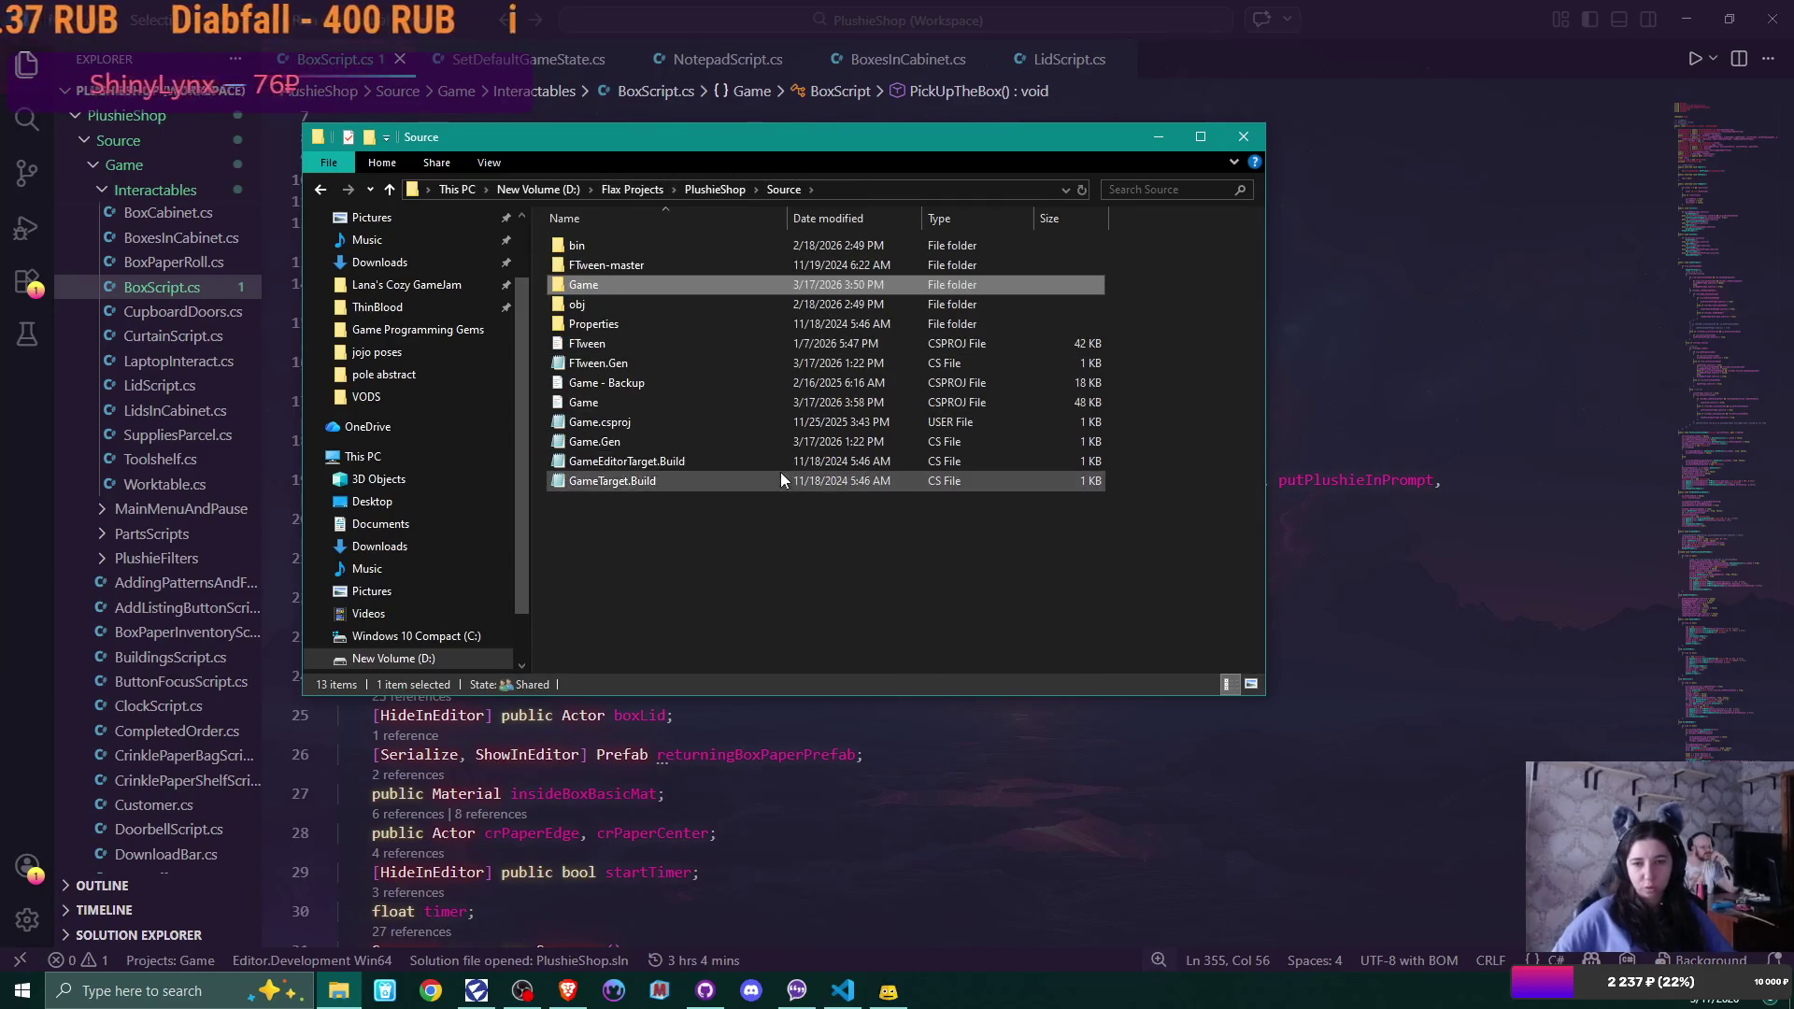
{"action": "double_click", "coordinate": [725, 402]}
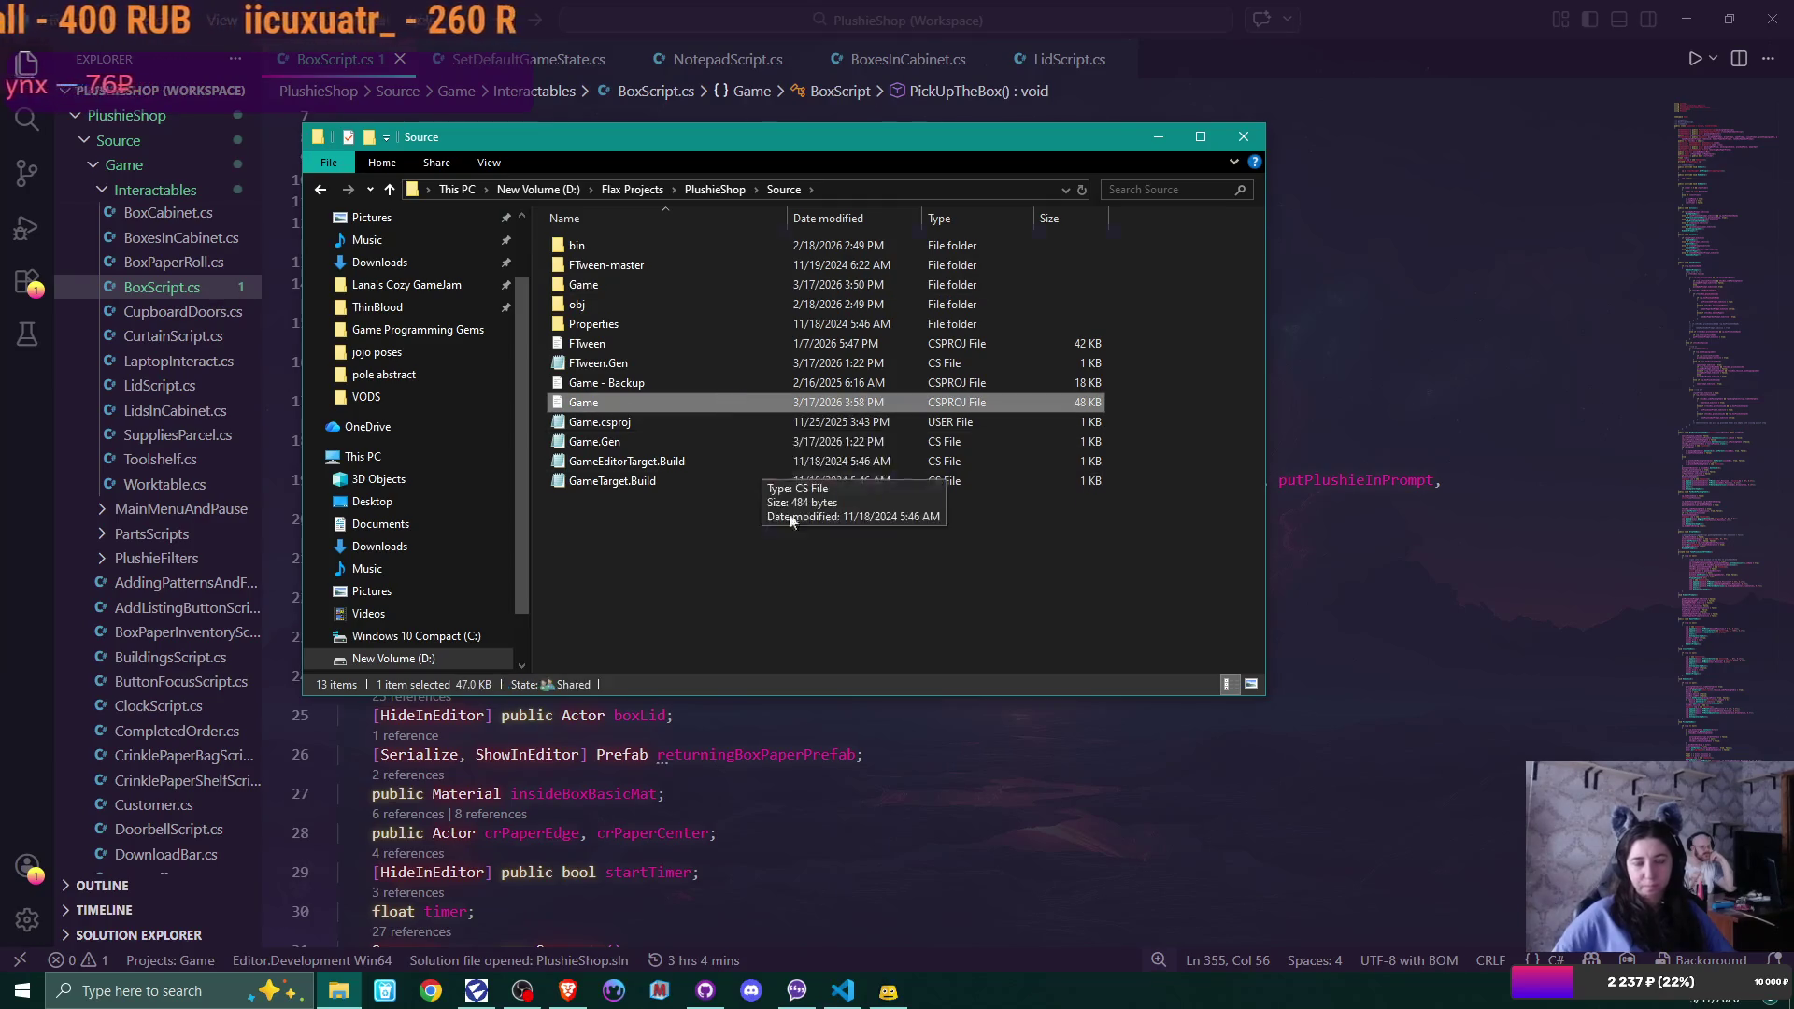
Check Game.csproj's NoWarn entry reads 649, then close the file and minimize VS Code
{"action": "scroll", "coordinate": [806, 534], "scroll_direction": "up", "scroll_amount": 20}
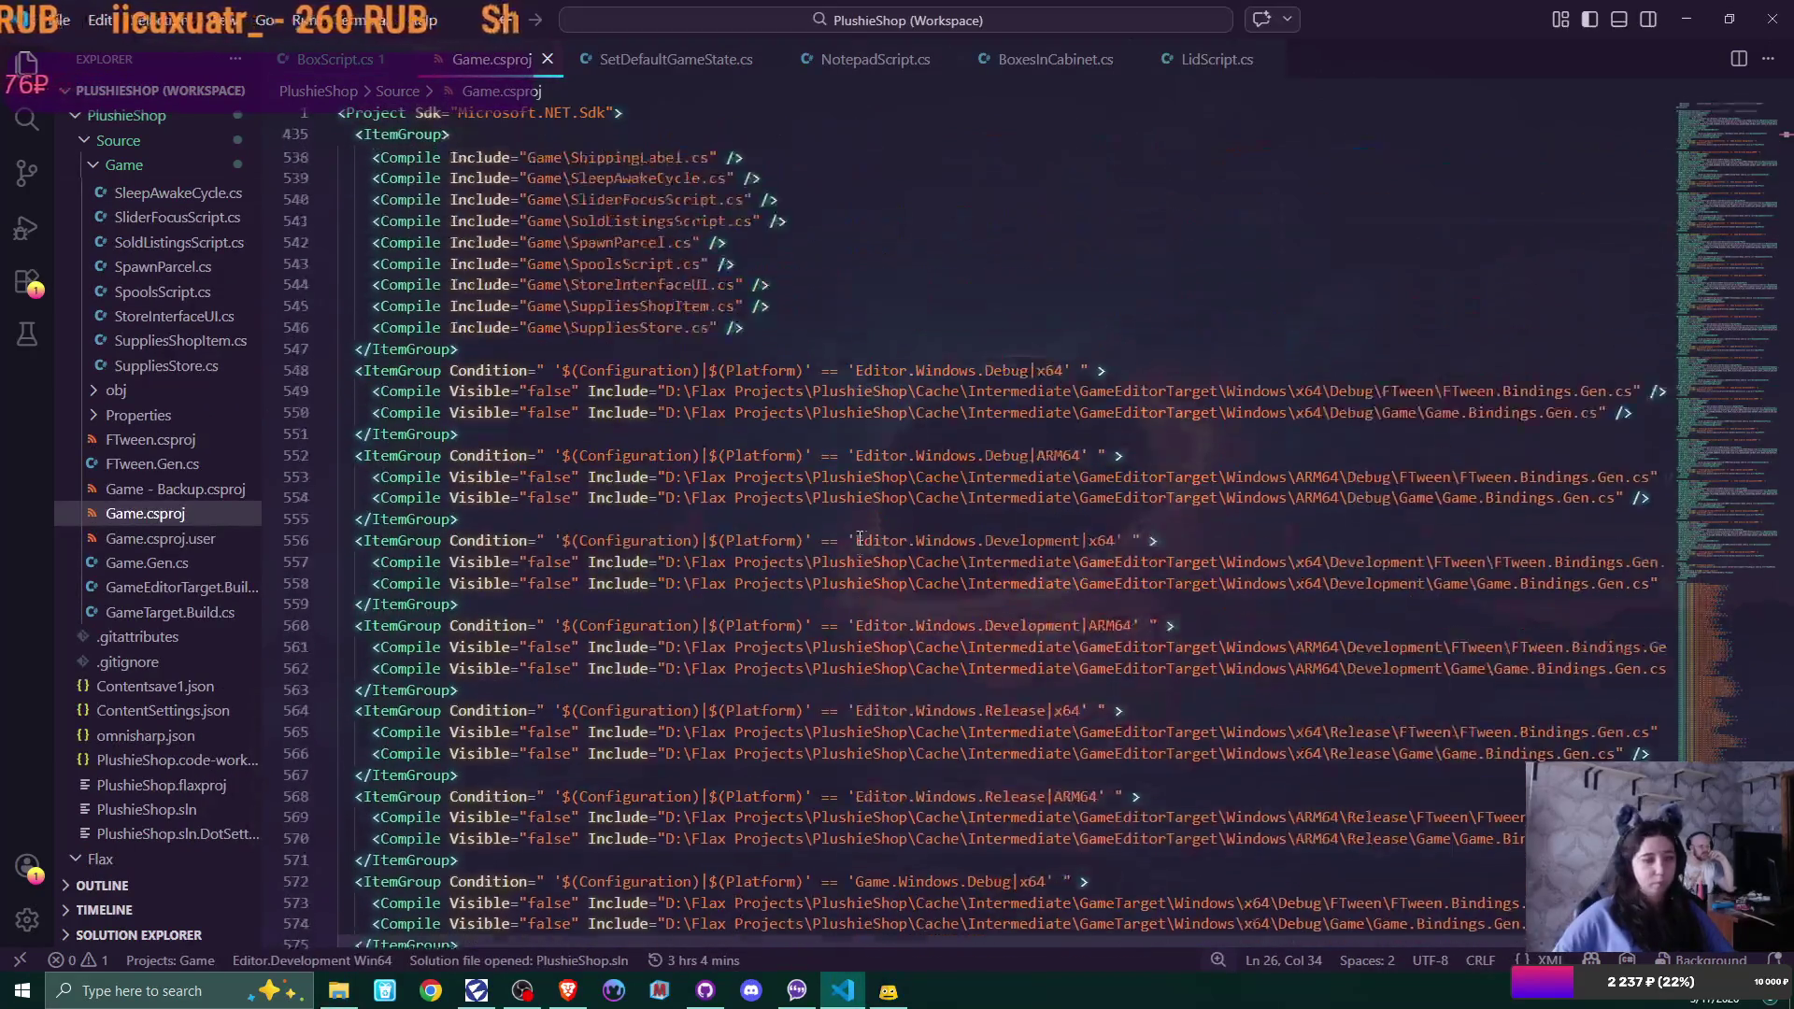
{"action": "scroll", "coordinate": [859, 538], "scroll_direction": "up", "scroll_amount": 15}
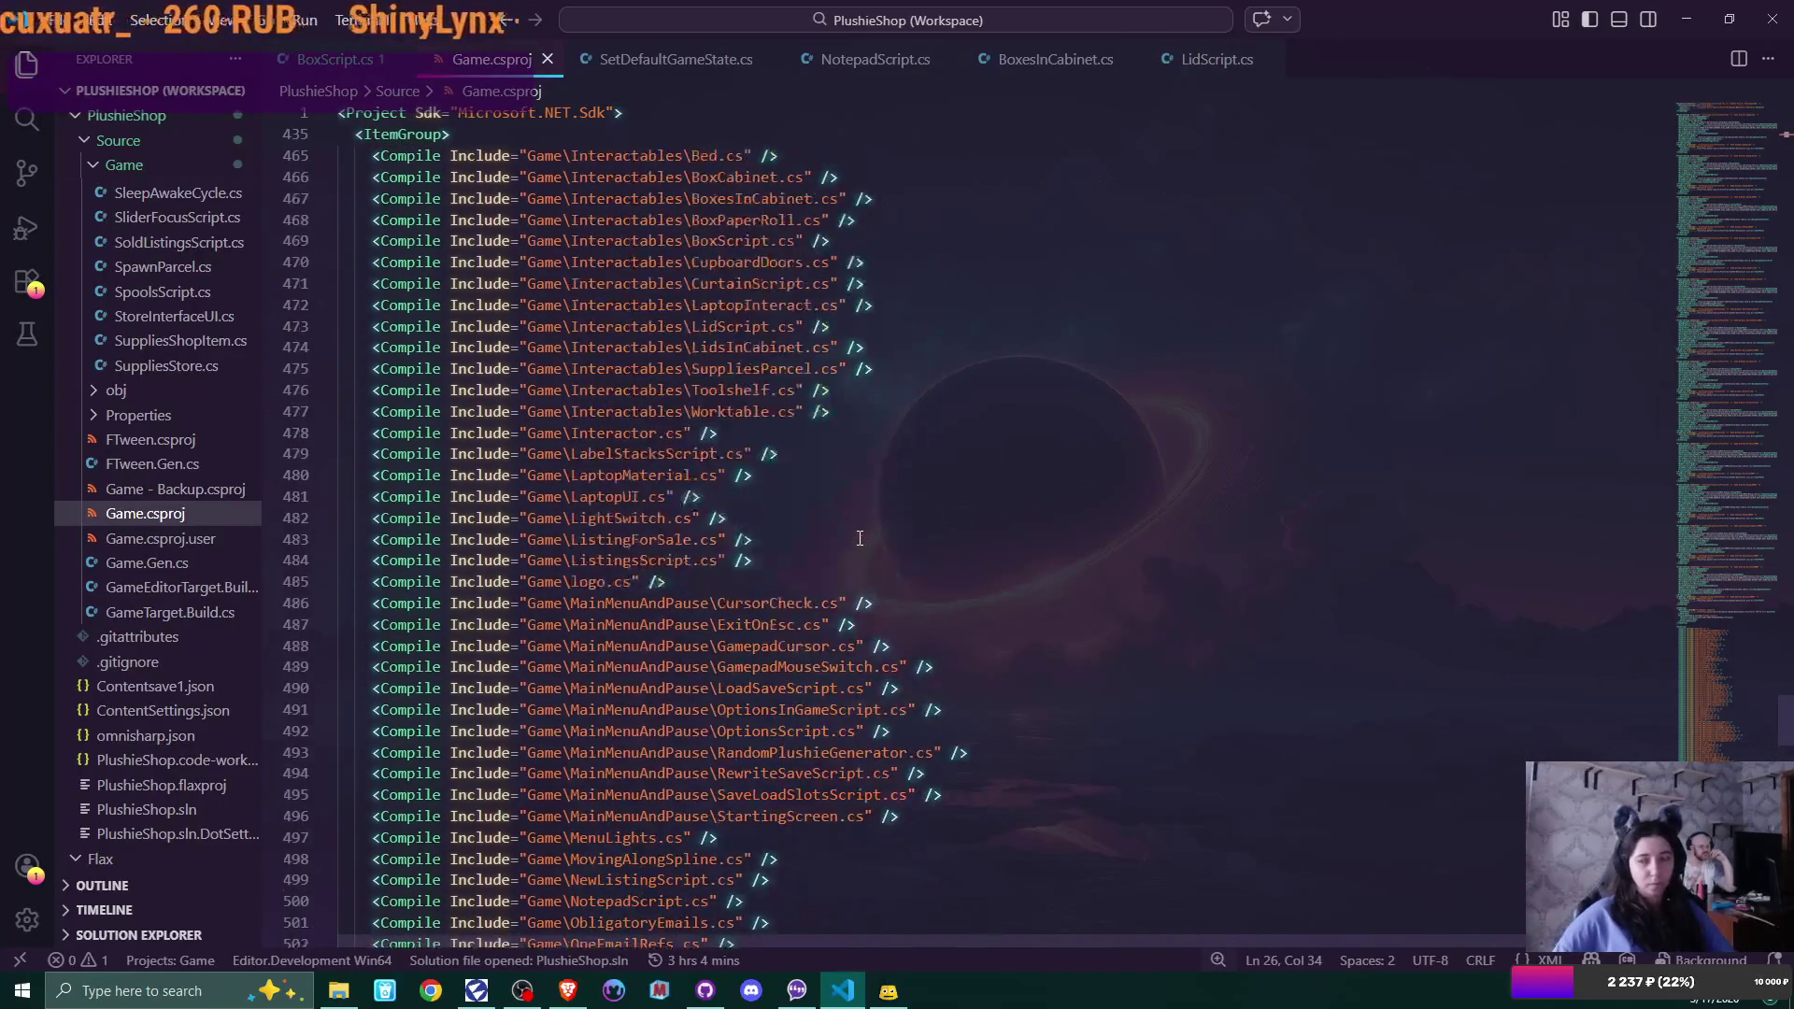
{"action": "left_click_drag", "start_coordinate": [1779, 715], "coordinate": [1758, 122]}
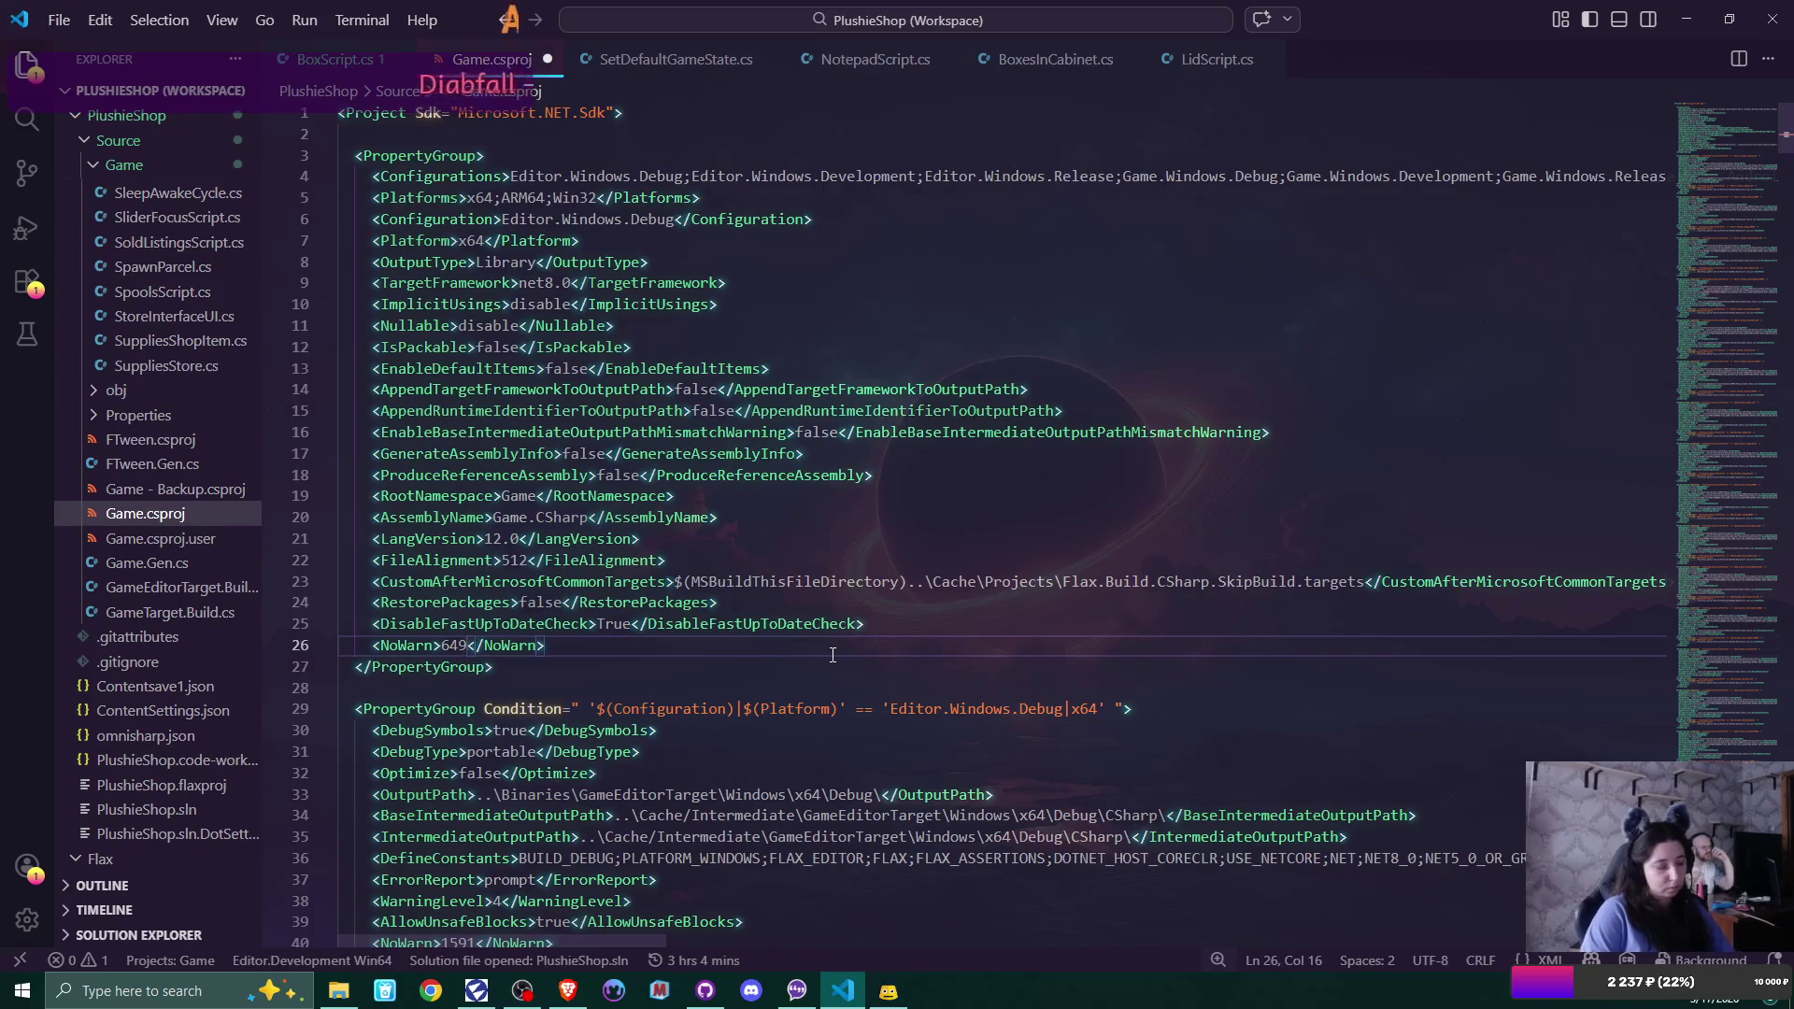
{"action": "left_click", "coordinate": [548, 59]}
{"action": "left_click", "coordinate": [1688, 19]}
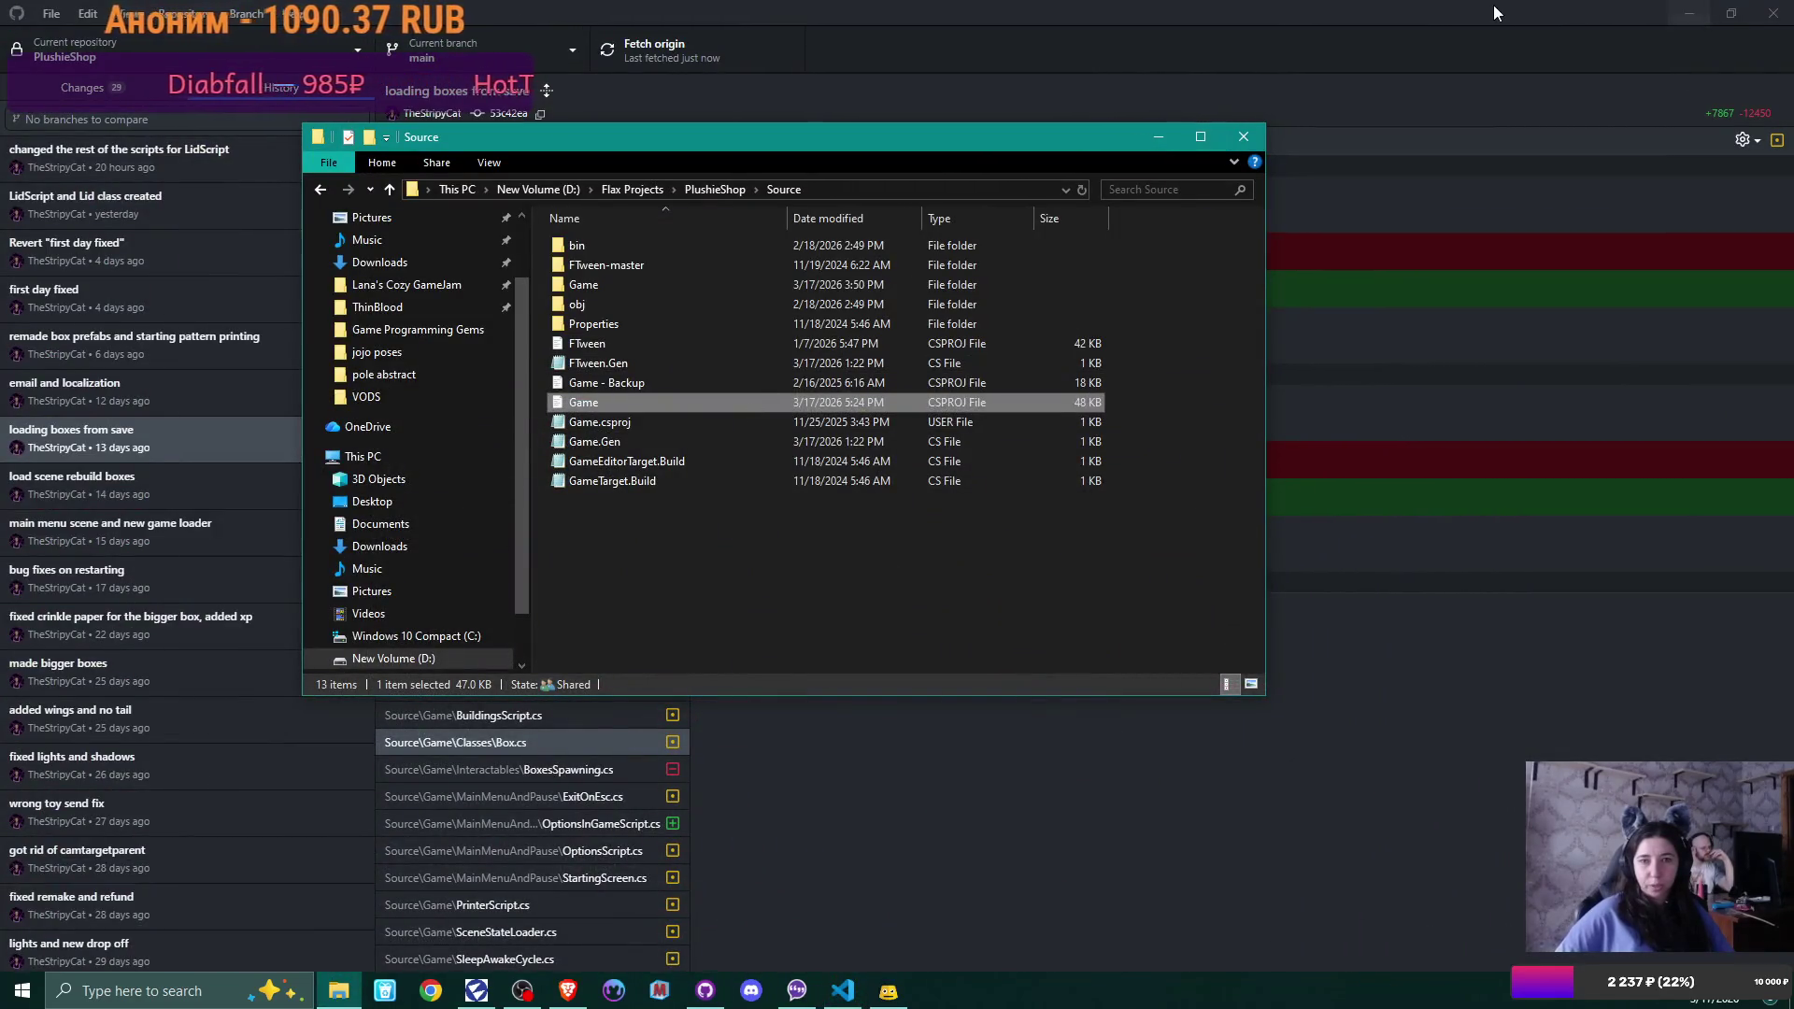
Close GitHub Desktop and the folder window, then open PlushieShop from Flax Launcher
{"action": "left_click", "coordinate": [1772, 17]}
{"action": "left_click", "coordinate": [1242, 136]}
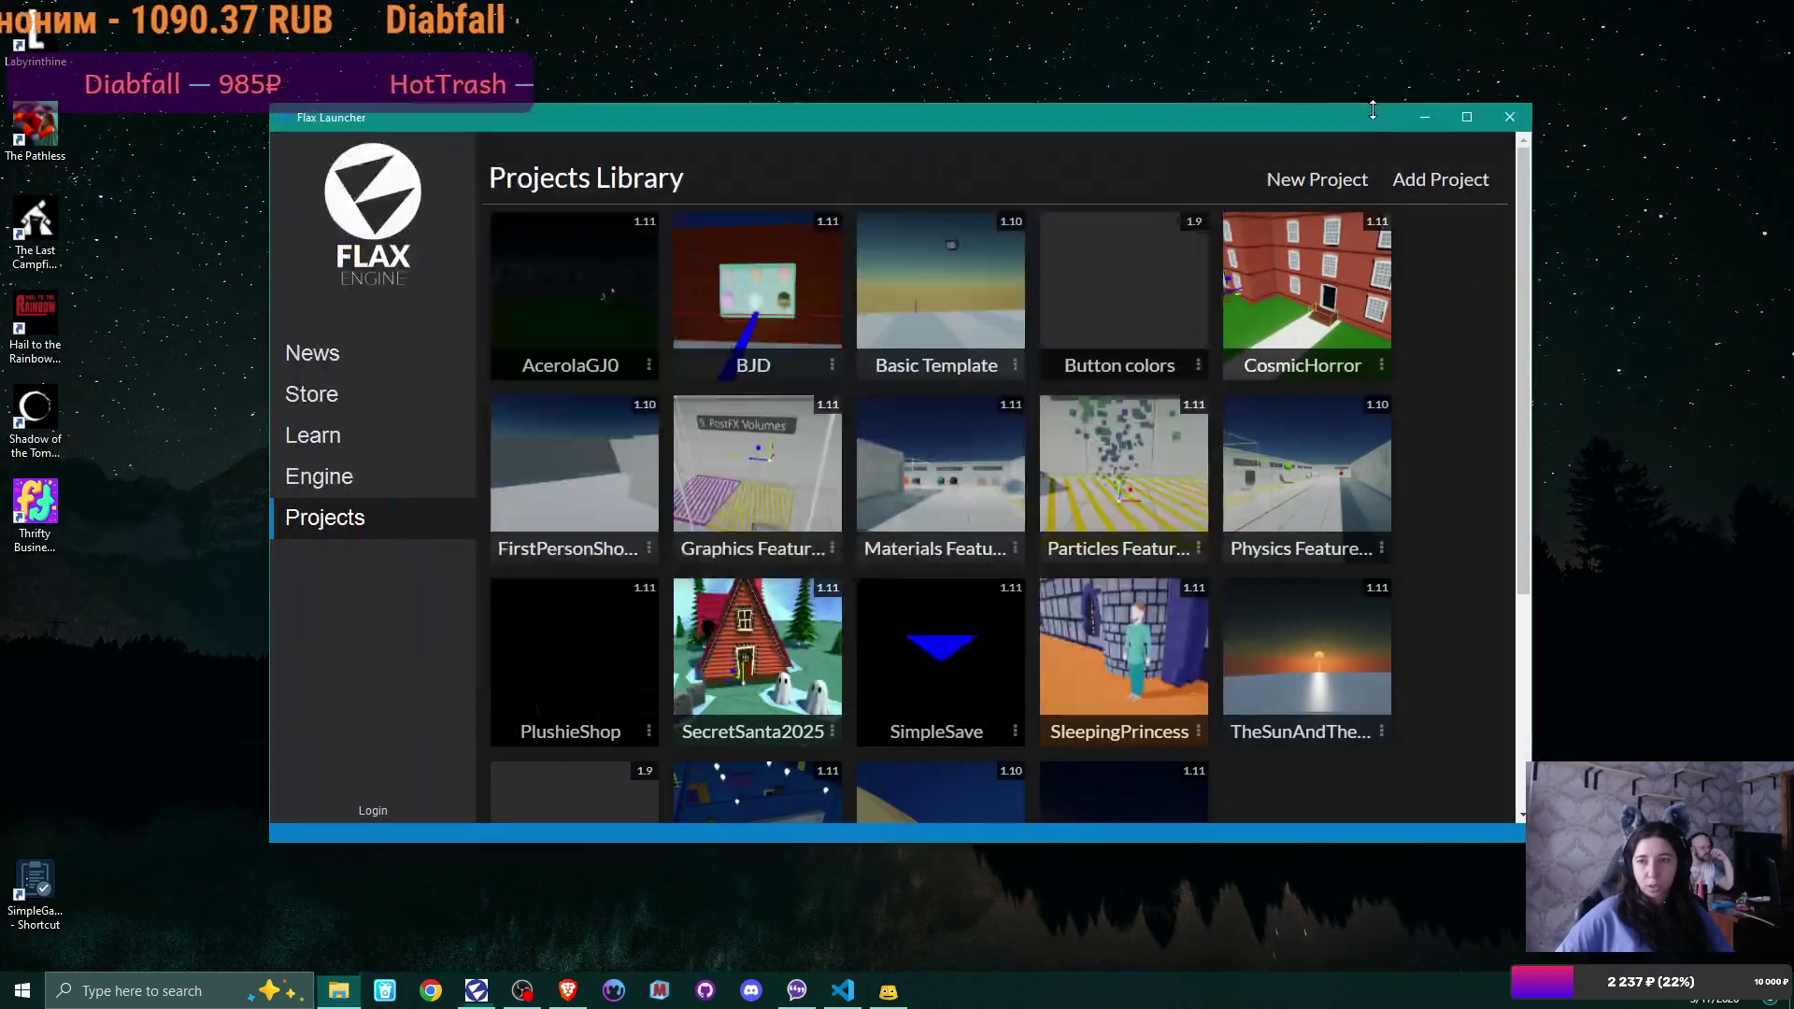
{"action": "left_click", "coordinate": [639, 741]}
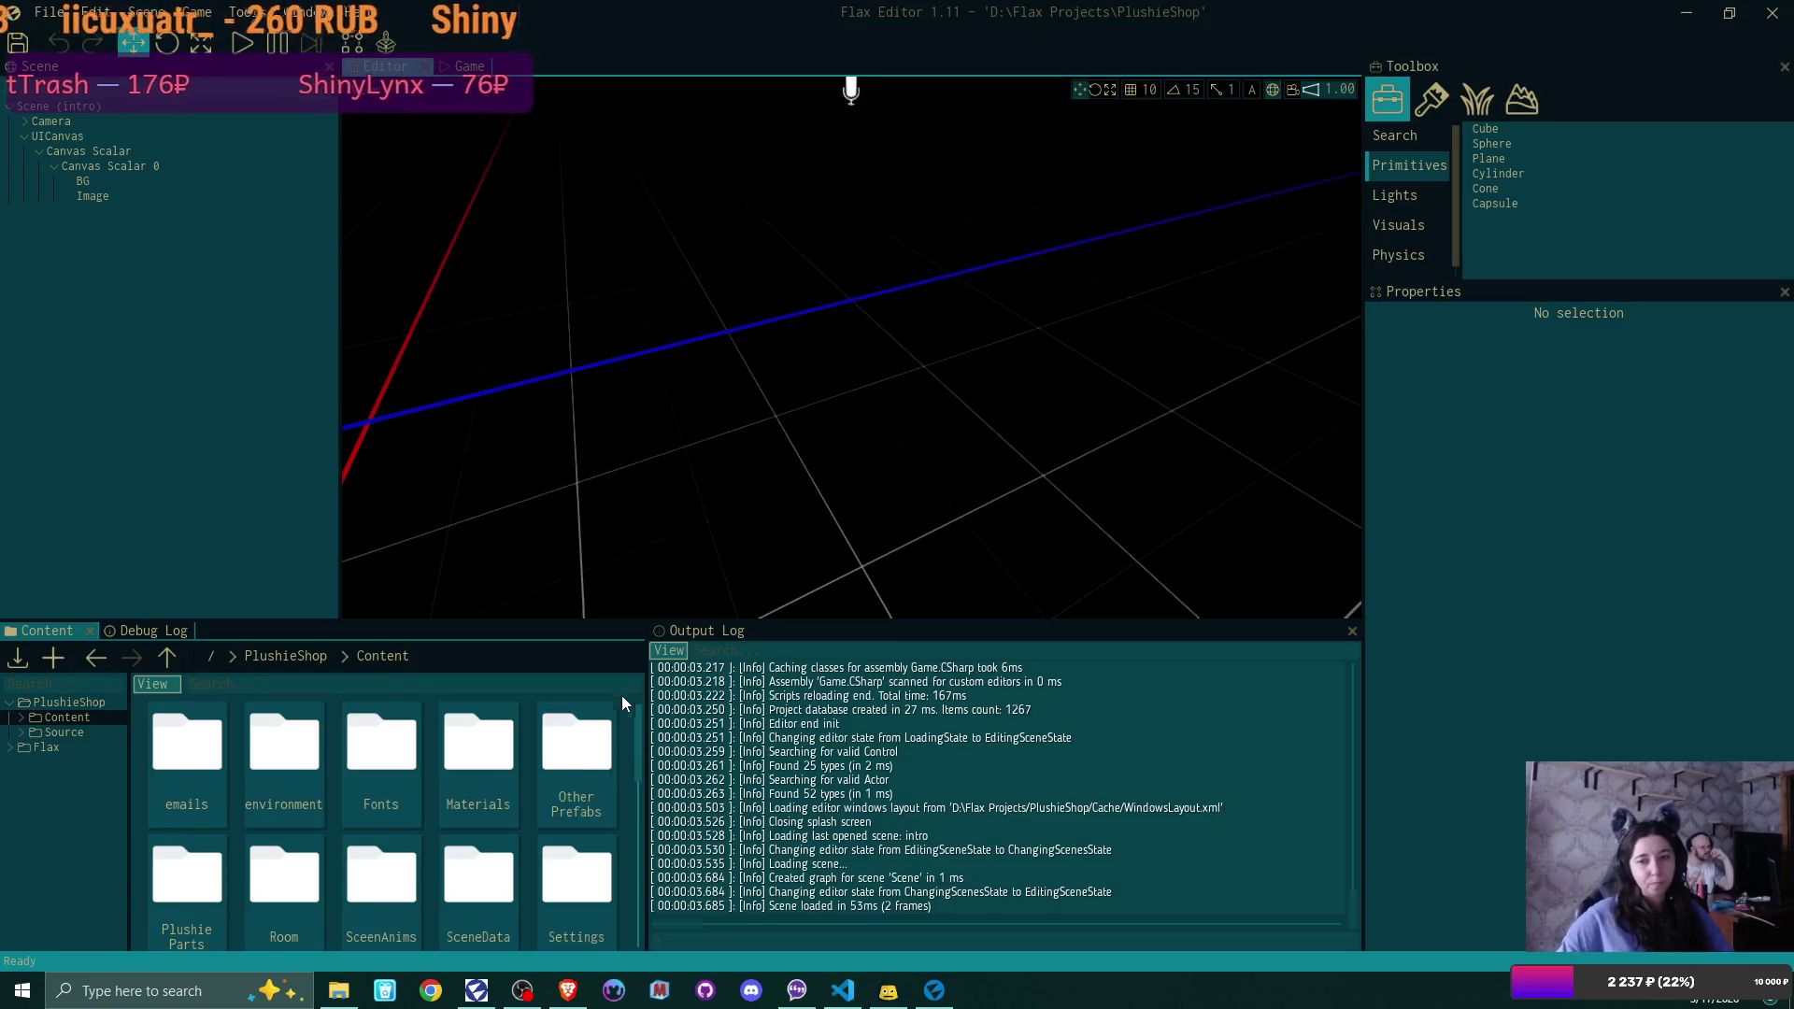
Show the Debug Log, then play and start a New Game in slot 1, overwriting the existing save
{"action": "left_click_drag", "start_coordinate": [647, 717], "coordinate": [670, 719]}
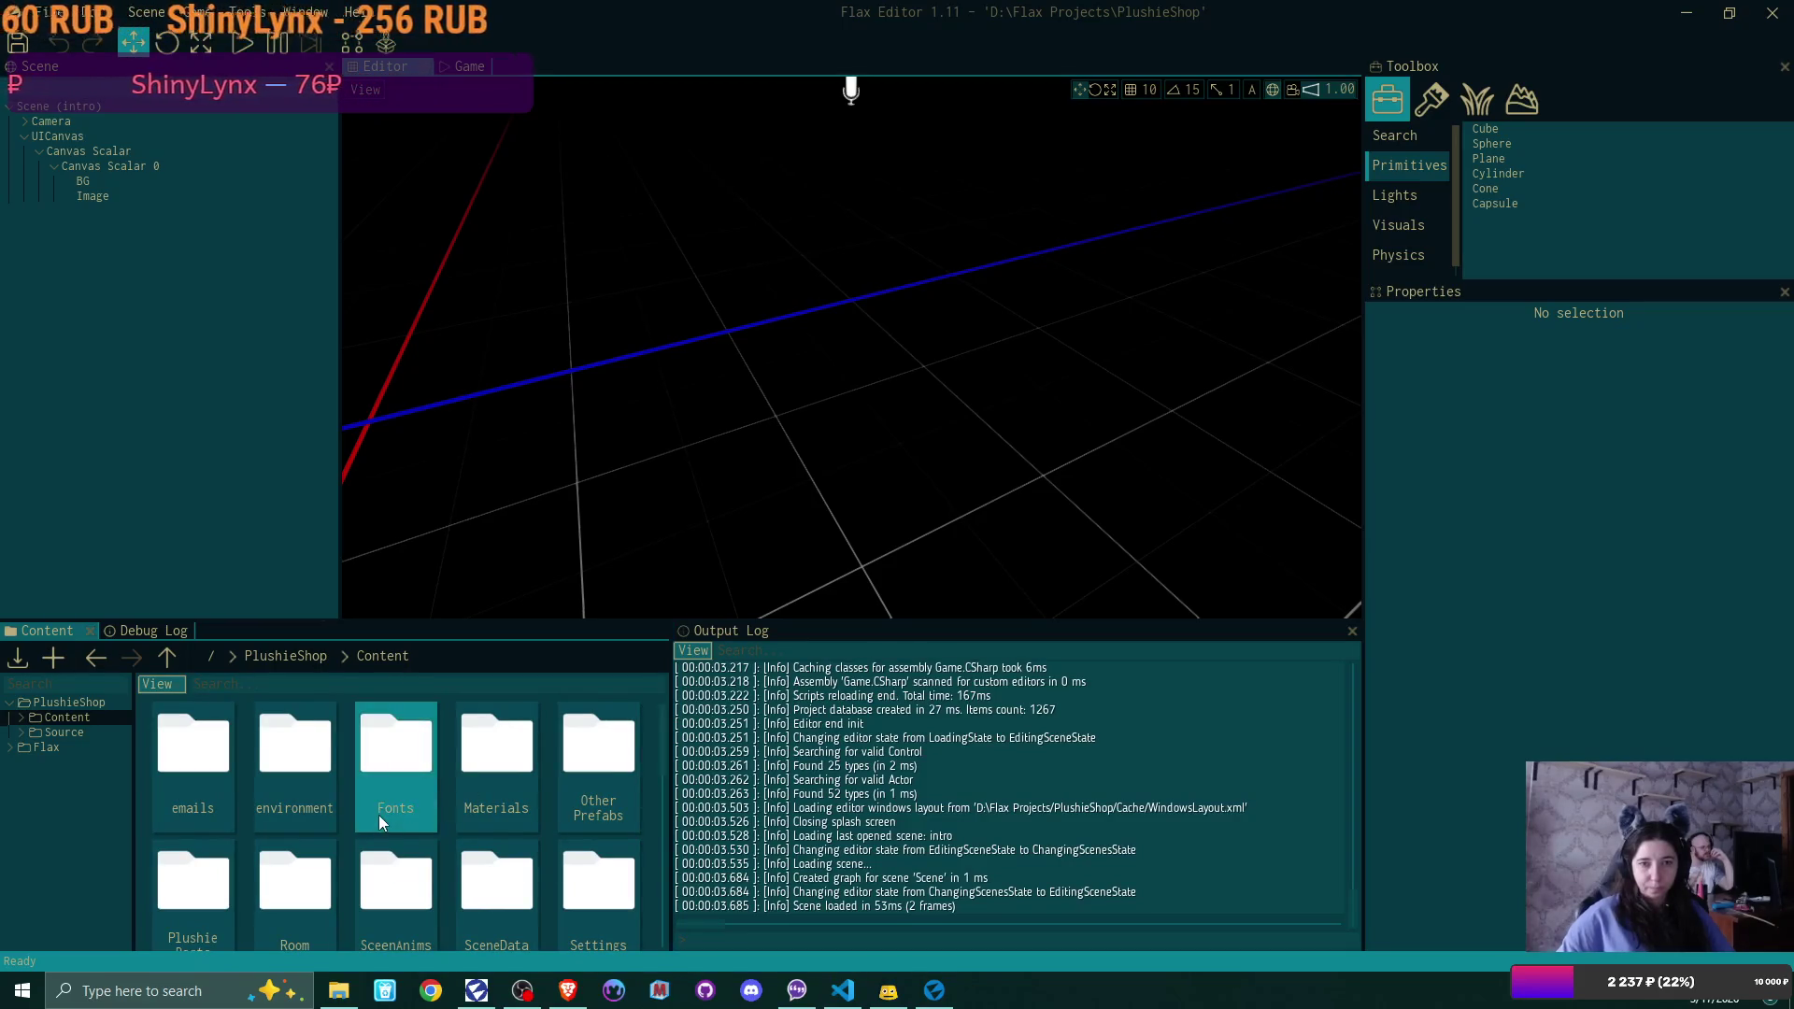
{"action": "left_click", "coordinate": [140, 631]}
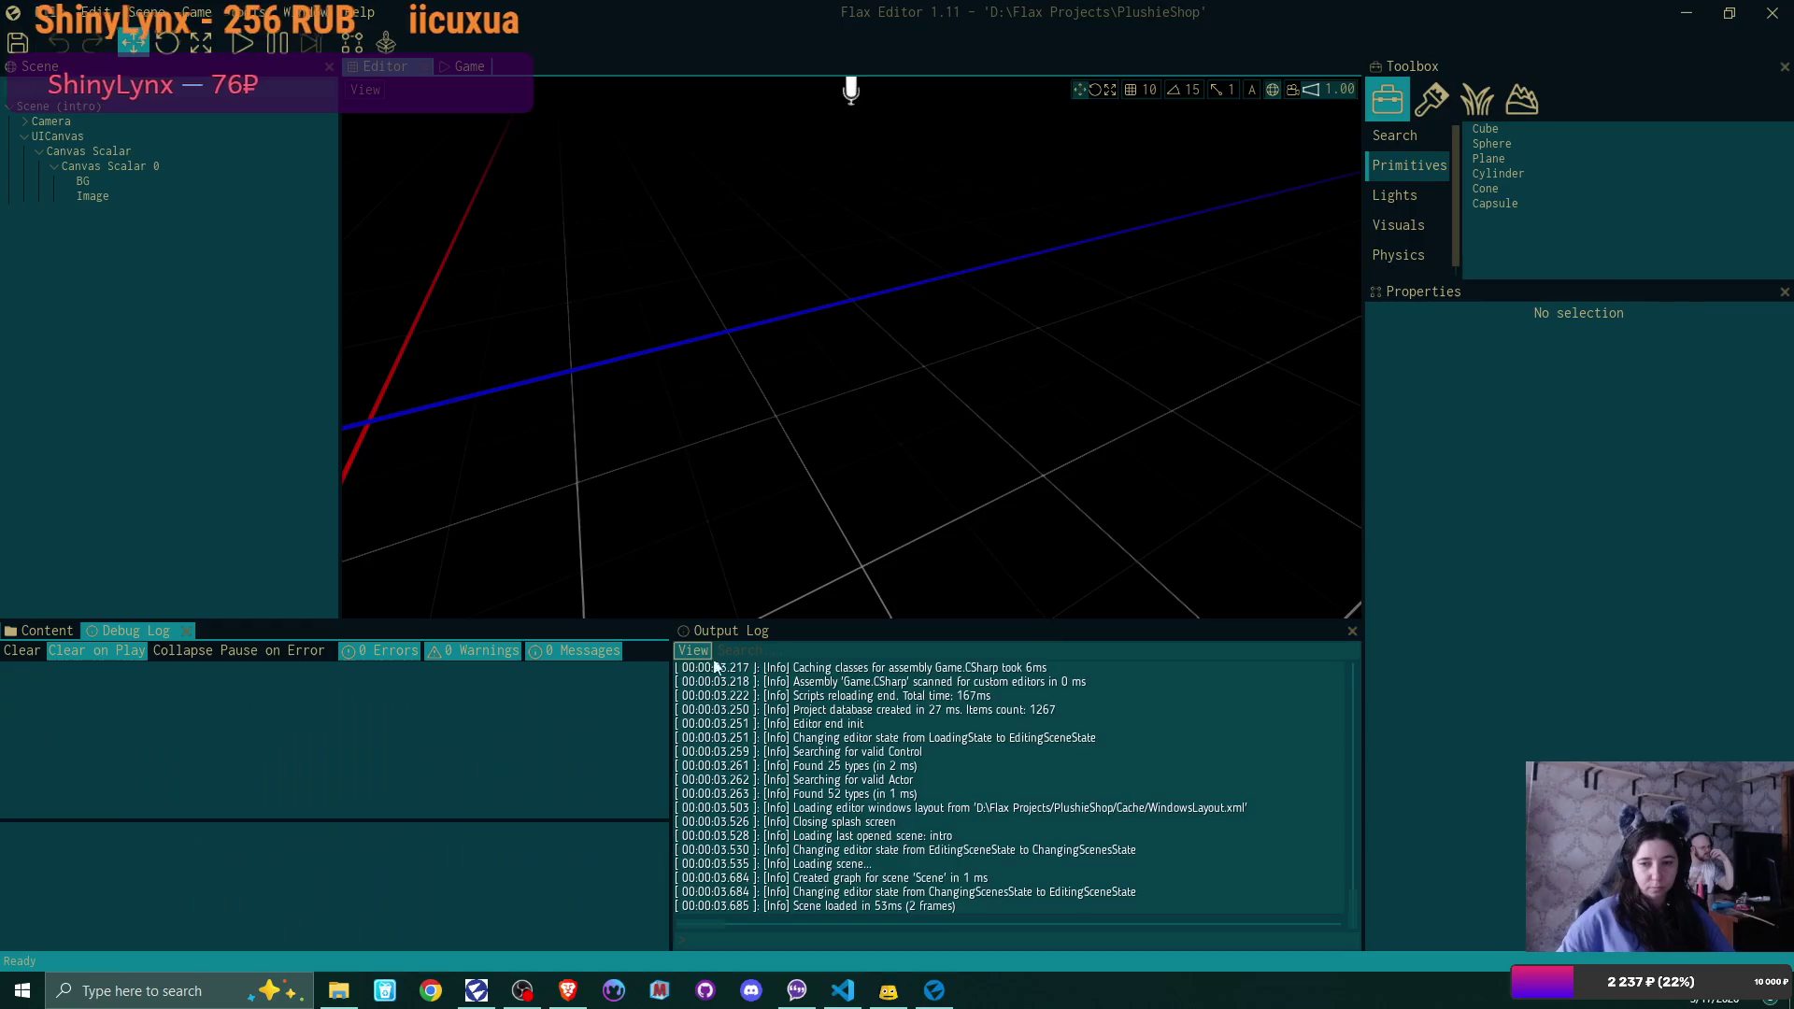
{"action": "mouse_move", "coordinate": [1353, 908]}
{"action": "left_mouse_down"}
{"action": "mouse_move", "coordinate": [1375, 678]}
{"action": "mouse_move", "coordinate": [1356, 898]}
{"action": "left_mouse_up"}
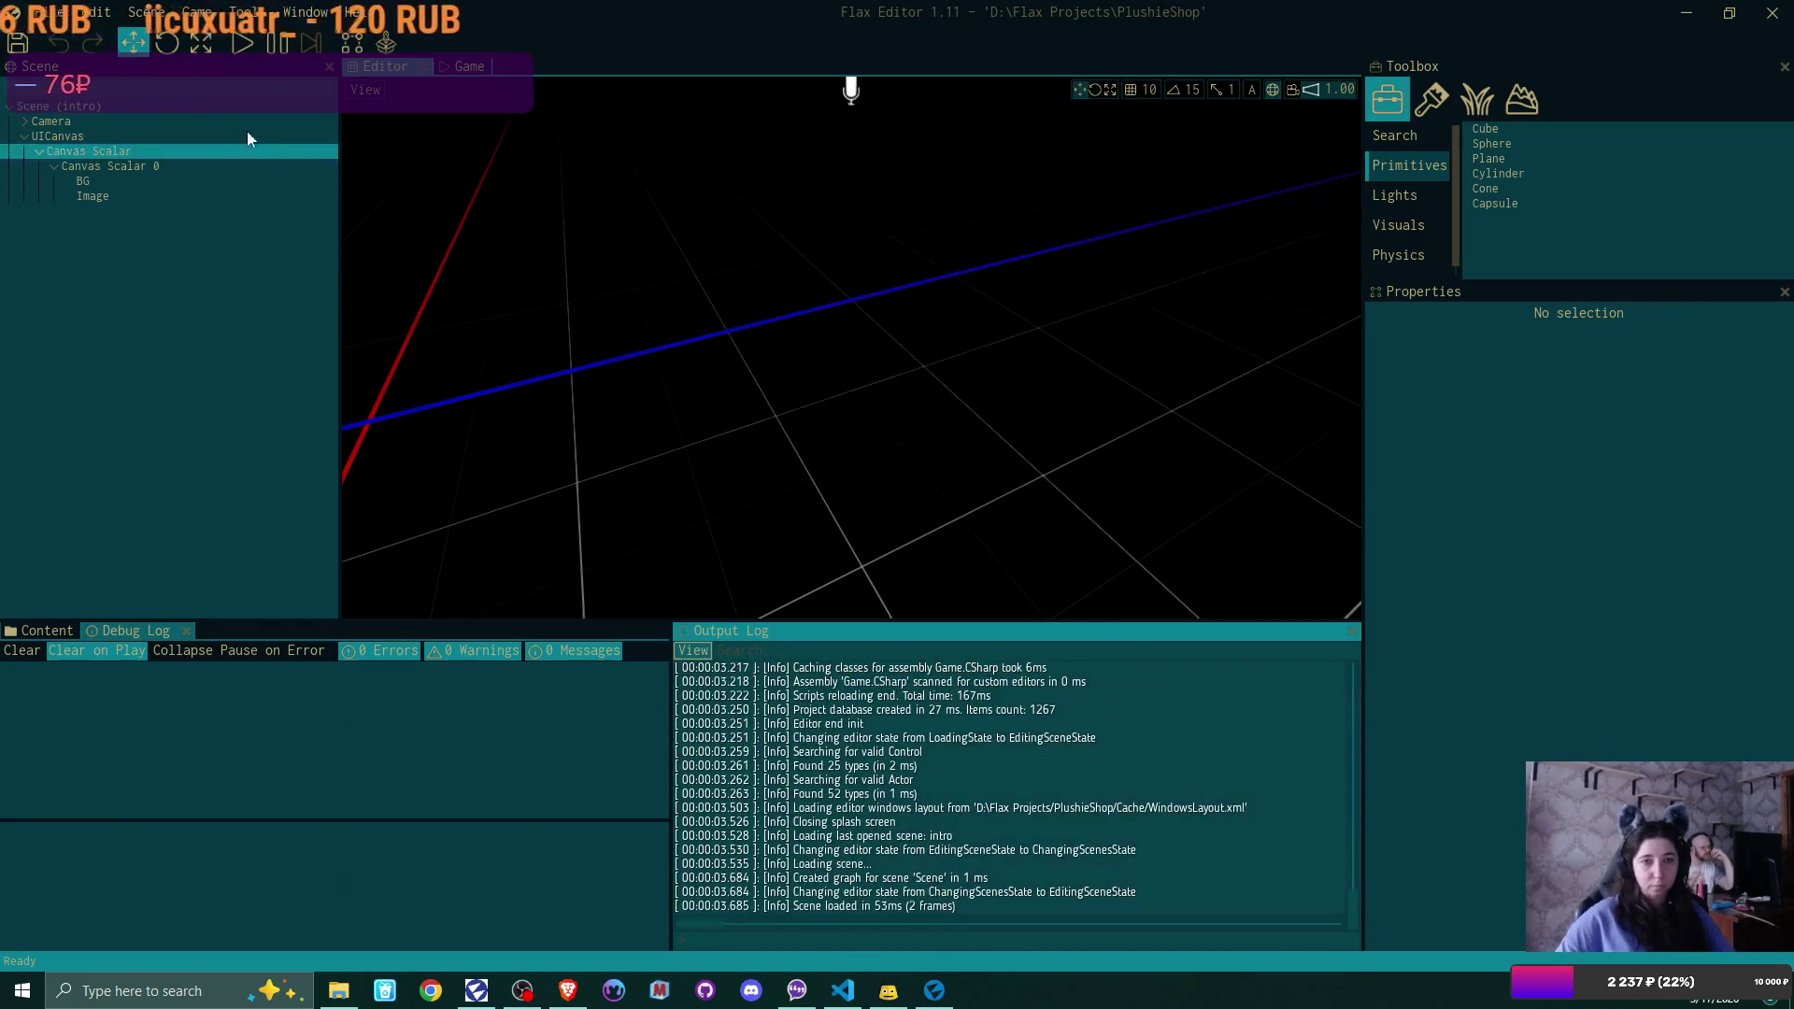
{"action": "left_click", "coordinate": [242, 44]}
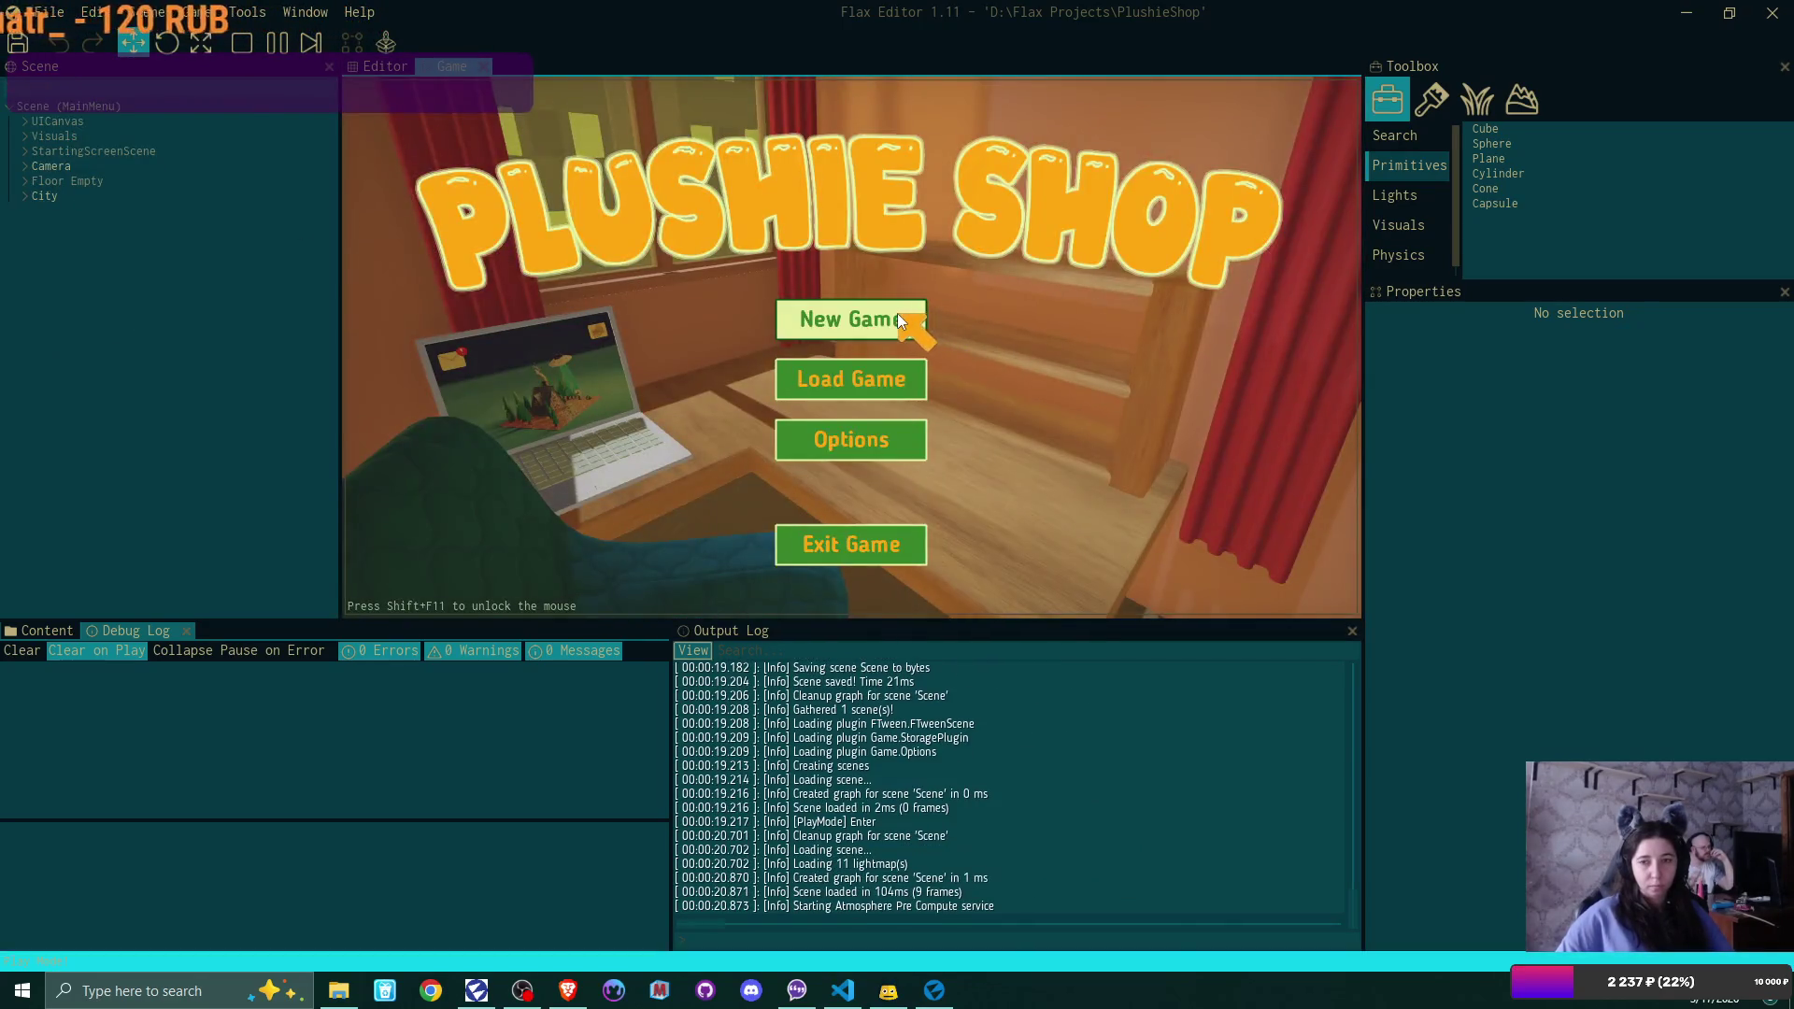
{"action": "left_click", "coordinate": [896, 312]}
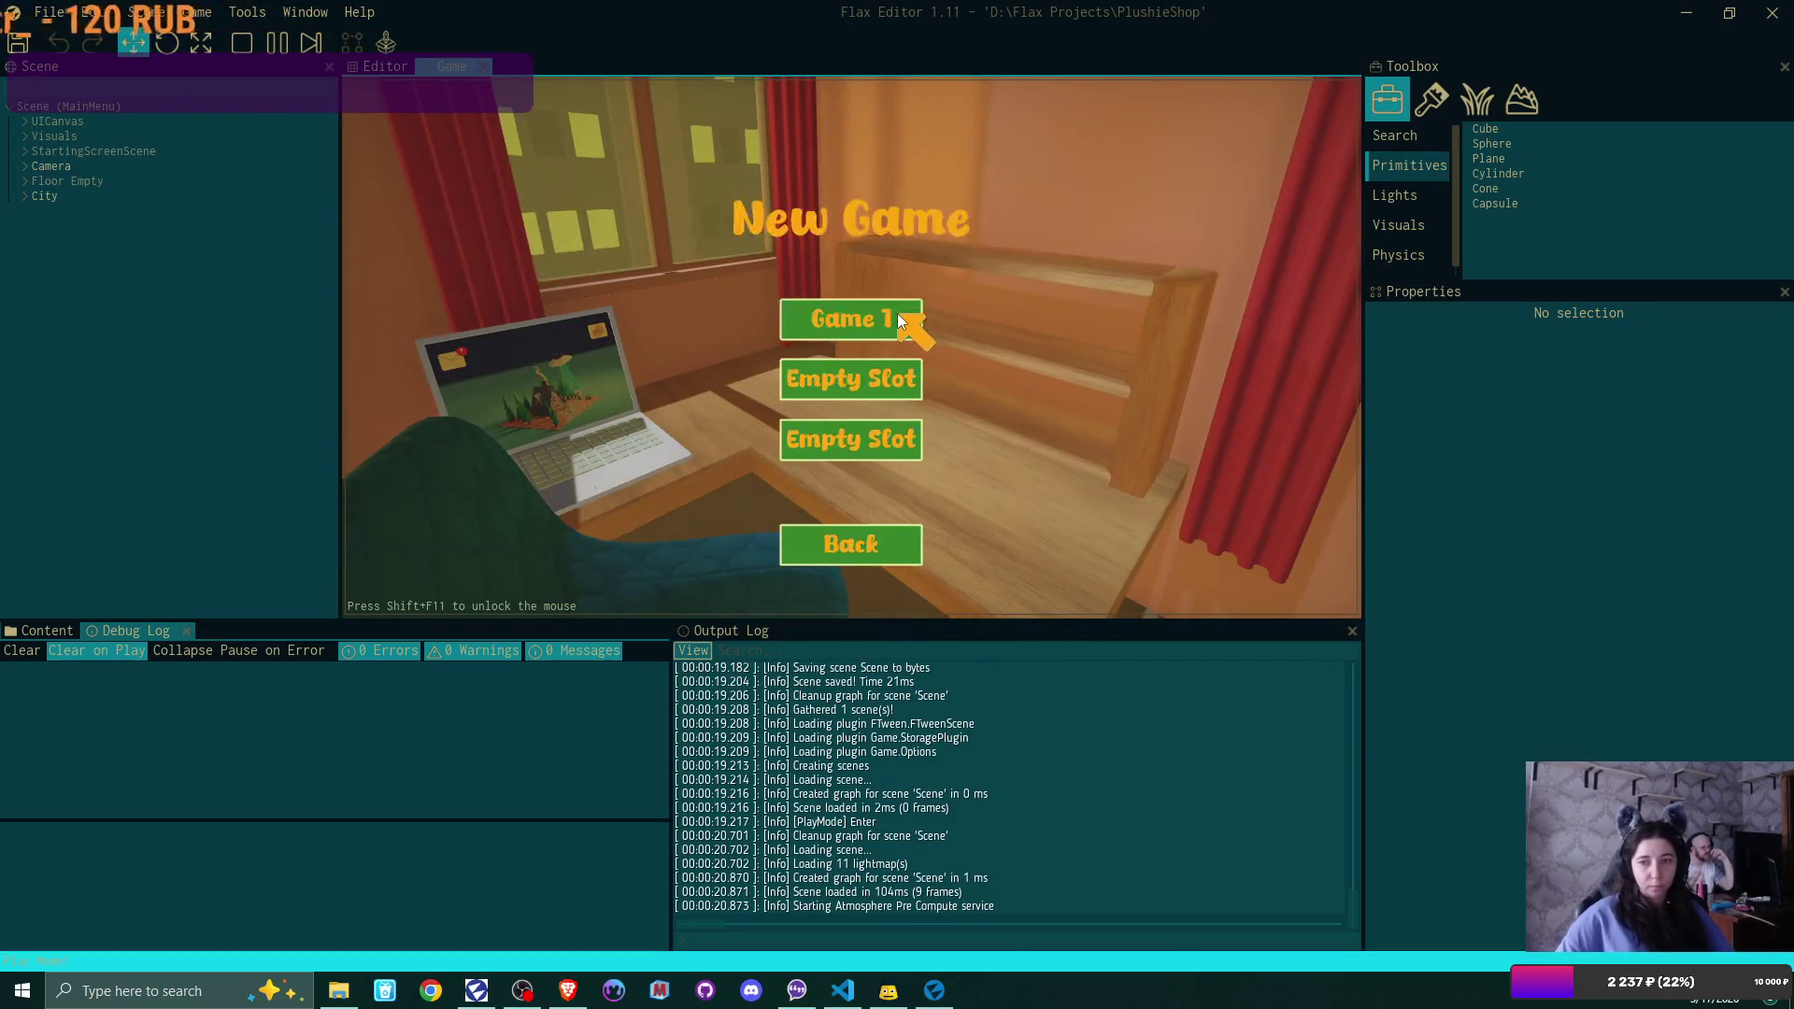
{"action": "left_click", "coordinate": [897, 312]}
{"action": "left_click", "coordinate": [786, 437]}
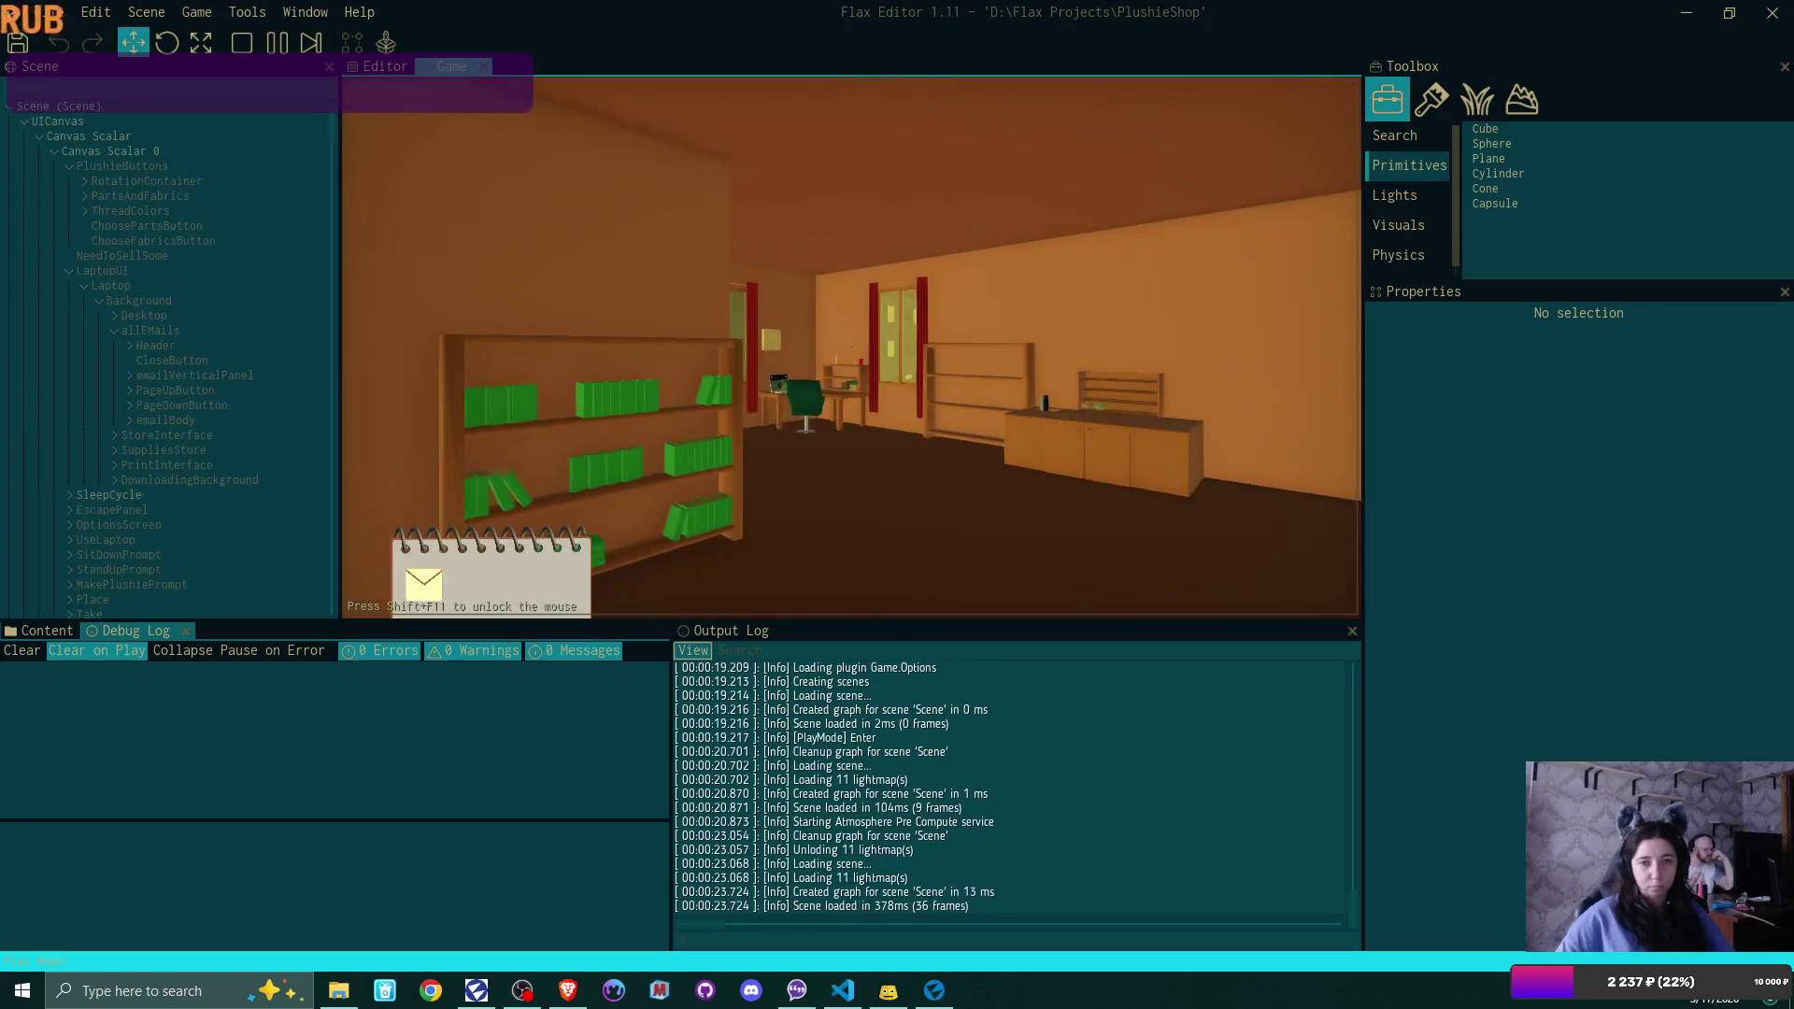
Walk to the cabinet, take out a box and assemble its lid to trigger the error
{"action": "key", "text": "w"}
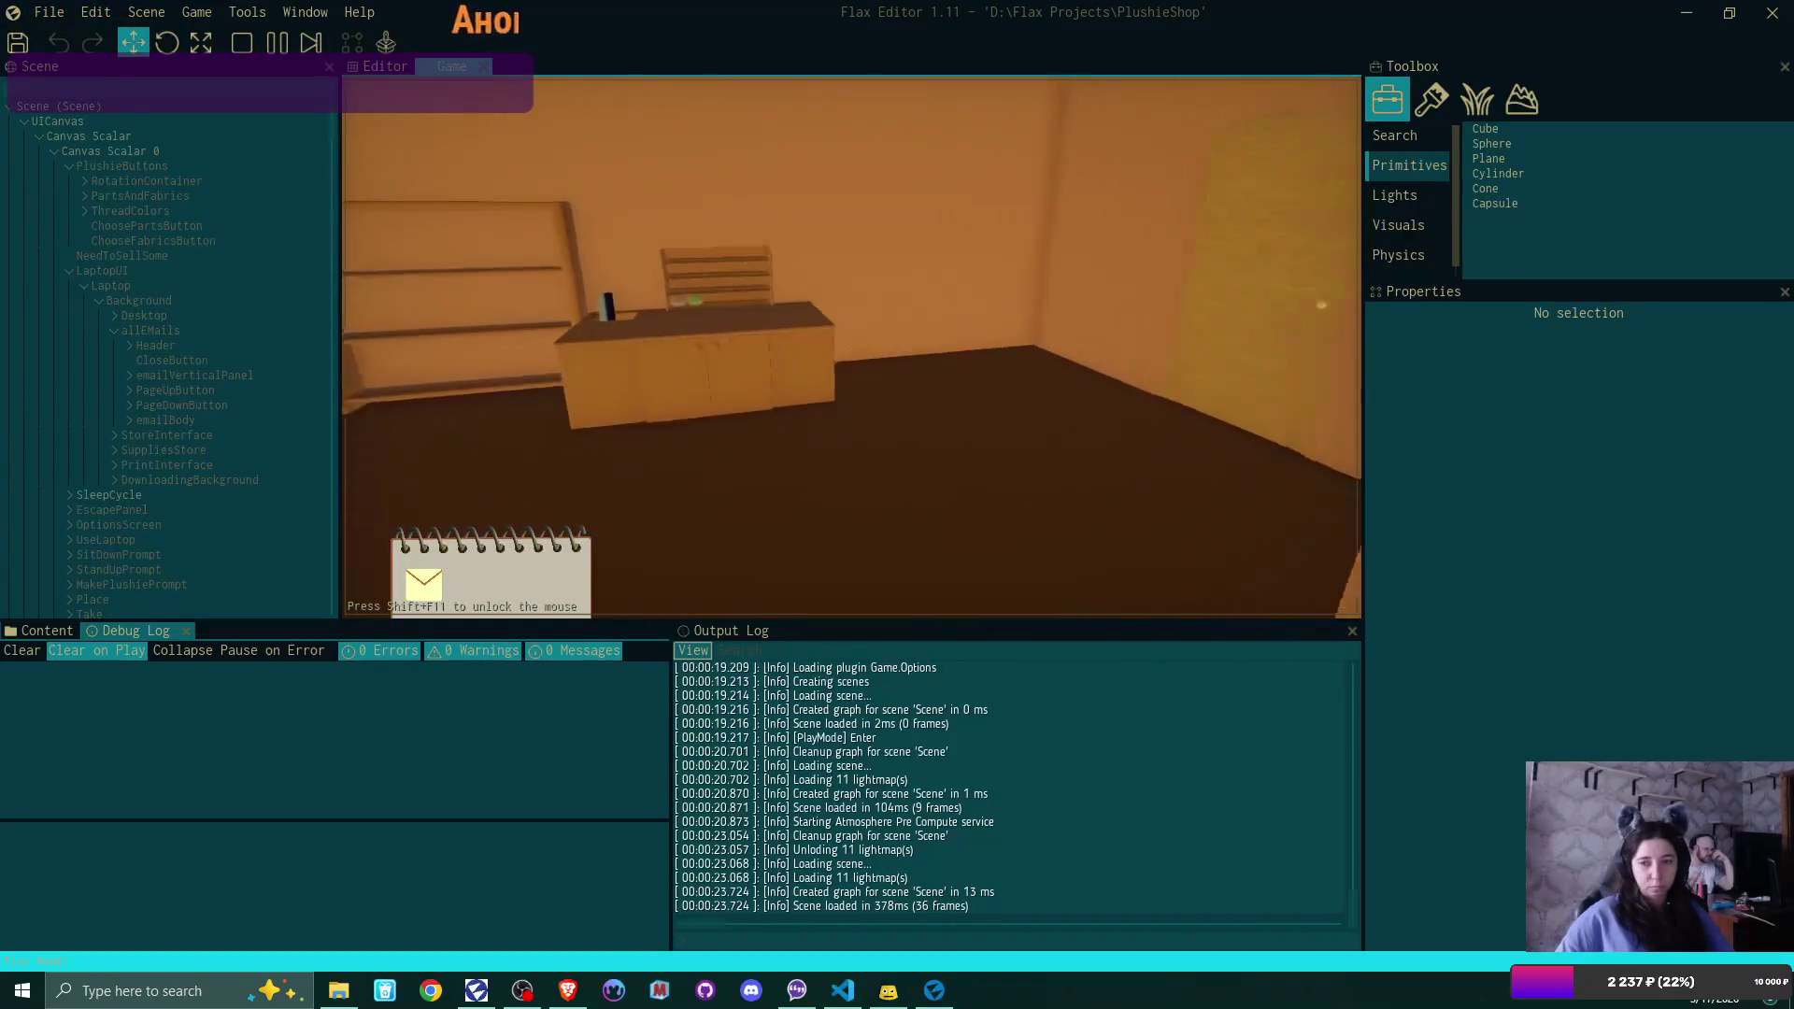
{"action": "key", "text": "w"}
{"action": "left_click", "coordinate": [851, 346]}
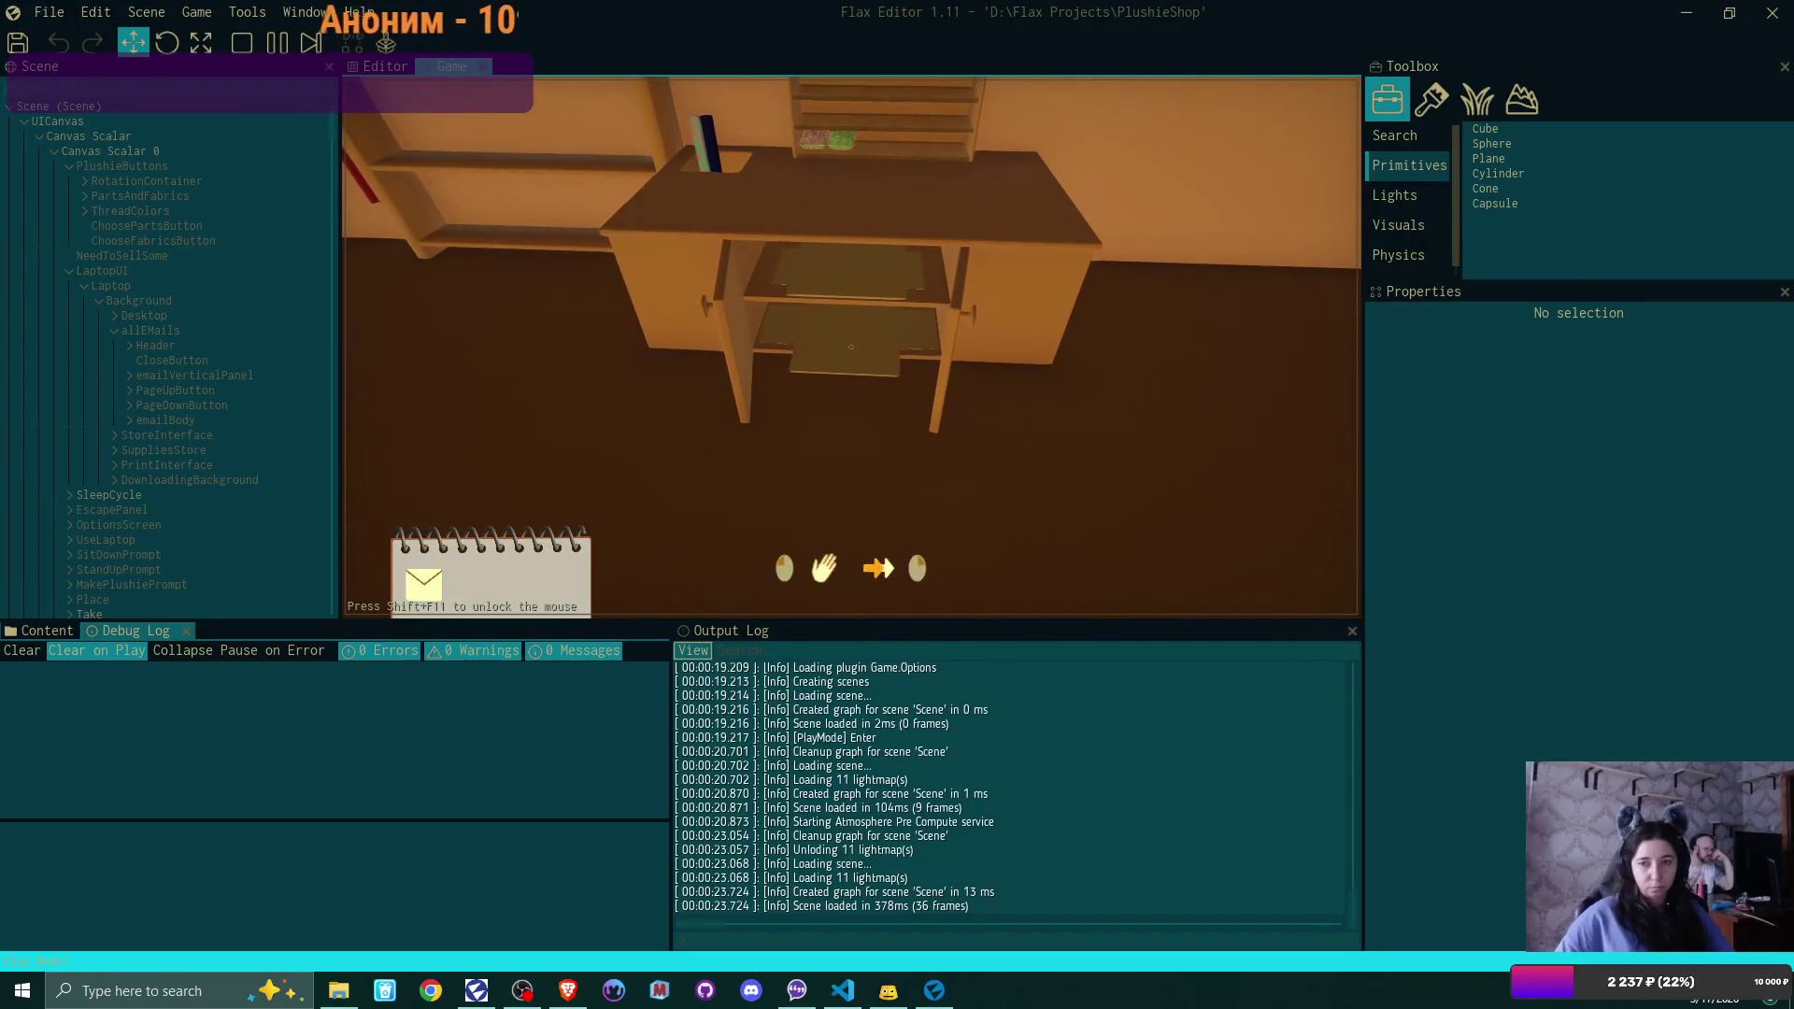
{"action": "left_click", "coordinate": [851, 347]}
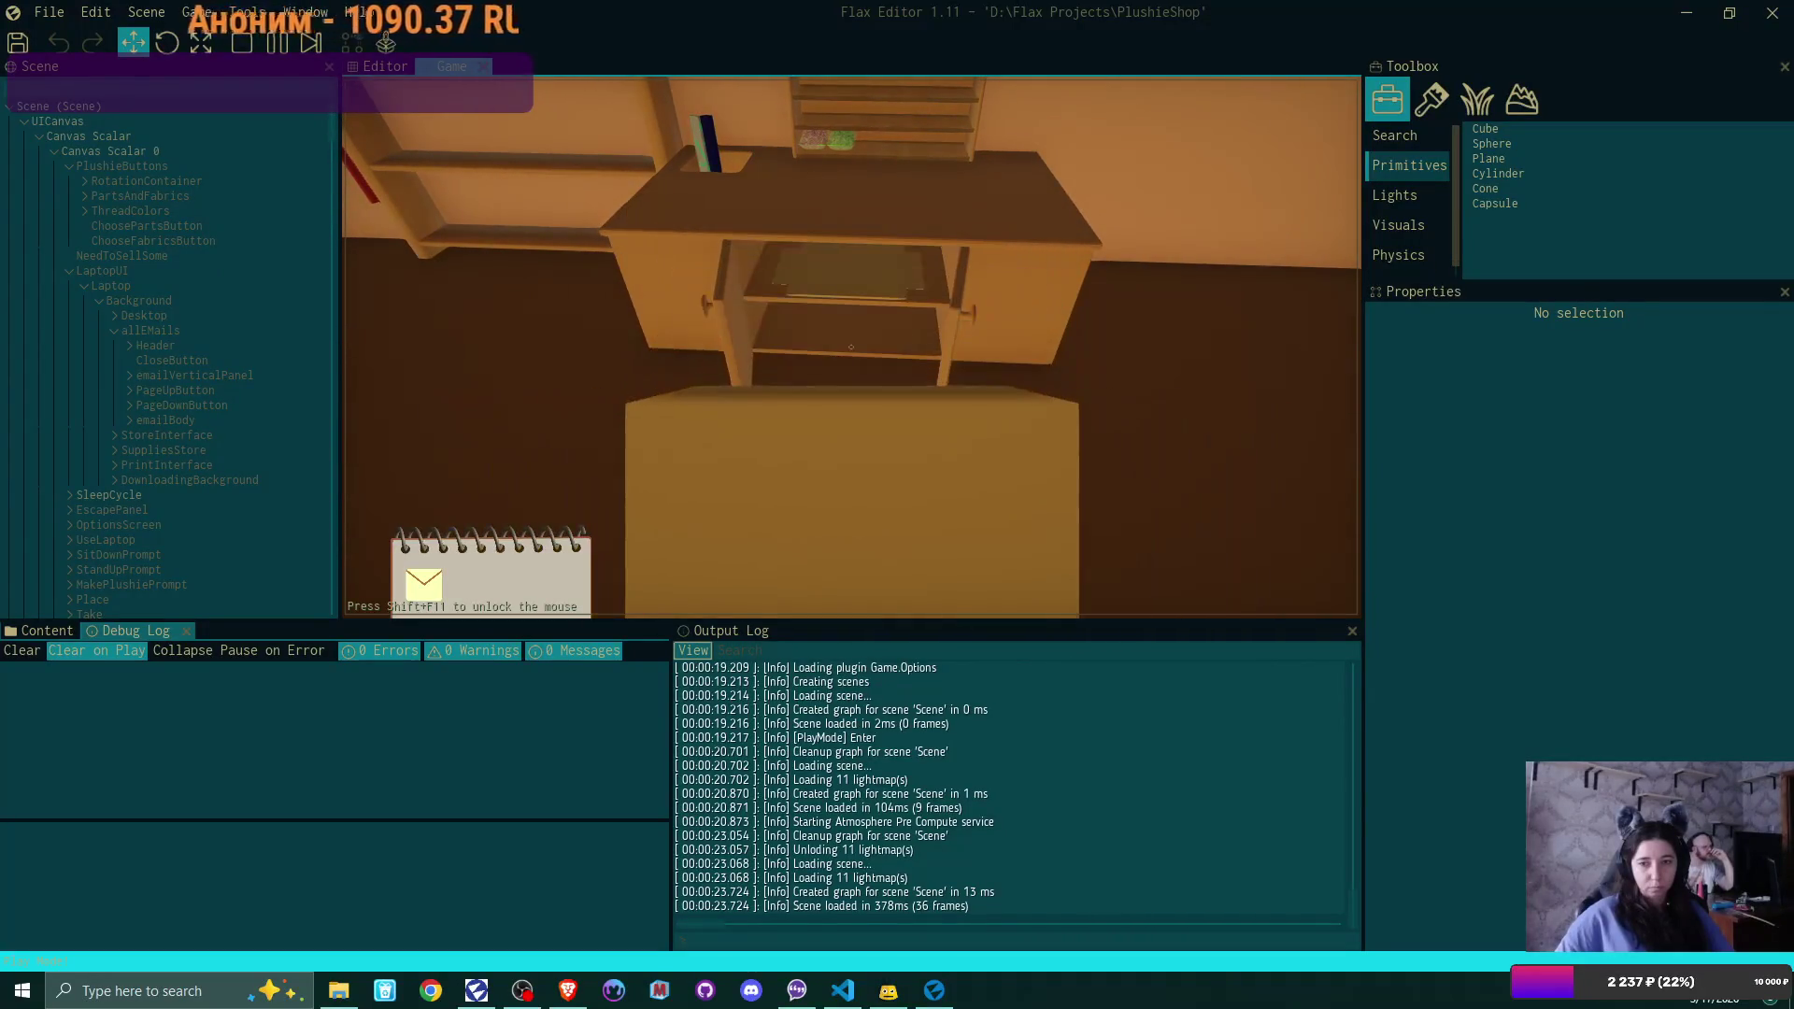
{"action": "left_click", "coordinate": [851, 347]}
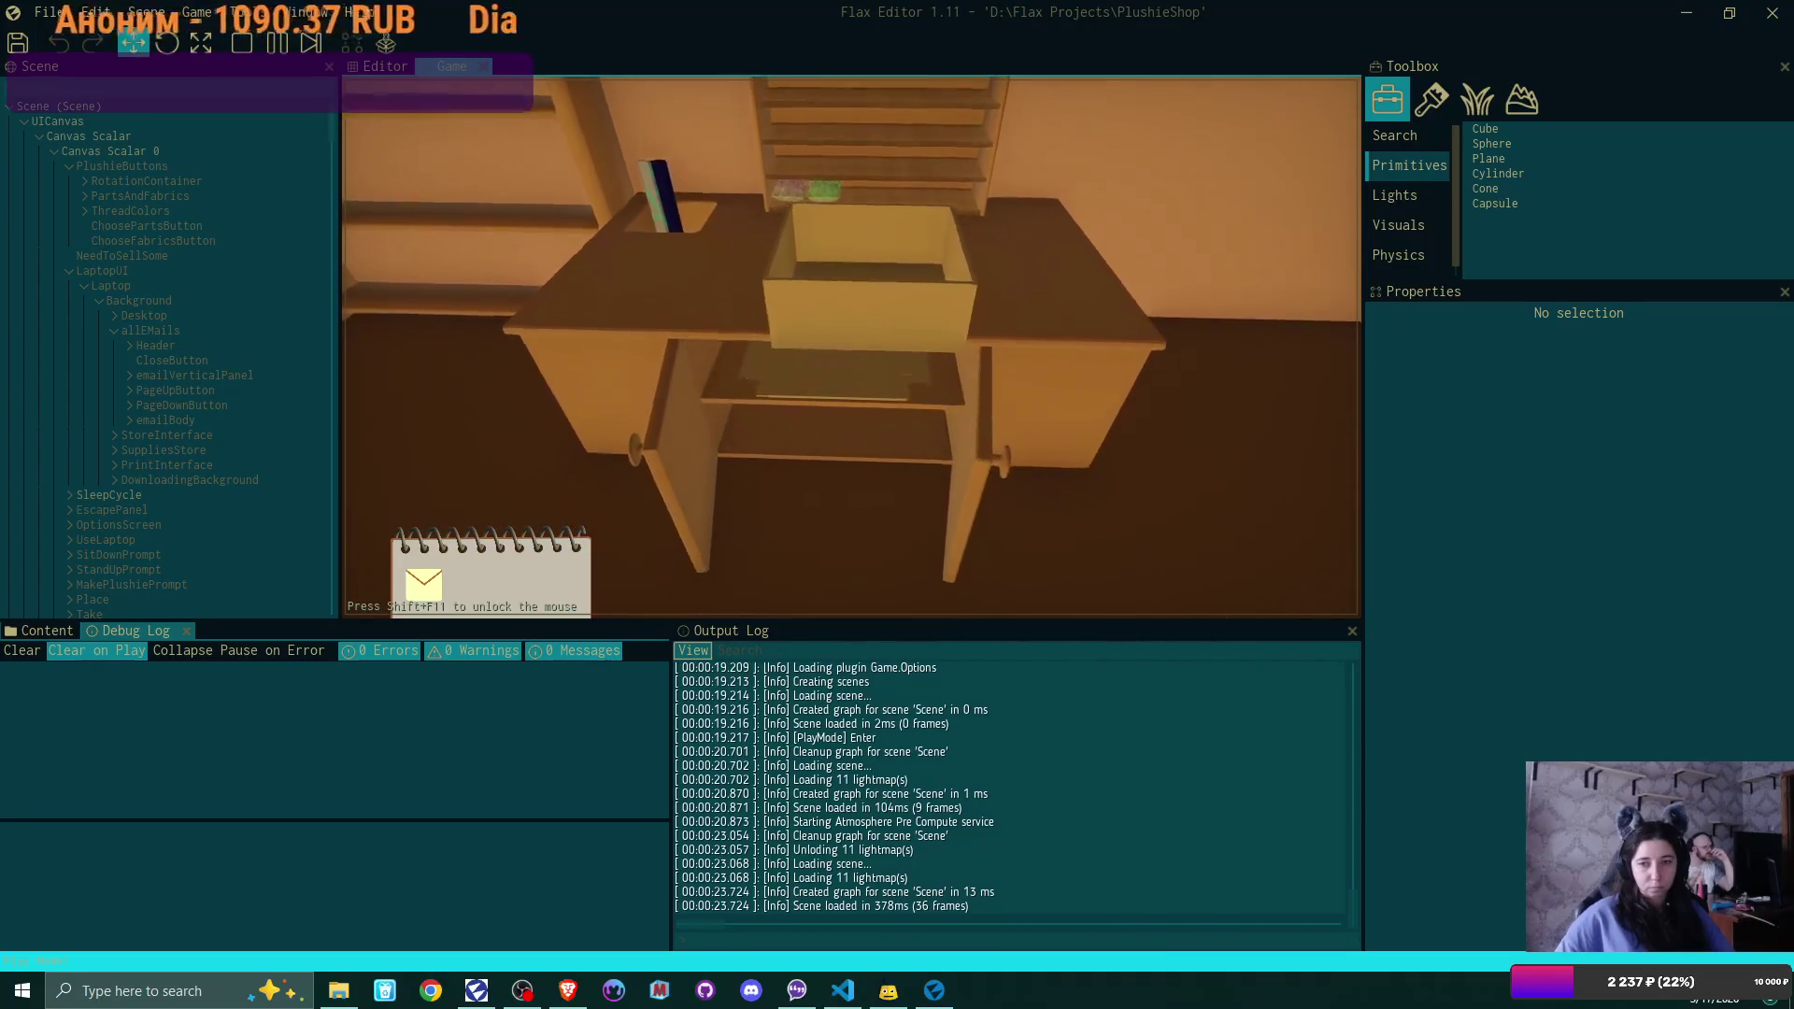
{"action": "left_click", "coordinate": [851, 347]}
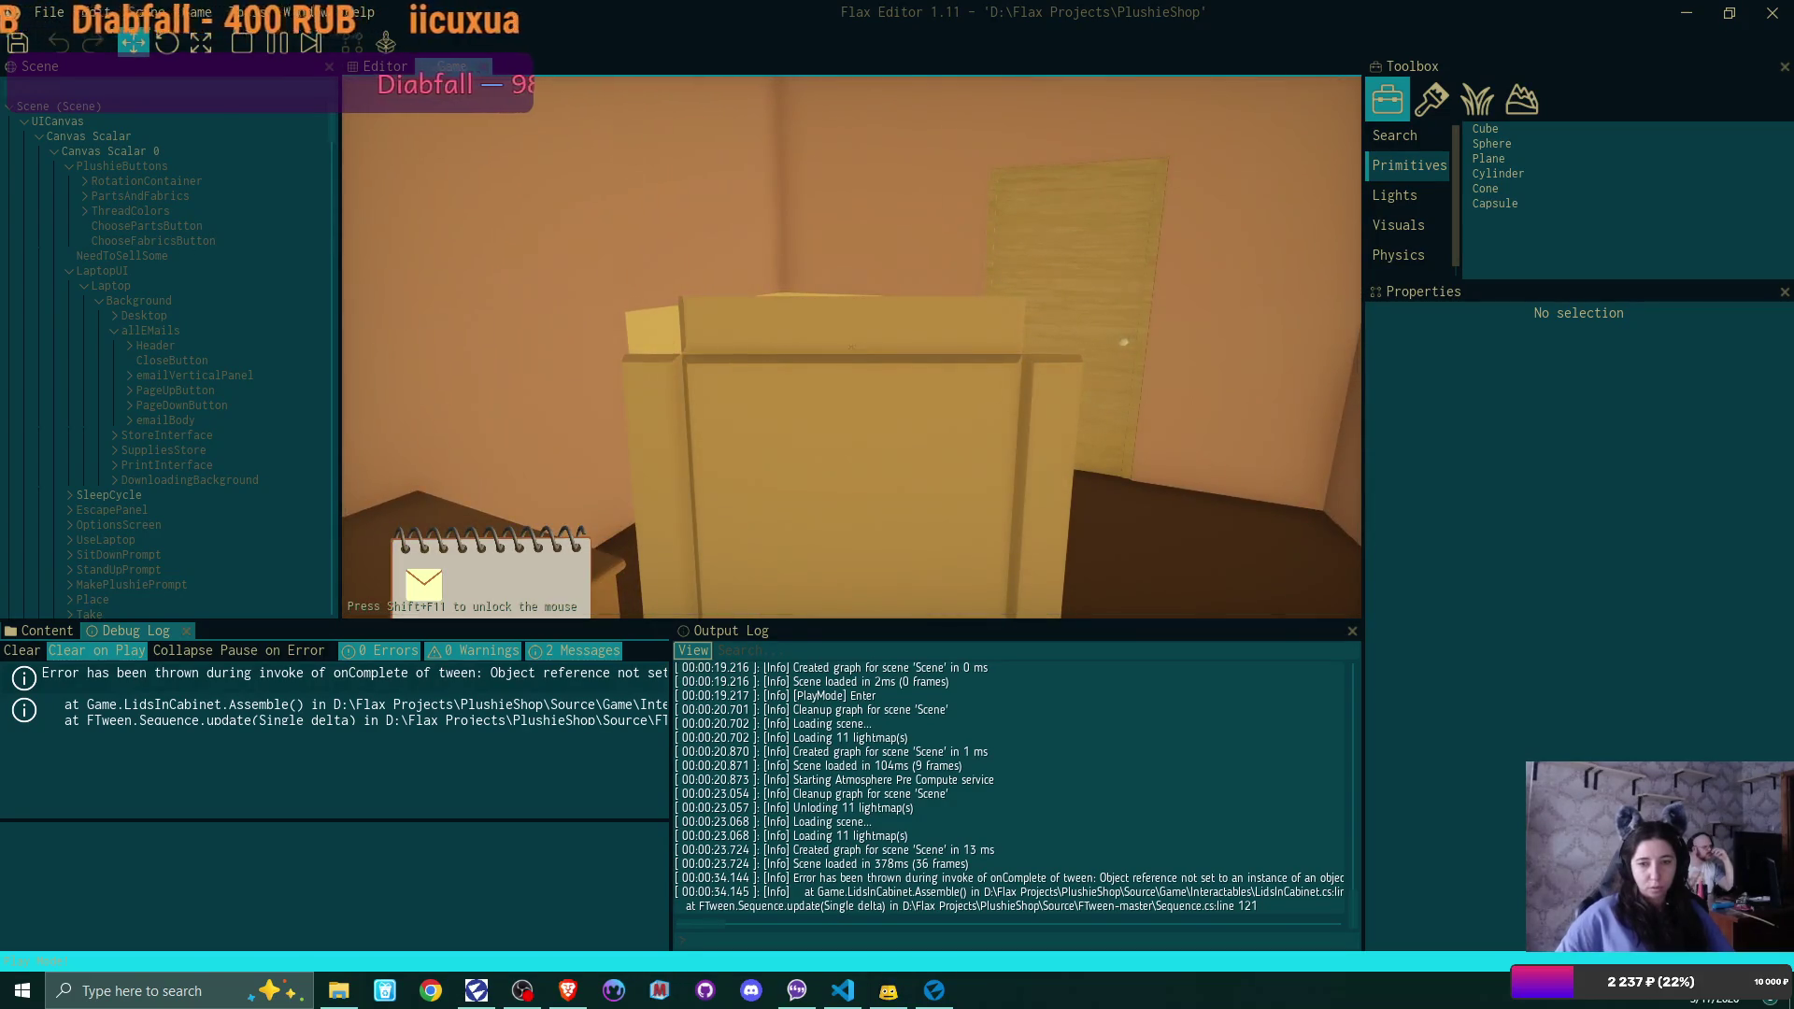
Pause the game and widen the Debug Log to read the LidsInCabinet.Assemble error's stack trace
{"action": "key", "text": "F6"}
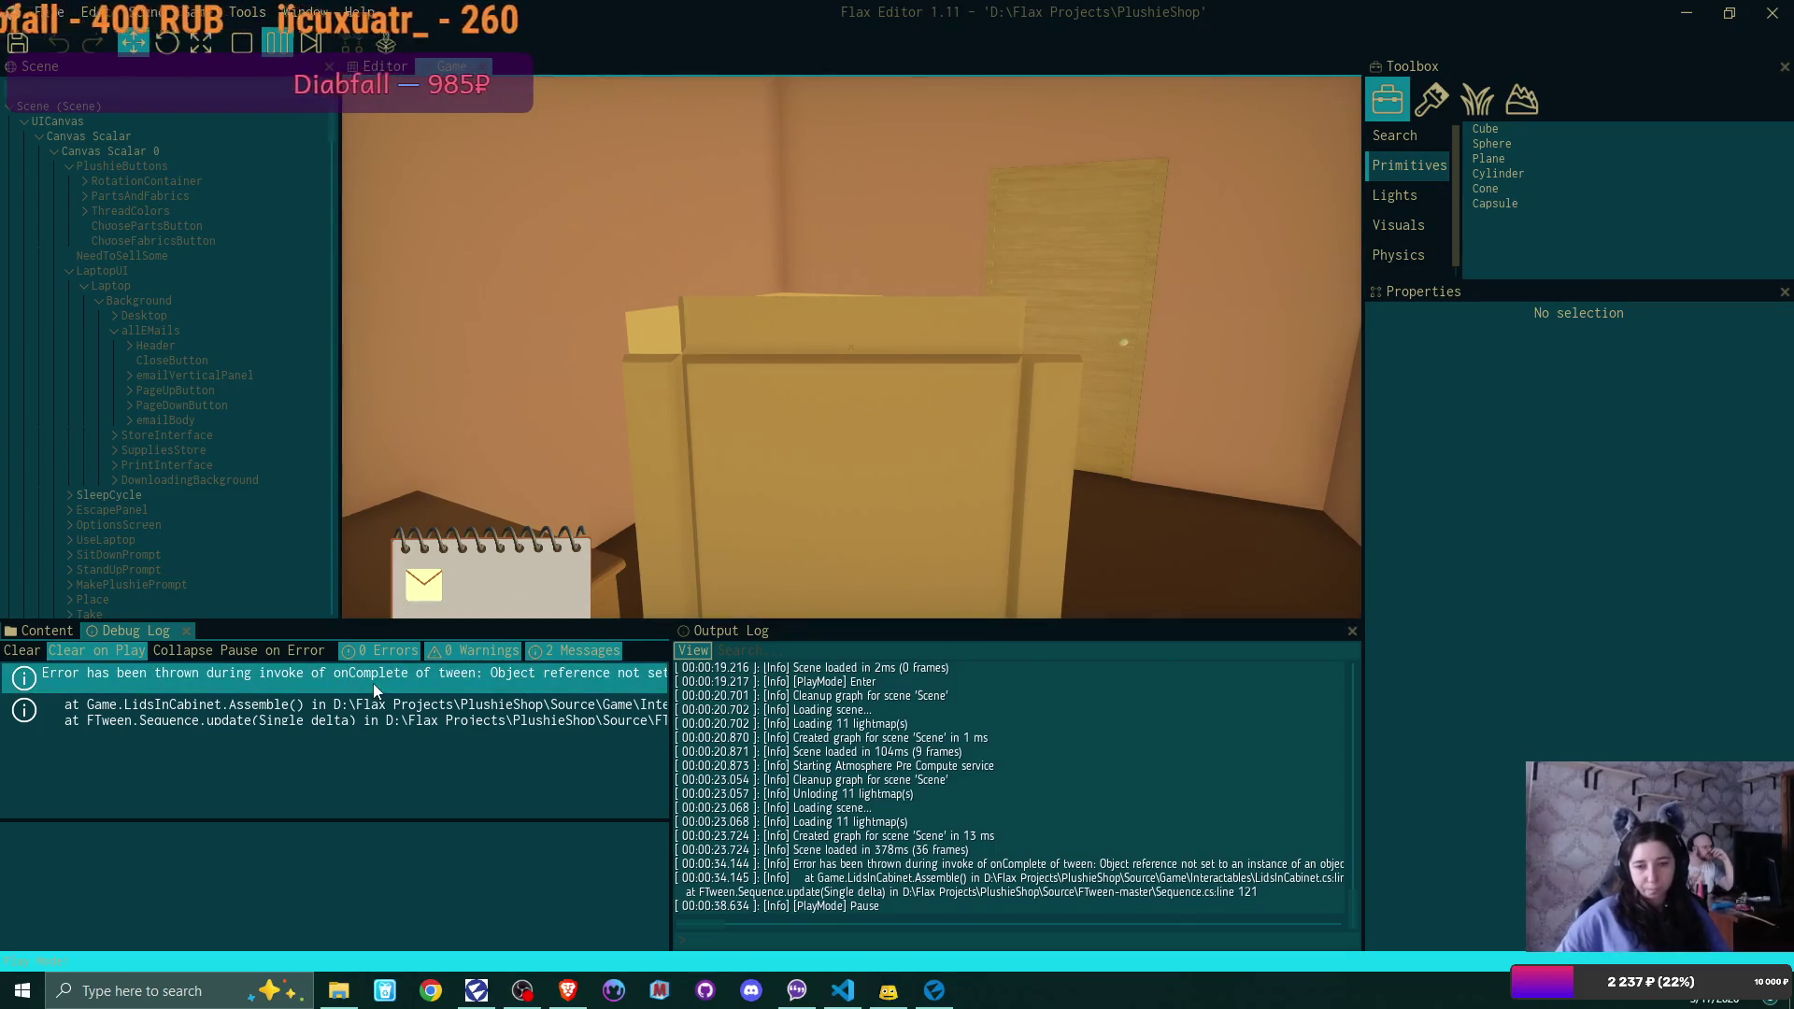
{"action": "left_click", "coordinate": [374, 684]}
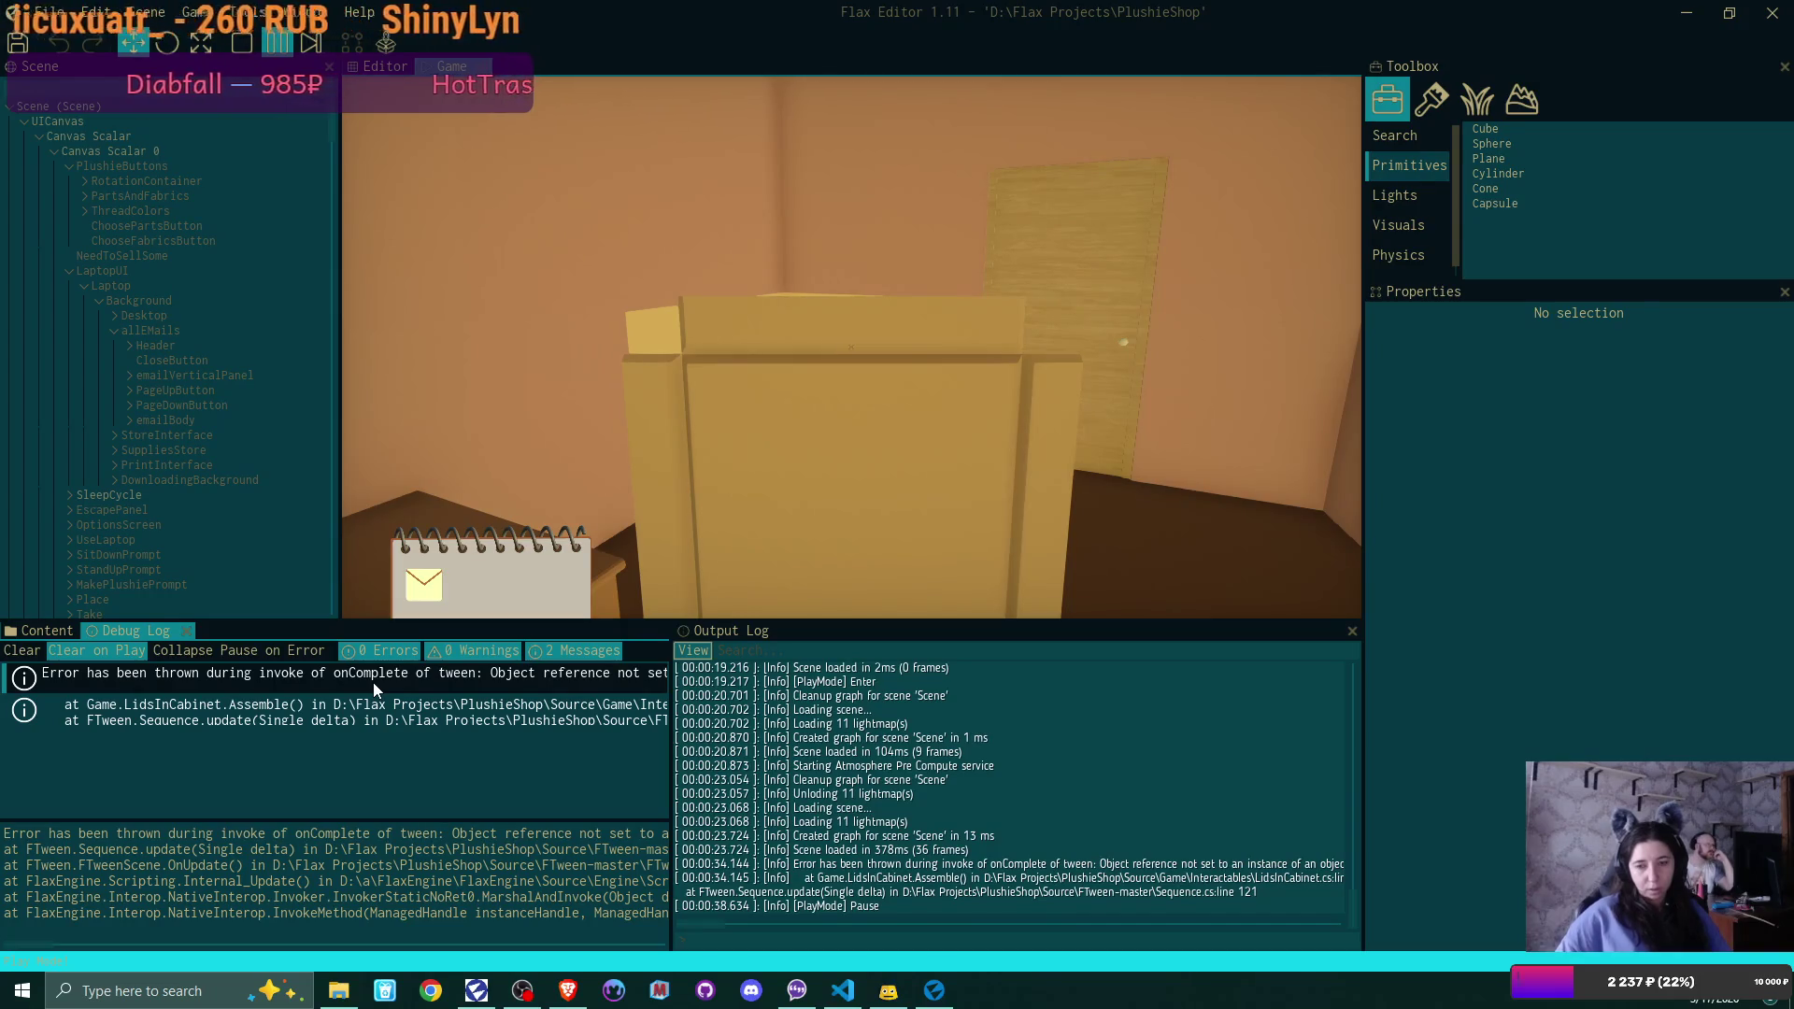
{"action": "mouse_move", "coordinate": [674, 790]}
{"action": "left_mouse_down"}
{"action": "mouse_move", "coordinate": [1032, 784]}
{"action": "mouse_move", "coordinate": [670, 797]}
{"action": "left_mouse_up"}
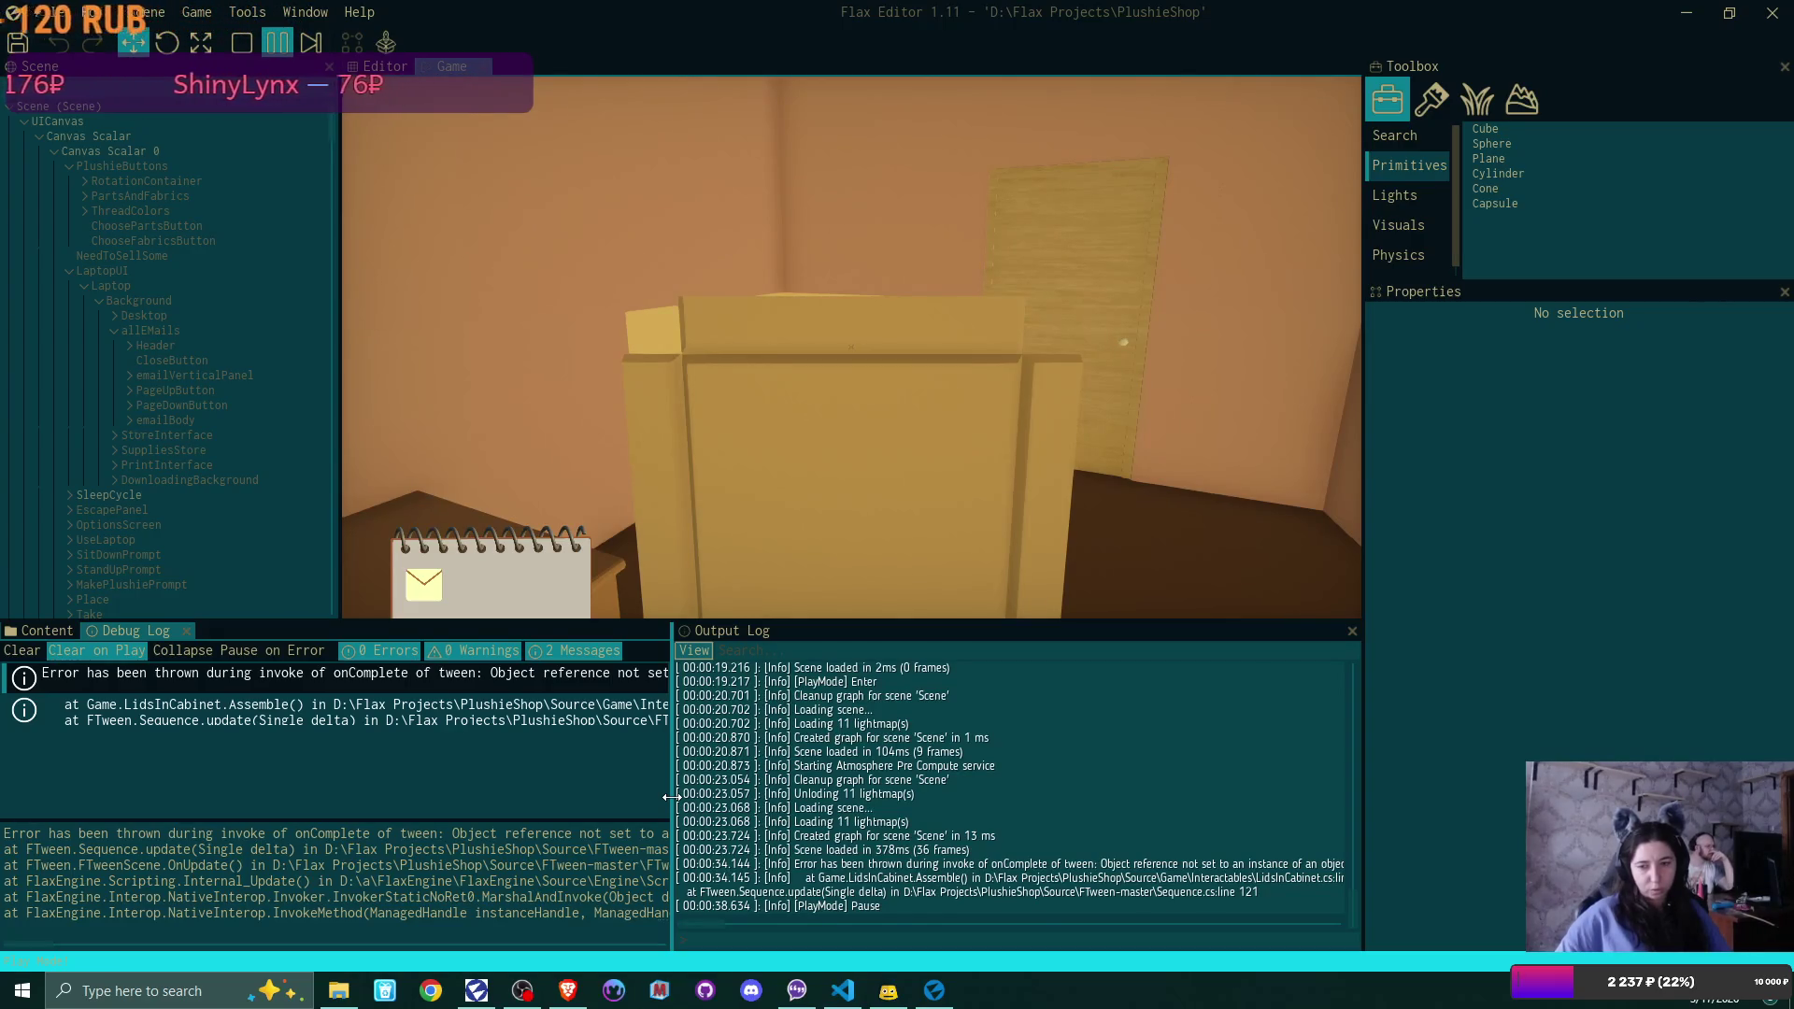
{"action": "mouse_move", "coordinate": [671, 797]}
{"action": "left_mouse_down"}
{"action": "mouse_move", "coordinate": [588, 798]}
{"action": "mouse_move", "coordinate": [648, 799]}
{"action": "mouse_move", "coordinate": [654, 780]}
{"action": "left_mouse_up"}
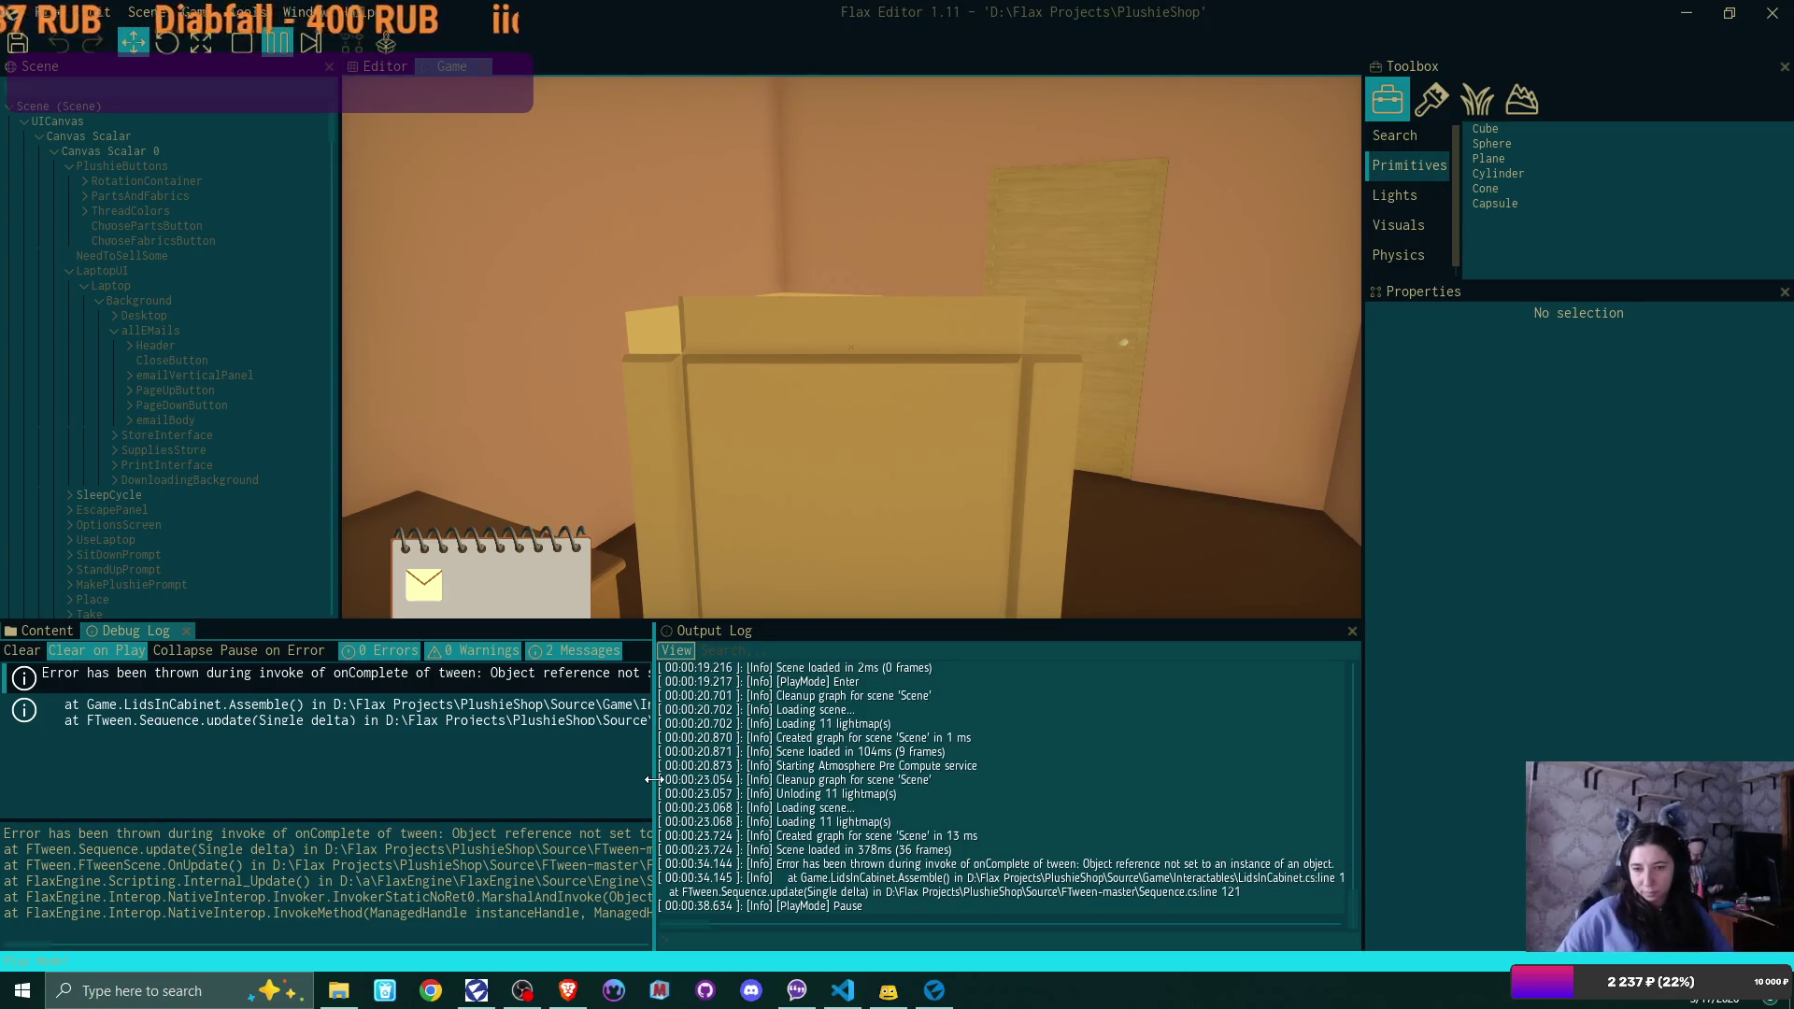
{"action": "mouse_move", "coordinate": [652, 779]}
{"action": "left_mouse_down"}
{"action": "mouse_move", "coordinate": [594, 770]}
{"action": "mouse_move", "coordinate": [733, 776]}
{"action": "mouse_move", "coordinate": [591, 782]}
{"action": "mouse_move", "coordinate": [609, 782]}
{"action": "left_mouse_up"}
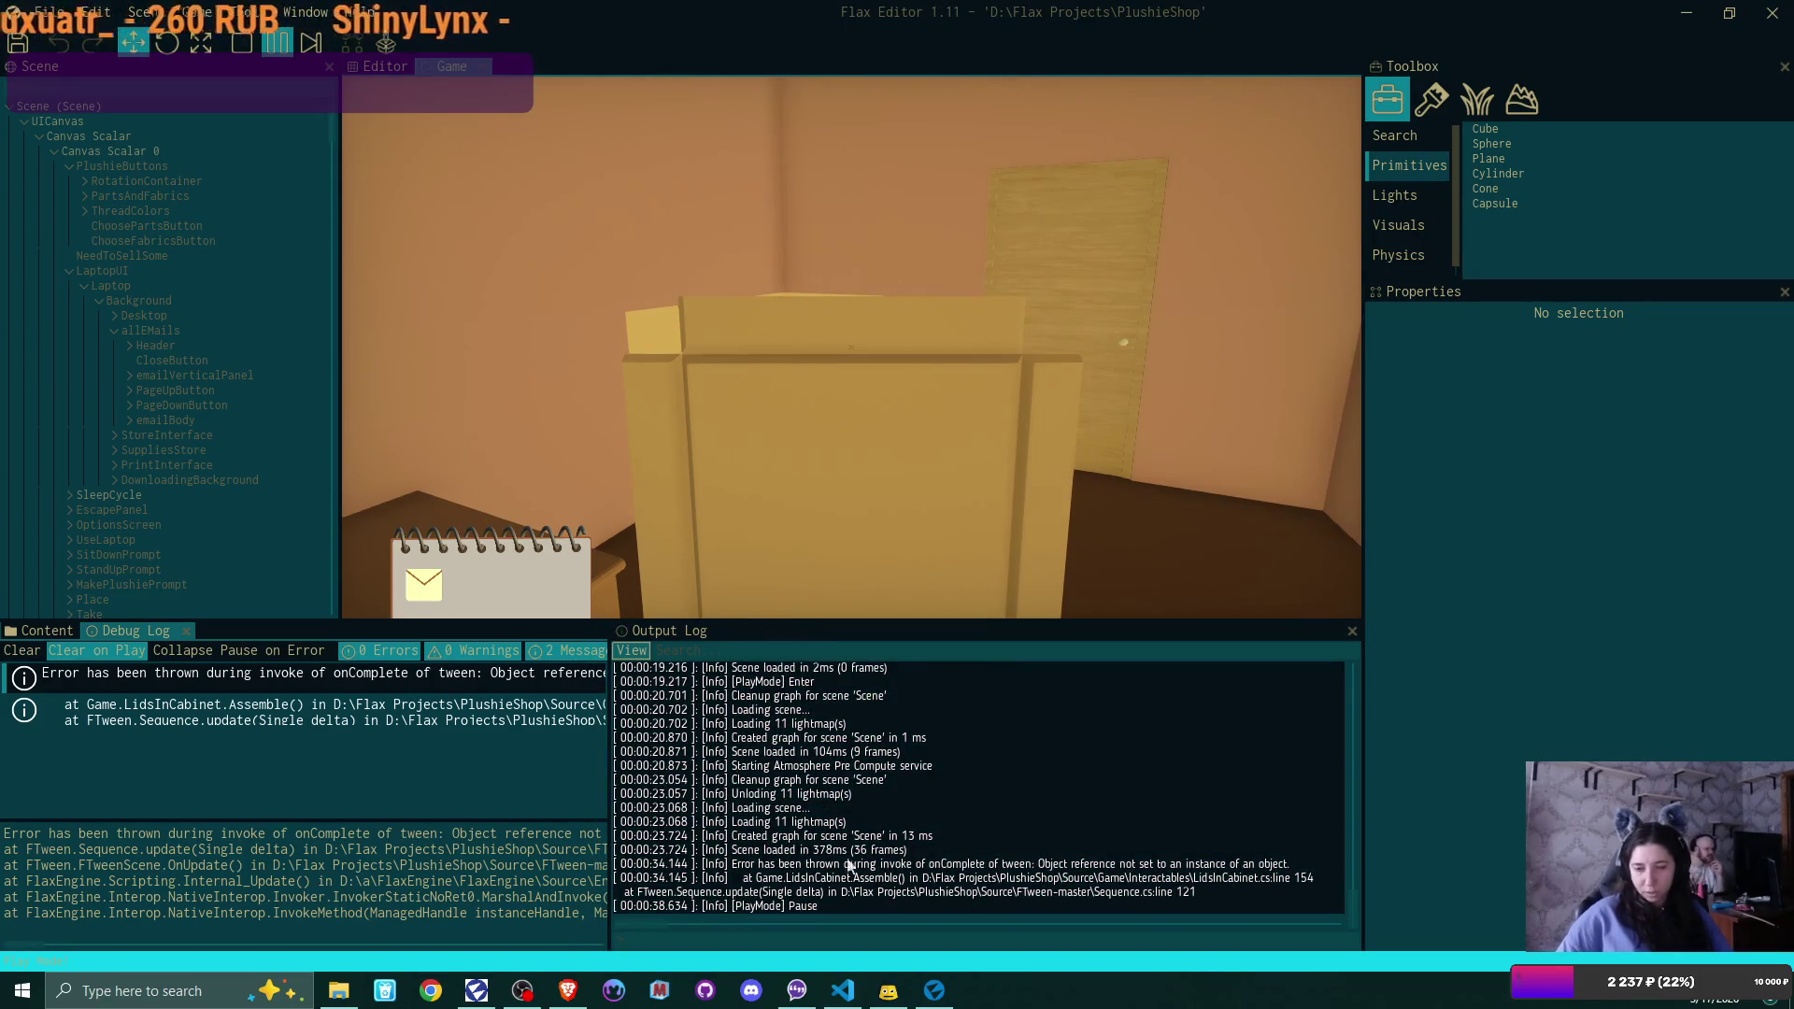
Stop play mode and bring up the PlushieShop Source folder in File Explorer
{"action": "key", "text": "alt+Tab"}
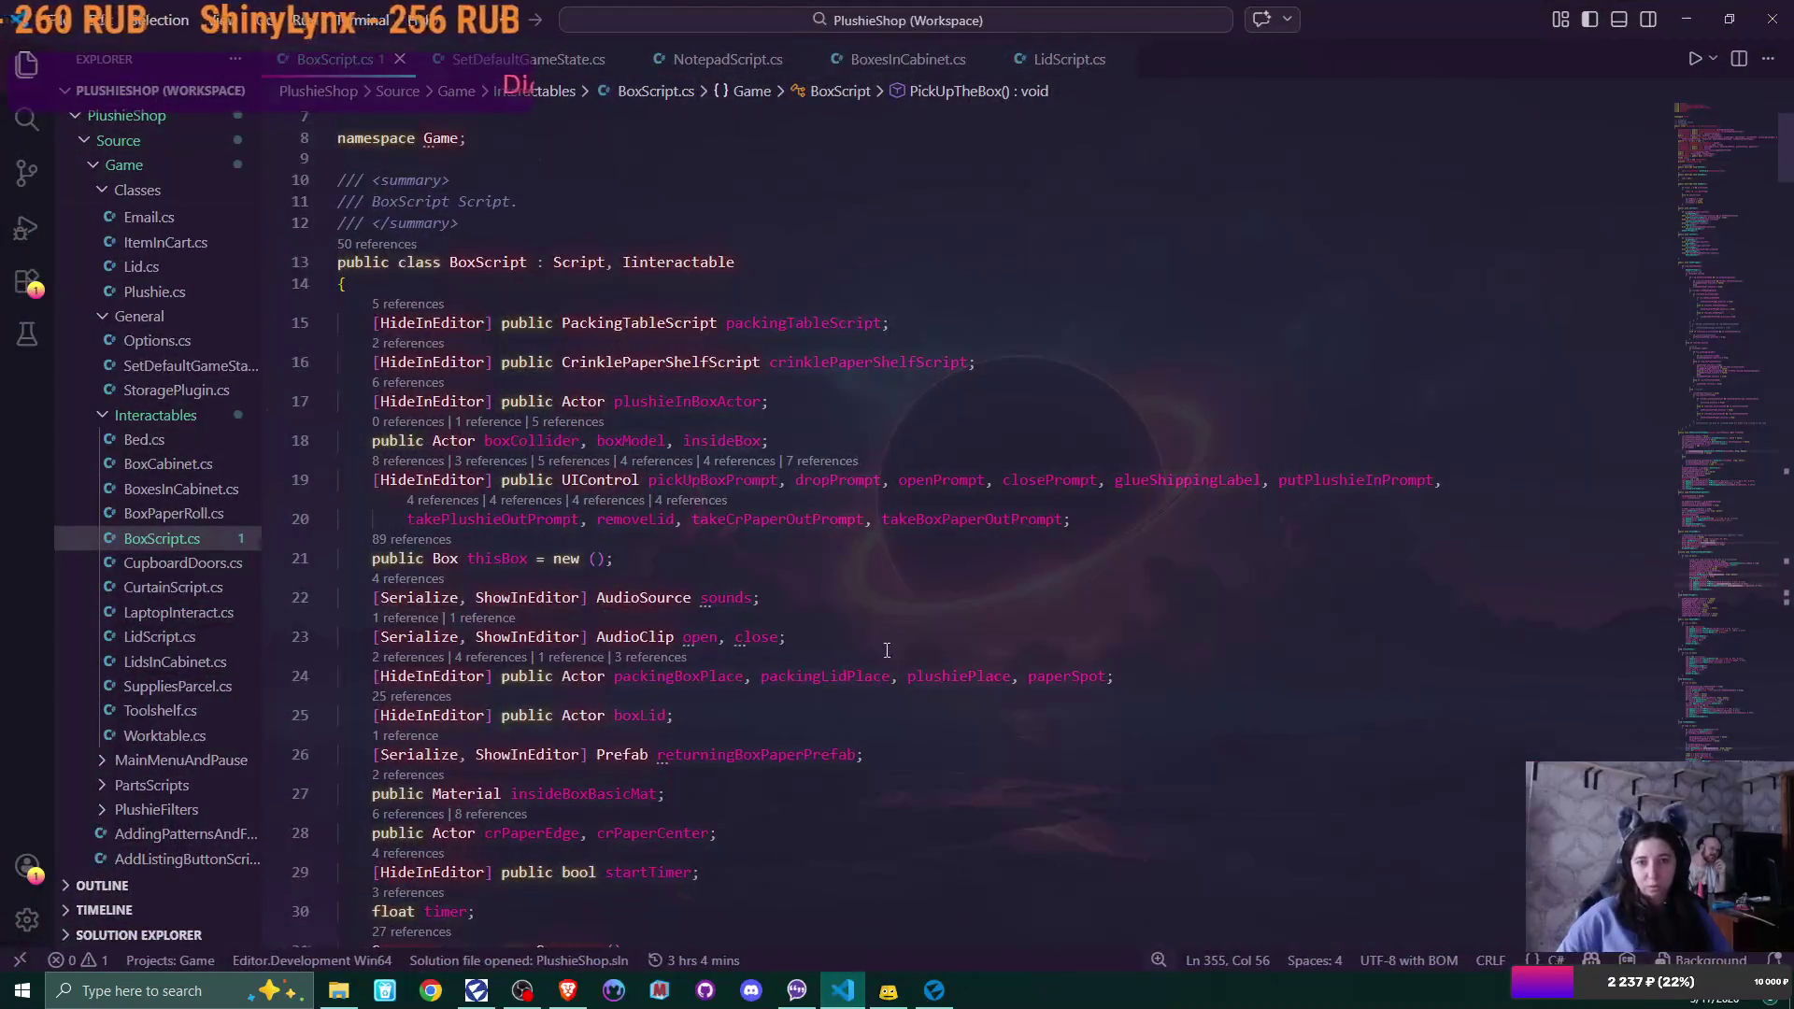
{"action": "left_click", "coordinate": [934, 990]}
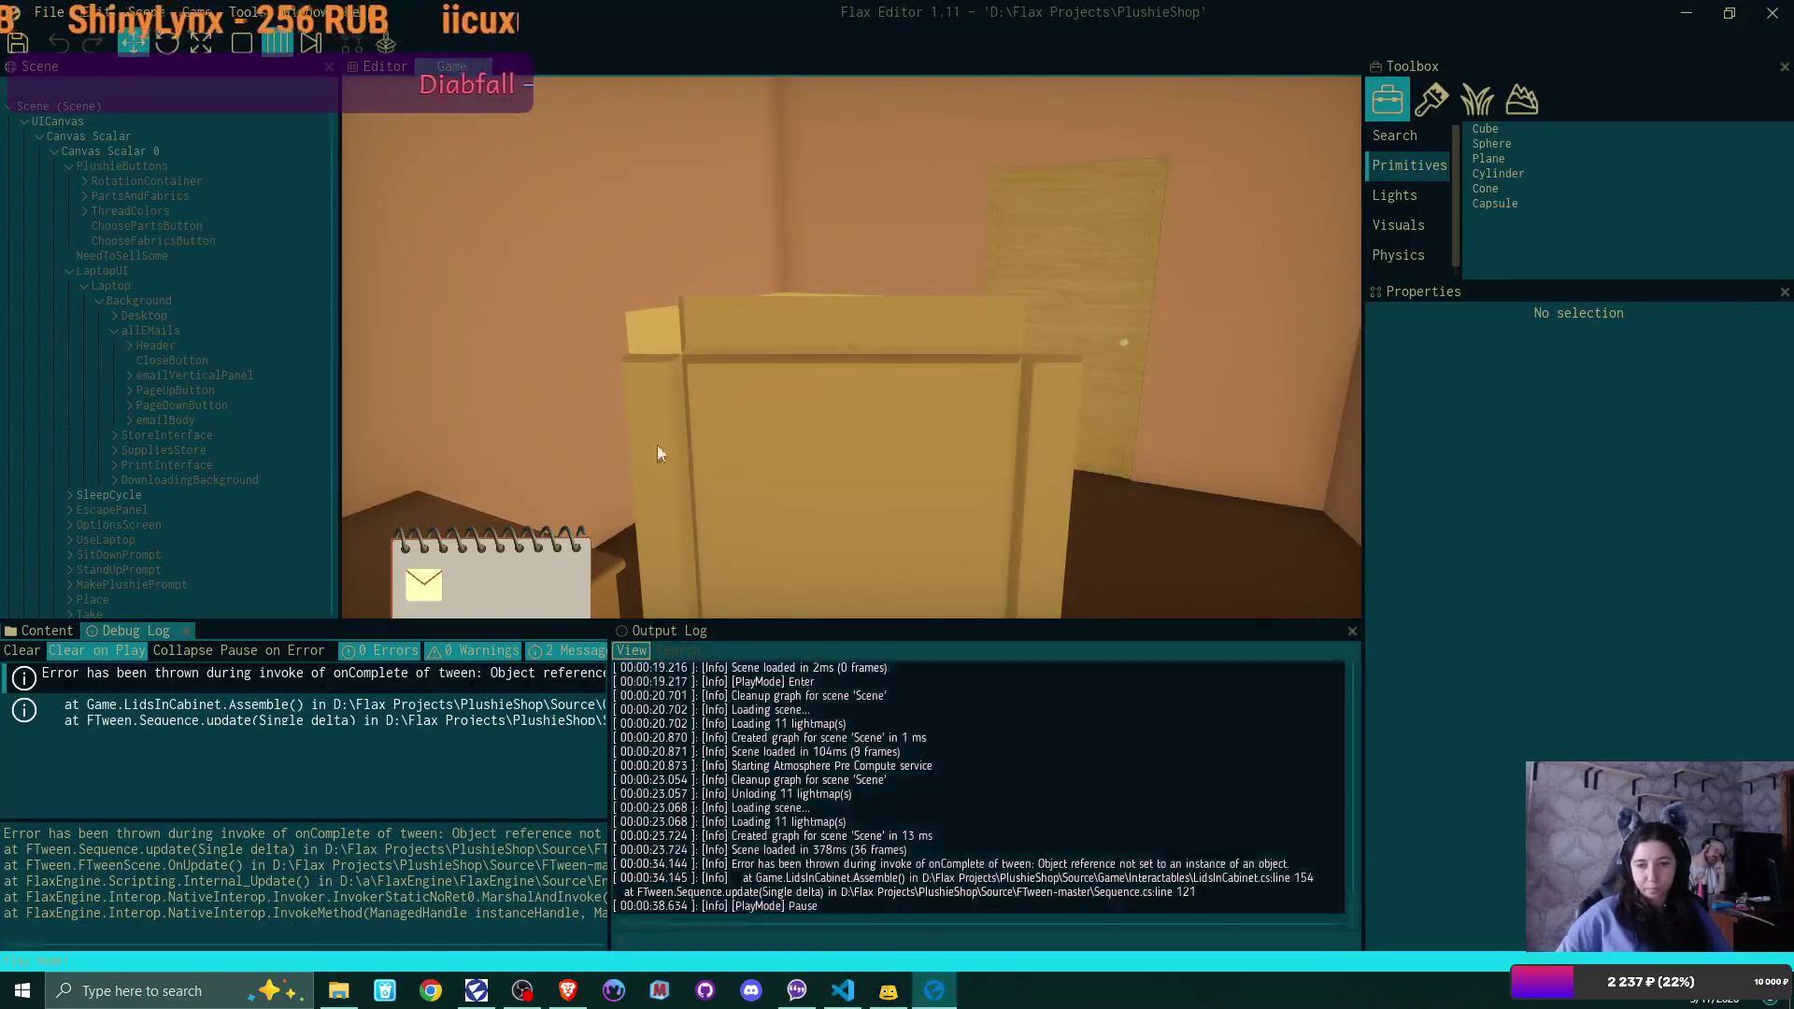
{"action": "key", "text": "F5"}
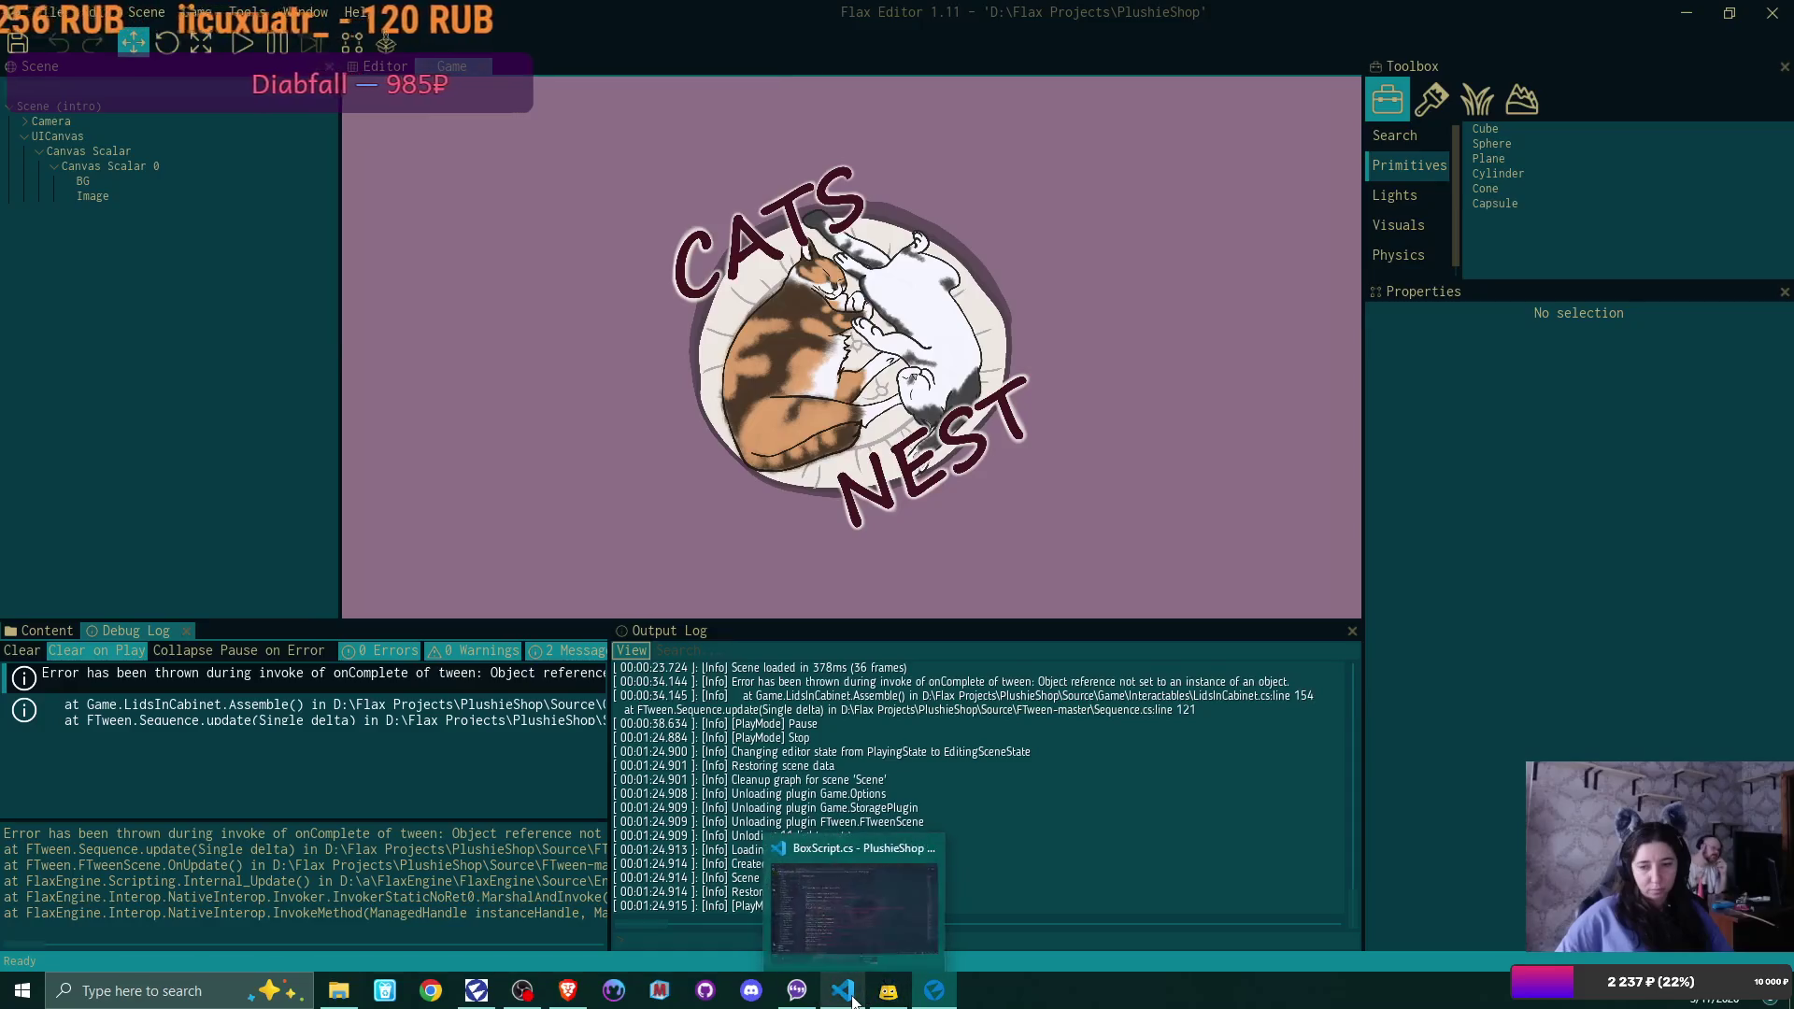
{"action": "mouse_move", "coordinate": [468, 1004]}
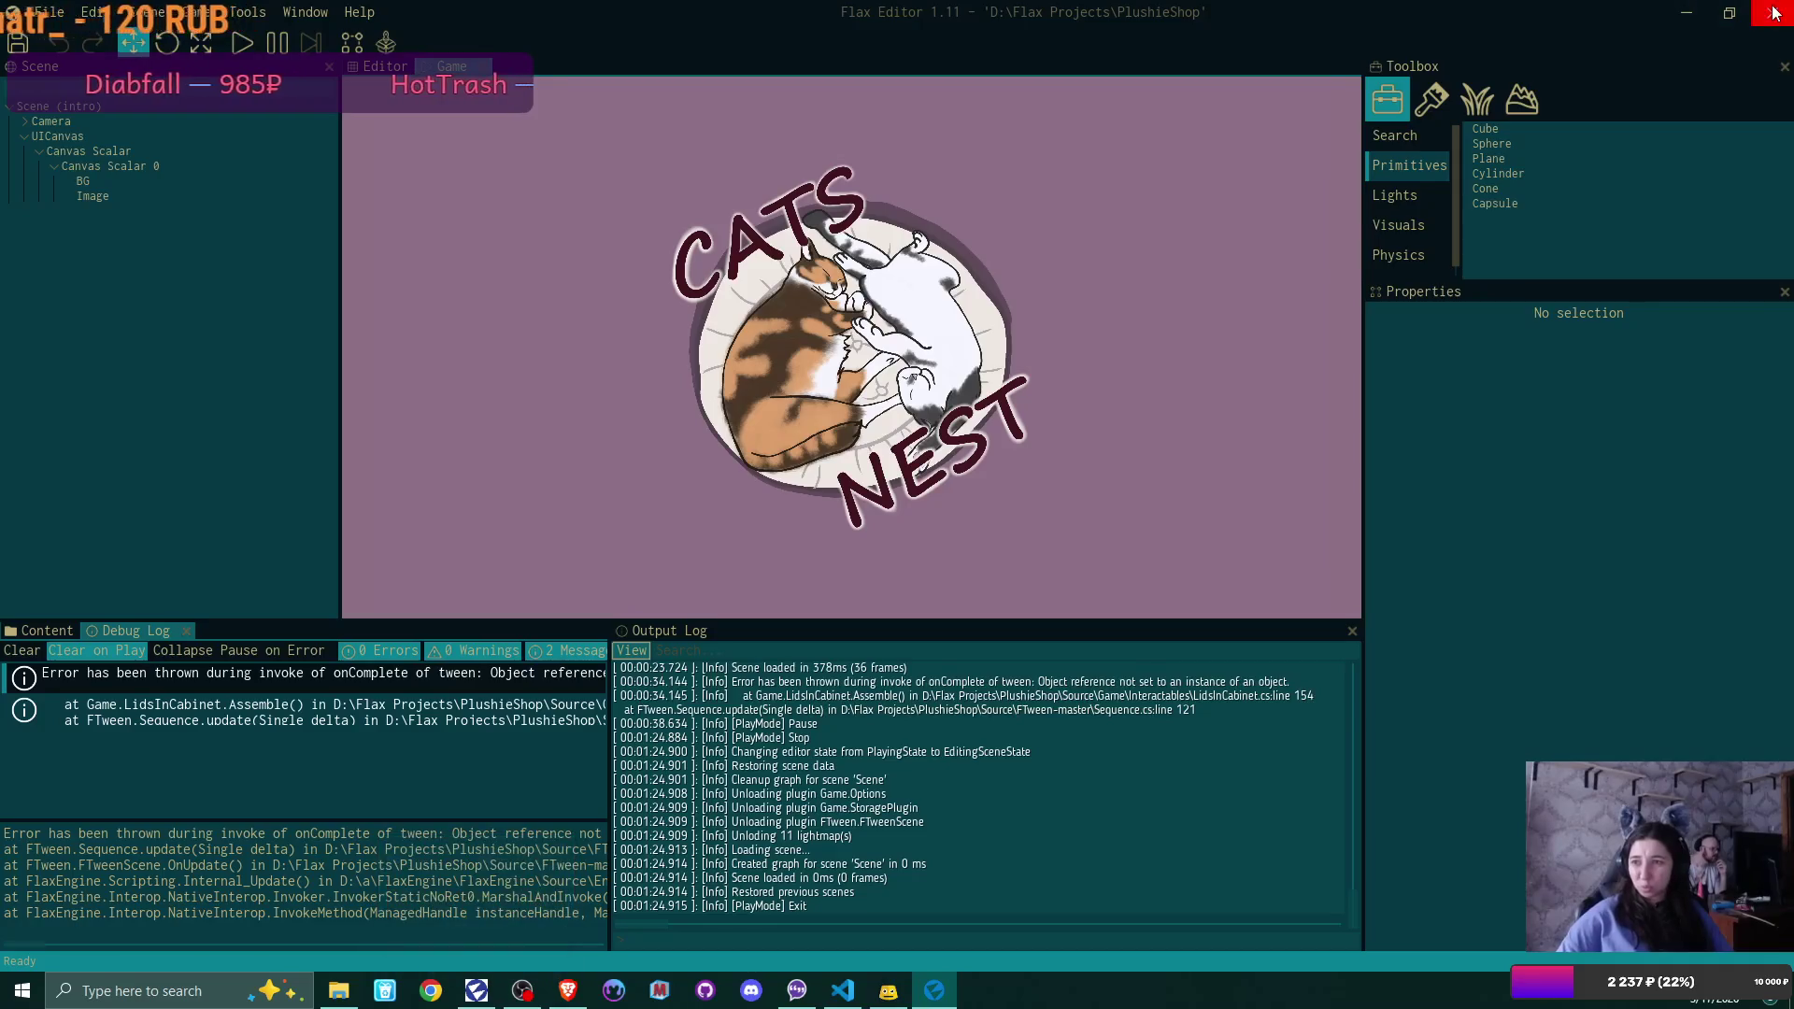
{"action": "key", "text": "alt+Tab"}
{"action": "left_click", "coordinate": [331, 995]}
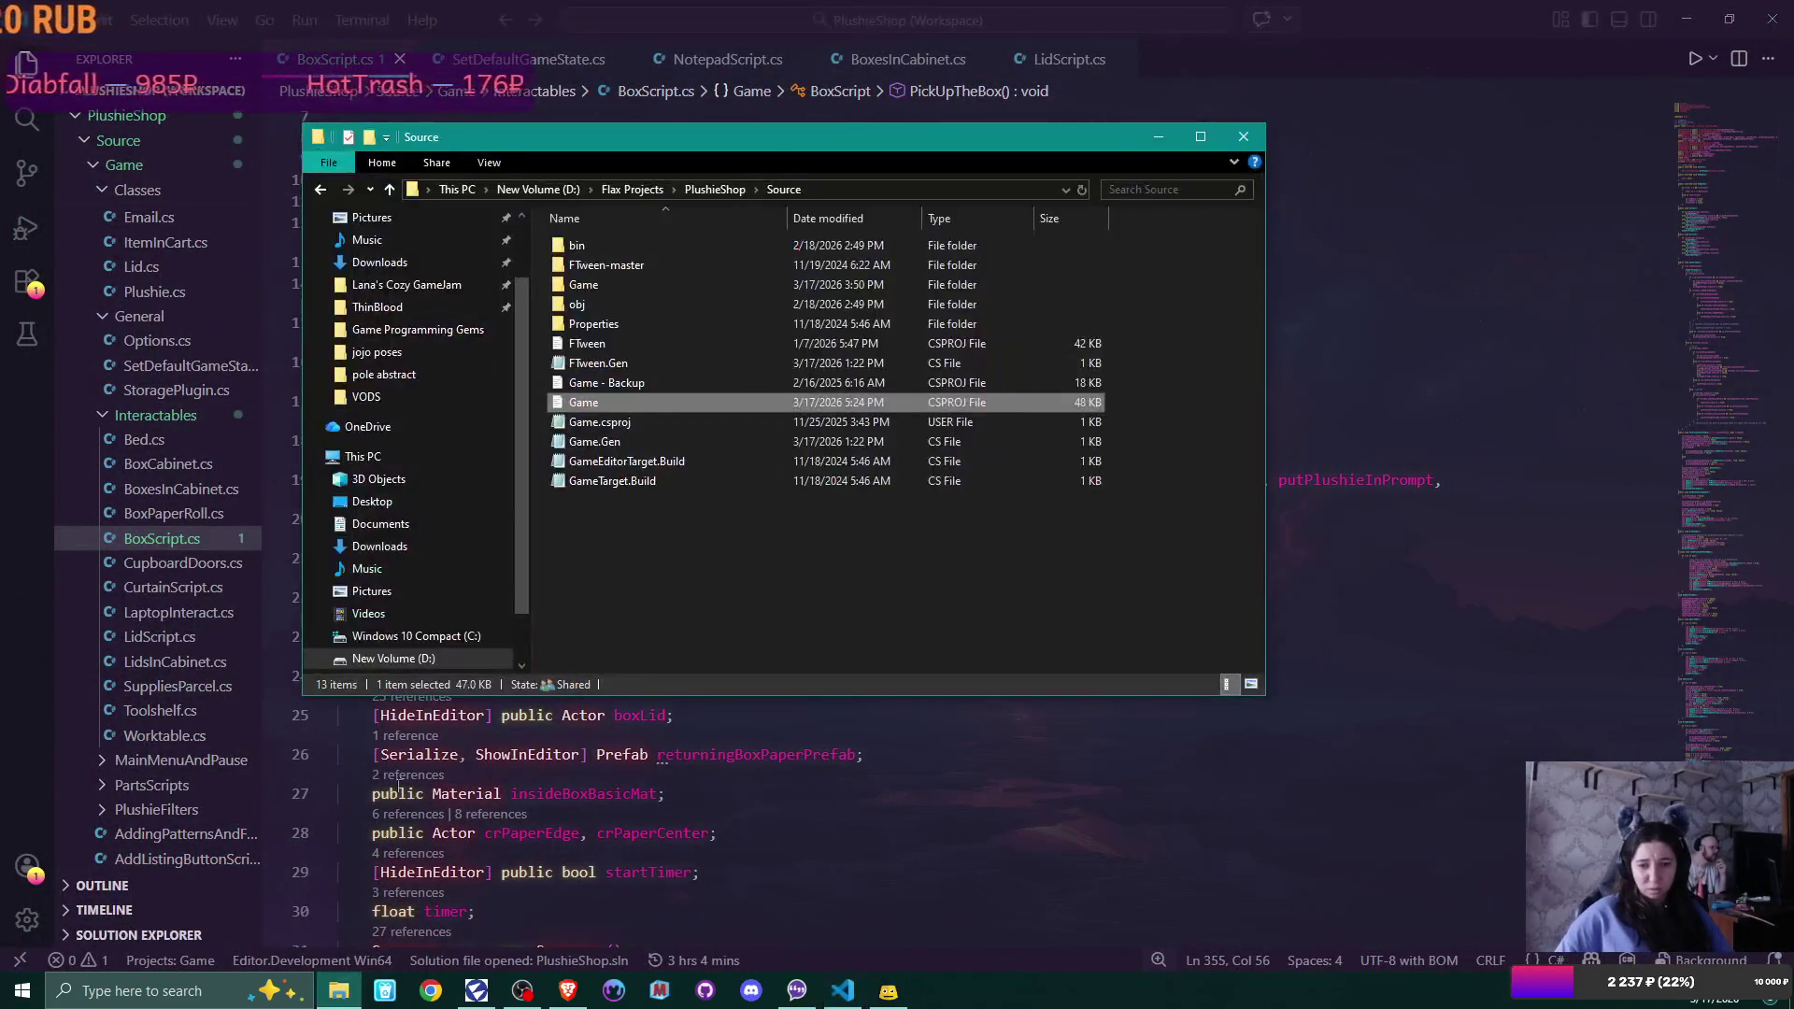
Delete the <NoWarn>649</NoWarn> line 26 from Game.csproj, then close the file and minimize VS Code
{"action": "double_click", "coordinate": [581, 404]}
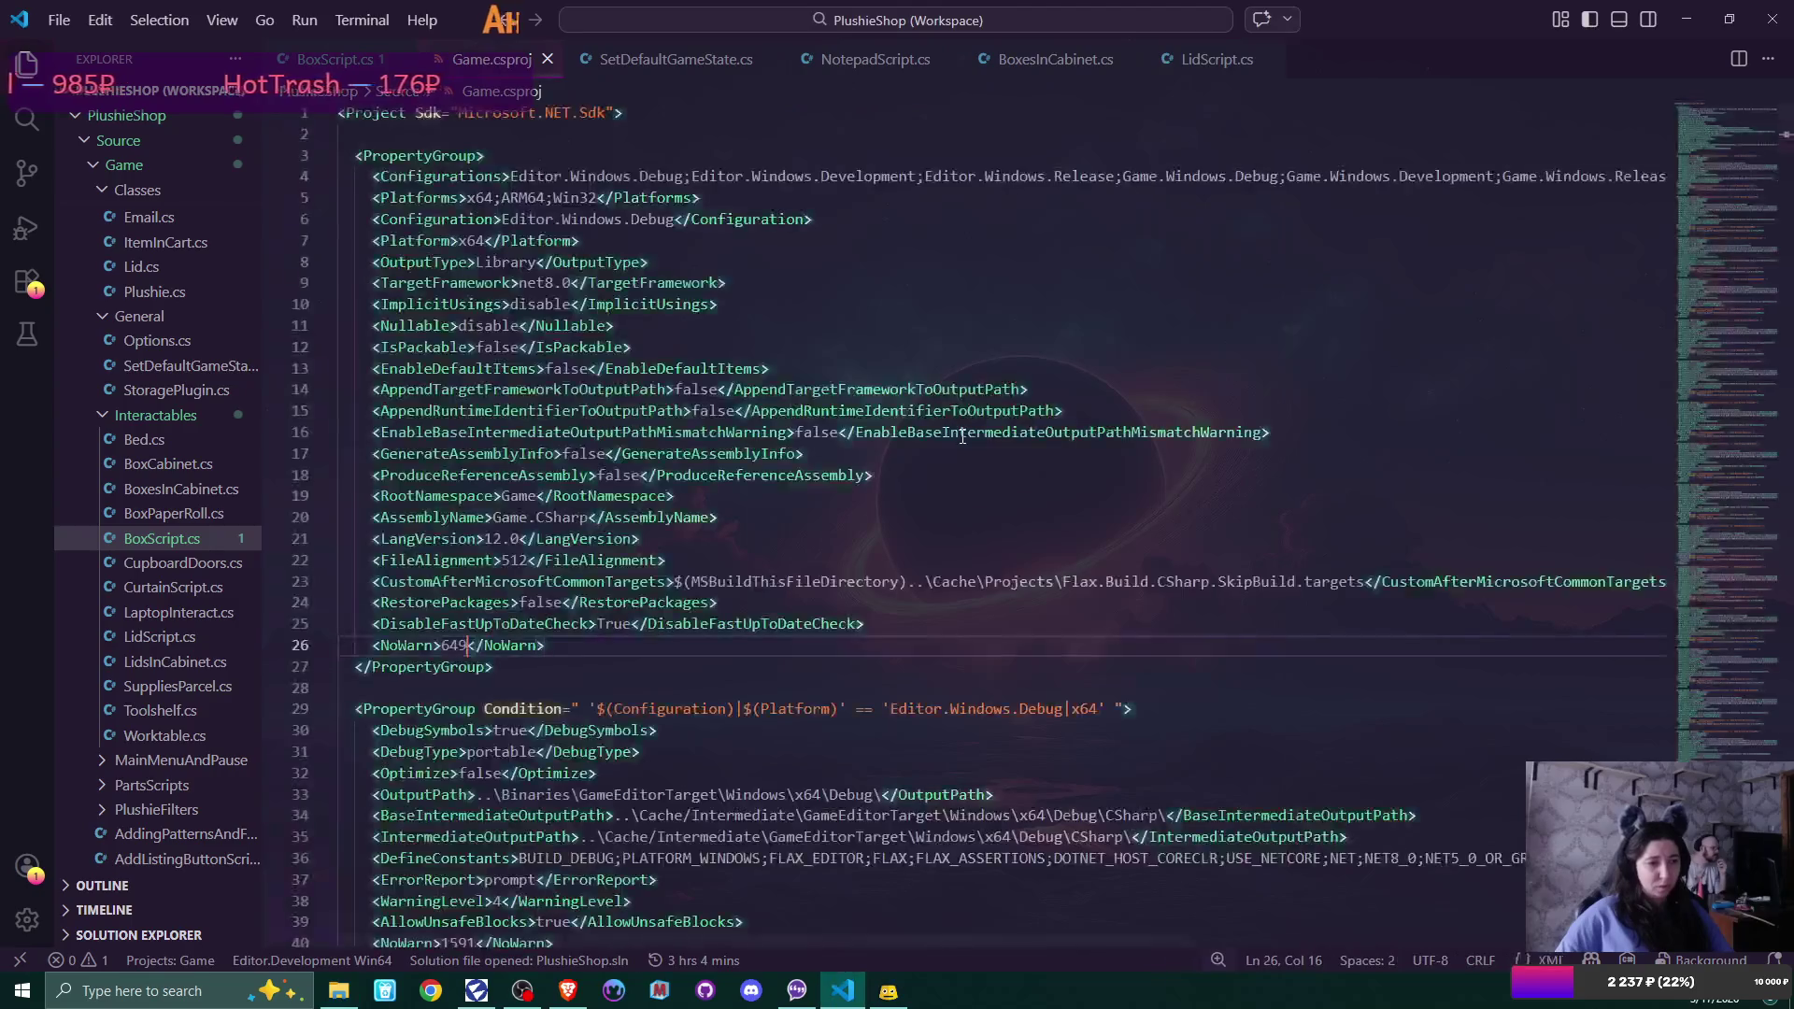
{"action": "left_click_drag", "start_coordinate": [373, 645], "coordinate": [655, 644]}
{"action": "key", "text": "BackSpace"}
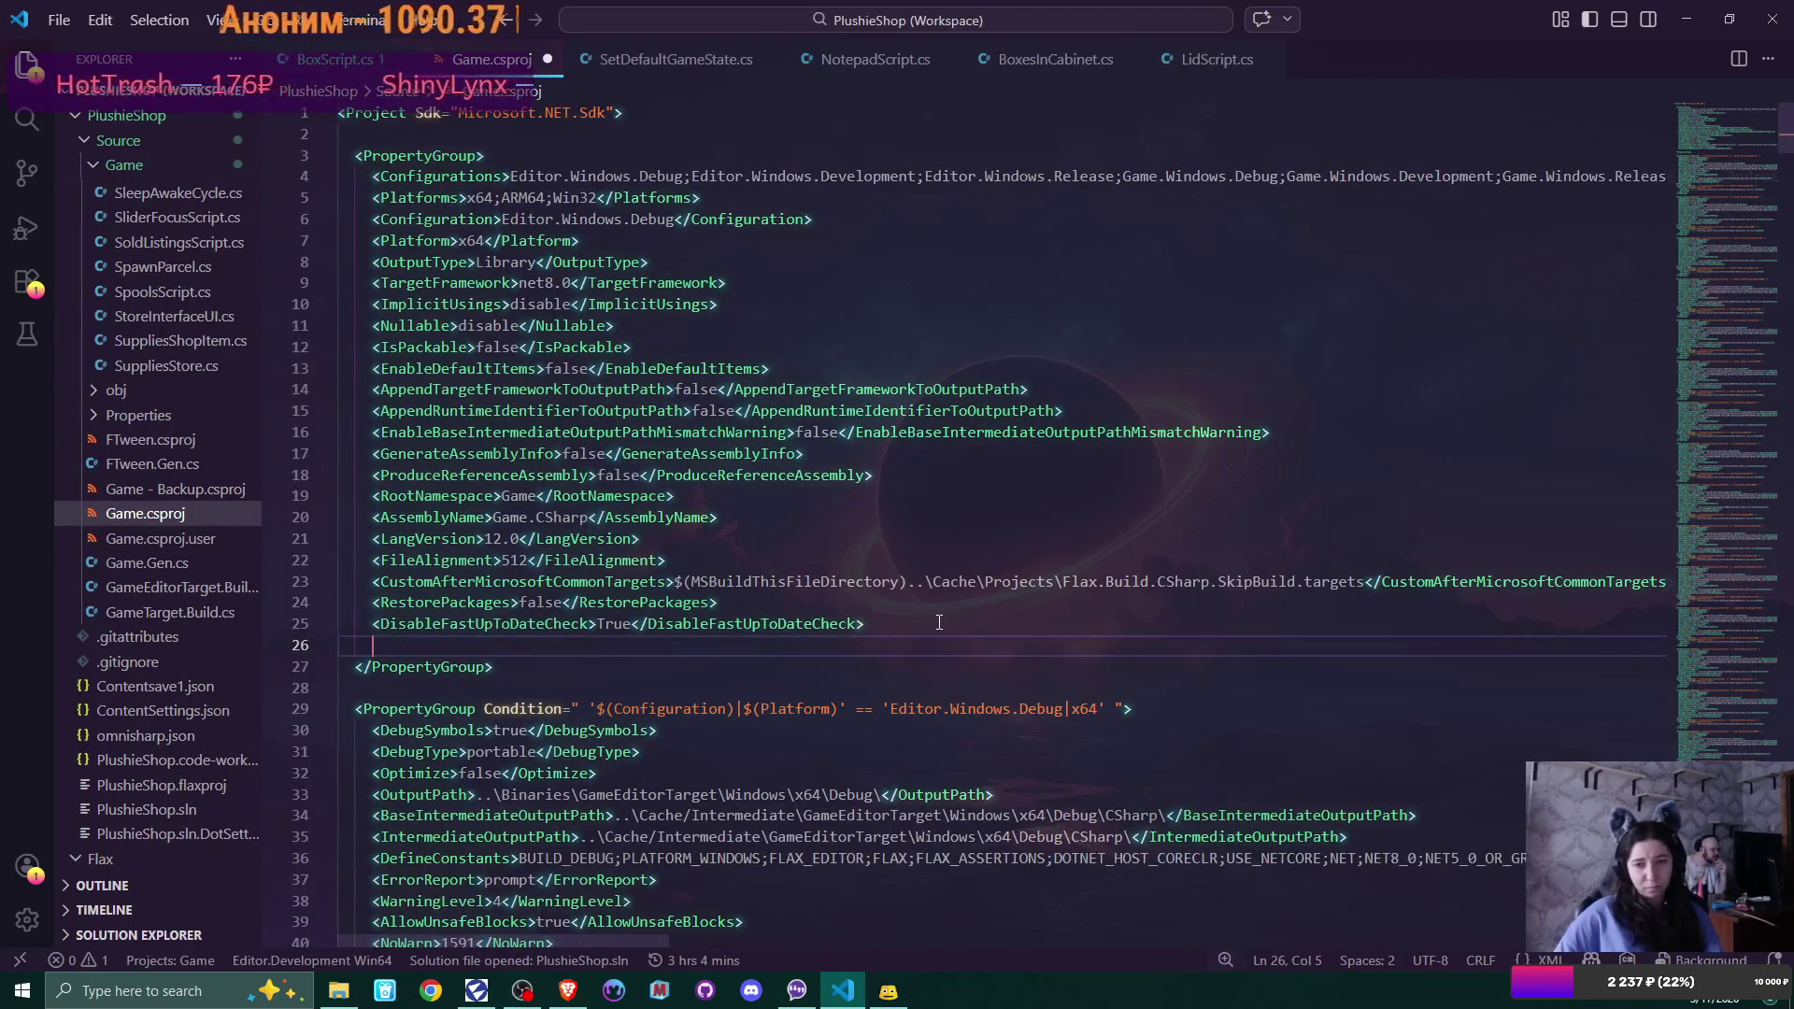
{"action": "key", "text": "BackSpace"}
{"action": "key", "text": "BackSpace"}
{"action": "key", "text": "BackSpace"}
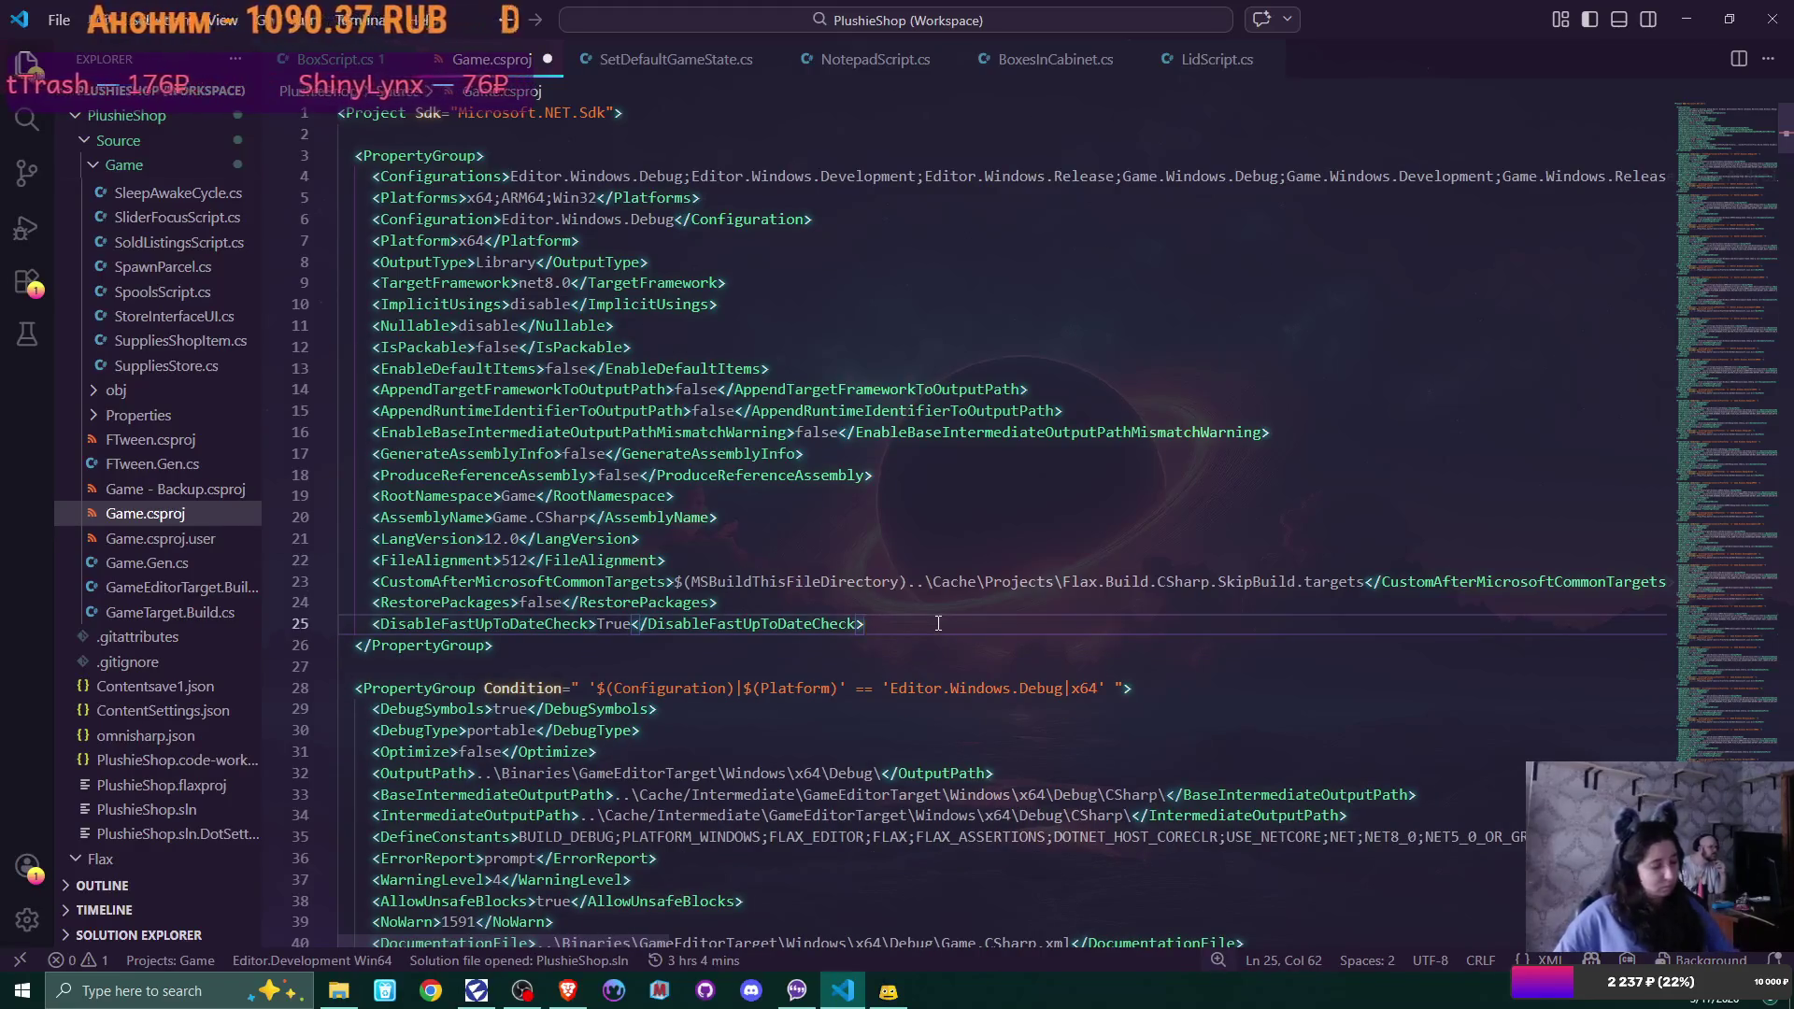
{"action": "left_click", "coordinate": [550, 59]}
{"action": "left_click", "coordinate": [1686, 18]}
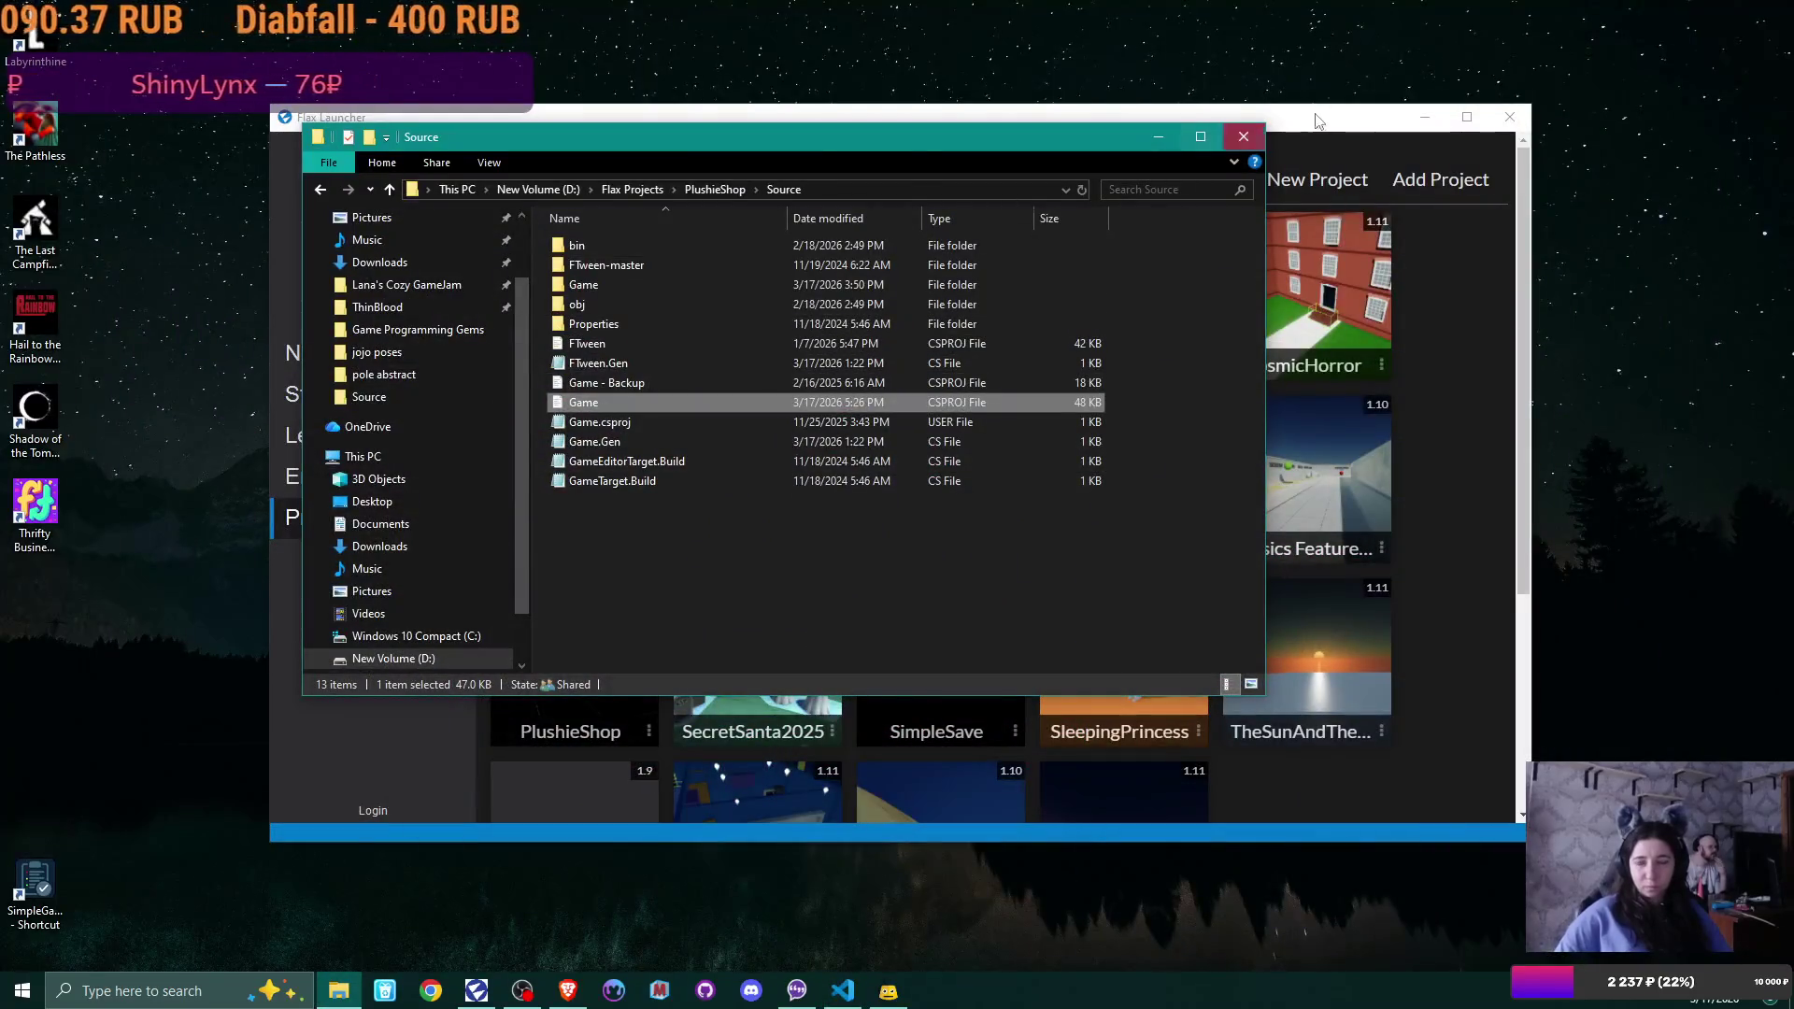
Open the PlushieShop project in Flax Launcher, then return to VS Code while it loads
{"action": "left_click", "coordinate": [1308, 120]}
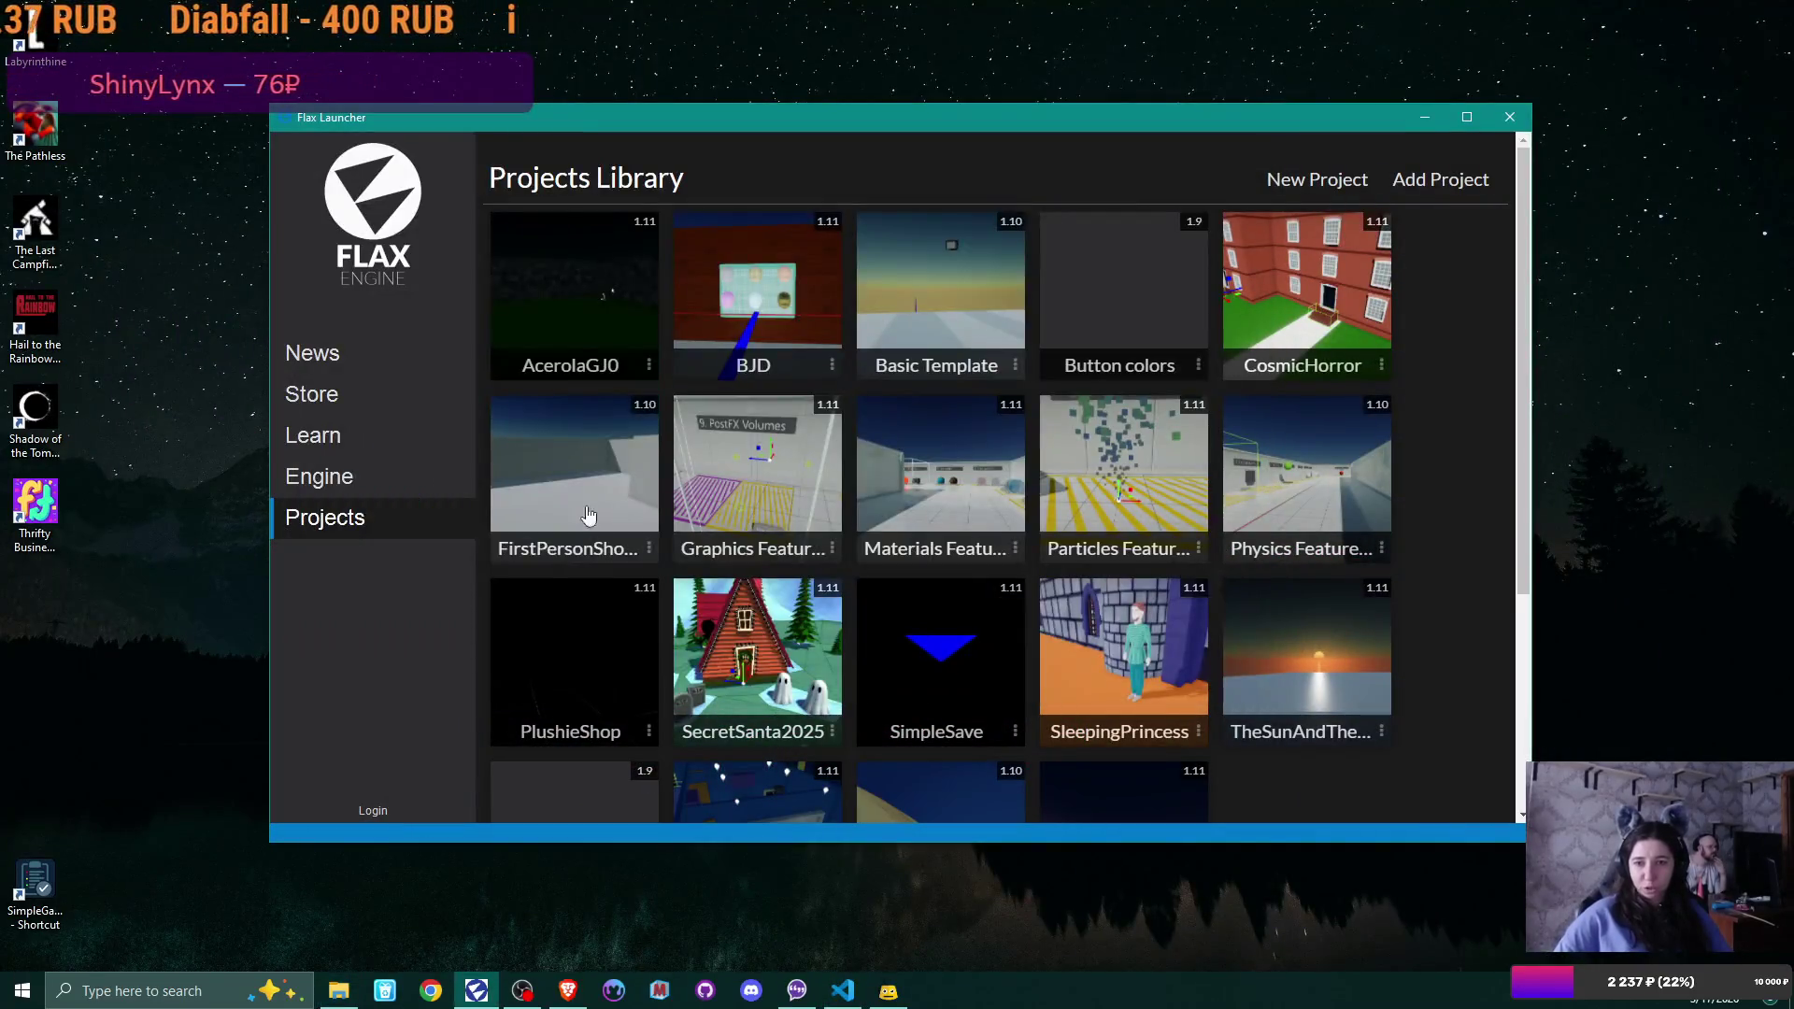
{"action": "left_click", "coordinate": [624, 737]}
{"action": "mouse_move", "coordinate": [852, 1001]}
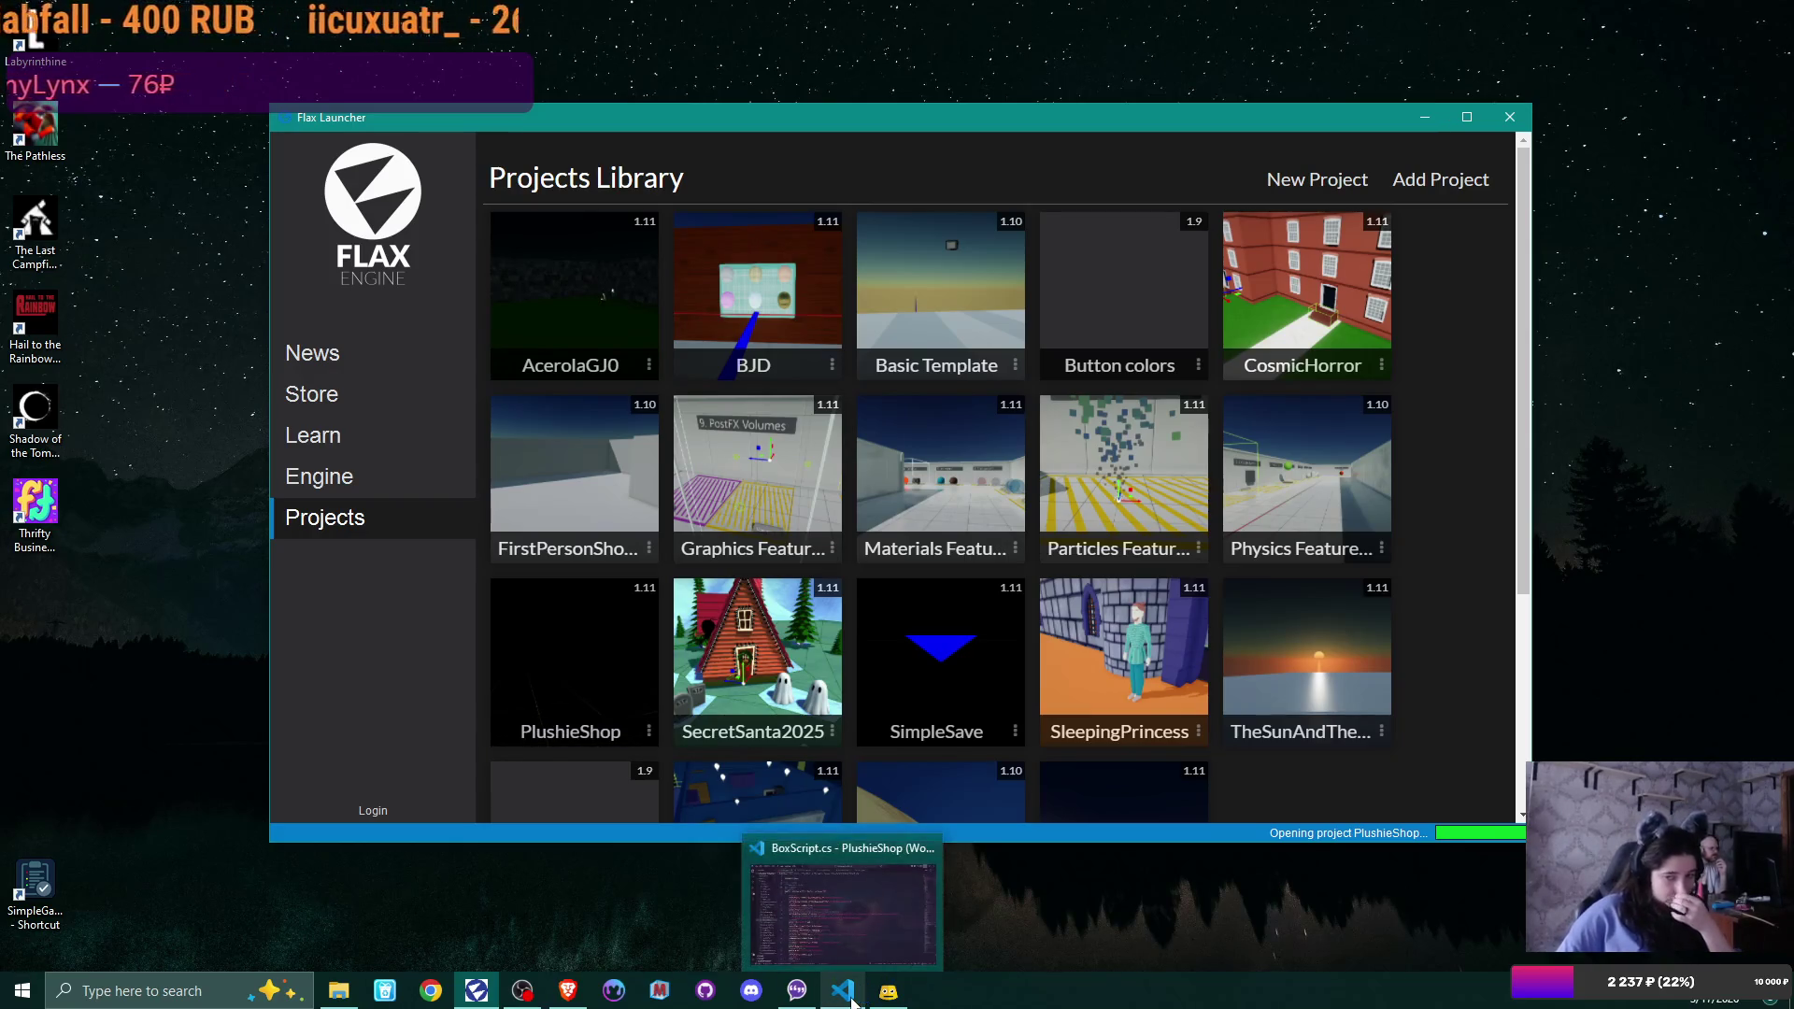
{"action": "left_click", "coordinate": [852, 996]}
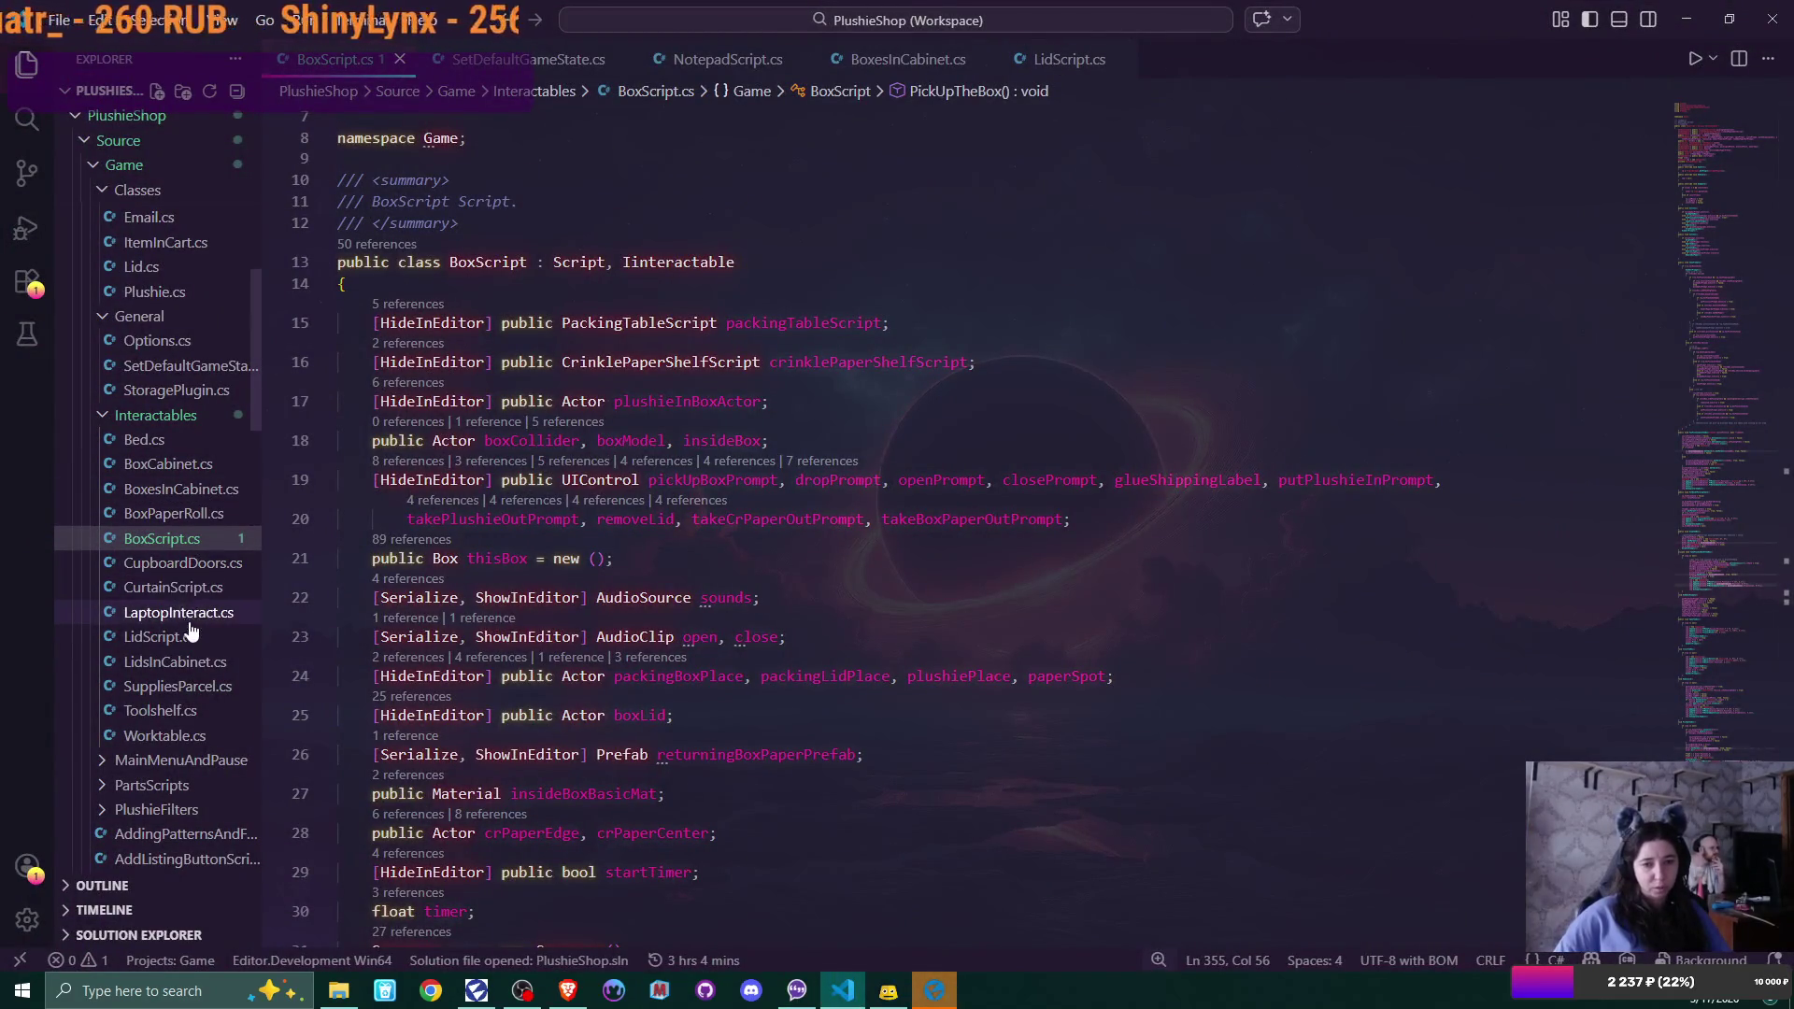
Open LidsInCabinet.cs, go to its Assemble method and put the caret on line 154's boxScript.Assemble() call
{"action": "left_click", "coordinate": [186, 665]}
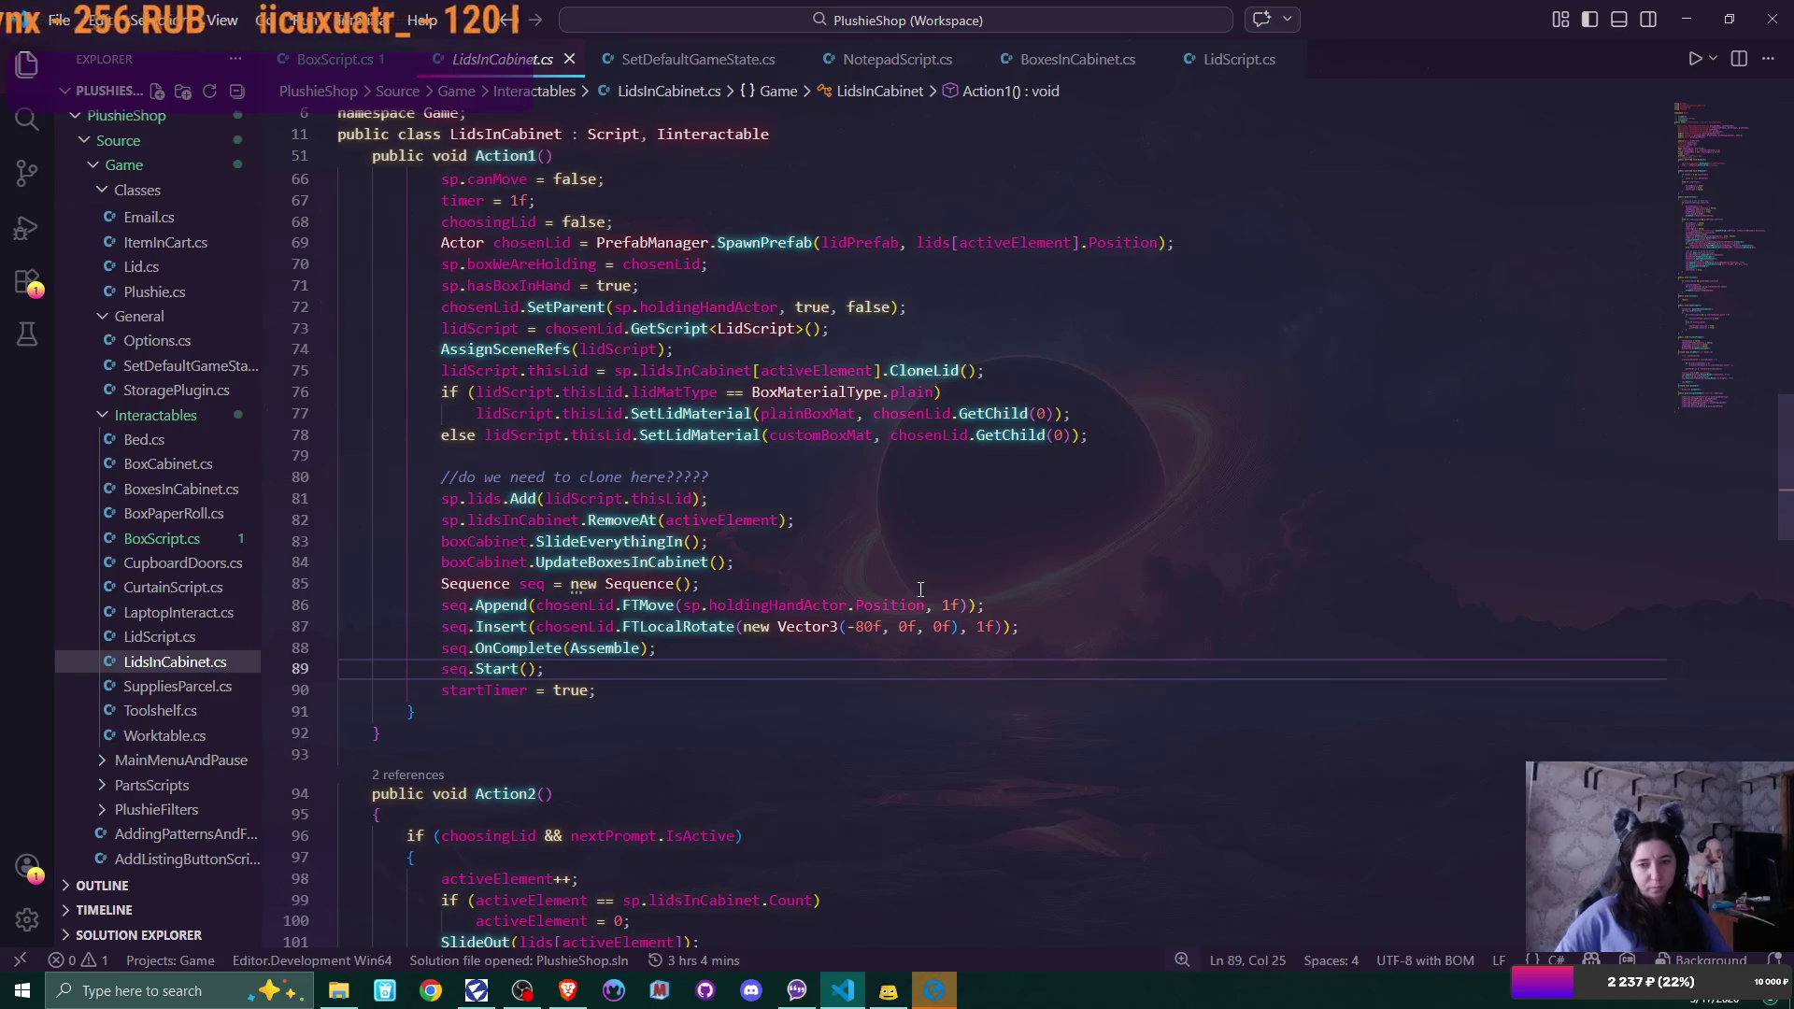
{"action": "left_click", "coordinate": [615, 646], "text": "ctrl"}
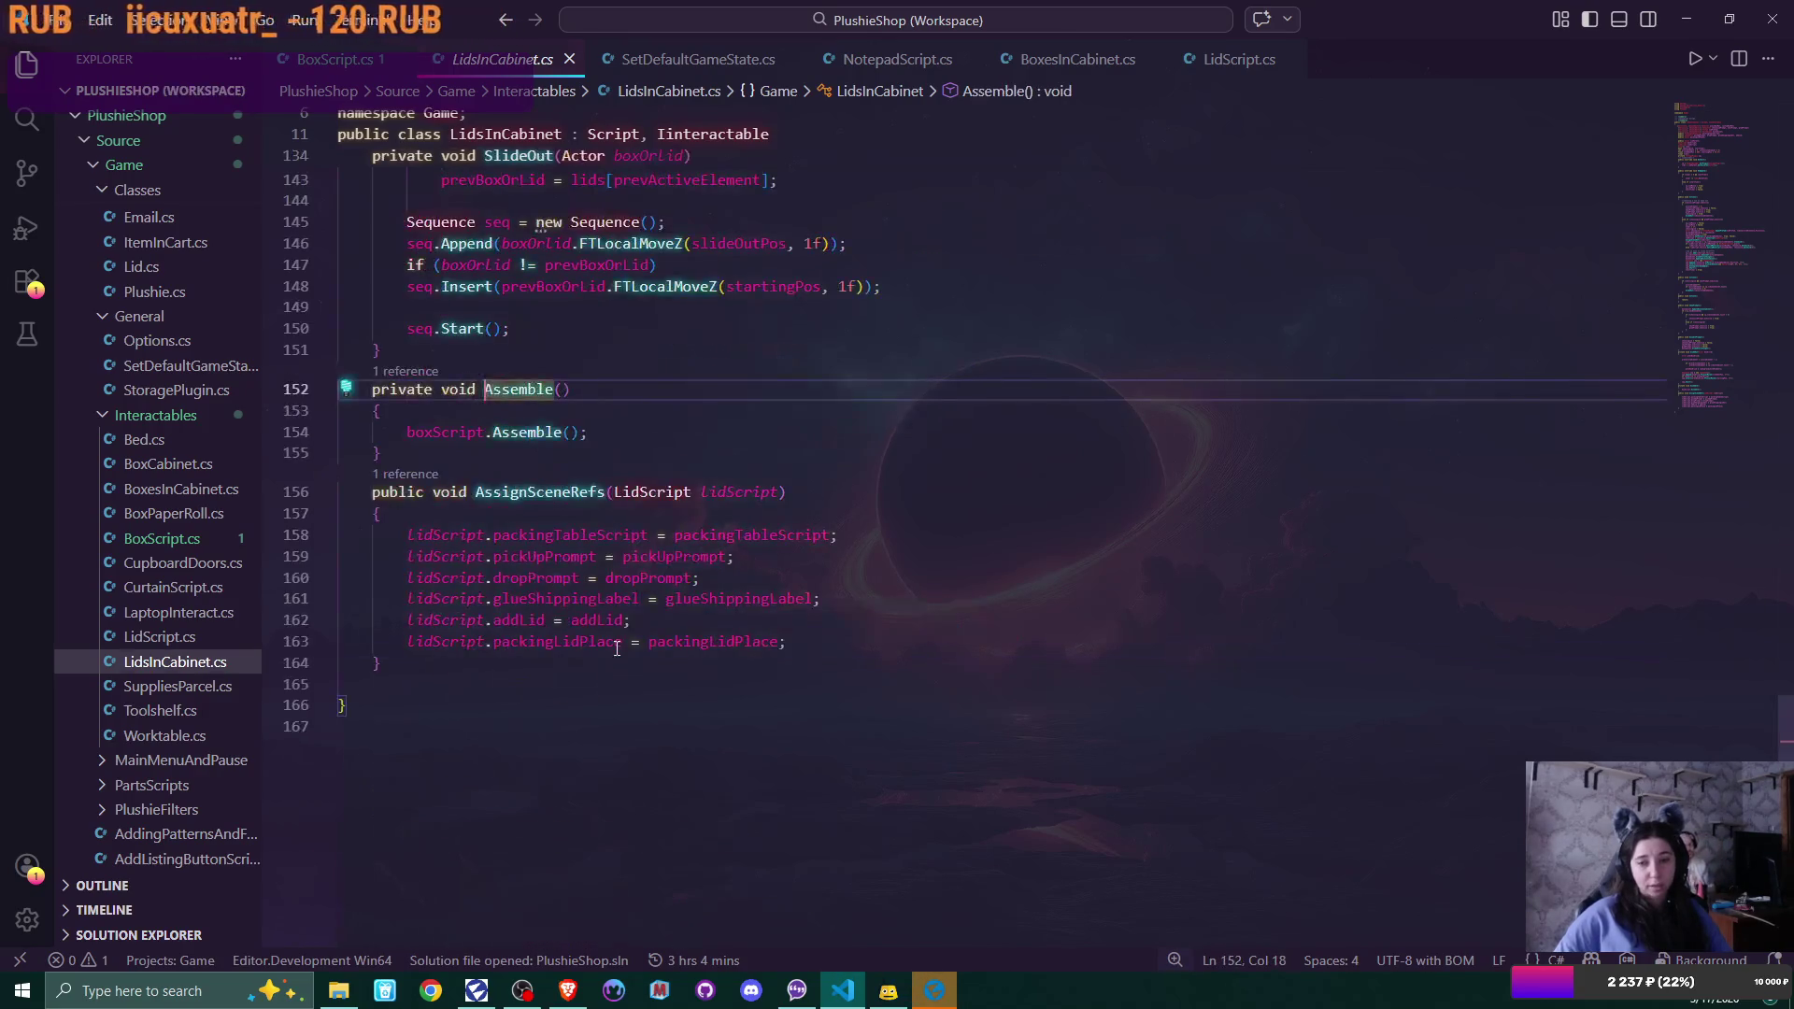
{"action": "scroll", "coordinate": [994, 604], "scroll_direction": "up", "scroll_amount": 10}
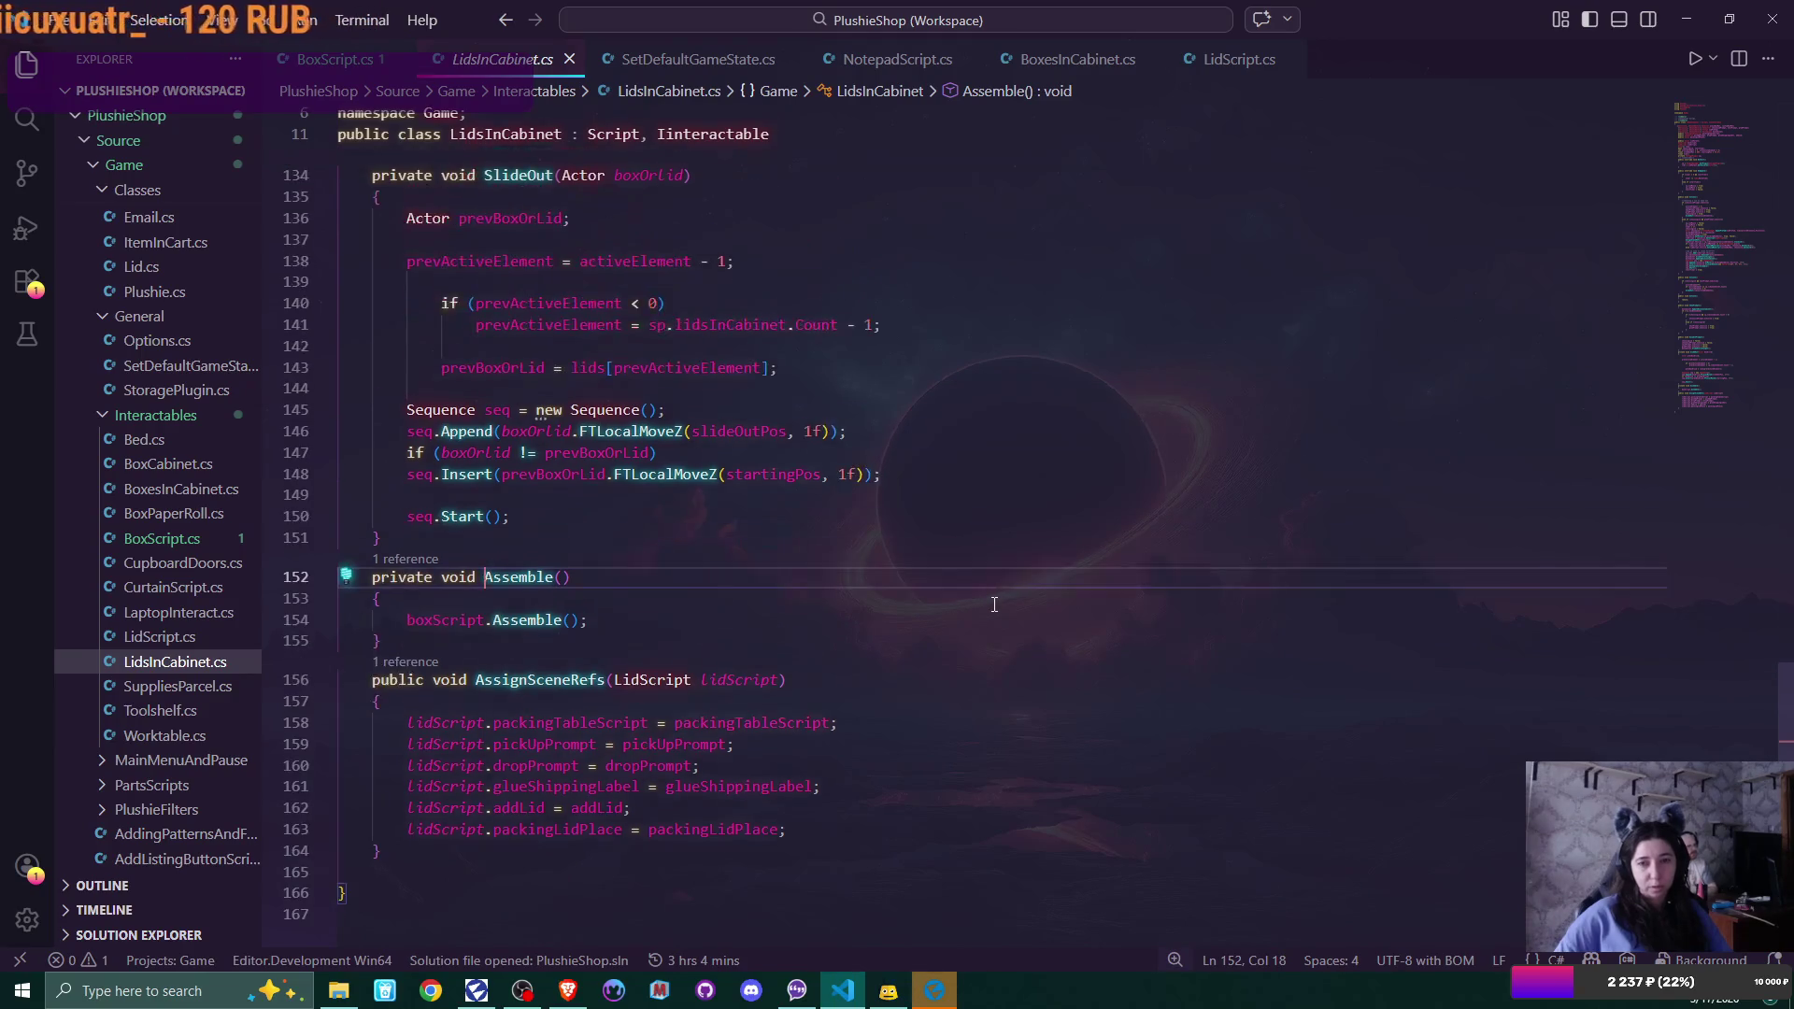
{"action": "scroll", "coordinate": [995, 606], "scroll_direction": "up", "scroll_amount": 8}
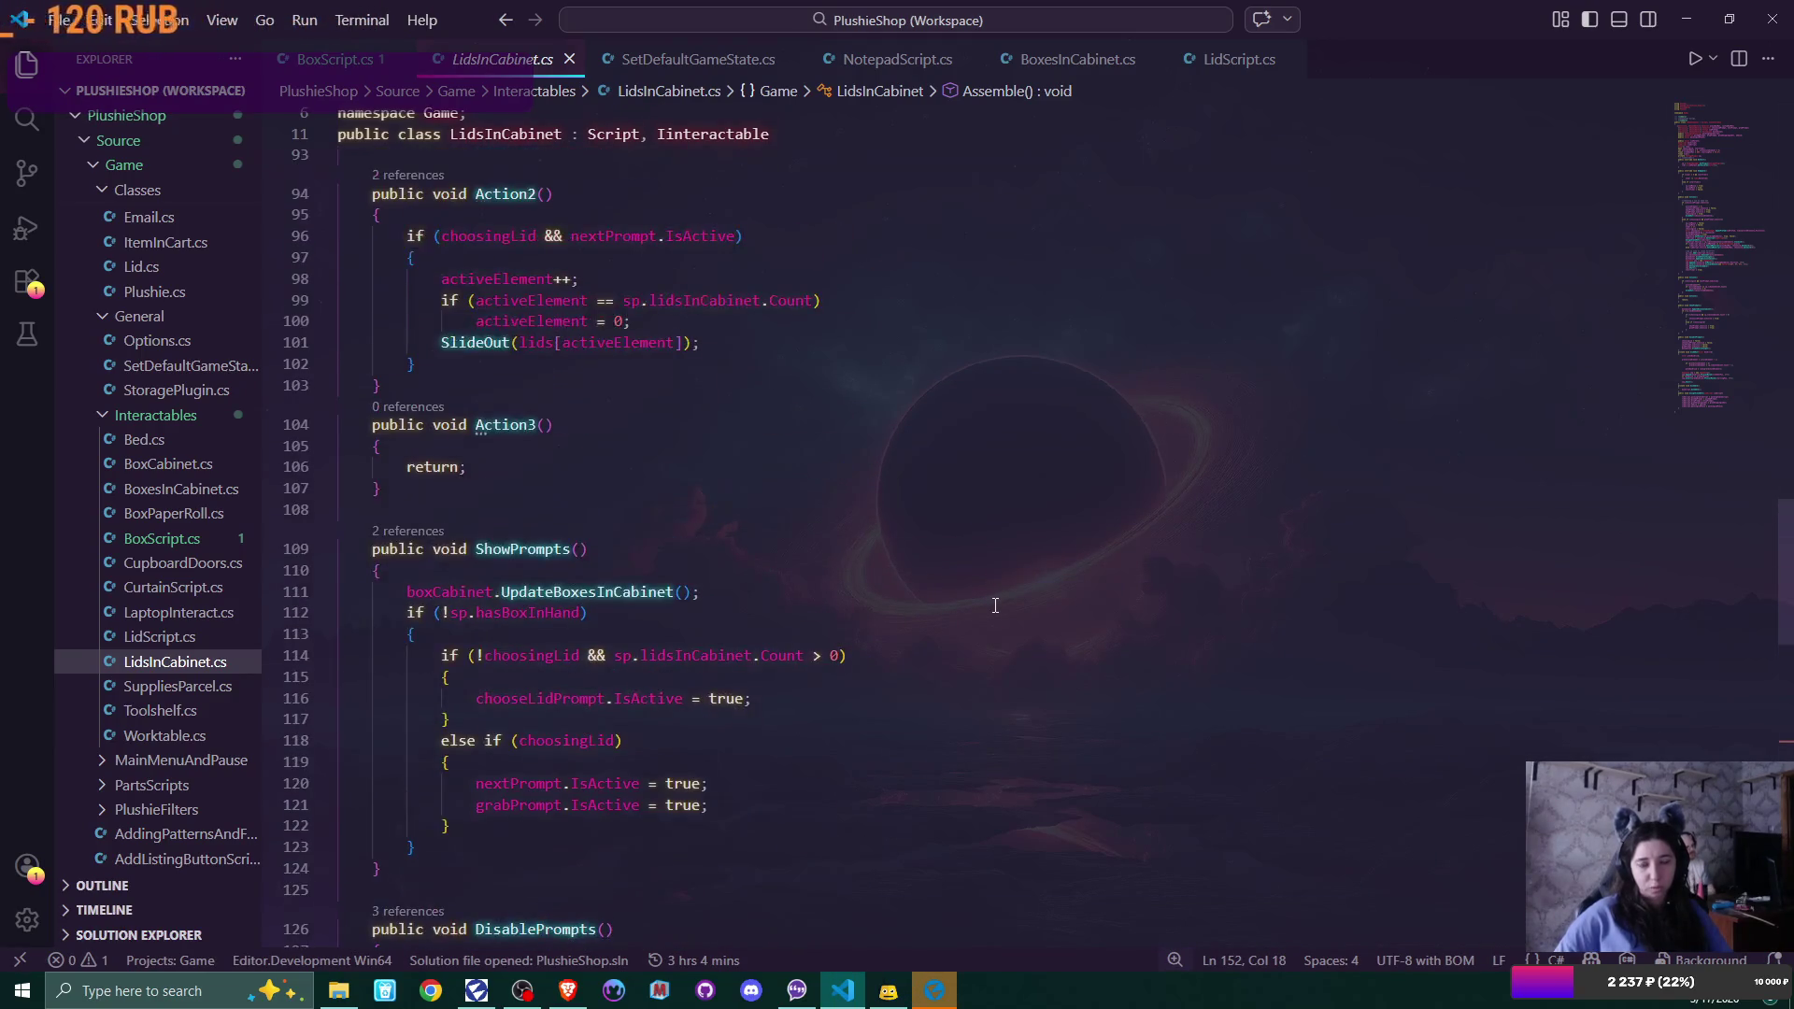
{"action": "scroll", "coordinate": [995, 605], "scroll_direction": "up", "scroll_amount": 5}
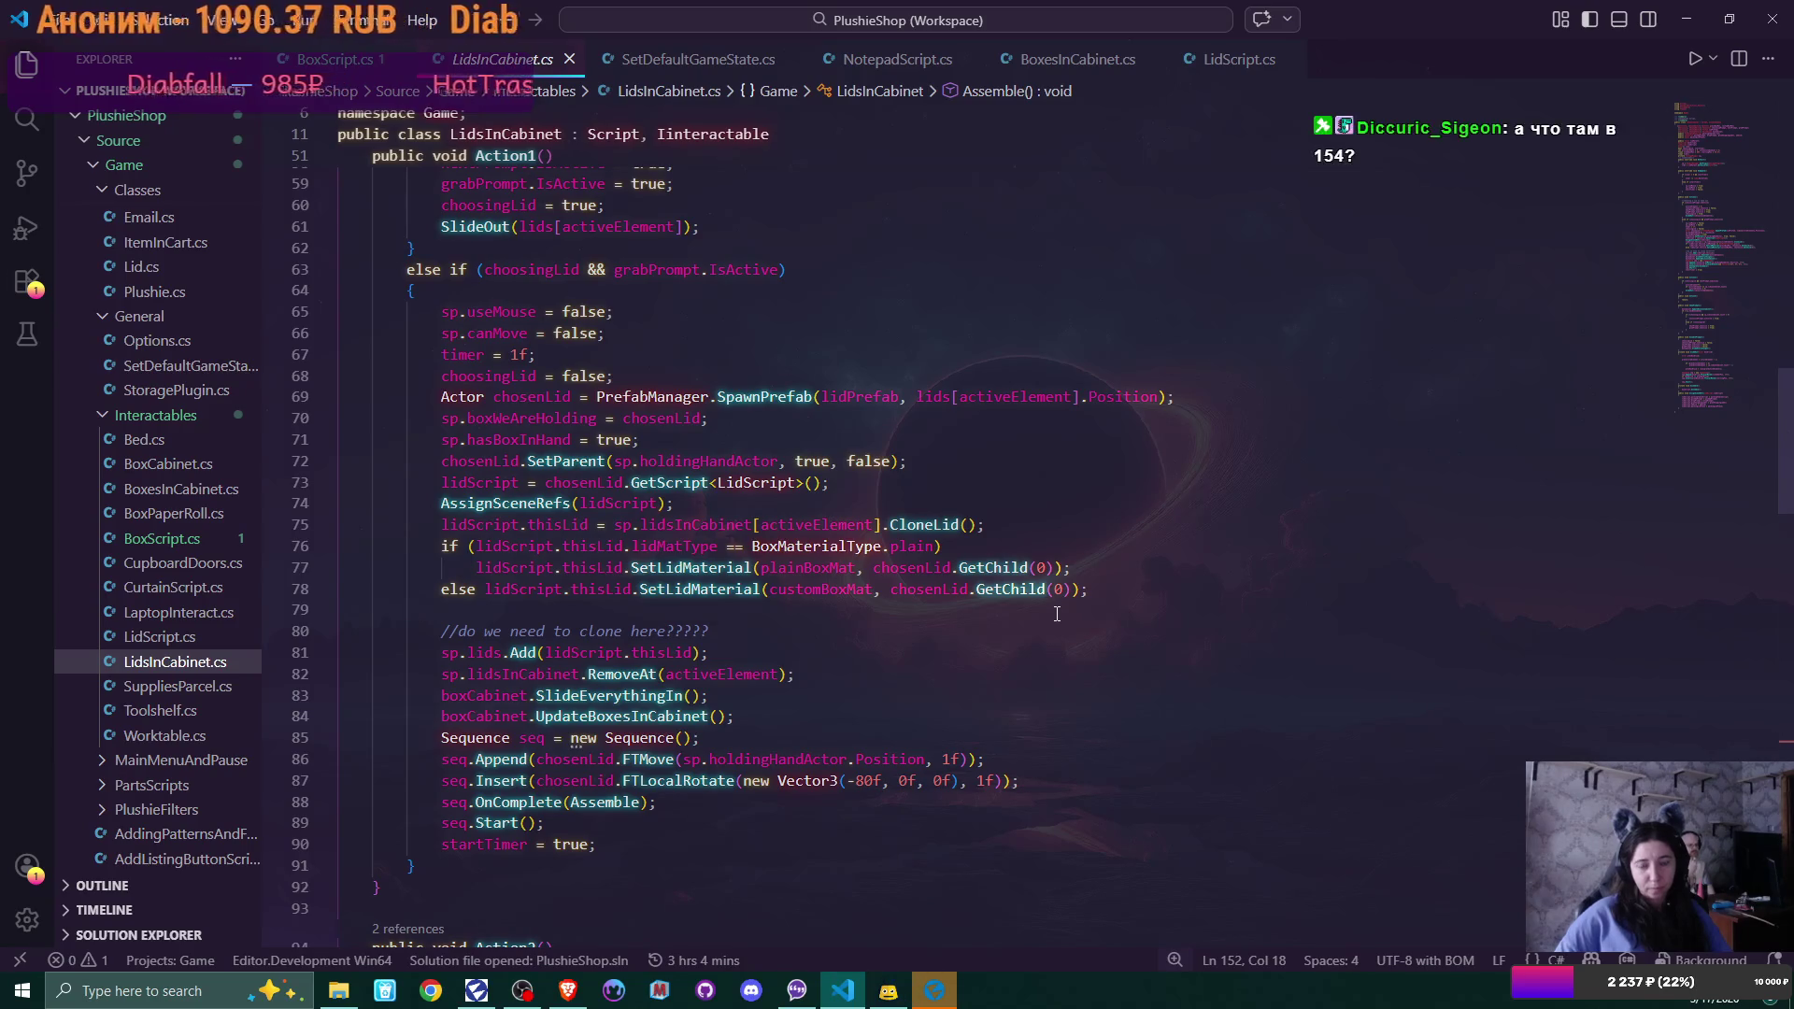
{"action": "mouse_move", "coordinate": [1051, 596]}
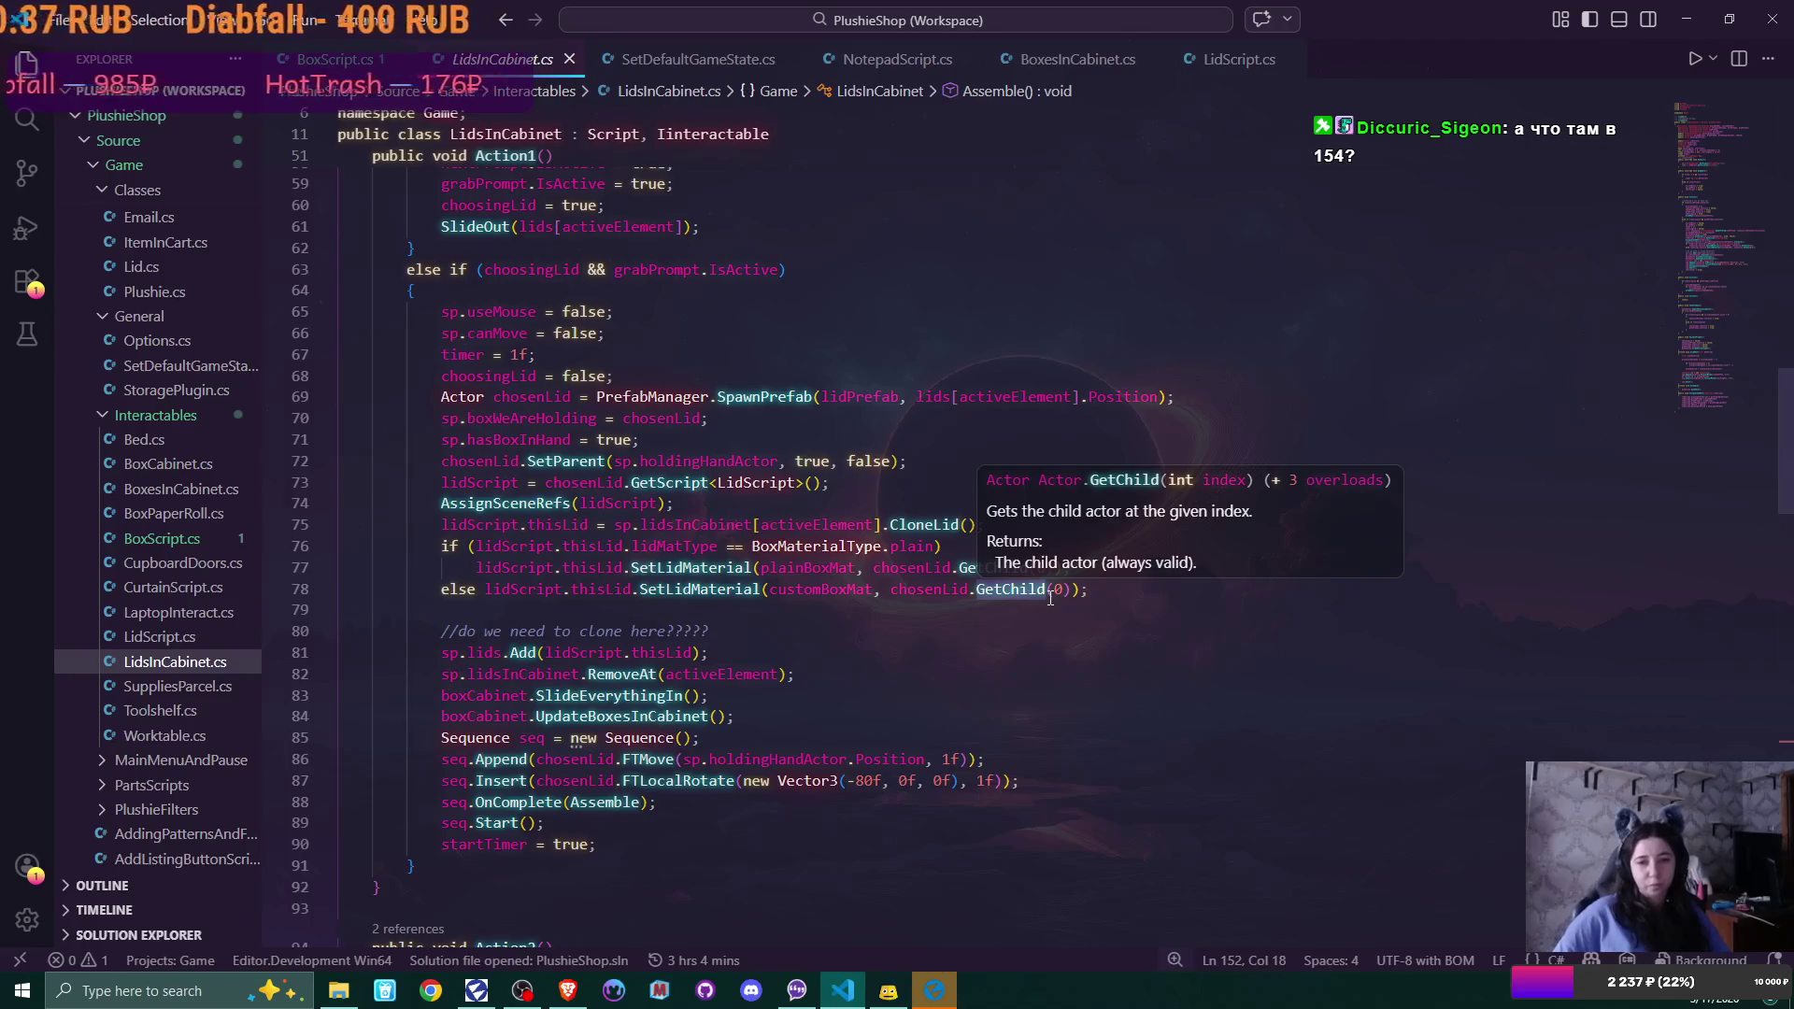
{"action": "scroll", "coordinate": [806, 692], "scroll_direction": "down", "scroll_amount": 10}
{"action": "scroll", "coordinate": [805, 691], "scroll_direction": "down", "scroll_amount": 10}
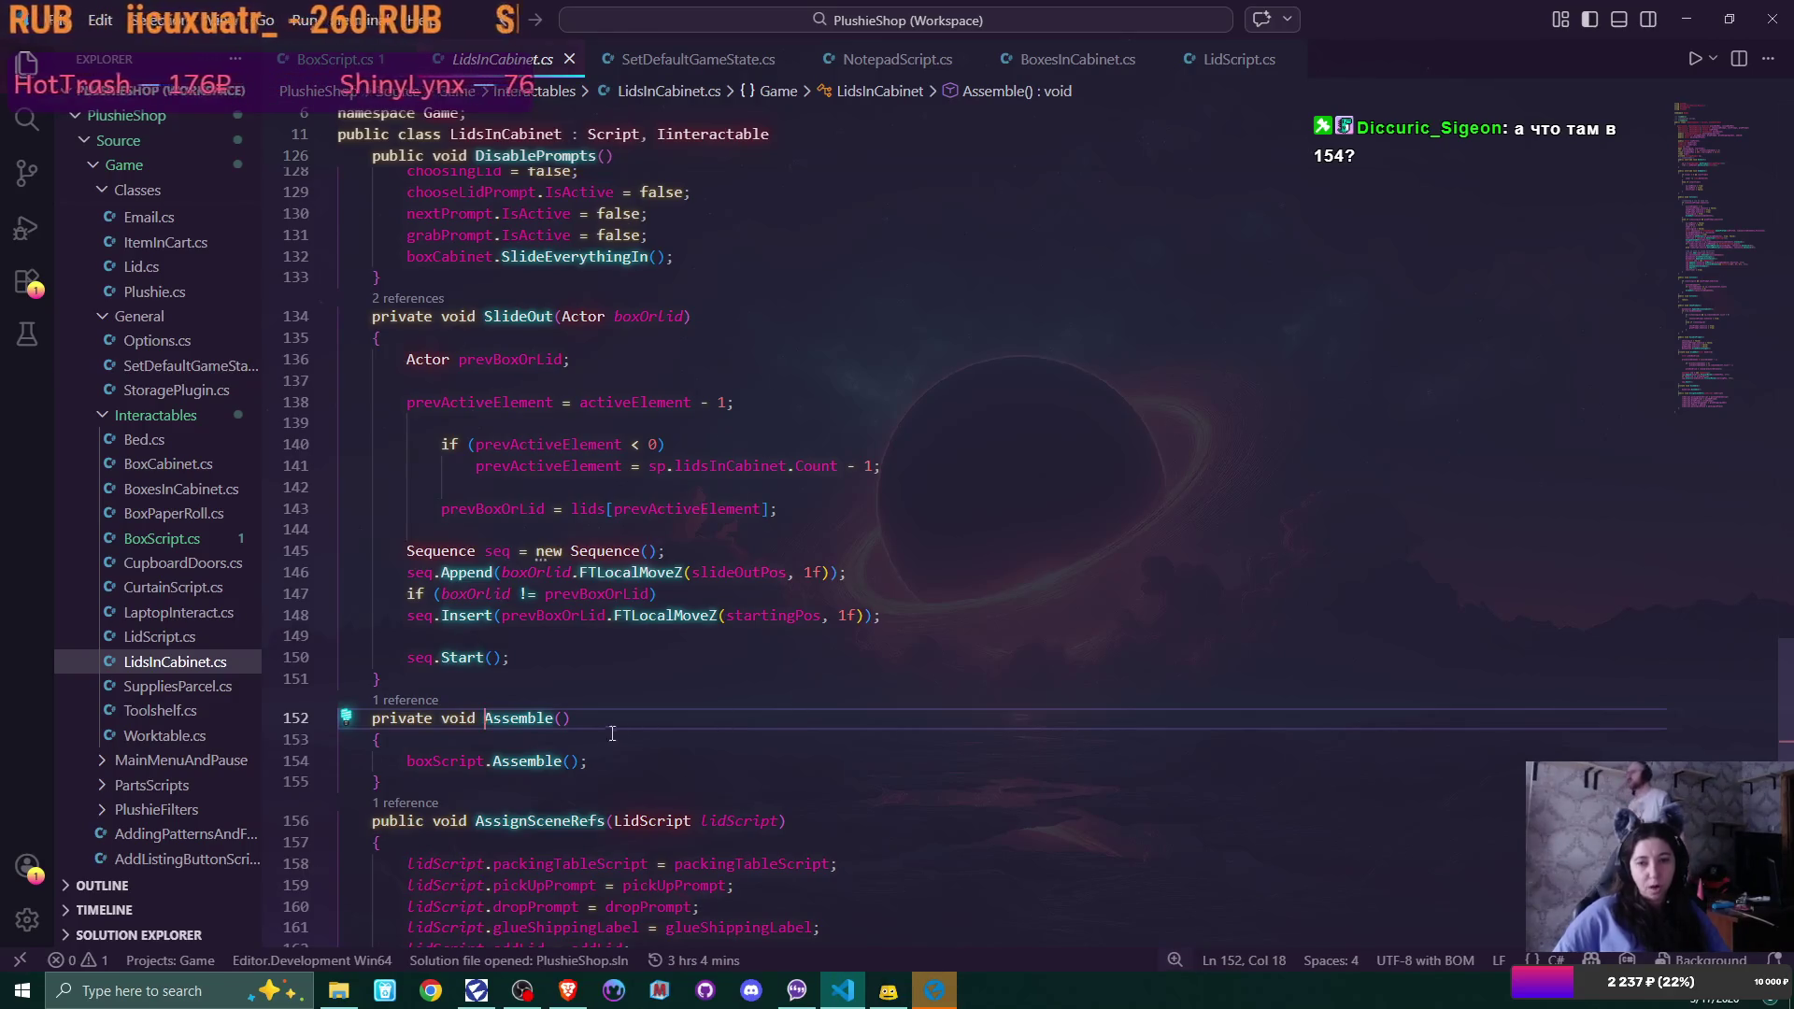
{"action": "key", "text": "Down"}
{"action": "key", "text": "Down"}
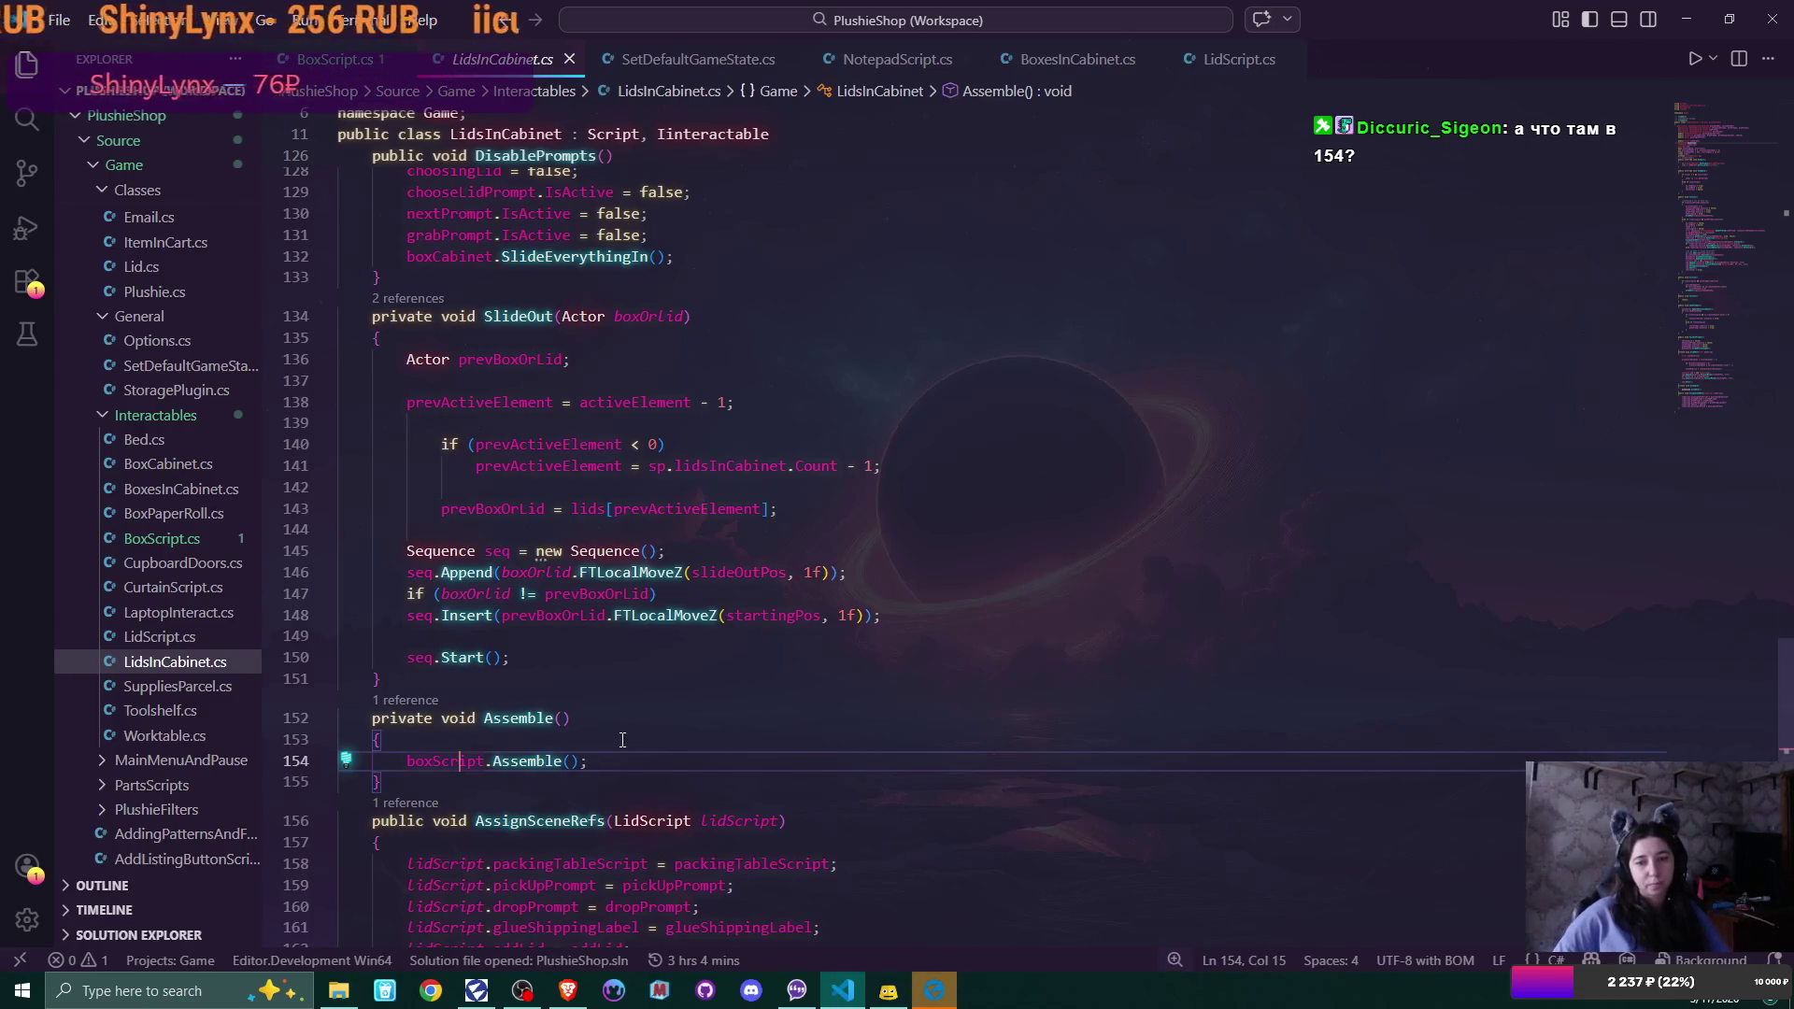
Change boxScript to lidScript on line 154 and highlight lidScript's other occurrences
{"action": "left_click_drag", "start_coordinate": [407, 760], "coordinate": [435, 759]}
{"action": "type", "text": "l"}
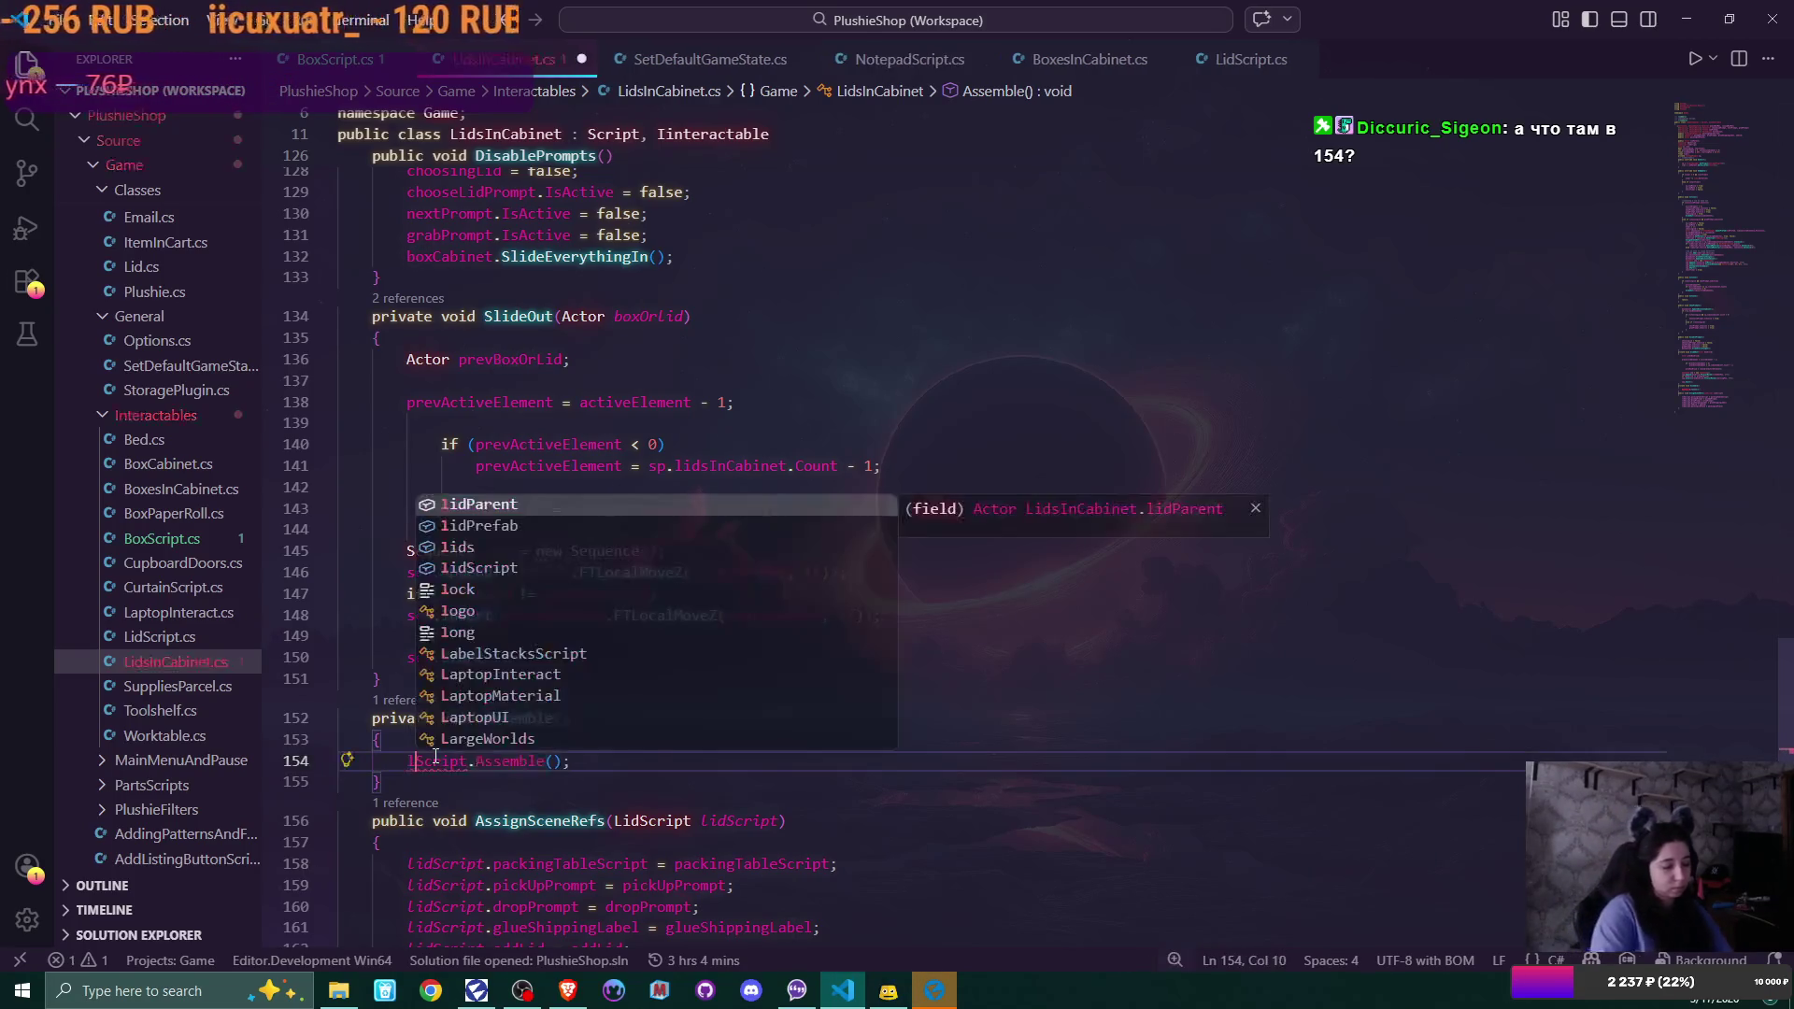
{"action": "type", "text": "id"}
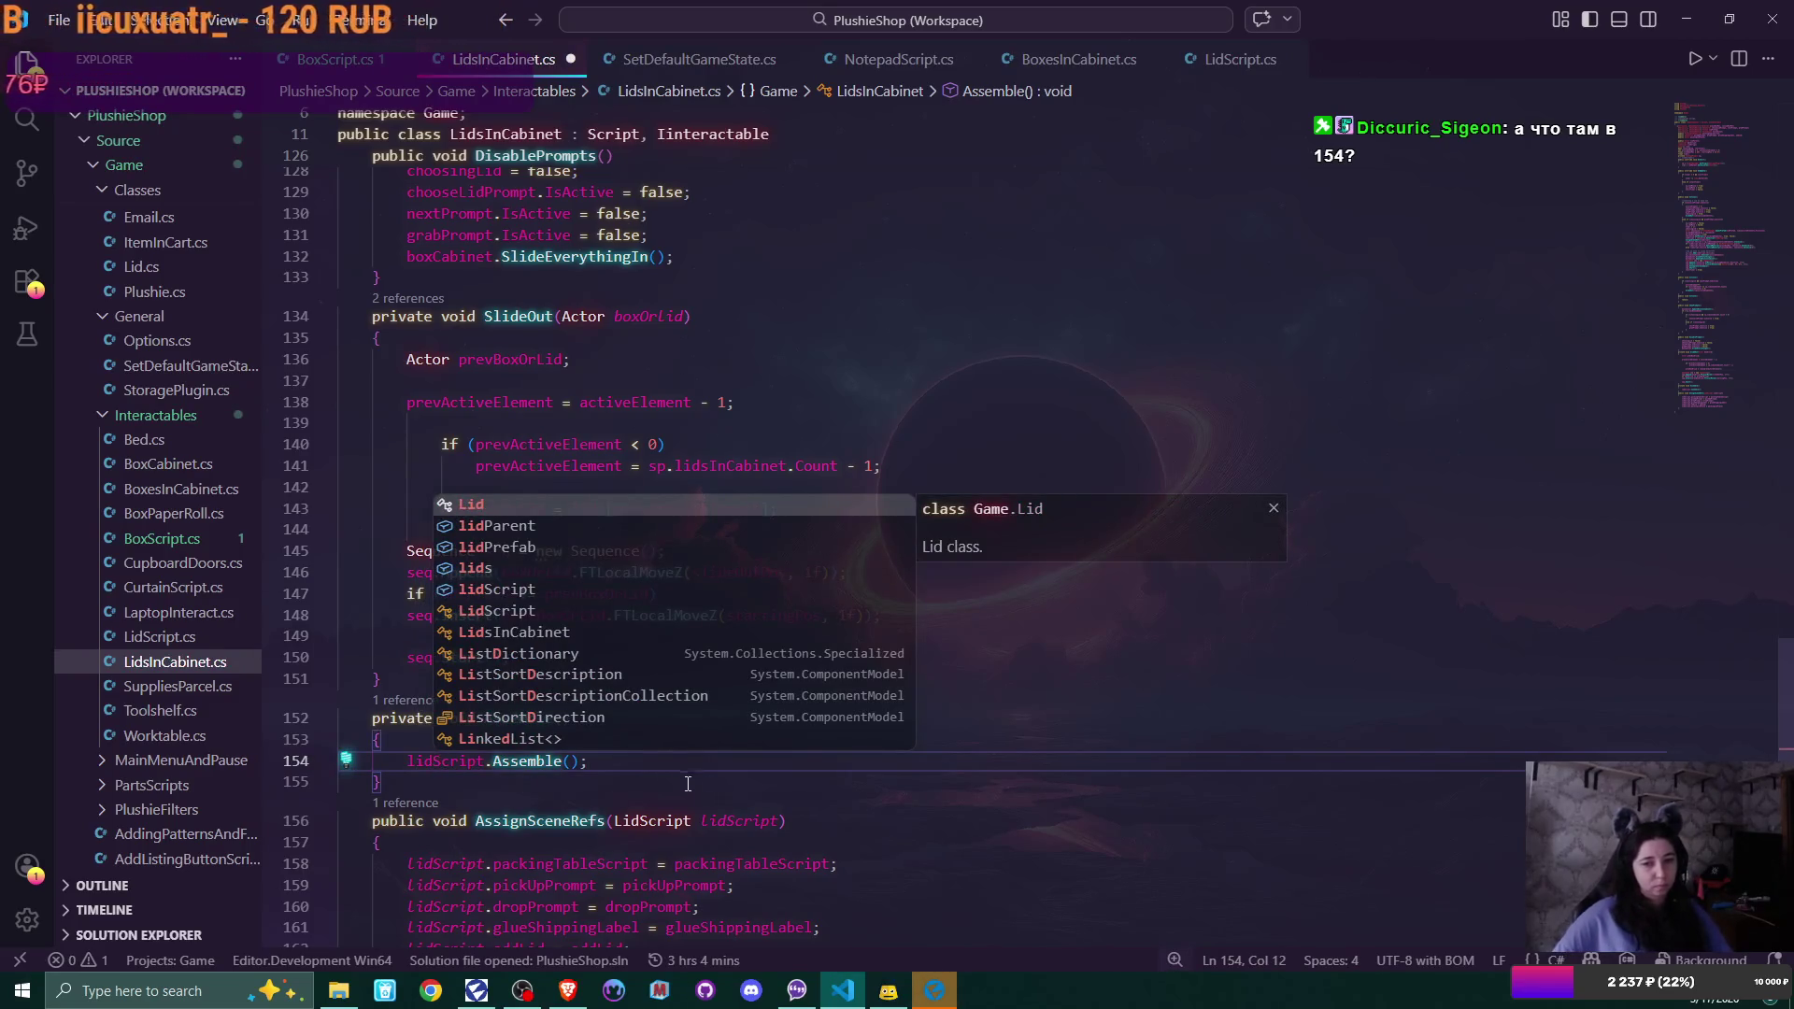
{"action": "double_click", "coordinate": [435, 760]}
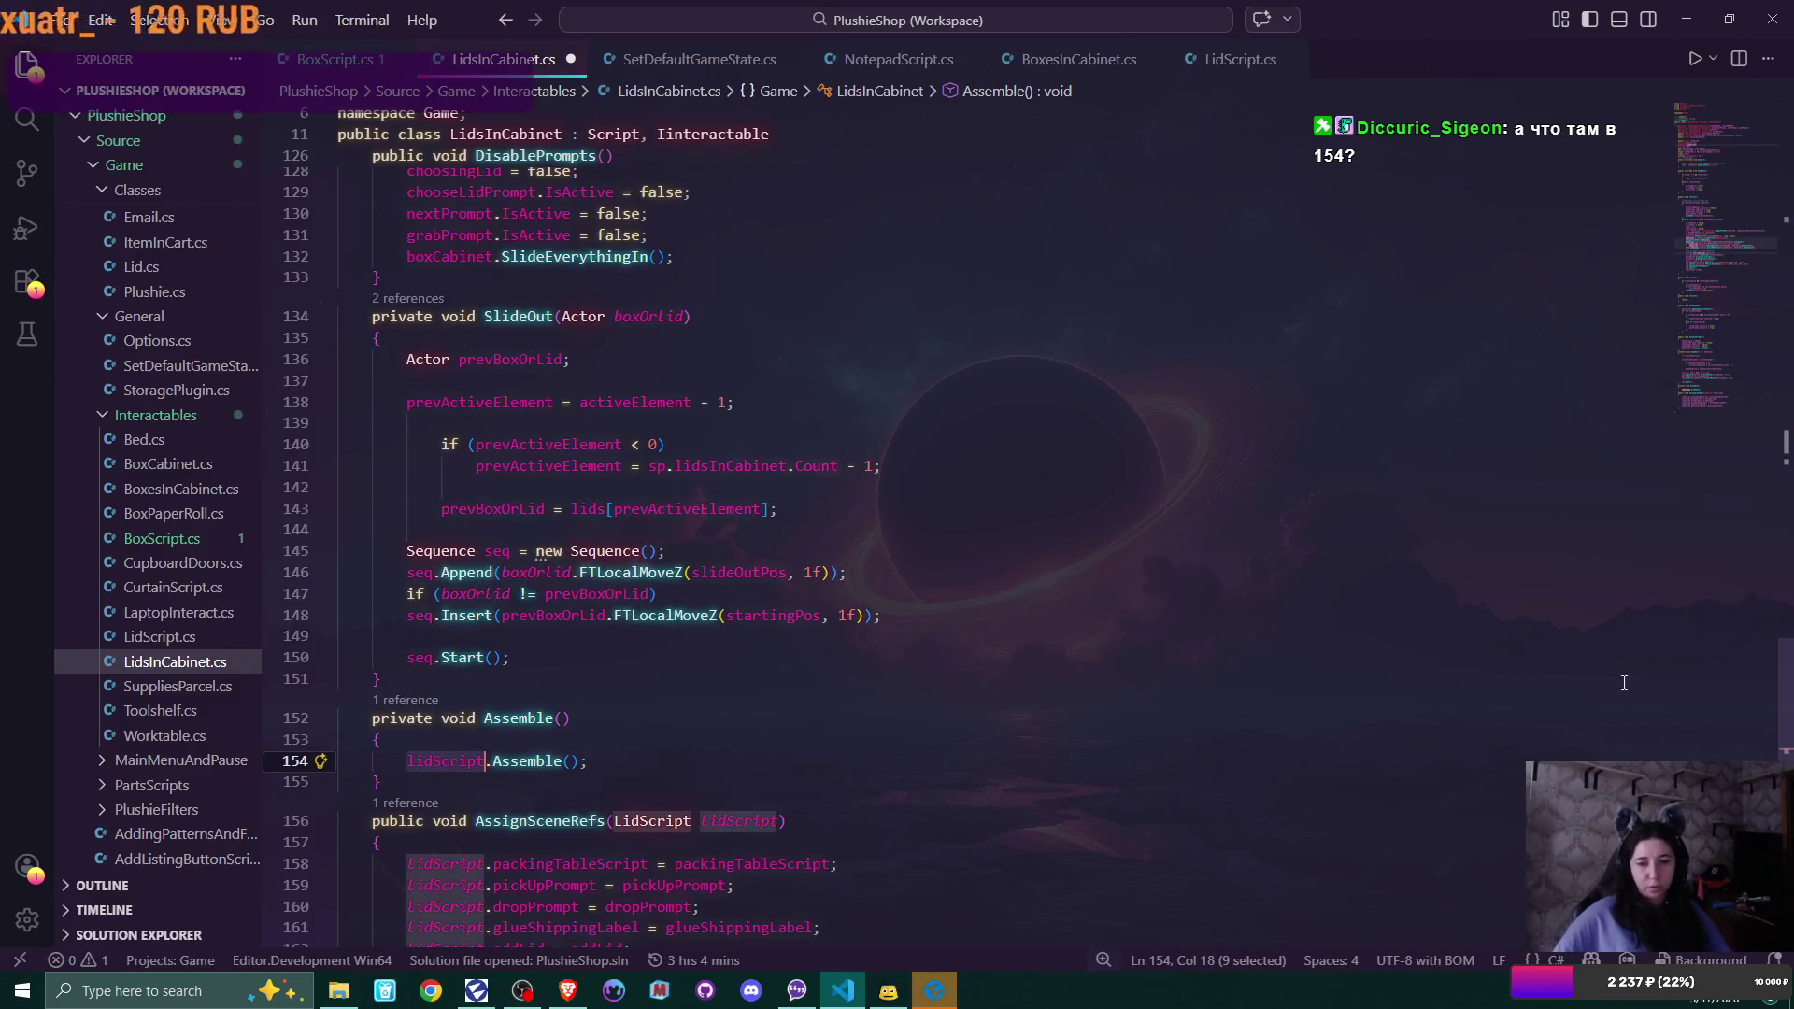
{"action": "scroll", "coordinate": [1787, 441], "scroll_direction": "up", "scroll_amount": 15}
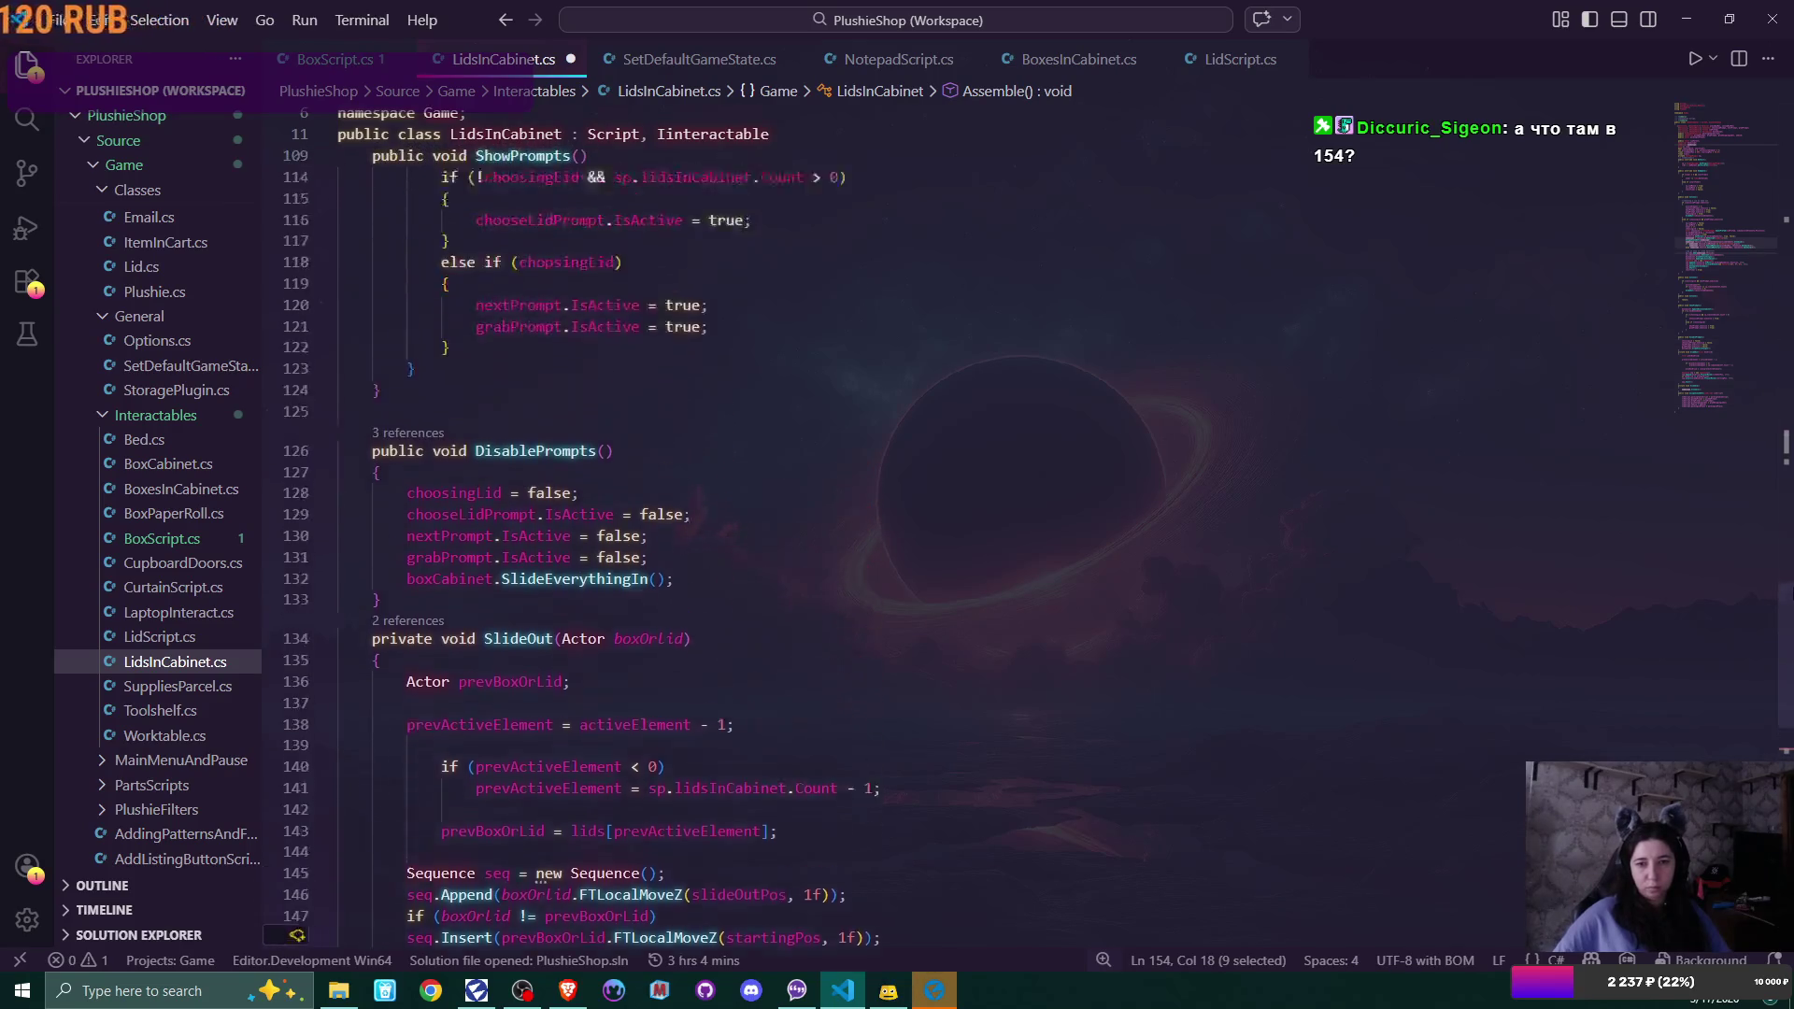
{"action": "scroll", "coordinate": [1787, 441], "scroll_direction": "up", "scroll_amount": 4}
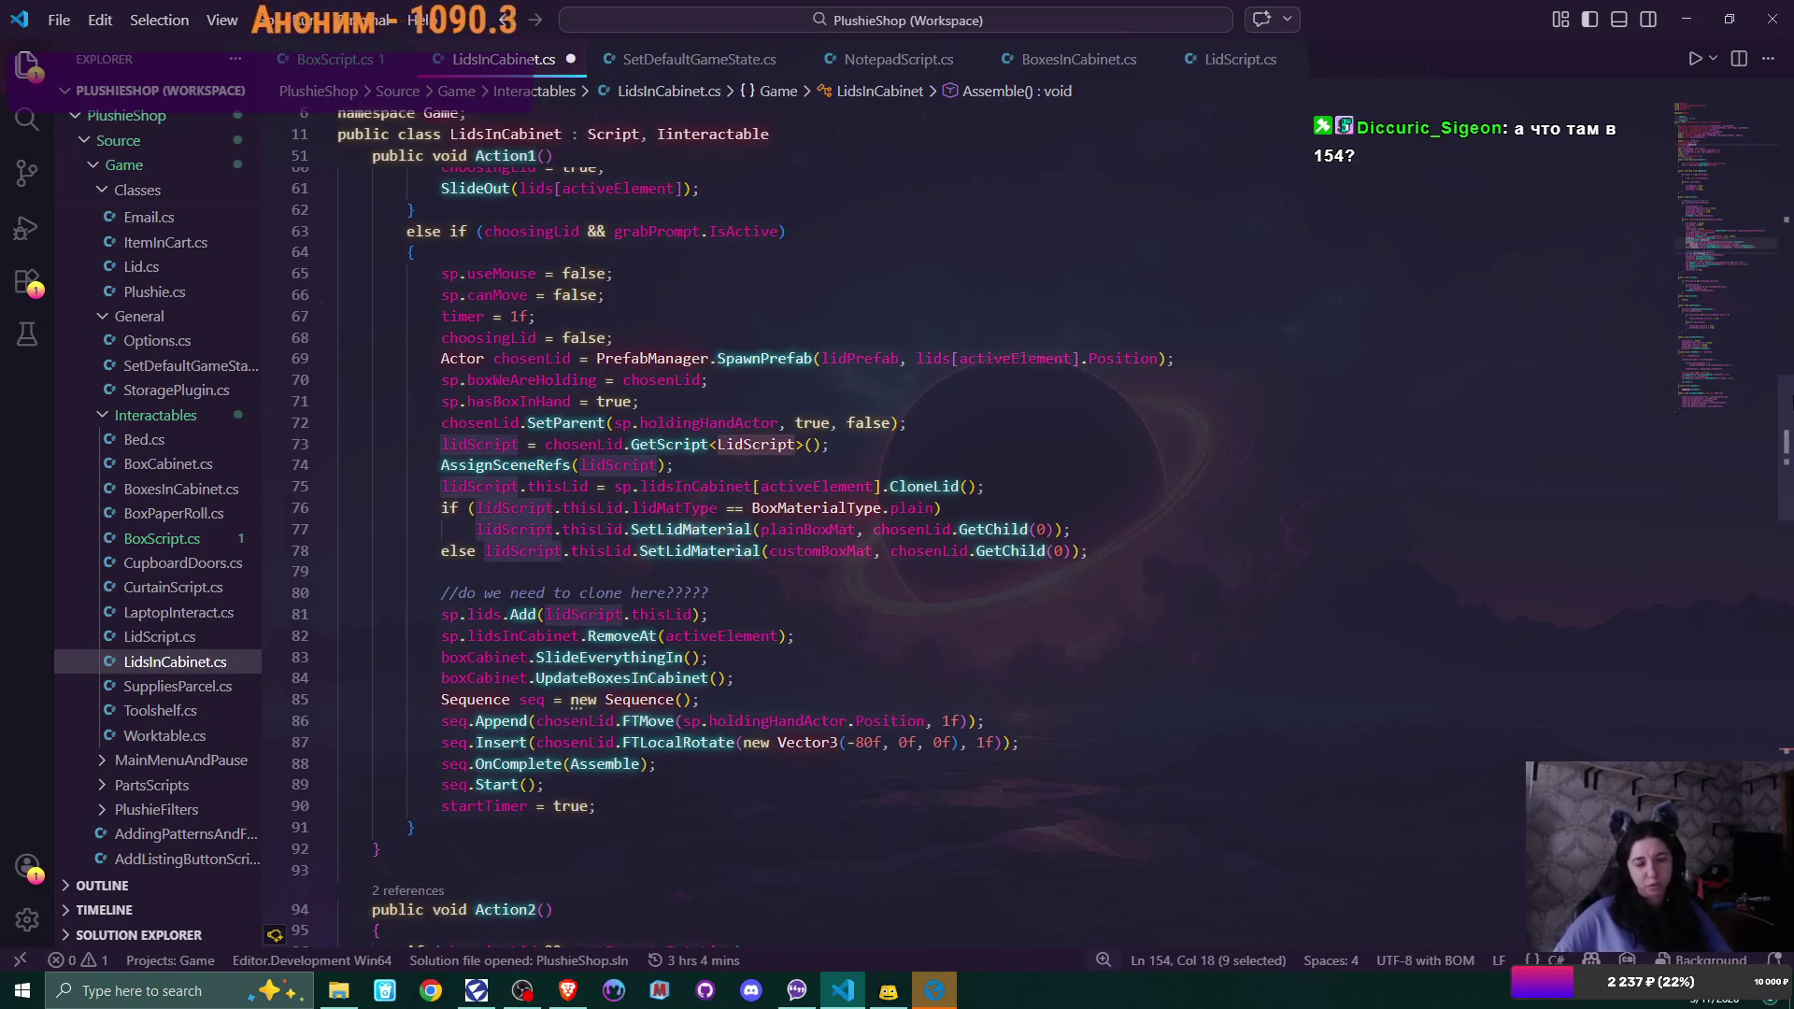
Delete the unused 'BoxScript boxScript;' field on line 22 of LidsInCabinet.cs
{"action": "scroll", "coordinate": [1787, 441], "scroll_direction": "up", "scroll_amount": 3}
{"action": "scroll", "coordinate": [1788, 441], "scroll_direction": "up", "scroll_amount": 10}
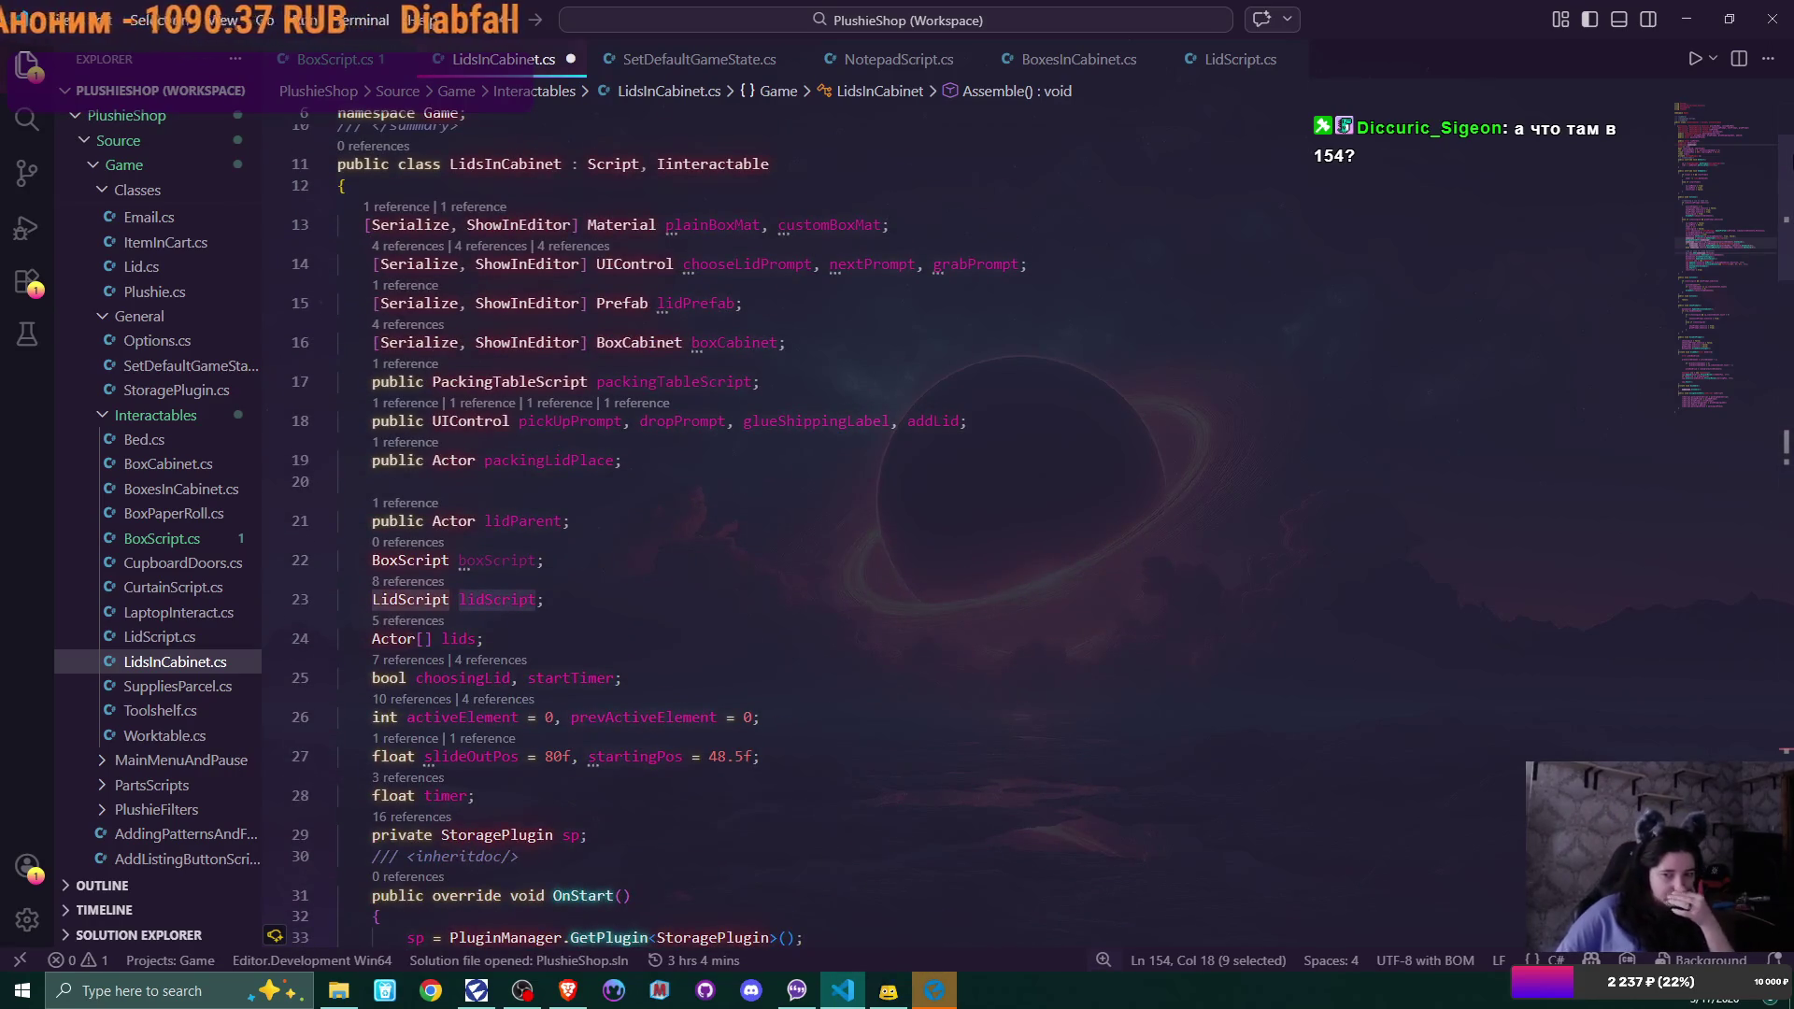
{"action": "scroll", "coordinate": [1787, 445], "scroll_direction": "up", "scroll_amount": 1}
{"action": "left_click", "coordinate": [620, 501]}
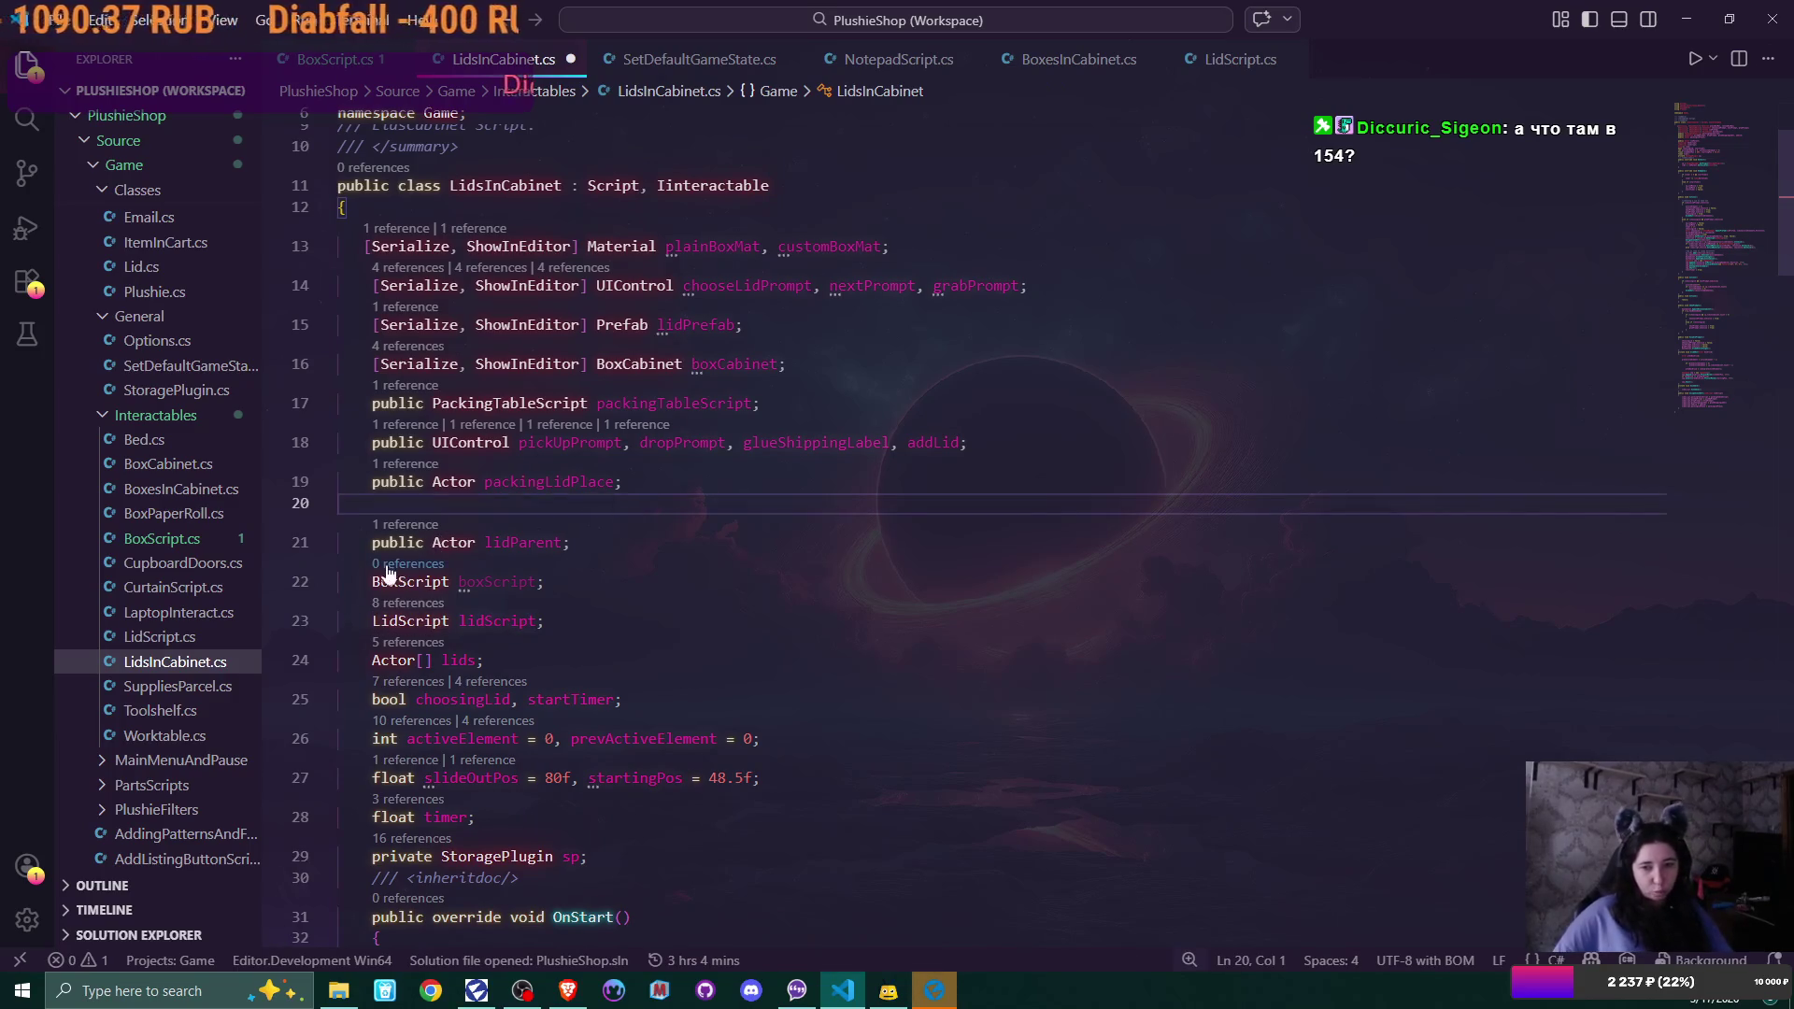
{"action": "left_click_drag", "start_coordinate": [371, 581], "coordinate": [389, 581]}
{"action": "left_click_drag", "start_coordinate": [535, 570], "coordinate": [672, 580]}
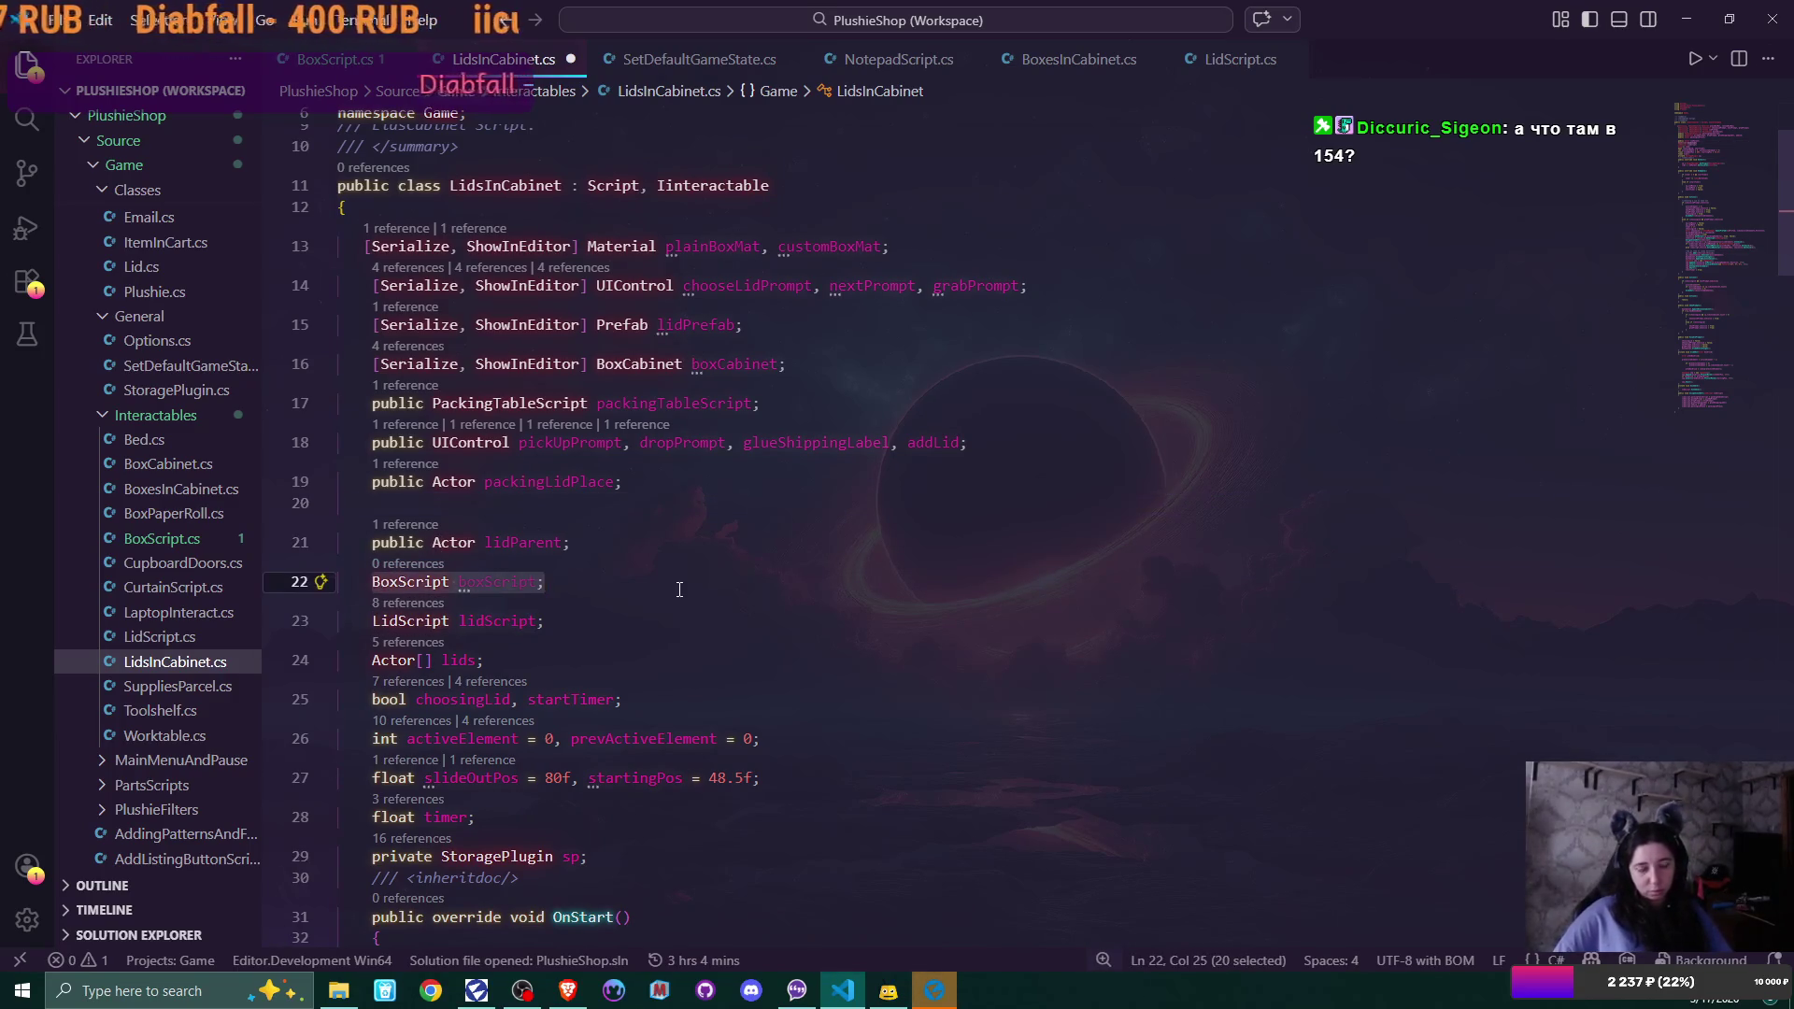
{"action": "key", "text": "BackSpace"}
Remove the leftover blank lines 22 and 20, then go back to Flax Editor
{"action": "left_click", "coordinate": [652, 550]}
{"action": "key", "text": "Delete"}
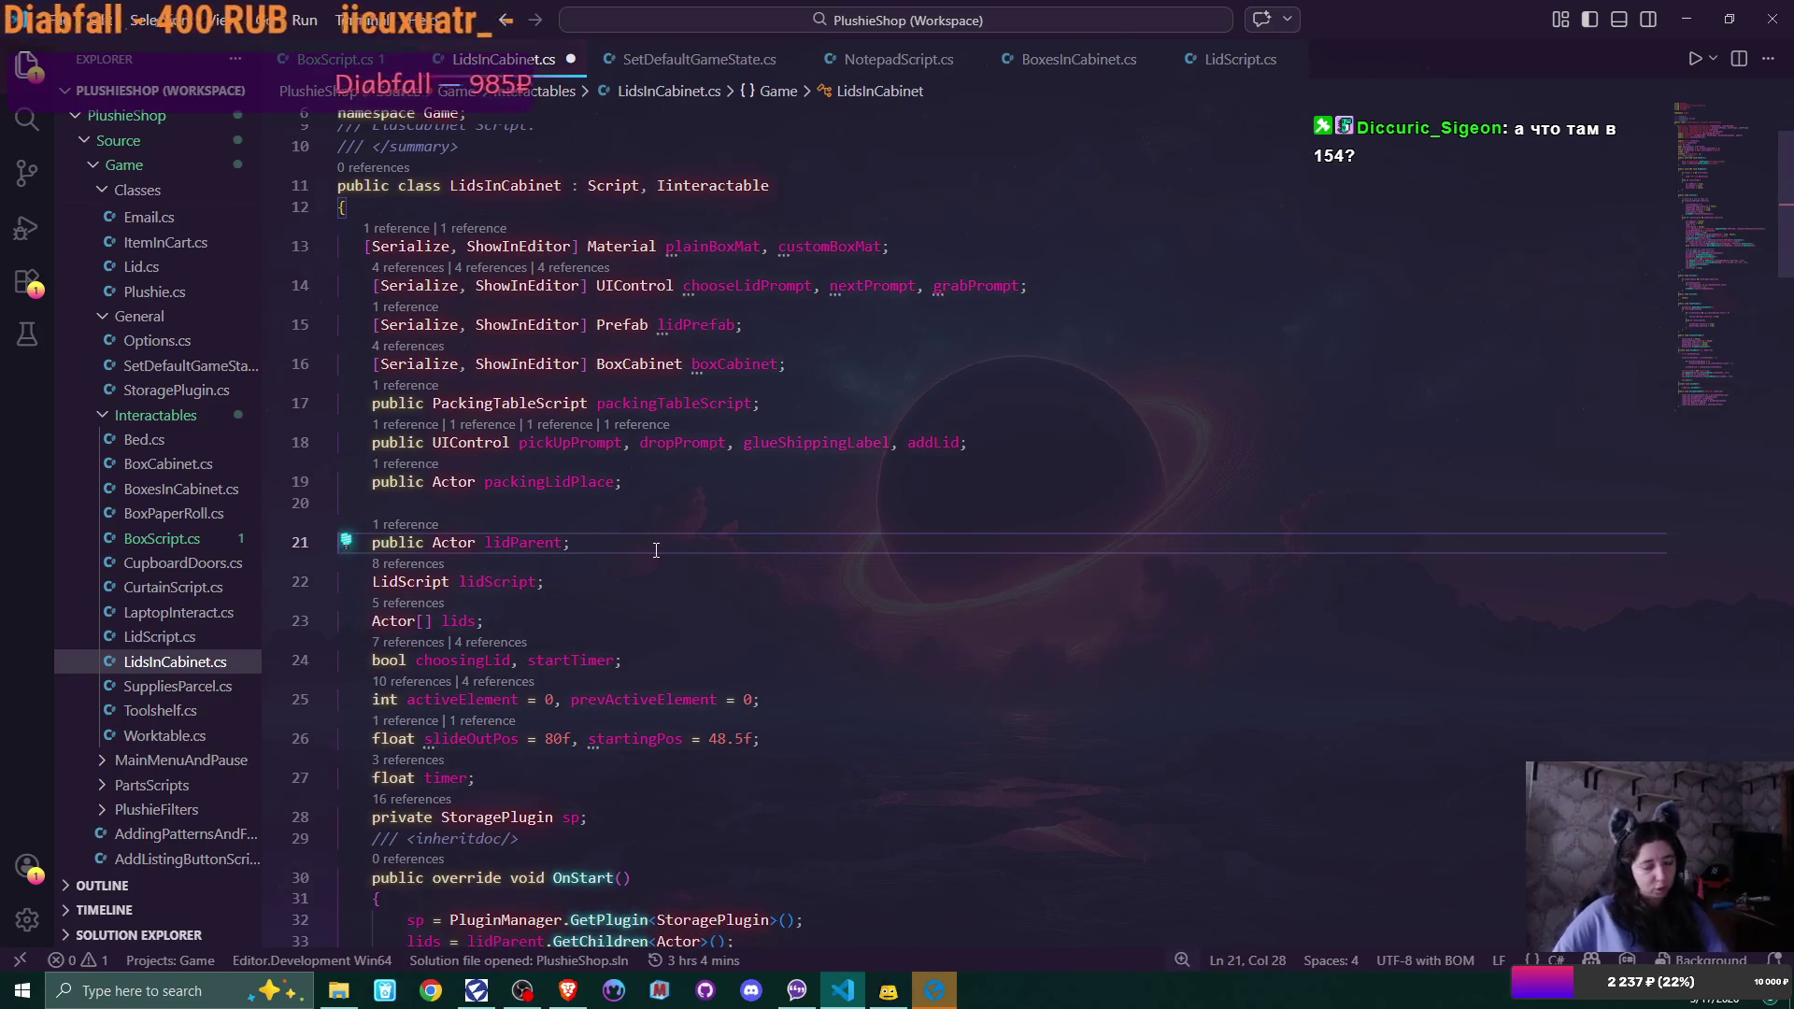
{"action": "left_click", "coordinate": [669, 512]}
{"action": "key", "text": "BackSpace"}
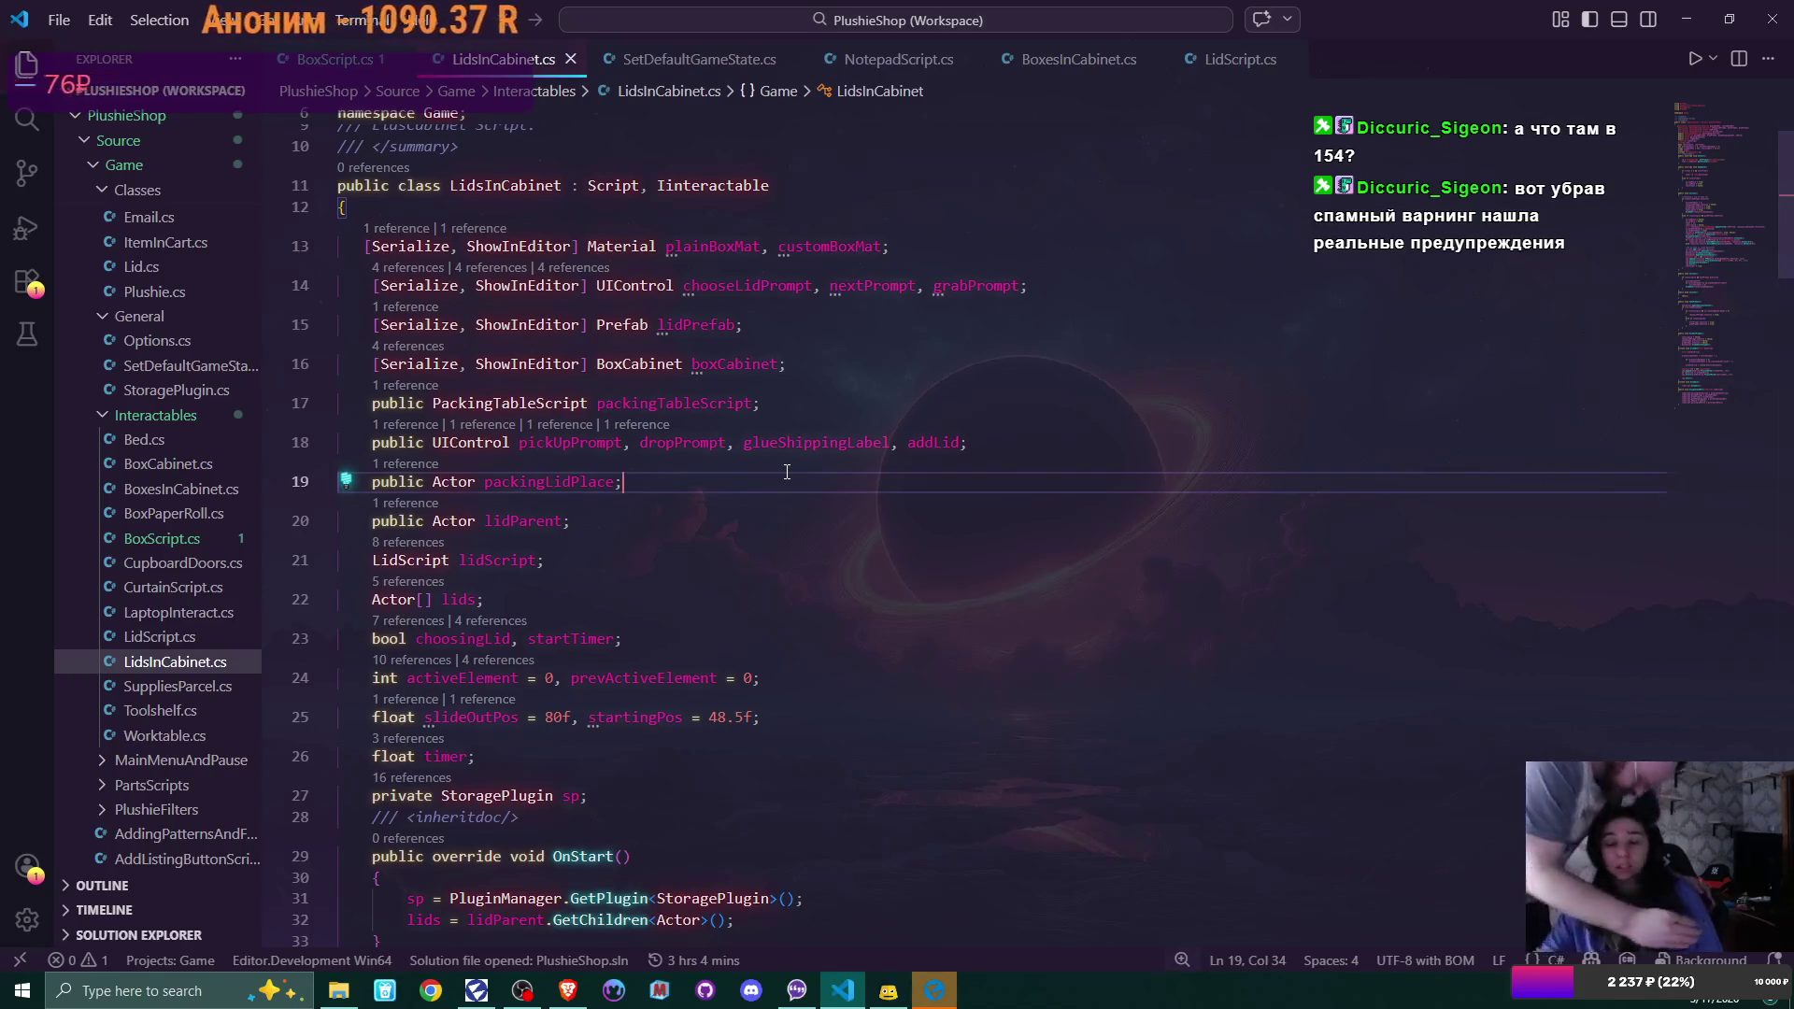
{"action": "mouse_move", "coordinate": [842, 991]}
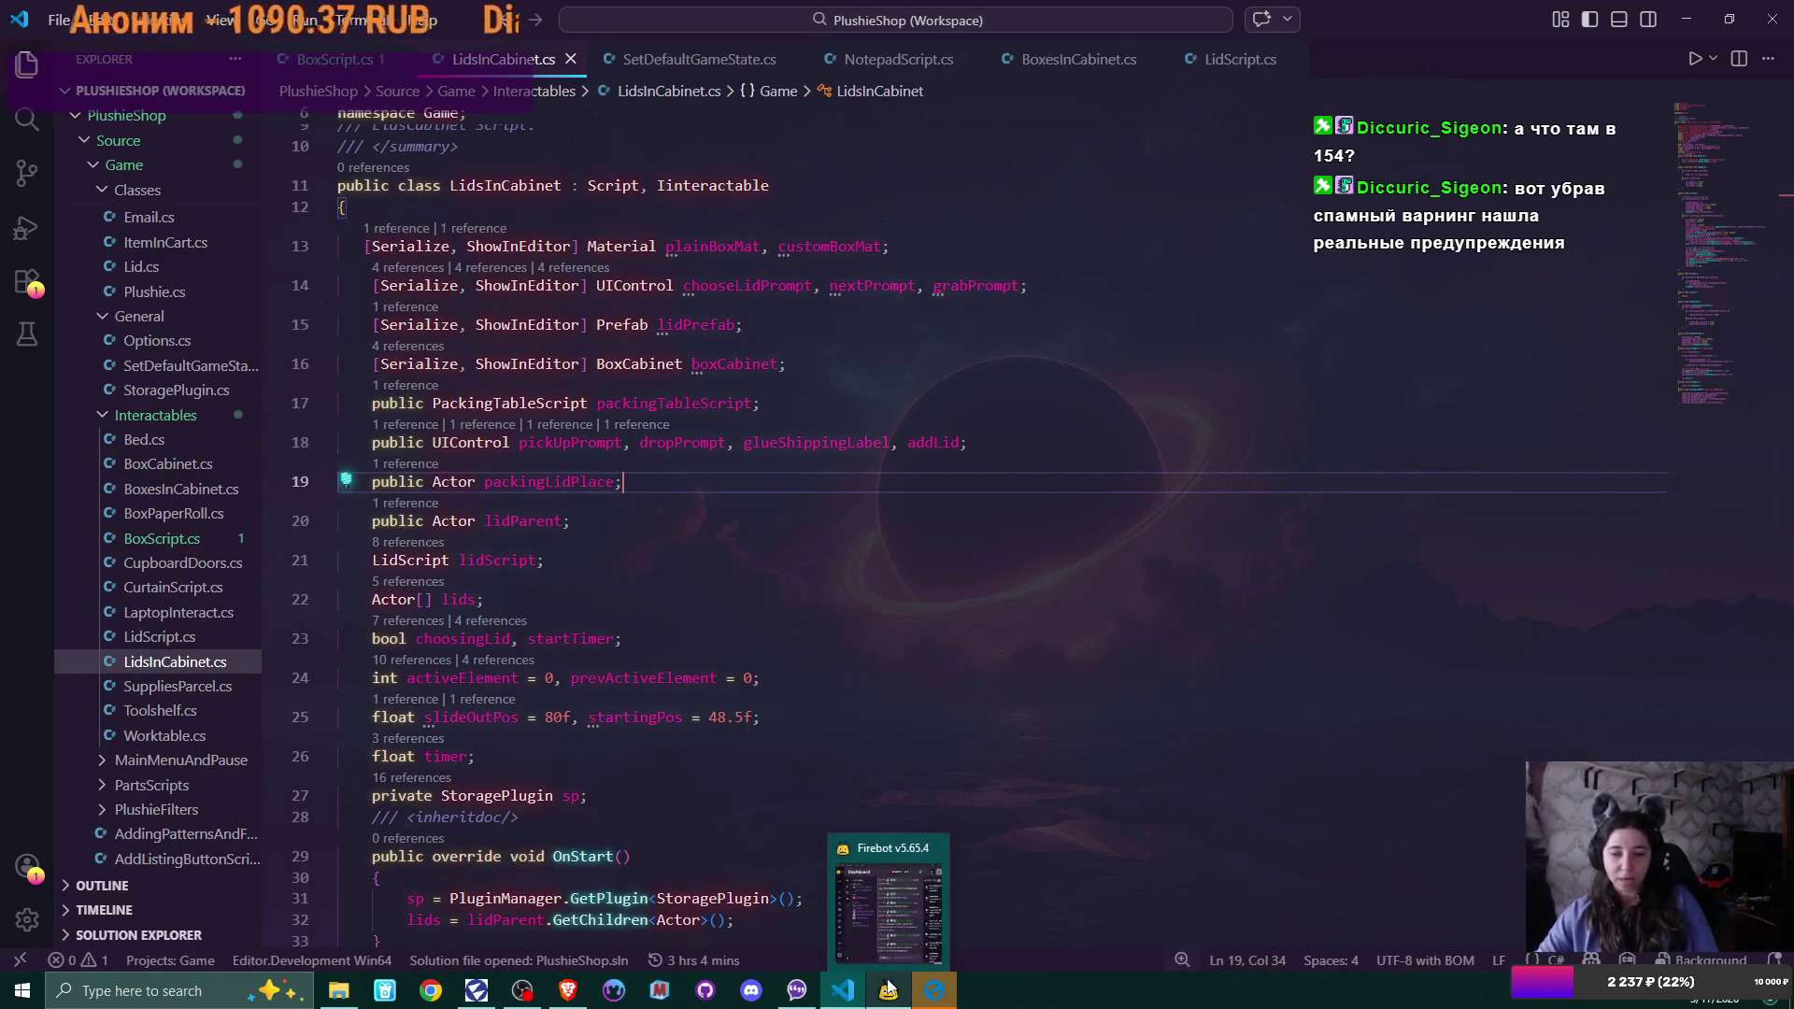
{"action": "left_click", "coordinate": [925, 993]}
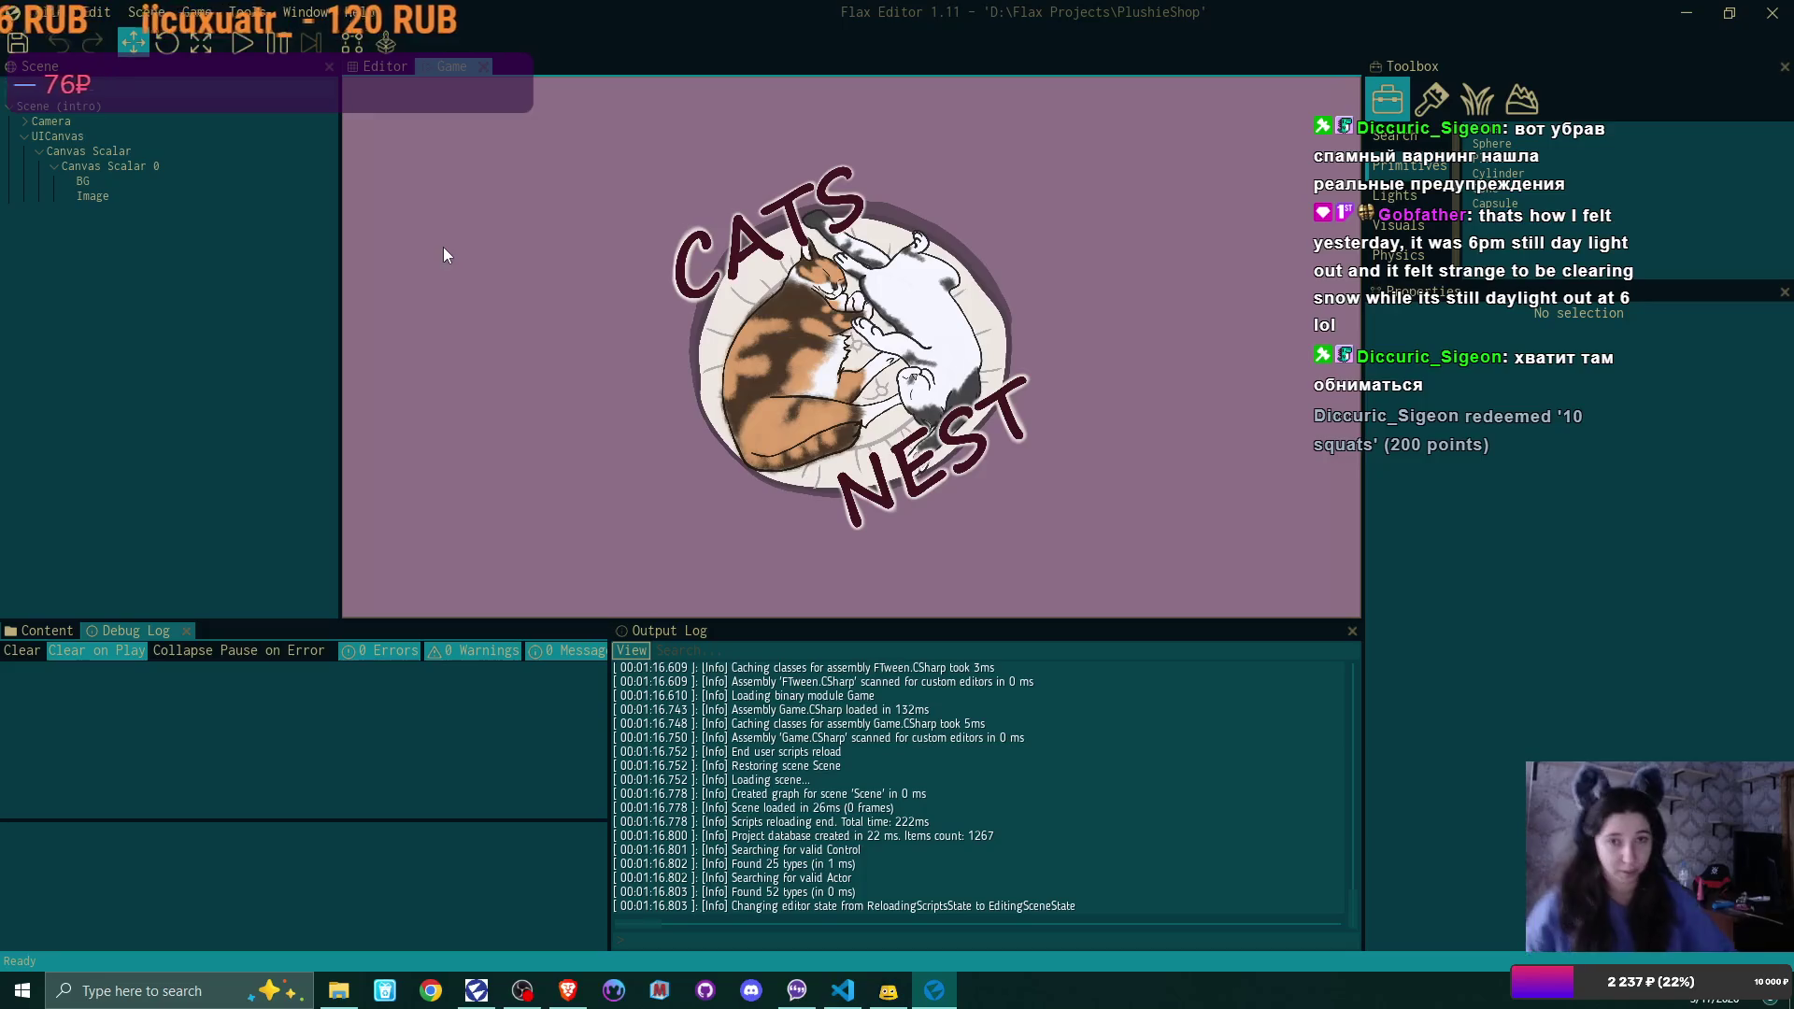
Play the game and start a New Game, overwriting the existing save
{"action": "left_click", "coordinate": [243, 45]}
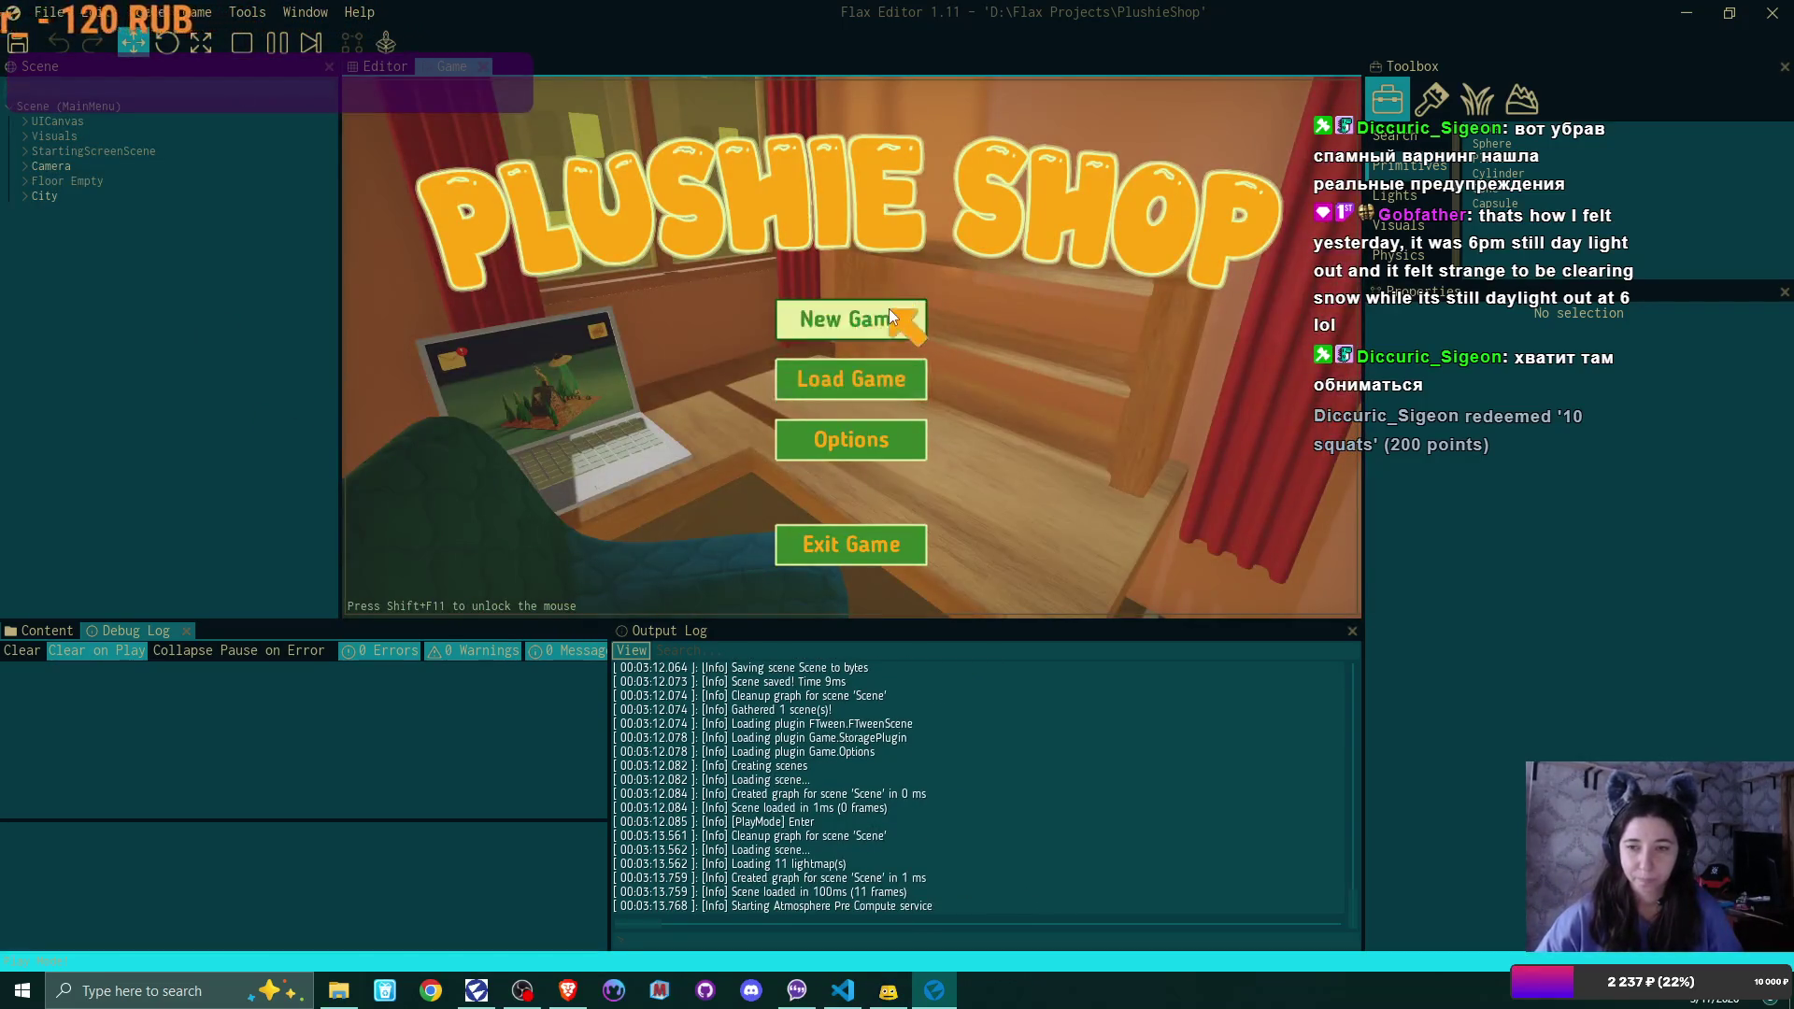
{"action": "left_click", "coordinate": [888, 316]}
{"action": "left_click", "coordinate": [796, 431]}
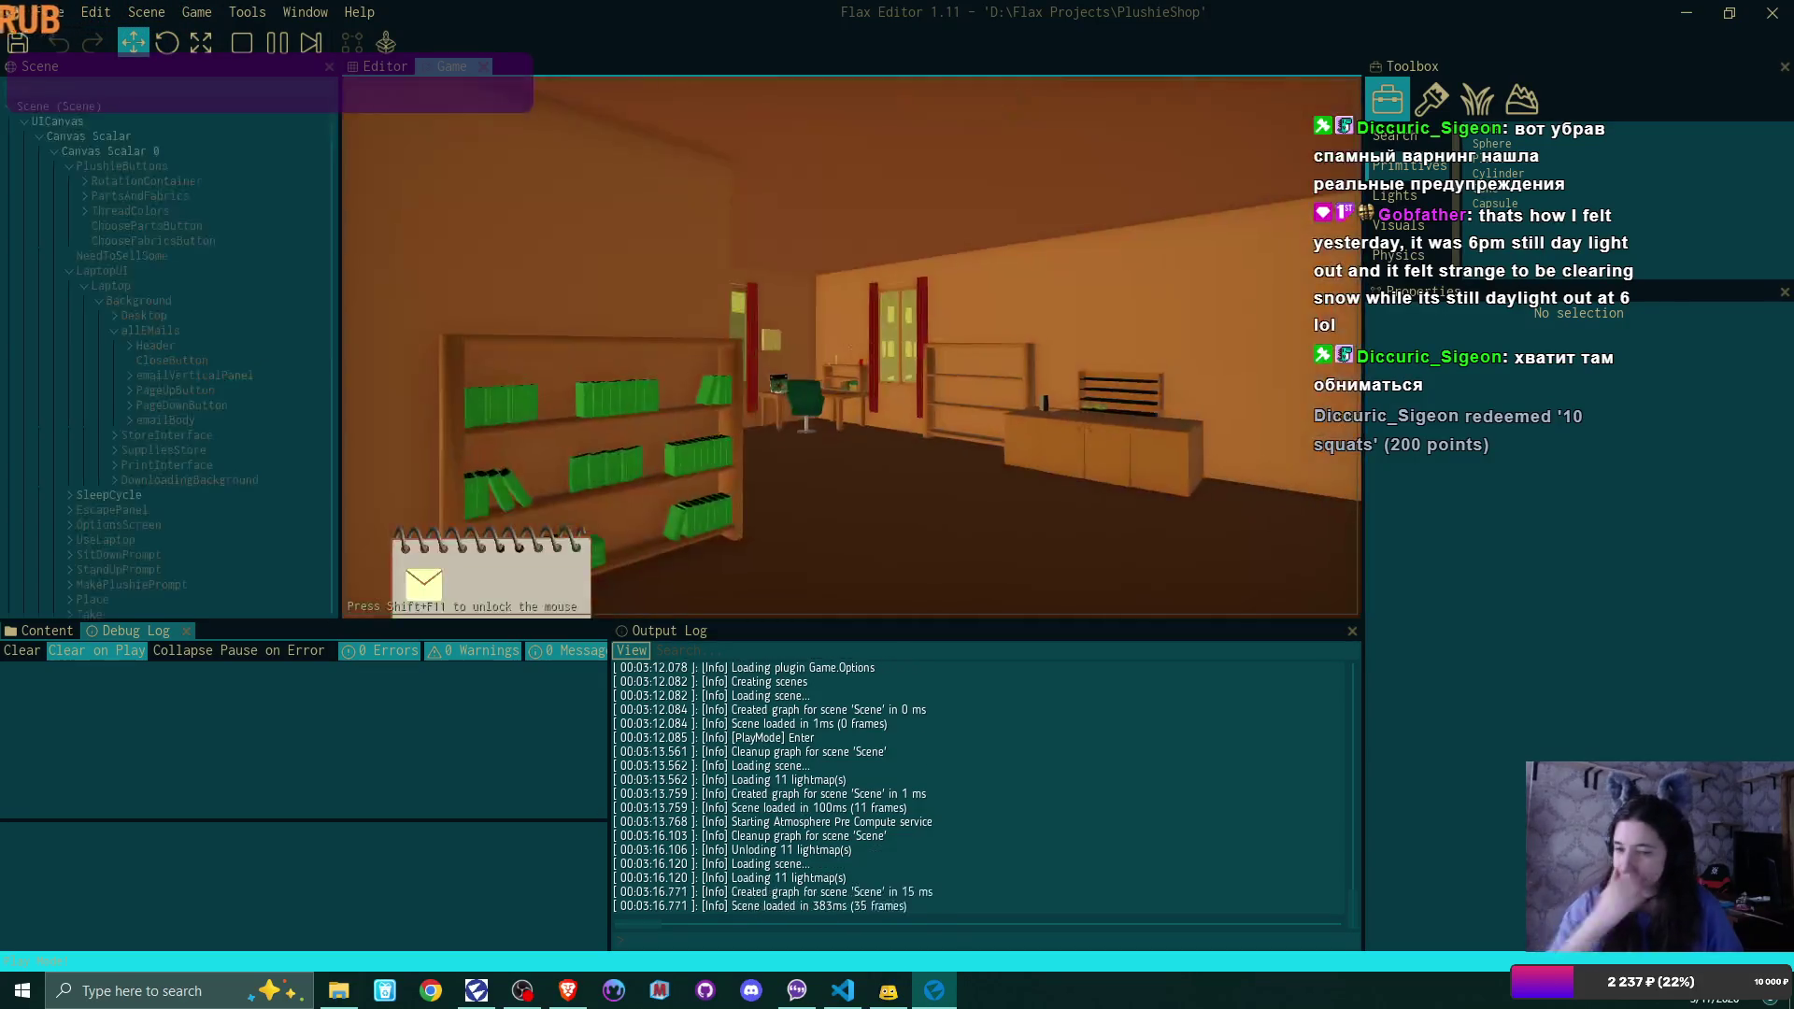
Walk to the counter, pick up the cardboard box, set it down and pick it up again
{"action": "key", "text": "w"}
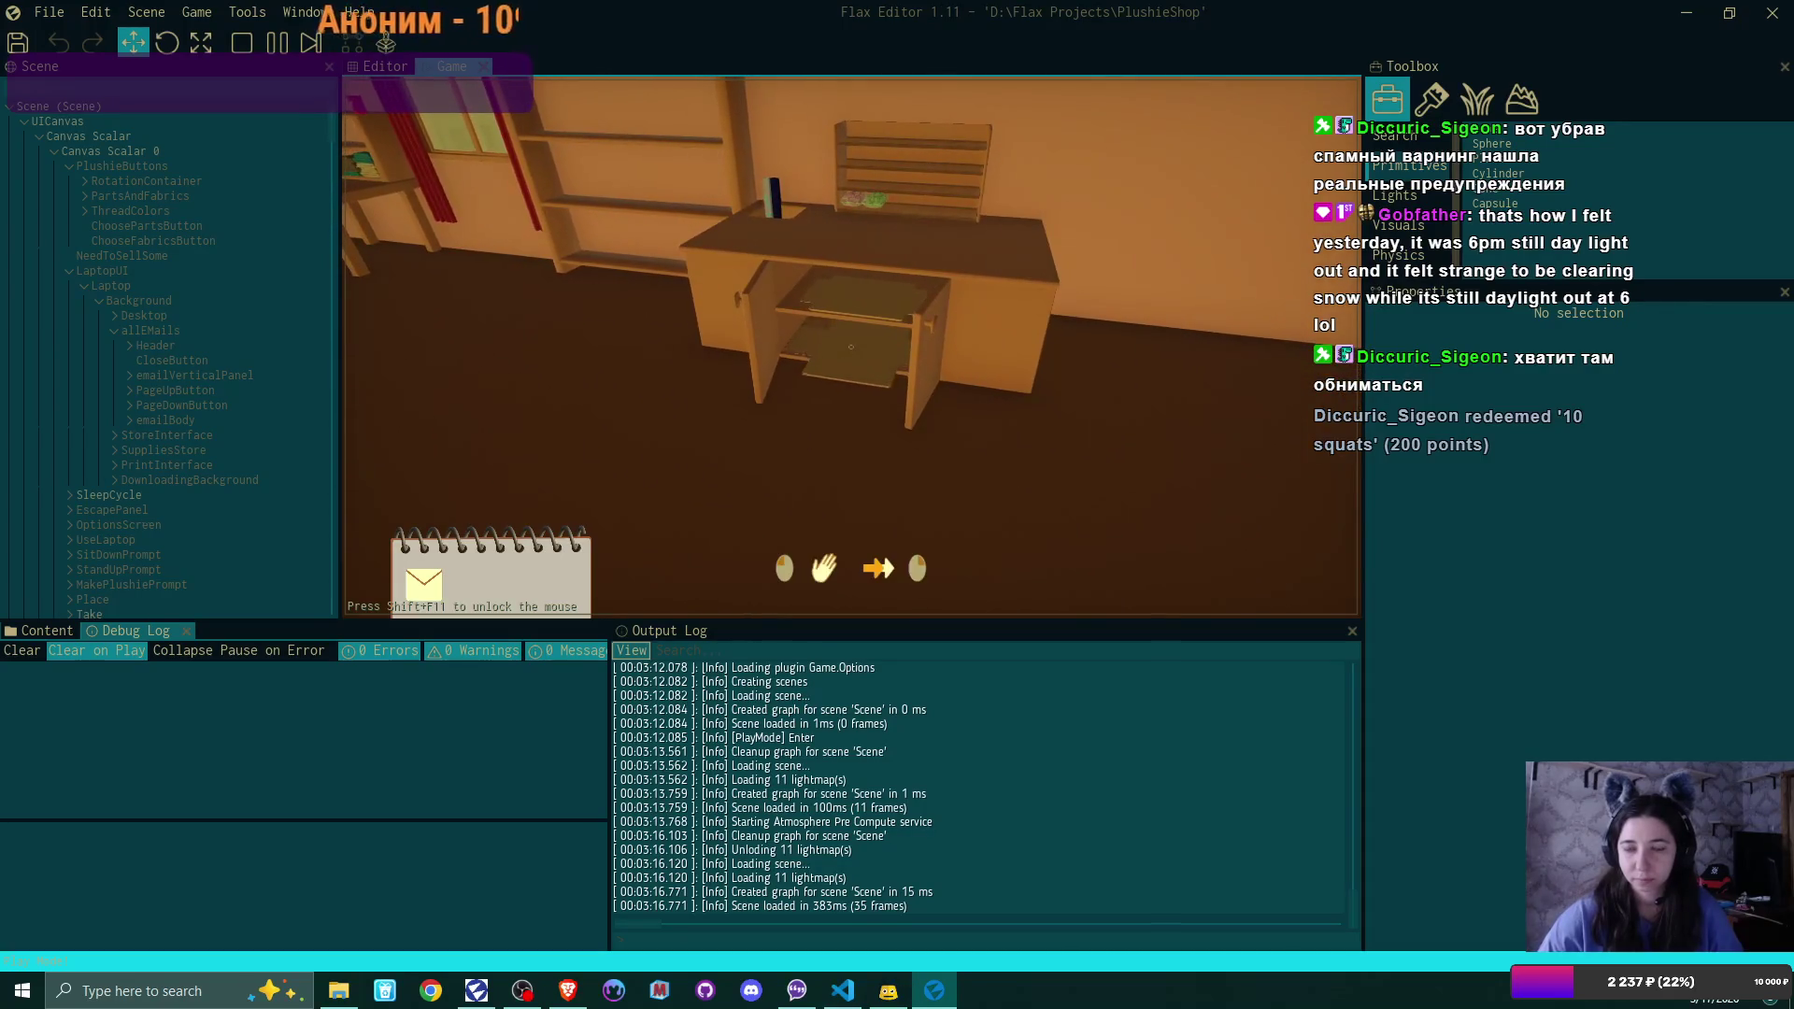
{"action": "left_click", "coordinate": [850, 348]}
{"action": "left_click", "coordinate": [850, 348]}
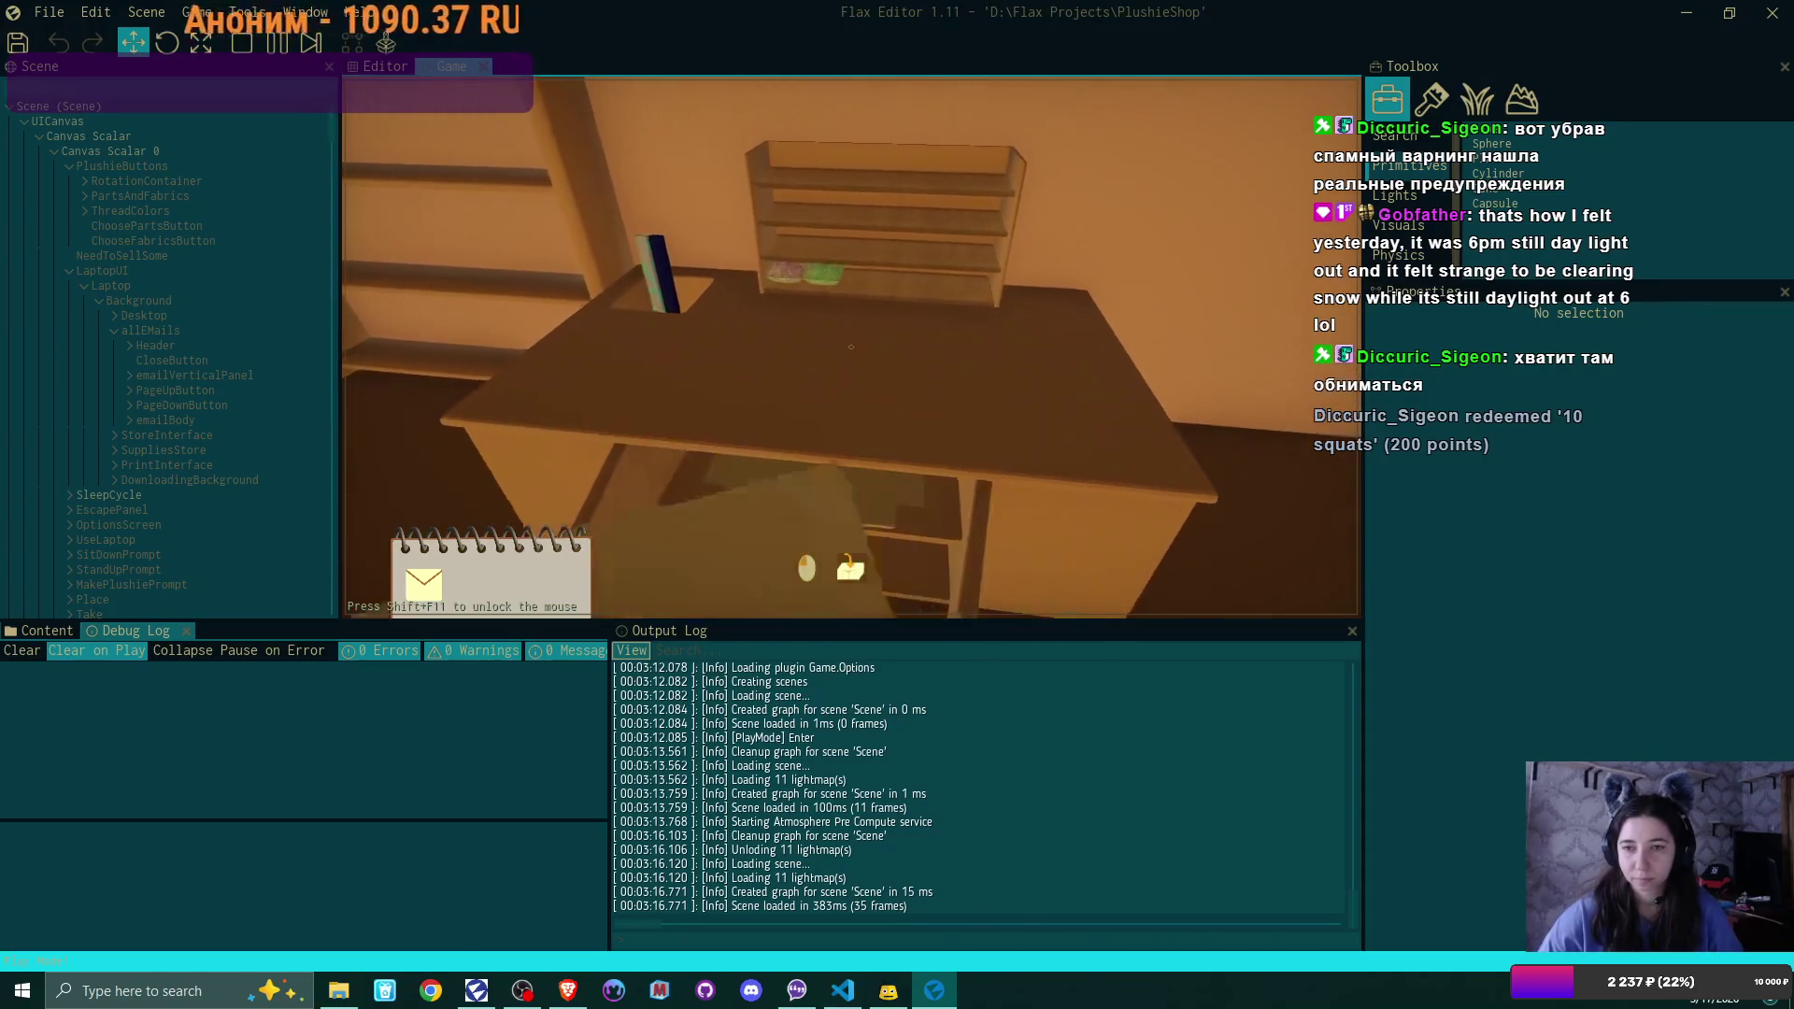
{"action": "left_click", "coordinate": [850, 347]}
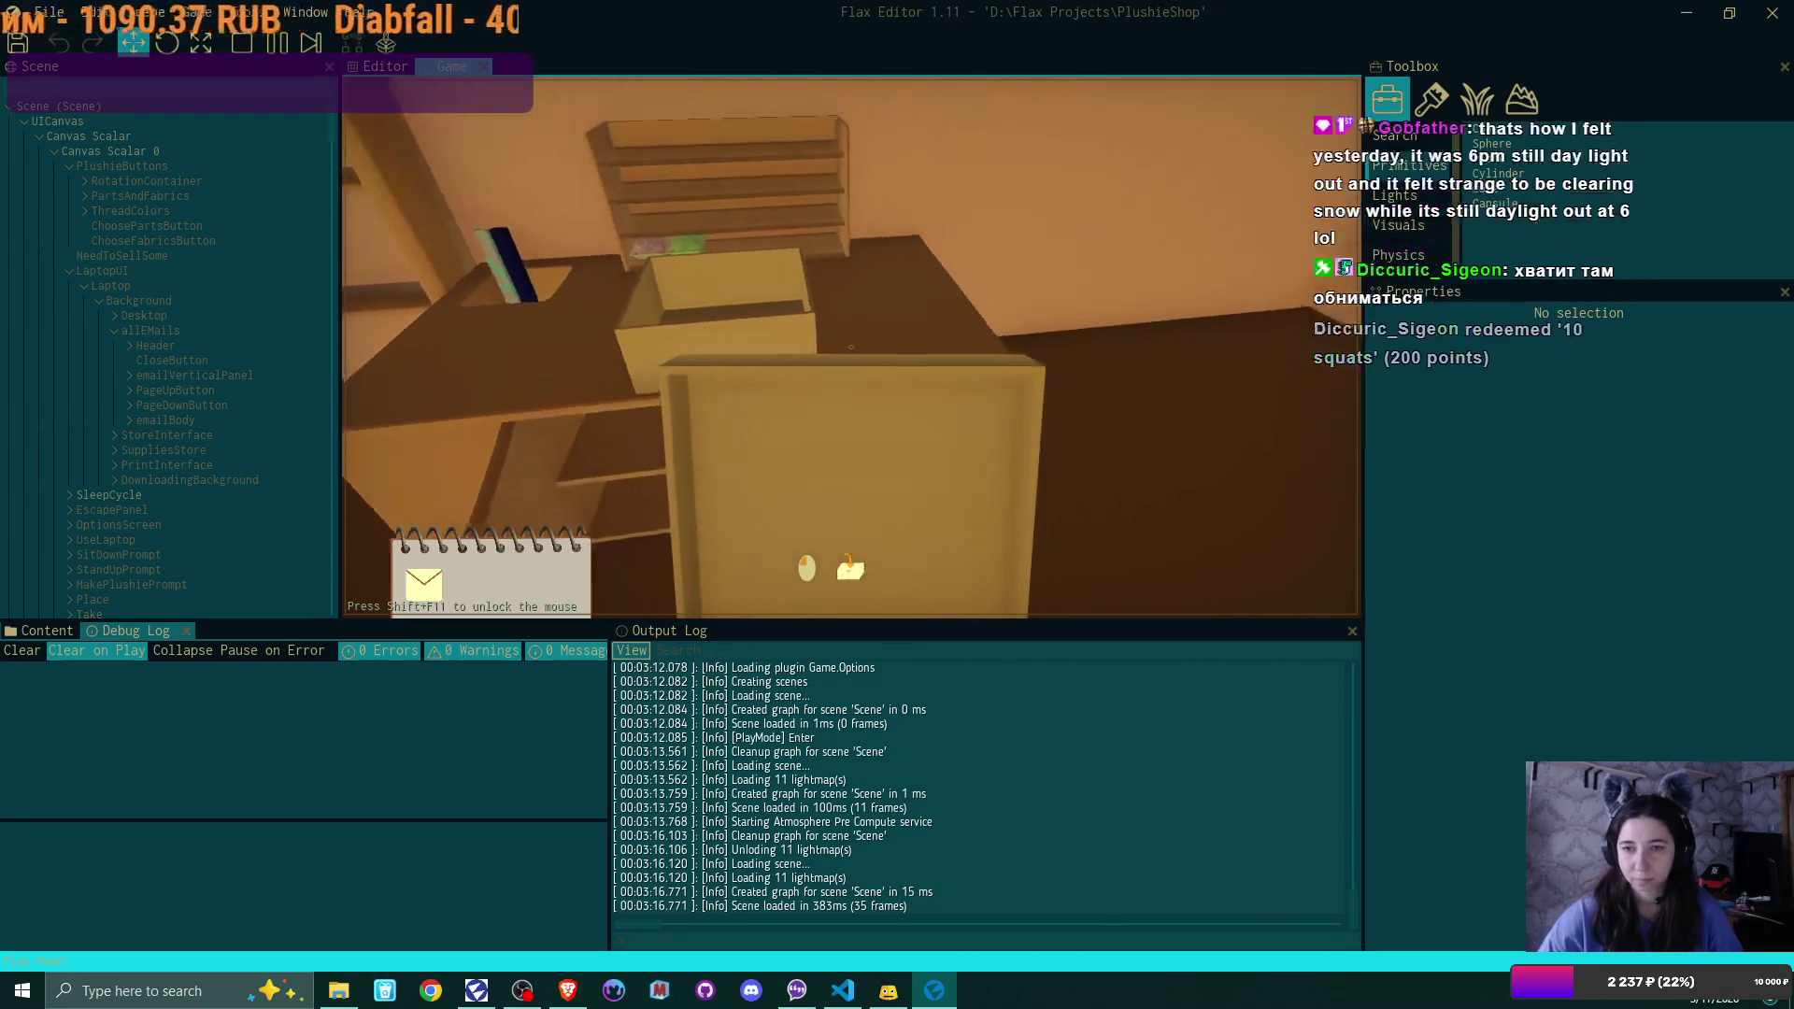
{"action": "left_click", "coordinate": [850, 348]}
{"action": "left_click", "coordinate": [850, 348]}
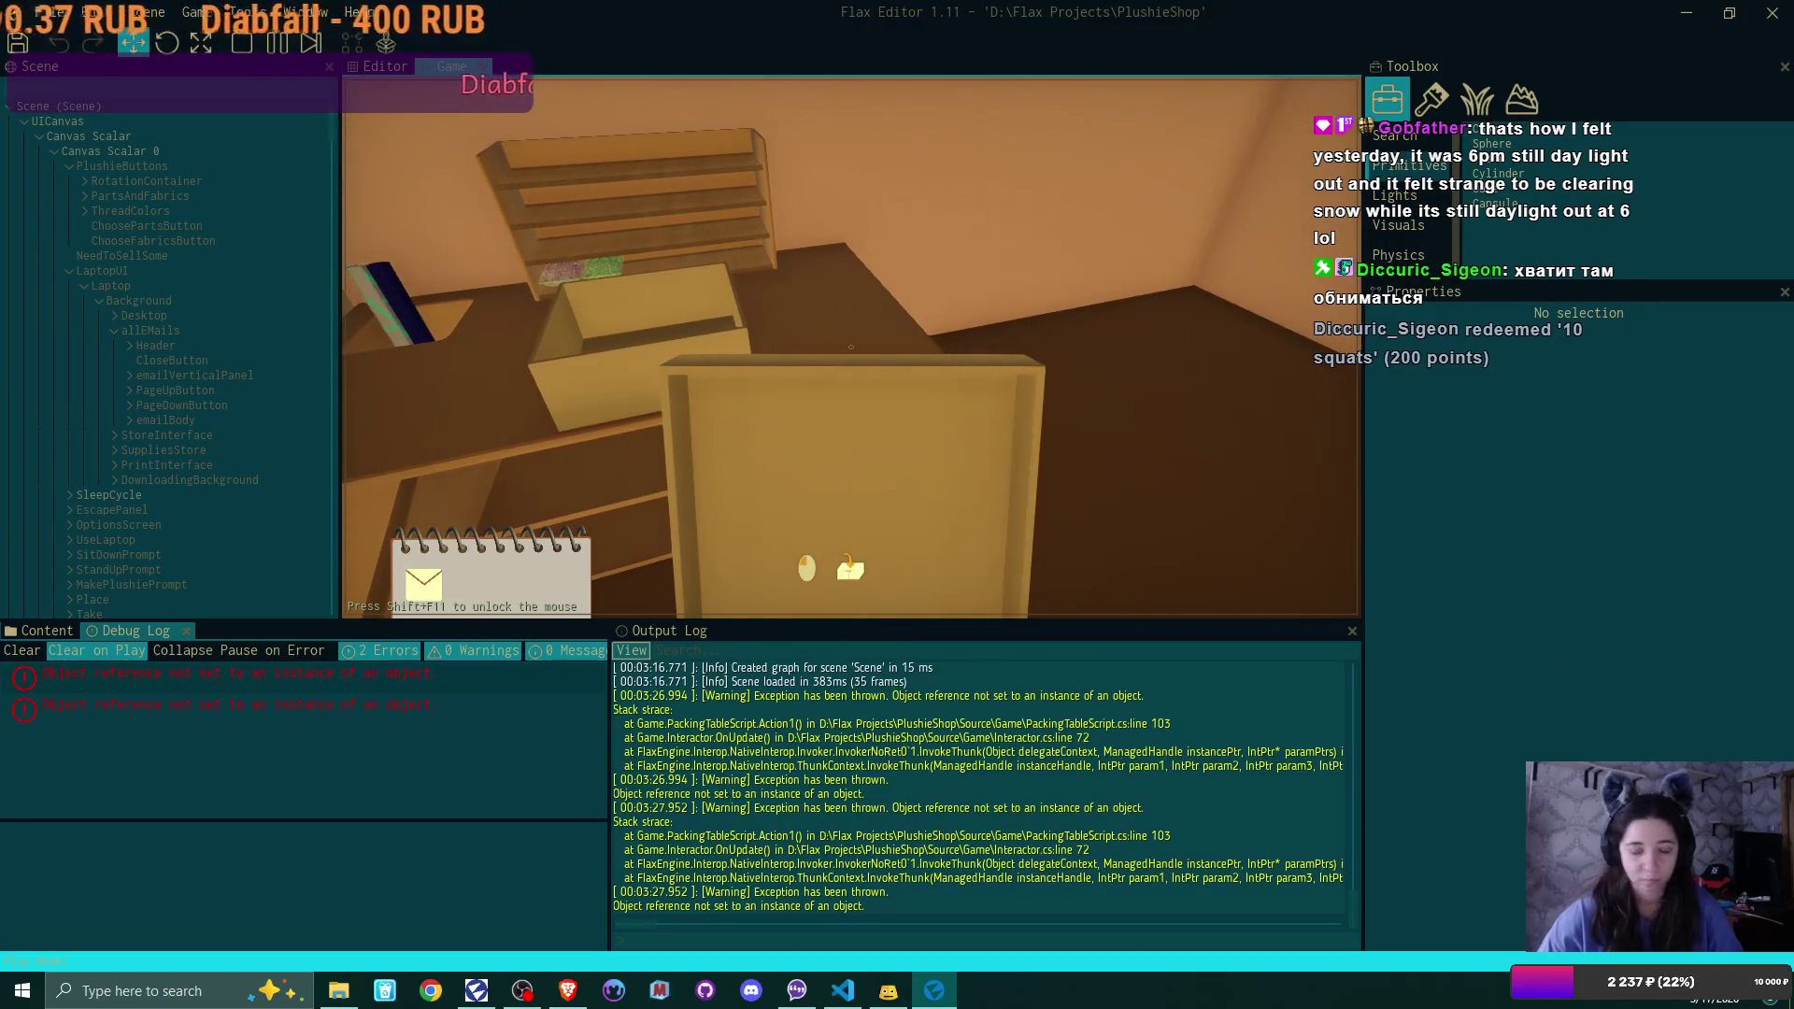
Pause the game, show the second Object reference error's stack trace and widen the Debug Log
{"action": "key", "text": "F6"}
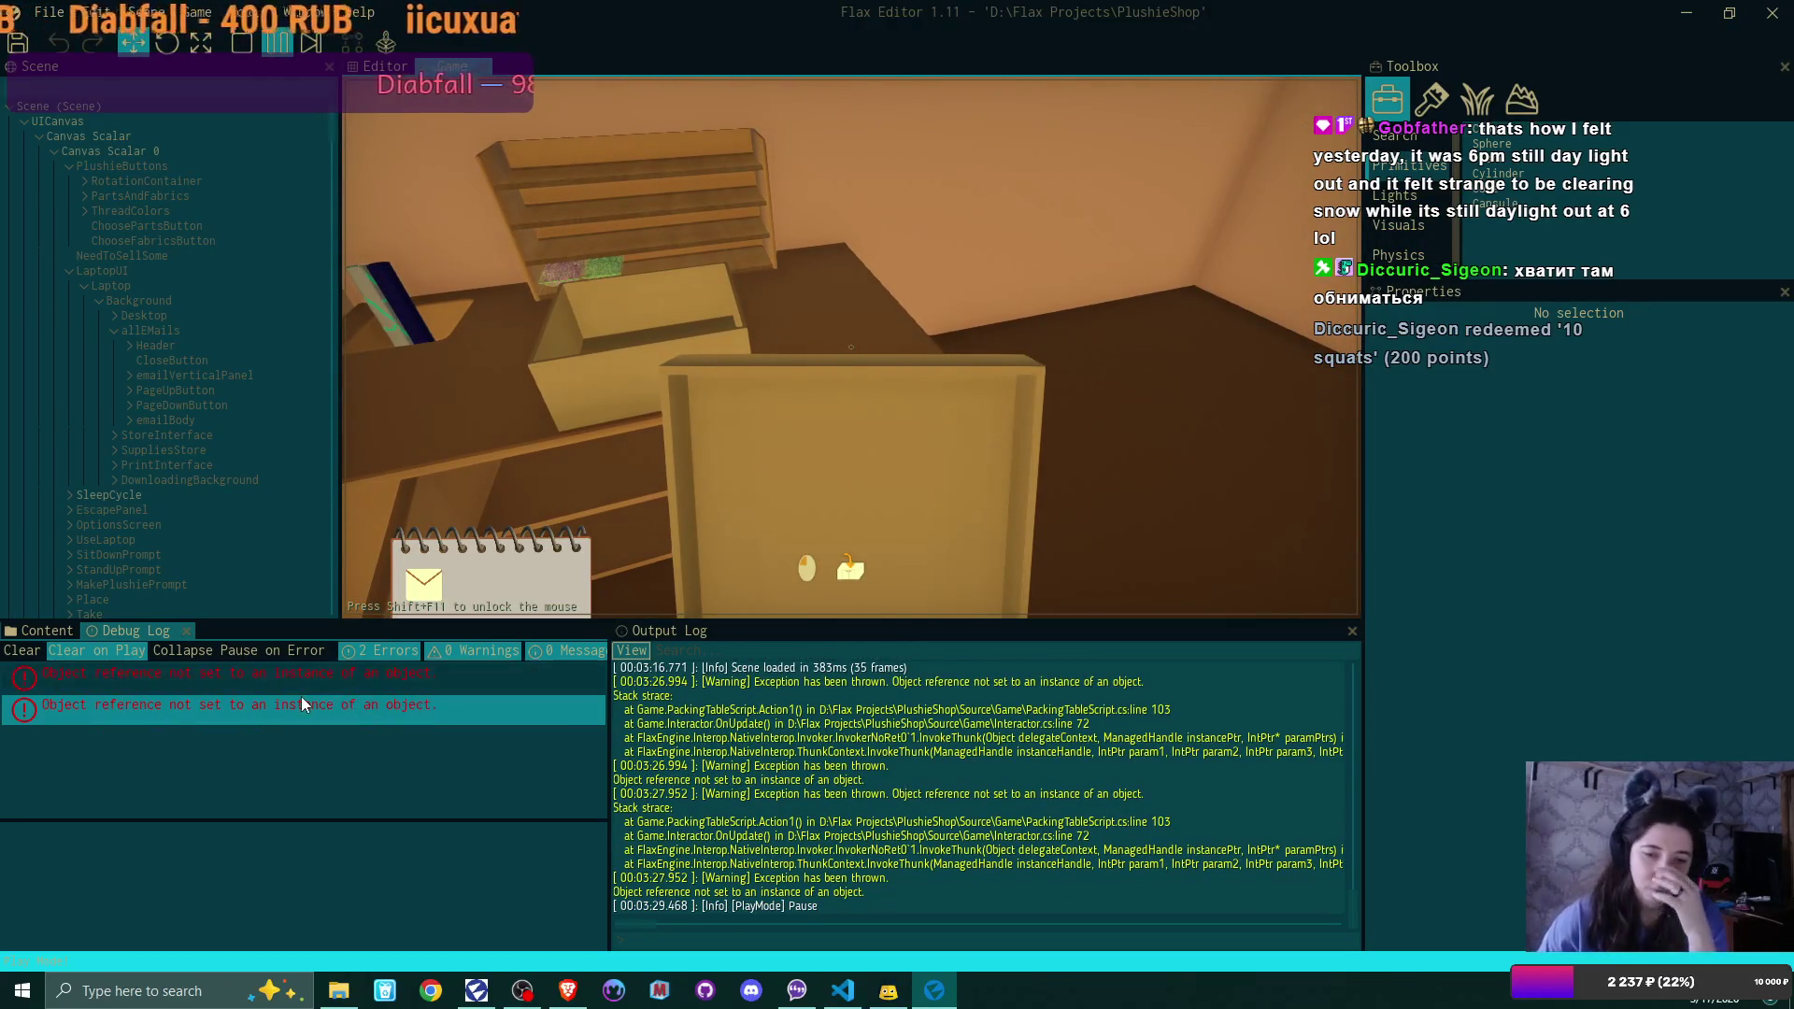
{"action": "left_click", "coordinate": [301, 699]}
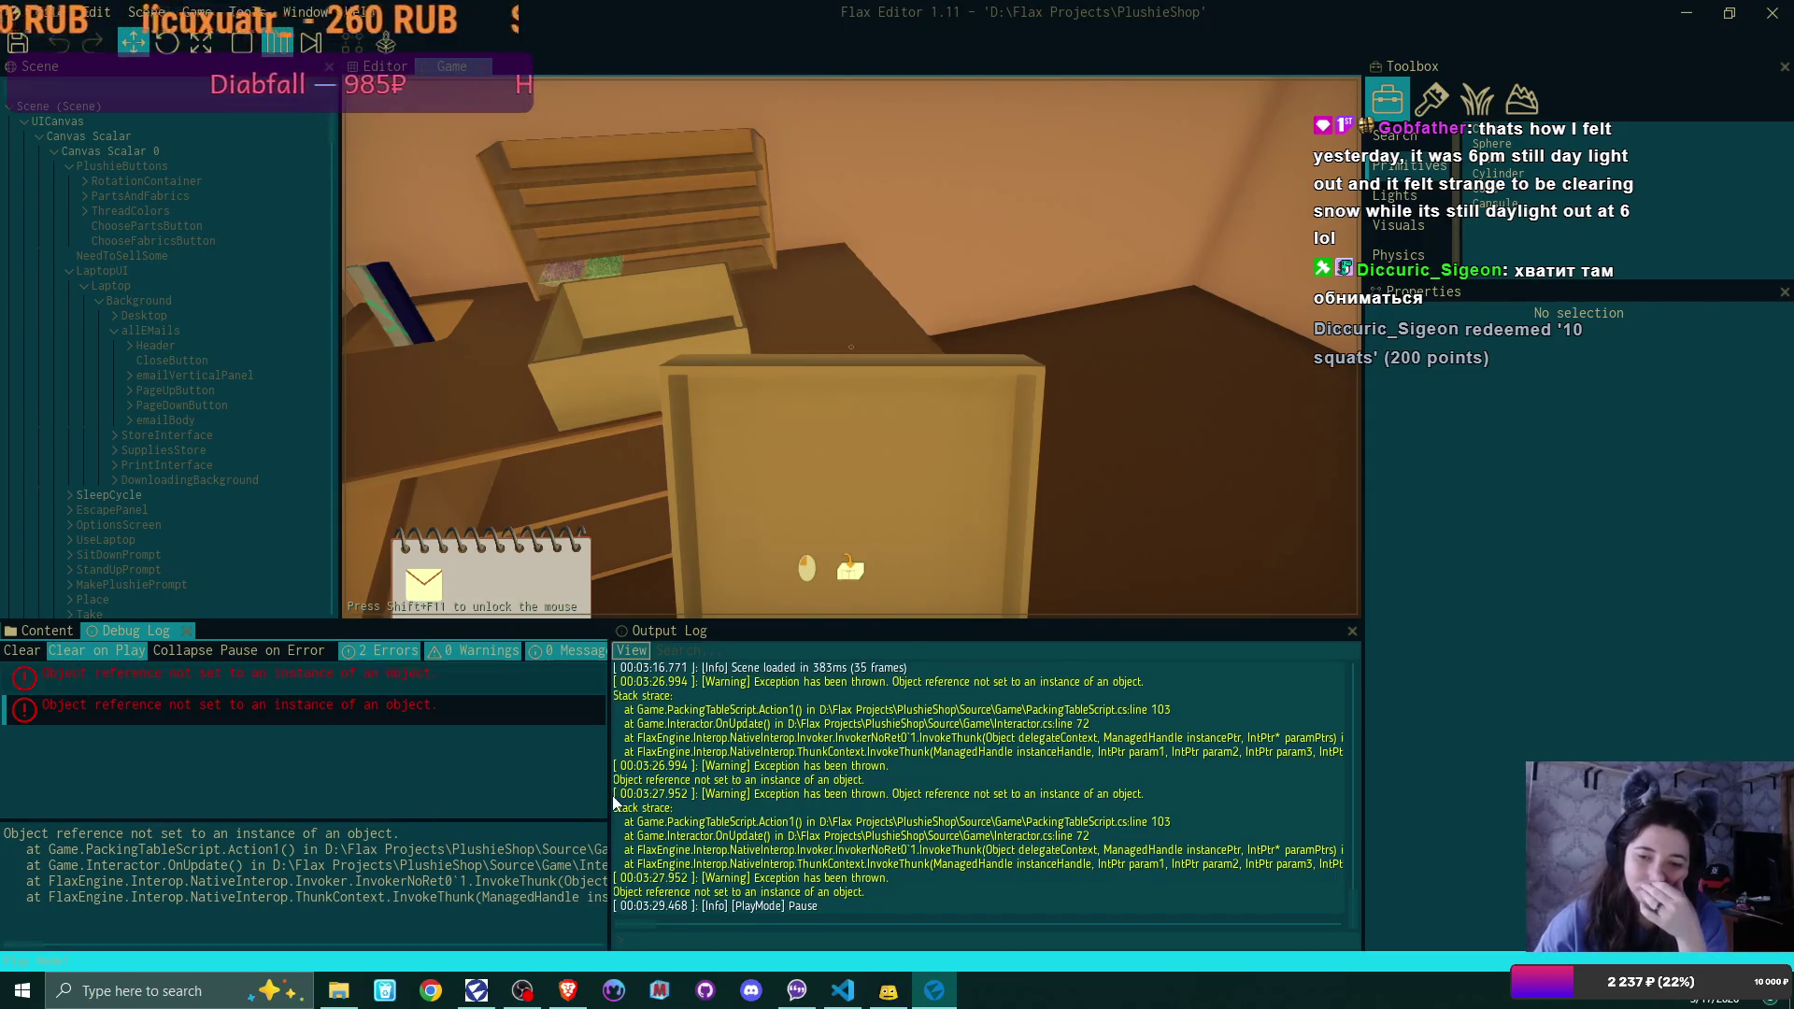
{"action": "left_click_drag", "start_coordinate": [607, 796], "coordinate": [690, 796]}
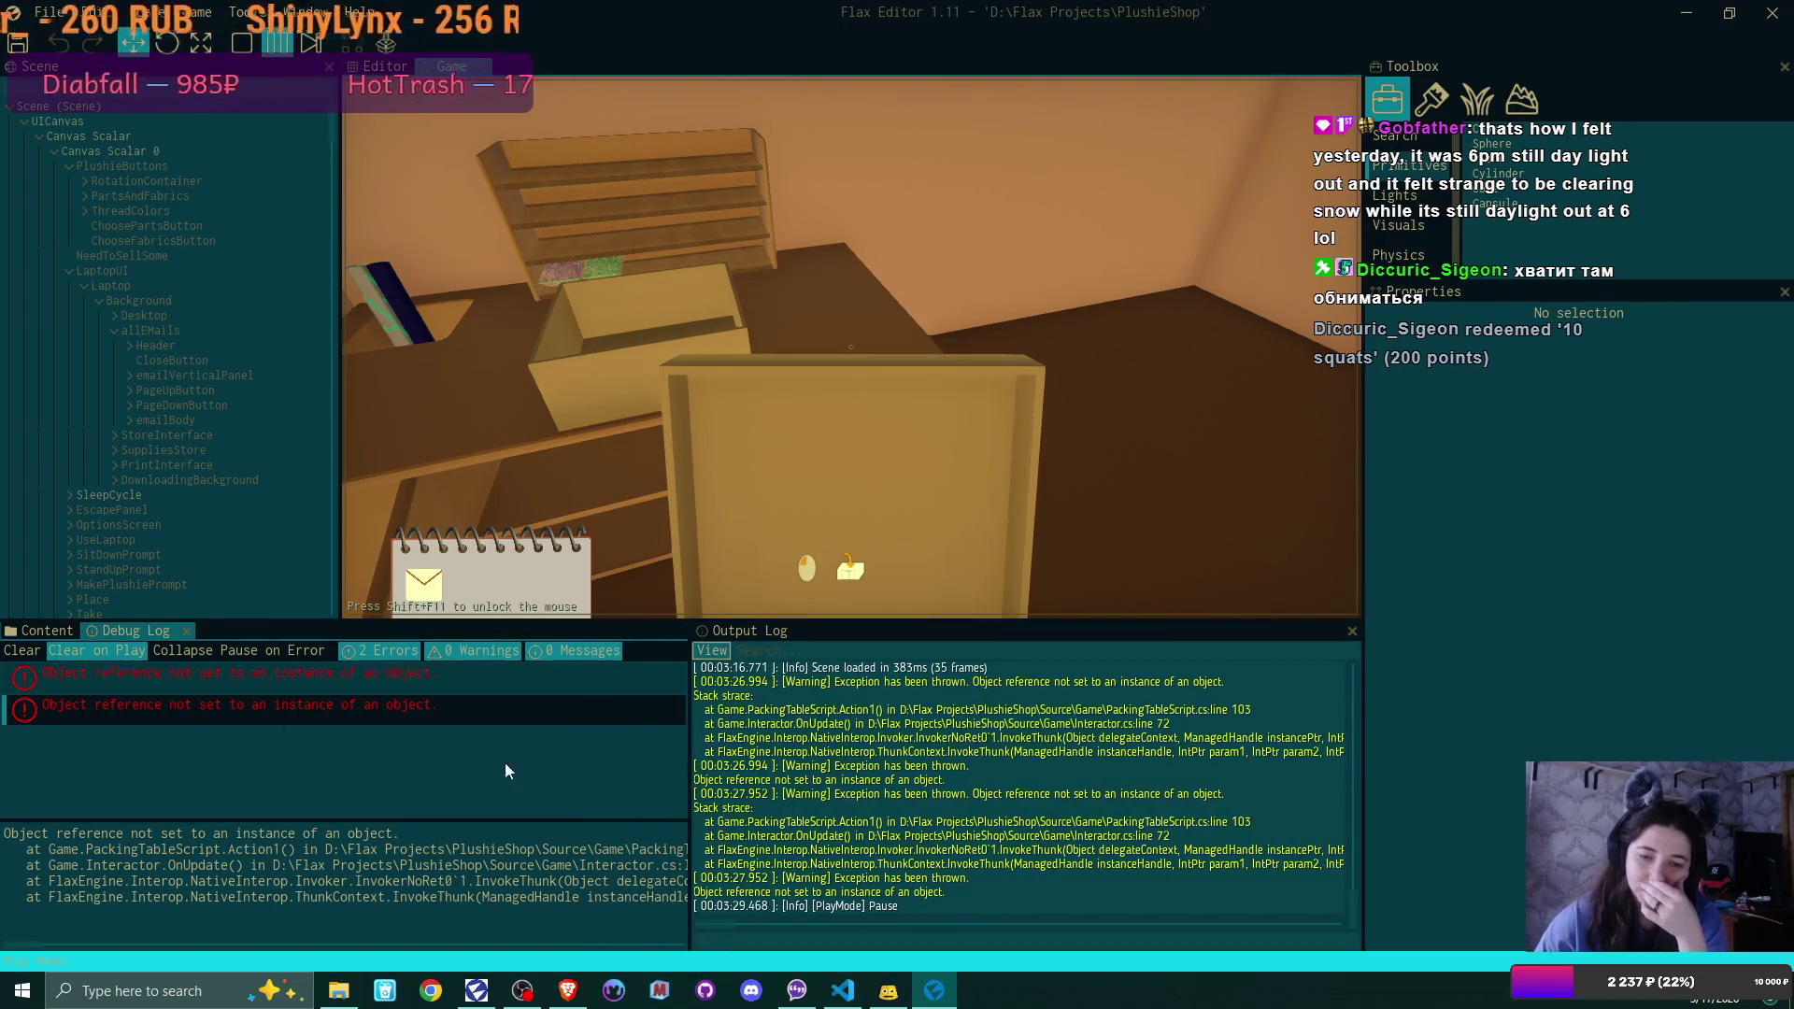
{"action": "scroll", "coordinate": [942, 794], "scroll_direction": "up", "scroll_amount": 1}
{"action": "scroll", "coordinate": [942, 794], "scroll_direction": "up", "scroll_amount": 2}
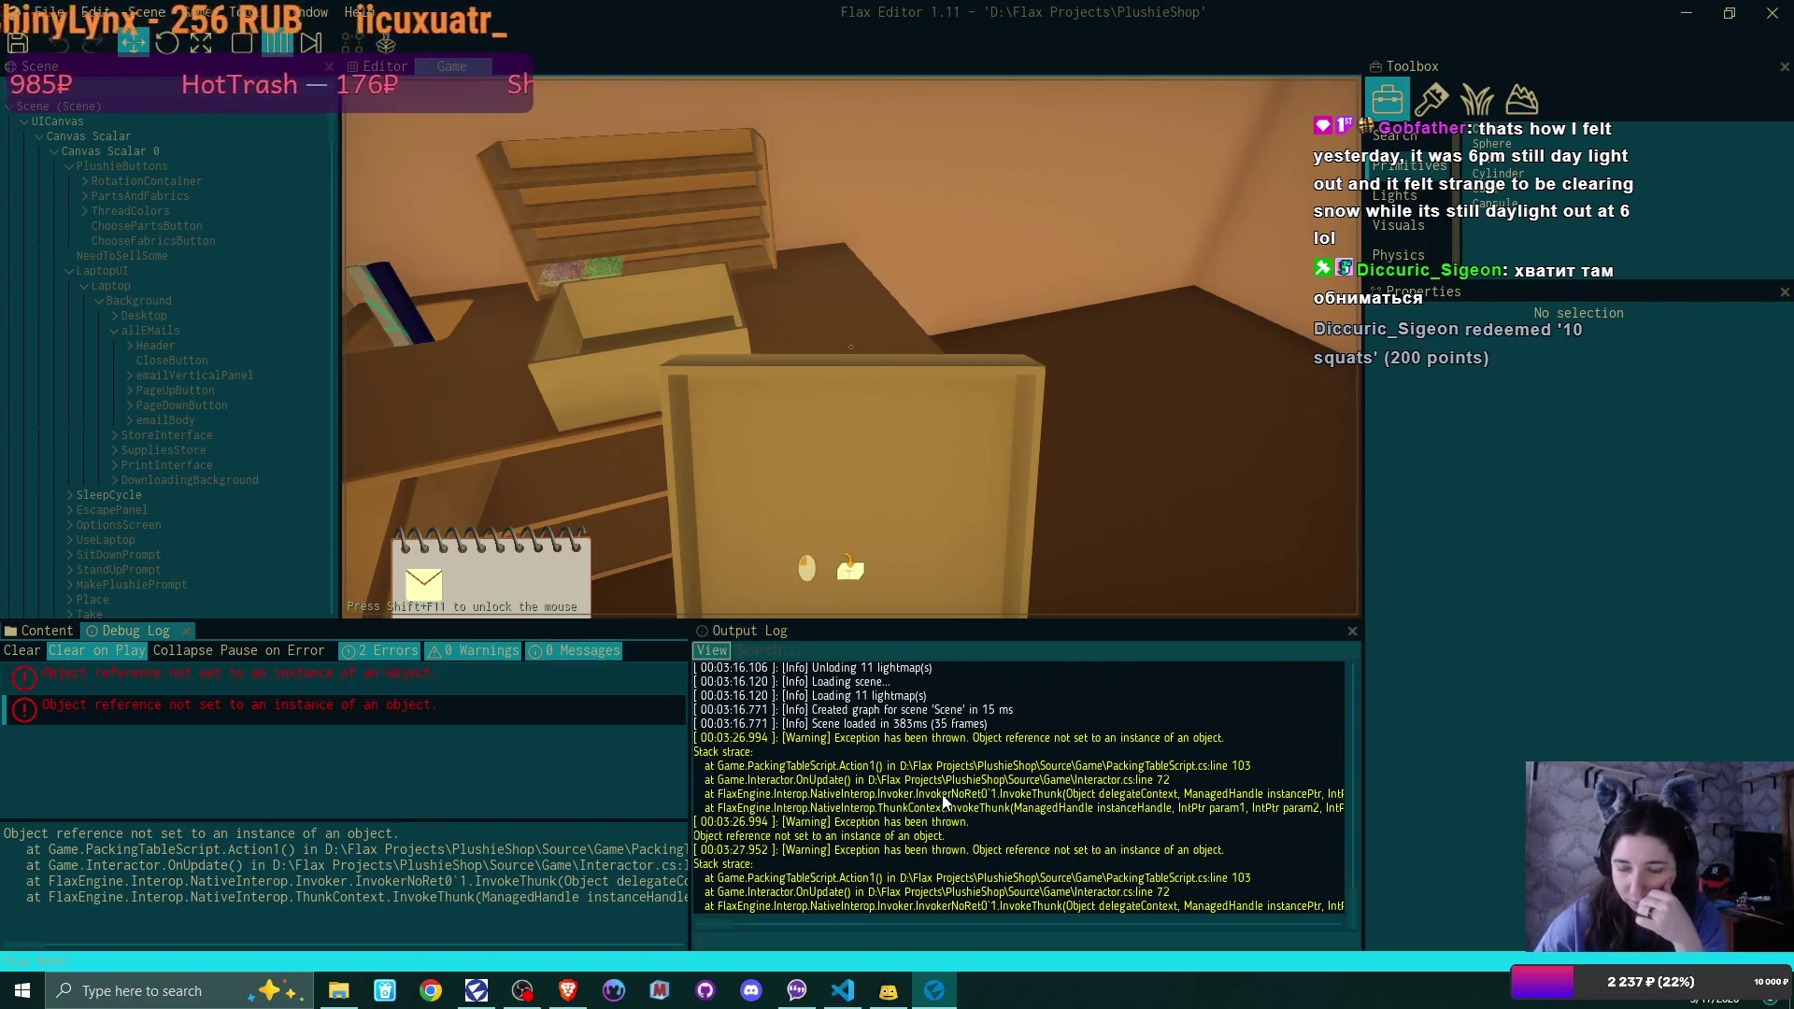
{"action": "scroll", "coordinate": [941, 794], "scroll_direction": "down", "scroll_amount": 2}
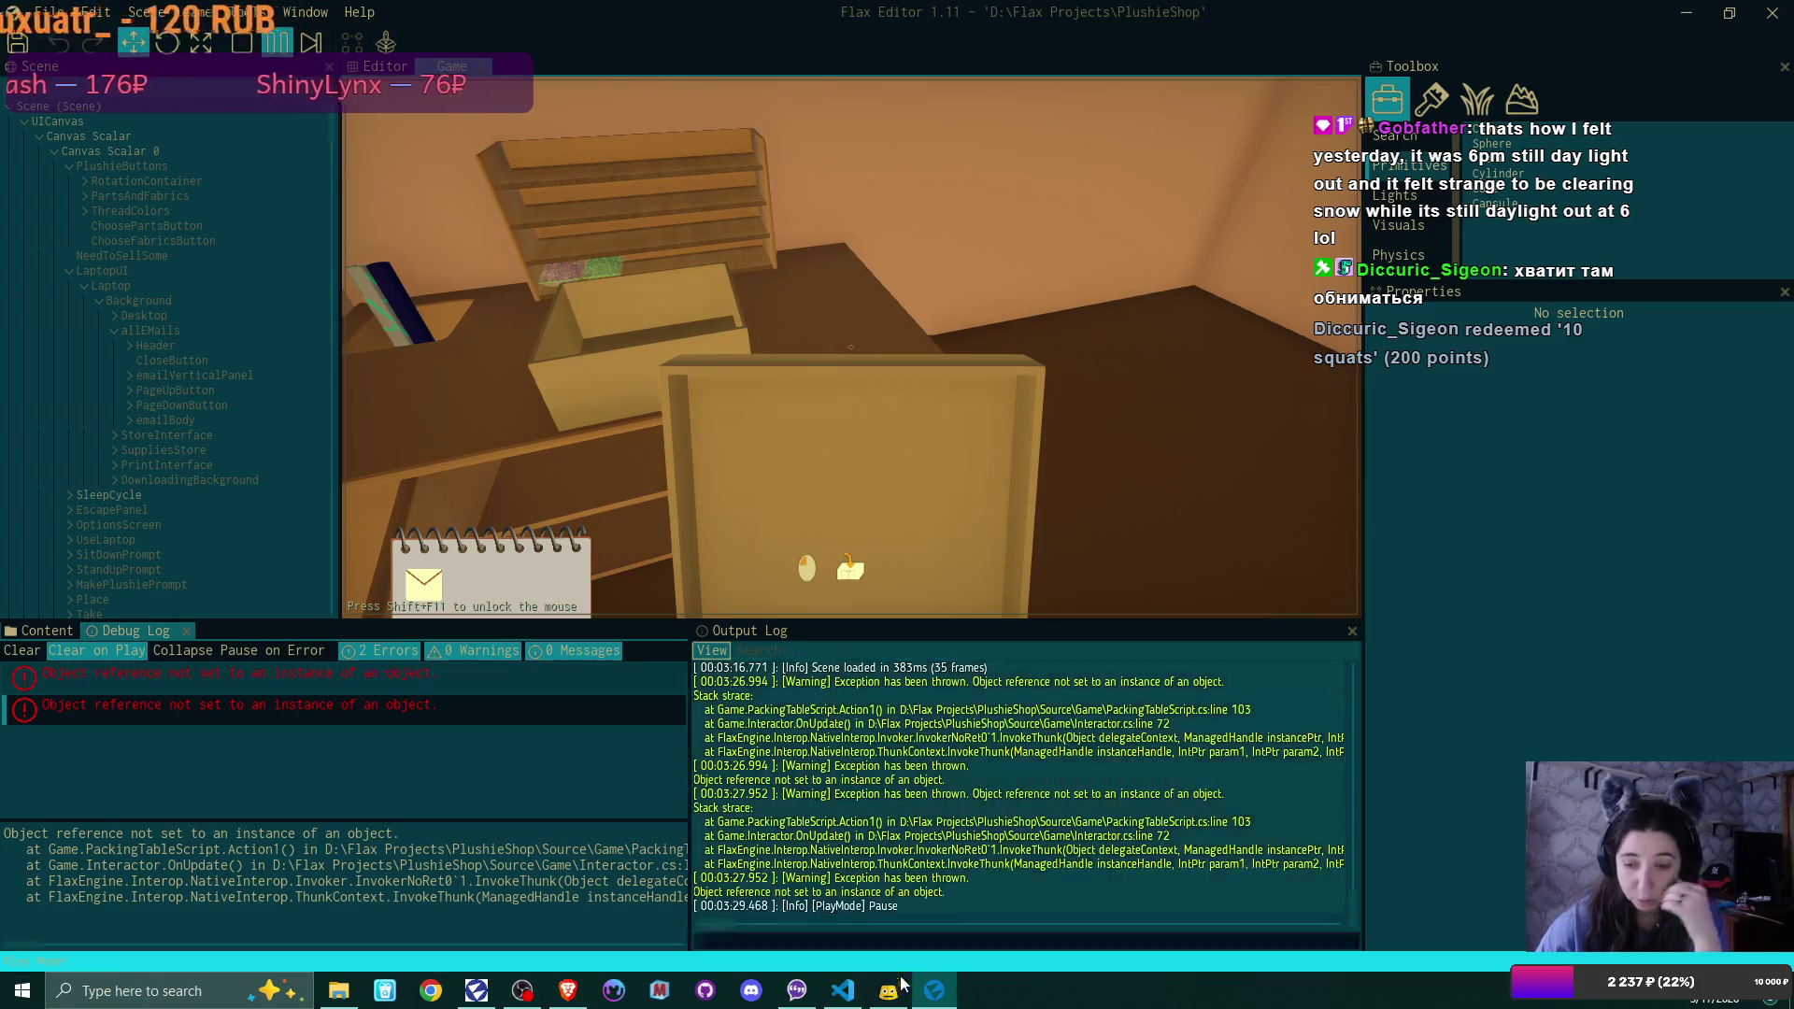
{"action": "left_click", "coordinate": [842, 991]}
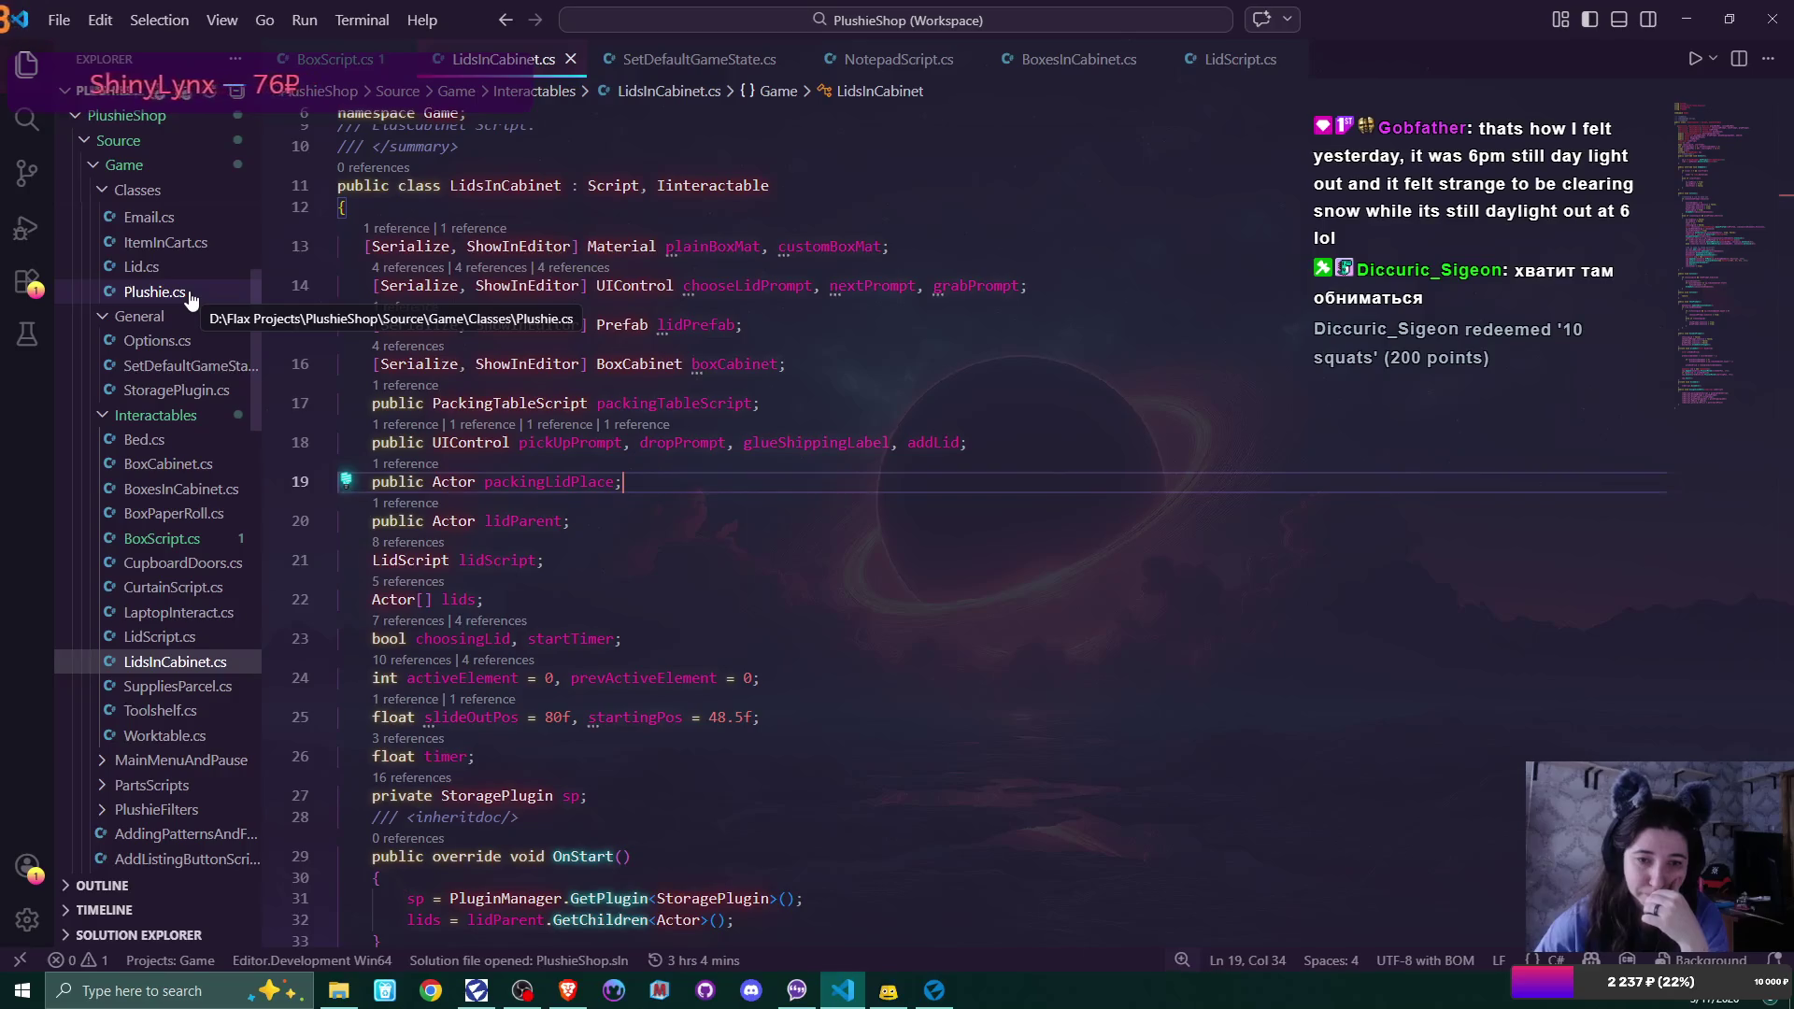
Open PackingTableScript.cs, scroll up to Action1 and place the caret at line 104
{"action": "scroll", "coordinate": [192, 299], "scroll_direction": "down", "scroll_amount": 5}
{"action": "scroll", "coordinate": [191, 299], "scroll_direction": "down", "scroll_amount": 7}
{"action": "scroll", "coordinate": [192, 299], "scroll_direction": "down", "scroll_amount": 1}
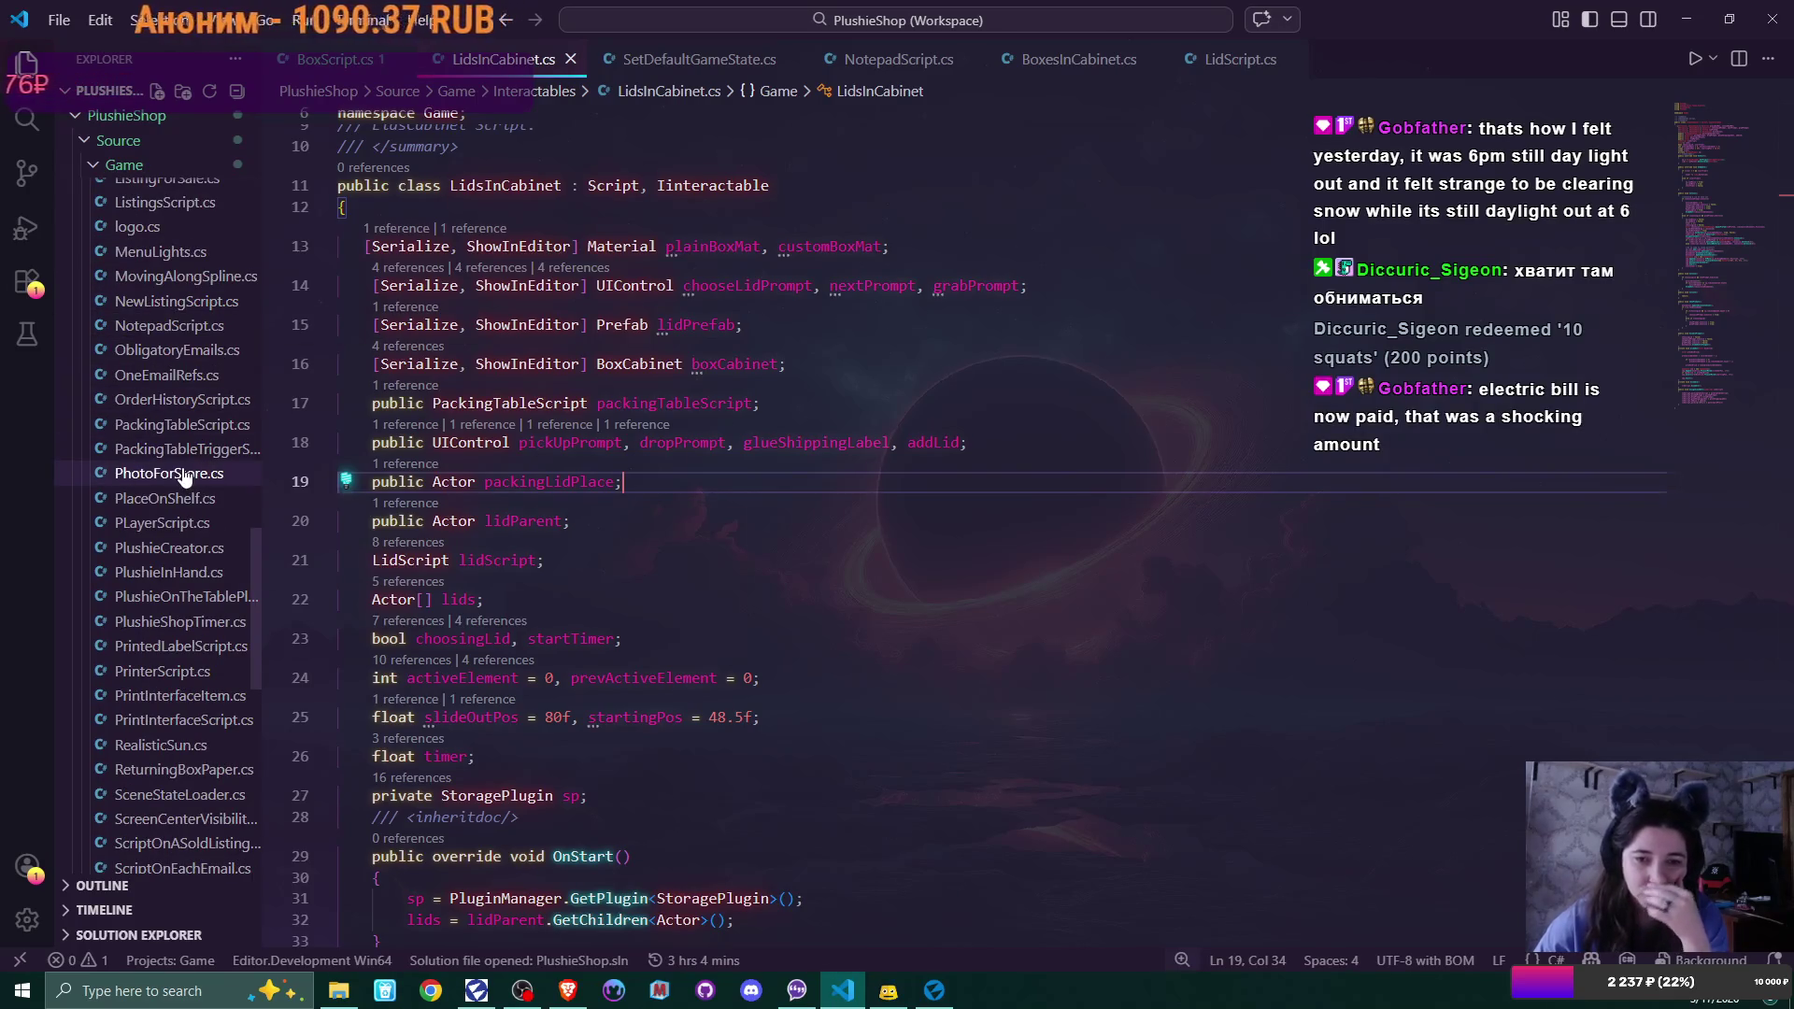
{"action": "left_click", "coordinate": [177, 425]}
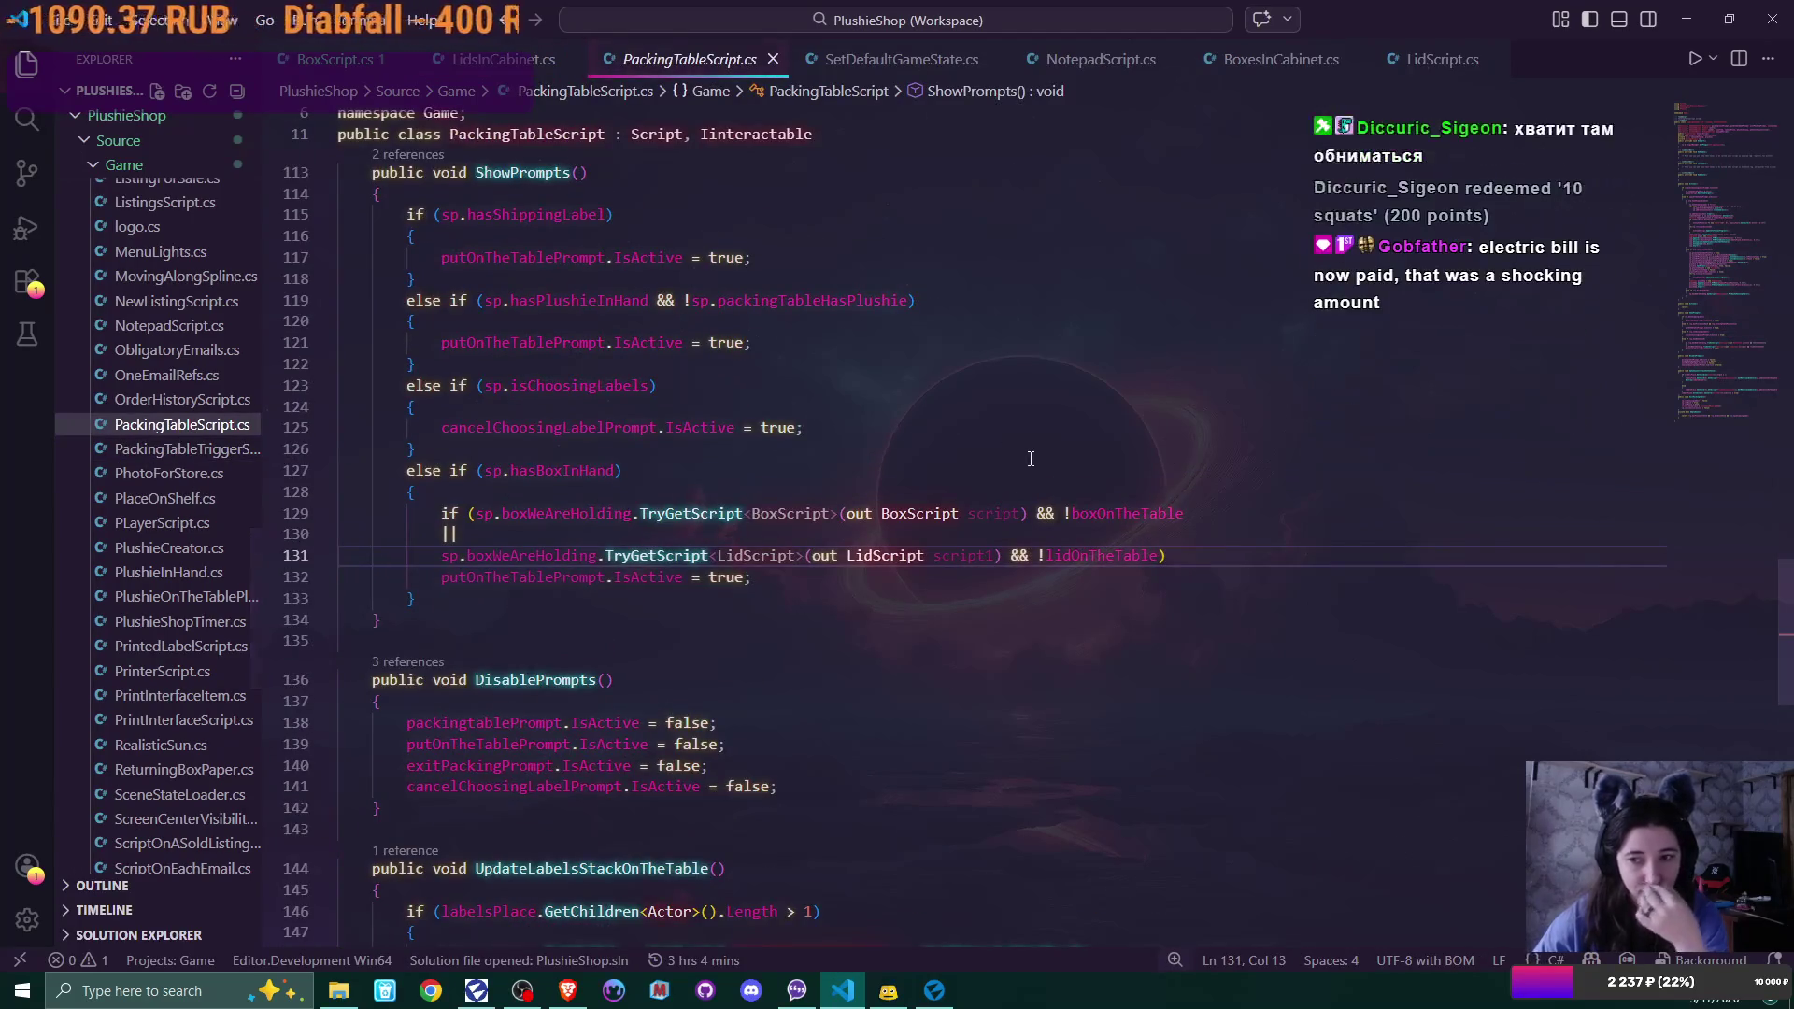
{"action": "scroll", "coordinate": [1019, 437], "scroll_direction": "up", "scroll_amount": 3}
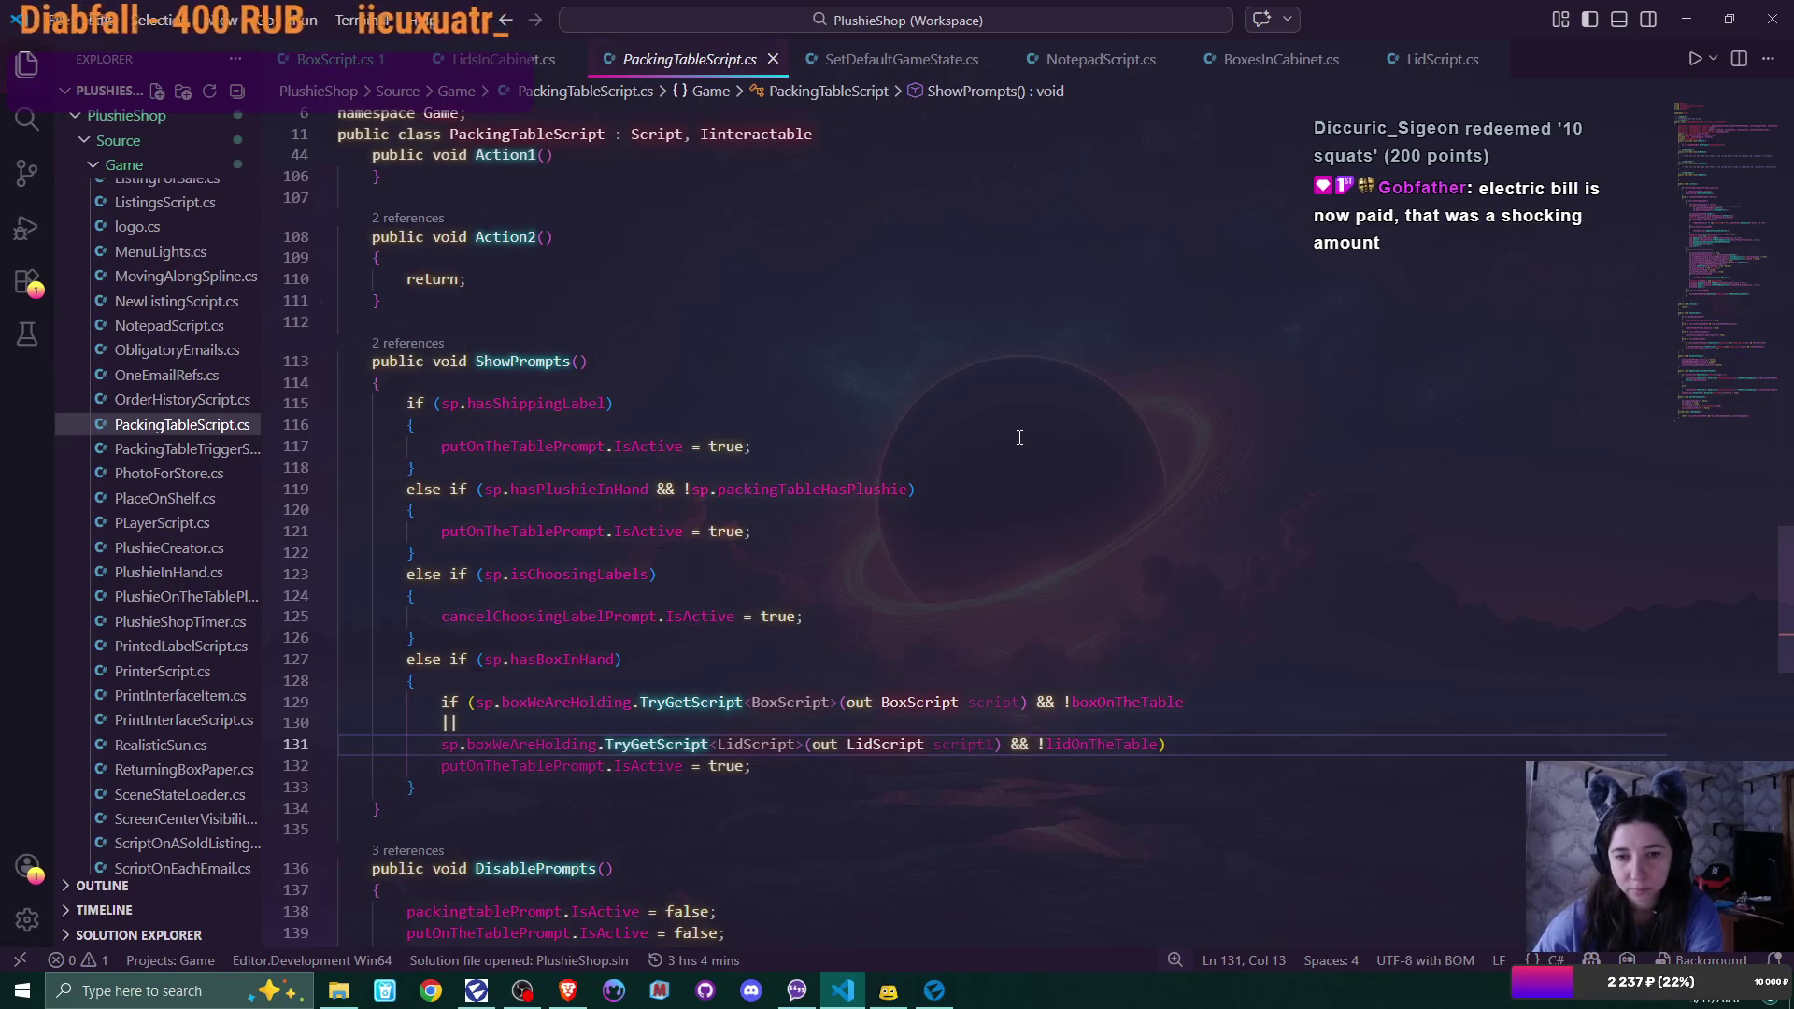
{"action": "scroll", "coordinate": [1019, 436], "scroll_direction": "up", "scroll_amount": 5}
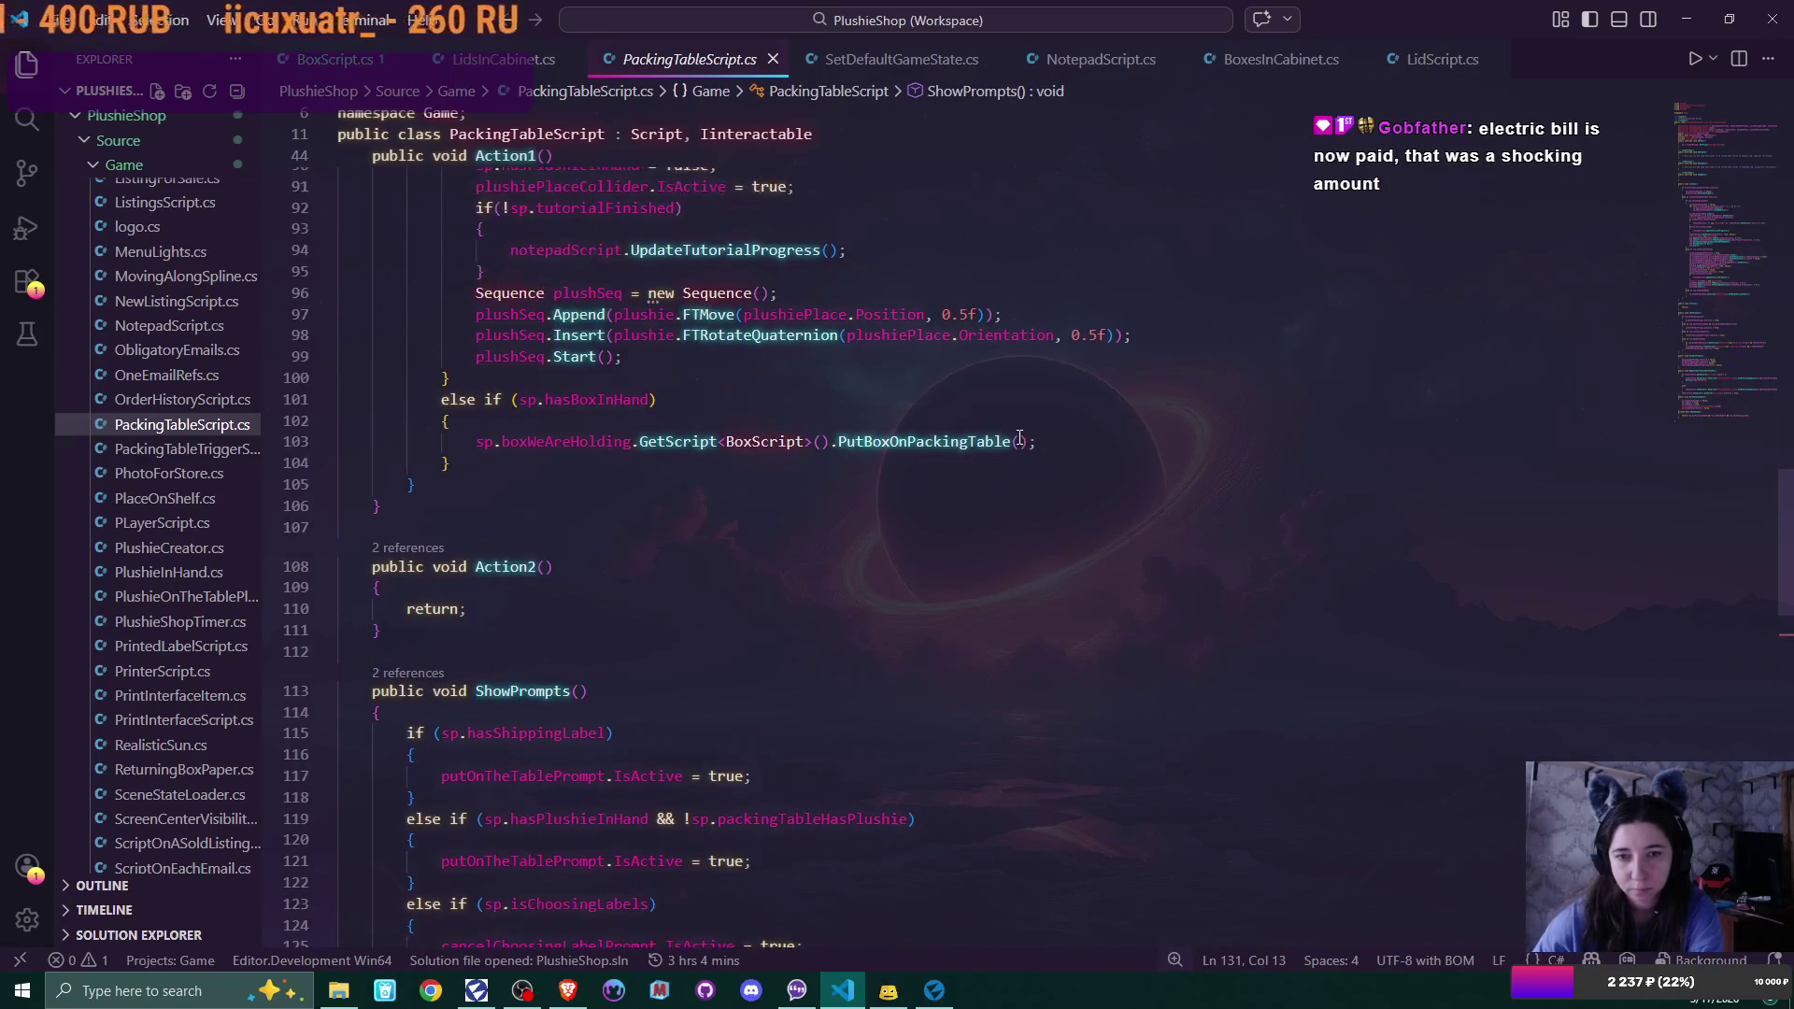
{"action": "scroll", "coordinate": [1020, 439], "scroll_direction": "up", "scroll_amount": 2}
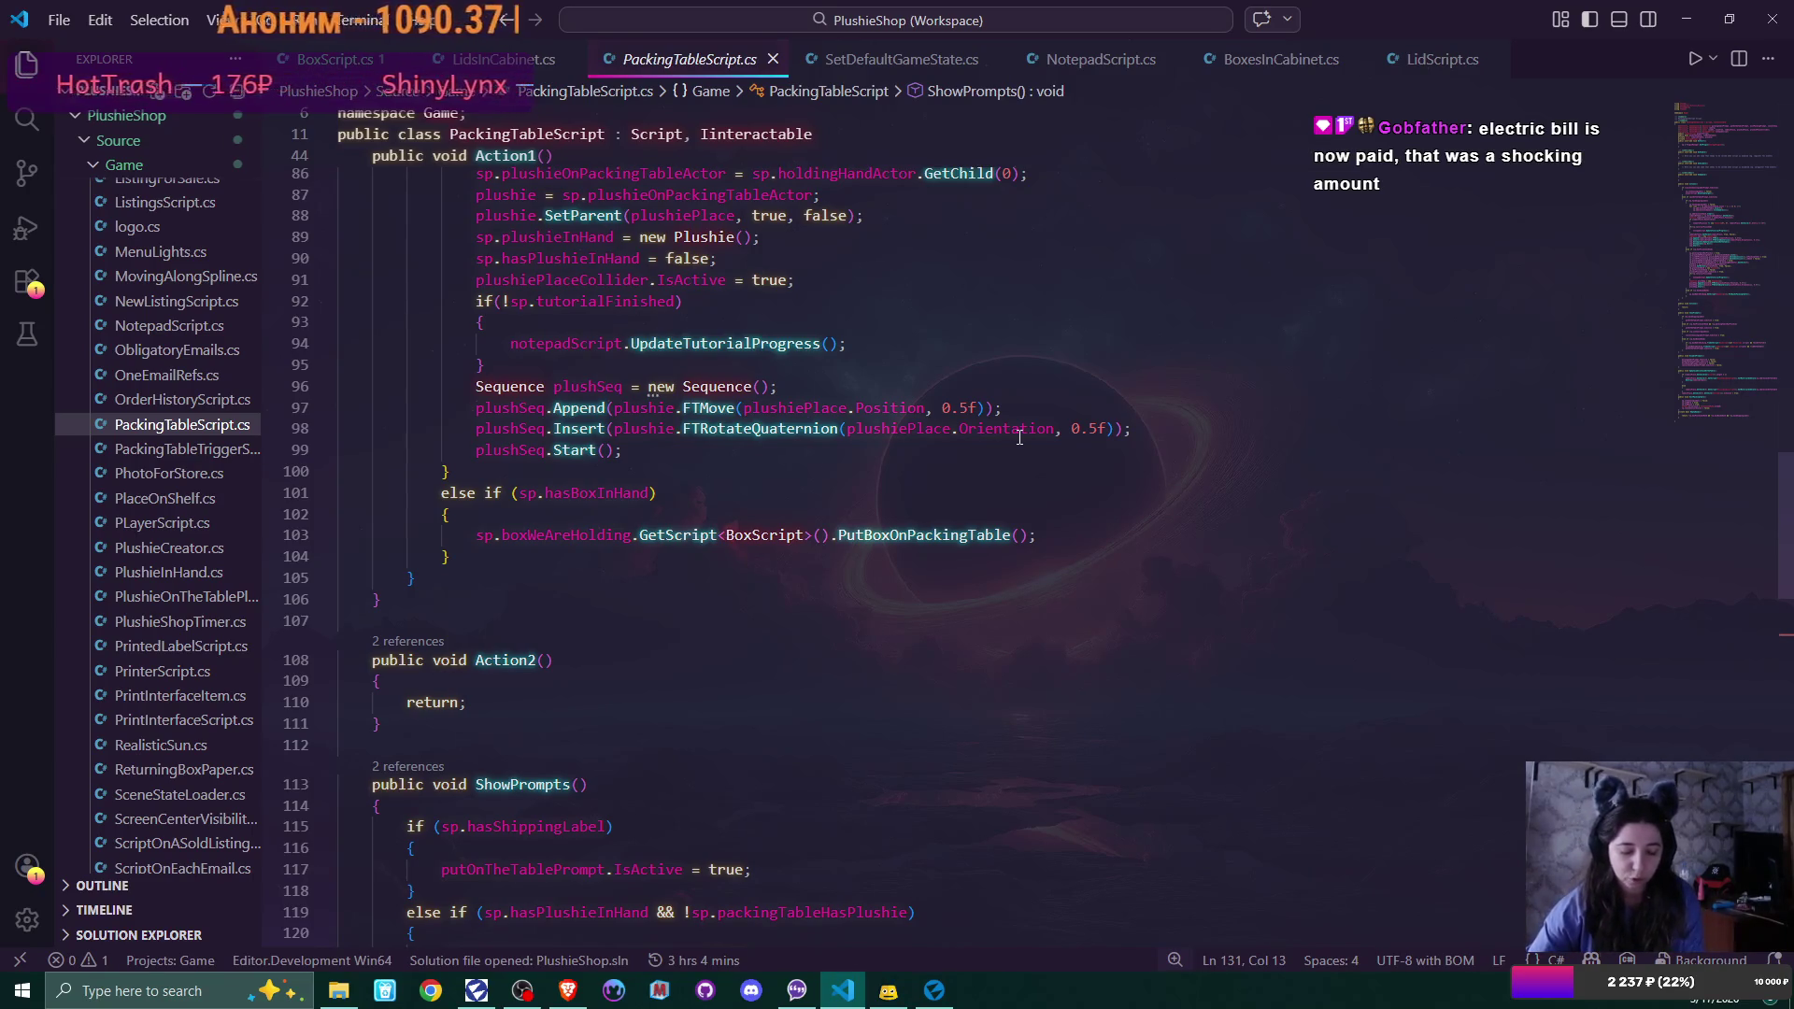
{"action": "left_click", "coordinate": [619, 564]}
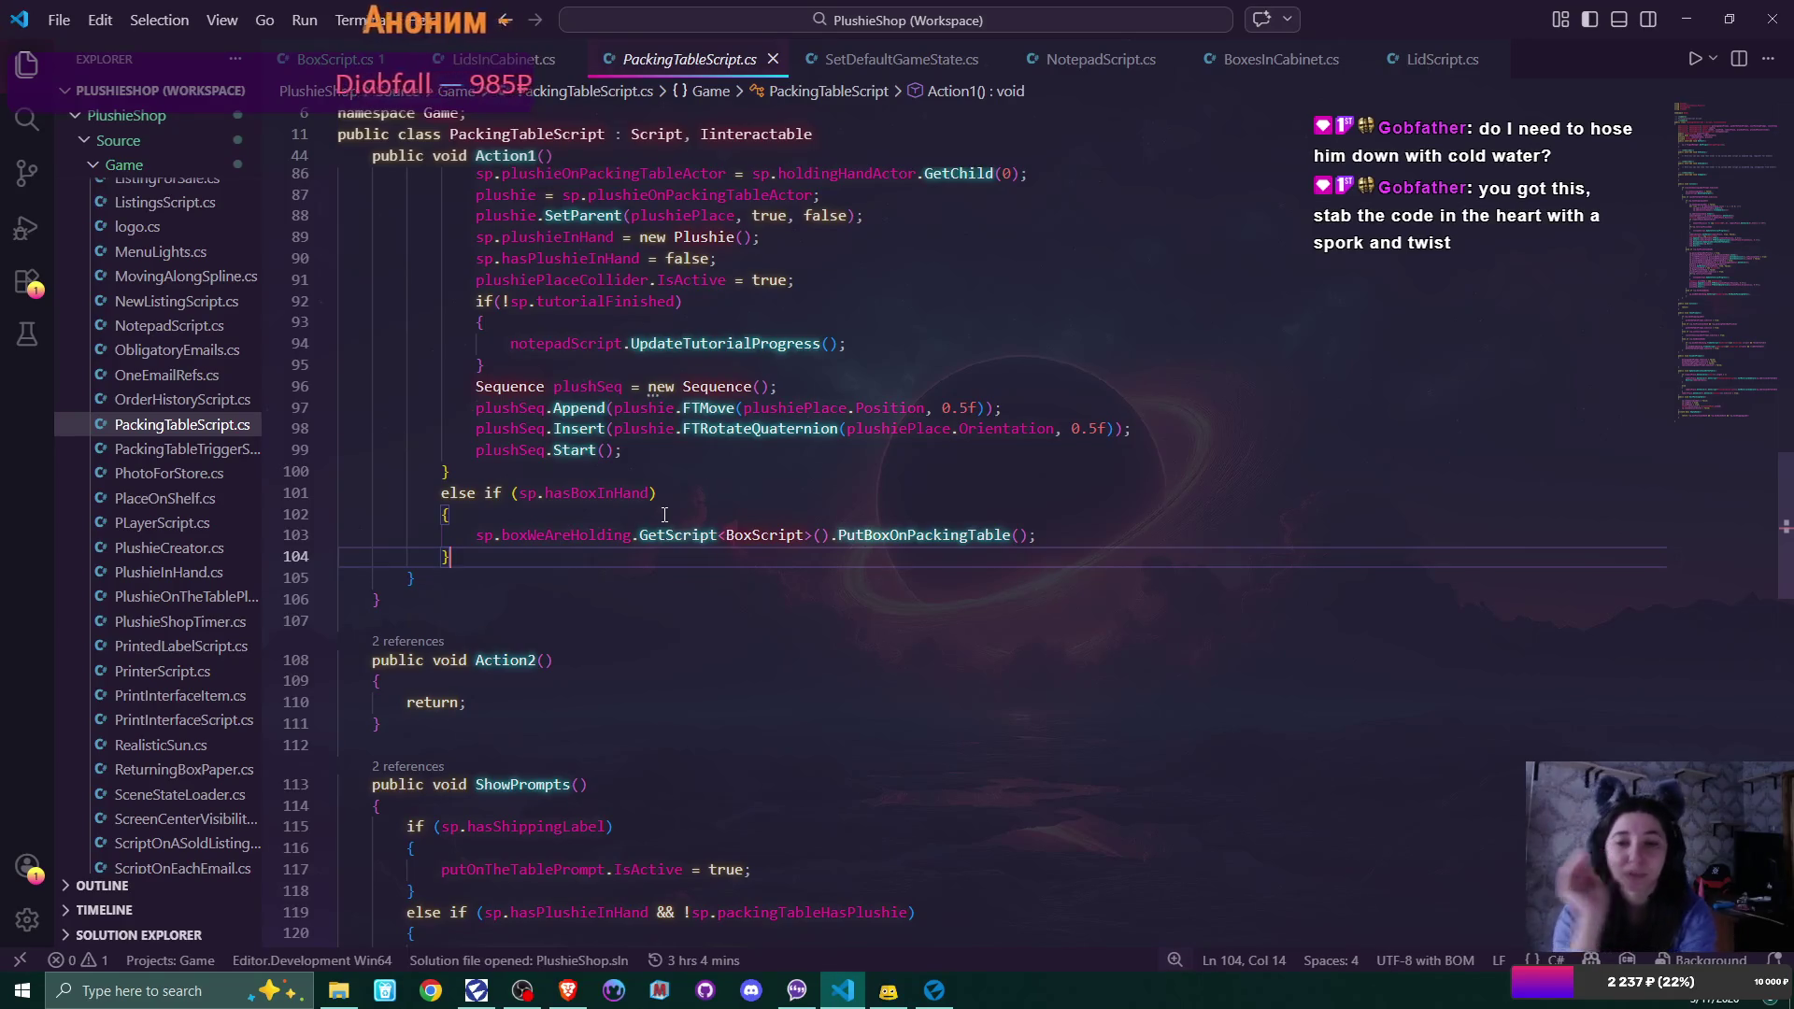
Change line 103 to TryGetScript(out BoxScript box) and delete its PutBoxOnPackingTable call
{"action": "left_click", "coordinate": [644, 534]}
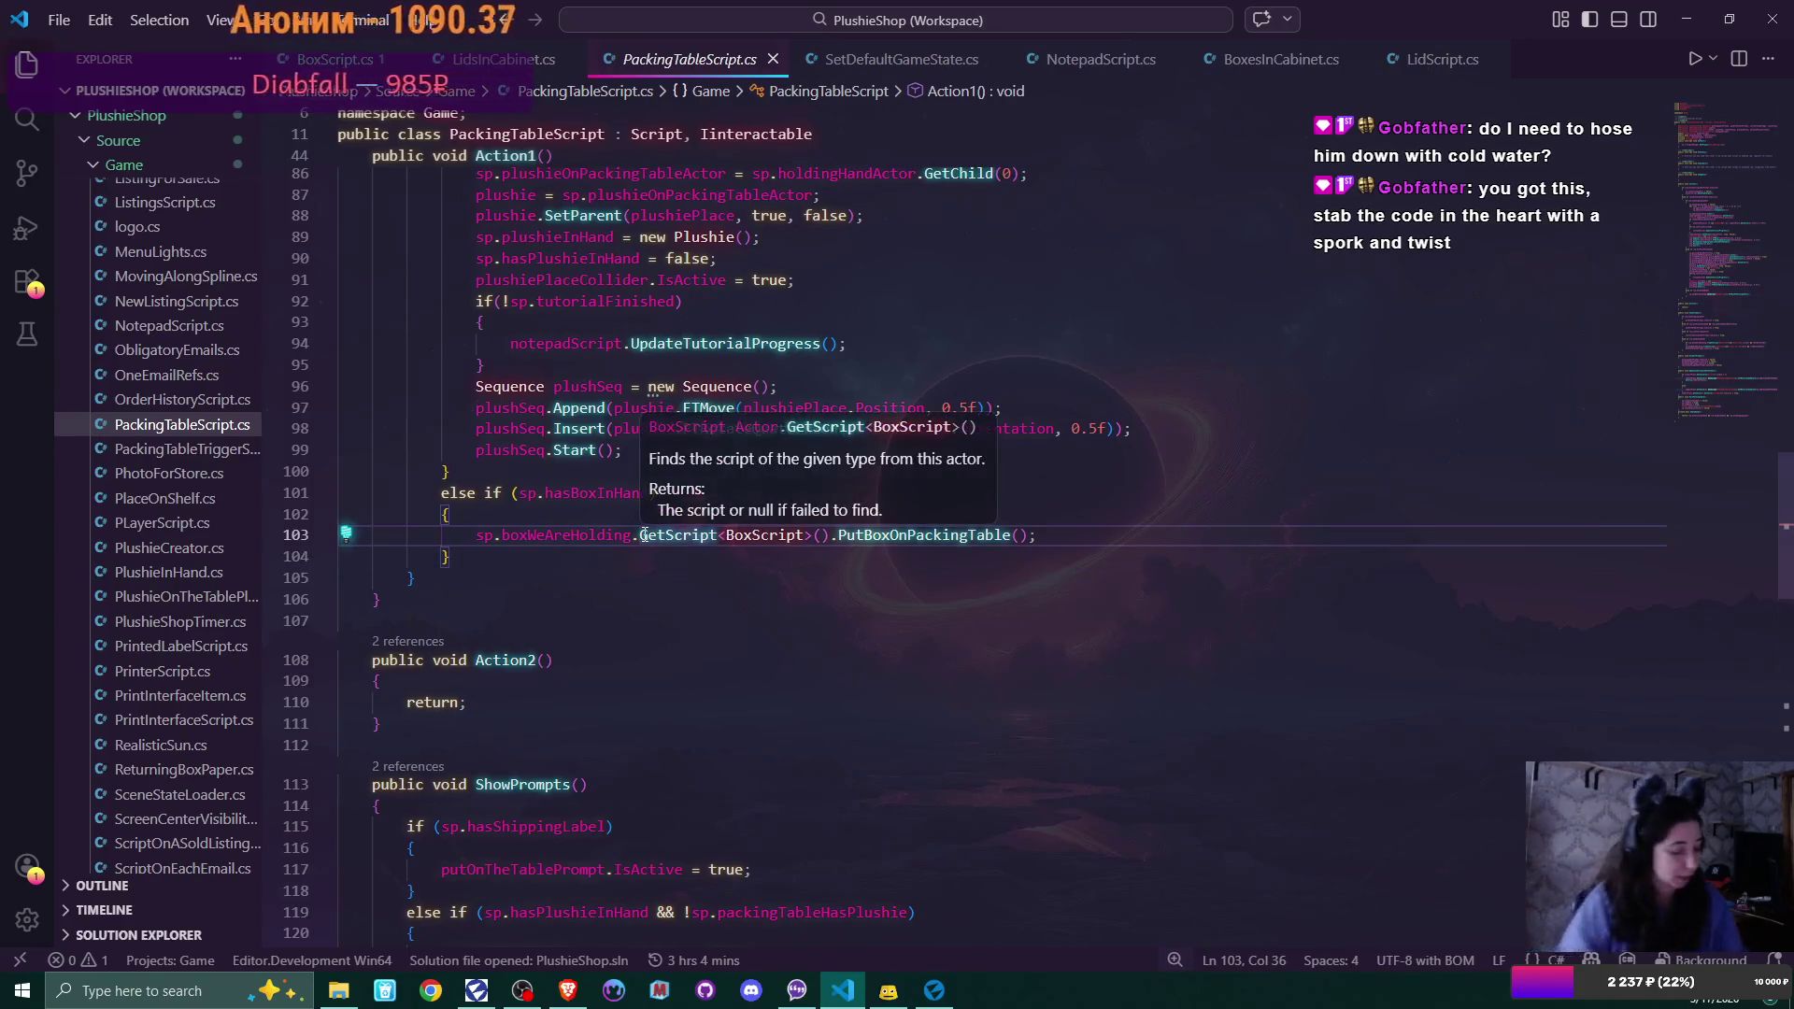
{"action": "type", "text": "Try"}
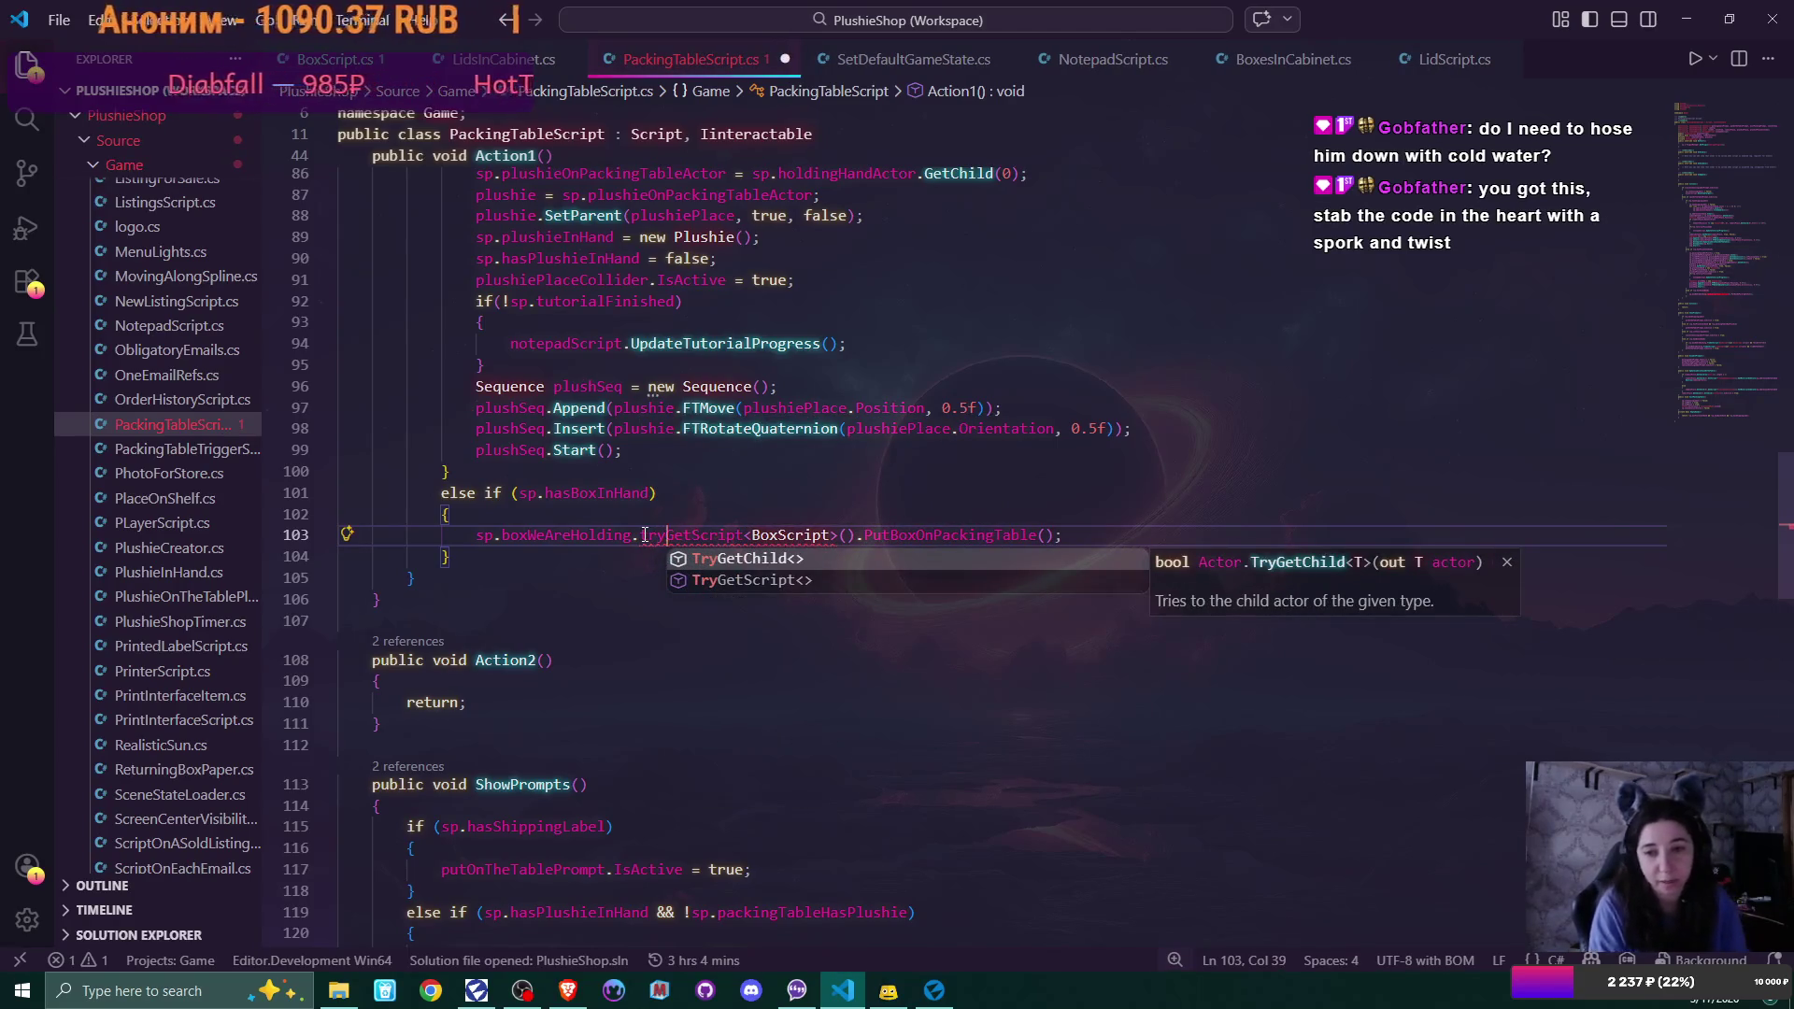
{"action": "key", "text": "Right"}
{"action": "key", "text": "Right"}
{"action": "key", "text": "Right"}
{"action": "type", "text": "out "}
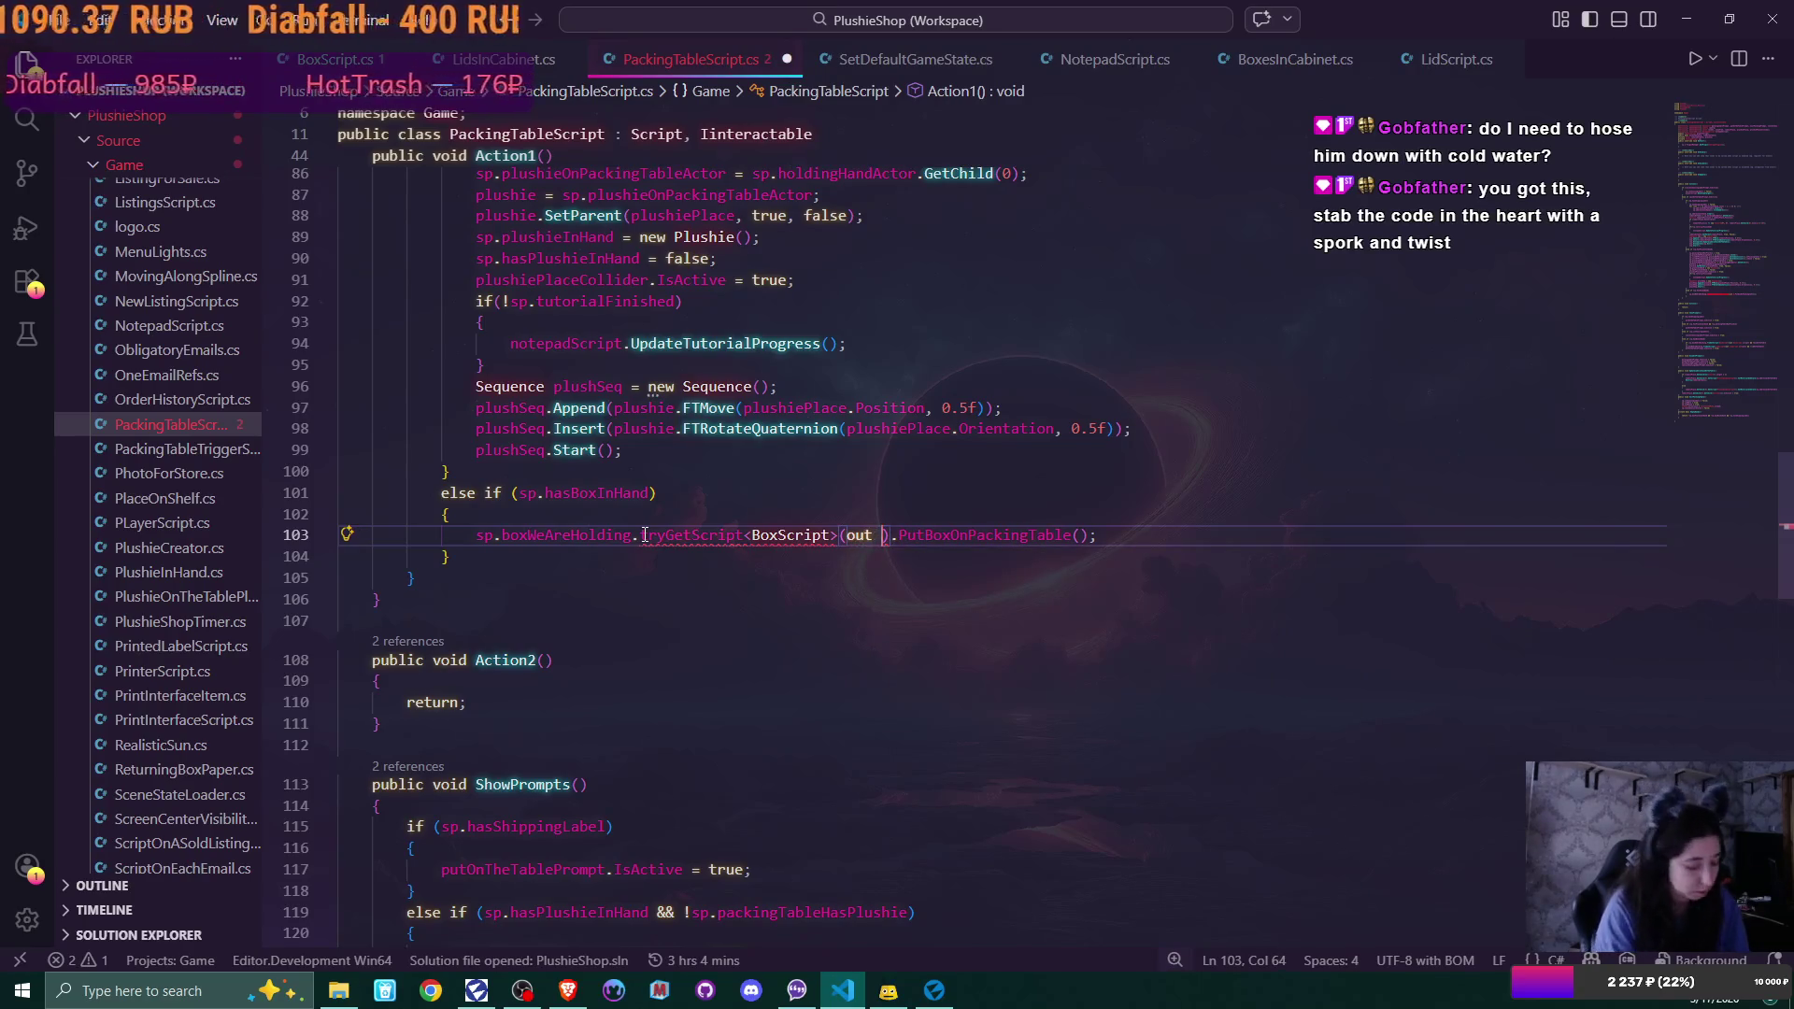
{"action": "type", "text": "B"}
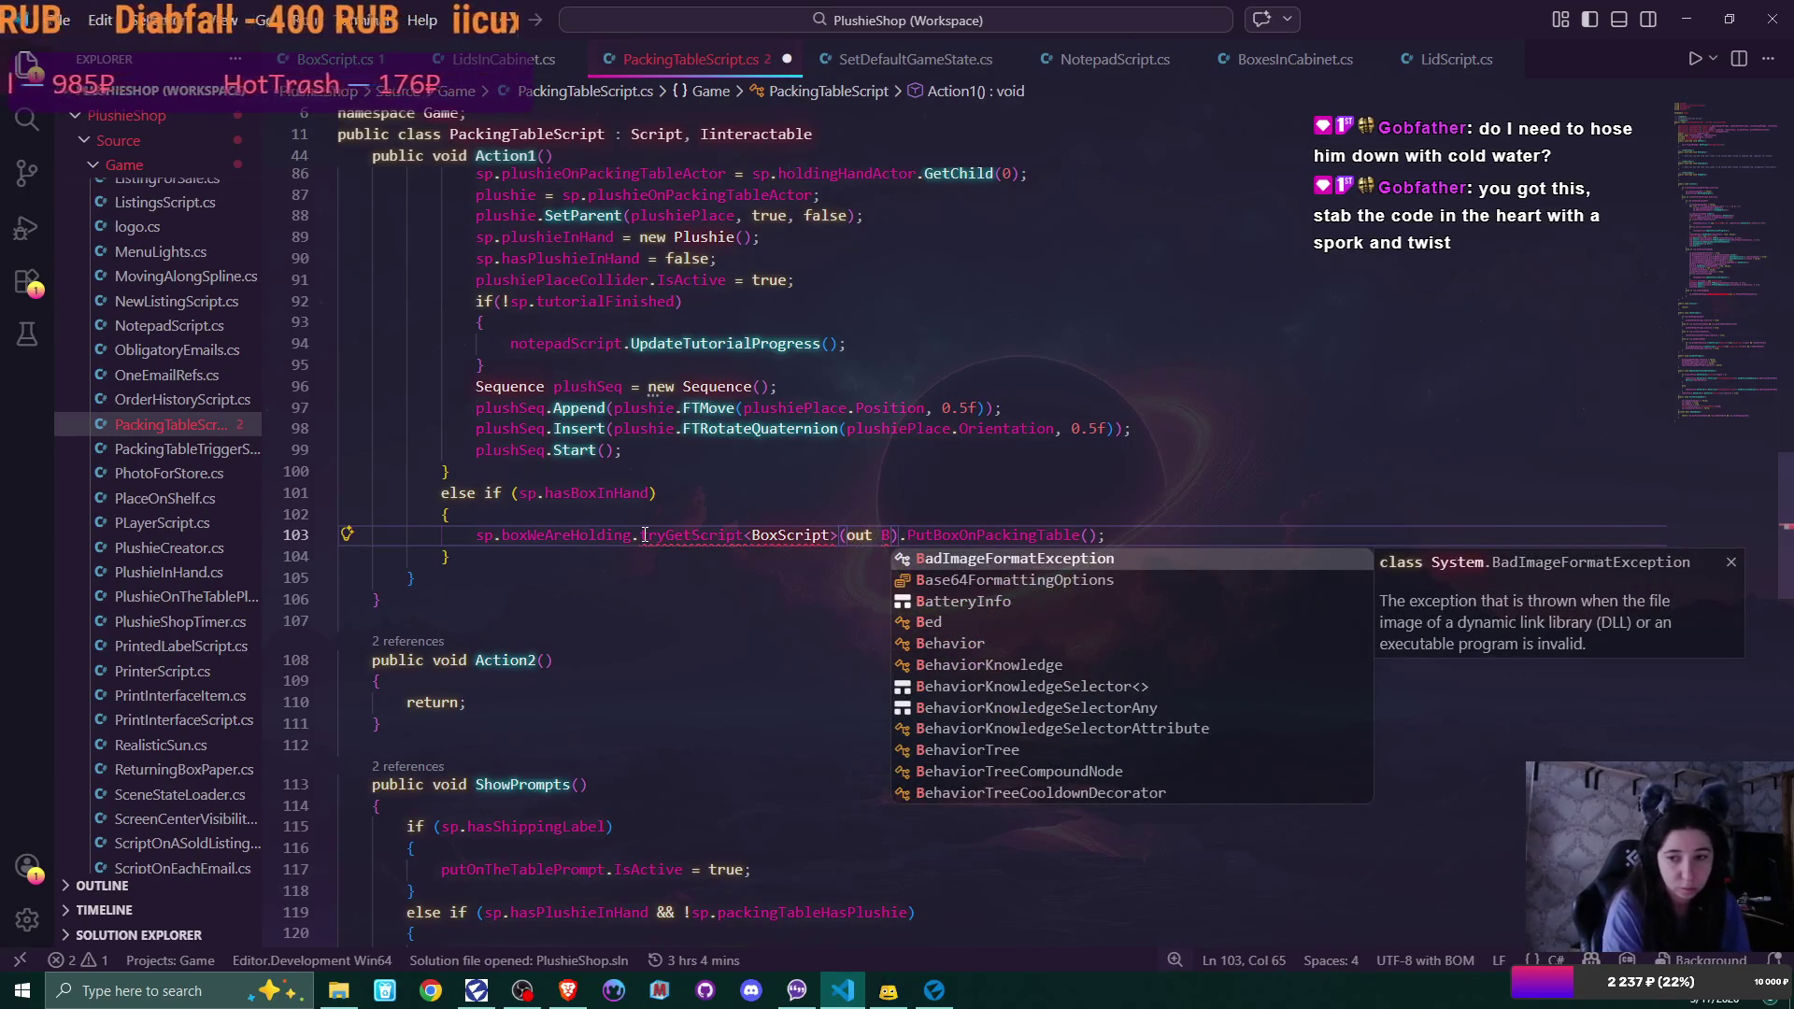
{"action": "type", "text": "ox"}
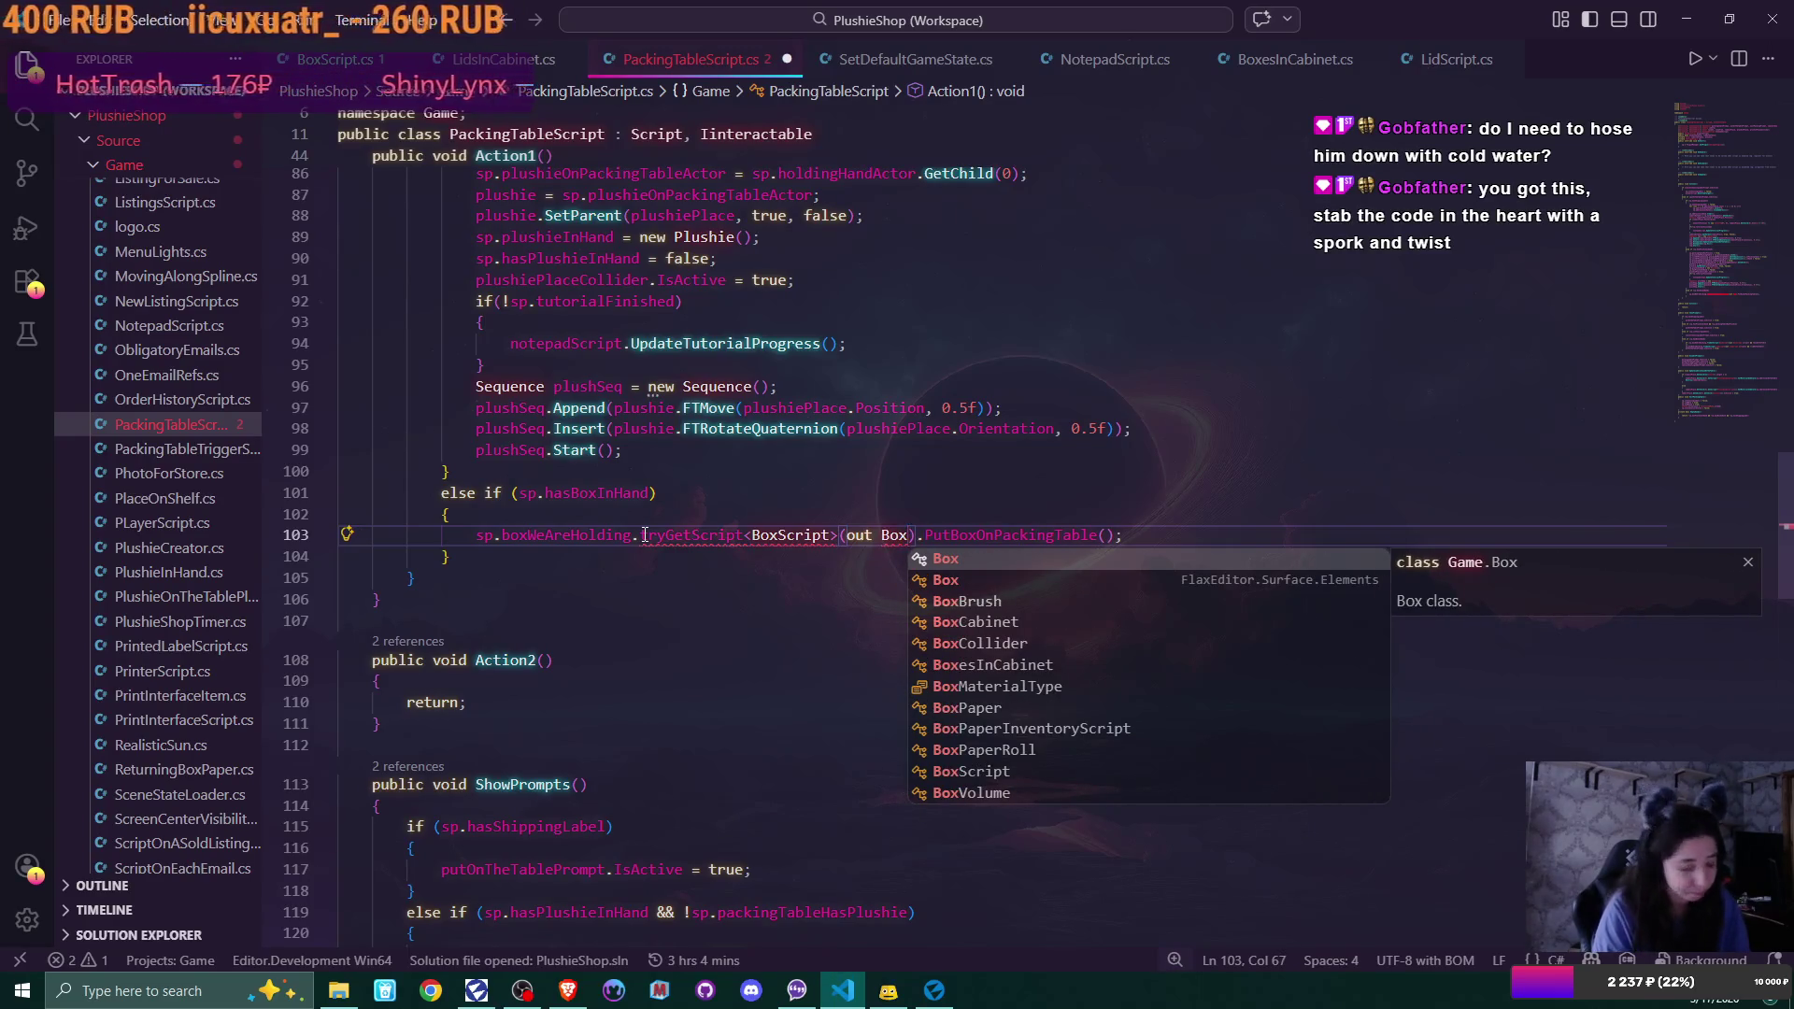
{"action": "type", "text": "Script "}
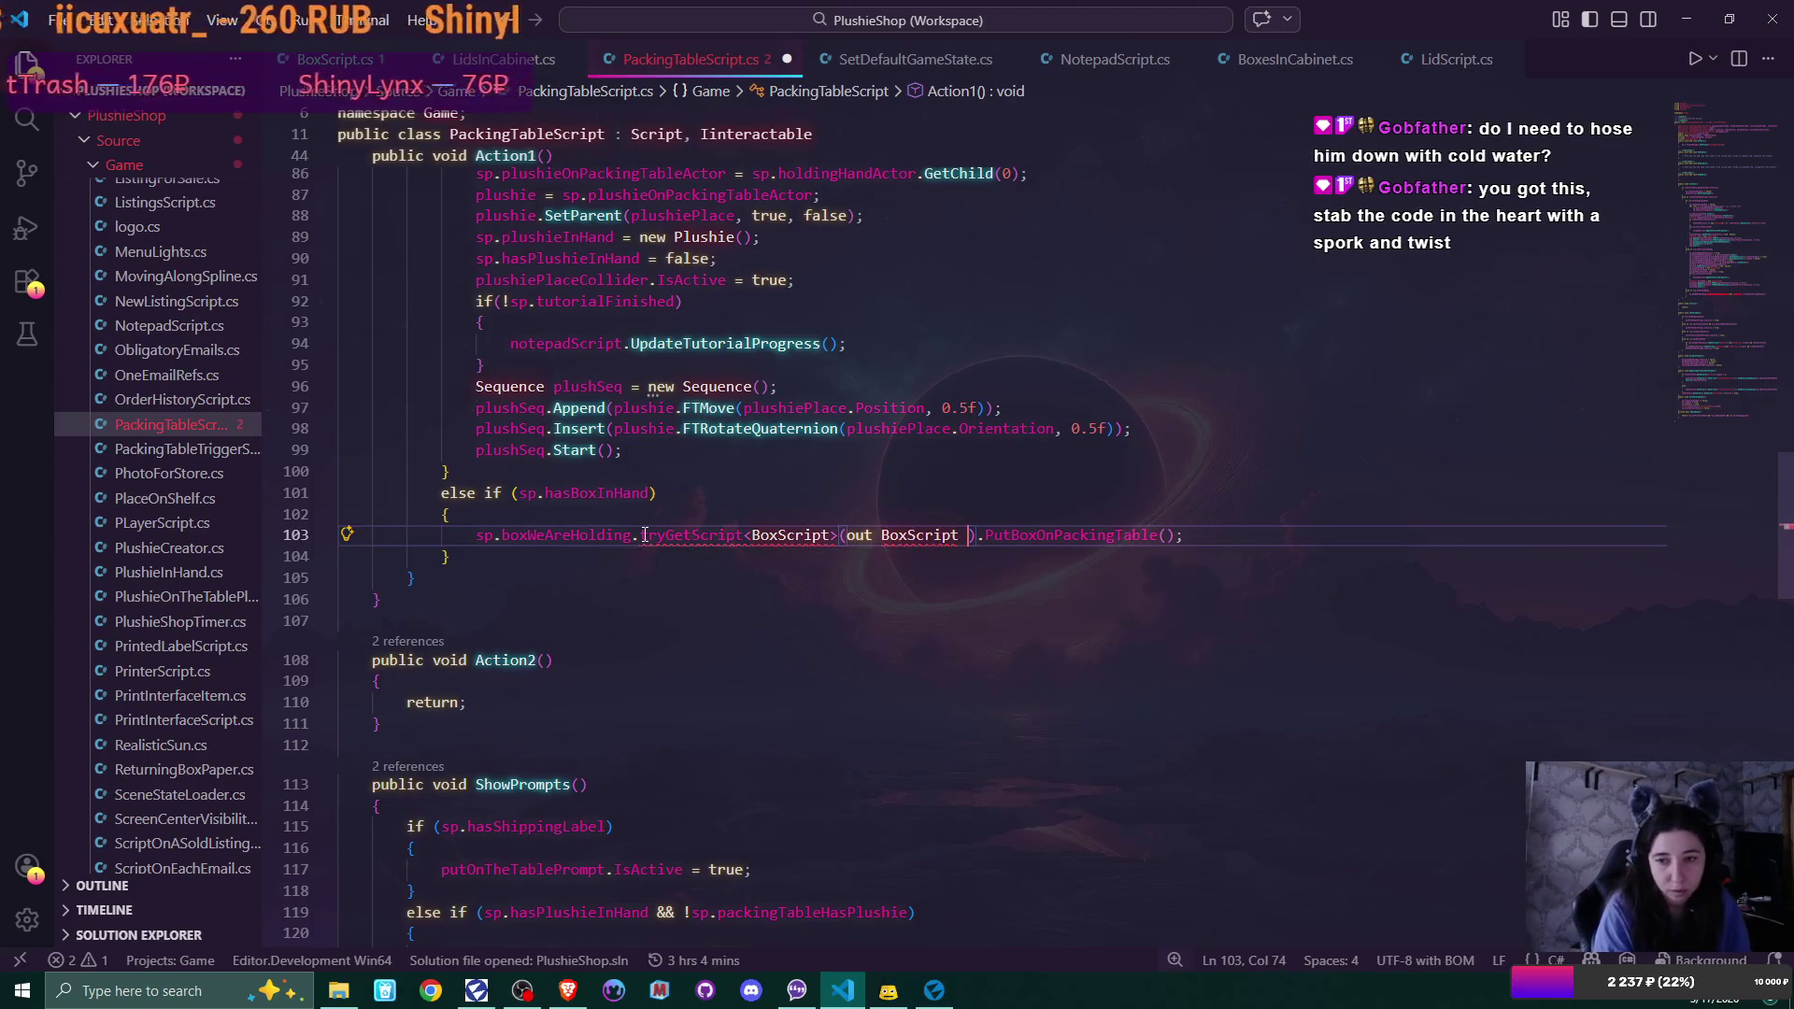
{"action": "type", "text": "box"}
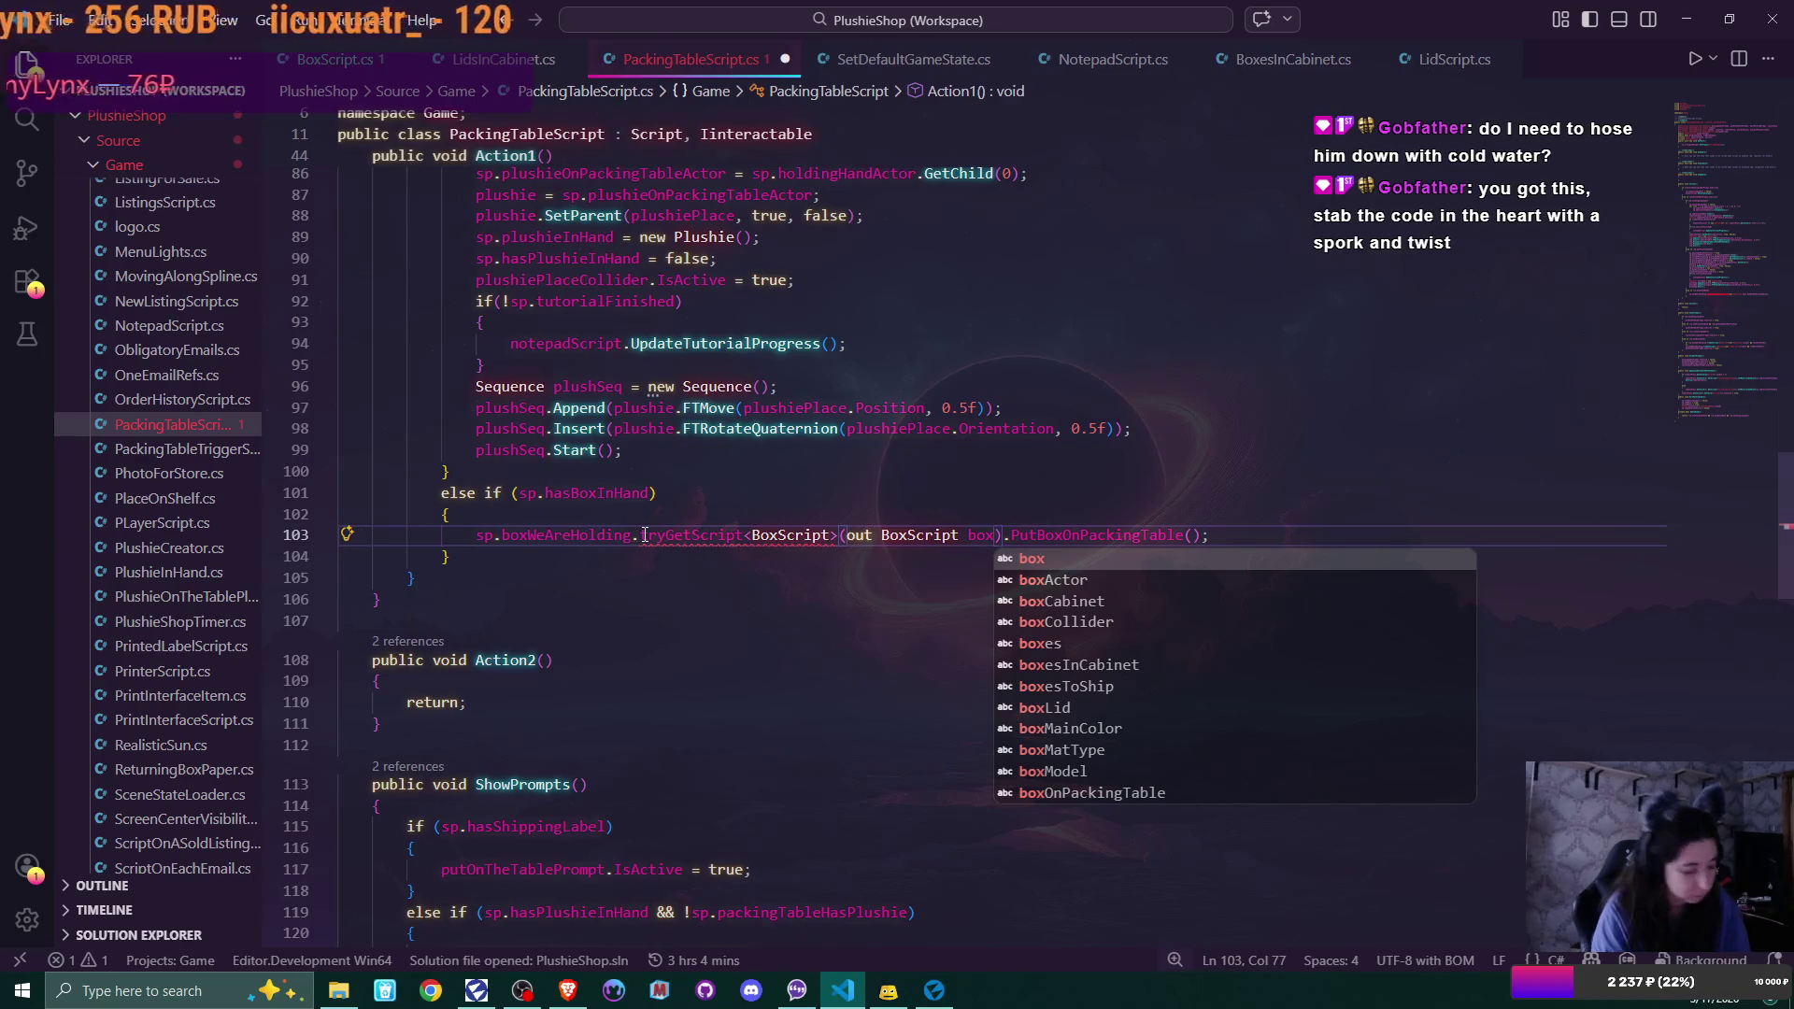
{"action": "type", "text": "Script"}
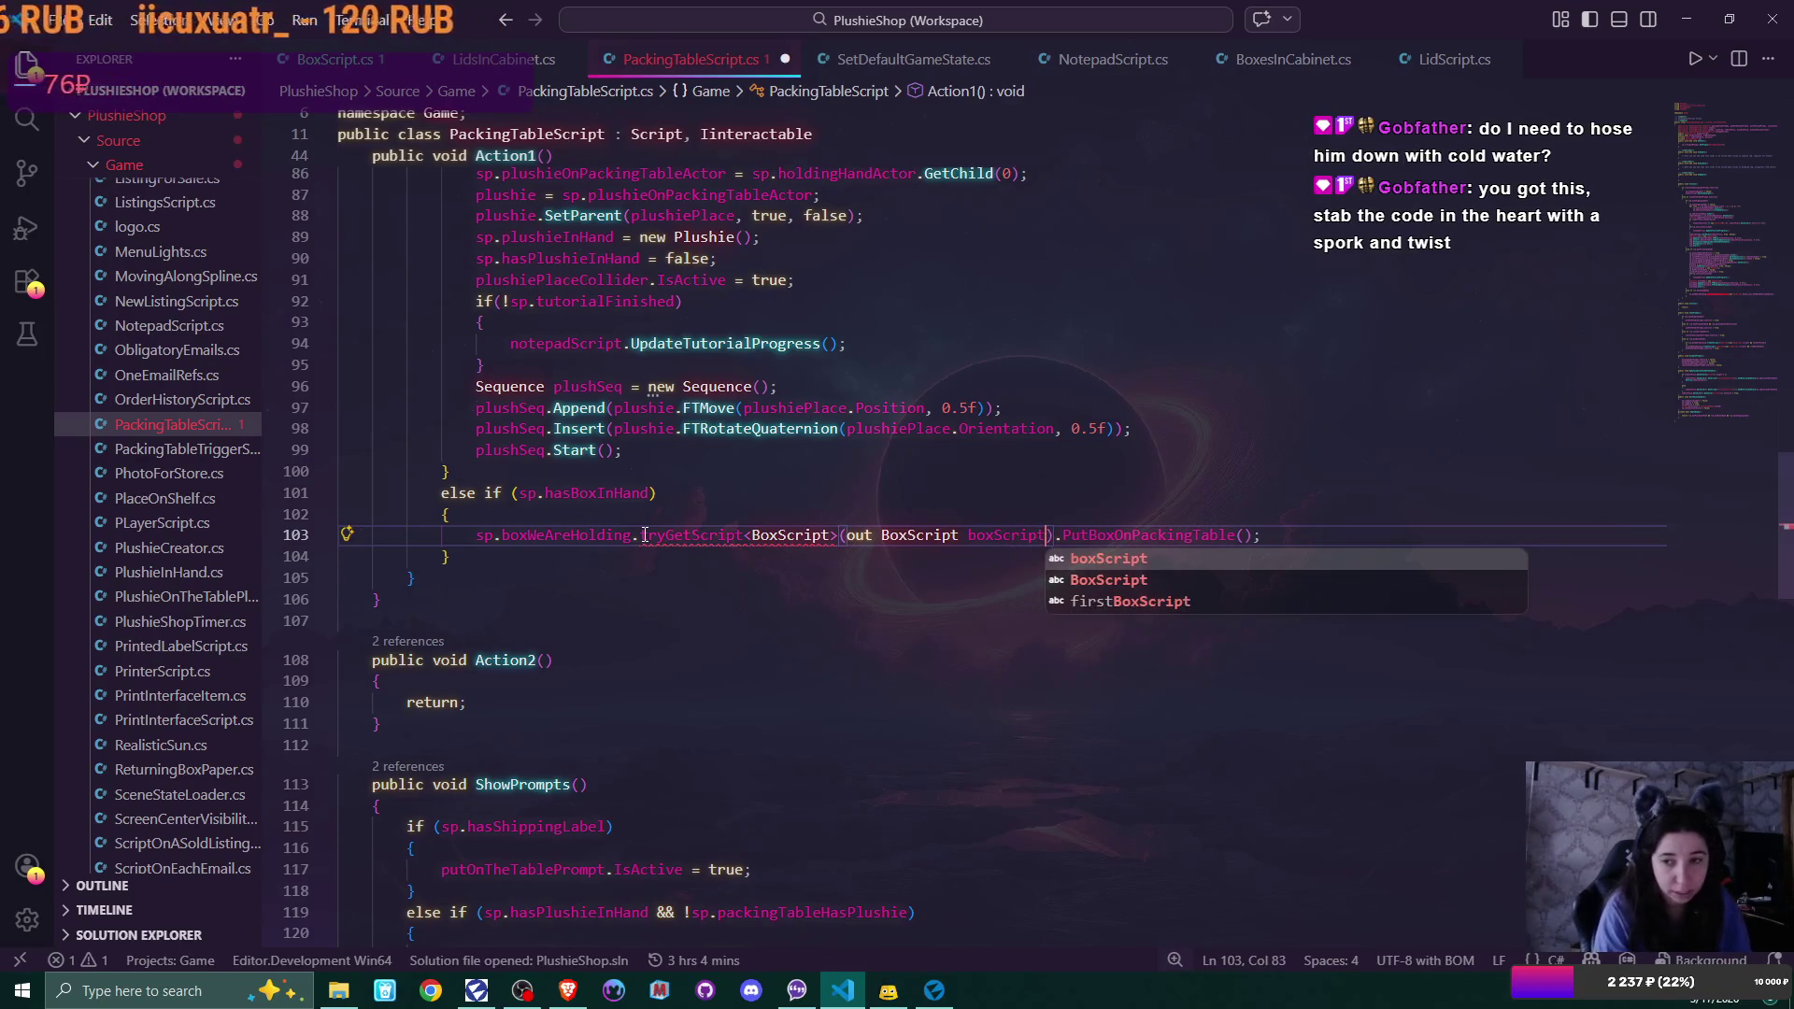
{"action": "type", "text": ")"}
{"action": "key", "text": "shift+Right"}
{"action": "key", "text": "shift+Right"}
{"action": "key", "text": "shift+Right"}
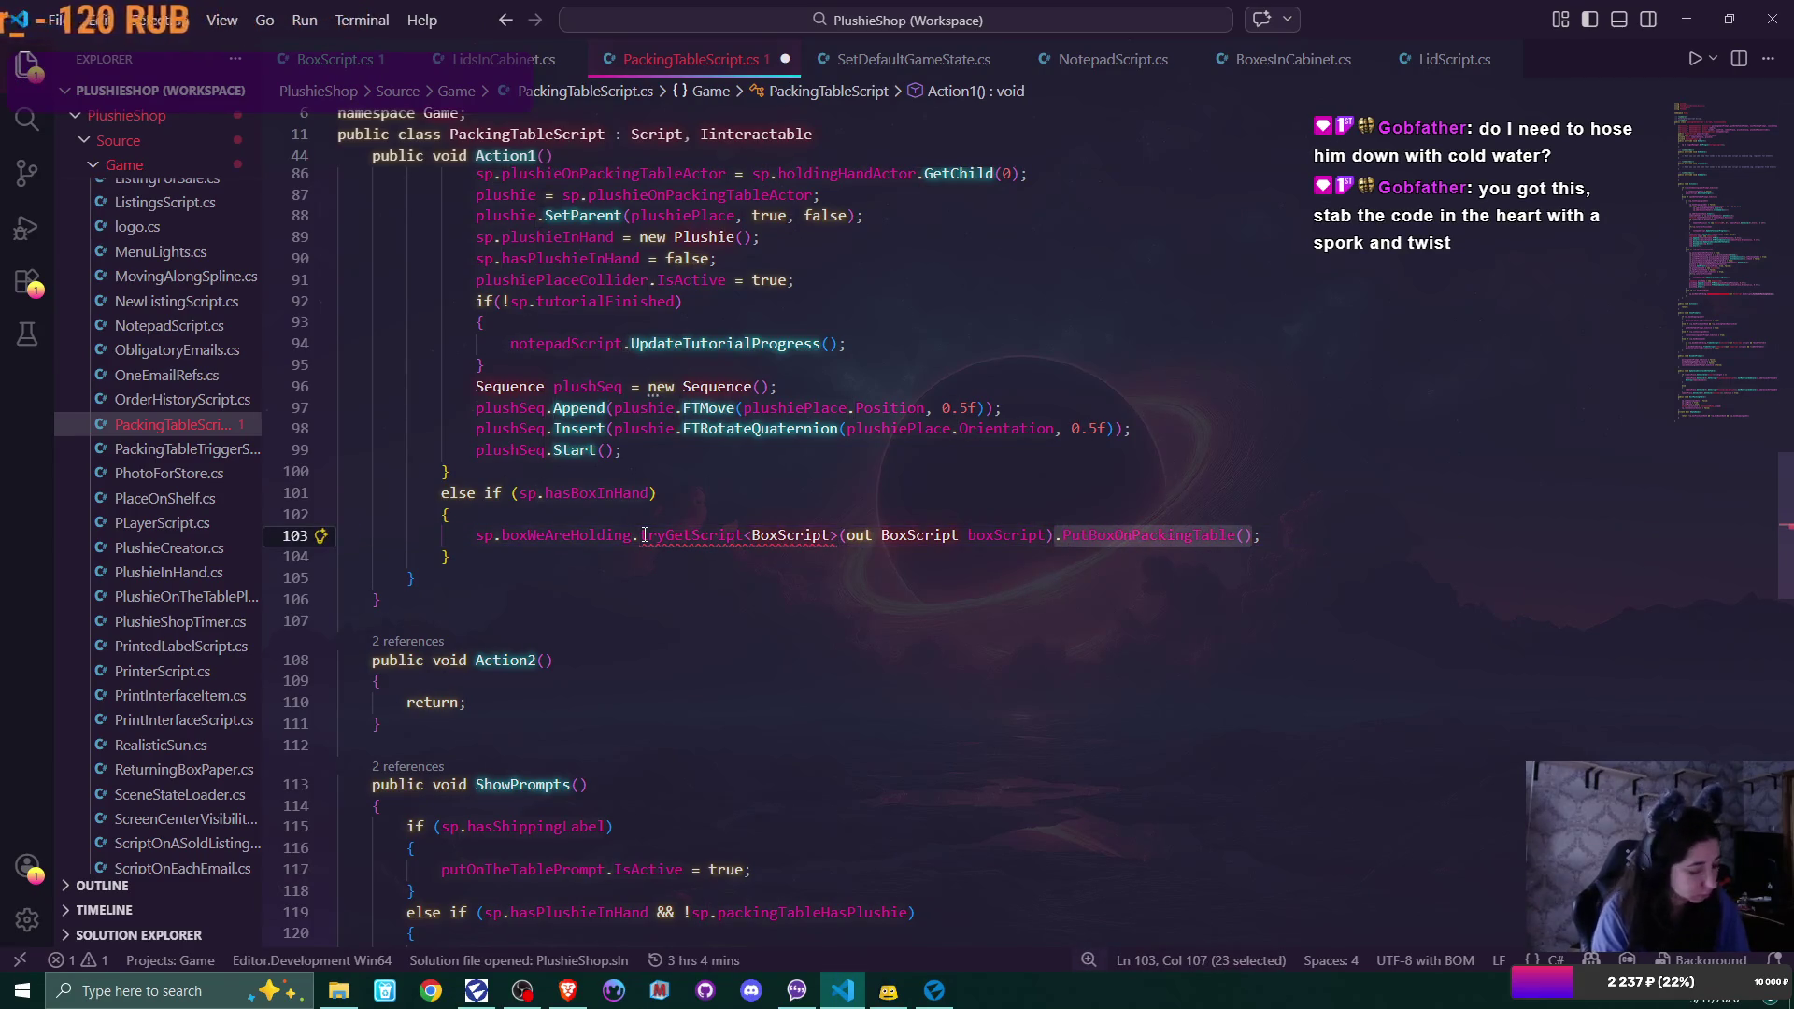
{"action": "key", "text": "BackSpace"}
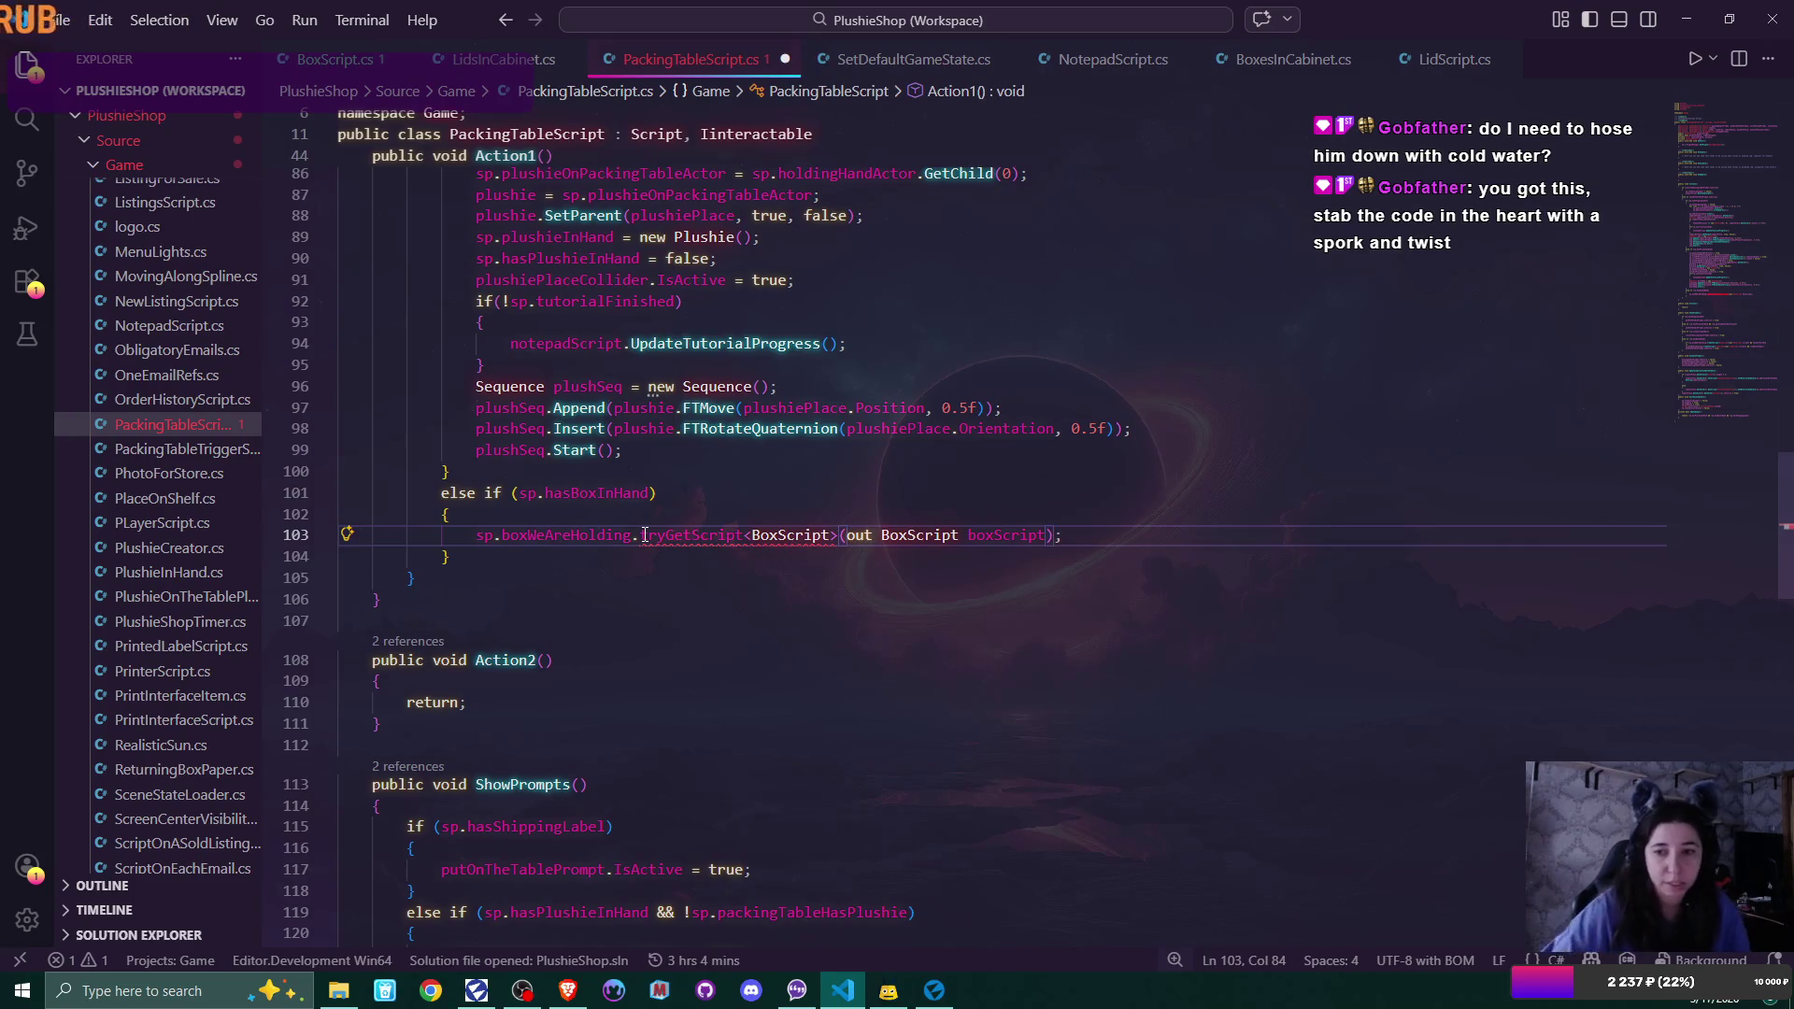
Wrap the call in if (TryGetScript(out BoxScript box)) without a trailing semicolon
{"action": "left_click", "coordinate": [480, 536]}
{"action": "type", "text": "if ("}
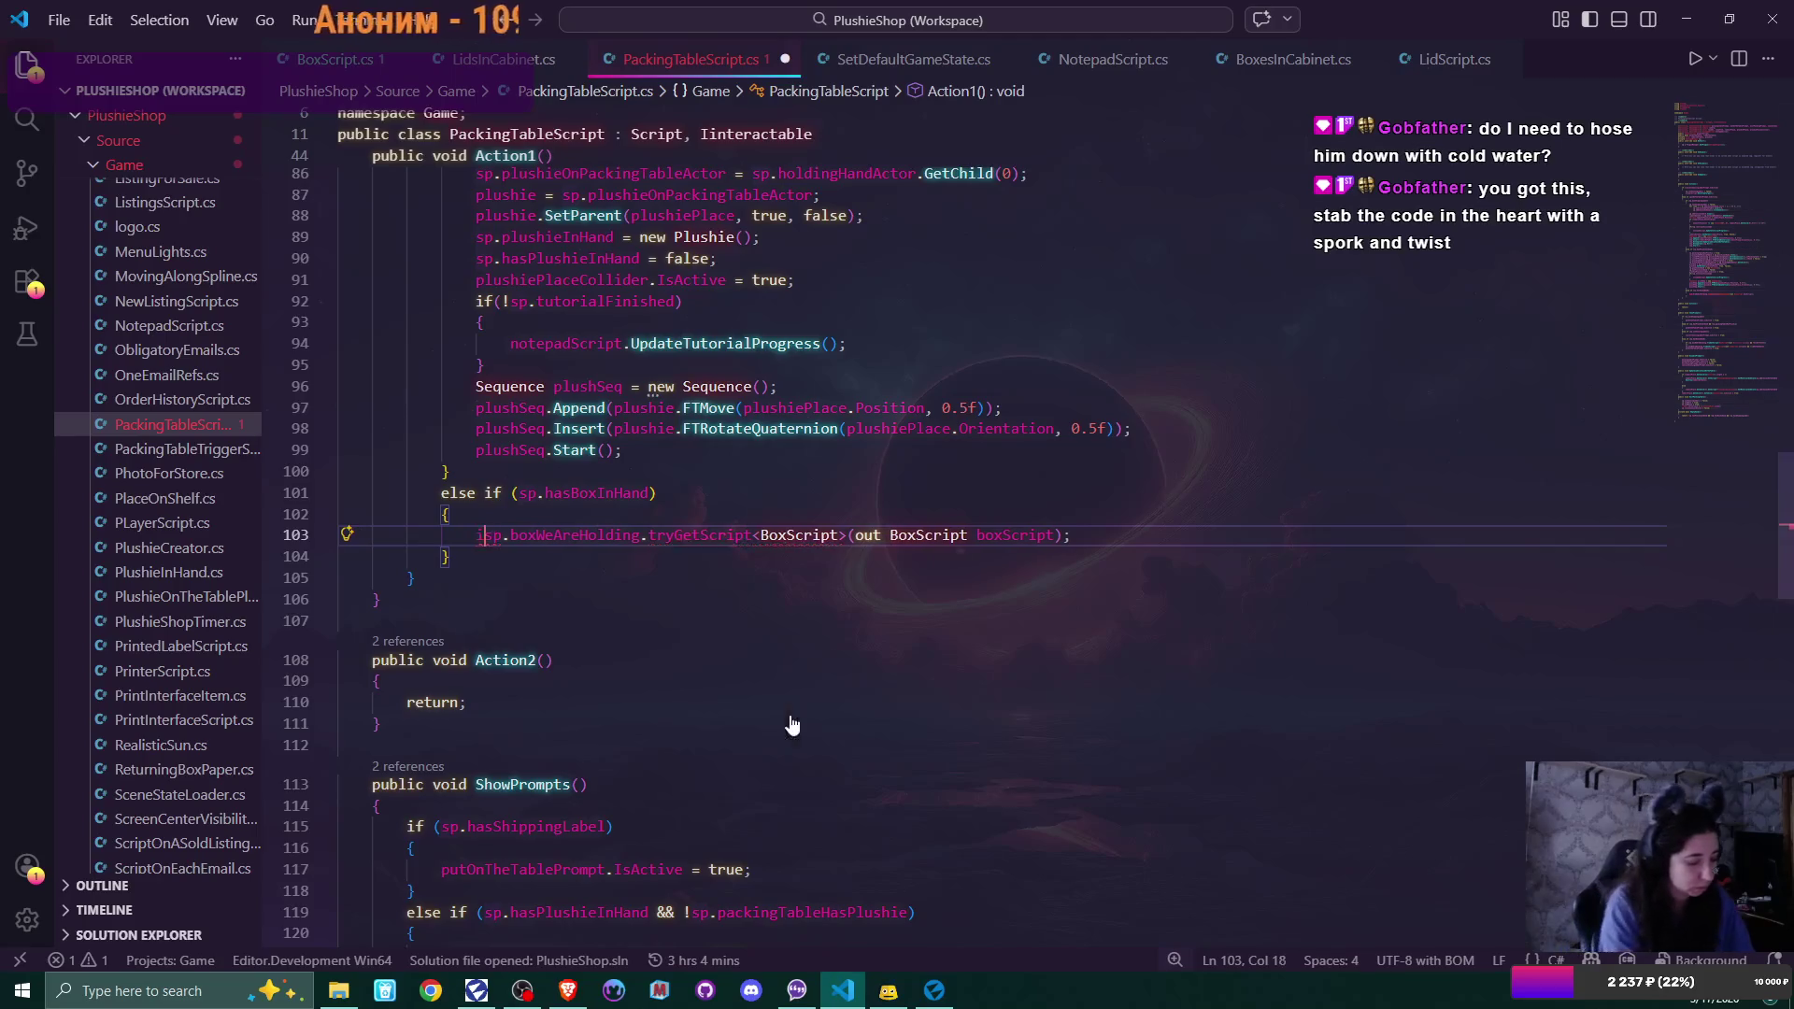
{"action": "key", "text": "End"}
{"action": "key", "text": "BackSpace"}
{"action": "type", "text": ")"}
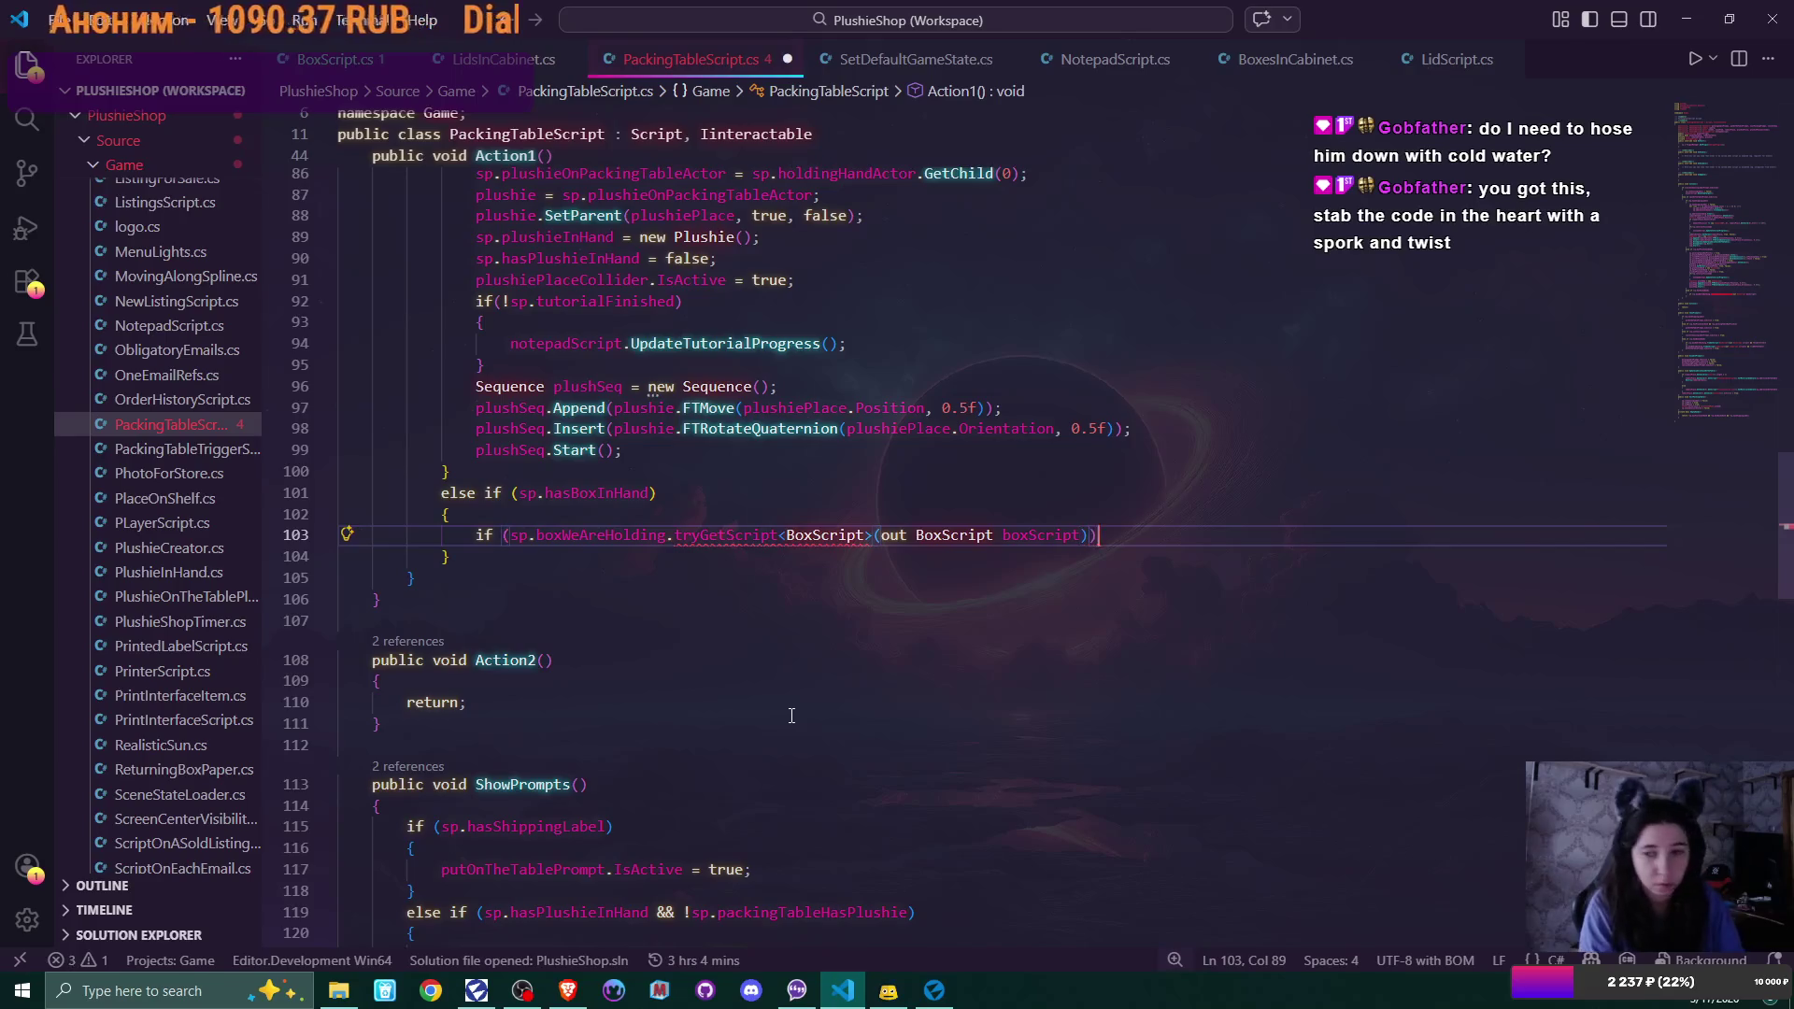
{"action": "left_click", "coordinate": [678, 536]}
{"action": "key", "text": "BackSpace"}
{"action": "type", "text": "T"}
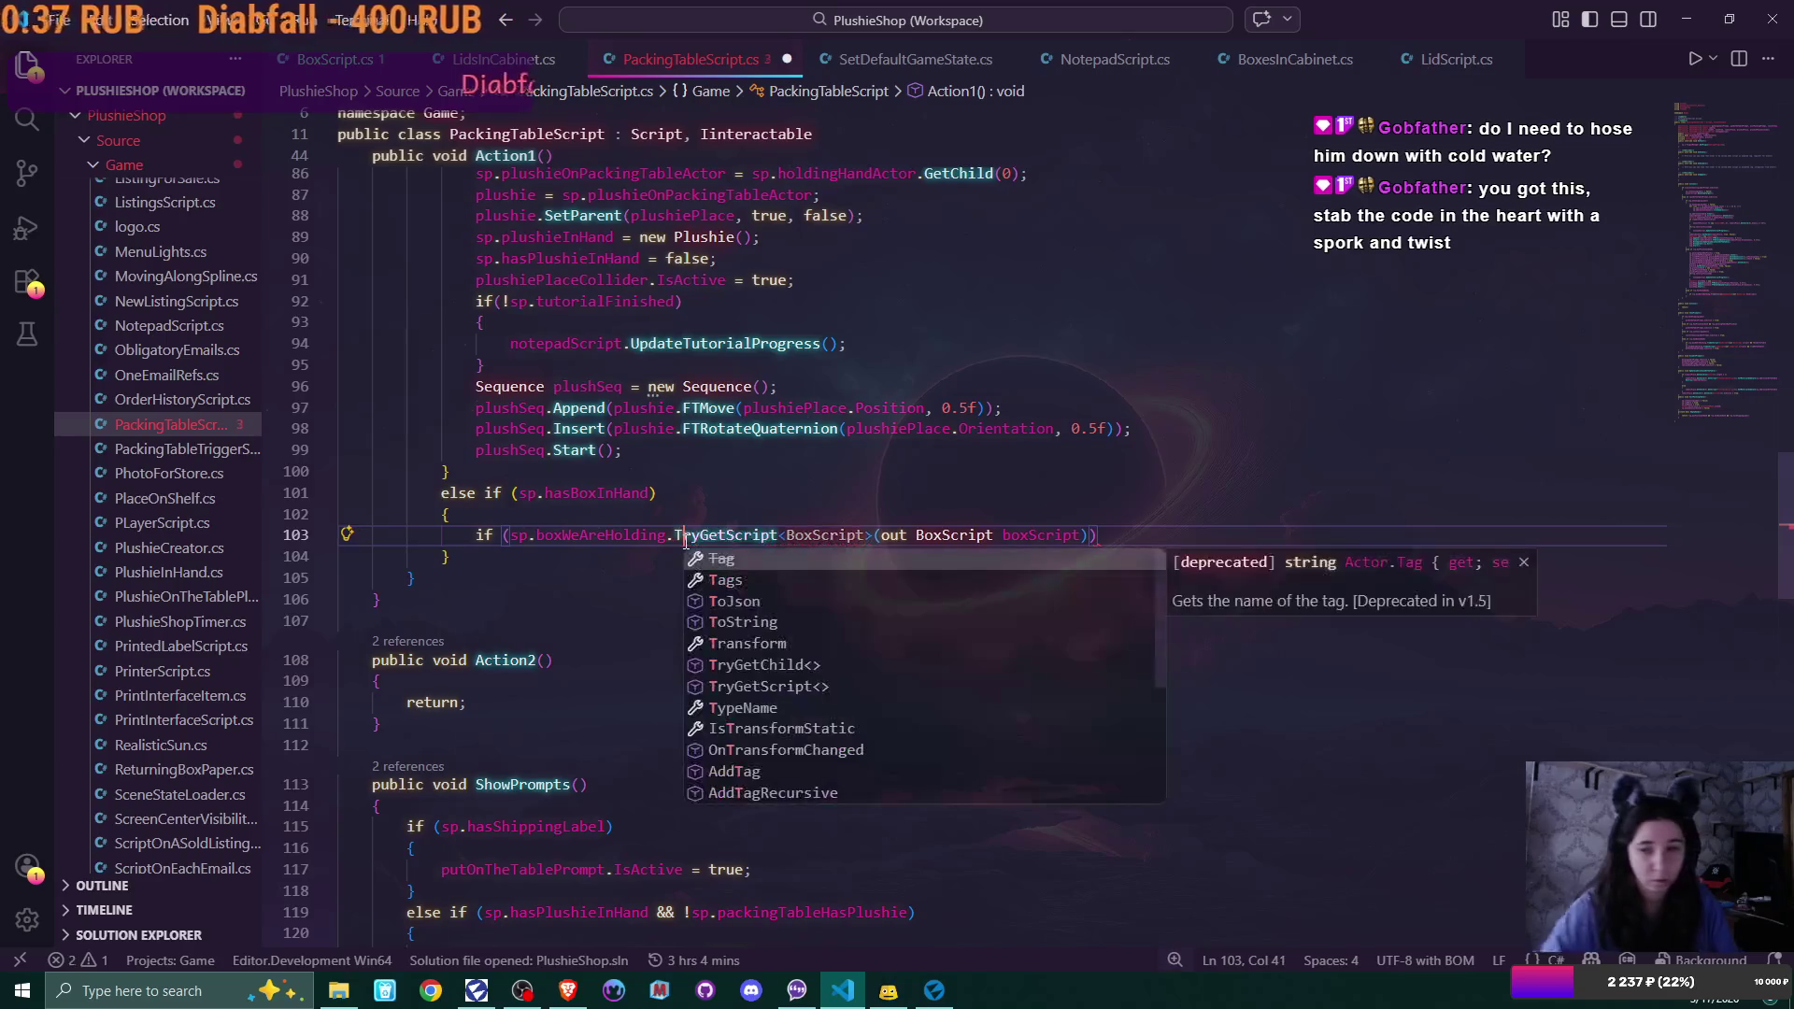
{"action": "left_click", "coordinate": [1112, 537]}
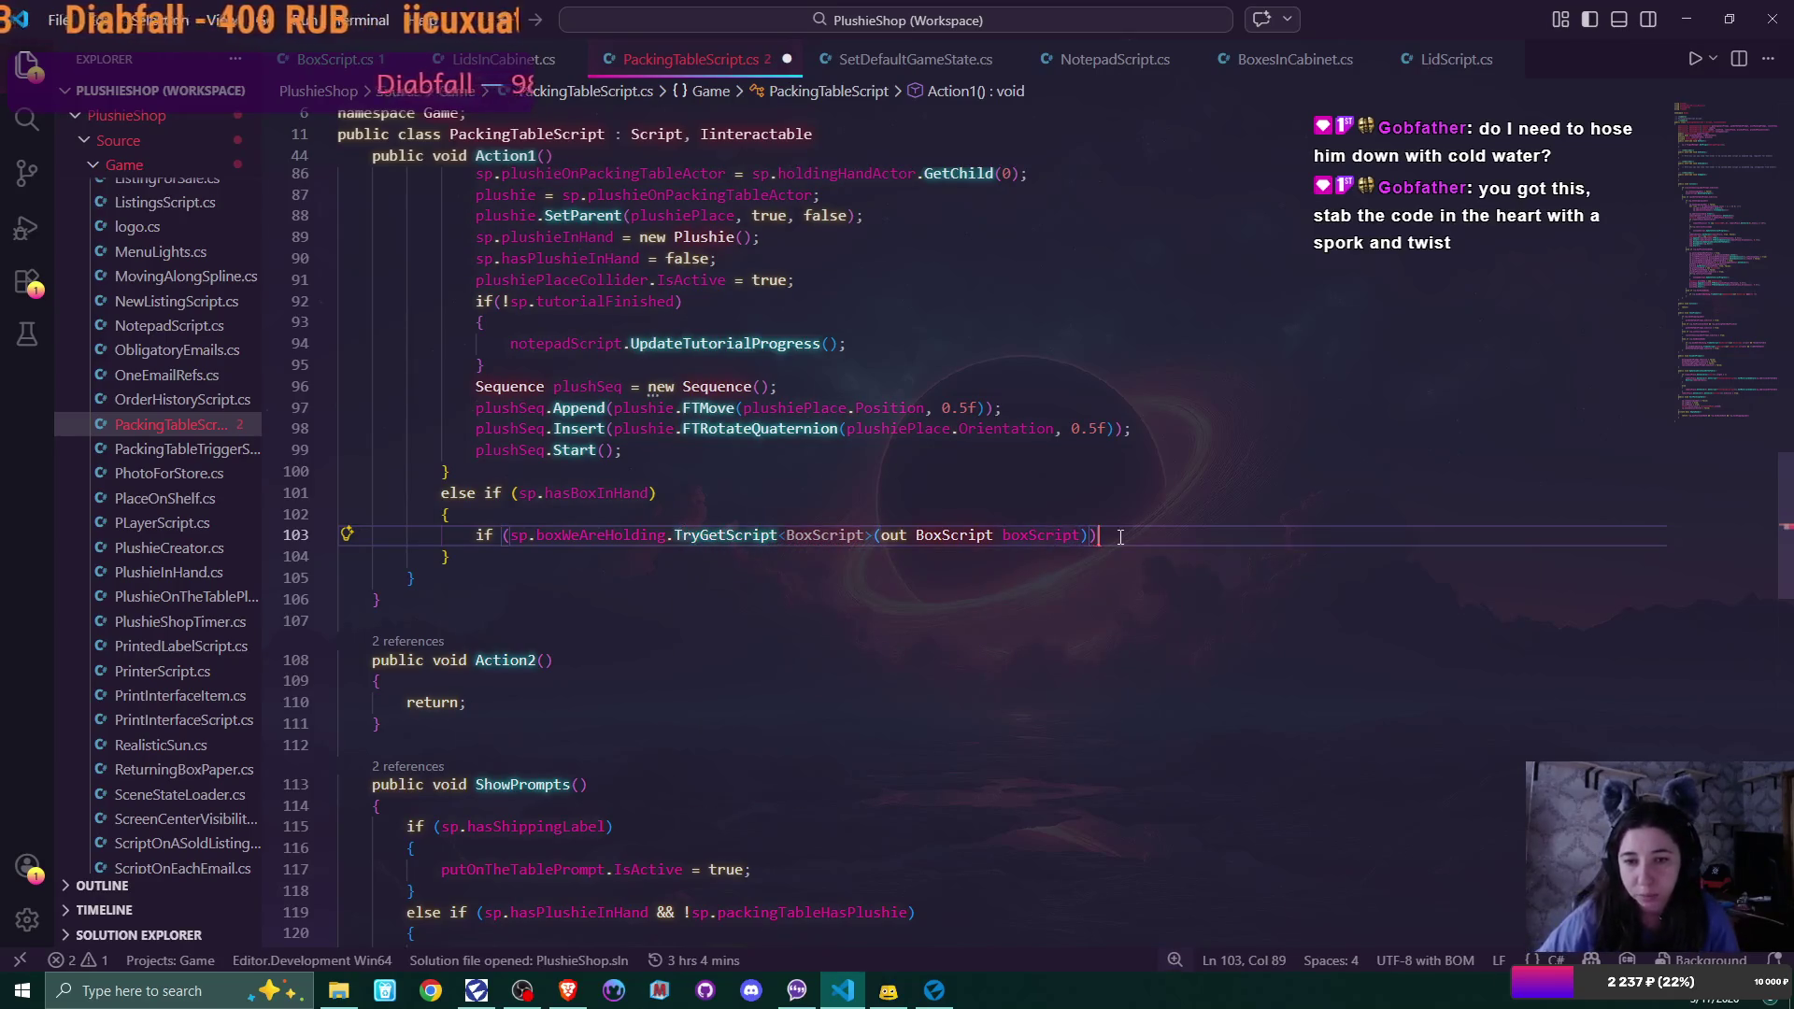
Add a block calling box.GetScript<LidScript>().PutLidOnPackingTable(); using IntelliSense completions
{"action": "key", "text": "Return"}
{"action": "type", "text": "{"}
{"action": "key", "text": "Return"}
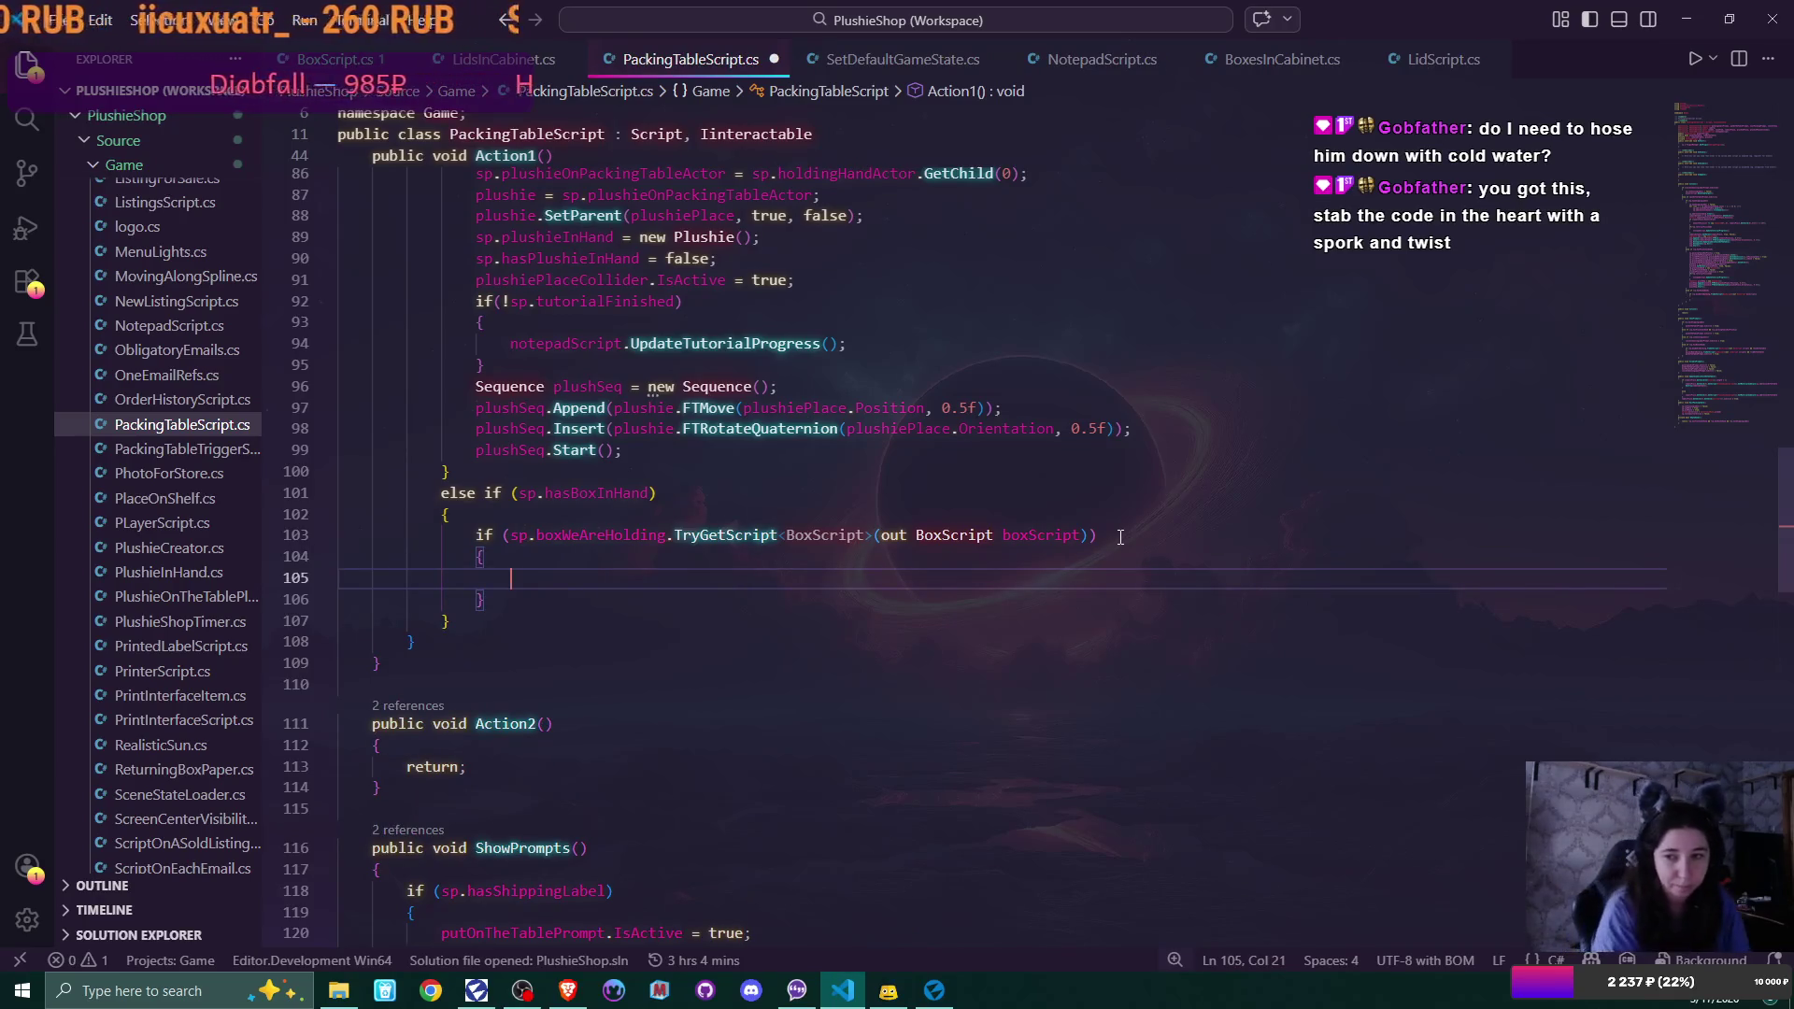
{"action": "type", "text": "box"}
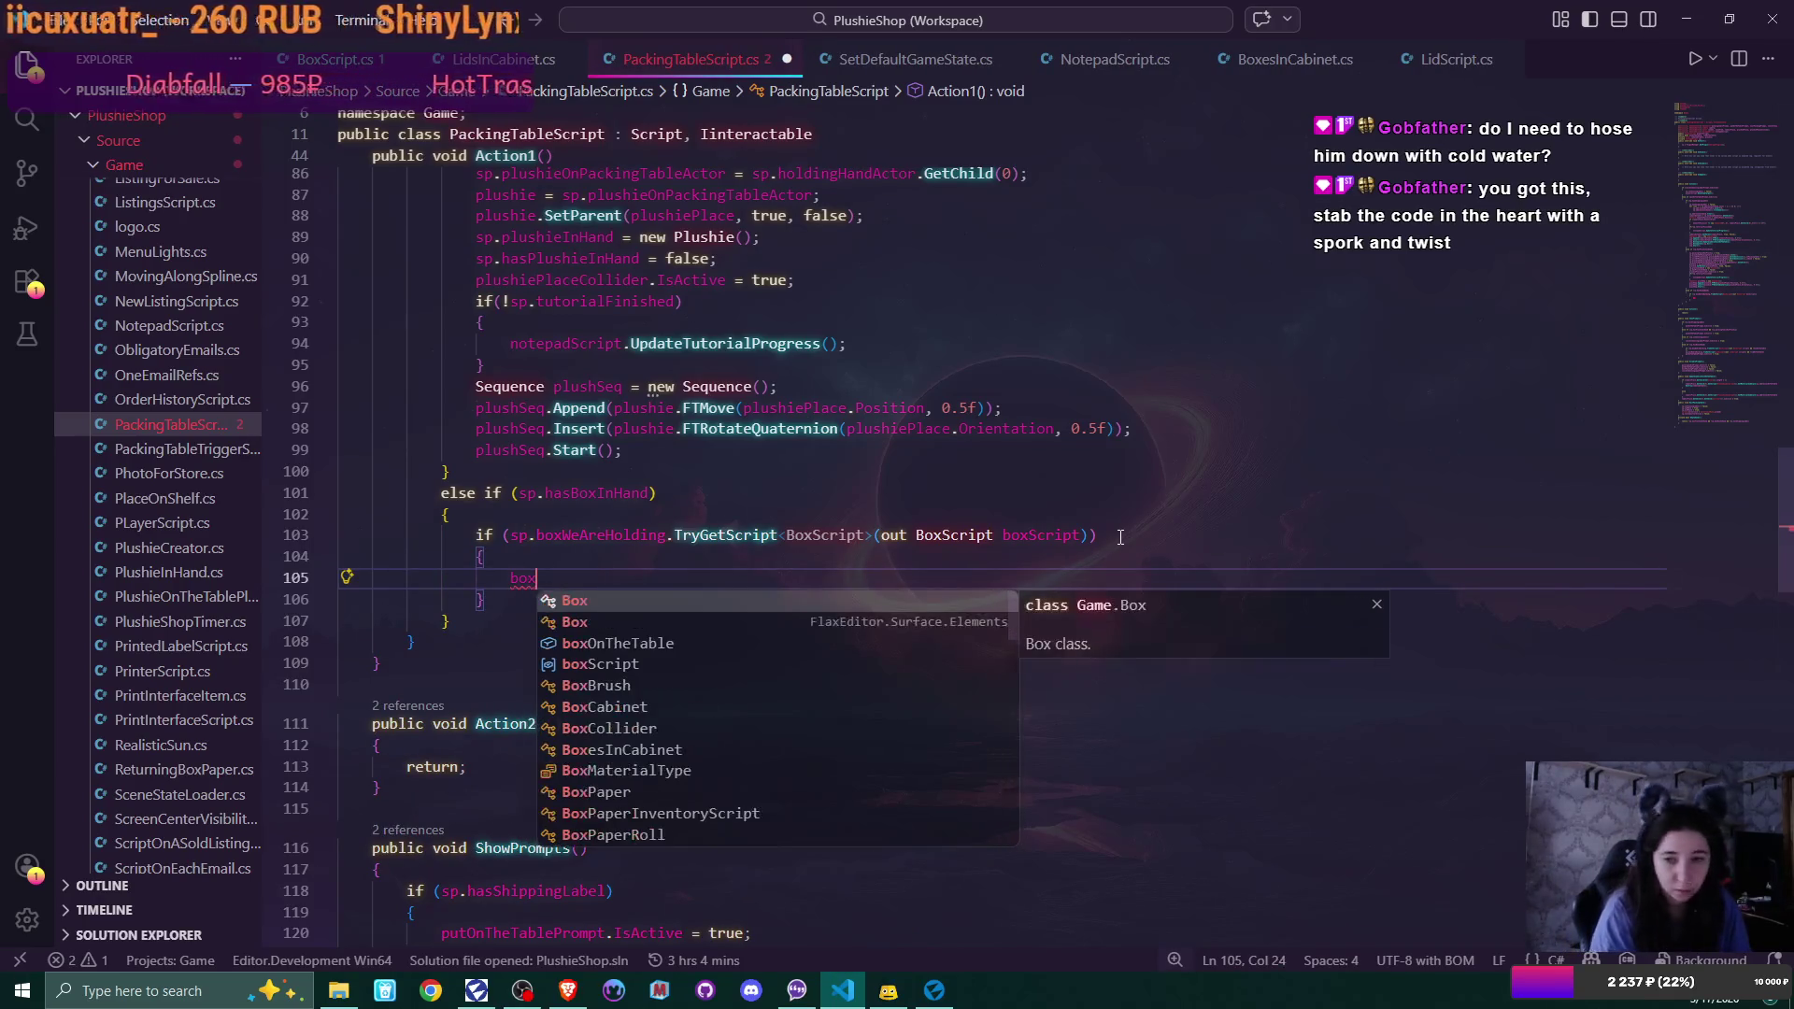
{"action": "type", "text": "<Lid"}
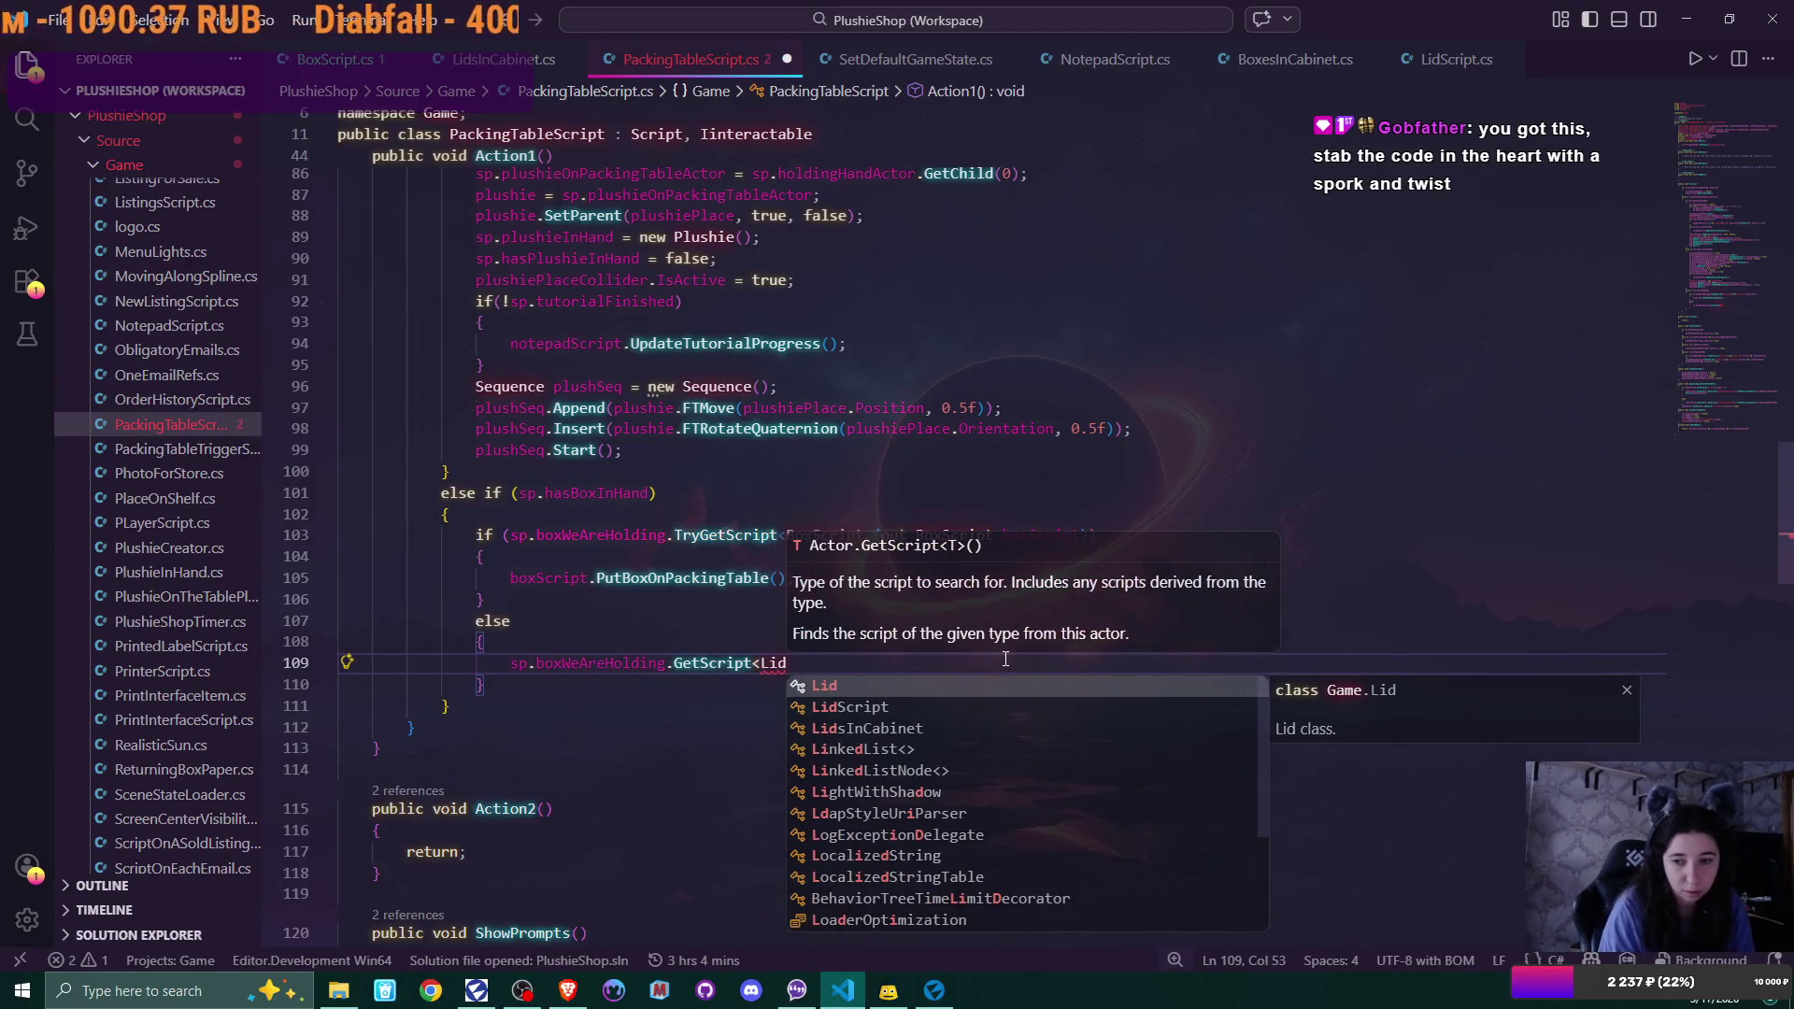
{"action": "key", "text": "Down"}
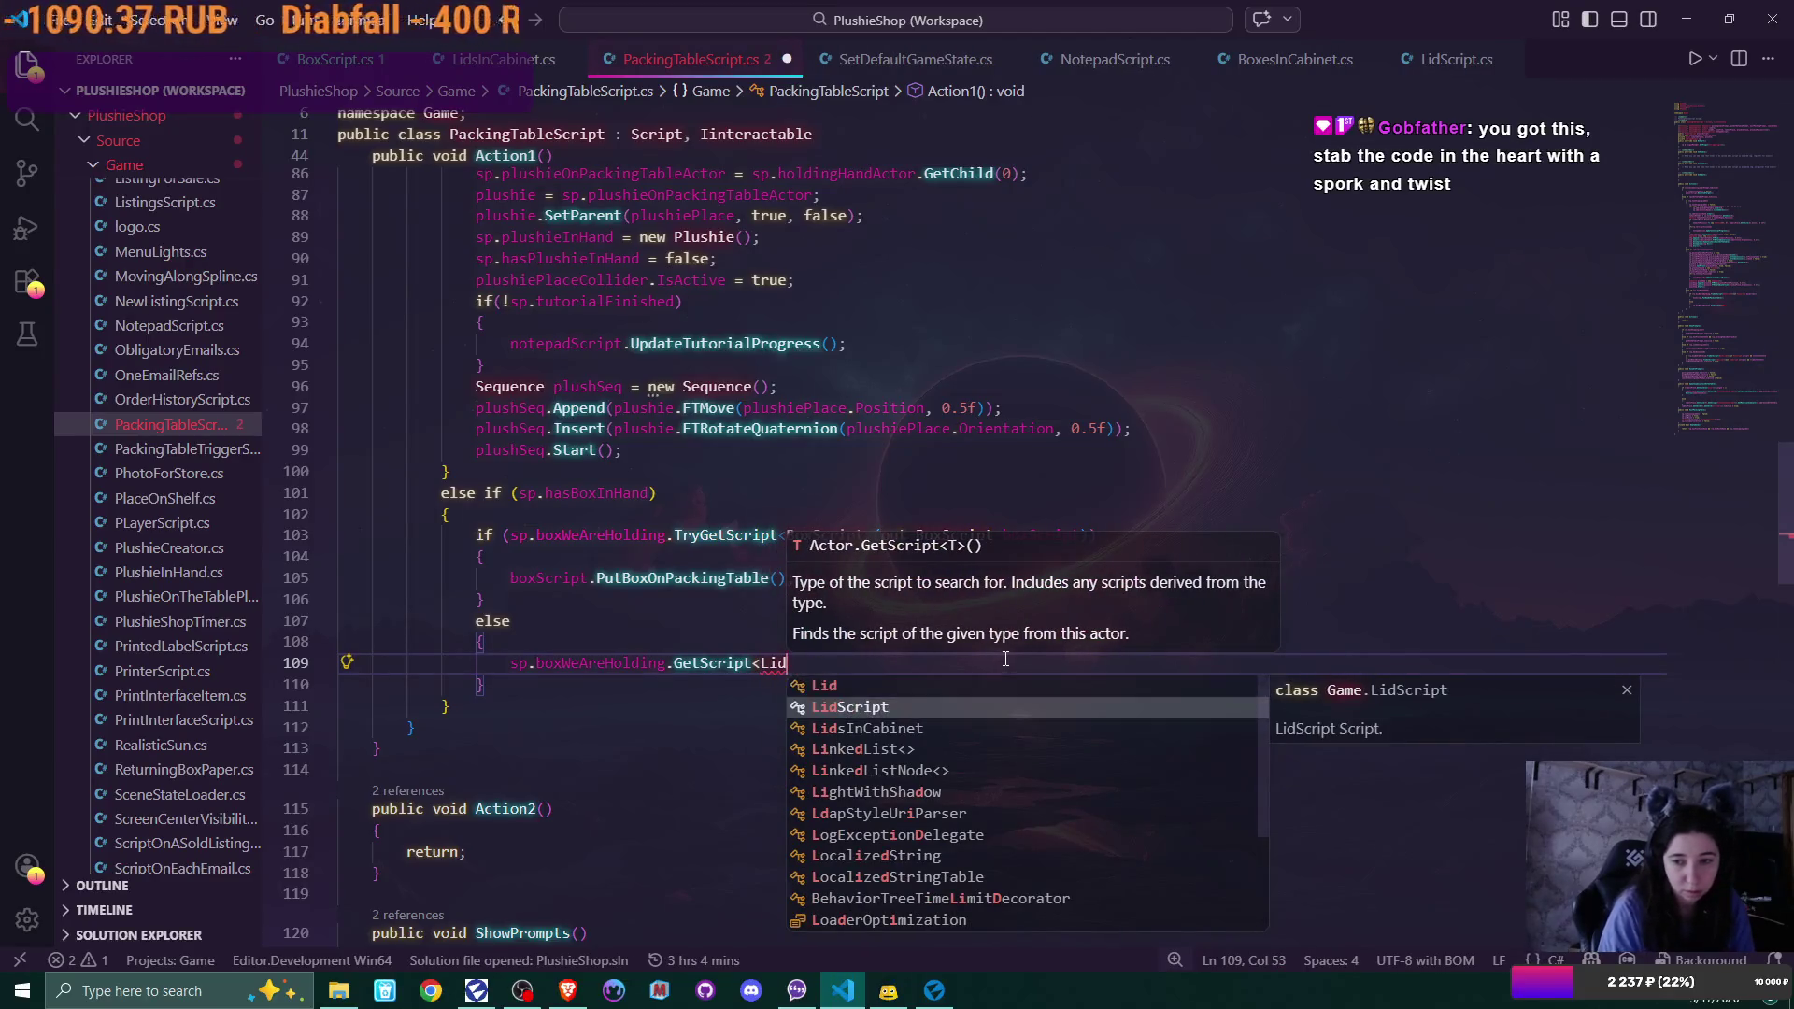
{"action": "key", "text": "Tab"}
{"action": "type", "text": ">()"}
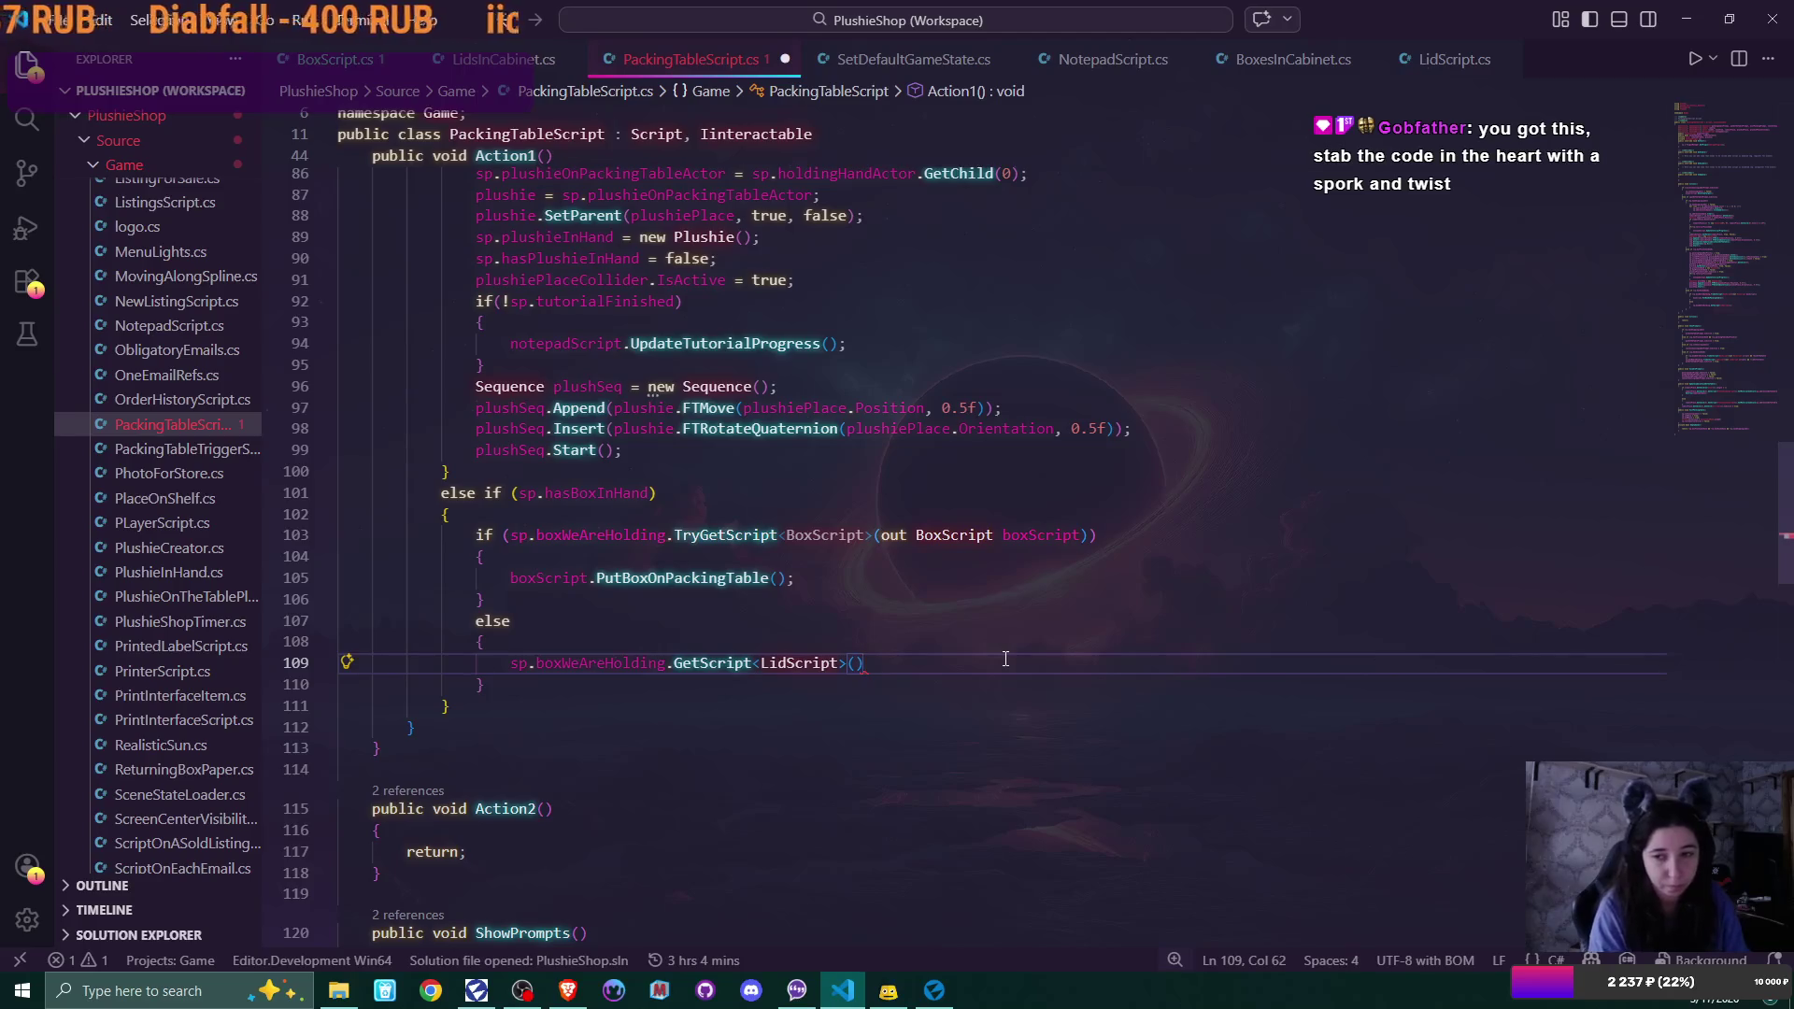
{"action": "type", "text": ".Put"}
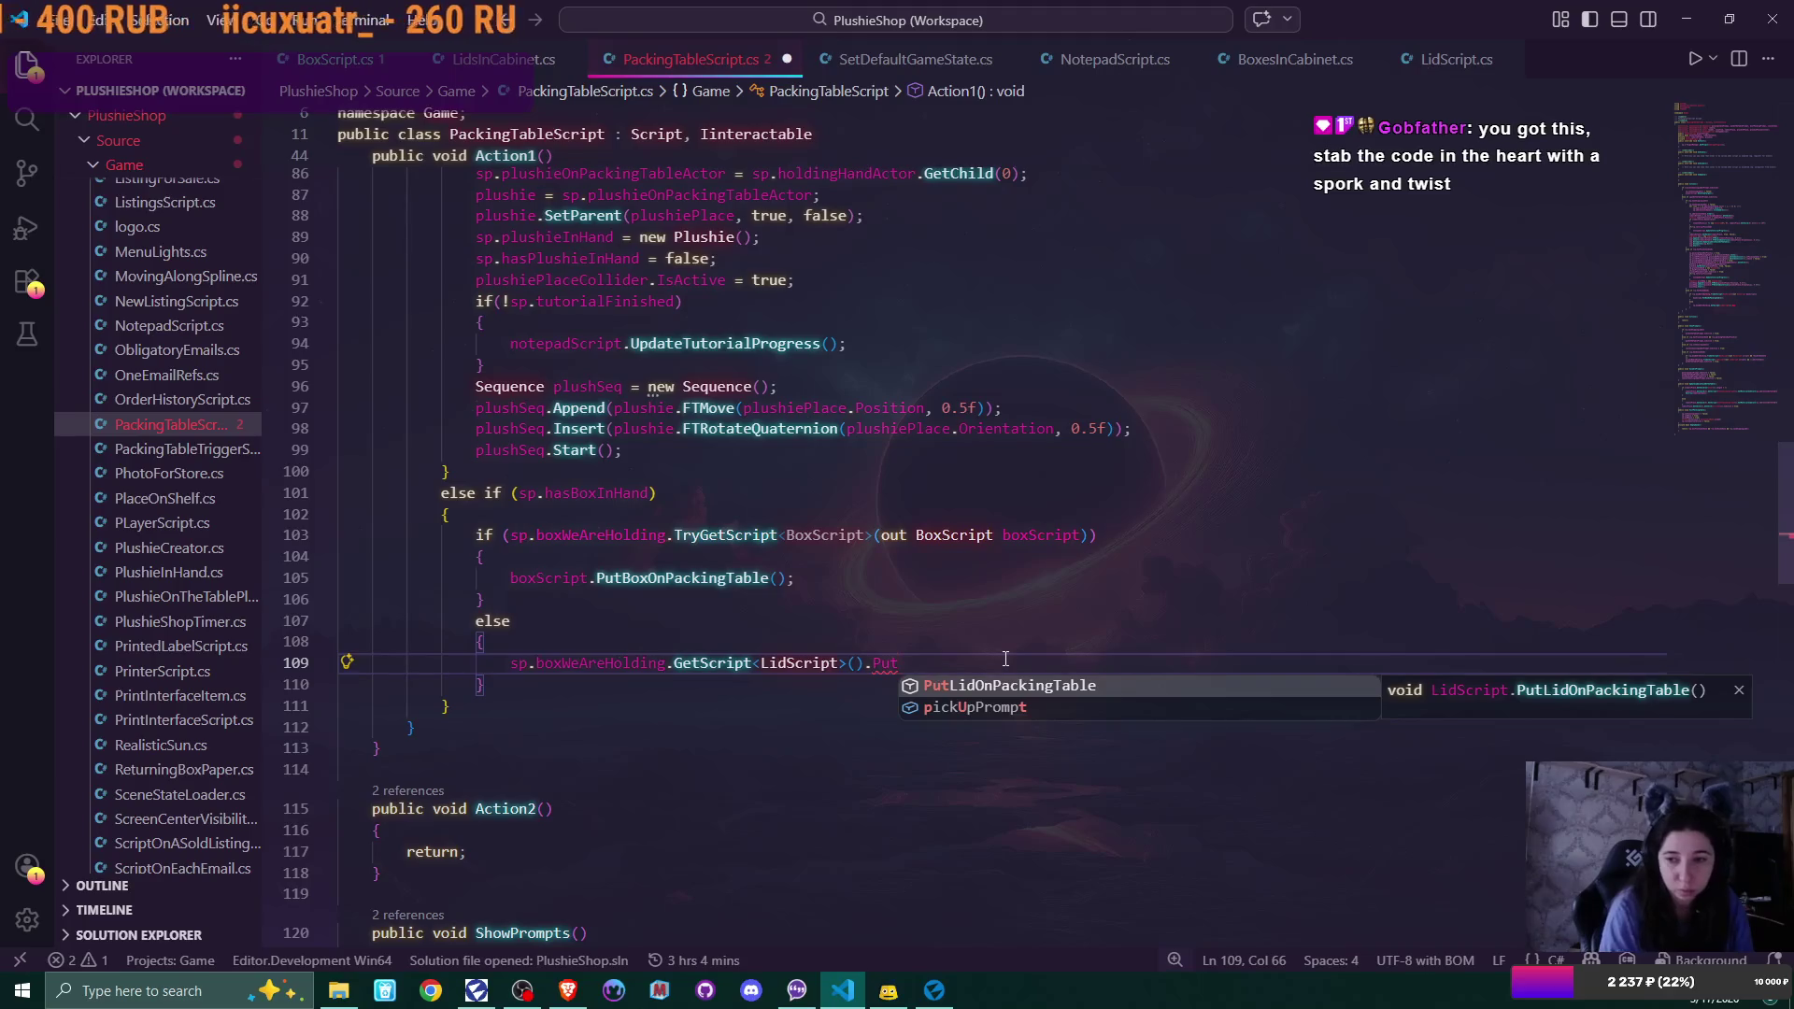
{"action": "key", "text": "Tab"}
{"action": "type", "text": "();"}
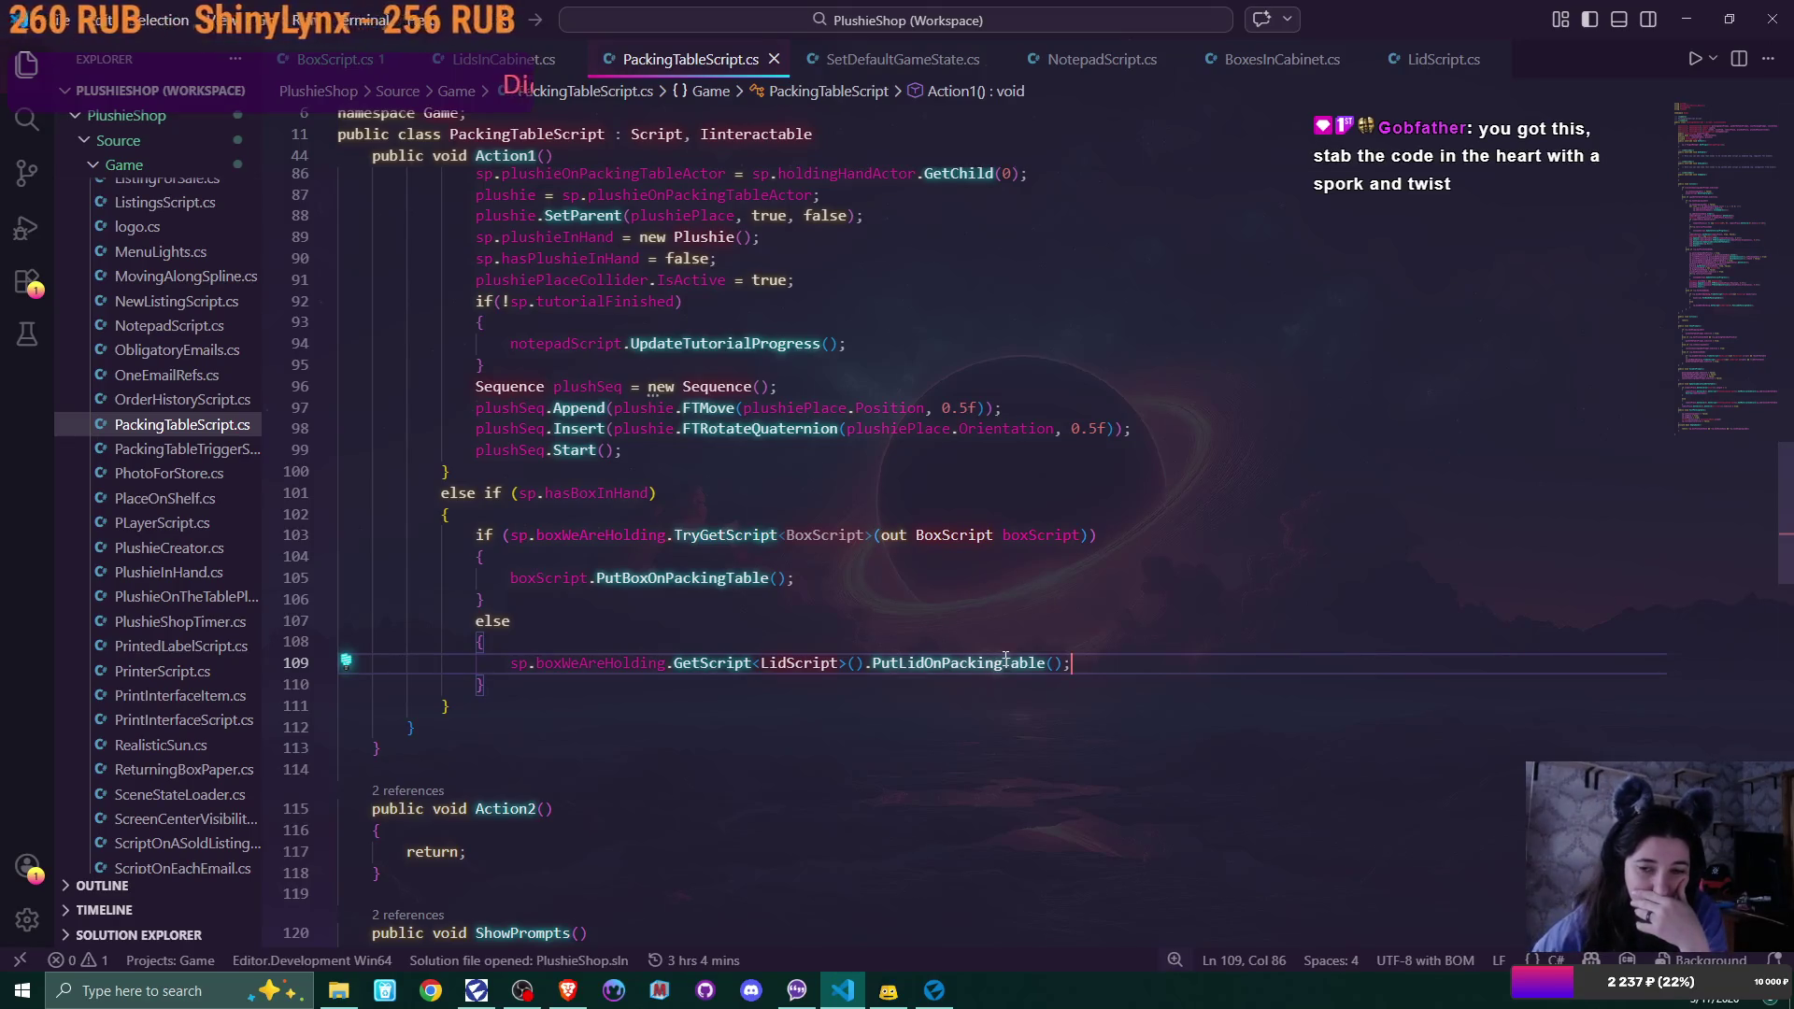
Scroll to the end of the file and bring Flax Editor back to the front
{"action": "scroll", "coordinate": [764, 785], "scroll_direction": "down", "scroll_amount": 5}
{"action": "scroll", "coordinate": [764, 784], "scroll_direction": "down", "scroll_amount": 12}
{"action": "scroll", "coordinate": [764, 785], "scroll_direction": "down", "scroll_amount": 4}
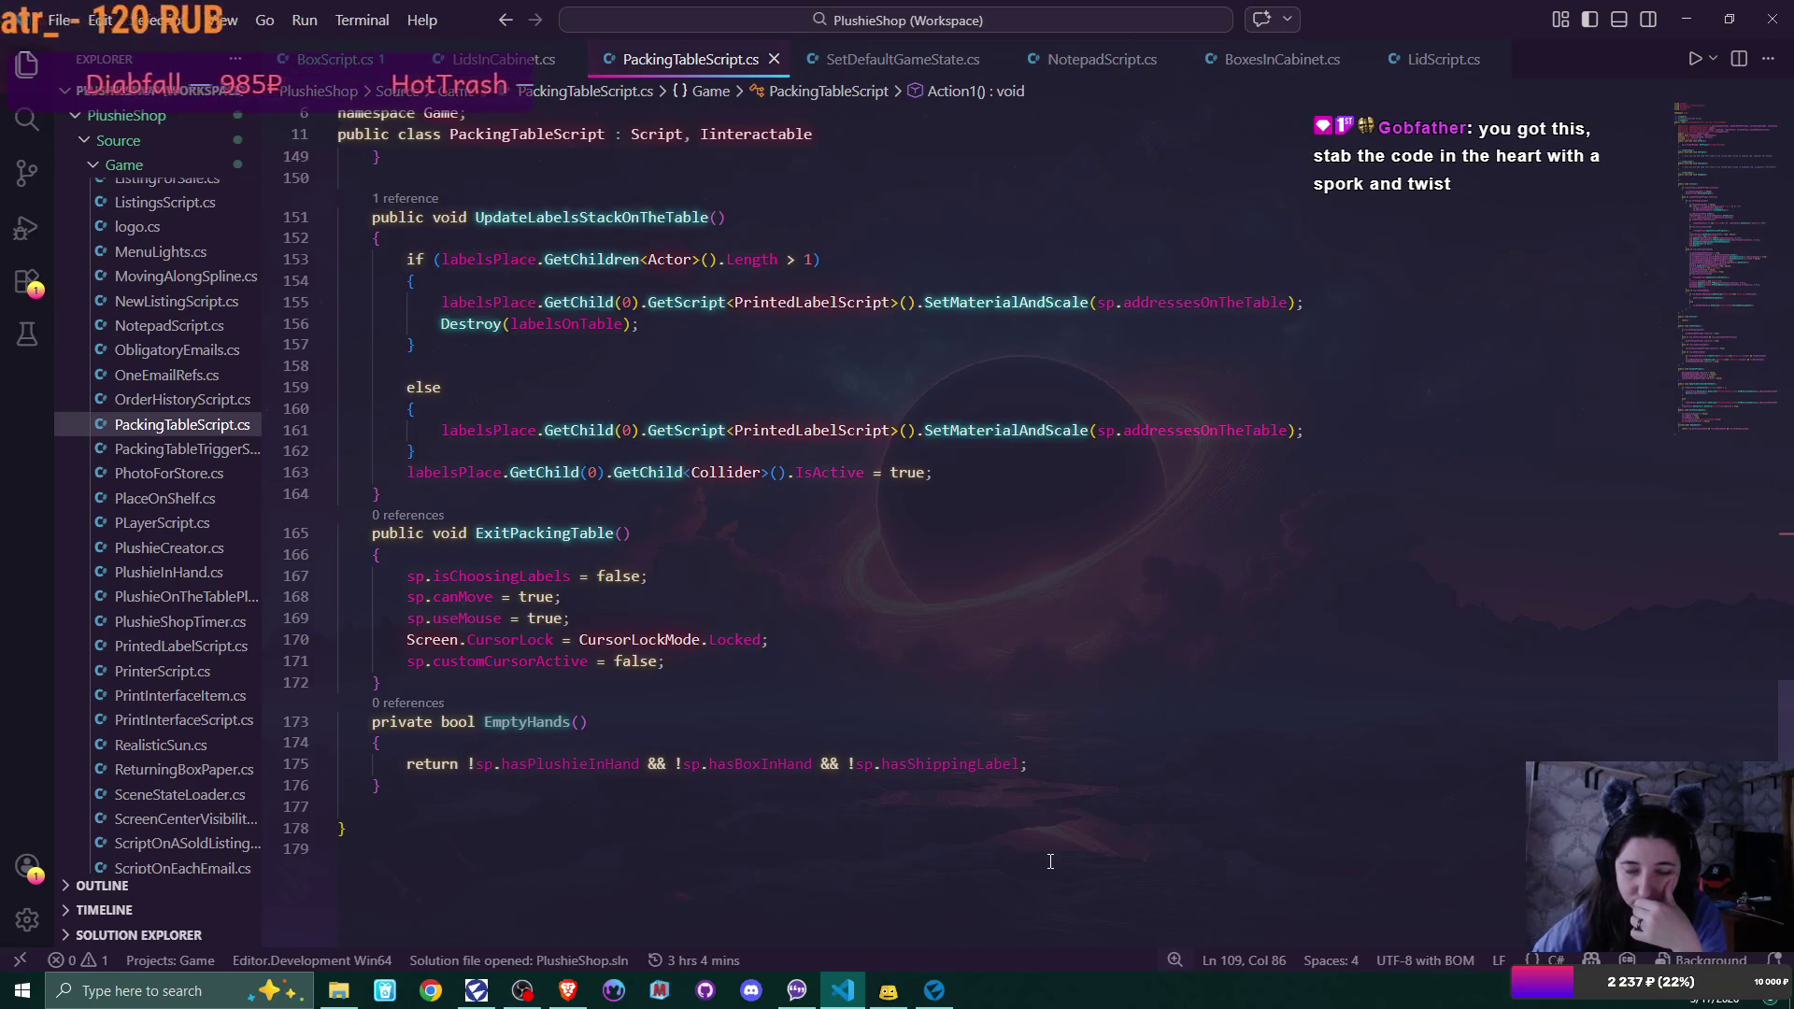
{"action": "scroll", "coordinate": [1050, 854], "scroll_direction": "up", "scroll_amount": 2}
{"action": "left_click", "coordinate": [944, 994]}
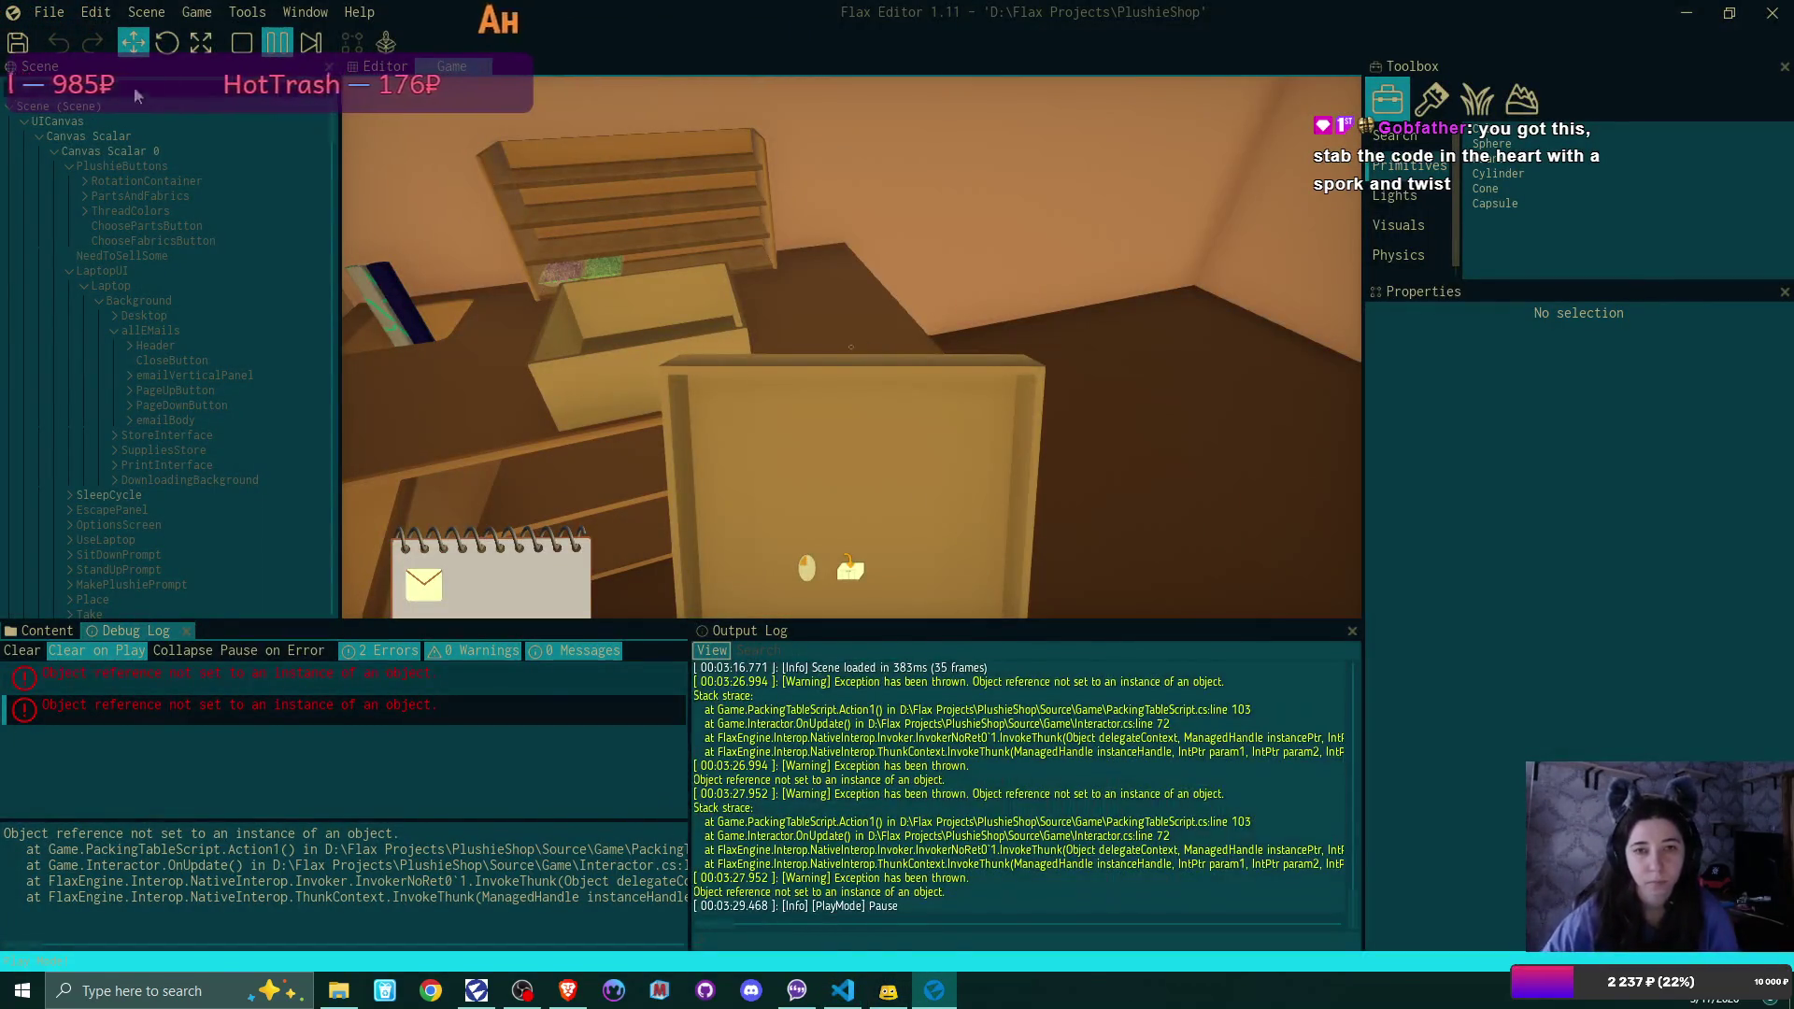
Stop the game, clear the Debug Log, and replay into a new game, overwriting the save slot
{"action": "left_click", "coordinate": [241, 42]}
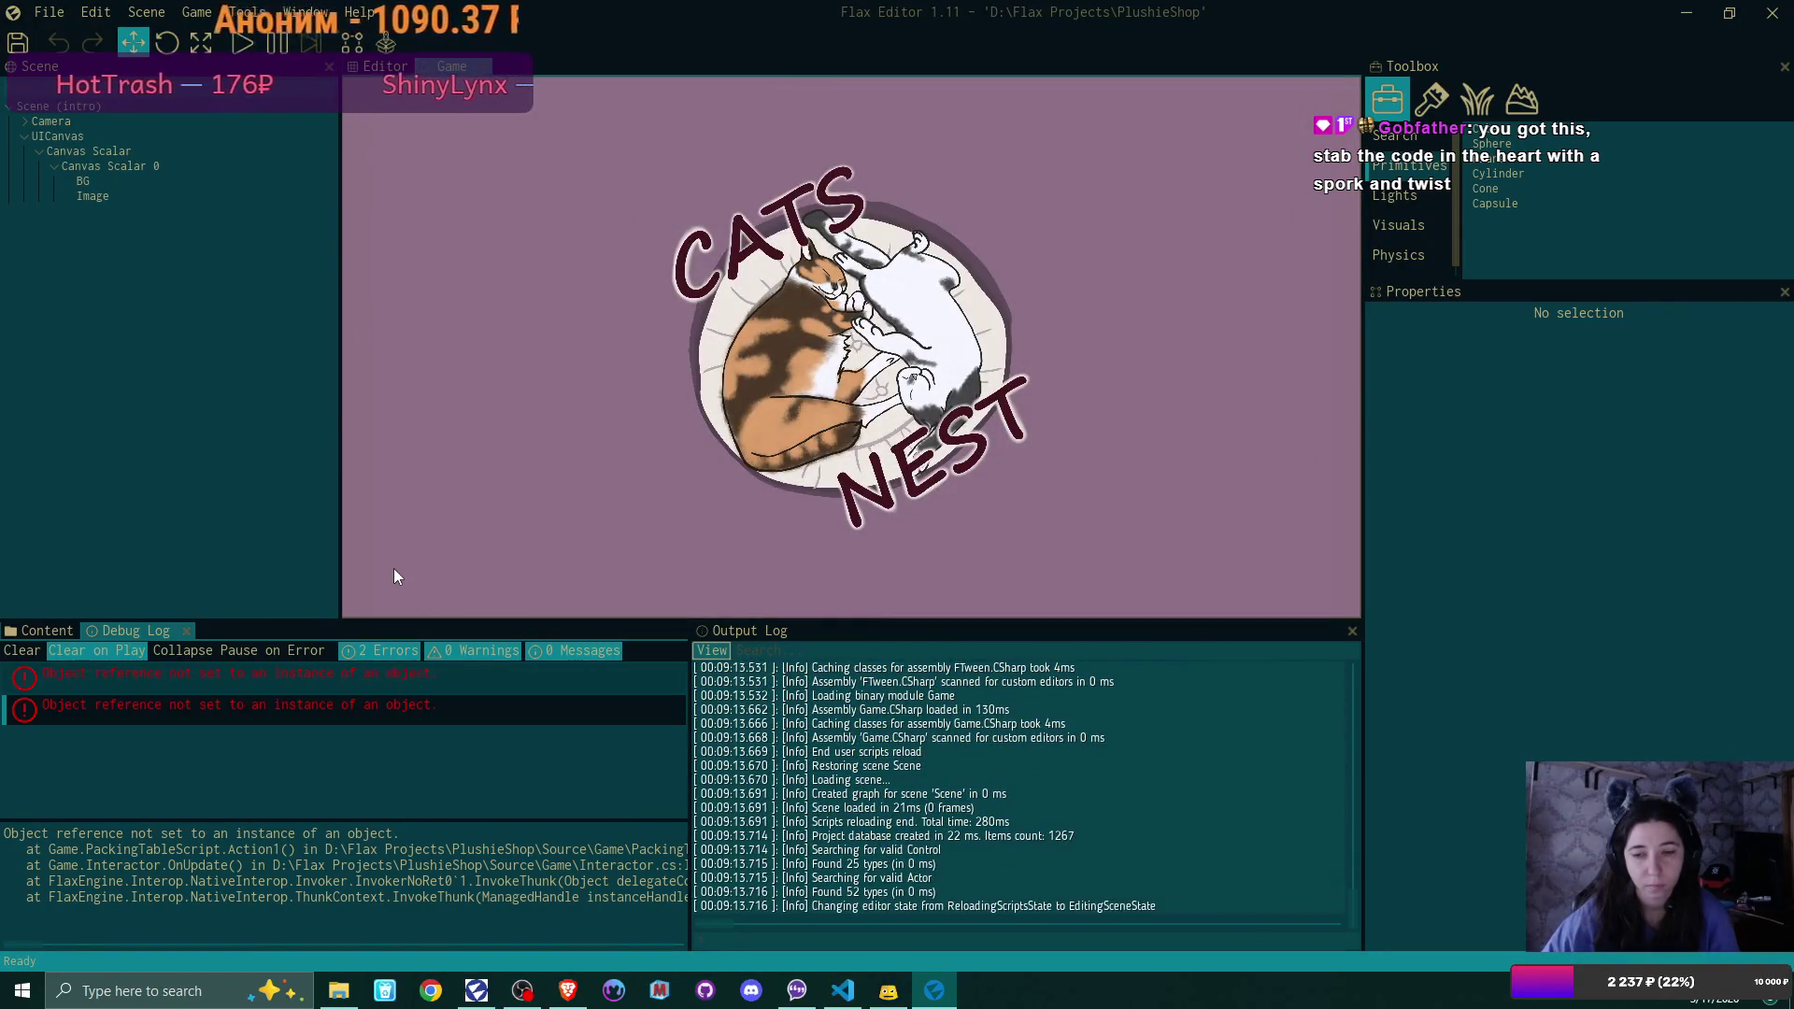
{"action": "left_click", "coordinate": [22, 650]}
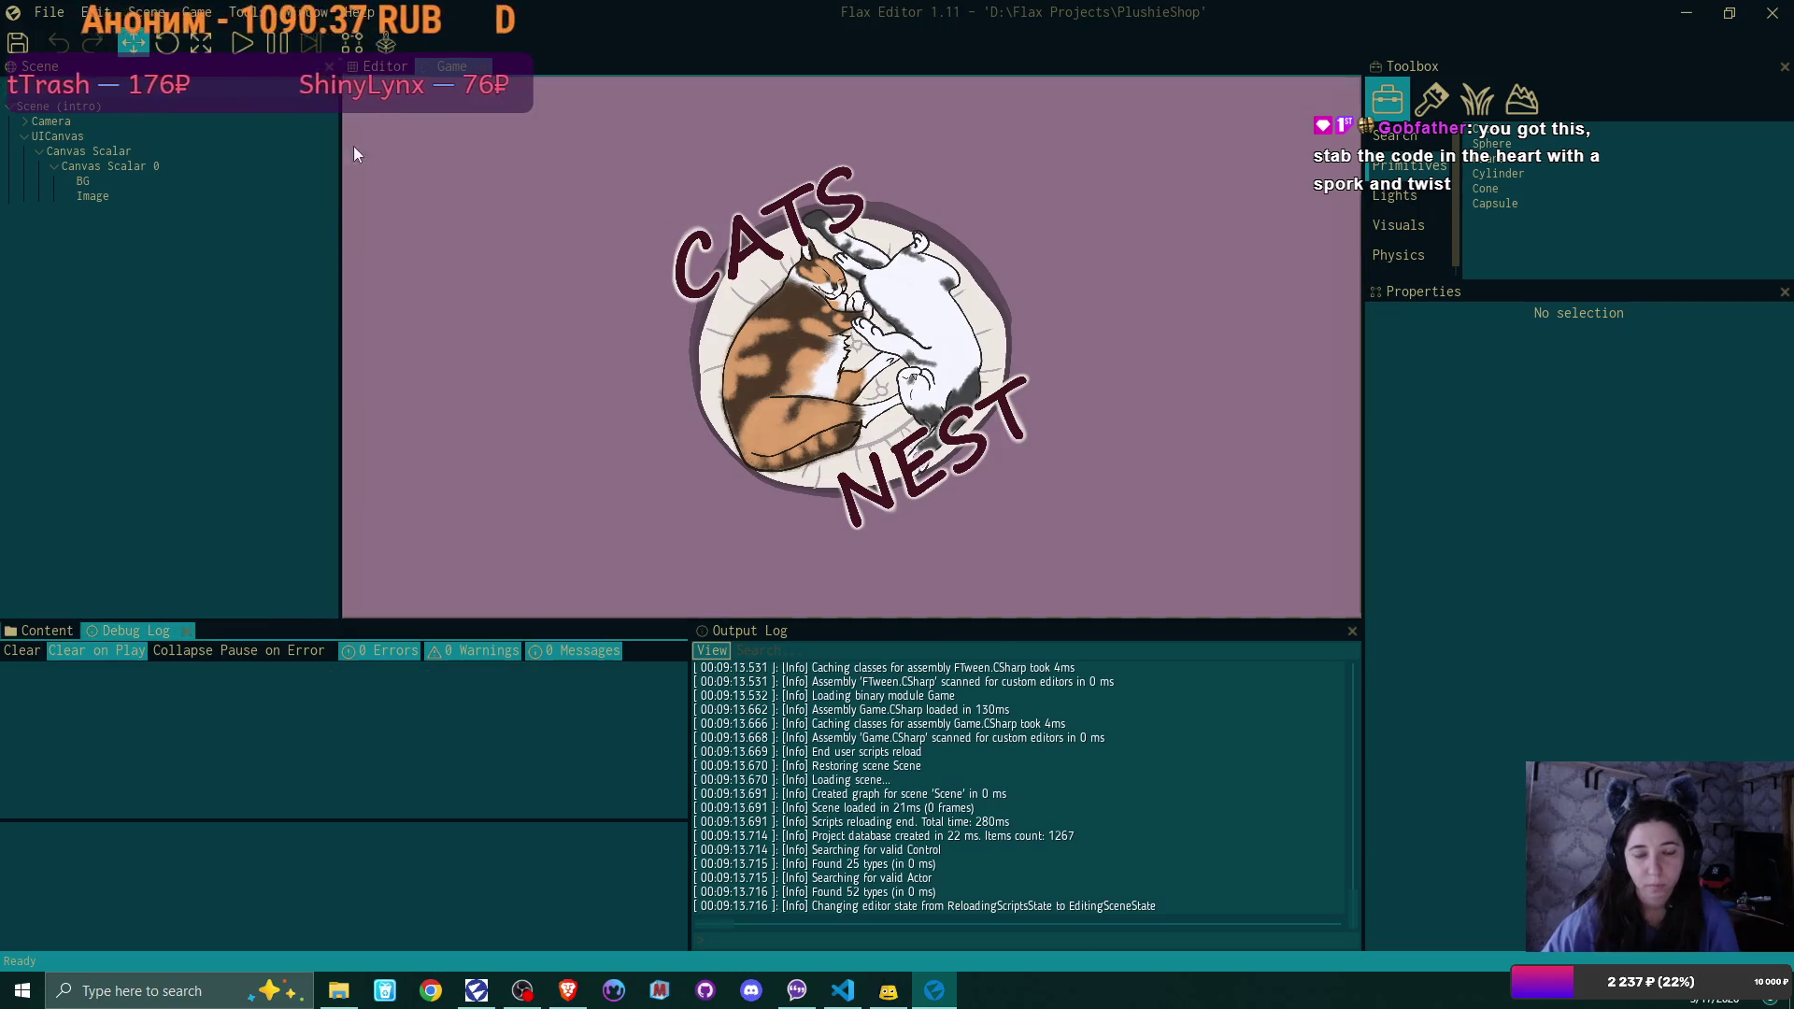
{"action": "key", "text": "F5"}
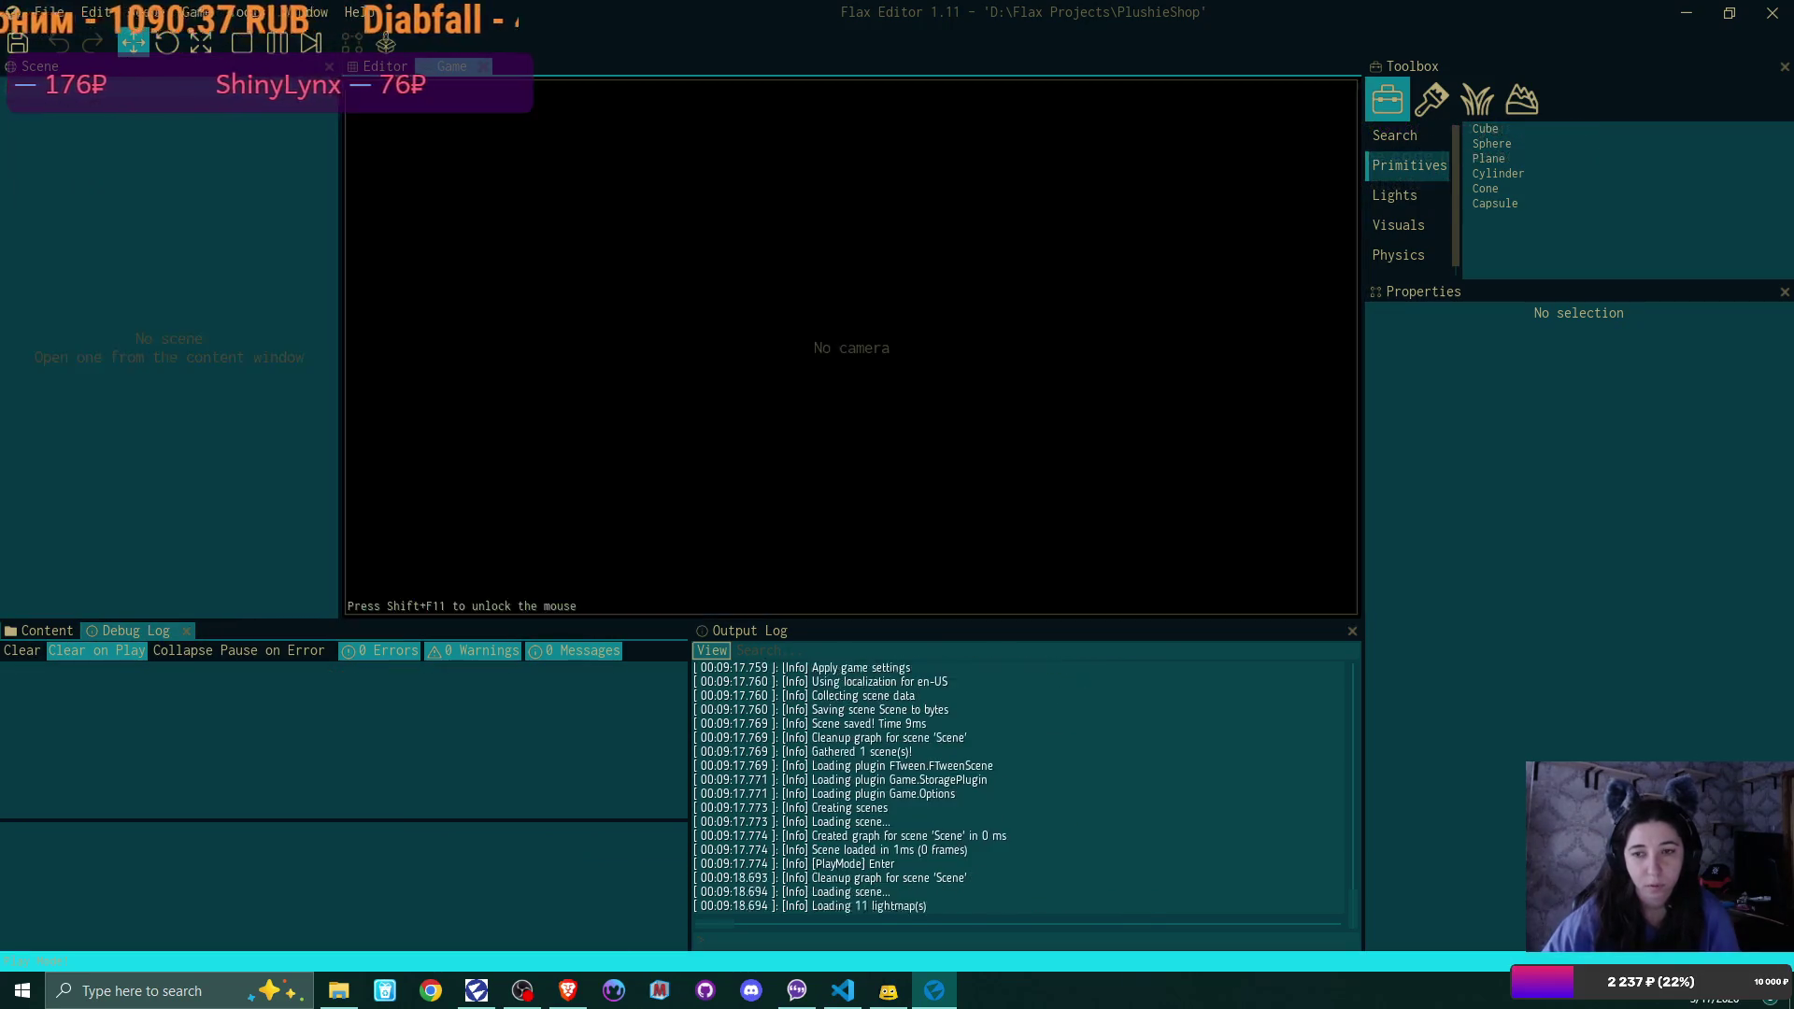
{"action": "left_click", "coordinate": [878, 315]}
{"action": "left_click", "coordinate": [873, 312]}
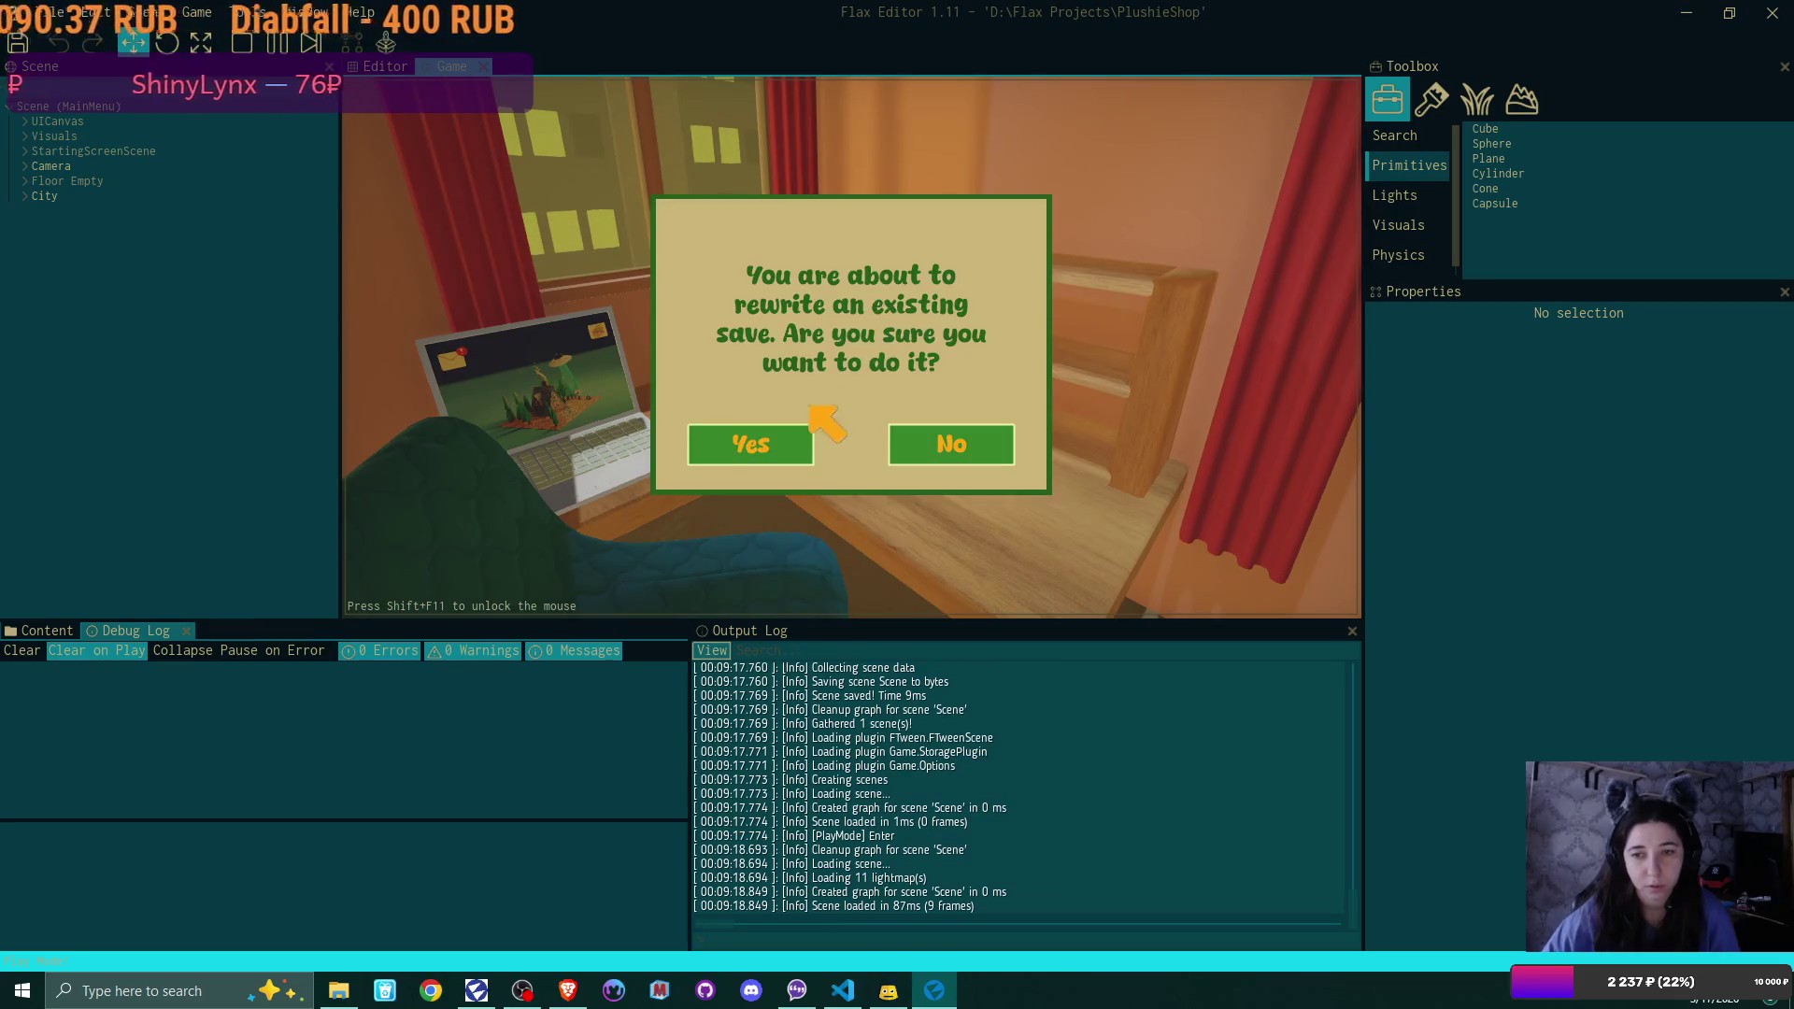
{"action": "left_click", "coordinate": [755, 446]}
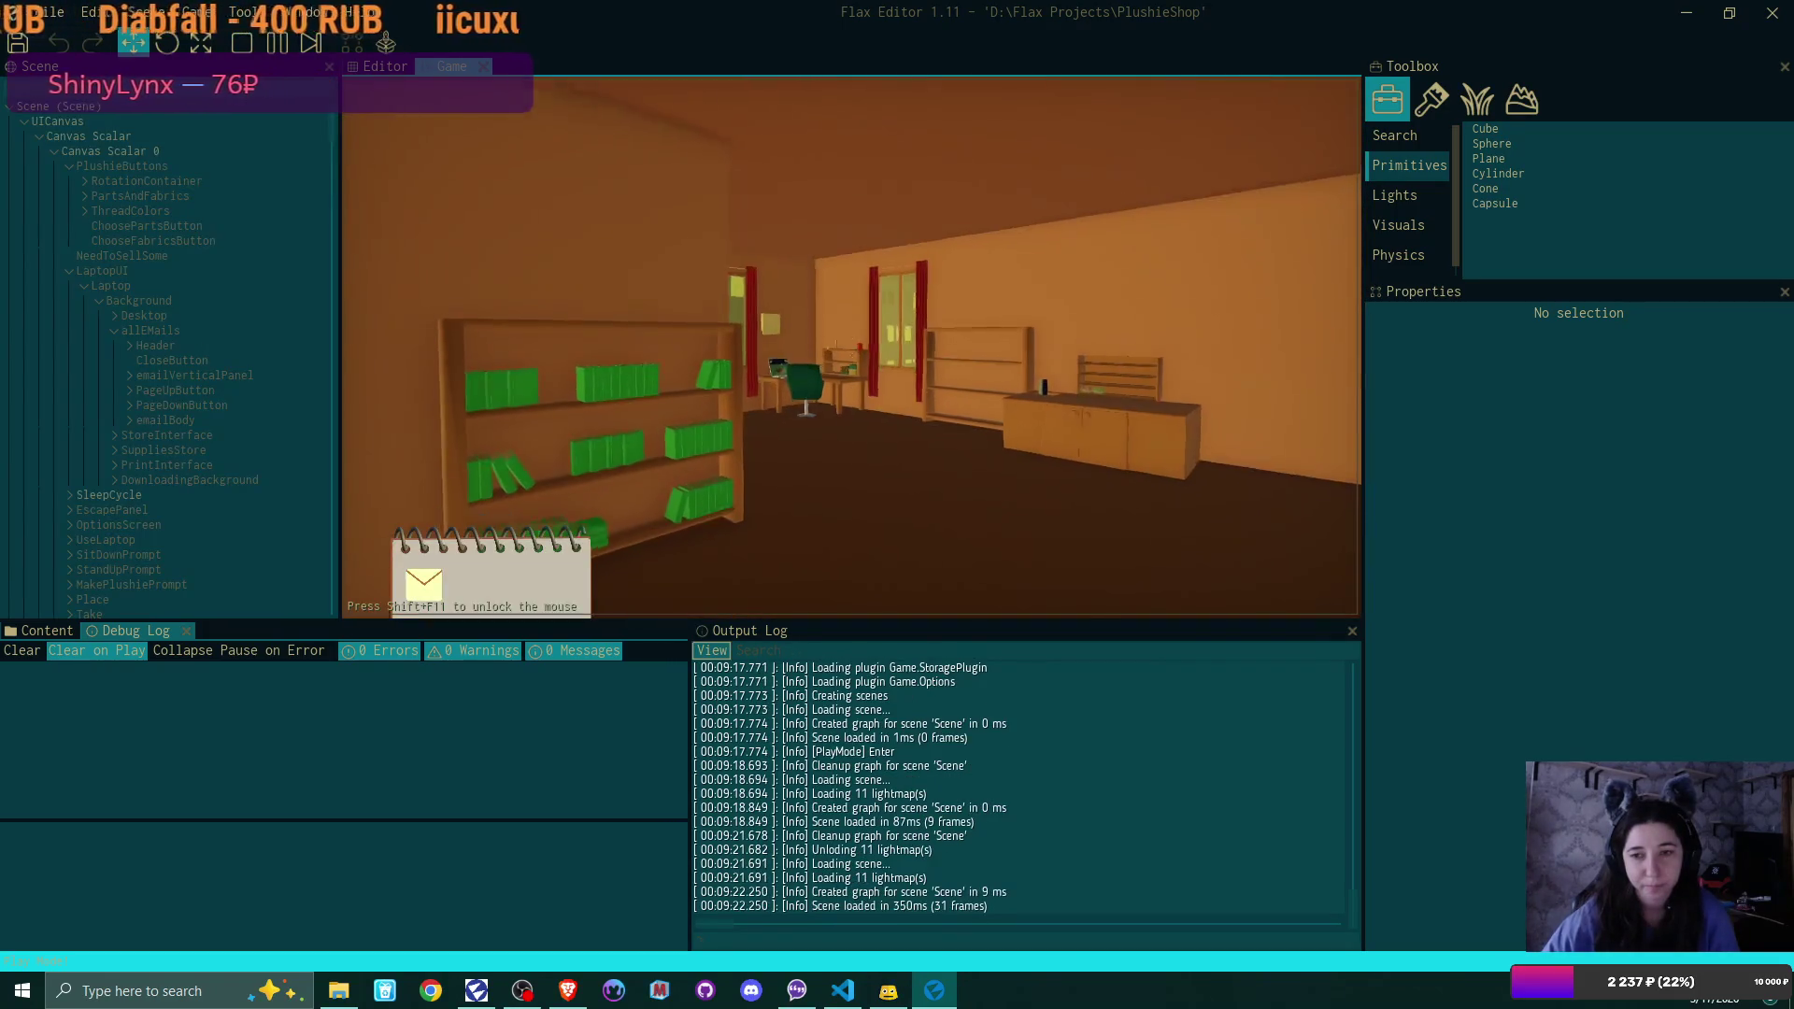
Walk to the cabinet, take the box, and sit down at the laptop
{"action": "key", "text": "w"}
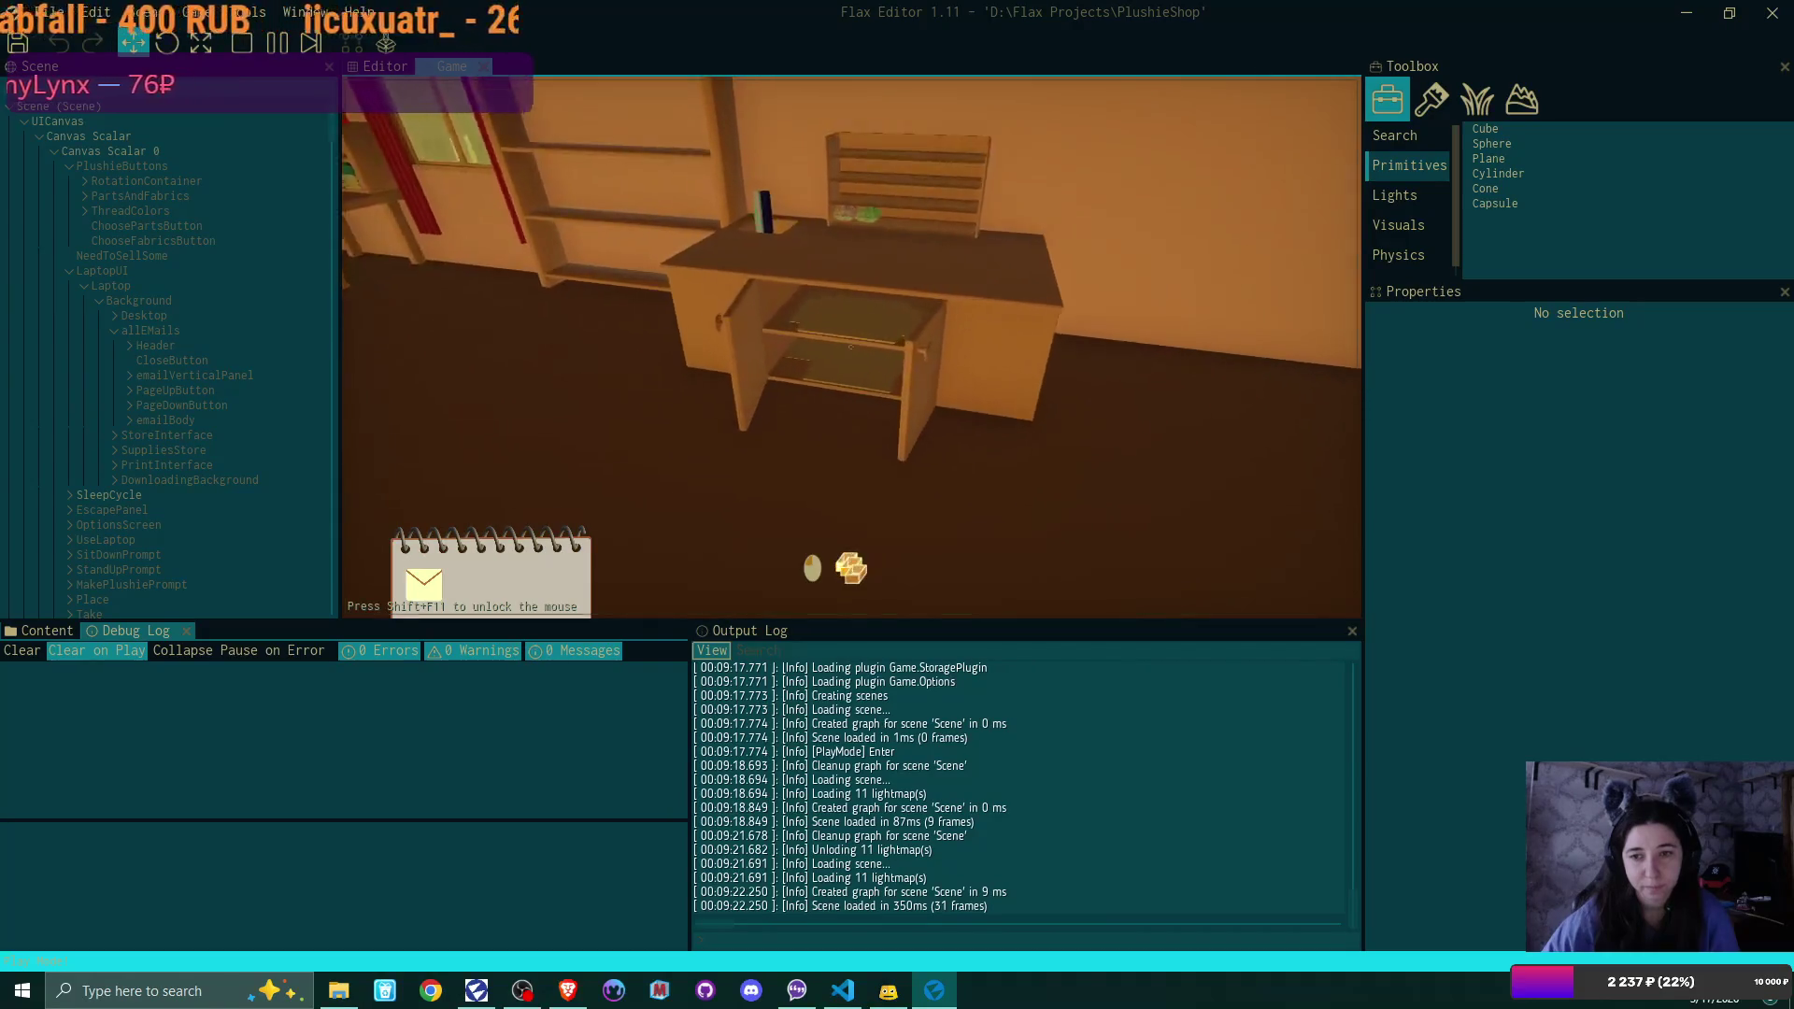
{"action": "key", "text": "w"}
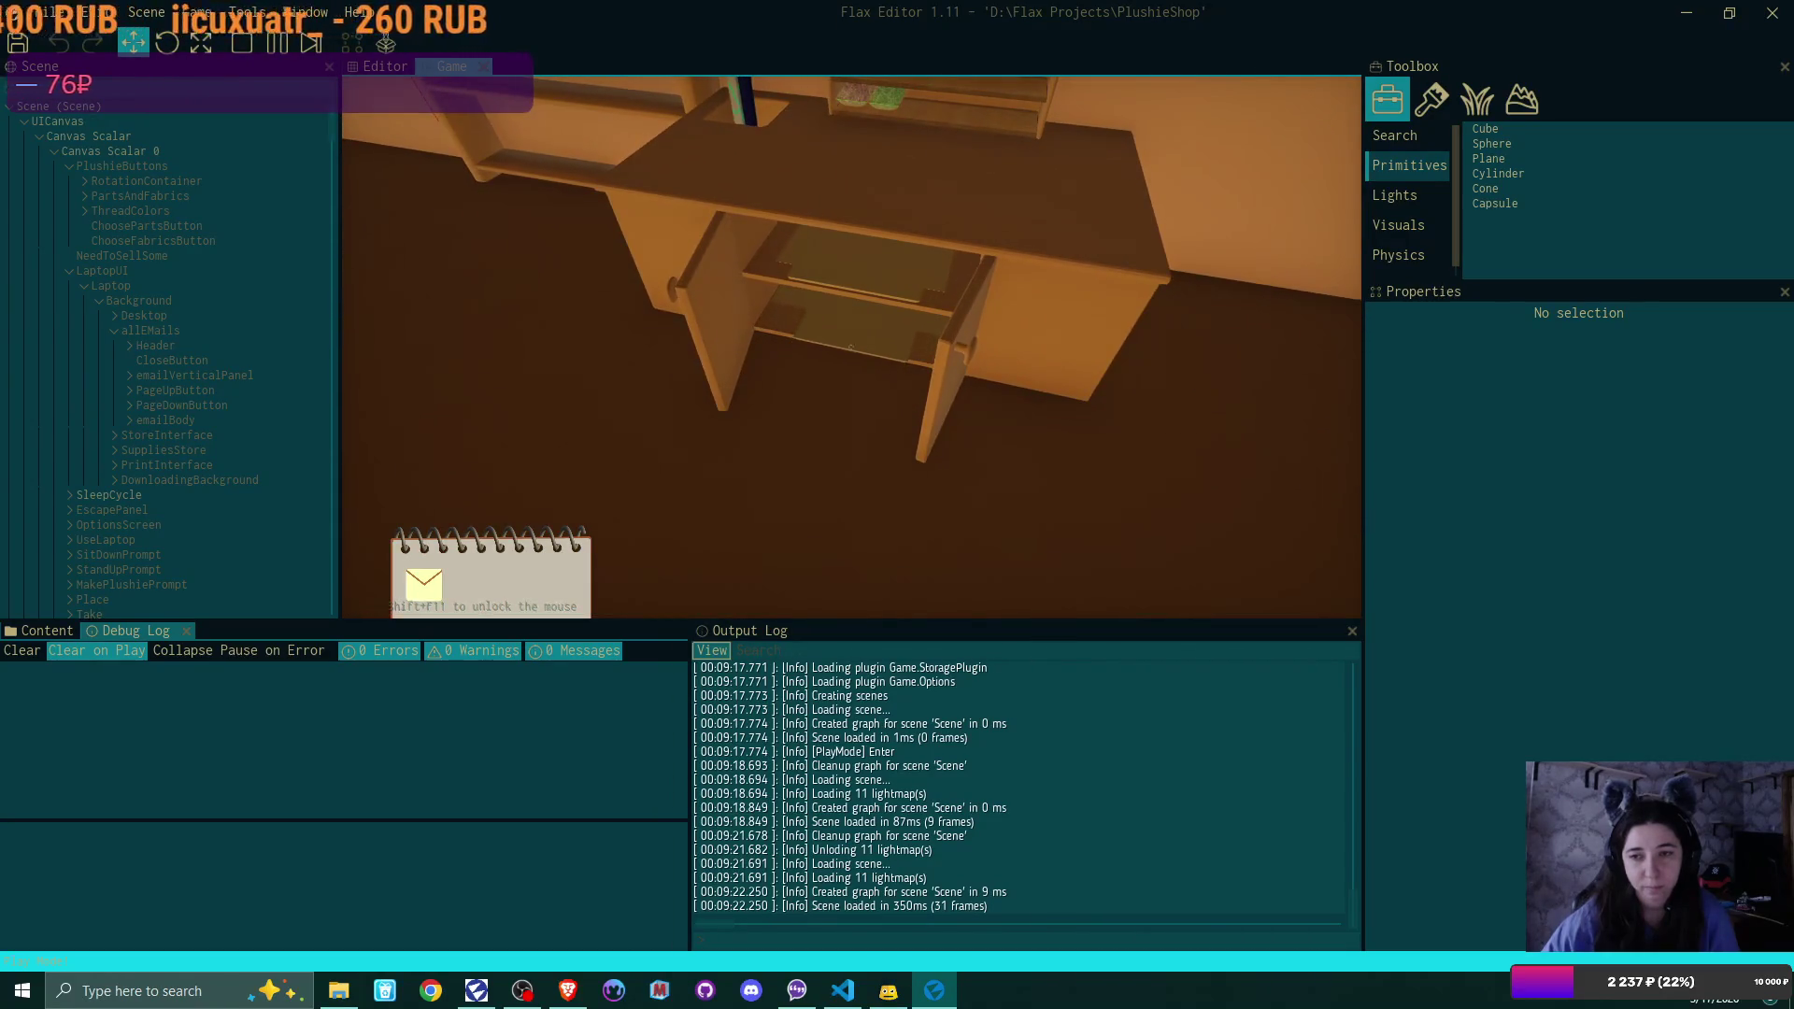
{"action": "left_click", "coordinate": [850, 346]}
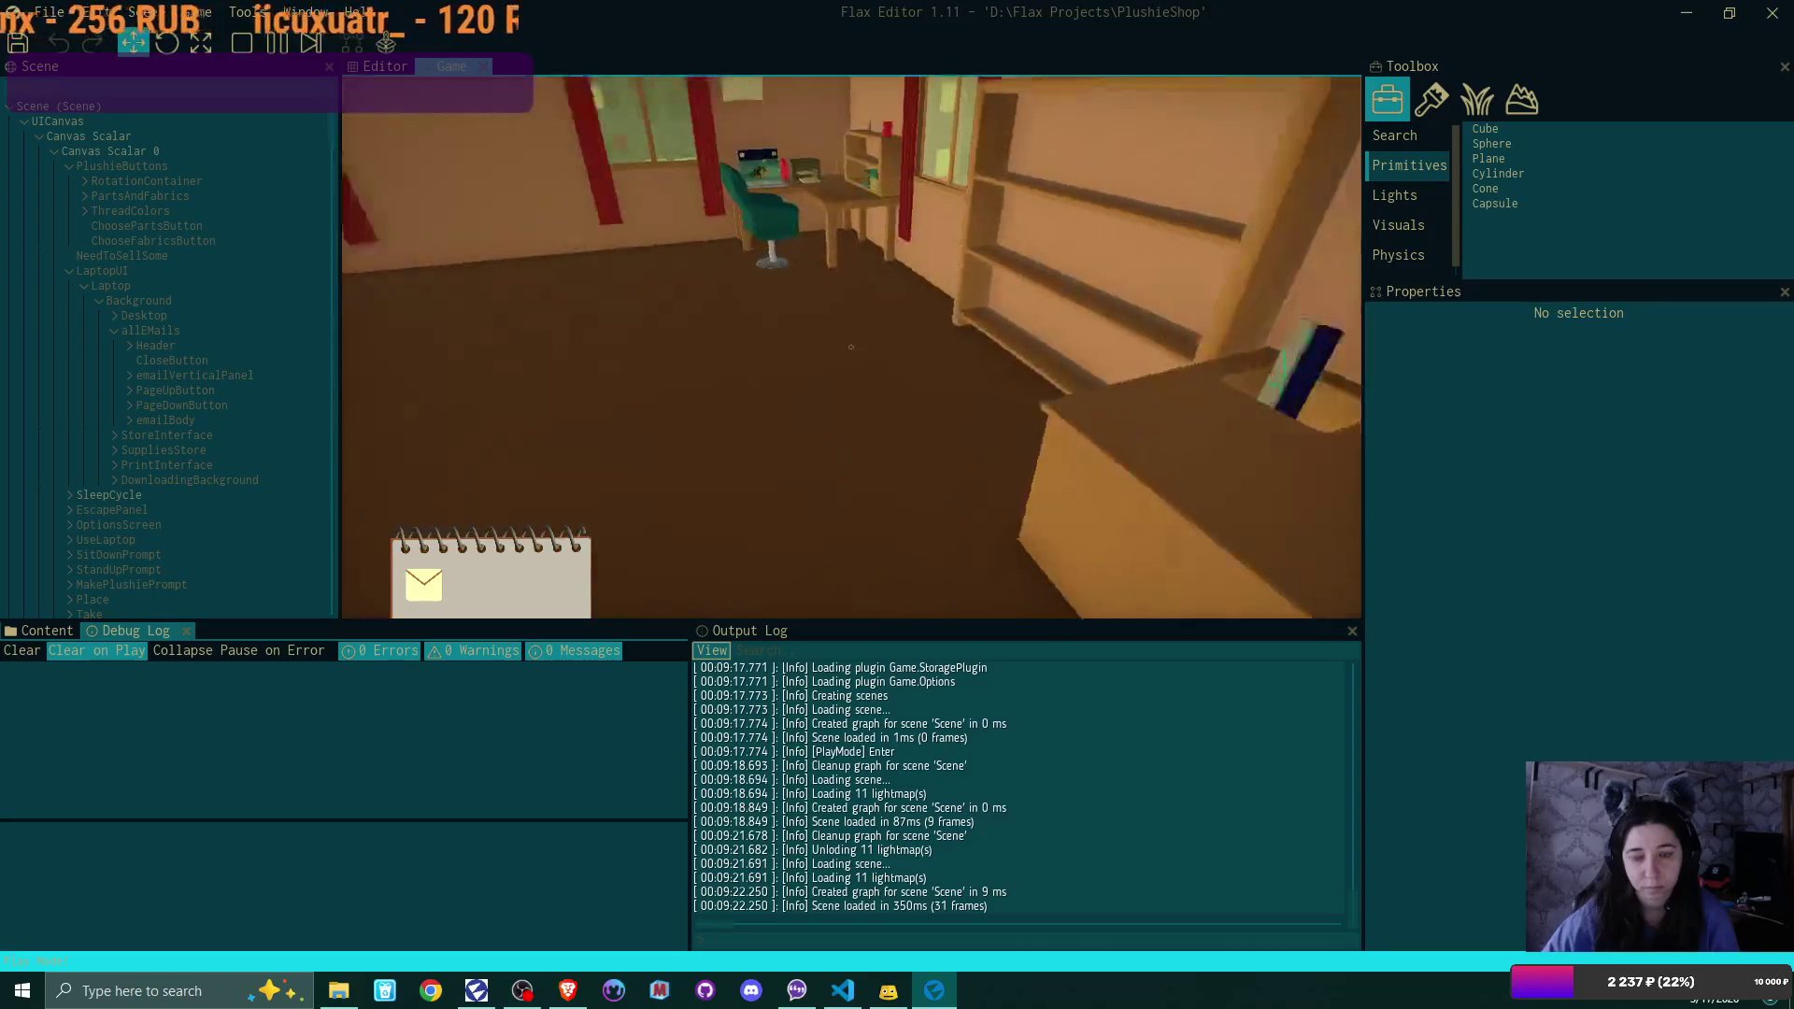
{"action": "left_click", "coordinate": [850, 347]}
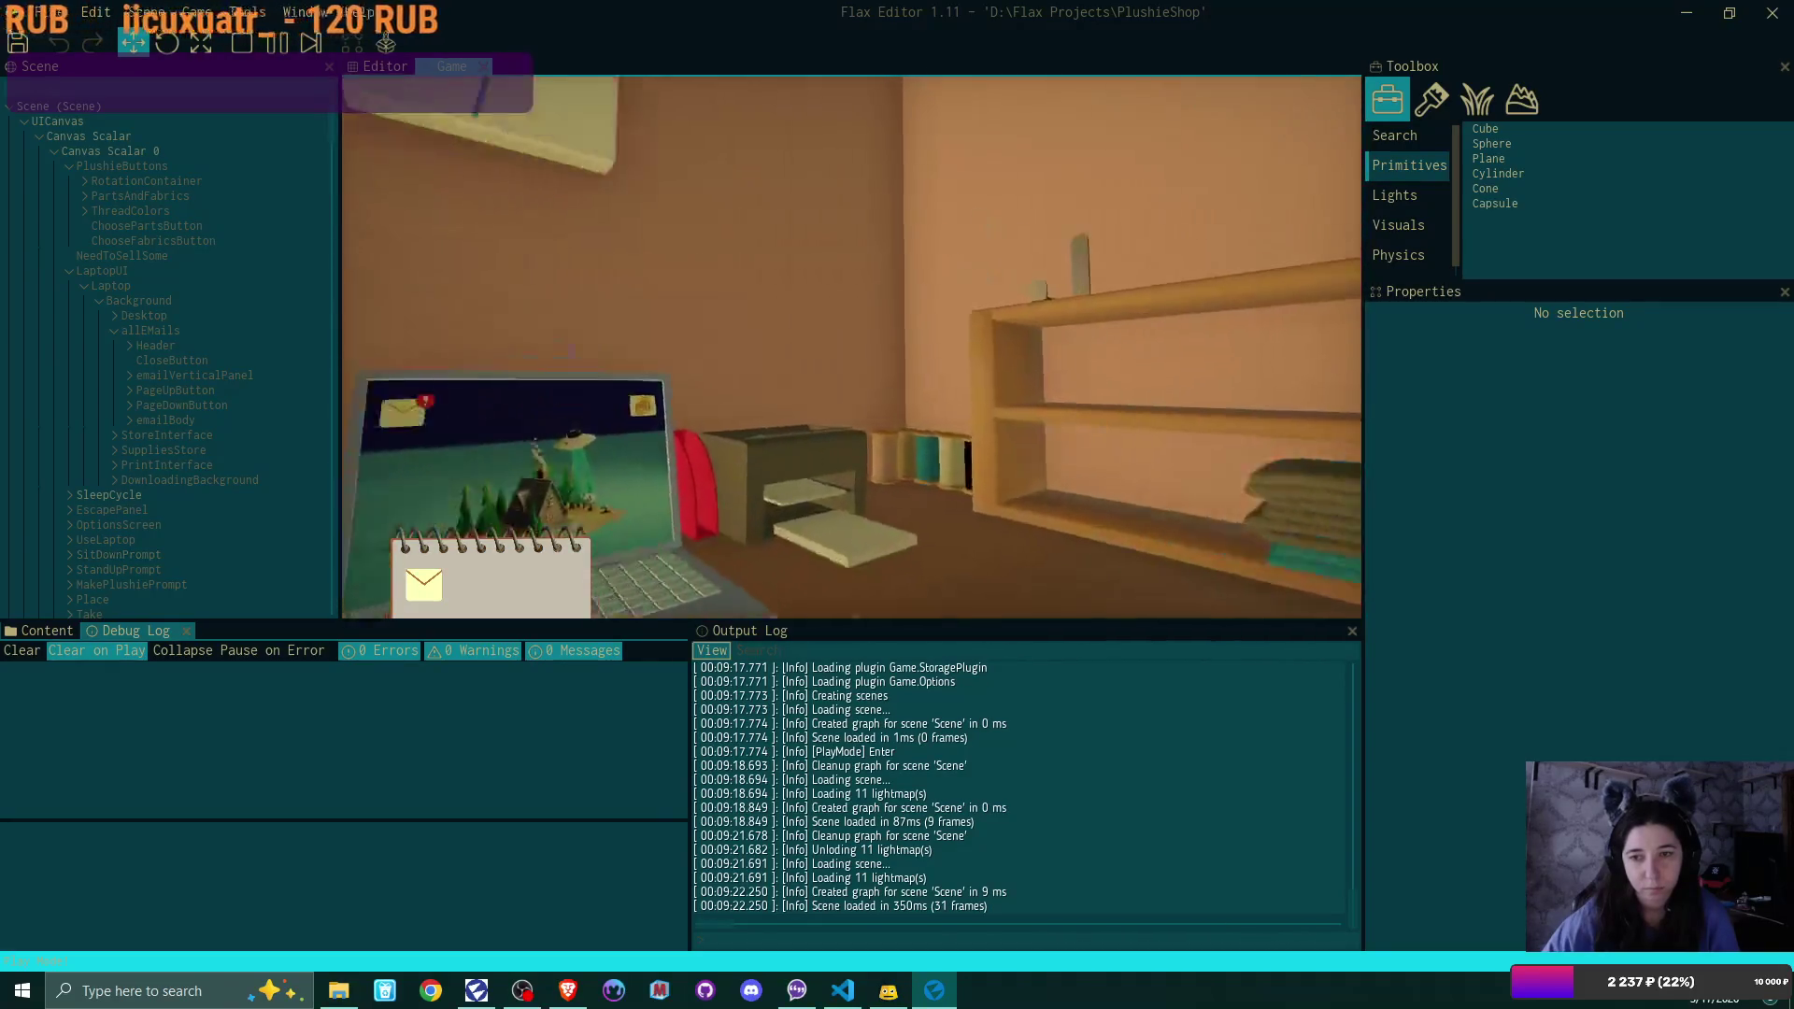
Read the congrats email in Bmail, start its download, and close the email app
{"action": "left_click", "coordinate": [485, 160]}
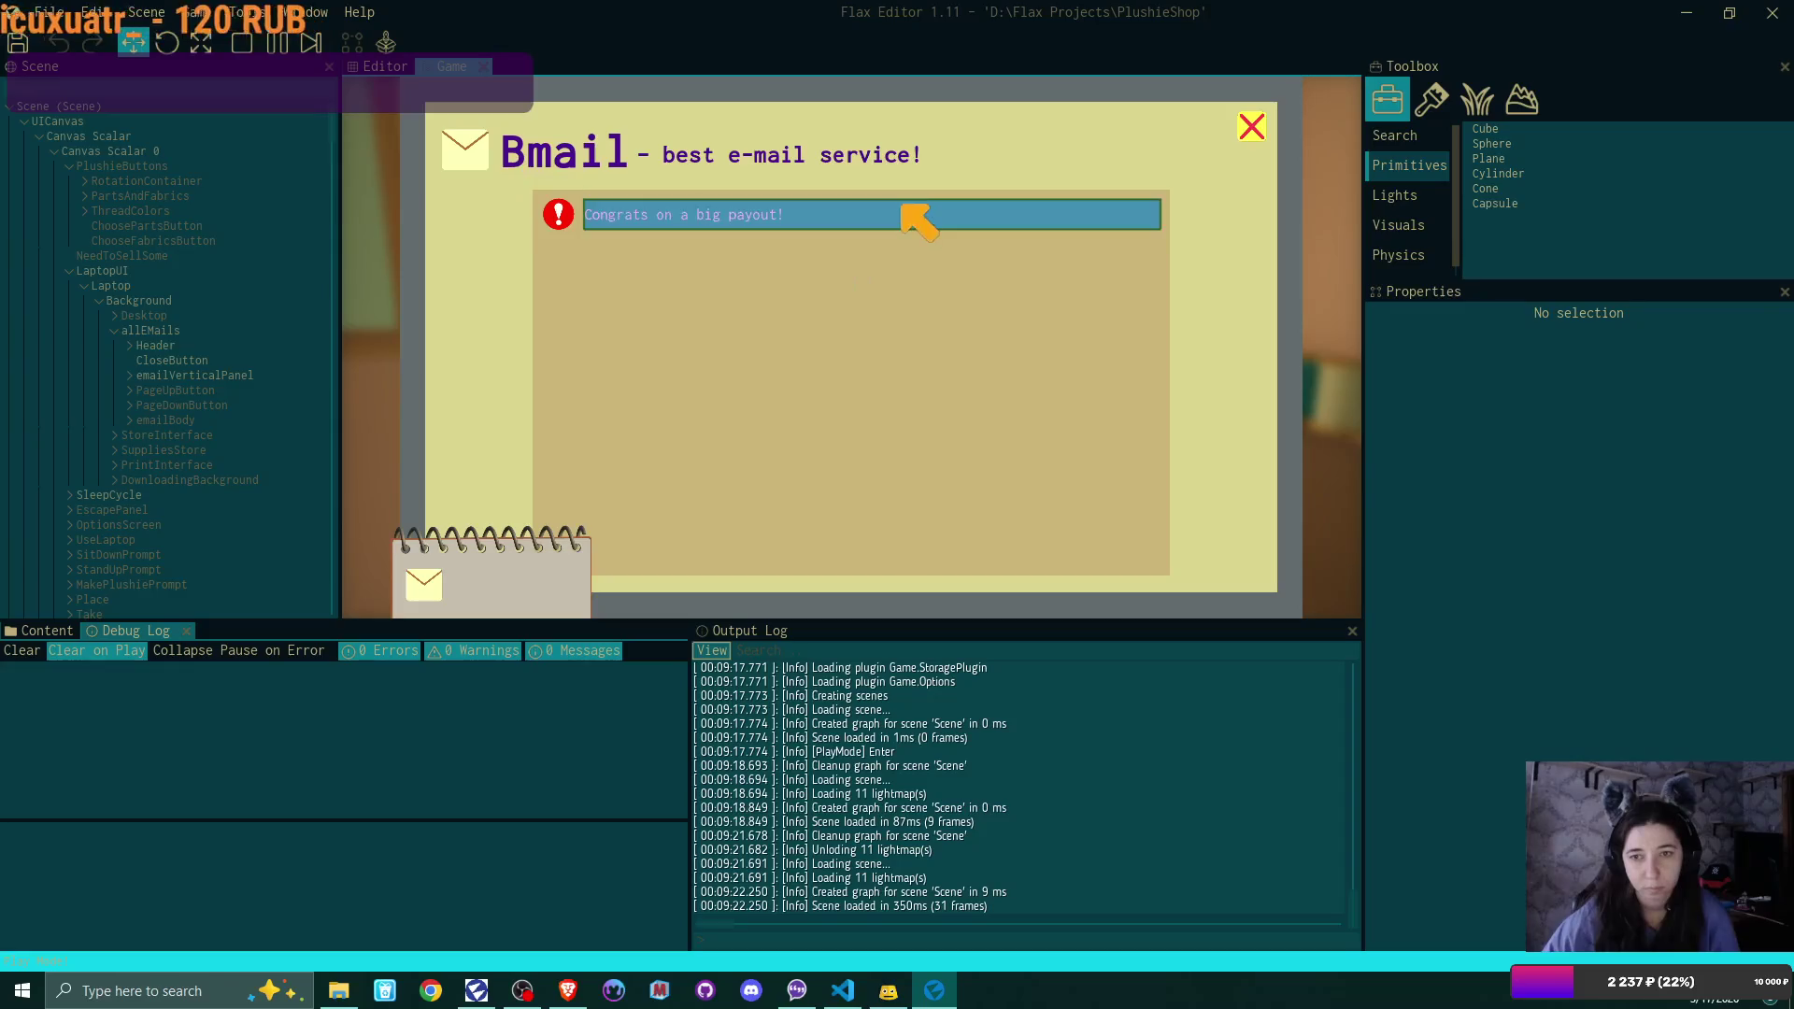
{"action": "left_click", "coordinate": [913, 217]}
{"action": "left_click", "coordinate": [1215, 547]}
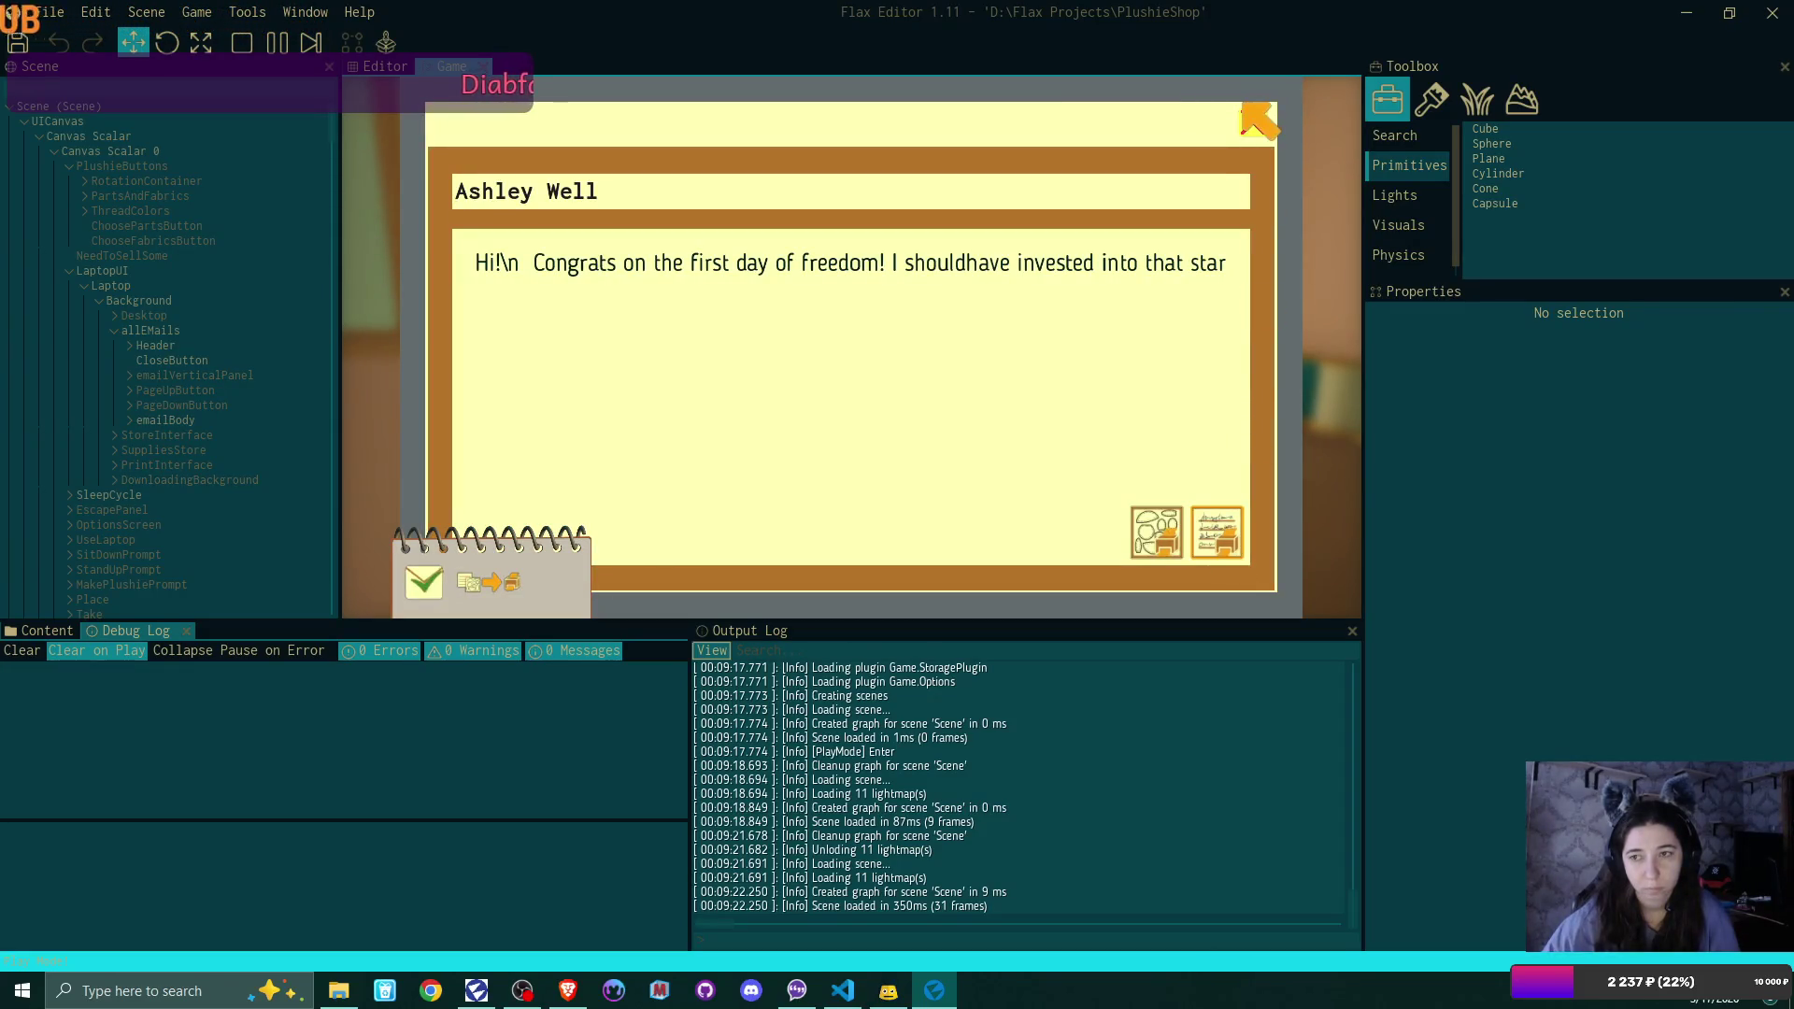
{"action": "left_click", "coordinate": [1251, 126]}
{"action": "left_click", "coordinate": [1251, 126]}
Print the order's address label from the plushie order grid and get up from the laptop
{"action": "left_click", "coordinate": [1222, 148]}
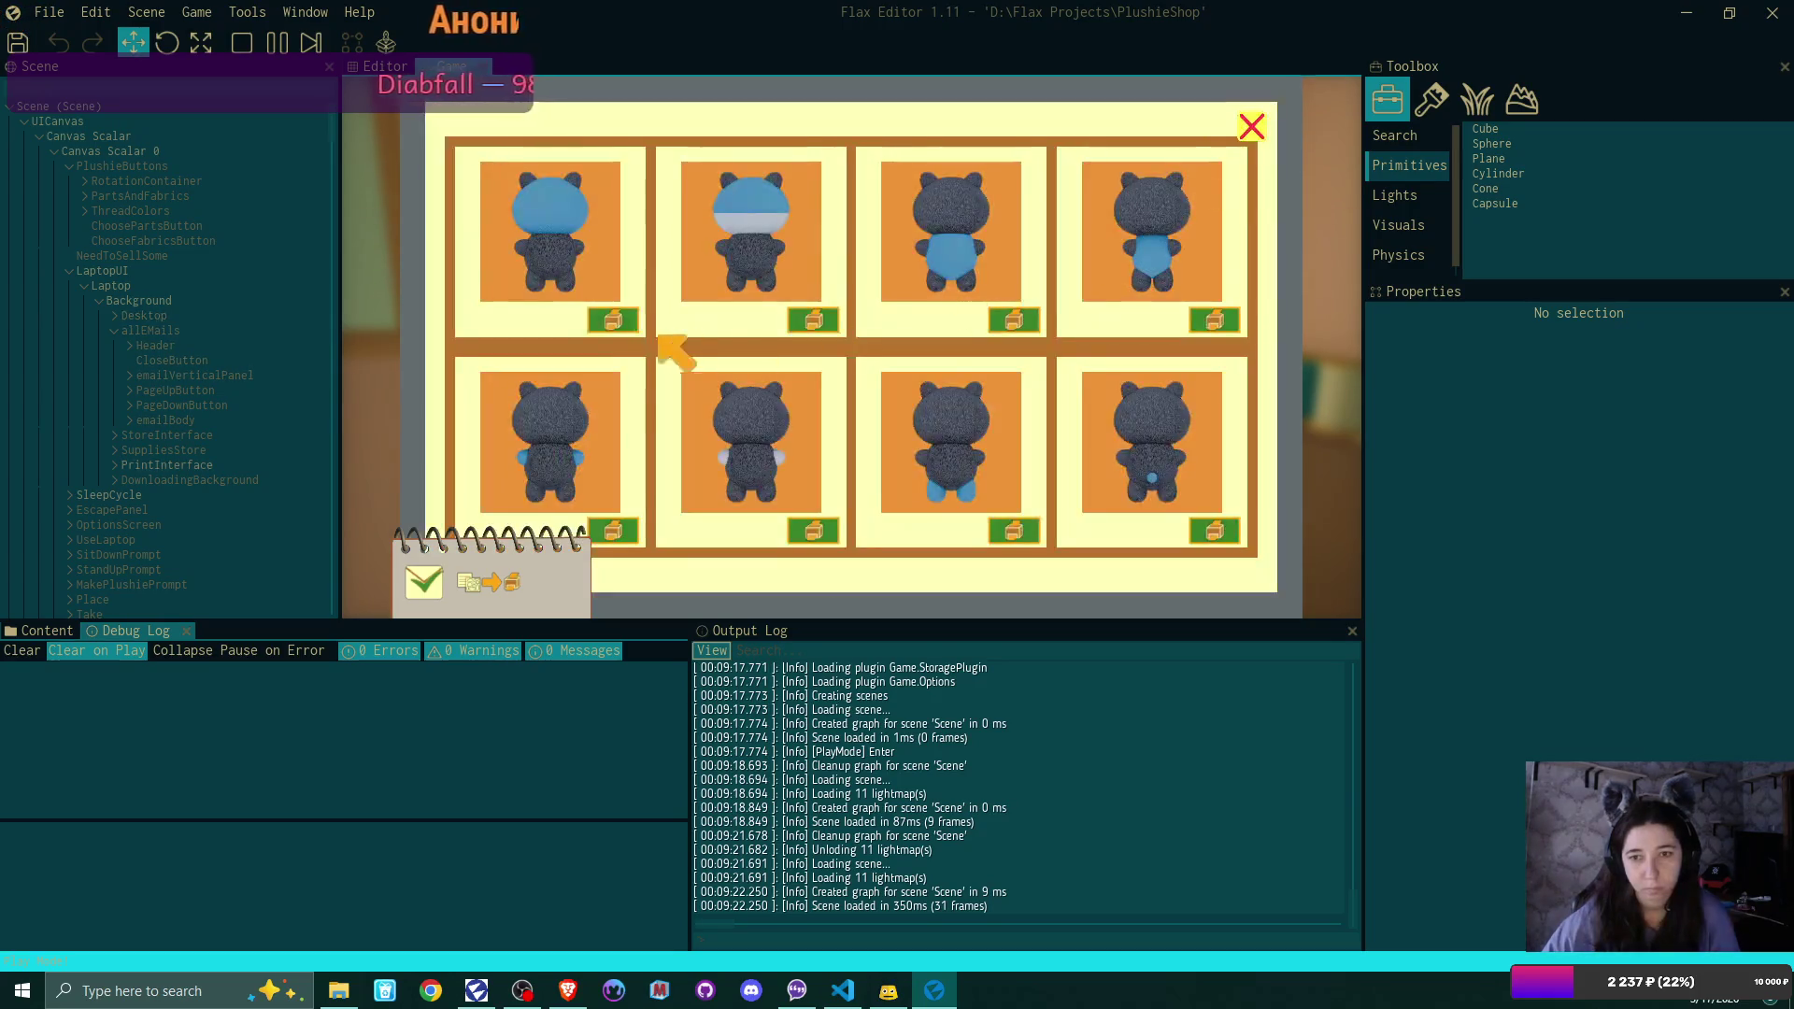
{"action": "left_click", "coordinate": [619, 322]}
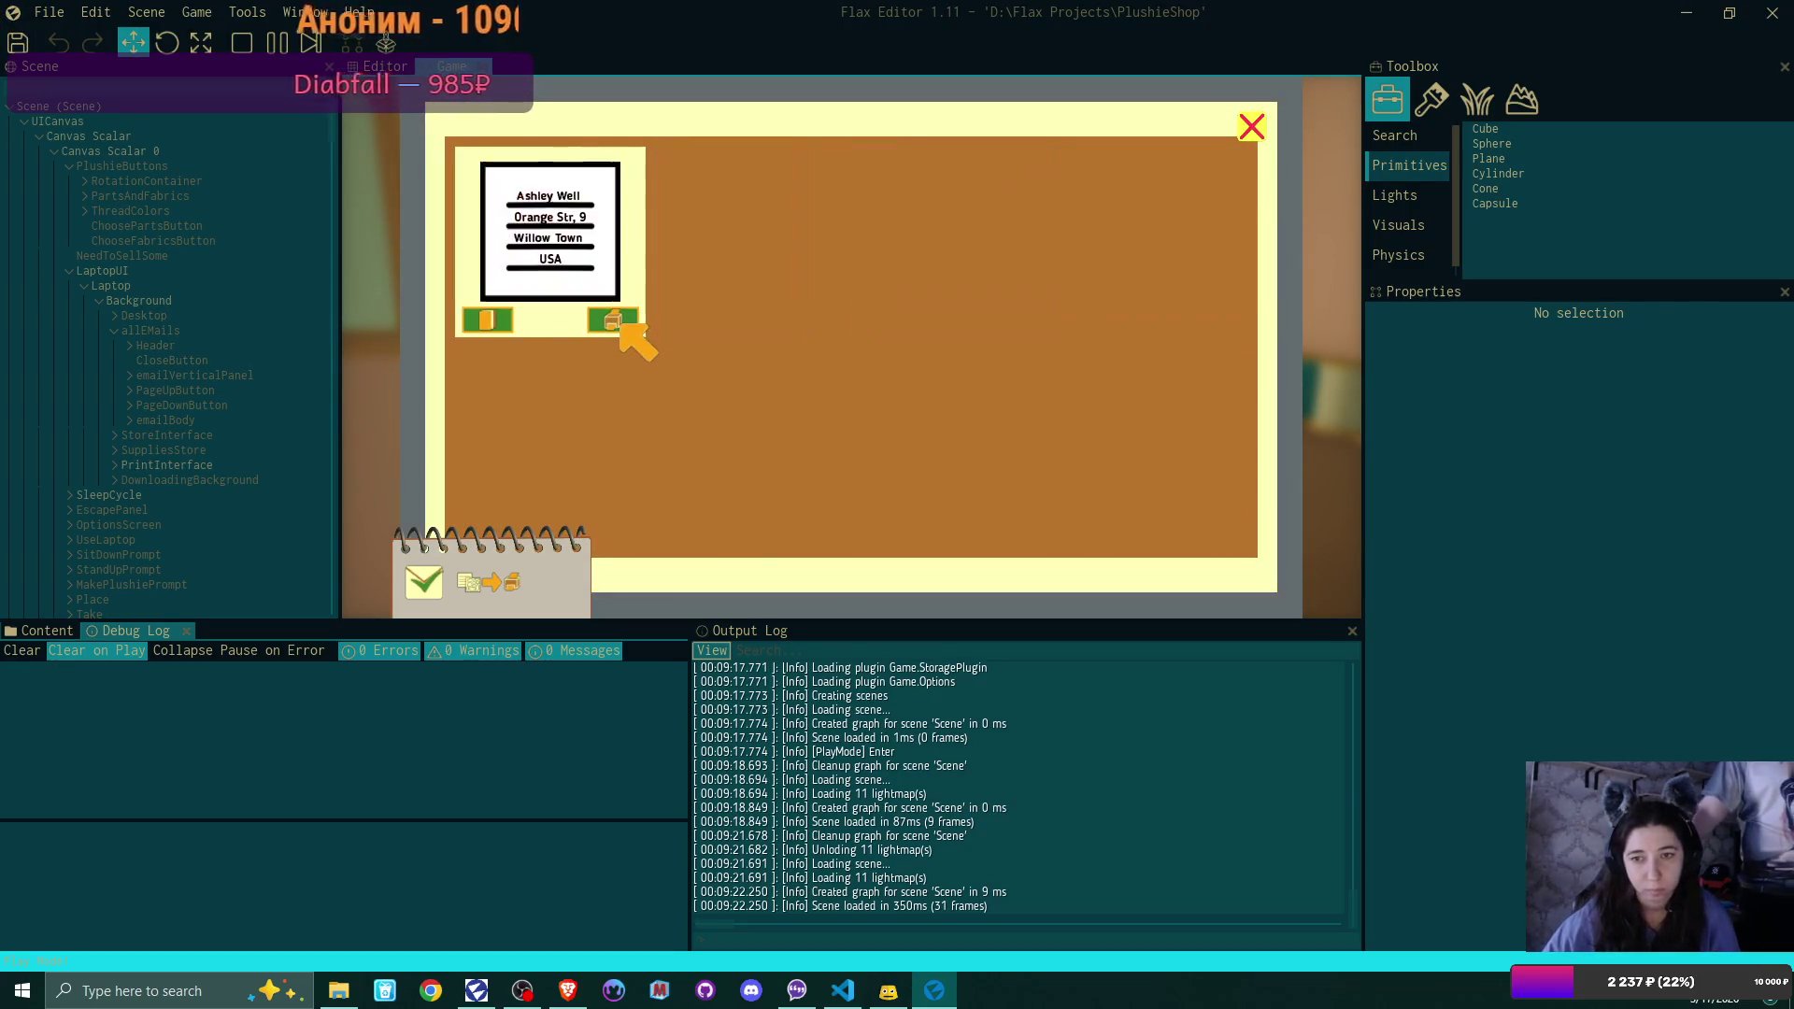
{"action": "left_click", "coordinate": [619, 322]}
{"action": "left_click", "coordinate": [1250, 126]}
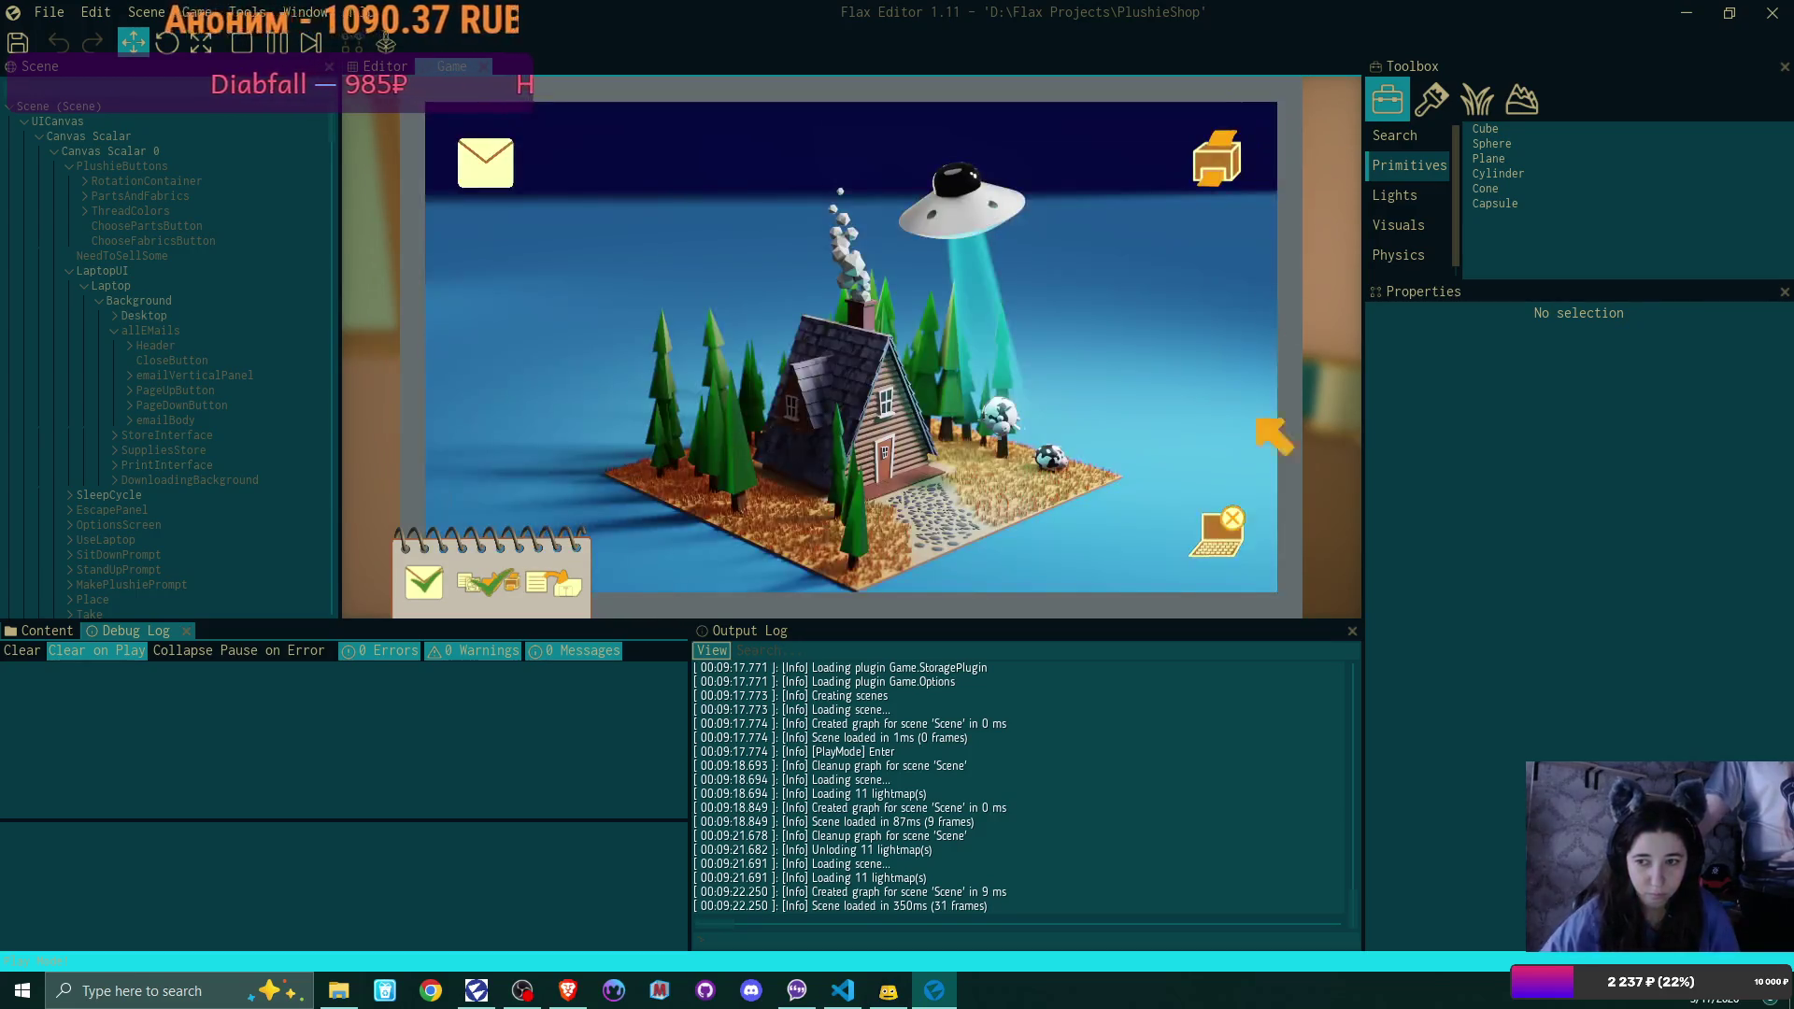
{"action": "left_click", "coordinate": [1224, 562]}
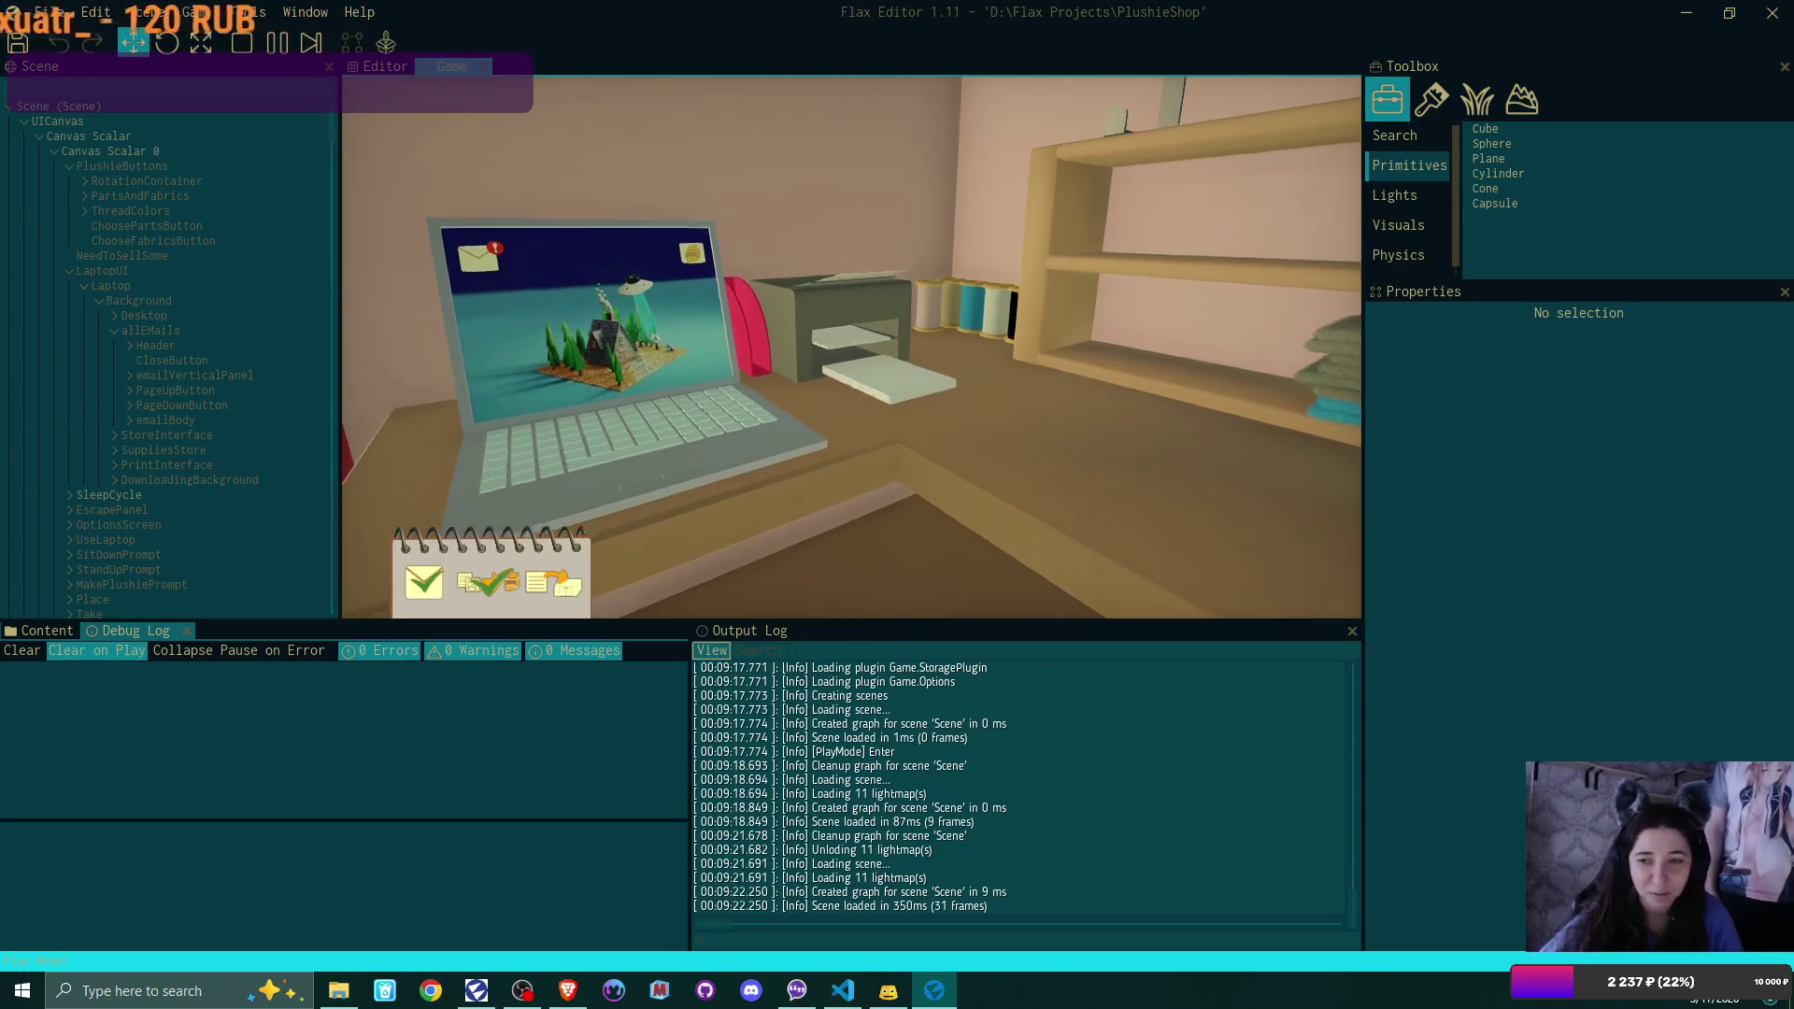
Take the printed shipping label, use the plushie creator station, and open the first error's stack trace
{"action": "left_click", "coordinate": [851, 347]}
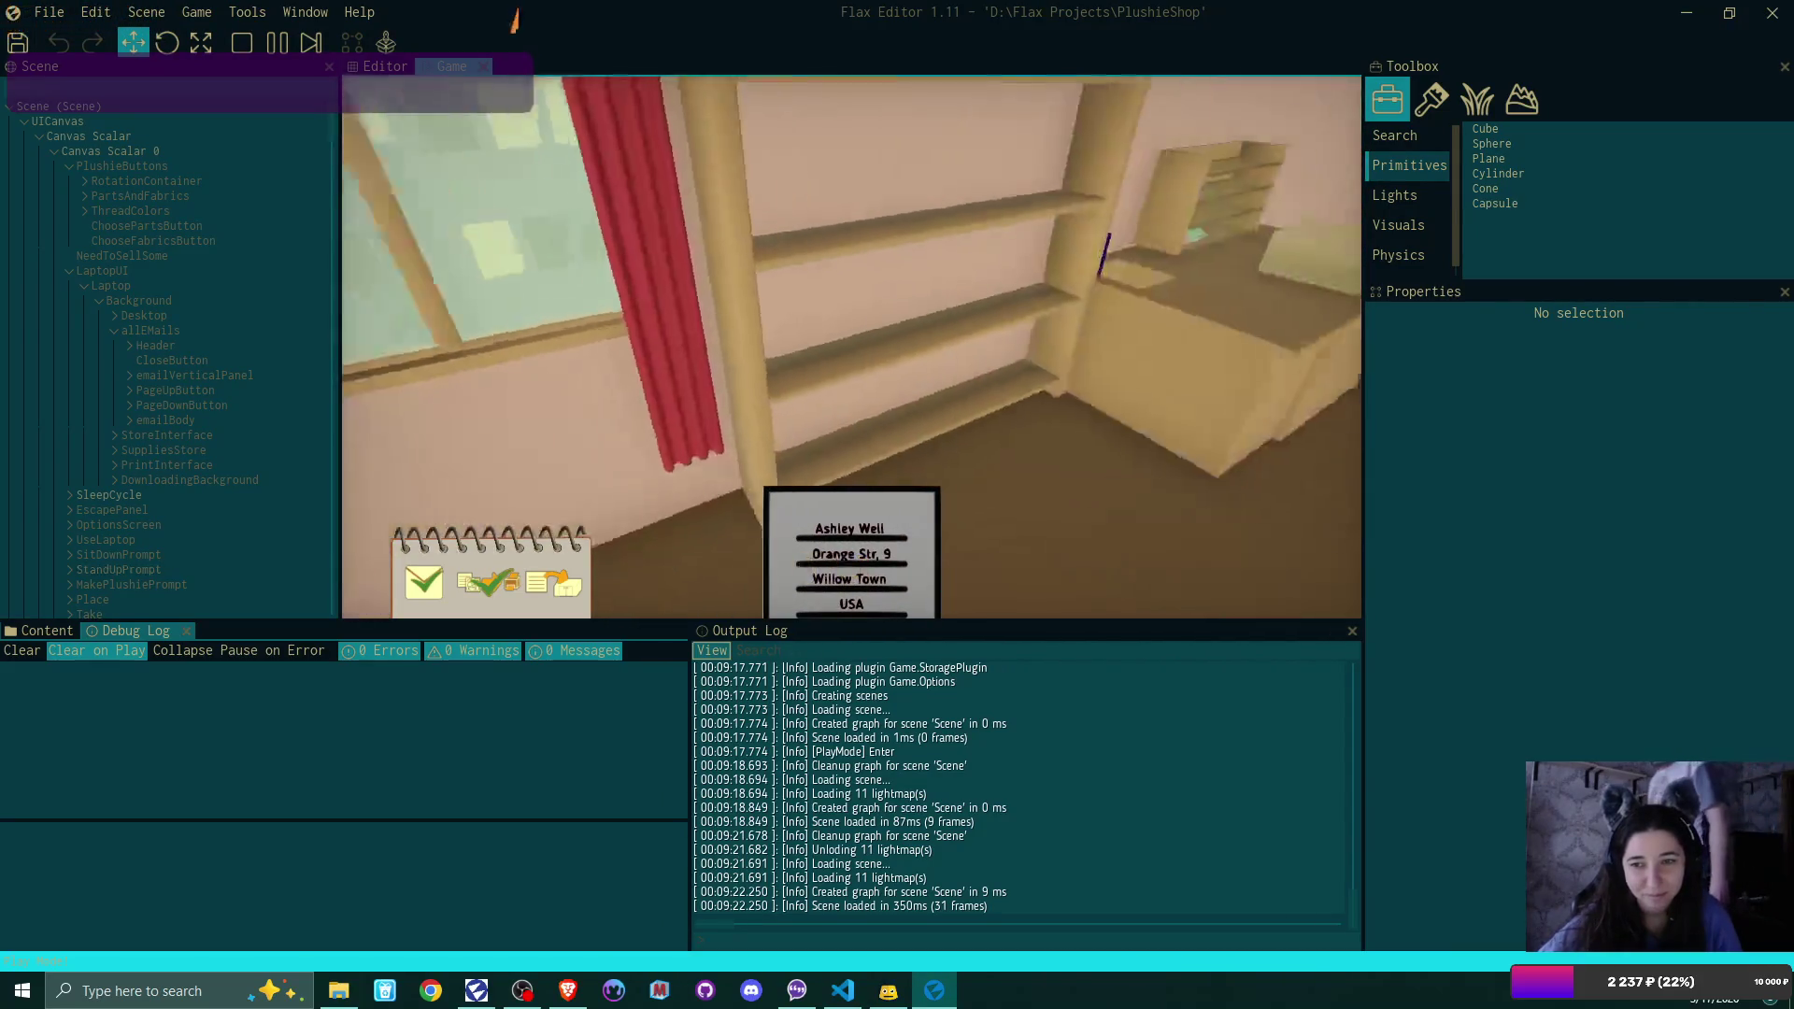
{"action": "left_click", "coordinate": [851, 347]}
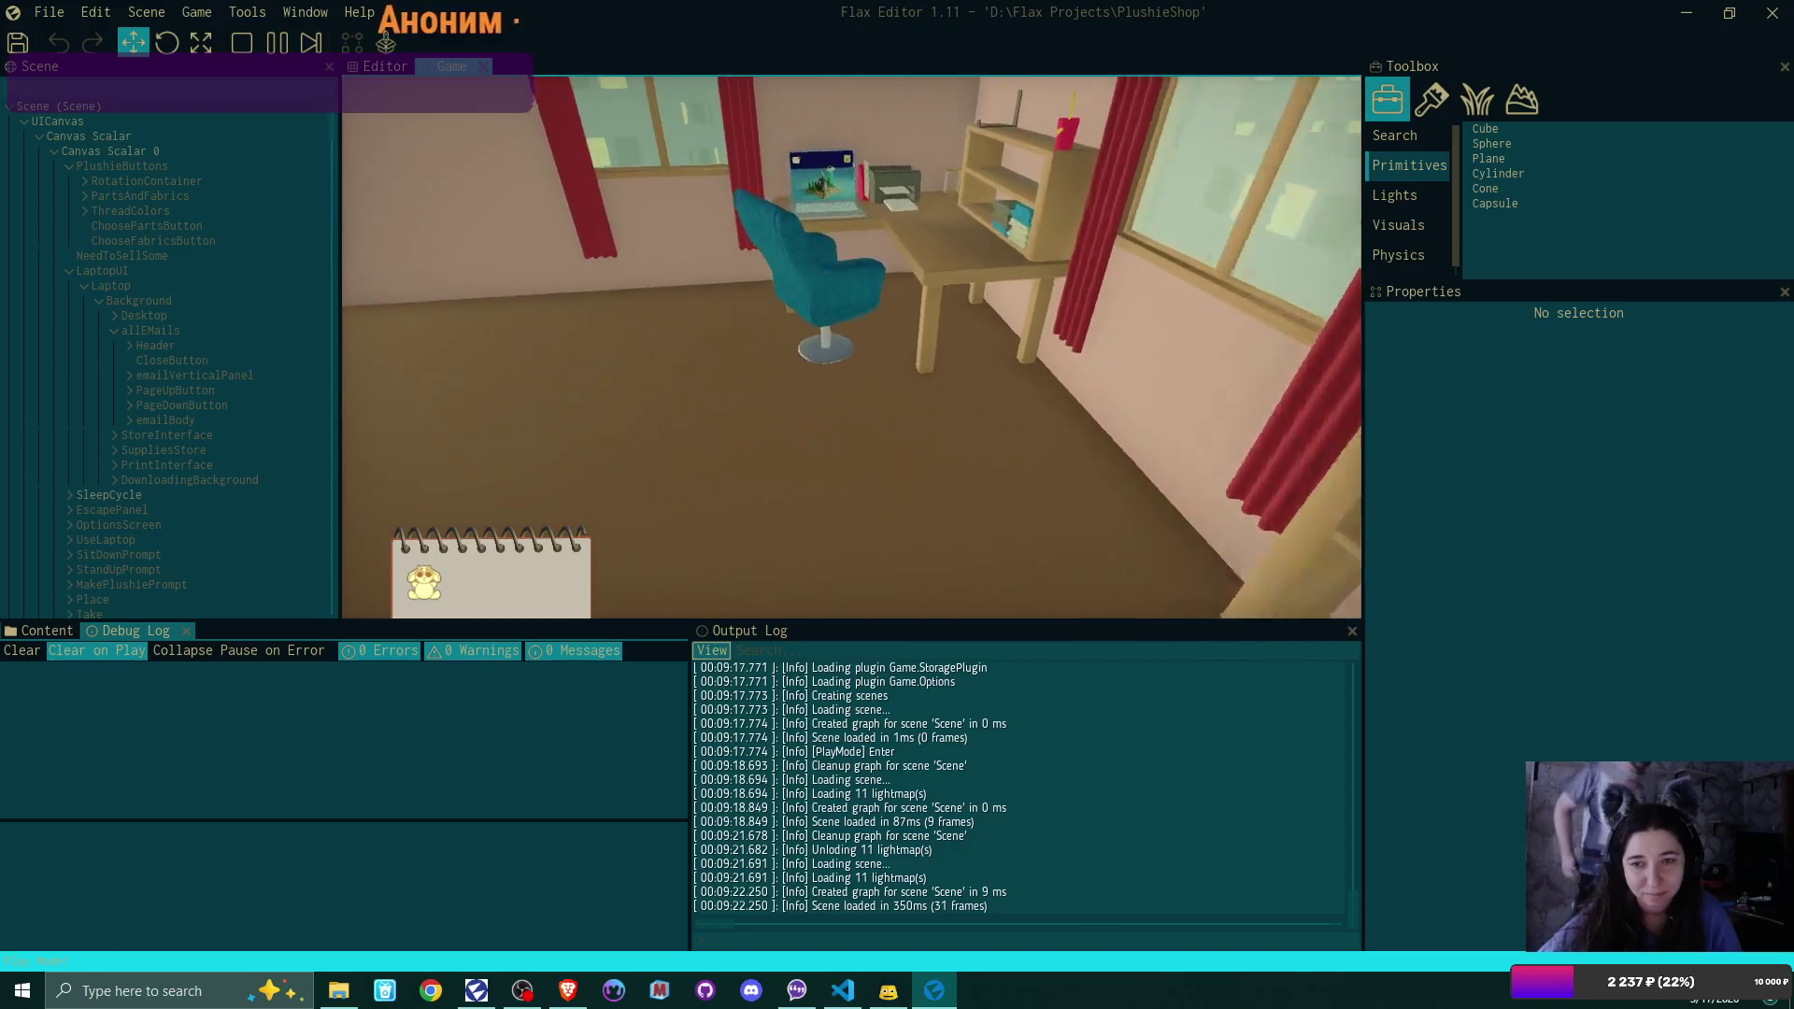
{"action": "left_click", "coordinate": [851, 347]}
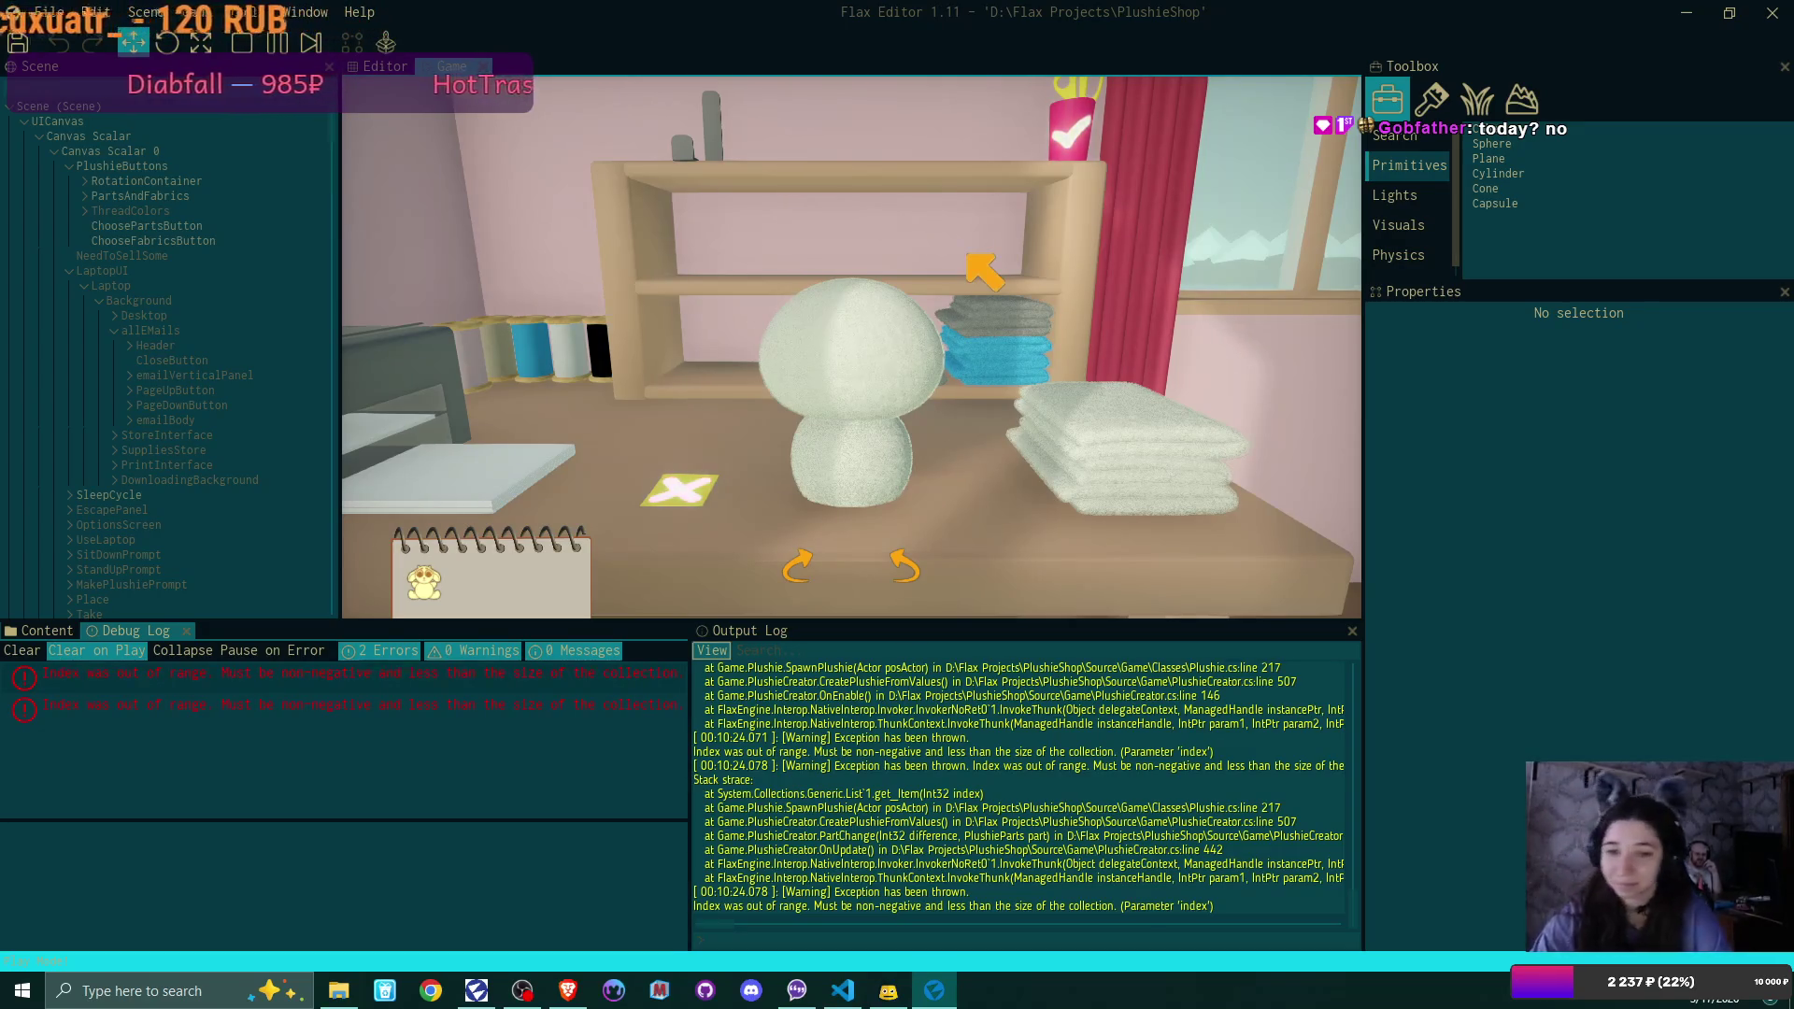
{"action": "left_click", "coordinate": [355, 674]}
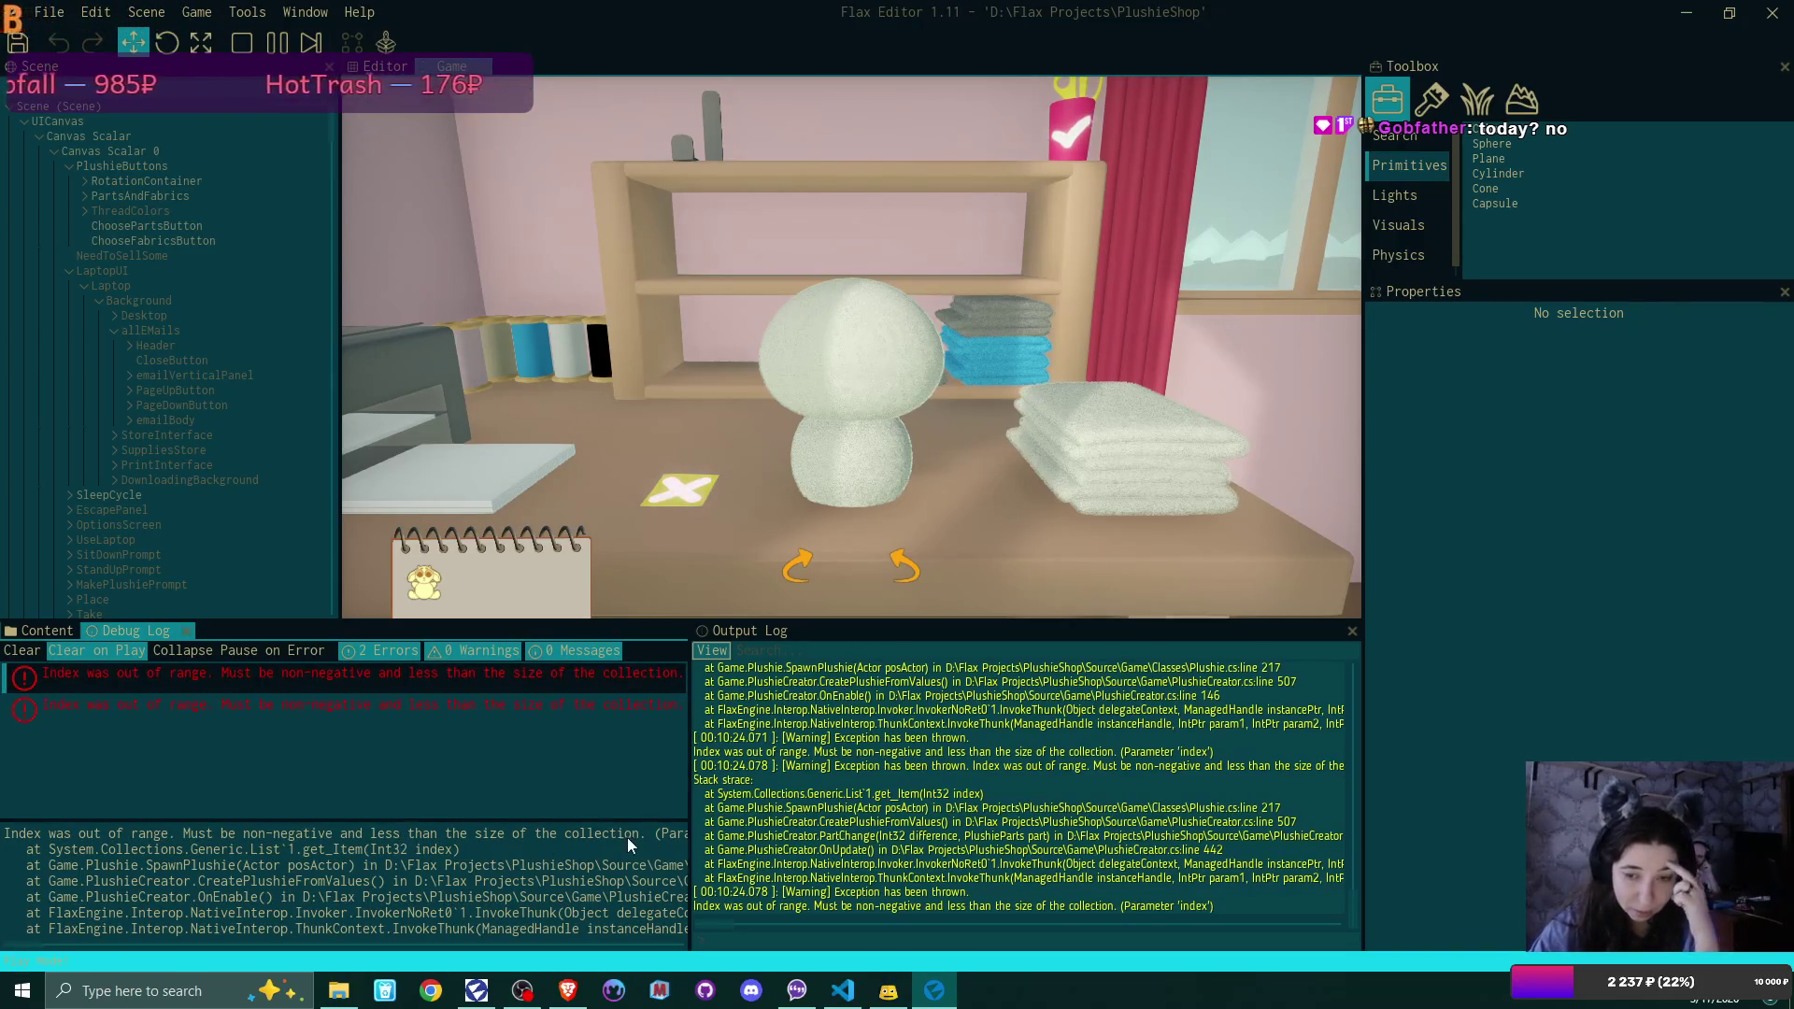
Drag the Debug Log splitter twice to widen the error panel, then return to Visual Studio Code
{"action": "mouse_move", "coordinate": [693, 826]}
{"action": "left_mouse_down"}
{"action": "mouse_move", "coordinate": [866, 825]}
{"action": "mouse_move", "coordinate": [845, 825]}
{"action": "left_mouse_up"}
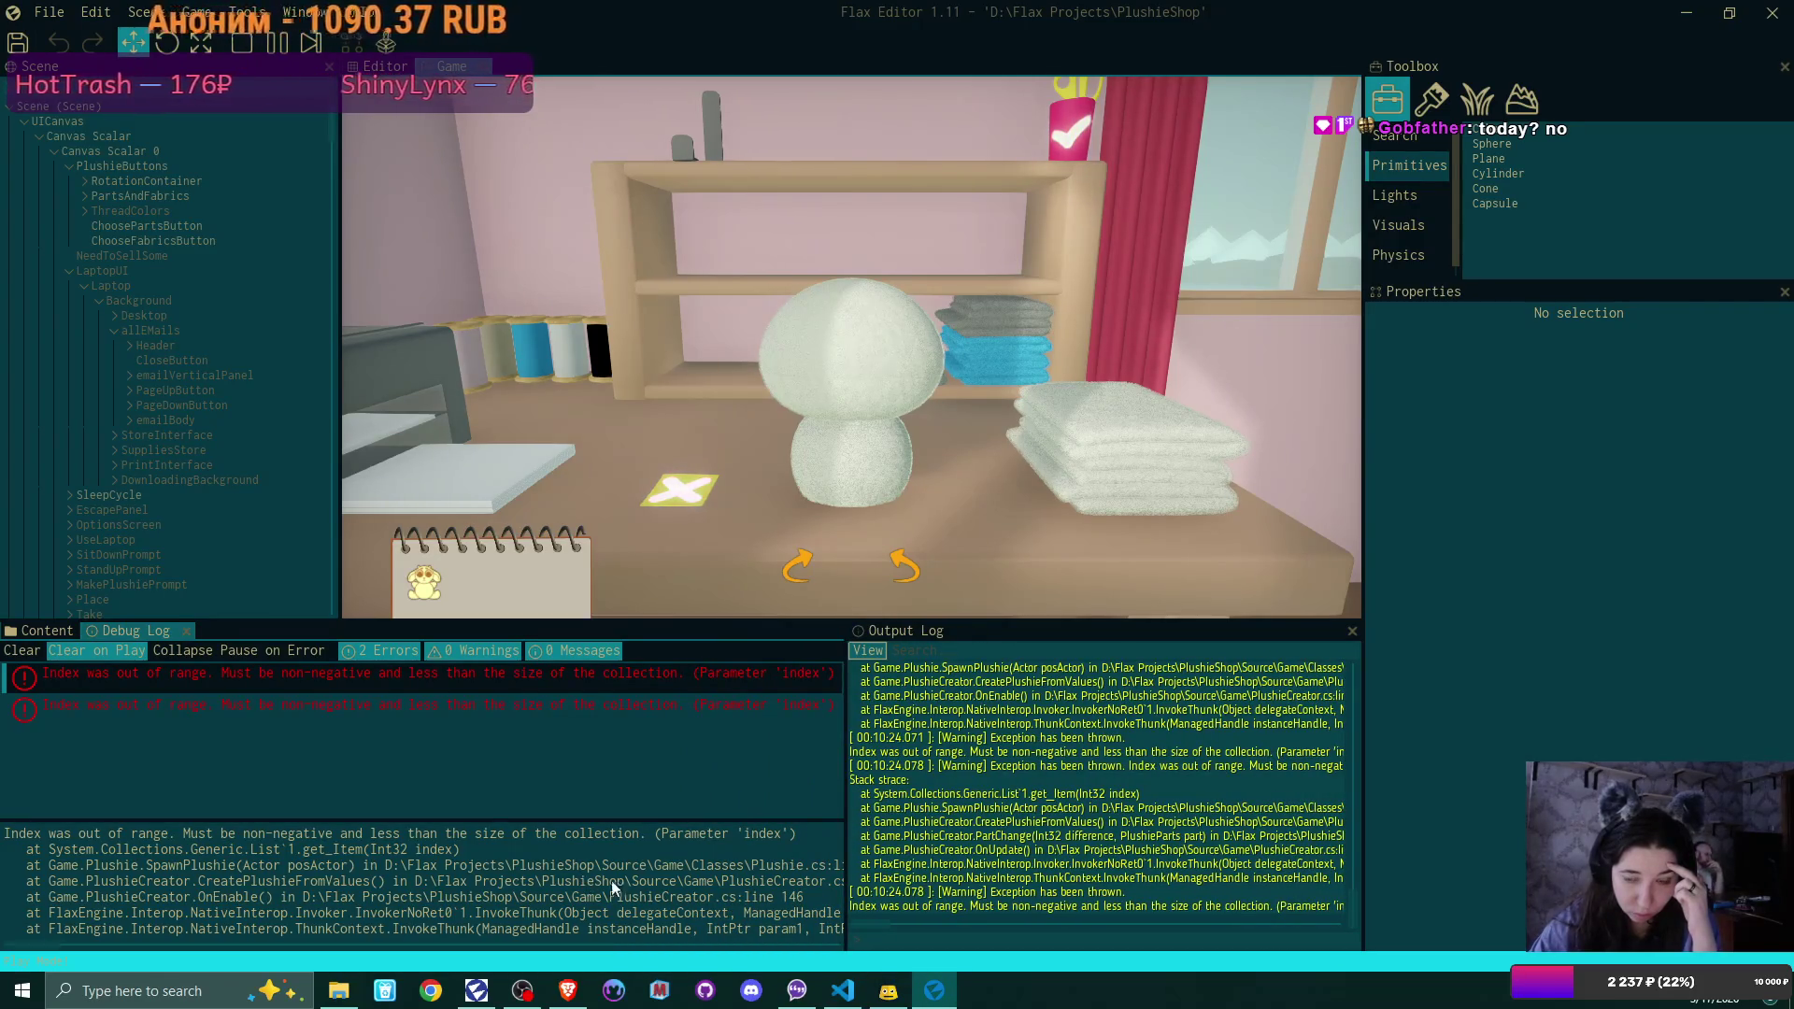
{"action": "mouse_move", "coordinate": [850, 855]}
{"action": "left_mouse_down"}
{"action": "mouse_move", "coordinate": [993, 855]}
{"action": "mouse_move", "coordinate": [703, 852]}
{"action": "left_mouse_up"}
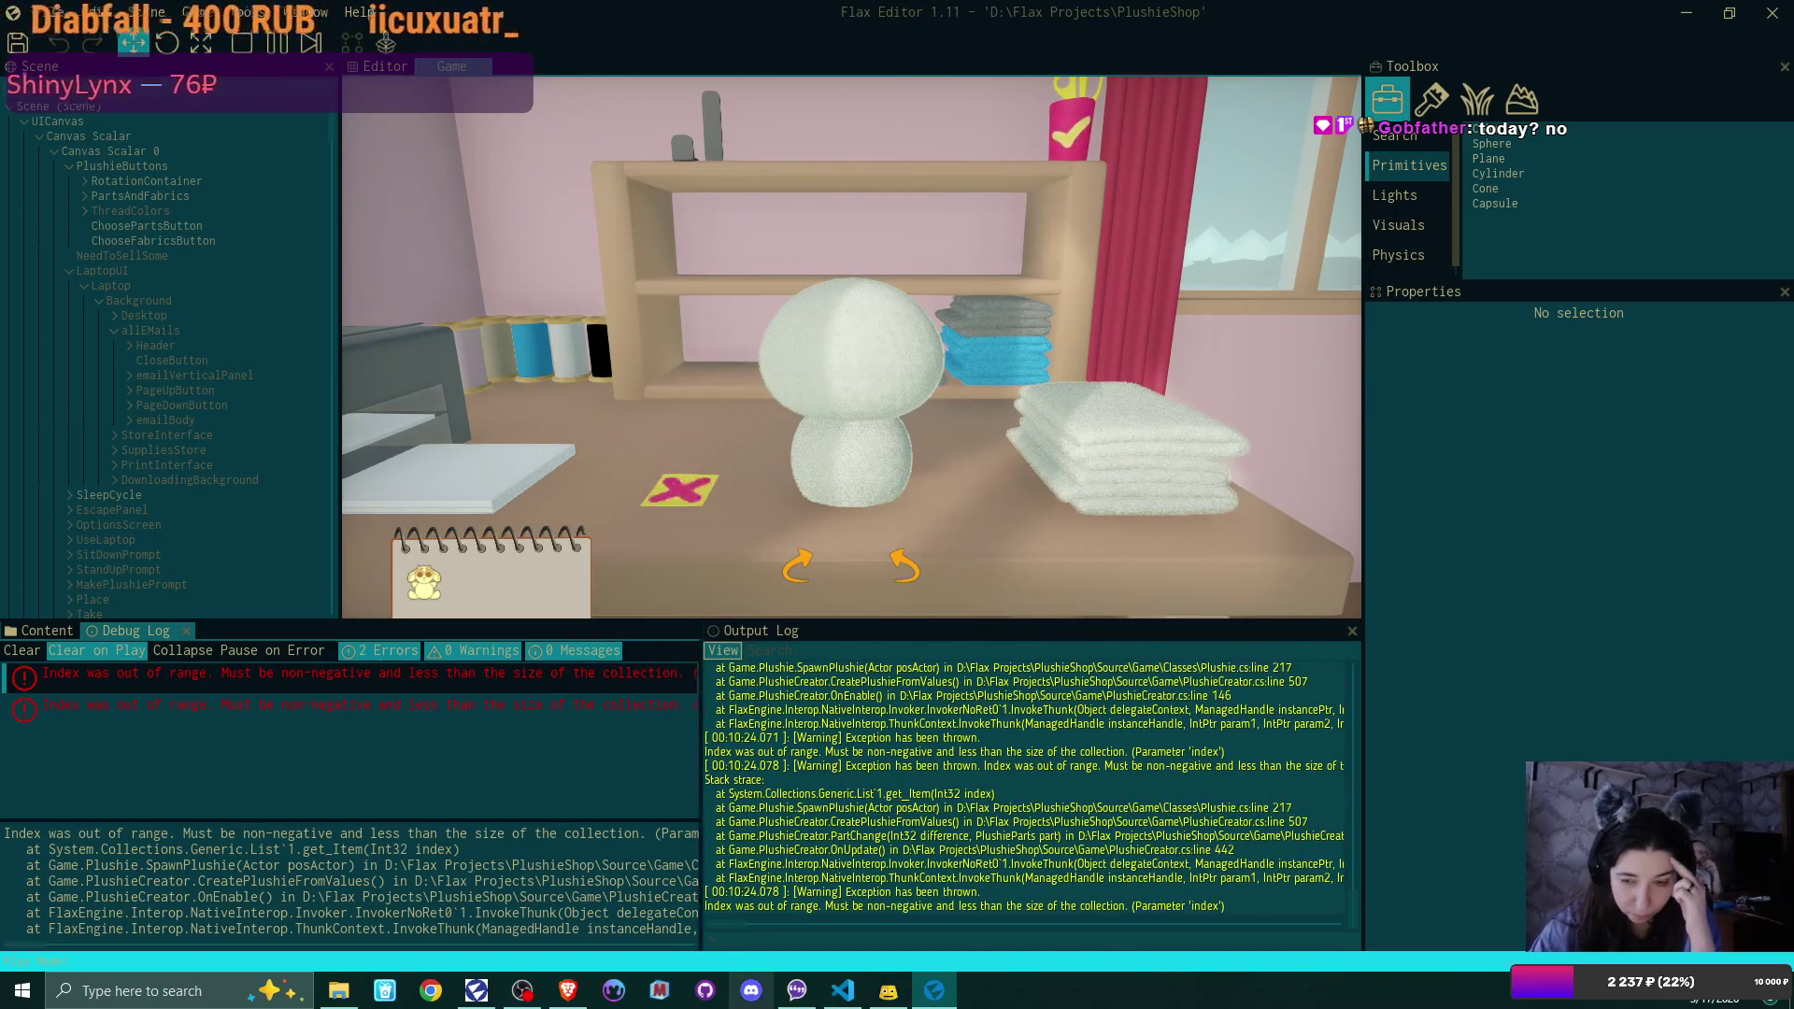
{"action": "left_click", "coordinate": [861, 997]}
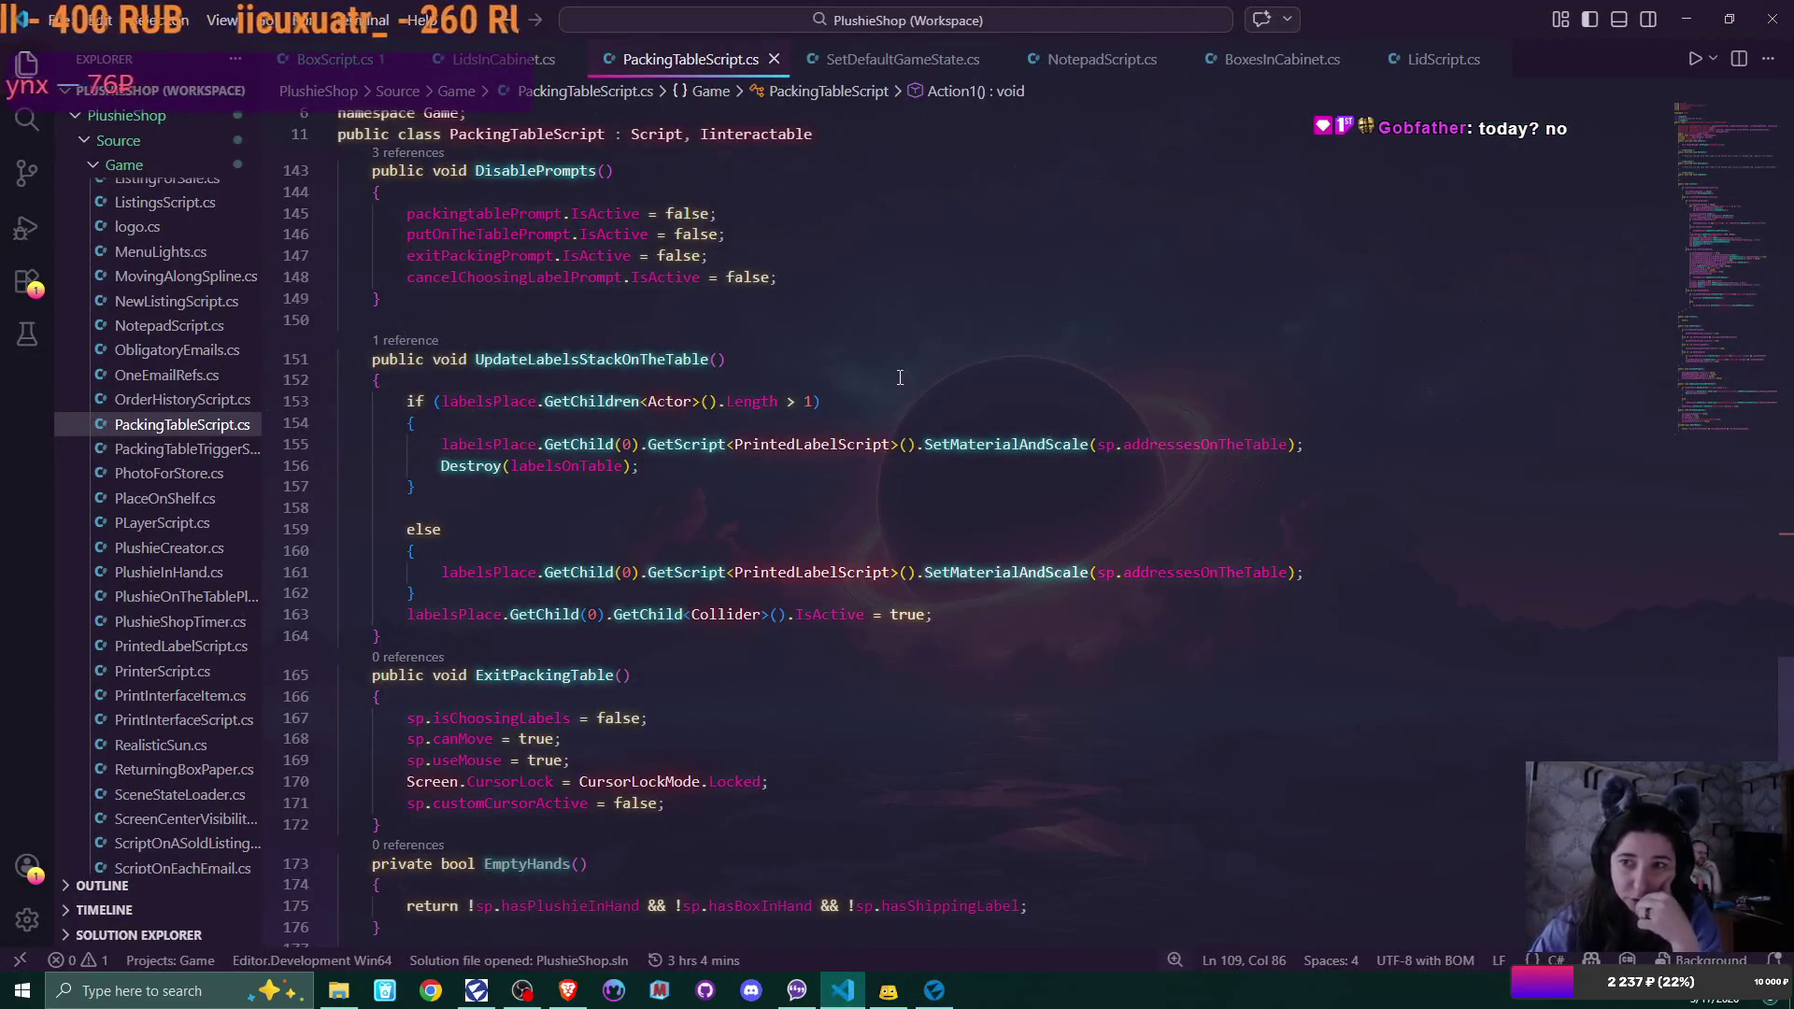
Scroll back up through PackingTableScript.cs
{"action": "scroll", "coordinate": [184, 376], "scroll_direction": "up", "scroll_amount": 6}
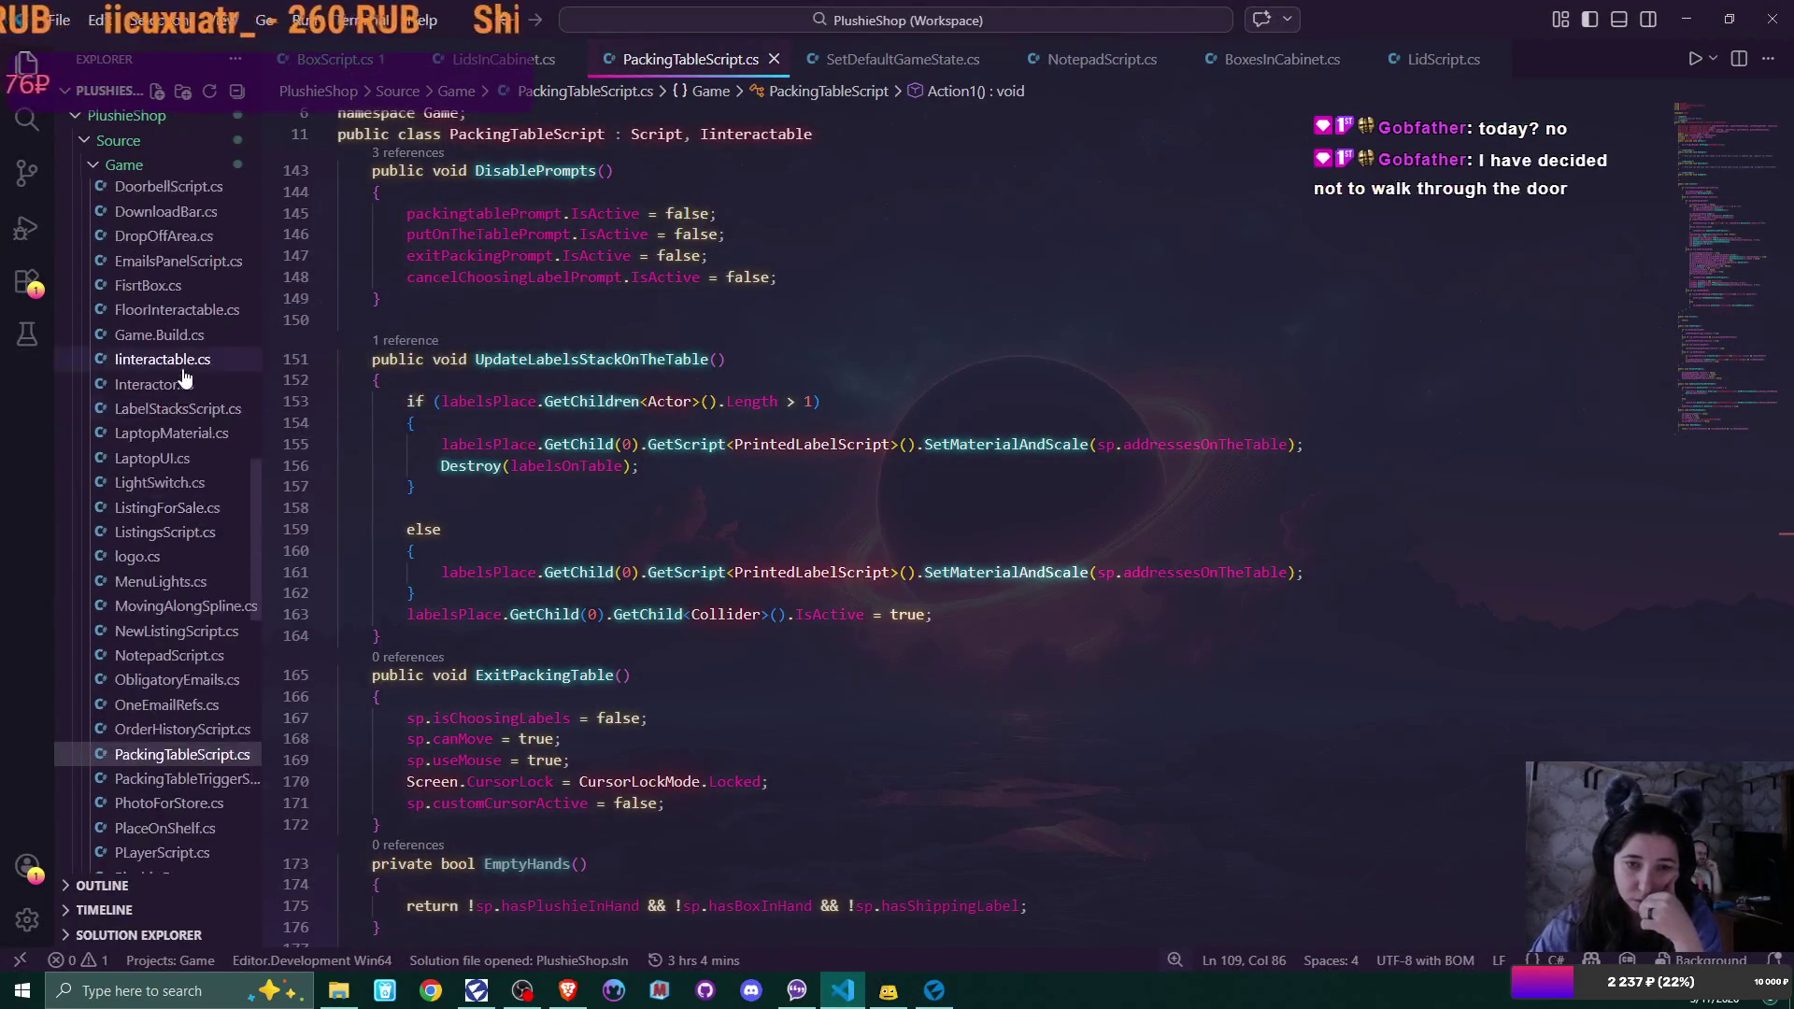
{"action": "scroll", "coordinate": [184, 377], "scroll_direction": "up", "scroll_amount": 6}
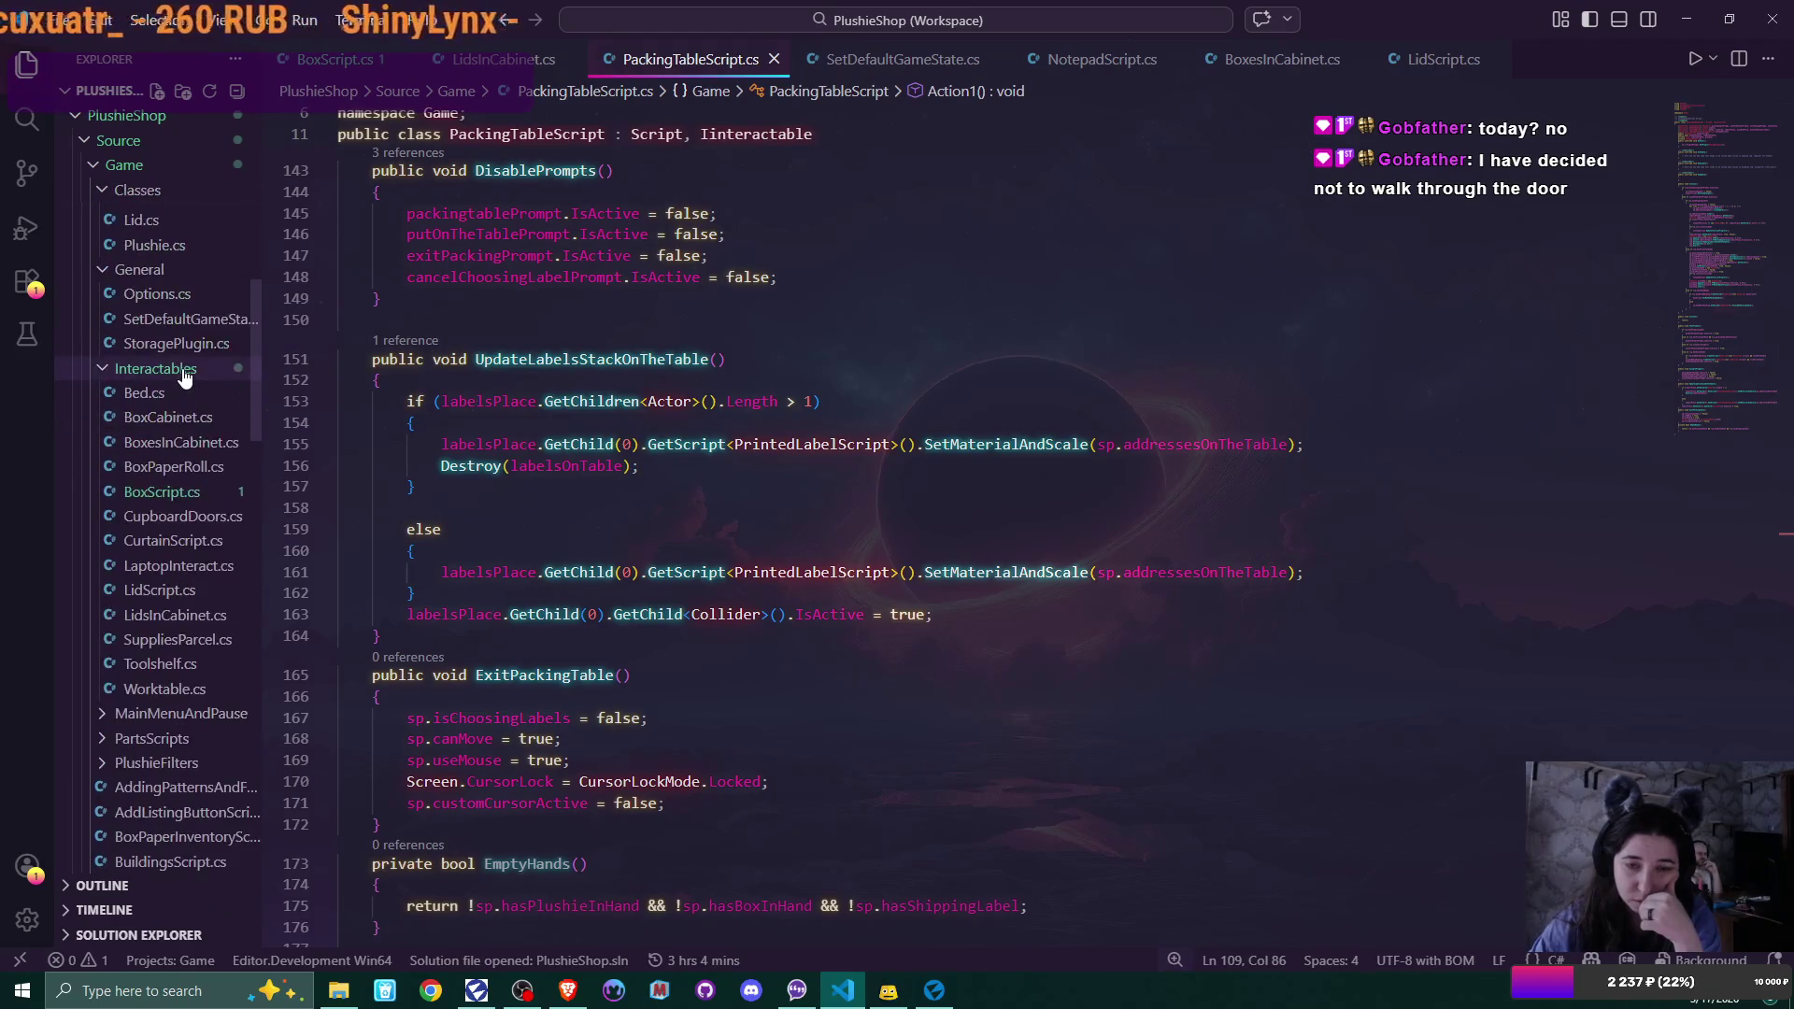
{"action": "scroll", "coordinate": [184, 376], "scroll_direction": "up", "scroll_amount": 1}
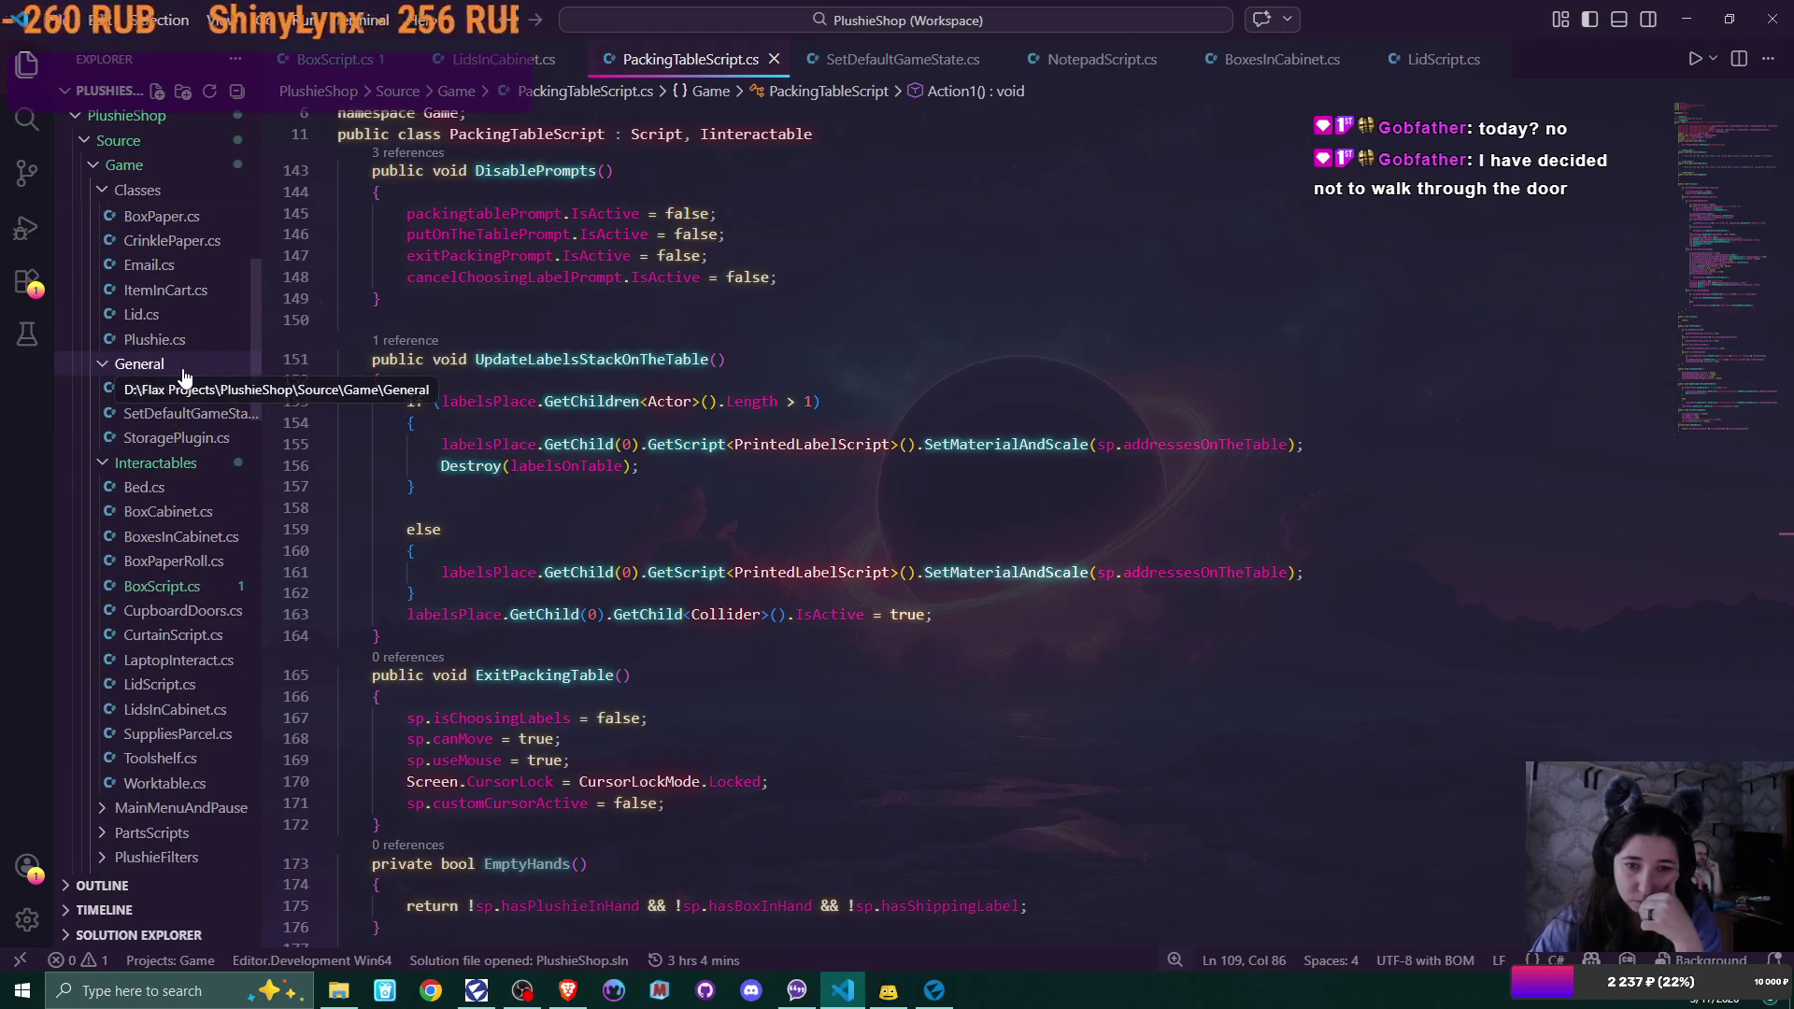
{"action": "scroll", "coordinate": [184, 377], "scroll_direction": "up", "scroll_amount": 1}
{"action": "scroll", "coordinate": [184, 376], "scroll_direction": "down", "scroll_amount": 3}
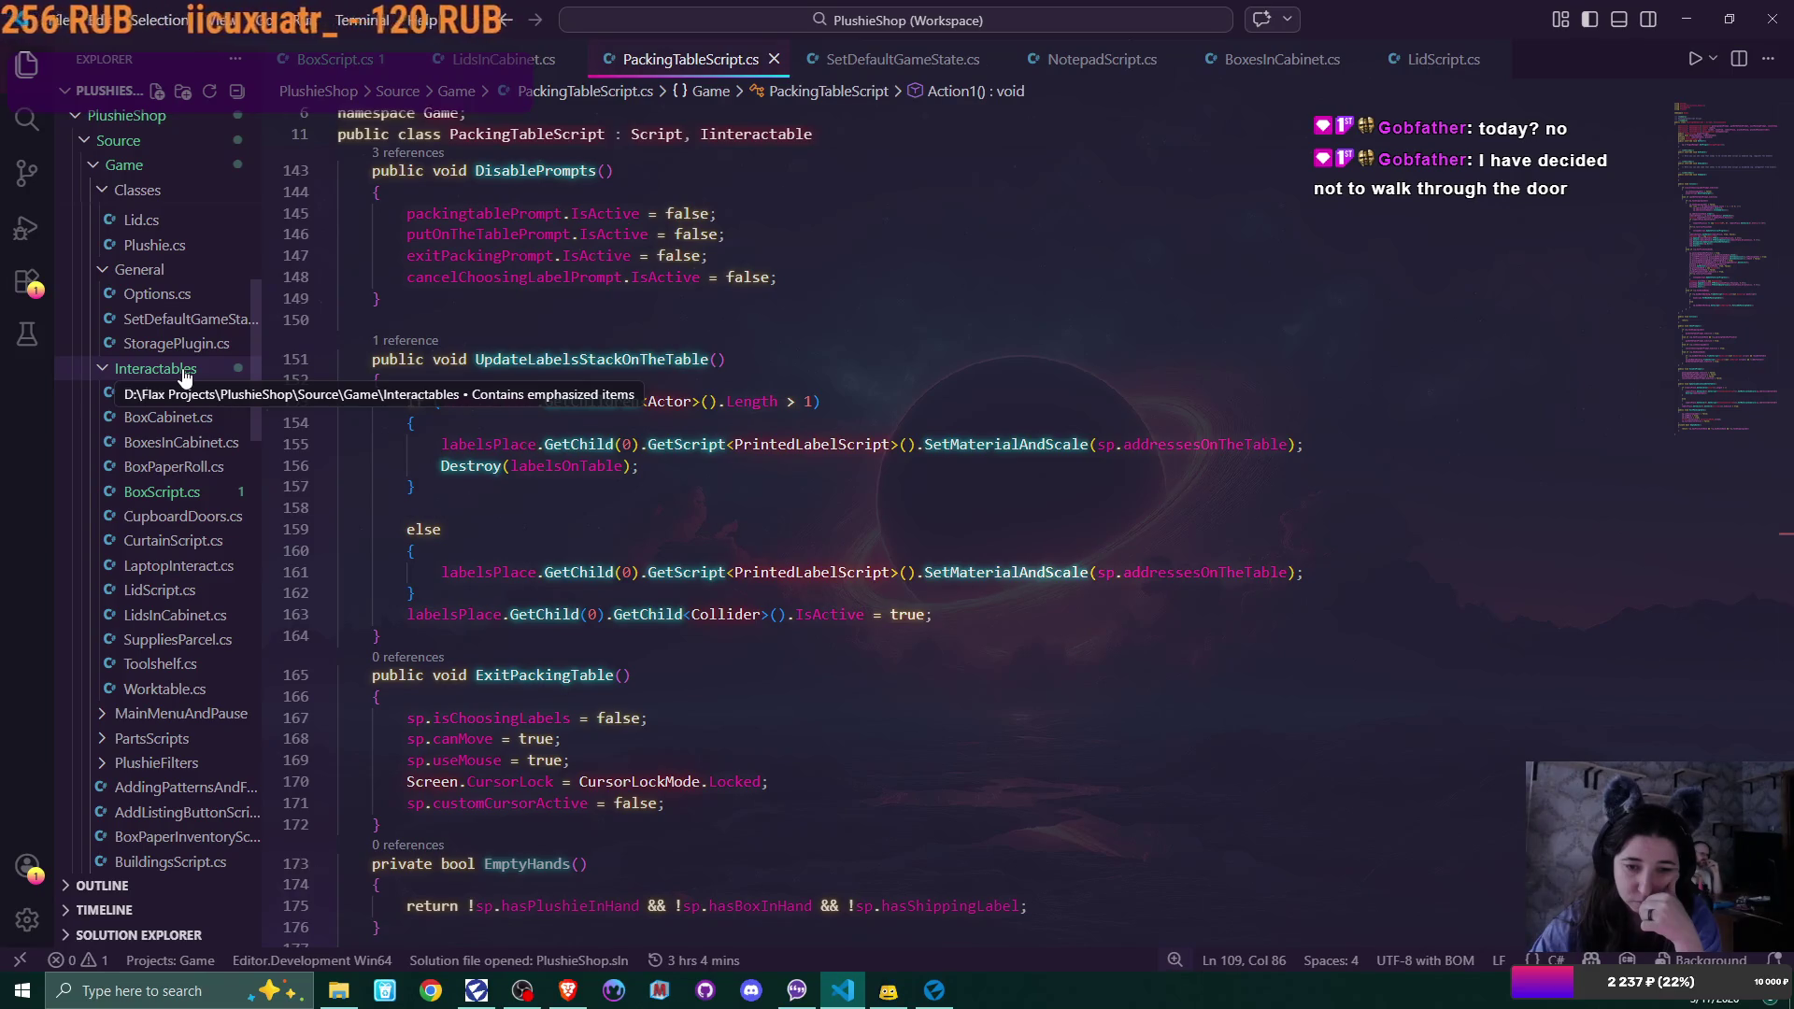
{"action": "scroll", "coordinate": [184, 376], "scroll_direction": "up", "scroll_amount": 4}
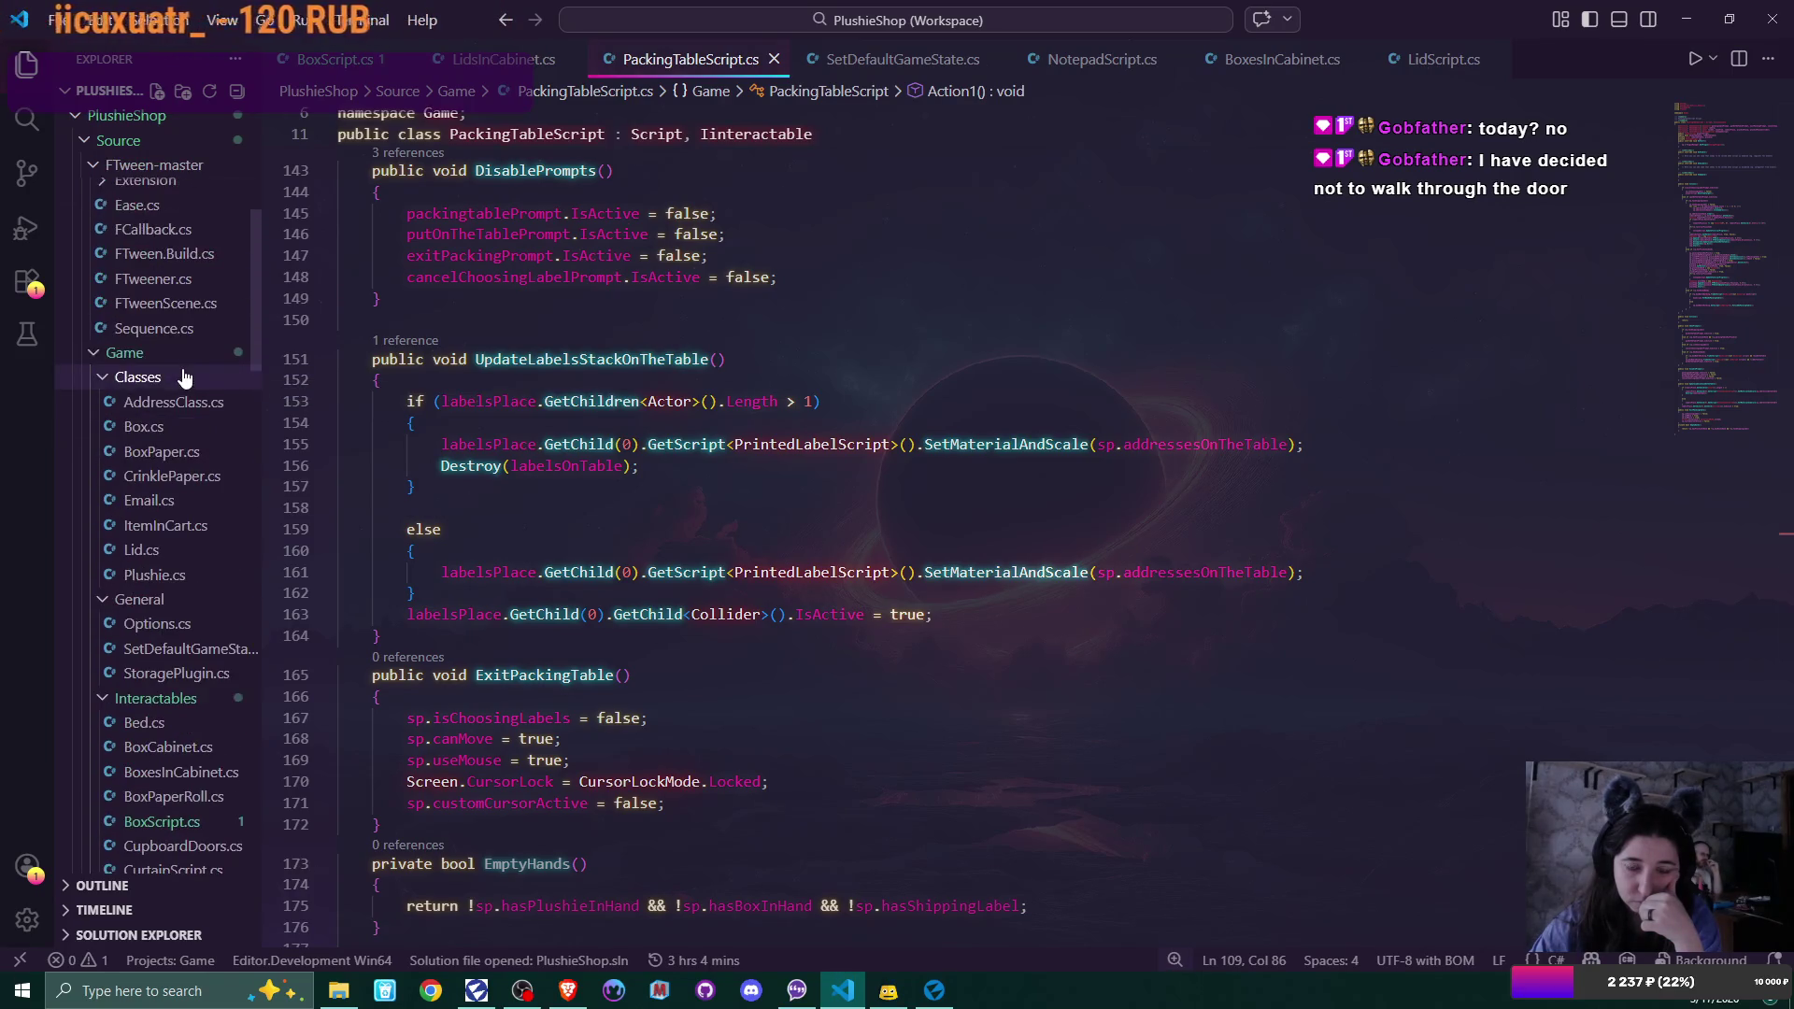
Open Plushie.cs, inspect the sp.armsL[arms] lookup in SpawnPlushie, and return to Flax Editor
{"action": "left_click", "coordinate": [191, 573]}
{"action": "scroll", "coordinate": [804, 532], "scroll_direction": "down", "scroll_amount": 5}
{"action": "scroll", "coordinate": [810, 543], "scroll_direction": "down", "scroll_amount": 15}
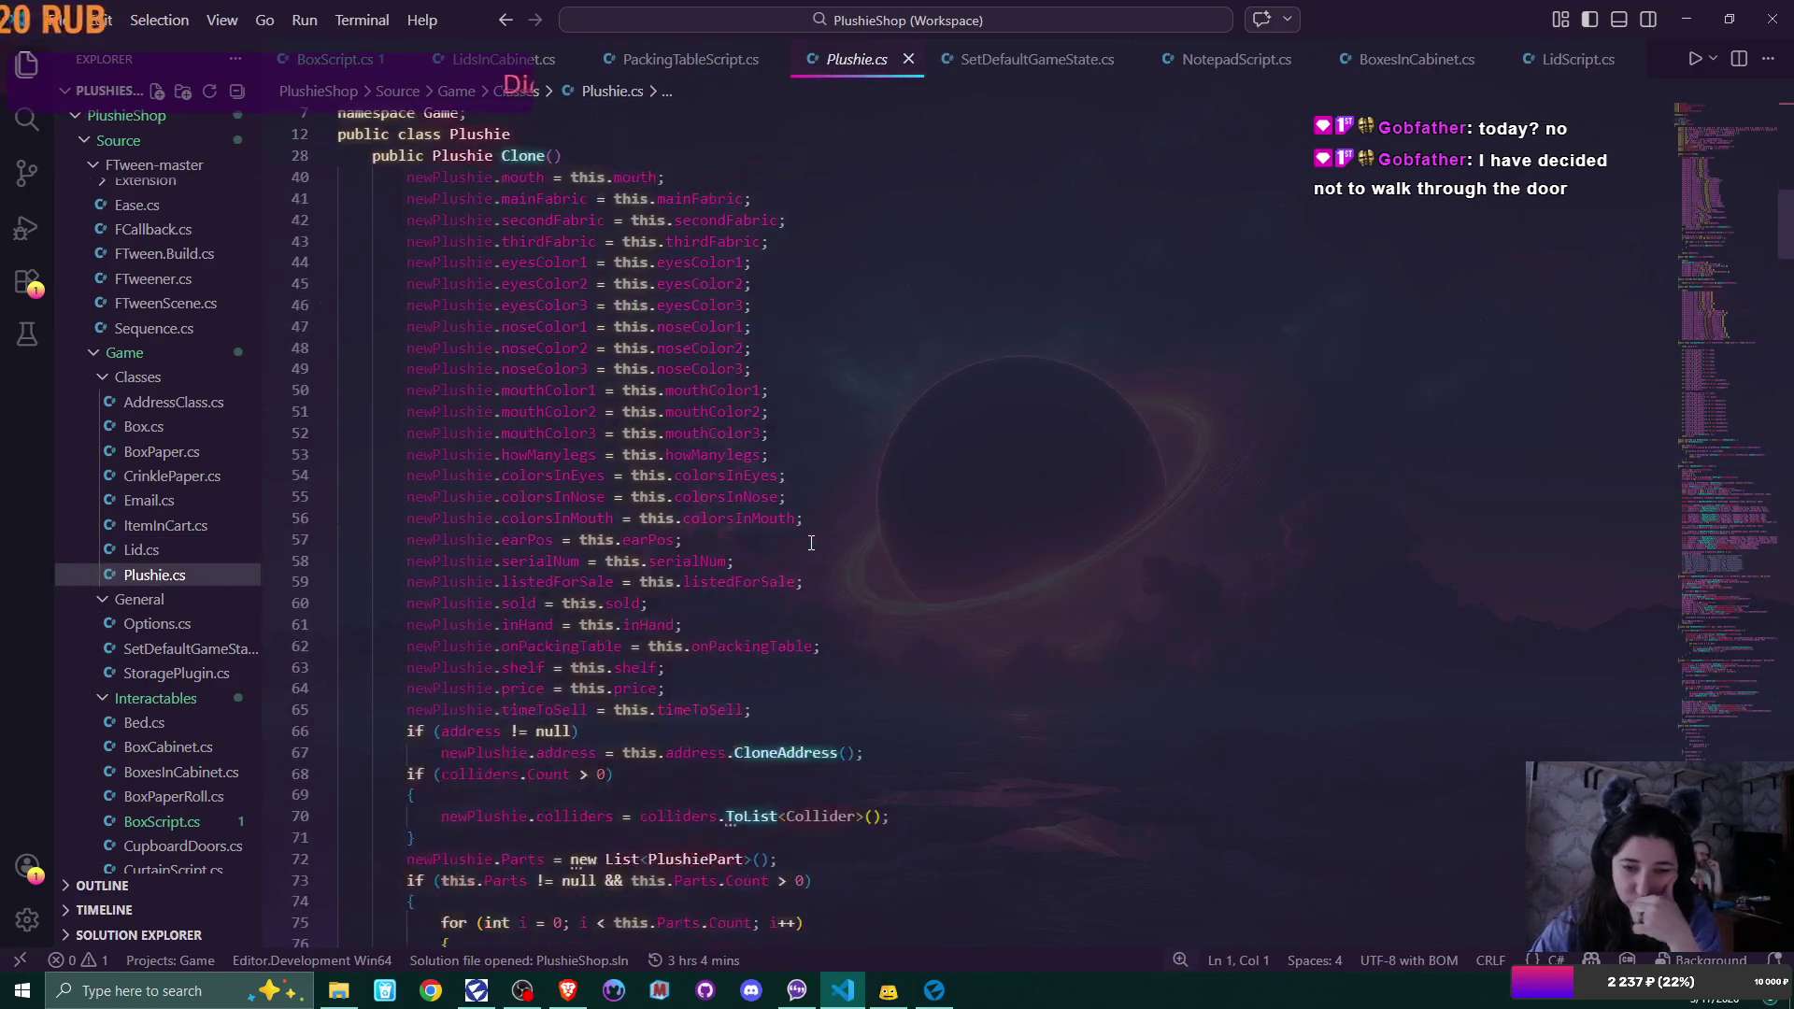
{"action": "scroll", "coordinate": [811, 543], "scroll_direction": "down", "scroll_amount": 12}
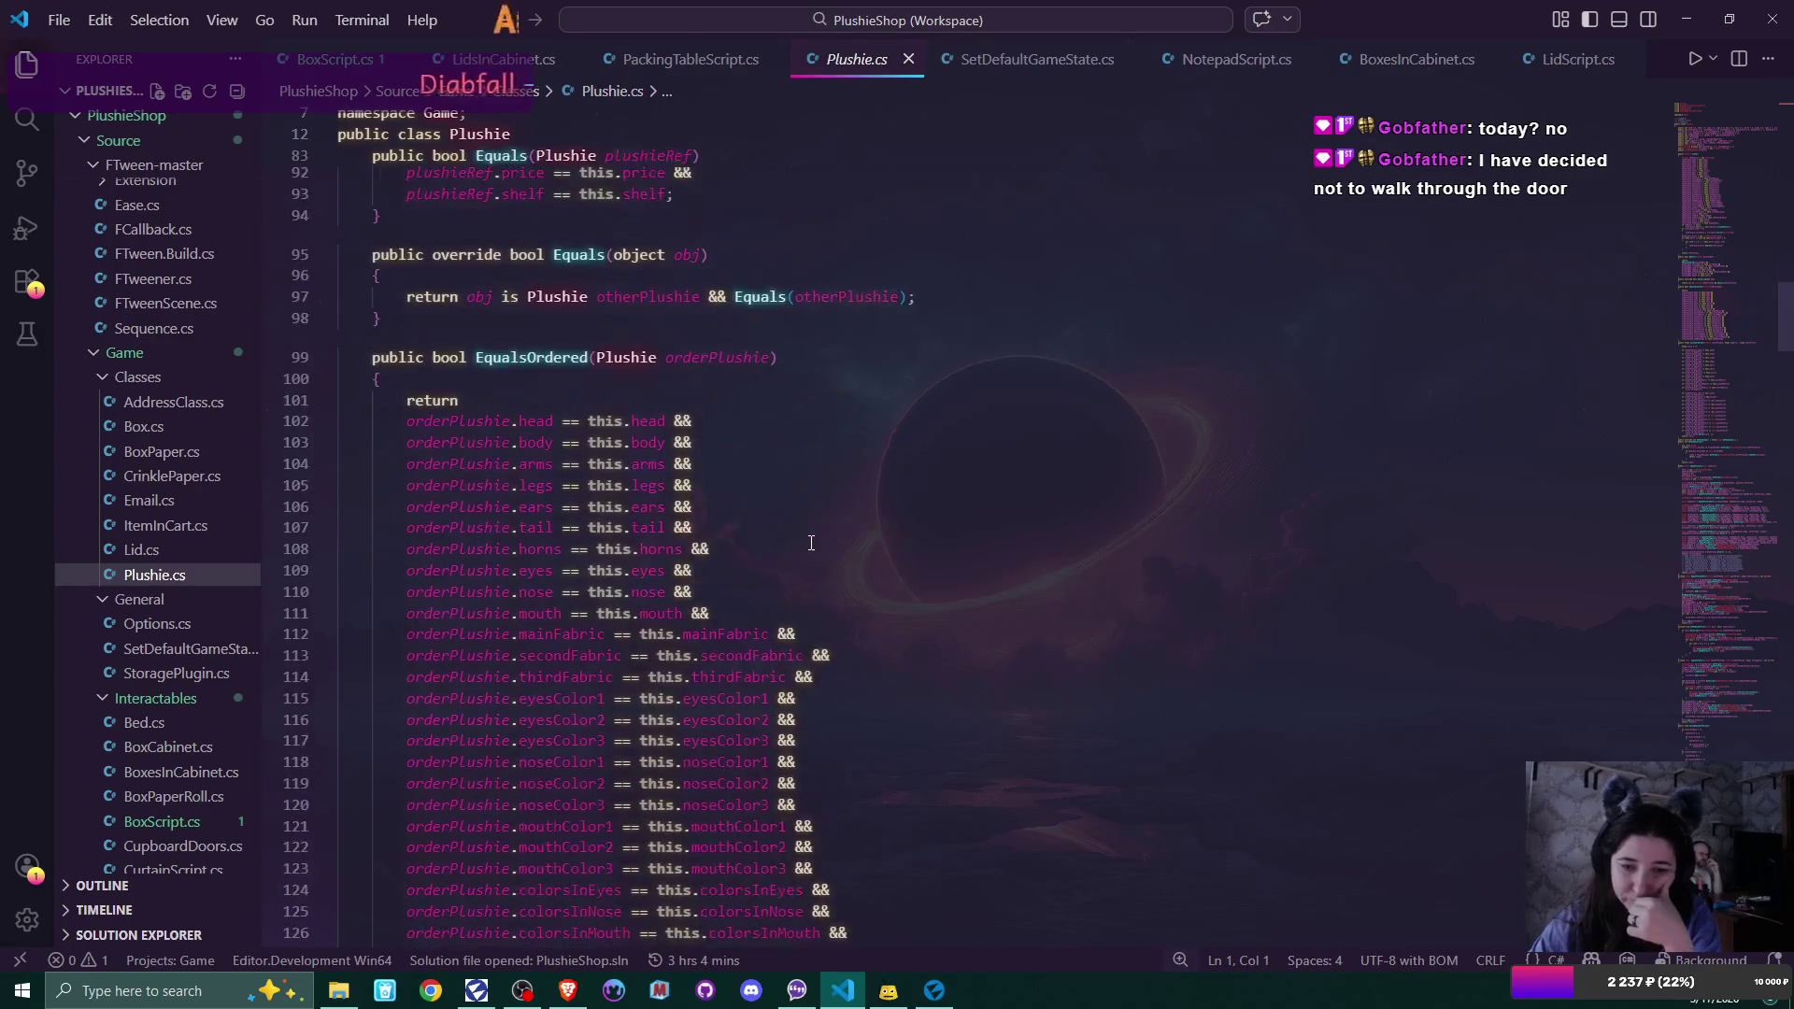
{"action": "scroll", "coordinate": [811, 543], "scroll_direction": "down", "scroll_amount": 17}
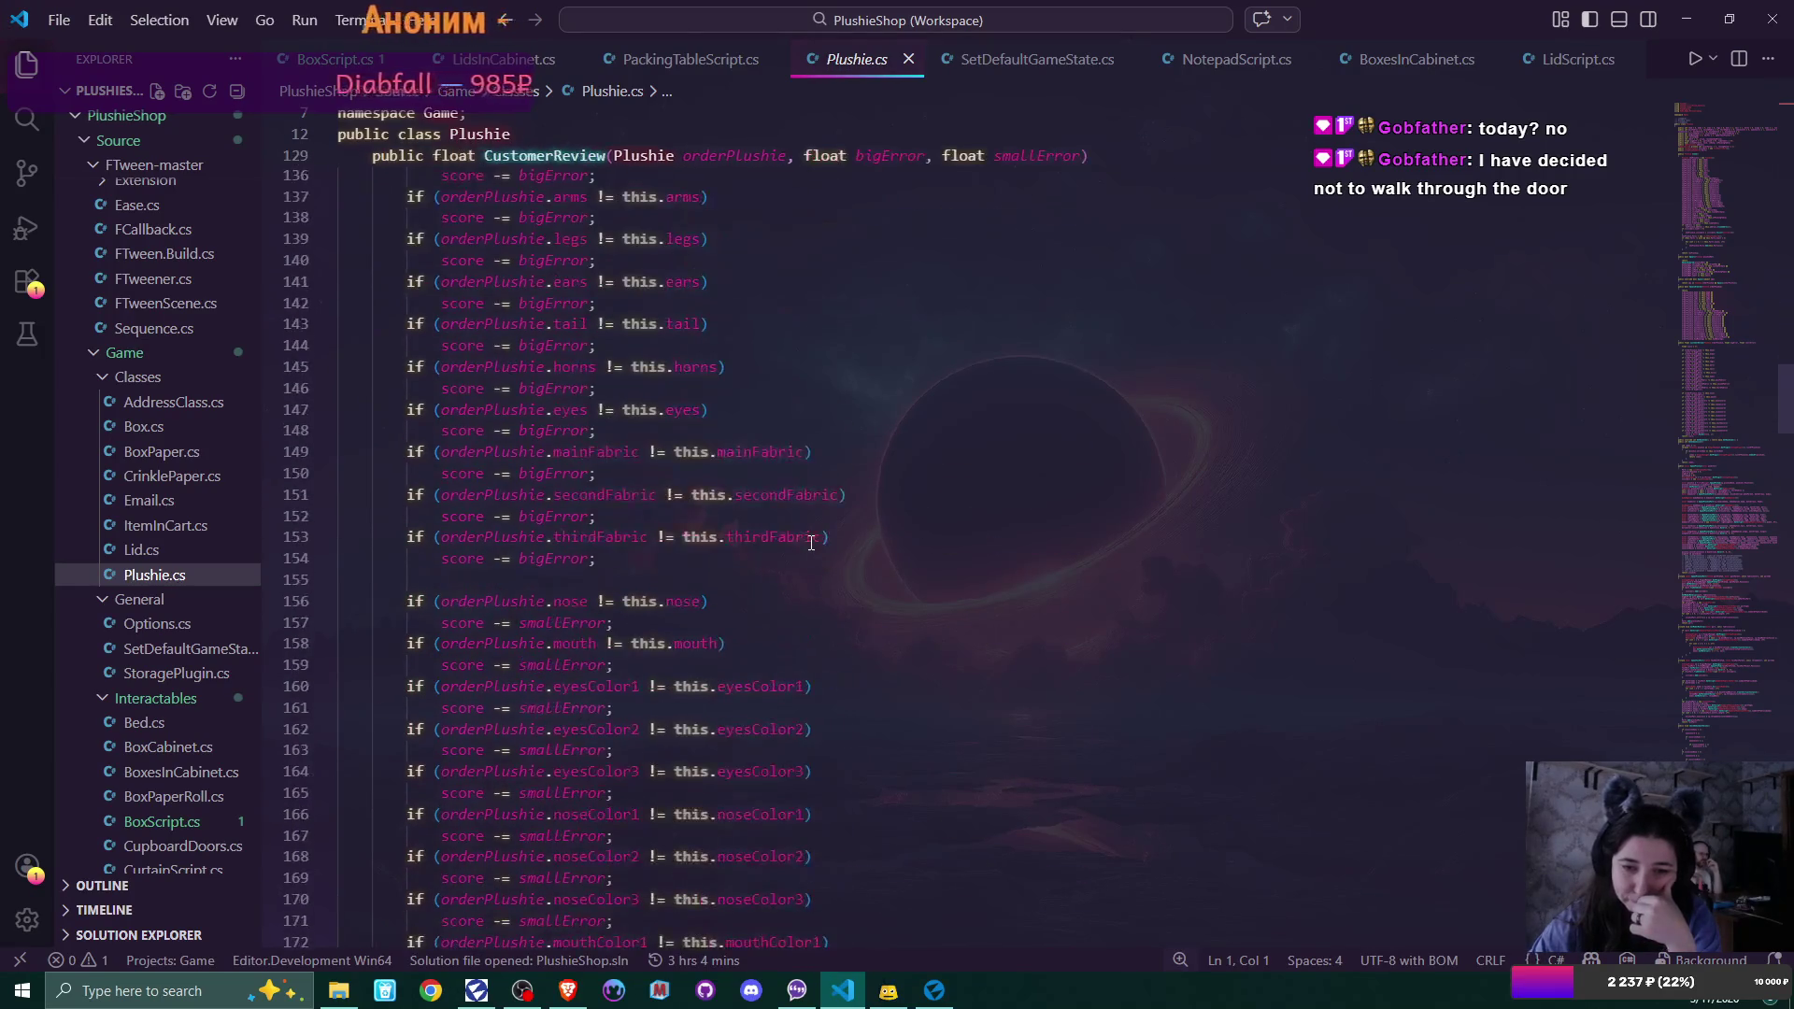
{"action": "scroll", "coordinate": [811, 543], "scroll_direction": "down", "scroll_amount": 14}
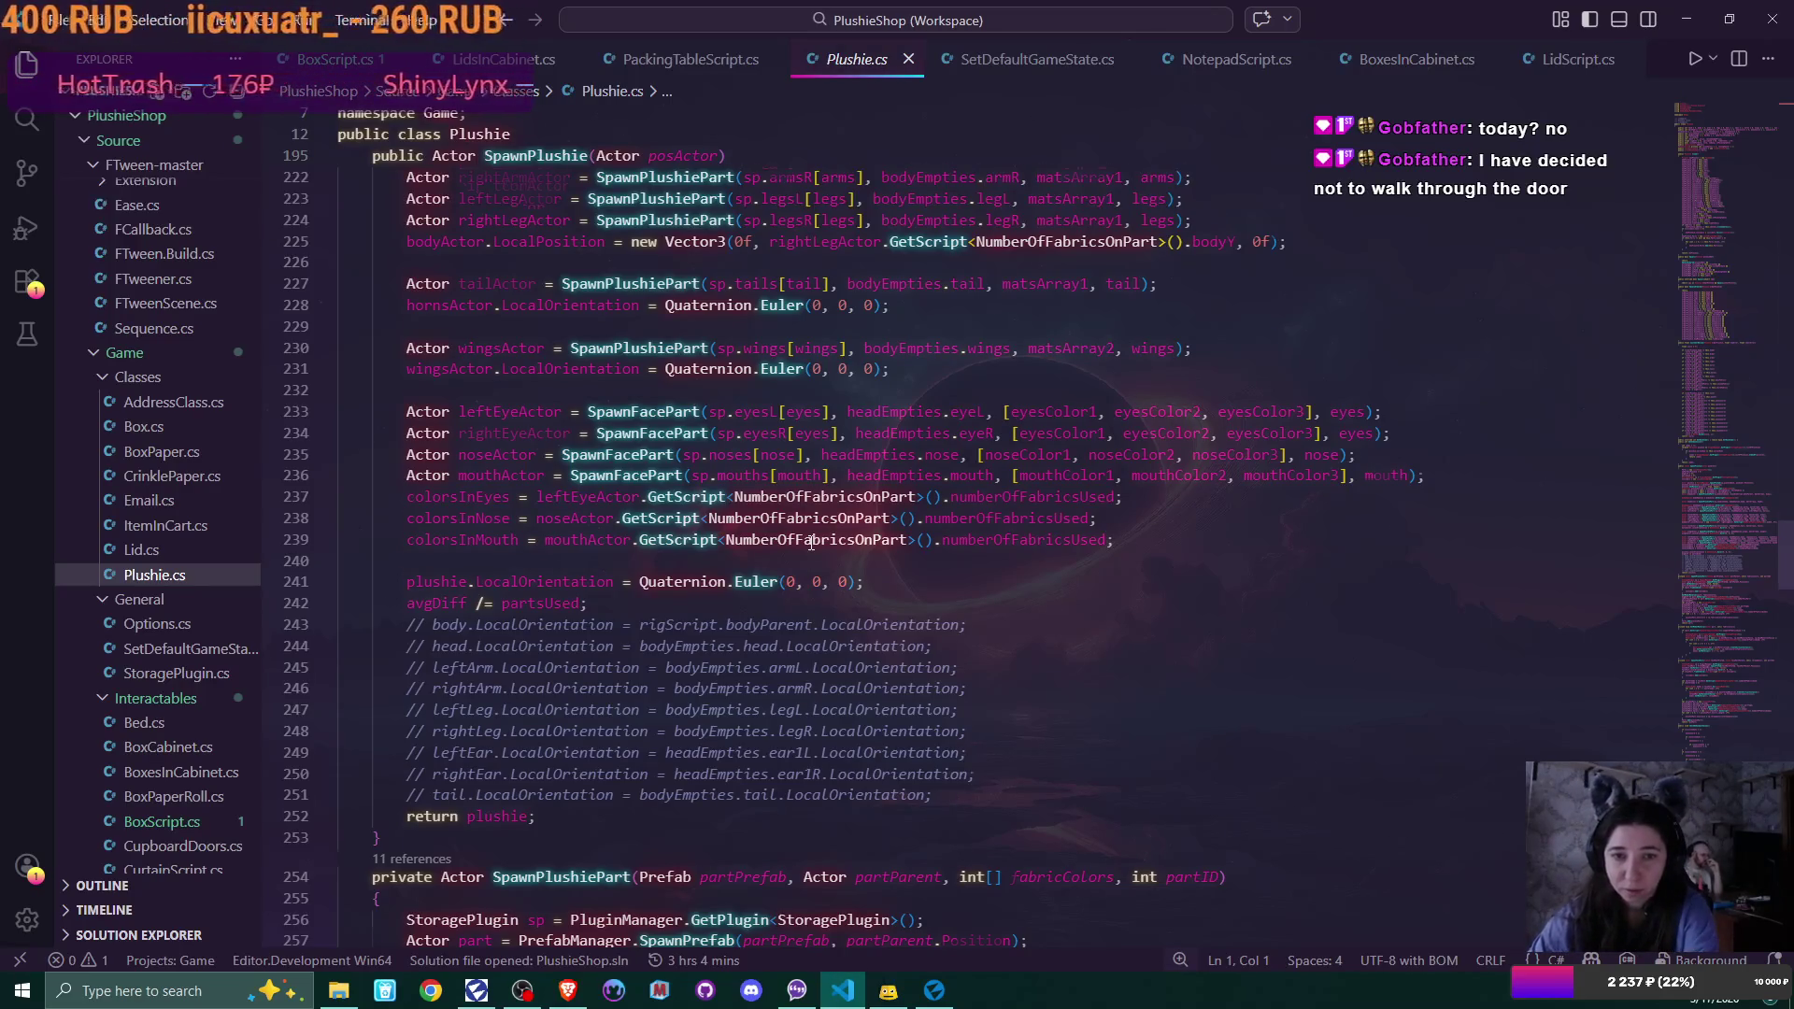
{"action": "scroll", "coordinate": [811, 541], "scroll_direction": "up", "scroll_amount": 6}
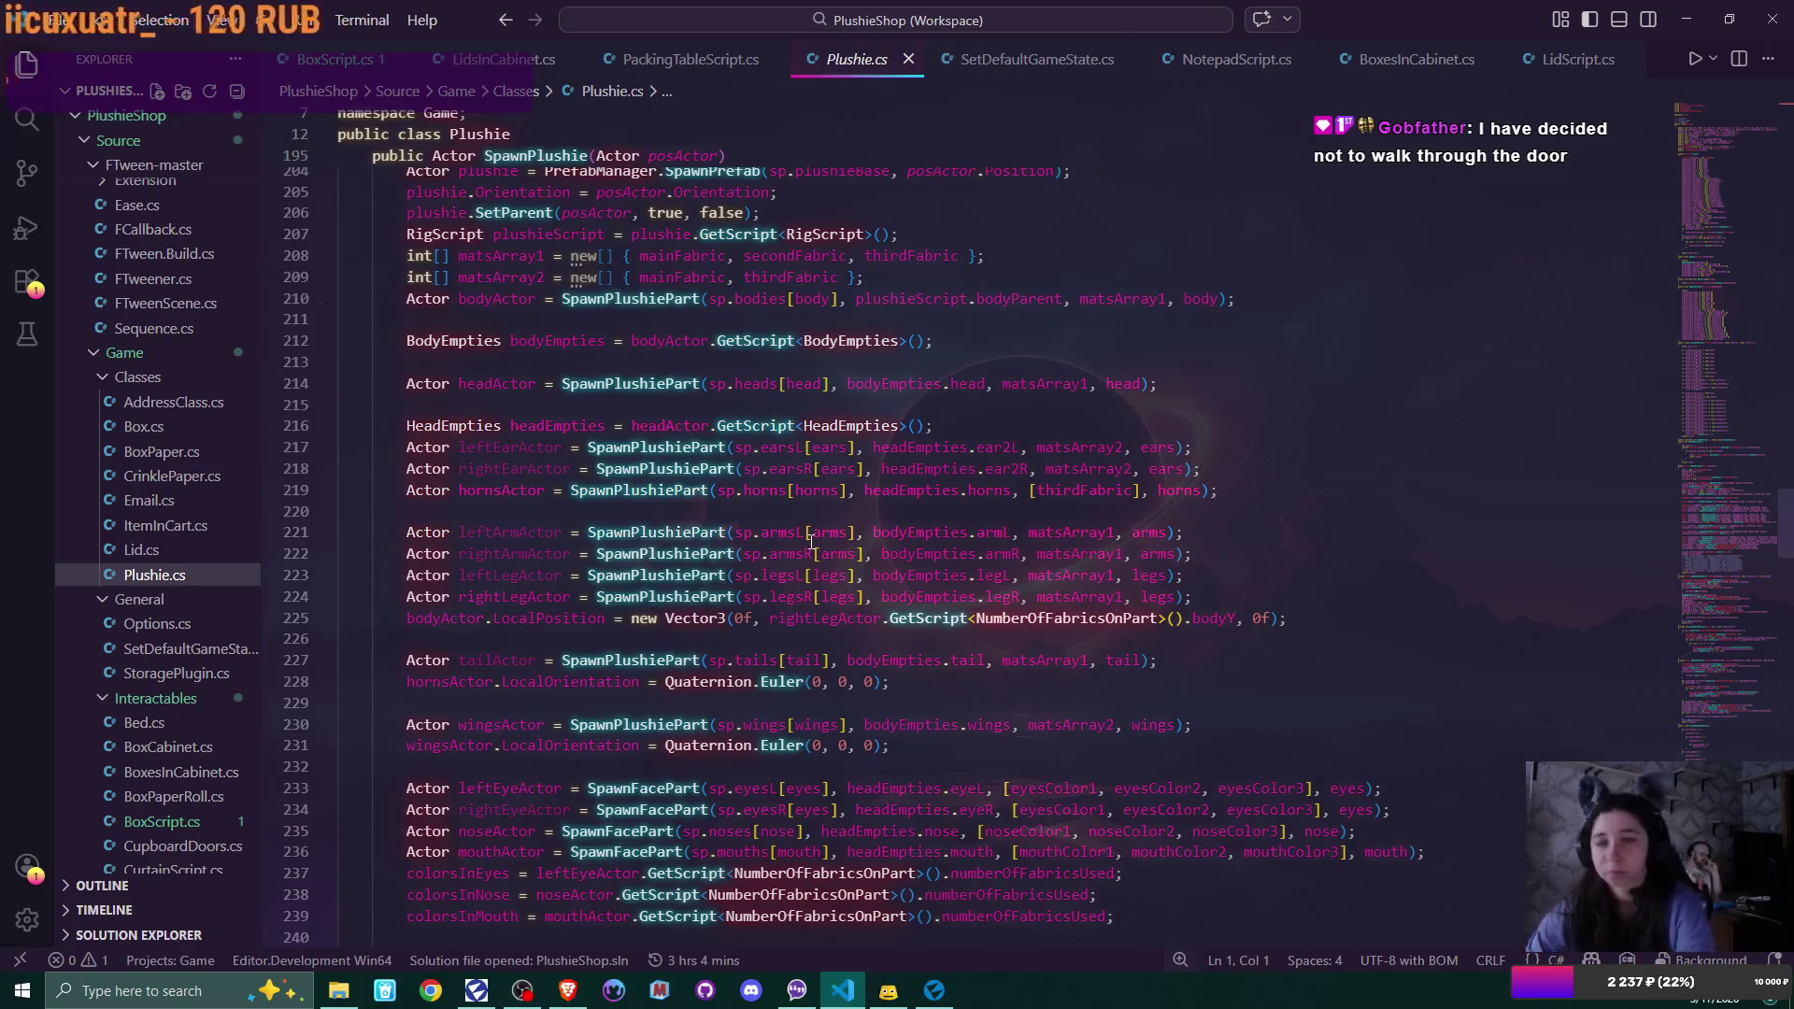
{"action": "mouse_move", "coordinate": [811, 542]}
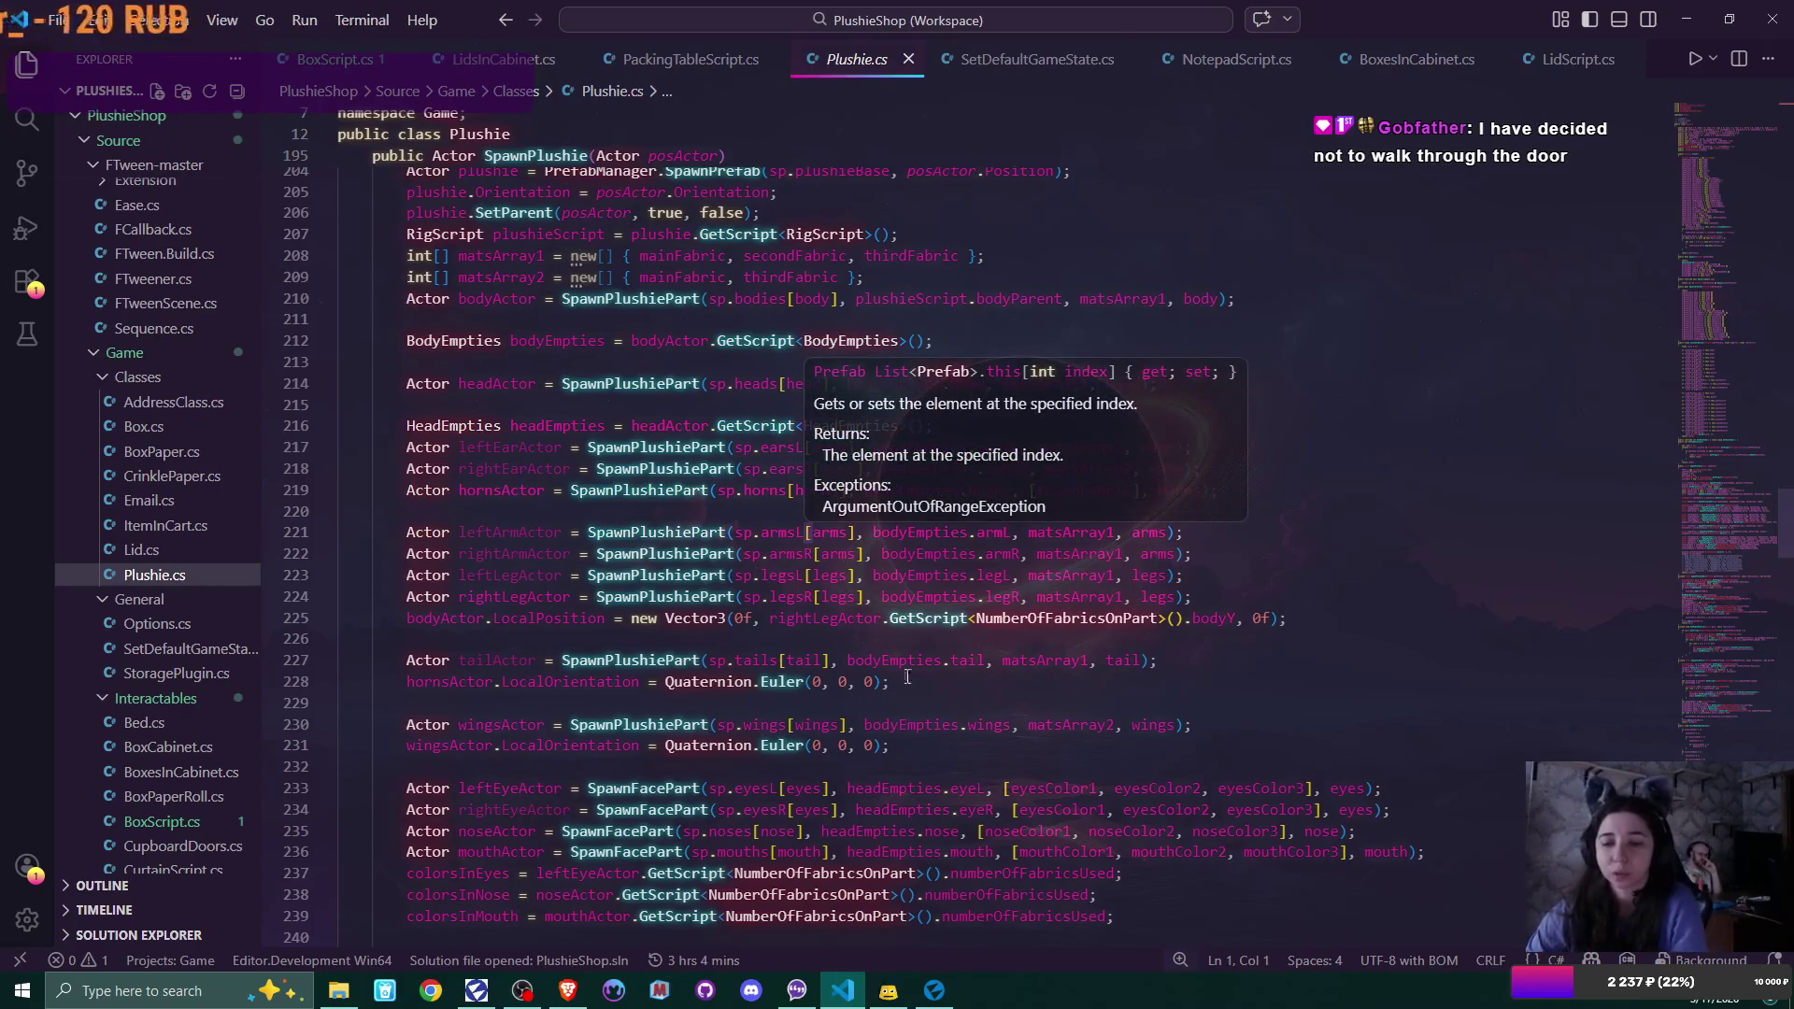
{"action": "left_click", "coordinate": [952, 1000]}
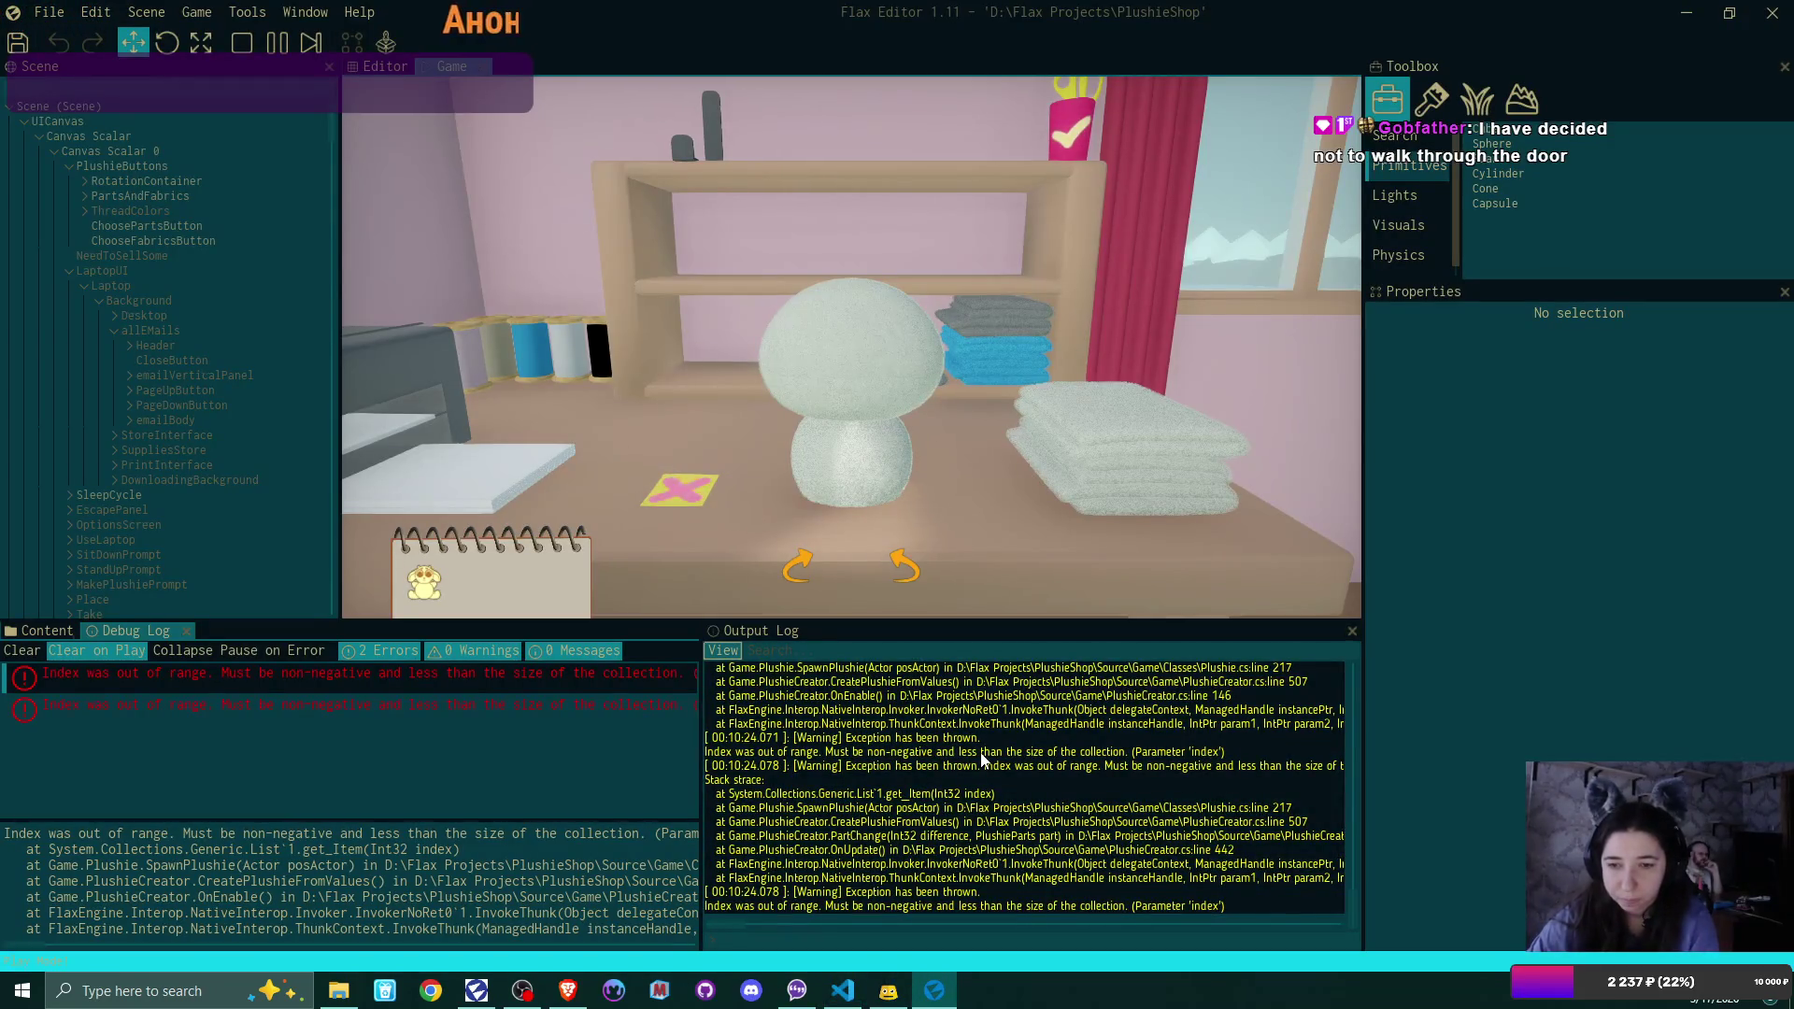
{"action": "scroll", "coordinate": [981, 760], "scroll_direction": "up", "scroll_amount": 2}
{"action": "scroll", "coordinate": [981, 759], "scroll_direction": "up", "scroll_amount": 2}
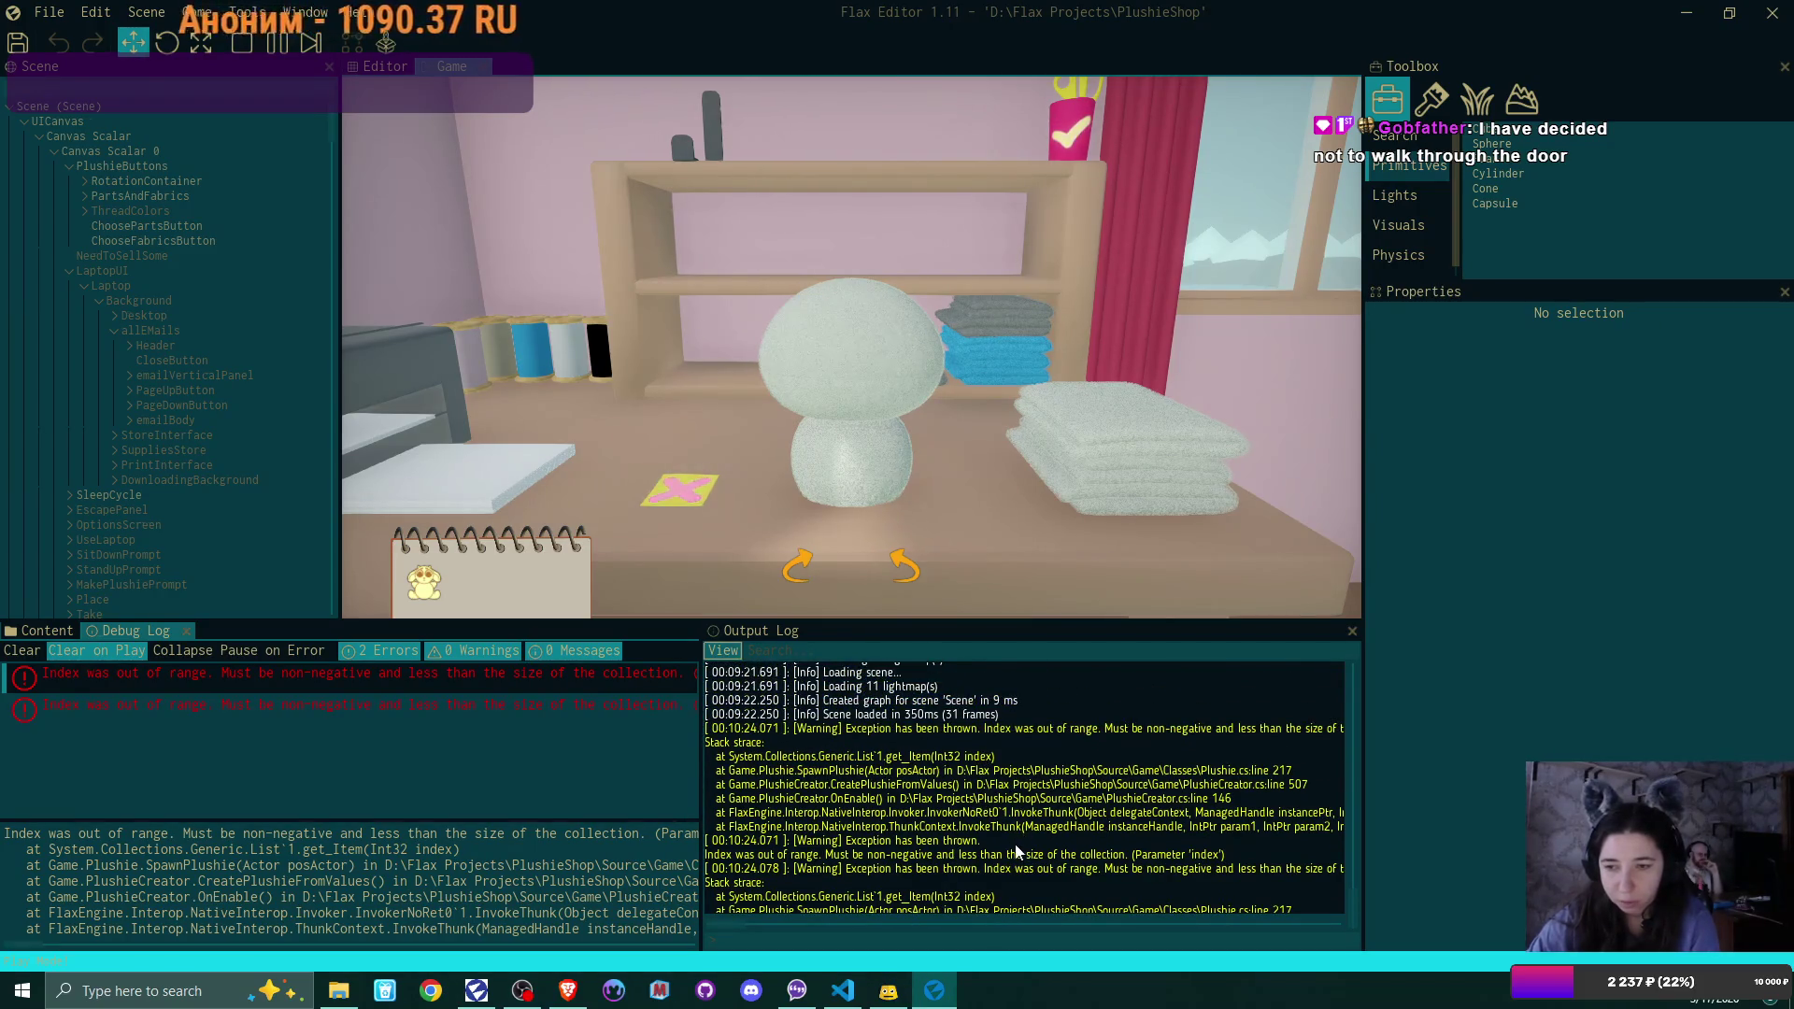
{"action": "left_click", "coordinate": [951, 923]}
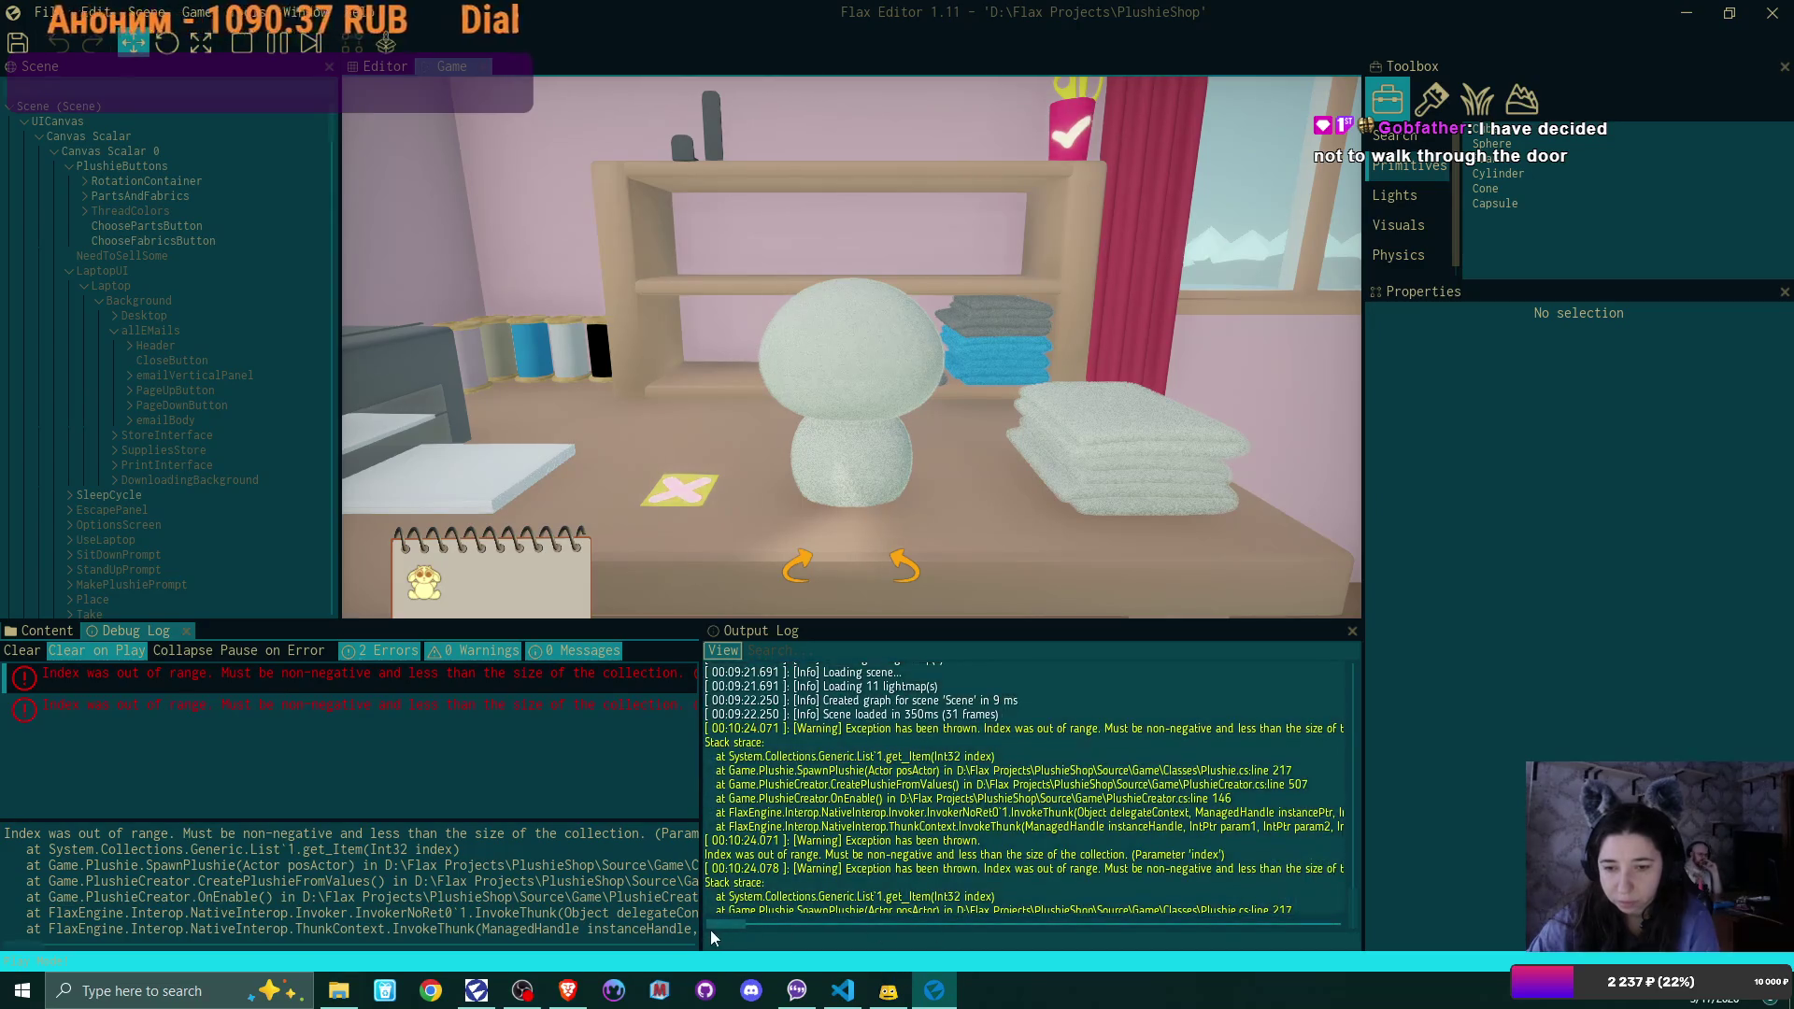
{"action": "mouse_move", "coordinate": [729, 926]}
{"action": "left_mouse_down"}
{"action": "mouse_move", "coordinate": [945, 951]}
{"action": "mouse_move", "coordinate": [706, 950]}
{"action": "left_mouse_up"}
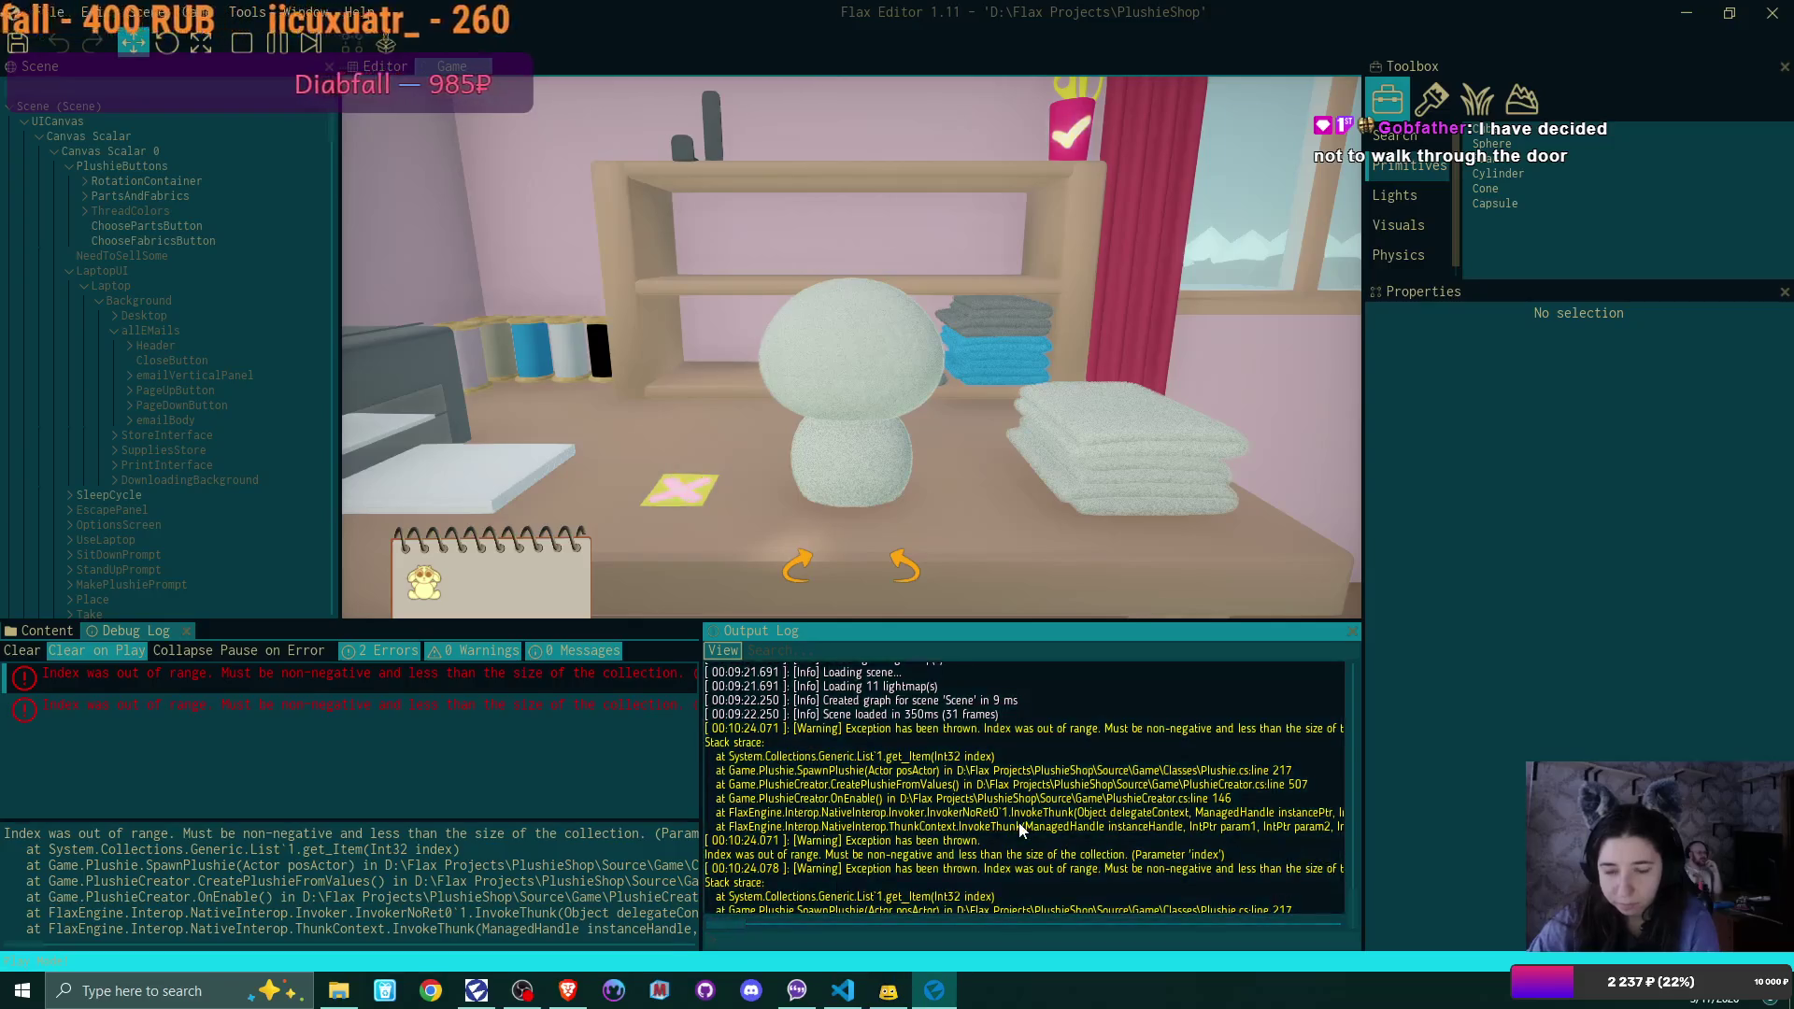
{"action": "scroll", "coordinate": [1040, 822], "scroll_direction": "down", "scroll_amount": 2}
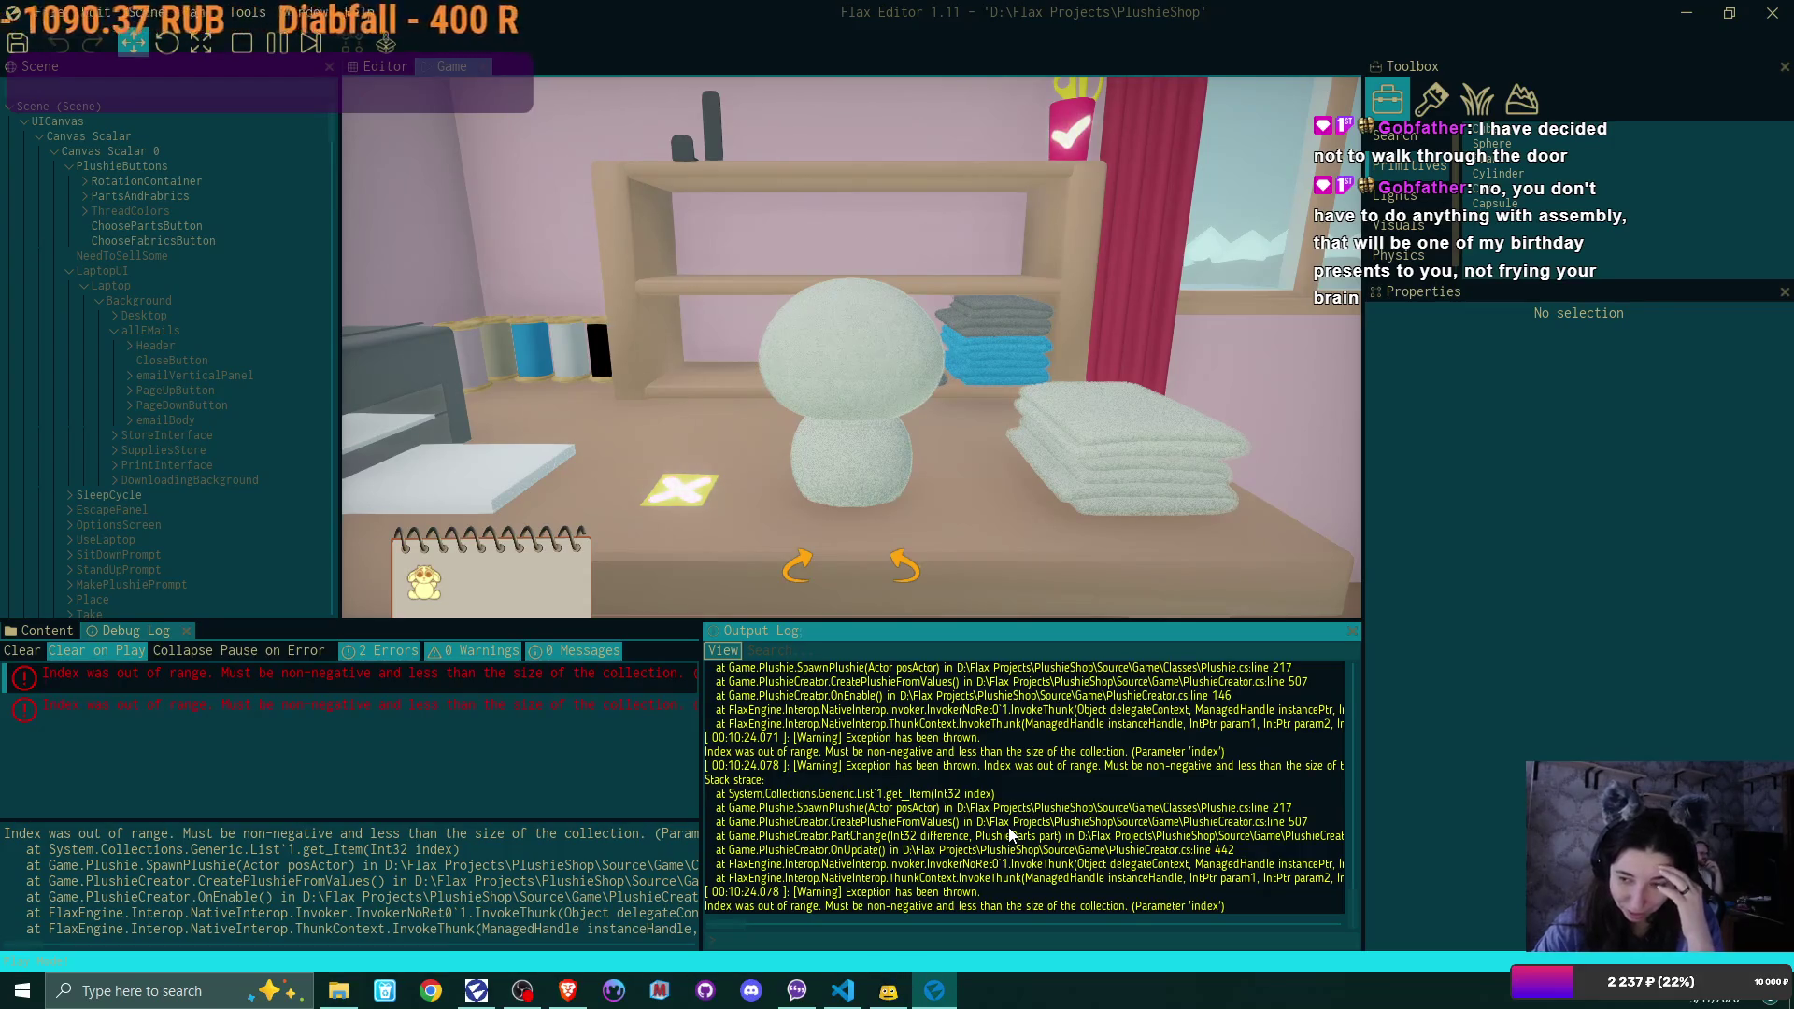
{"action": "double_click", "coordinate": [1009, 834]}
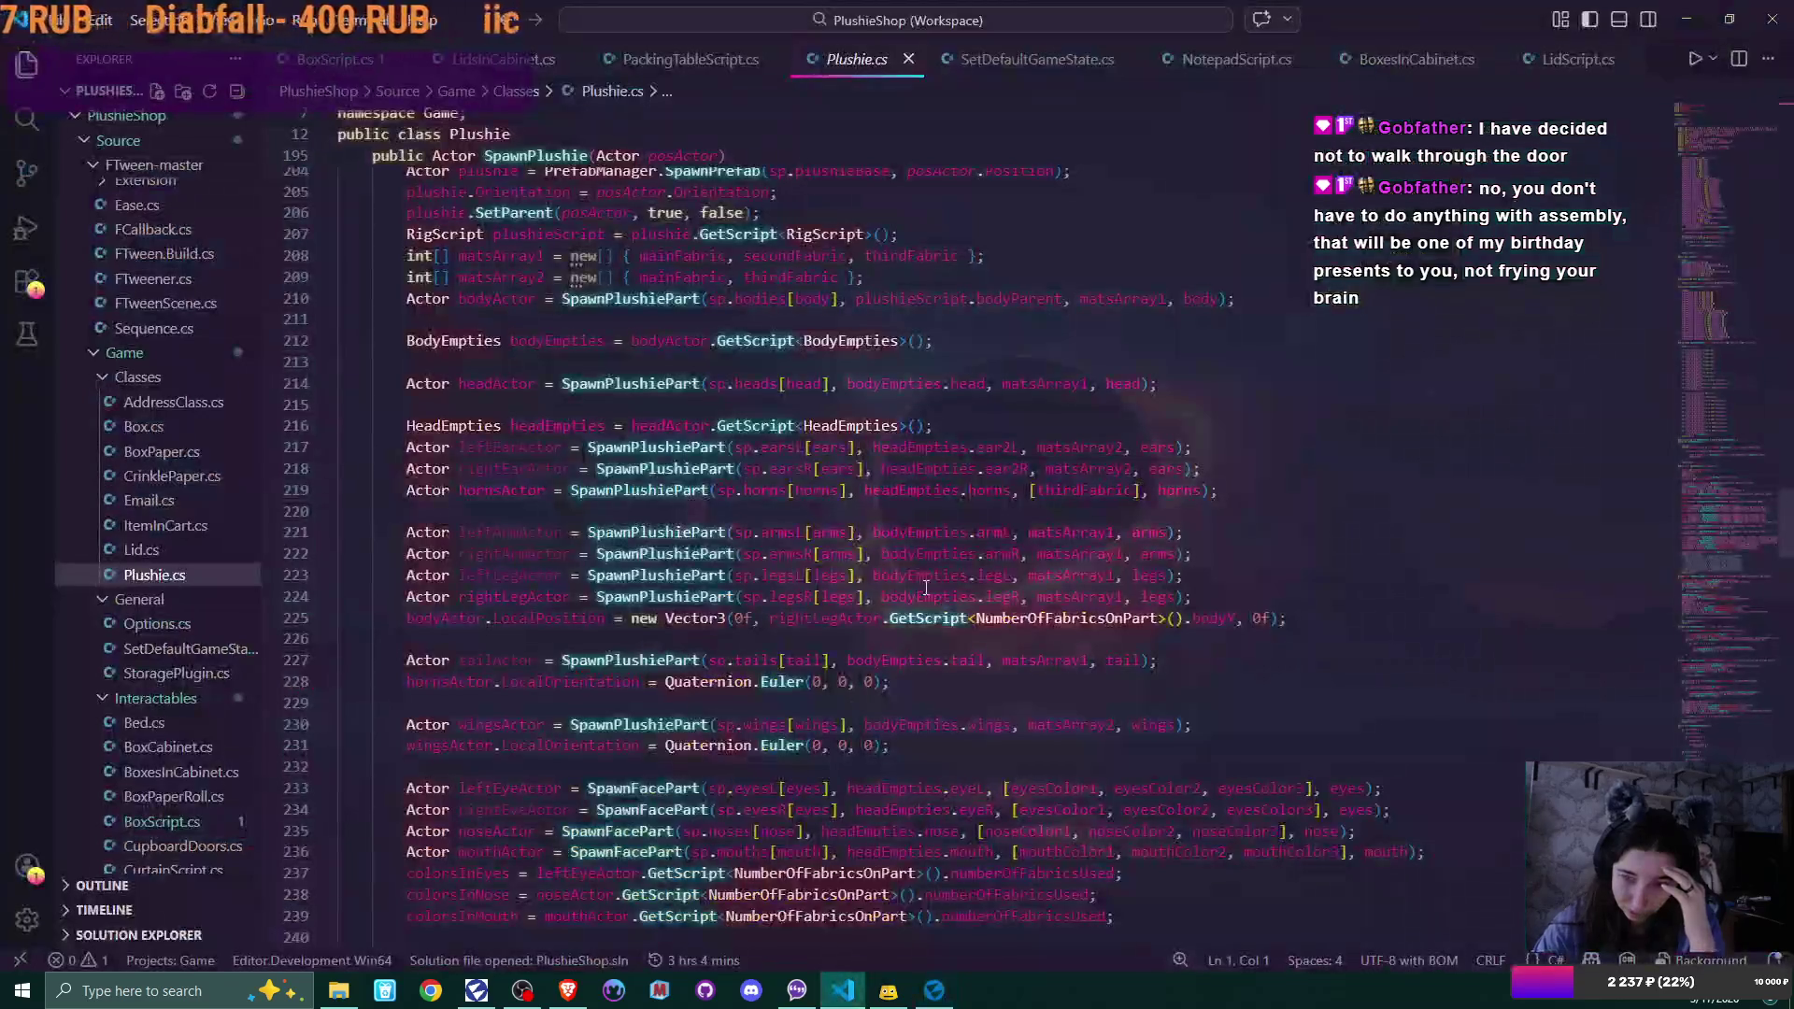
Close the seven other script tabs, leaving only Plushie.cs, and scroll to its top
{"action": "double_click", "coordinate": [828, 446]}
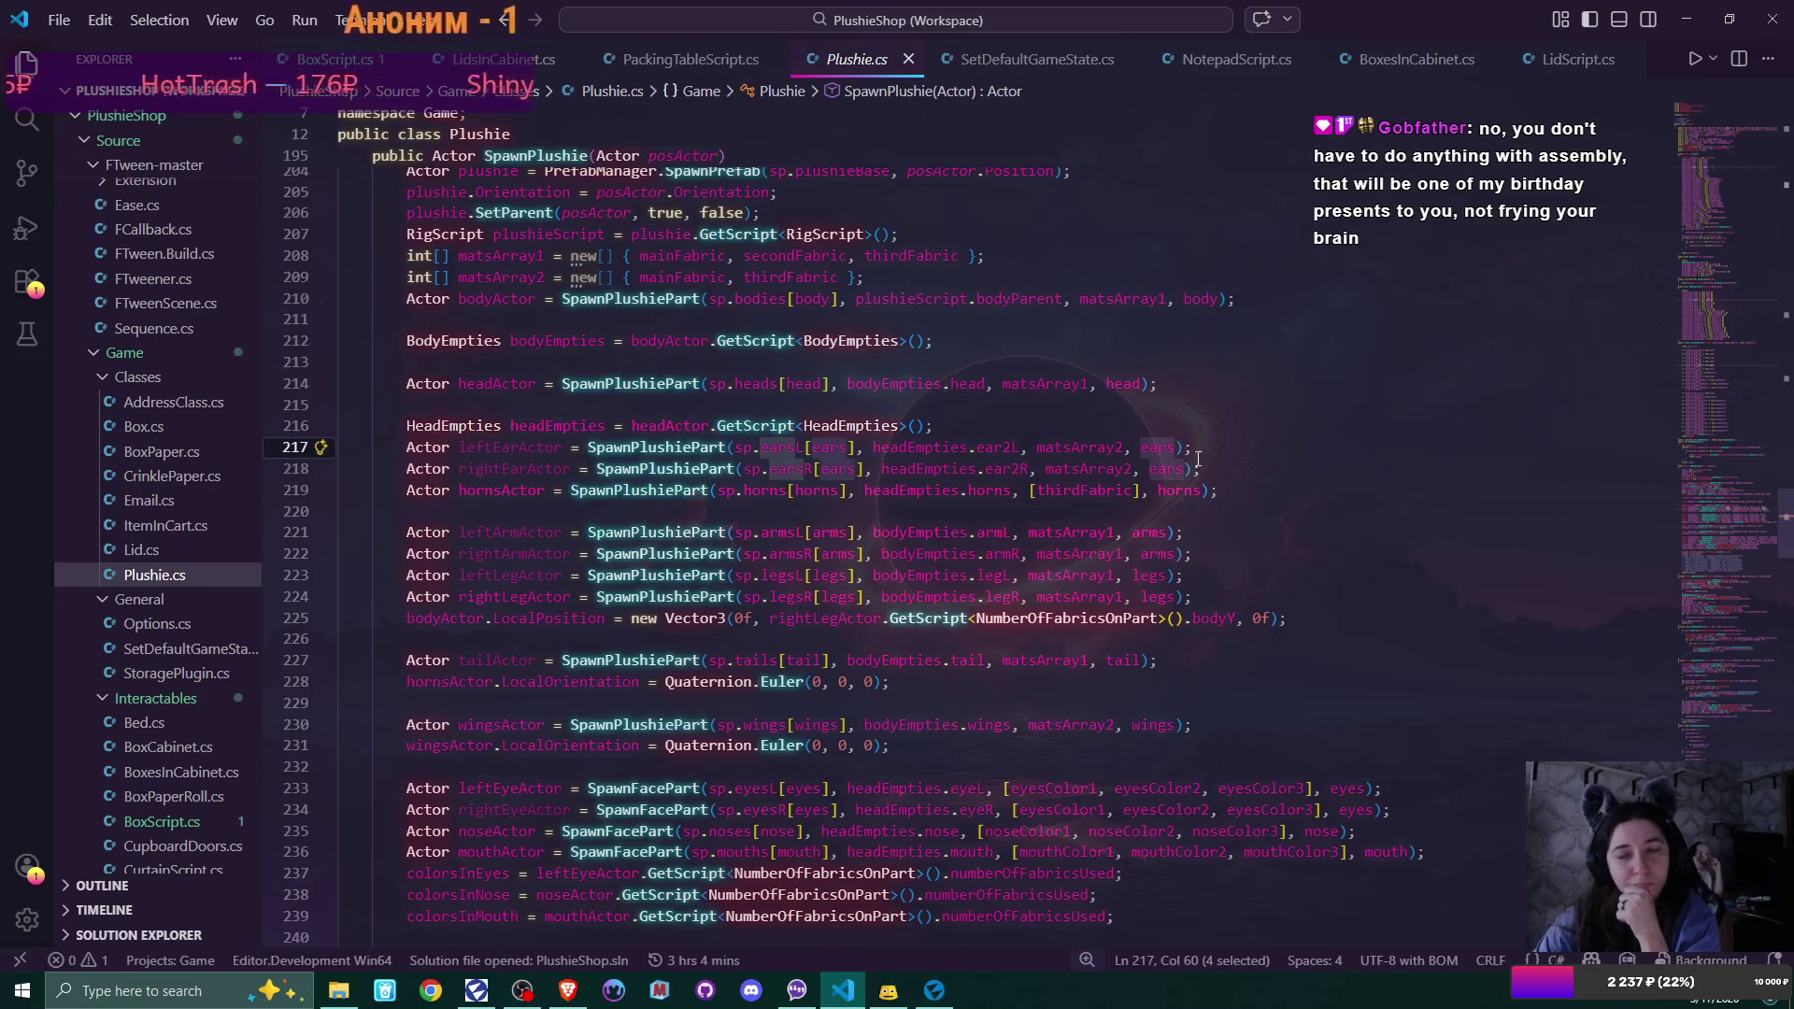
{"action": "left_click", "coordinate": [770, 60]}
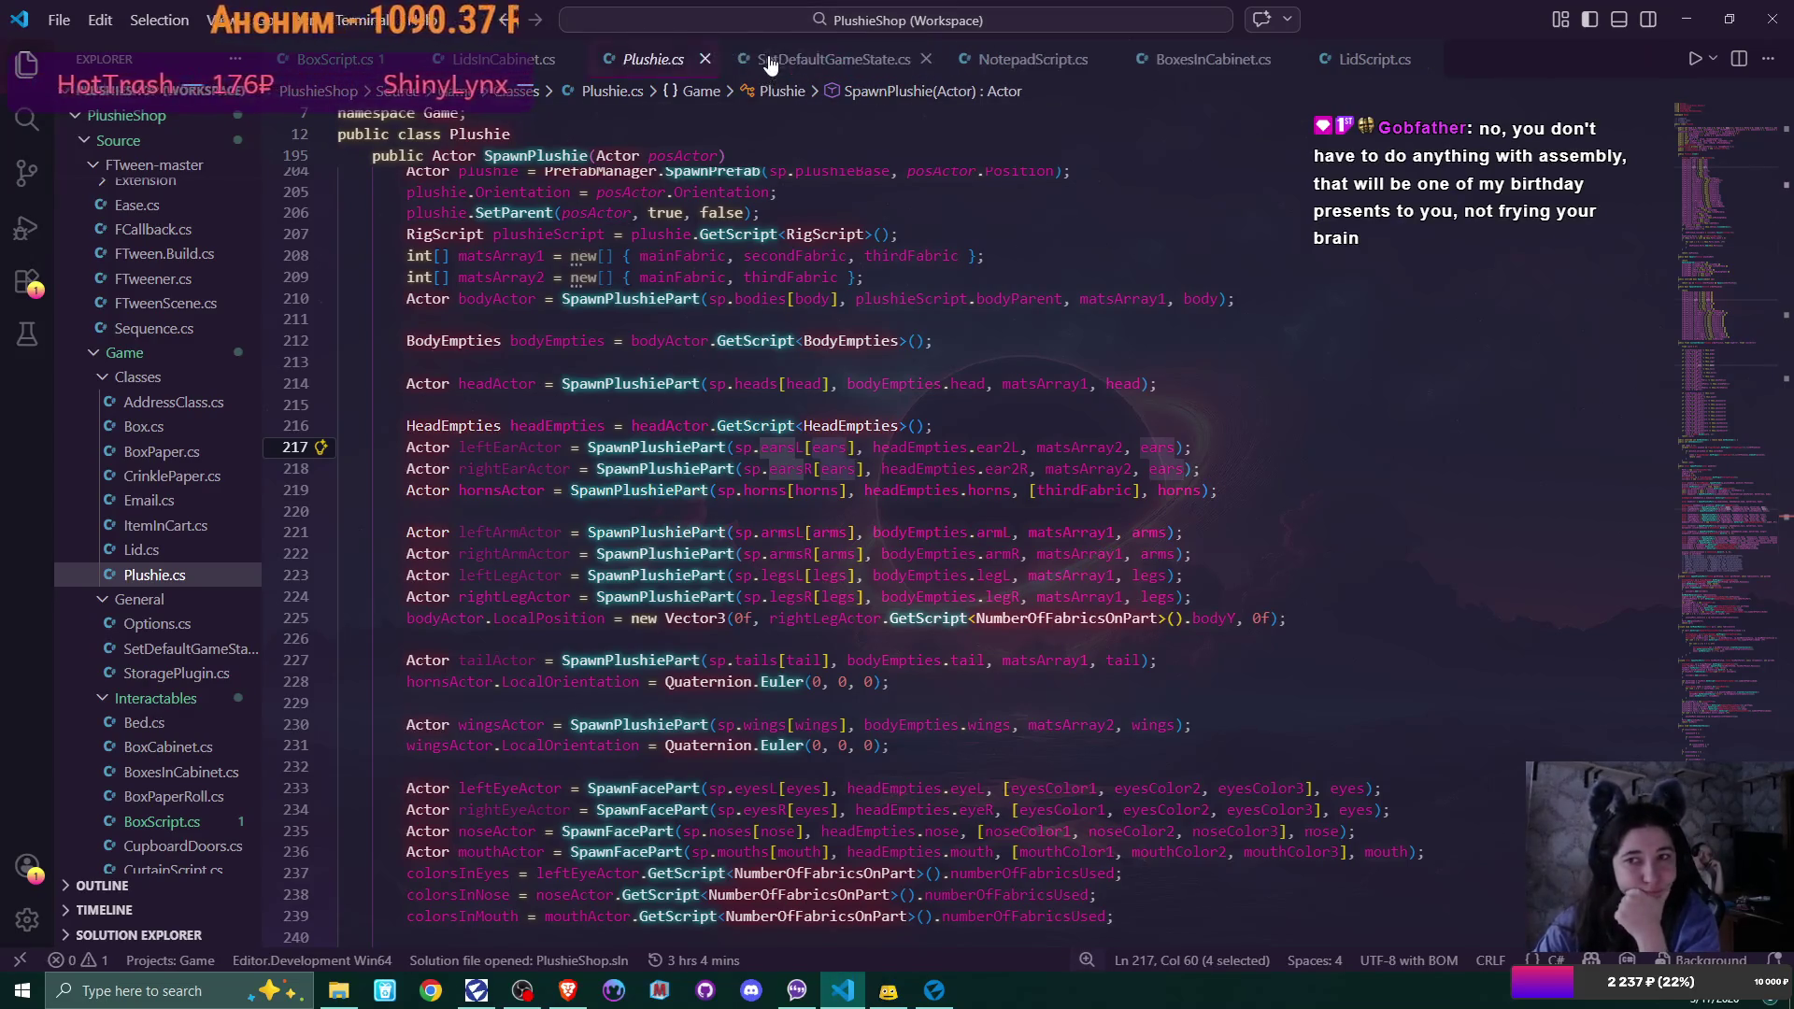
{"action": "left_click", "coordinate": [928, 60]}
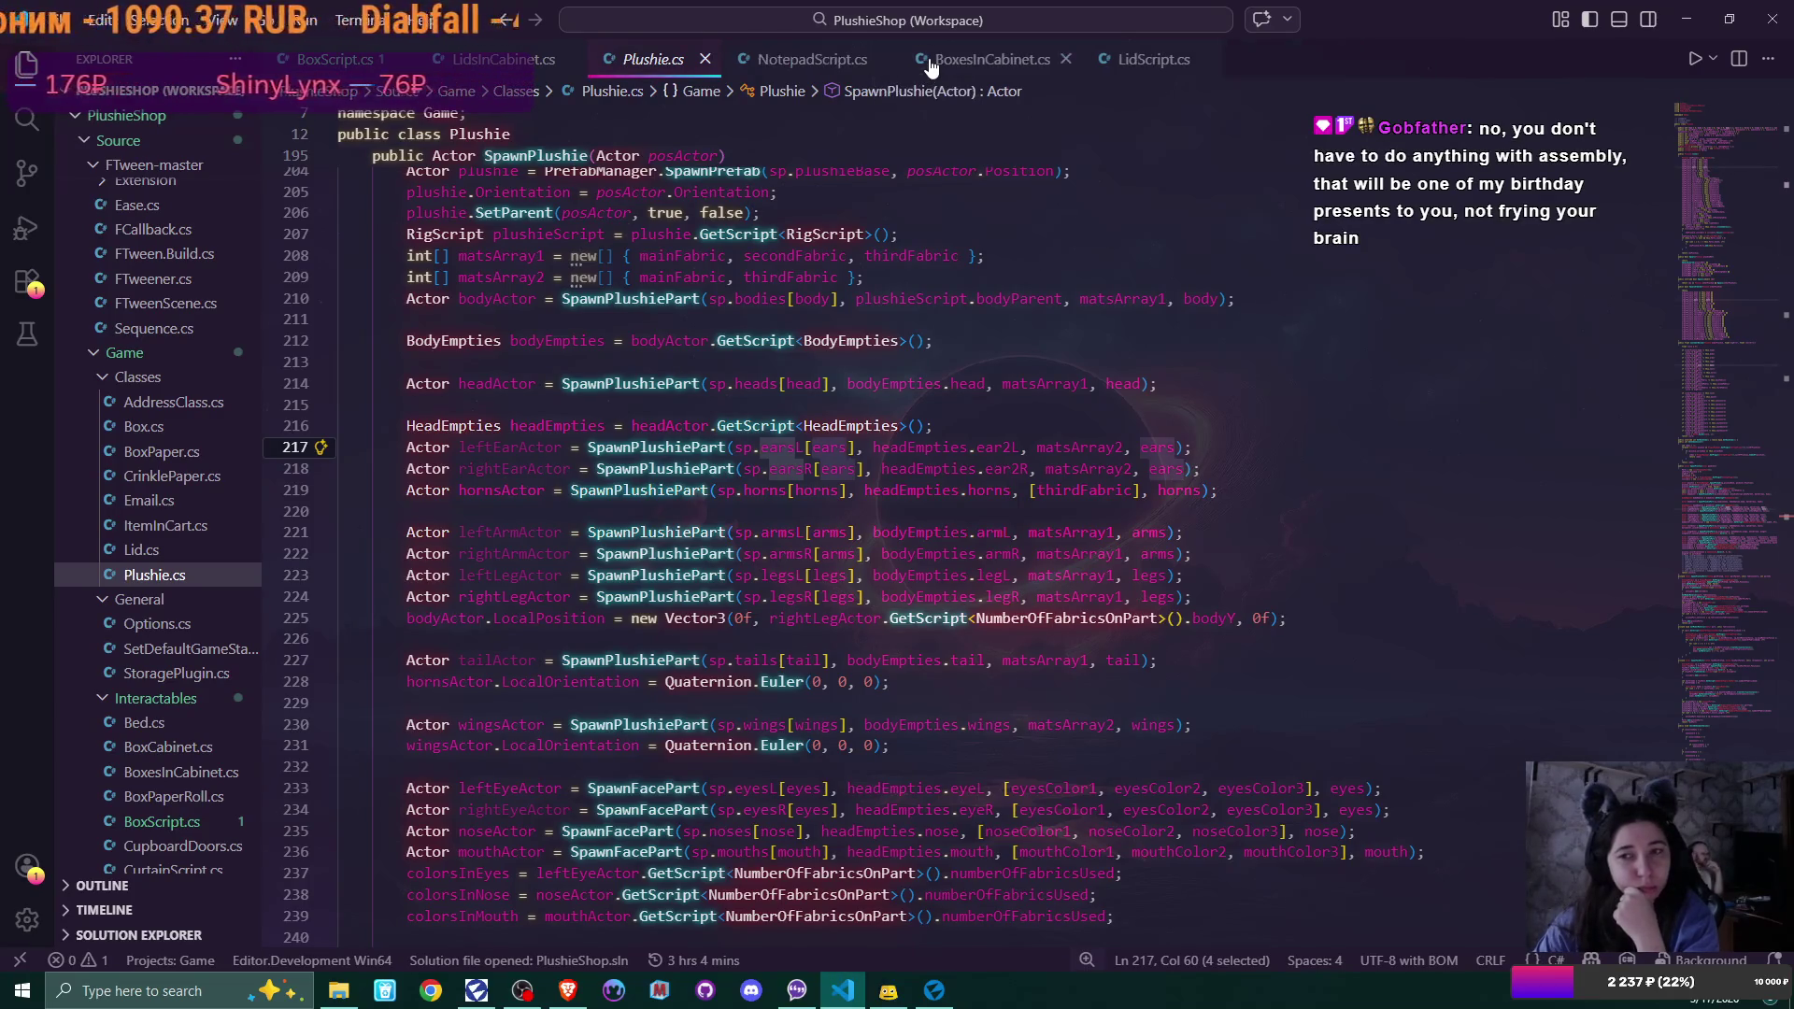
{"action": "left_click", "coordinate": [881, 59]}
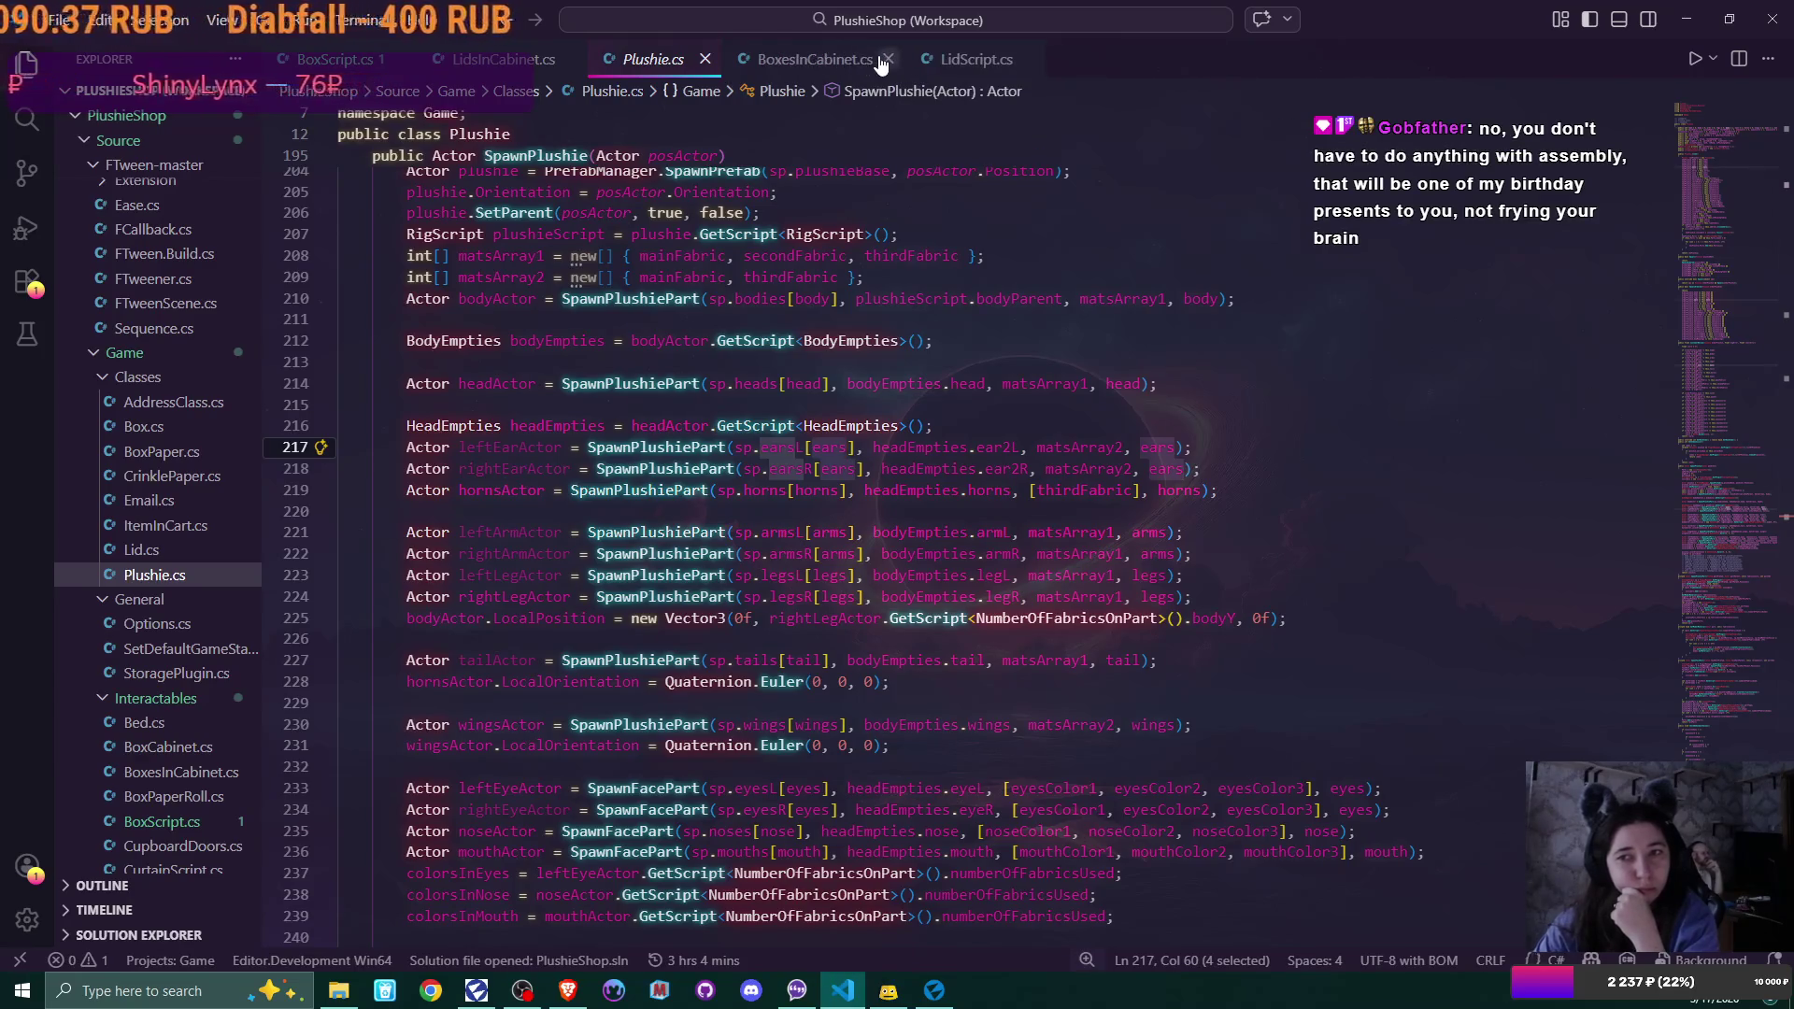
{"action": "left_click", "coordinate": [881, 60]}
{"action": "left_click", "coordinate": [836, 60]}
{"action": "left_click", "coordinate": [575, 60]}
{"action": "left_click", "coordinate": [401, 60]}
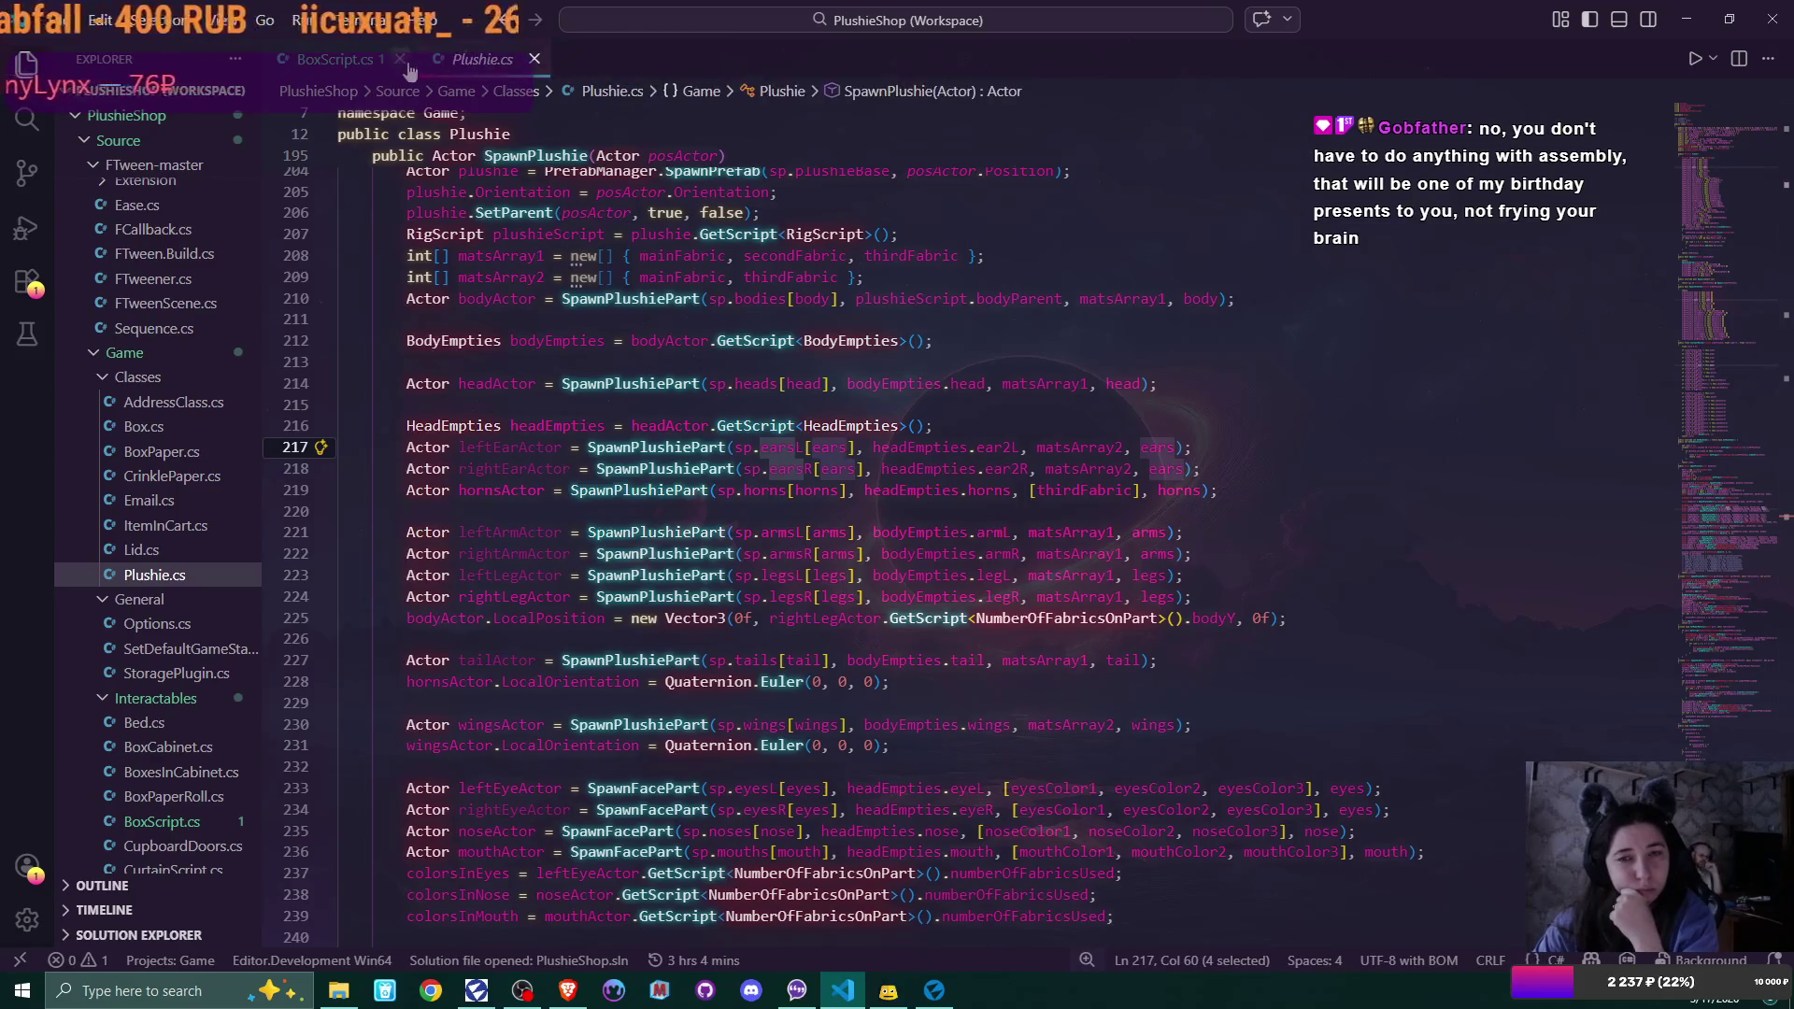
{"action": "scroll", "coordinate": [1782, 495], "scroll_direction": "up", "scroll_amount": 5}
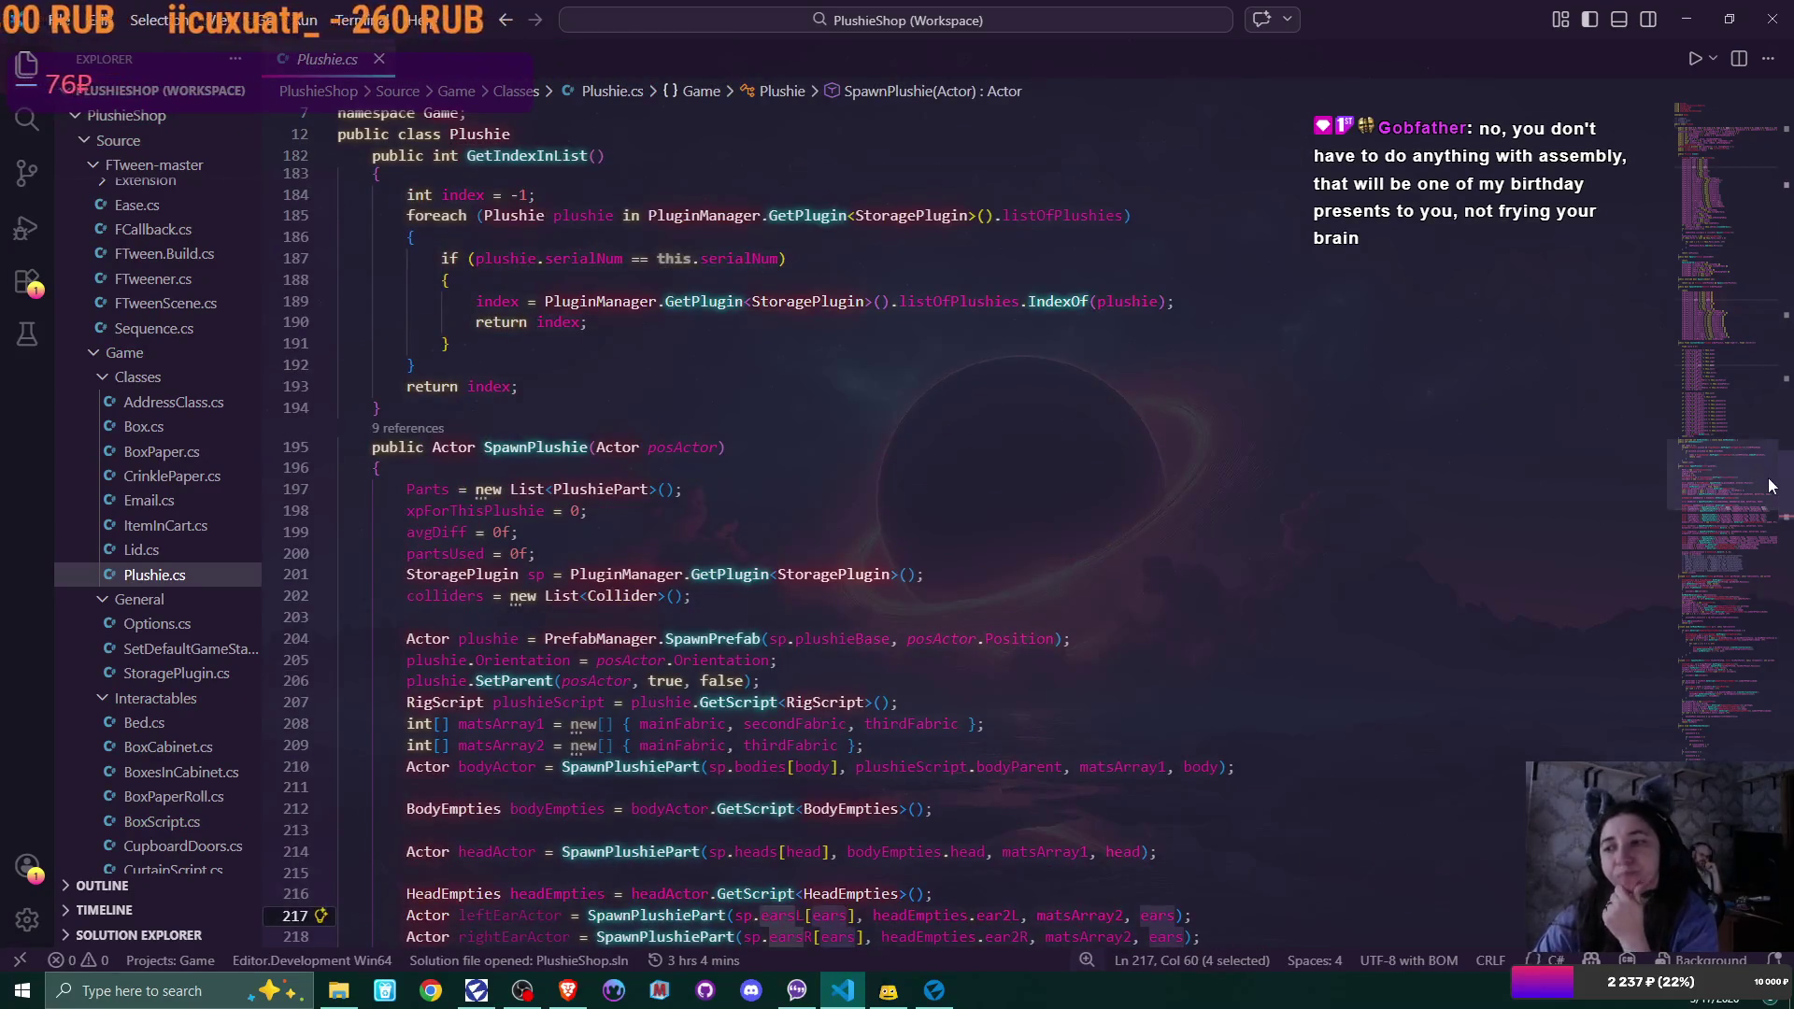
{"action": "left_click_drag", "start_coordinate": [1782, 474], "coordinate": [1782, 140]}
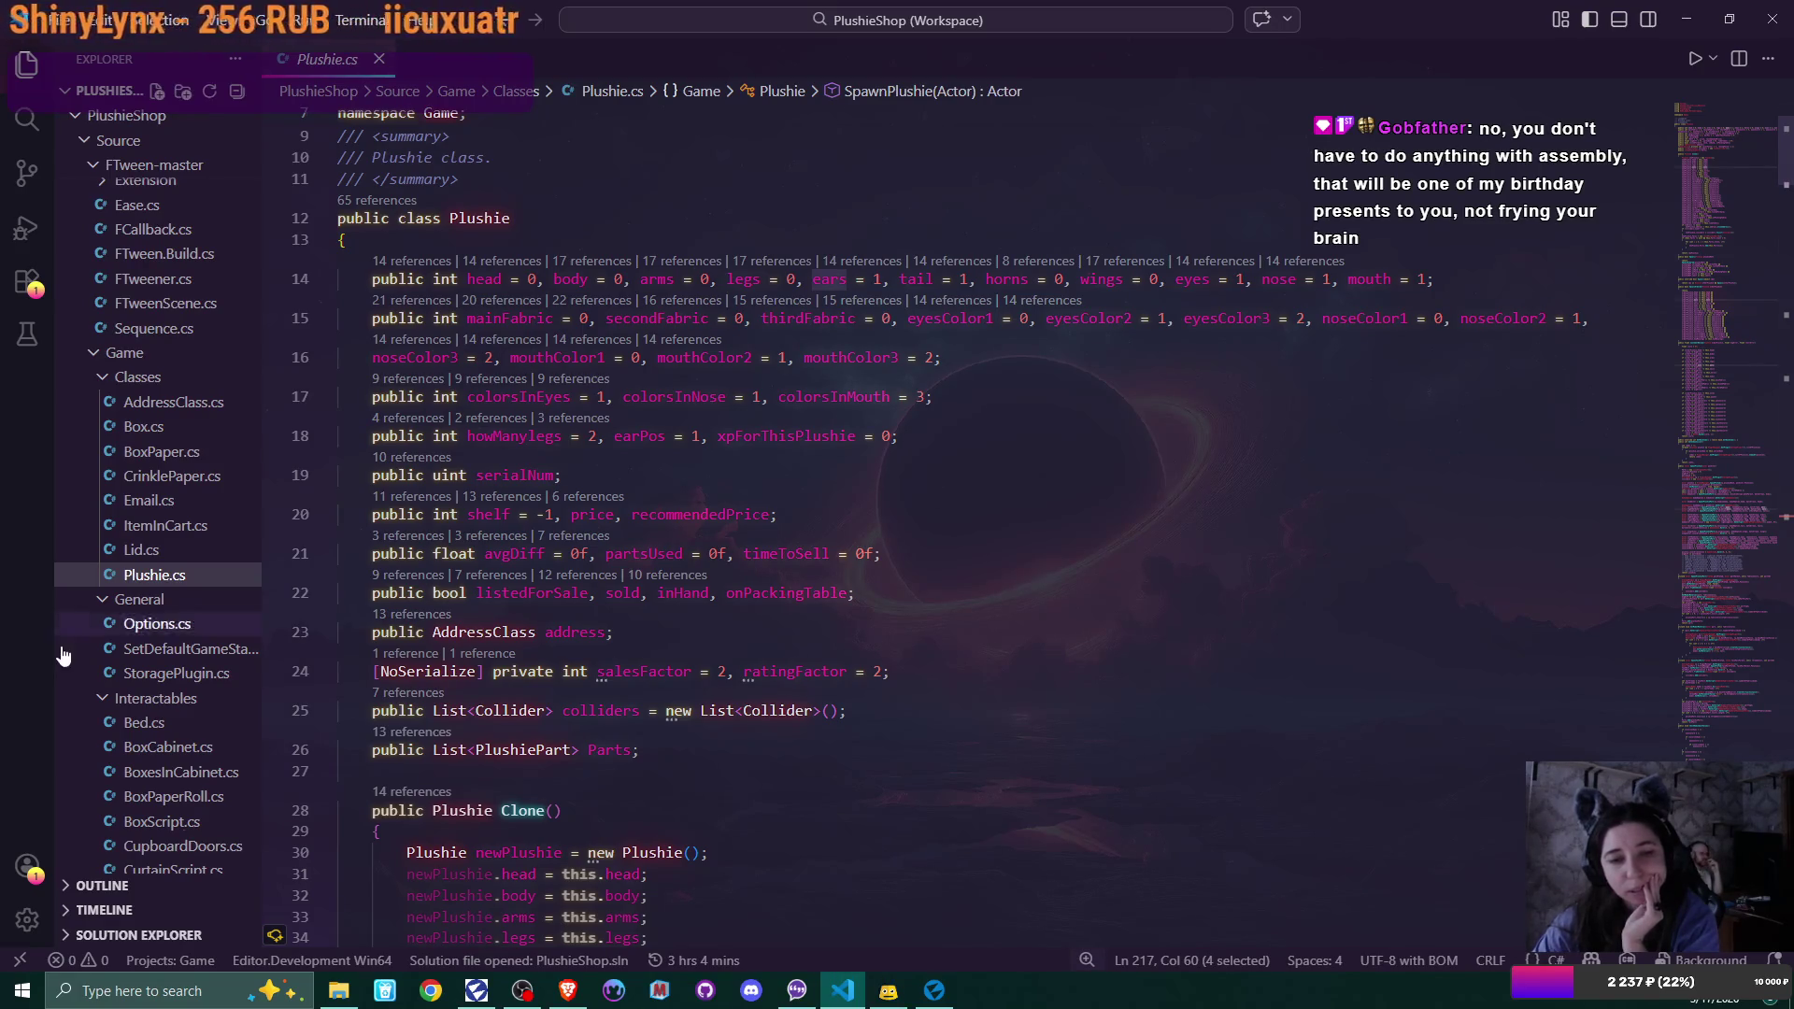
{"action": "scroll", "coordinate": [101, 651], "scroll_direction": "down", "scroll_amount": 4}
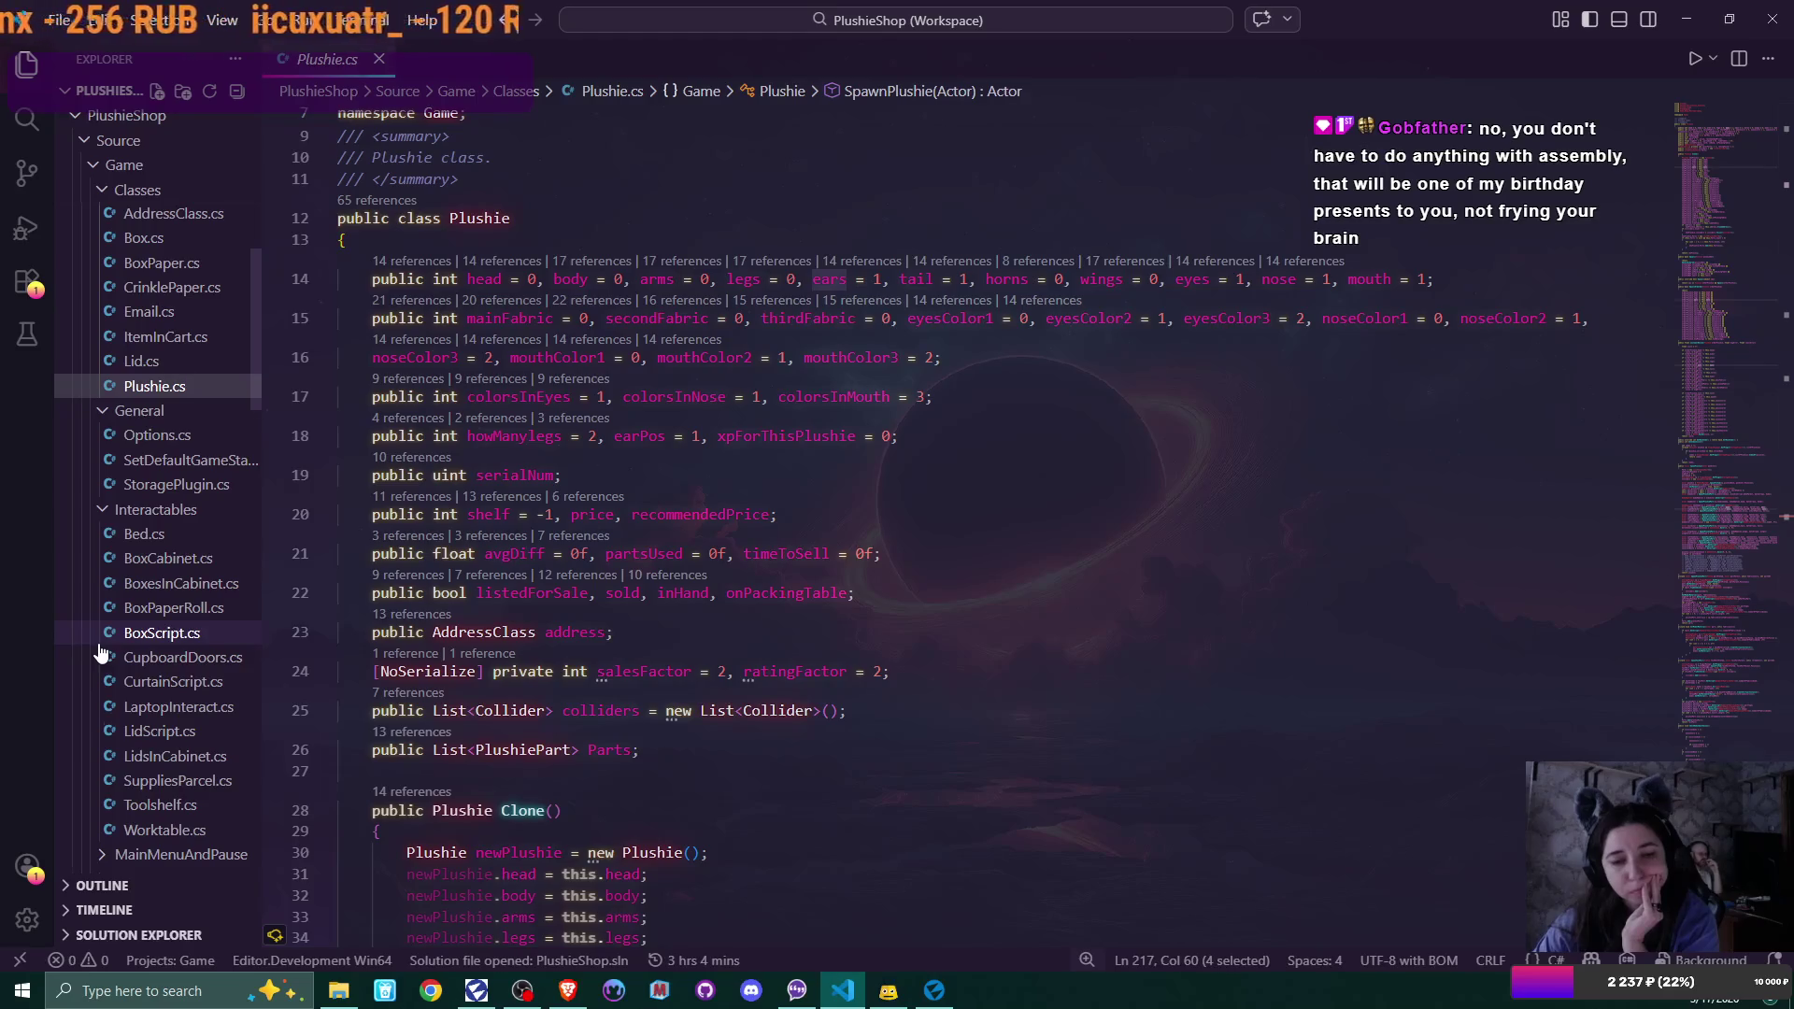
{"action": "scroll", "coordinate": [101, 651], "scroll_direction": "up", "scroll_amount": 5}
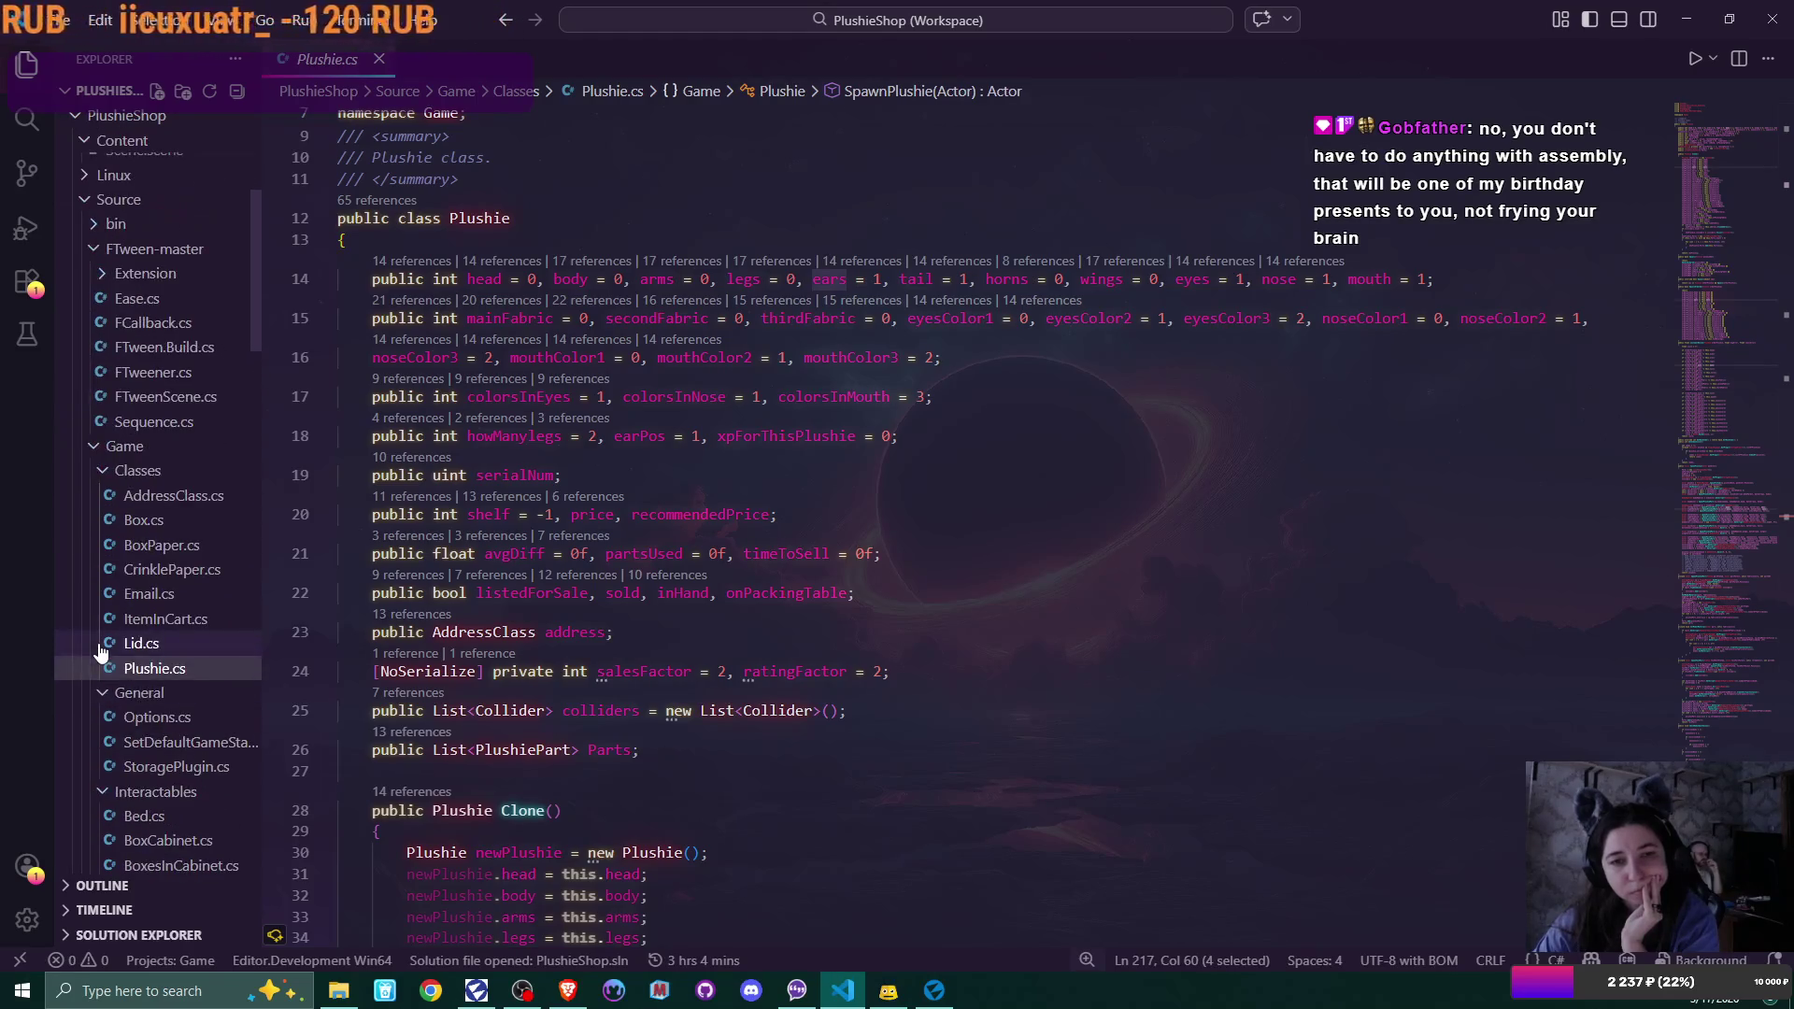
{"action": "scroll", "coordinate": [101, 651], "scroll_direction": "down", "scroll_amount": 10}
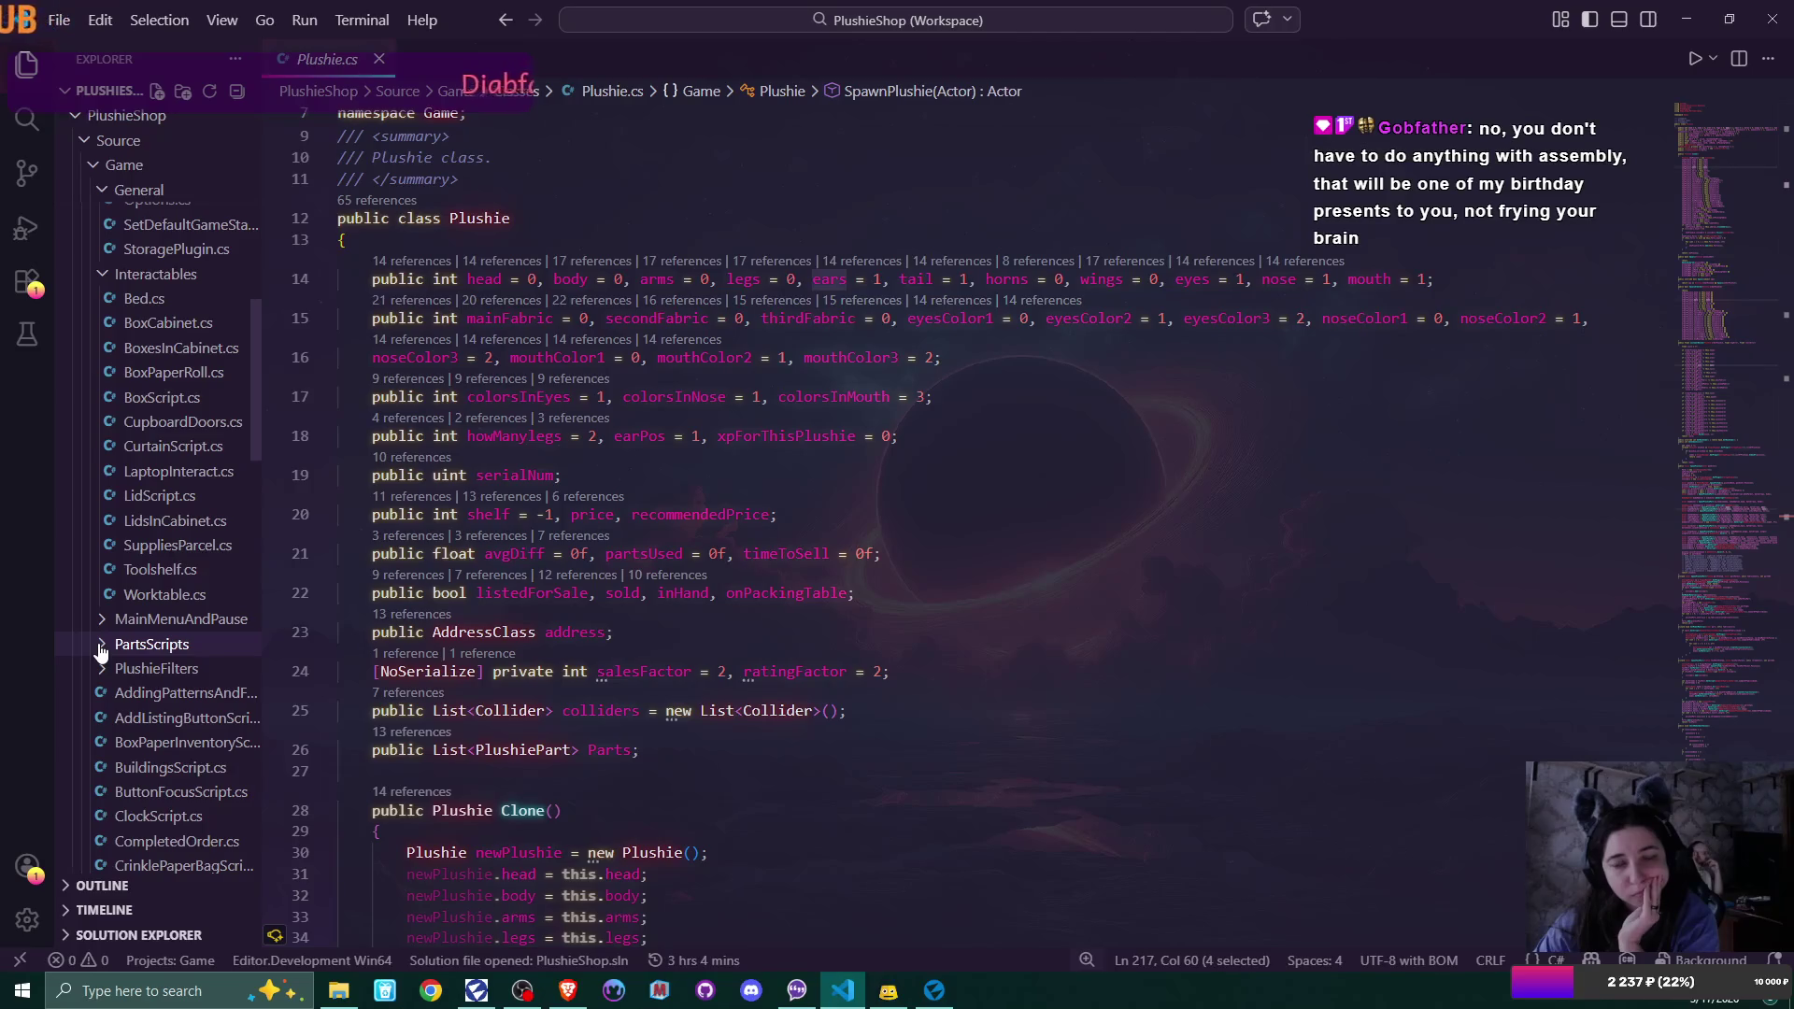
{"action": "scroll", "coordinate": [140, 668], "scroll_direction": "down", "scroll_amount": 5}
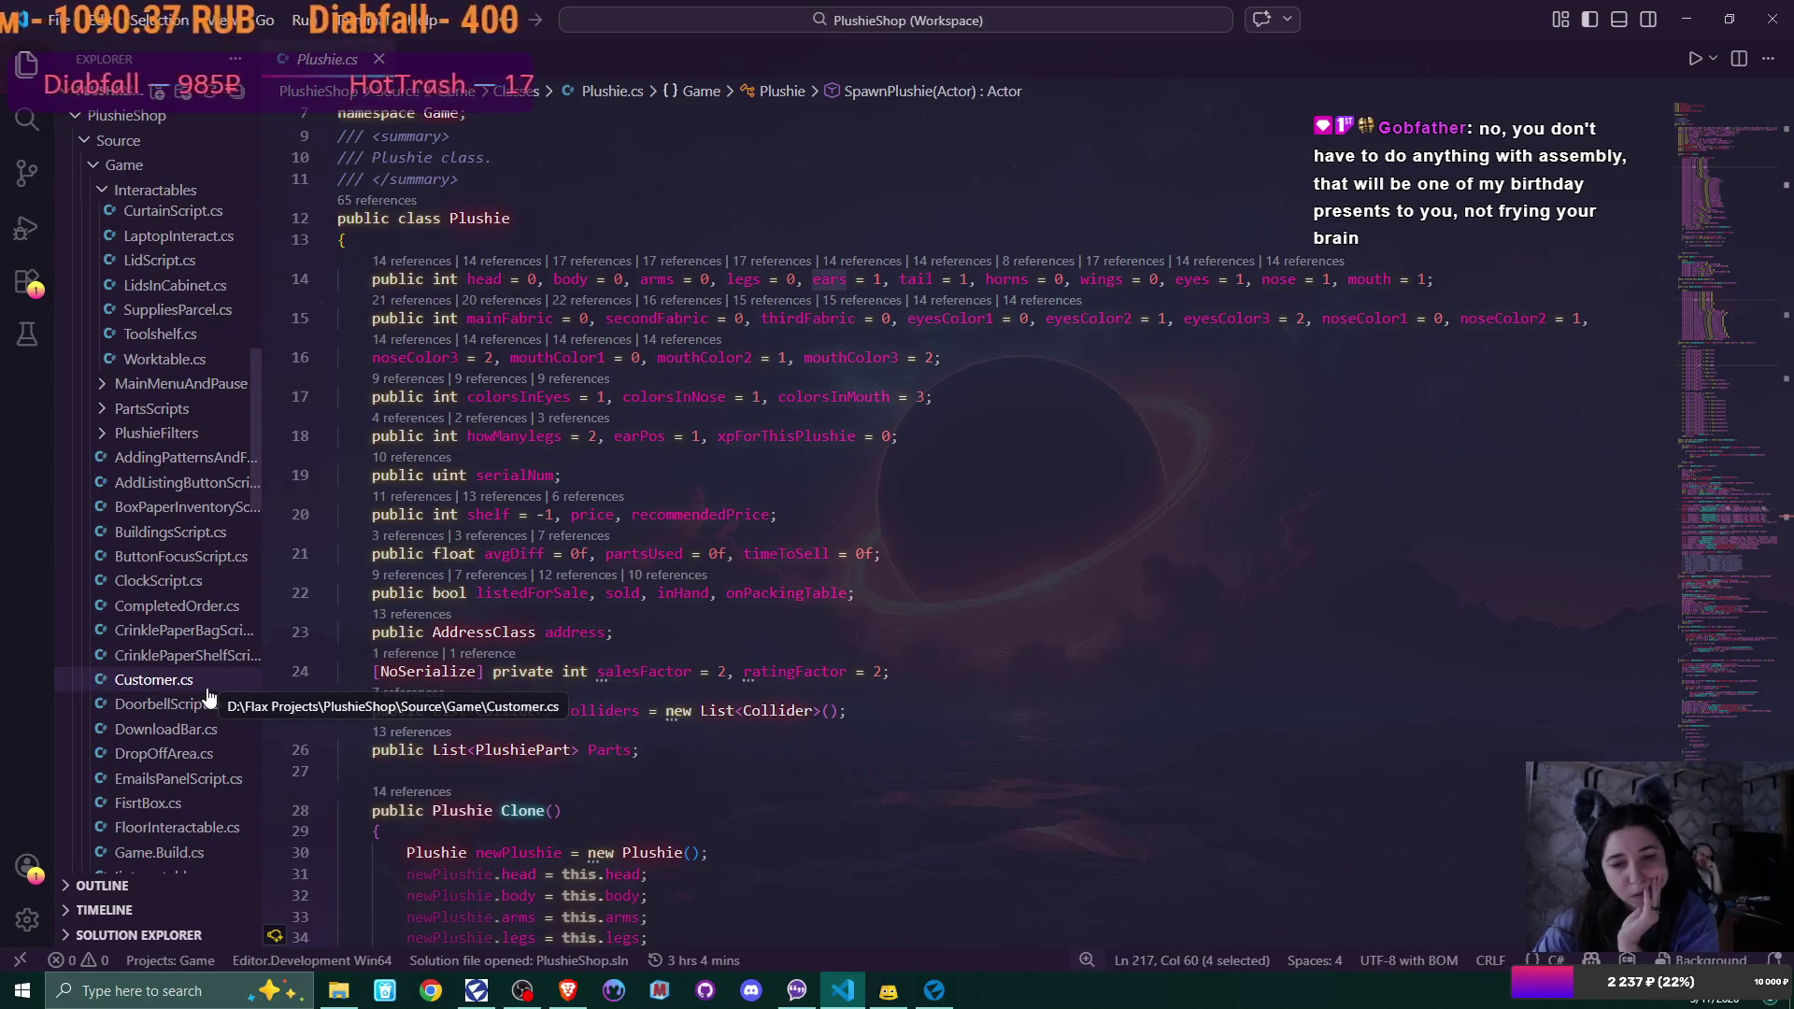
{"action": "scroll", "coordinate": [207, 697], "scroll_direction": "down", "scroll_amount": 6}
{"action": "scroll", "coordinate": [208, 694], "scroll_direction": "down", "scroll_amount": 9}
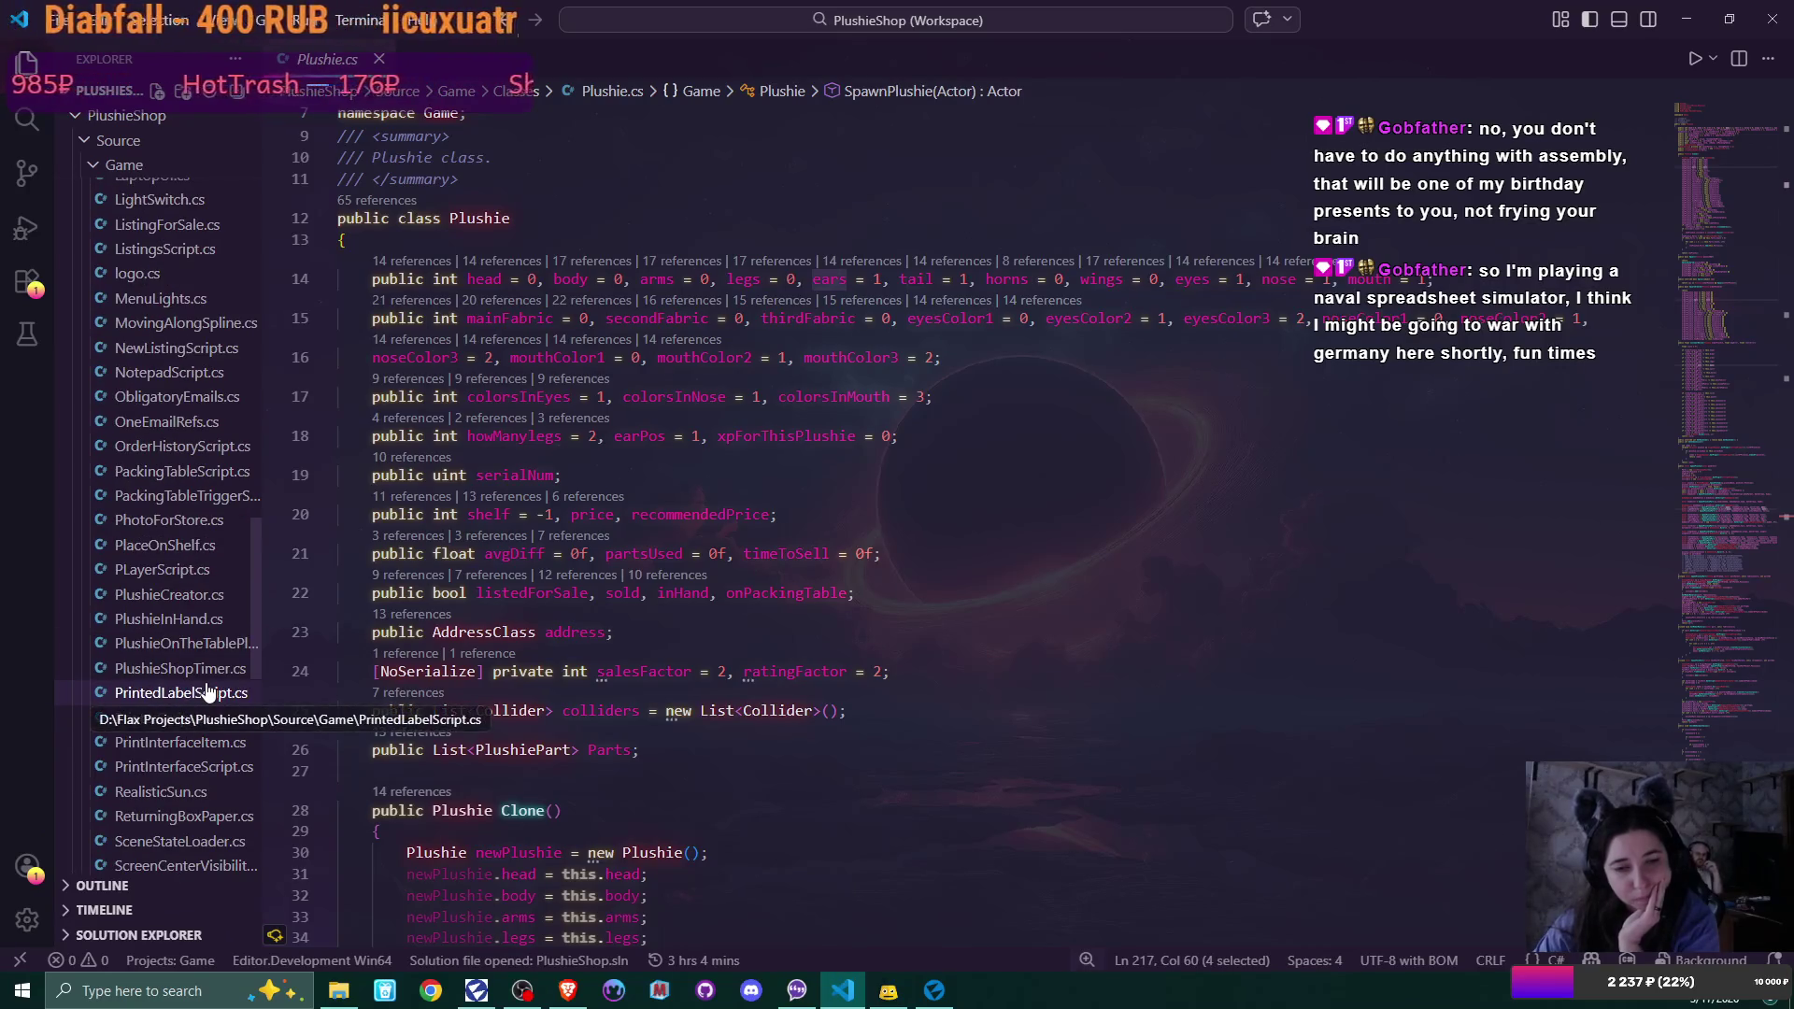
{"action": "scroll", "coordinate": [207, 691], "scroll_direction": "down", "scroll_amount": 2}
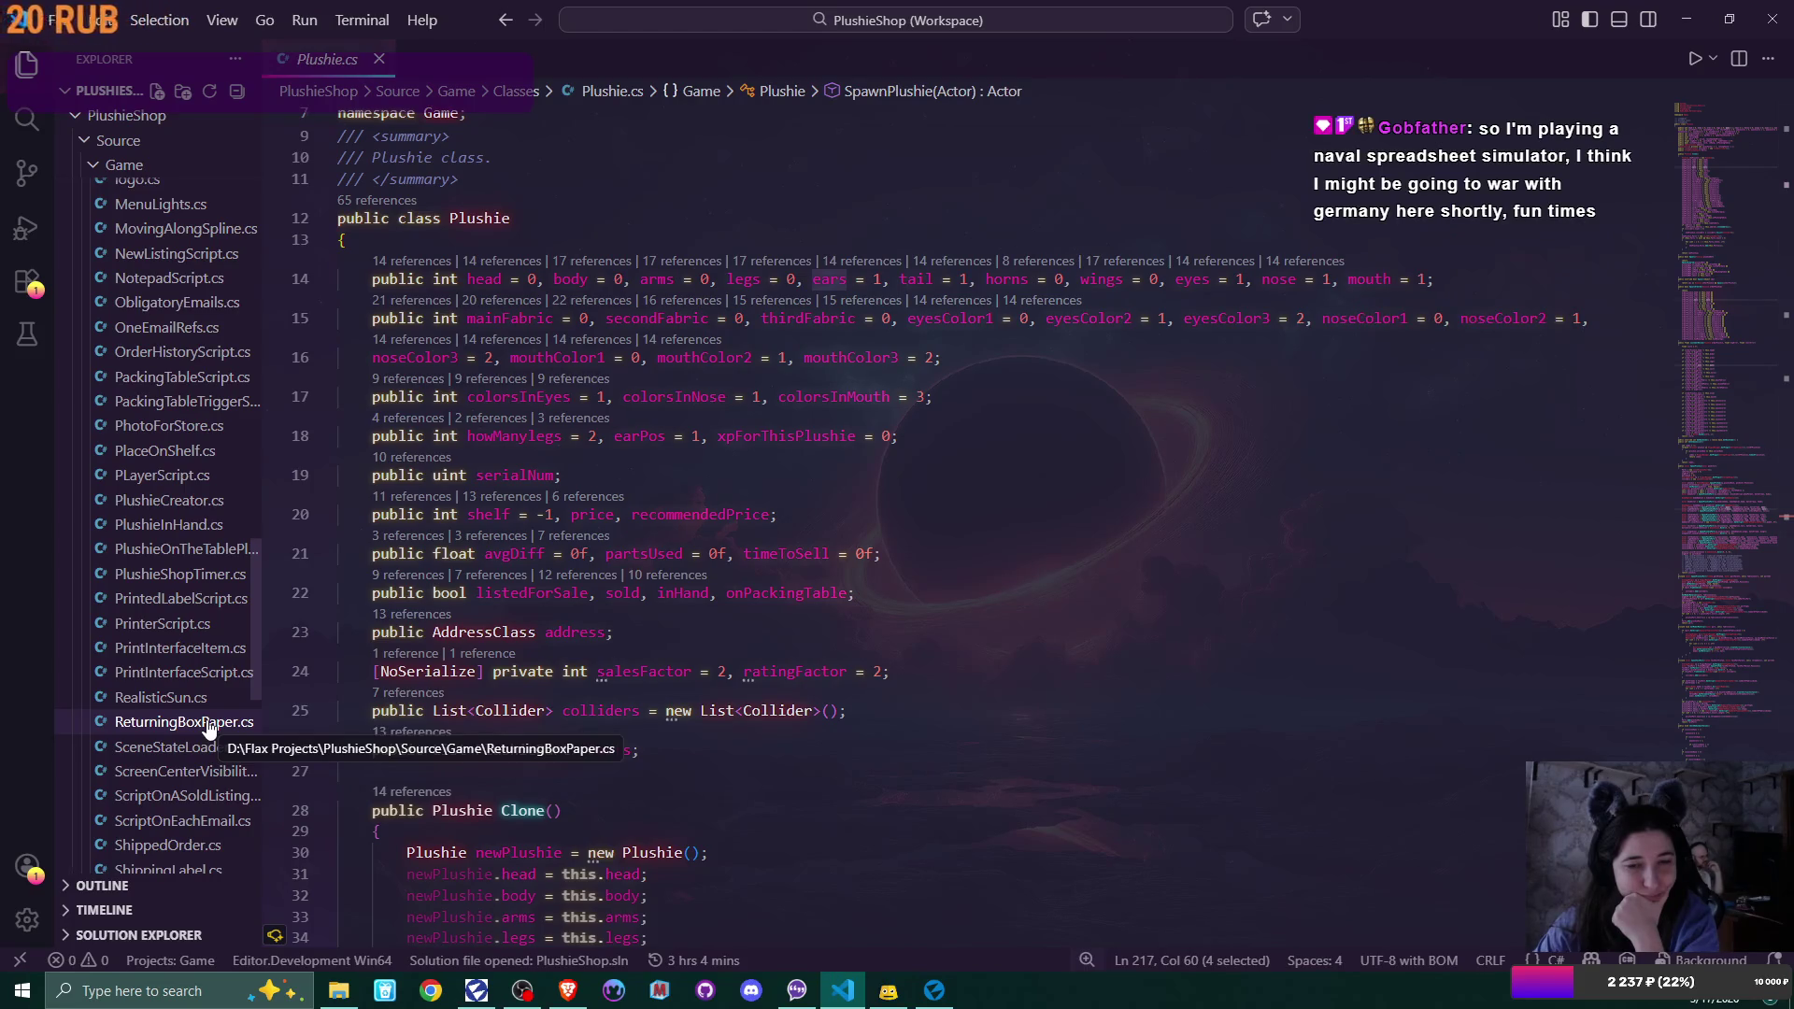
{"action": "left_click", "coordinate": [173, 624]}
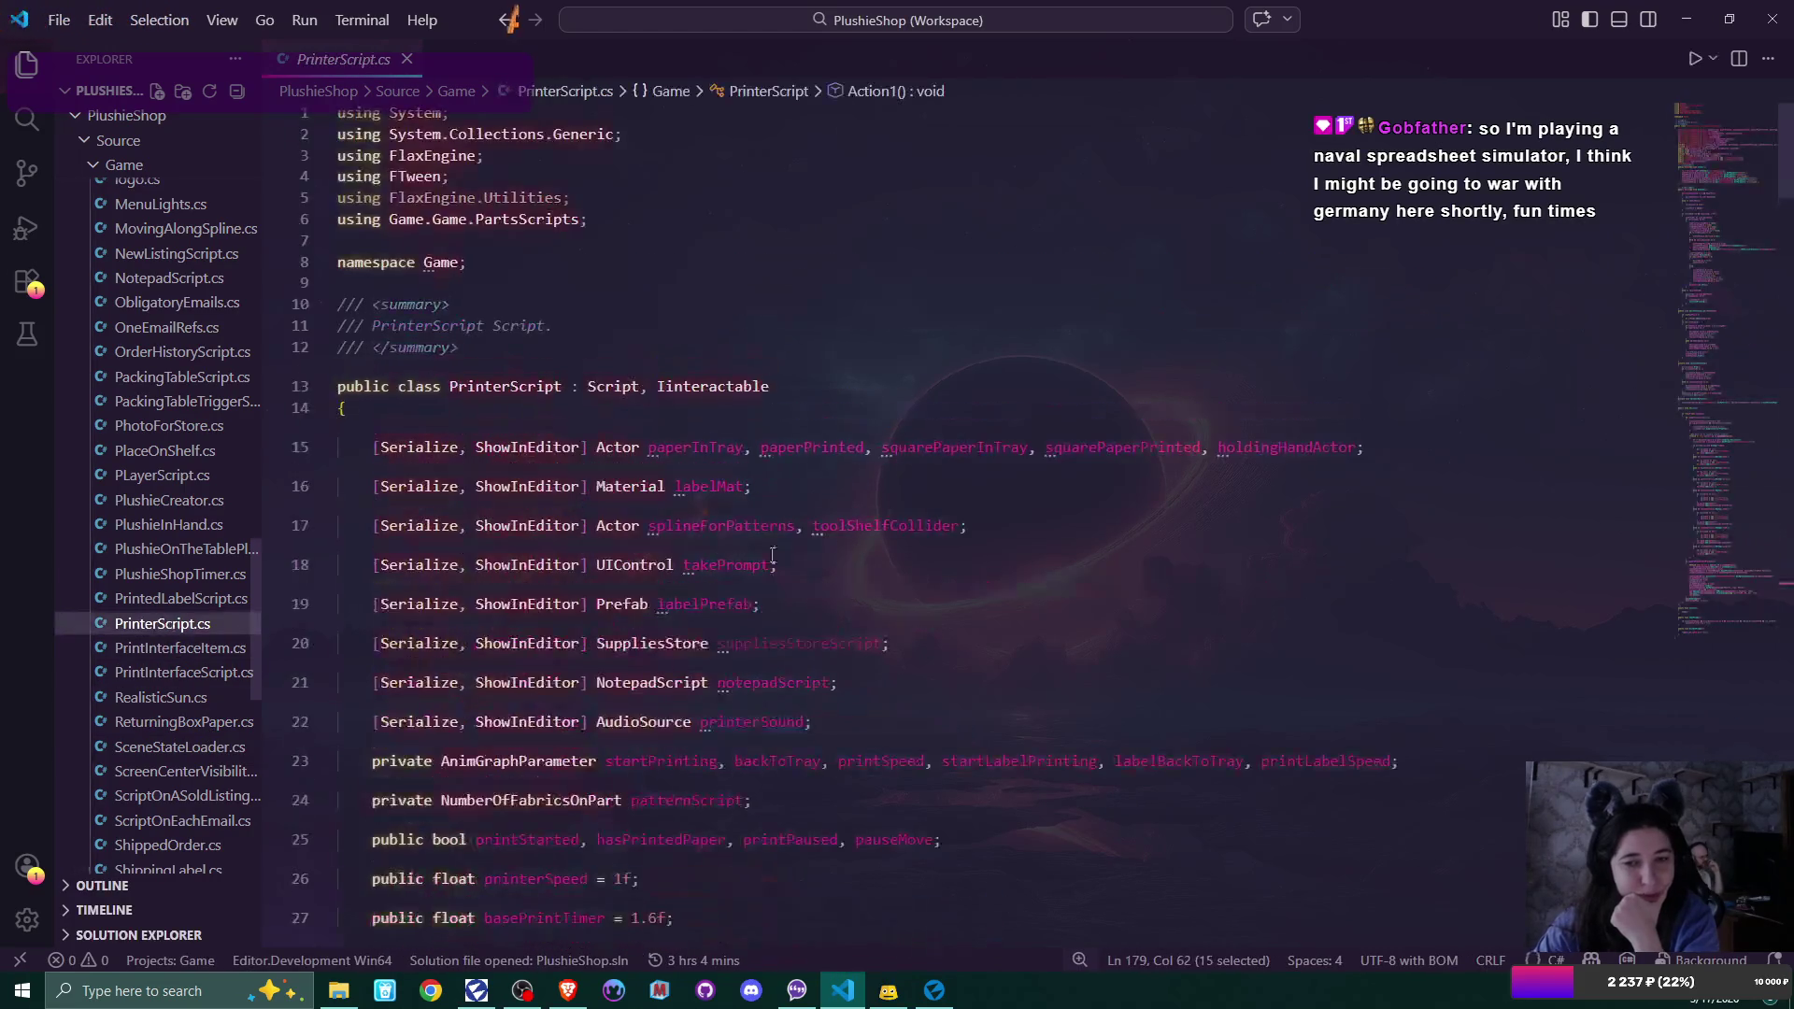
Scroll through PrinterScript.cs to read its OnUpdate method
{"action": "scroll", "coordinate": [911, 552], "scroll_direction": "down", "scroll_amount": 15}
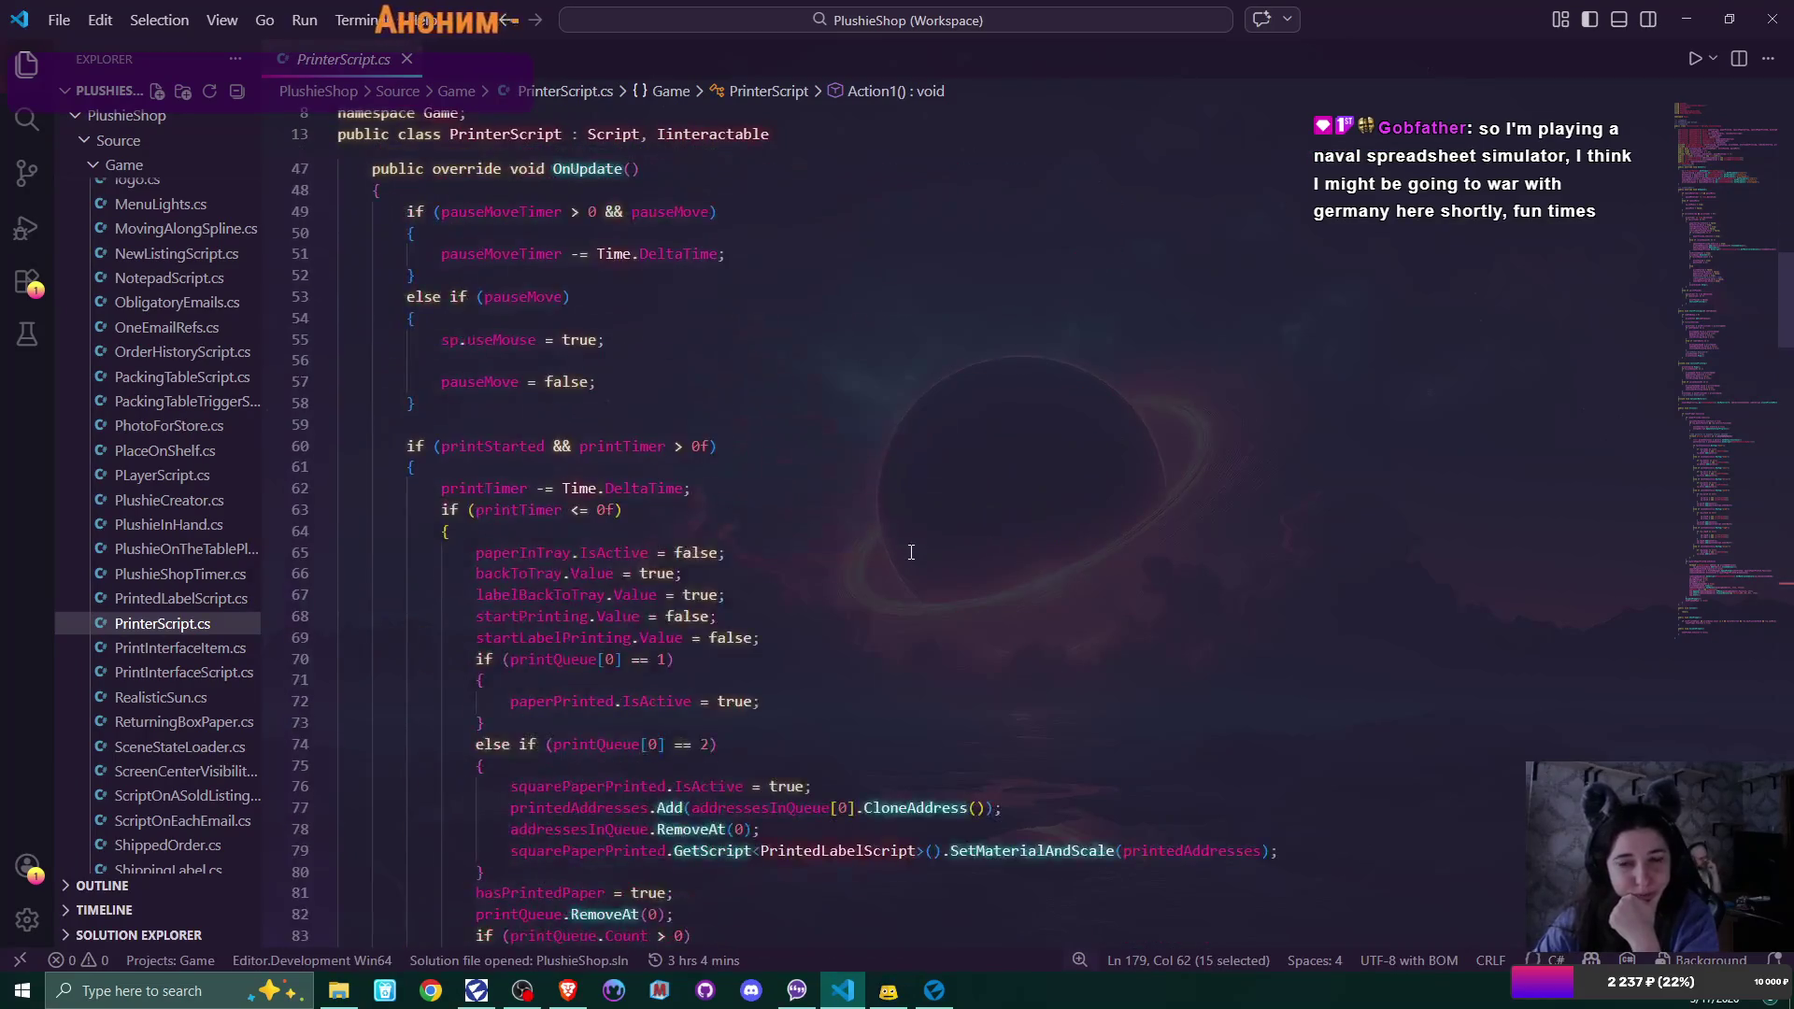
{"action": "scroll", "coordinate": [911, 552], "scroll_direction": "up", "scroll_amount": 5}
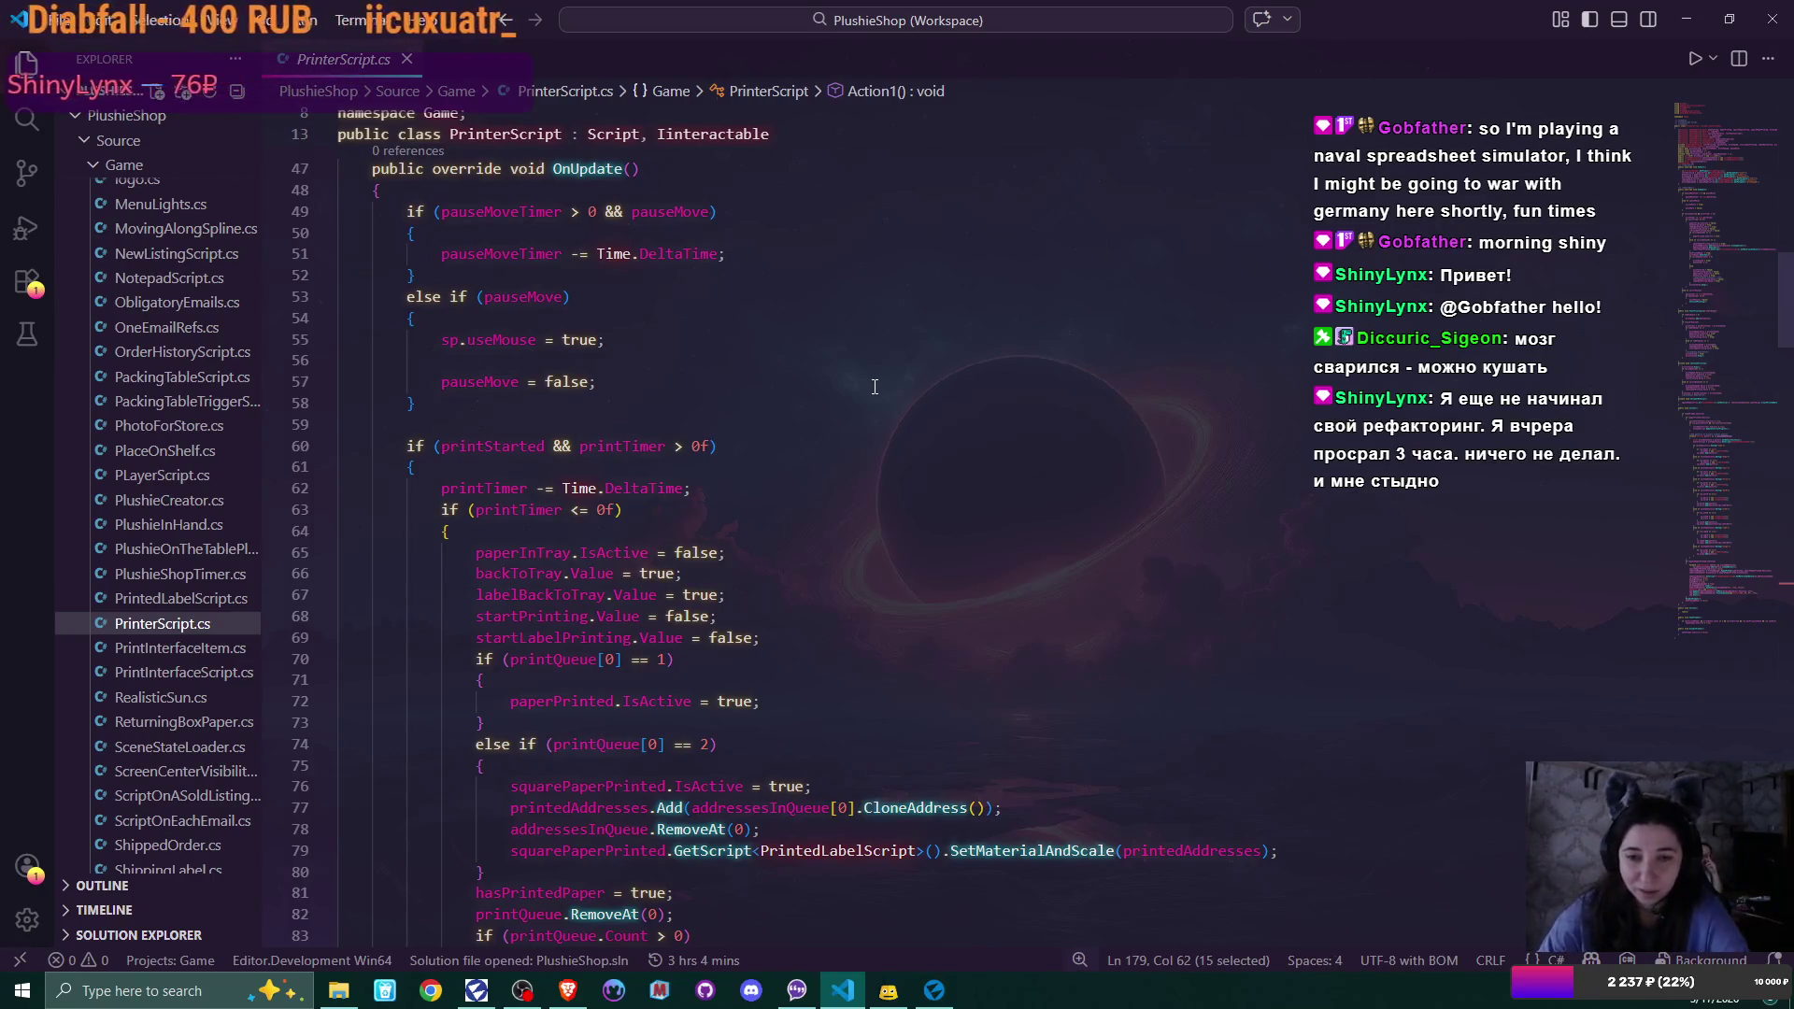
{"action": "scroll", "coordinate": [864, 436], "scroll_direction": "down", "scroll_amount": 2}
{"action": "scroll", "coordinate": [863, 437], "scroll_direction": "down", "scroll_amount": 2}
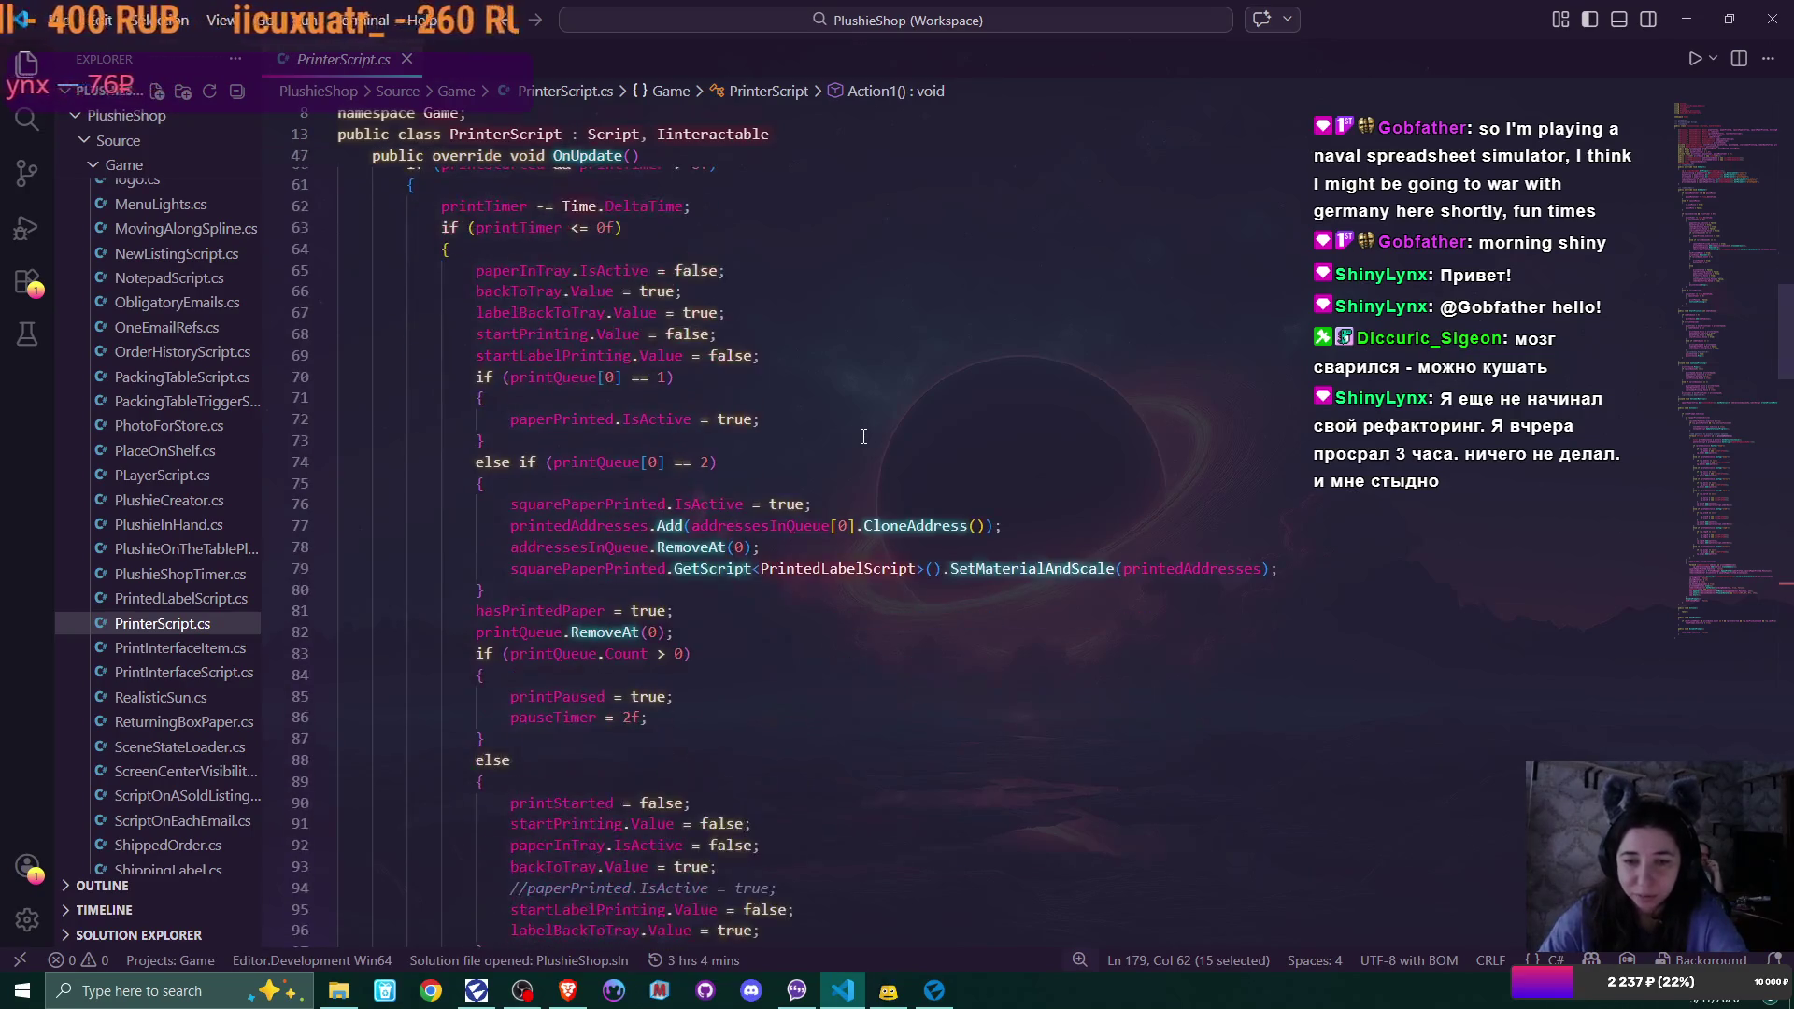
{"action": "scroll", "coordinate": [864, 436], "scroll_direction": "down", "scroll_amount": 8}
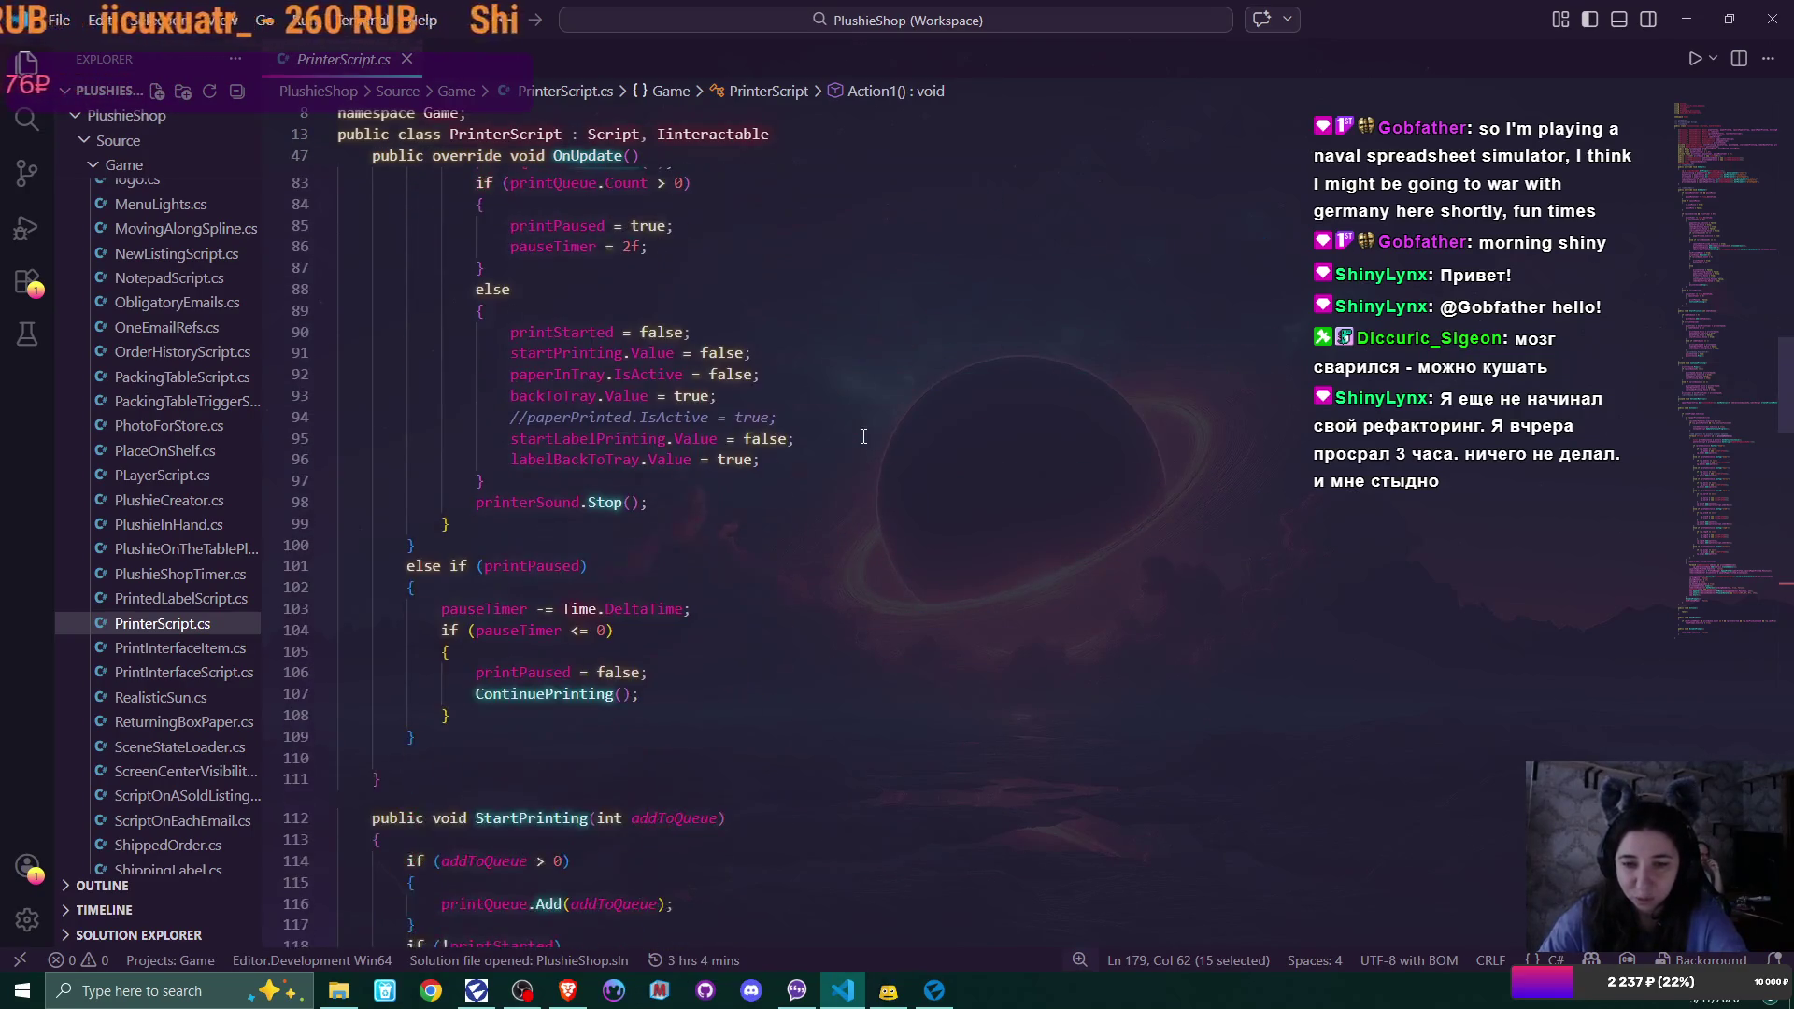
{"action": "scroll", "coordinate": [863, 437], "scroll_direction": "down", "scroll_amount": 11}
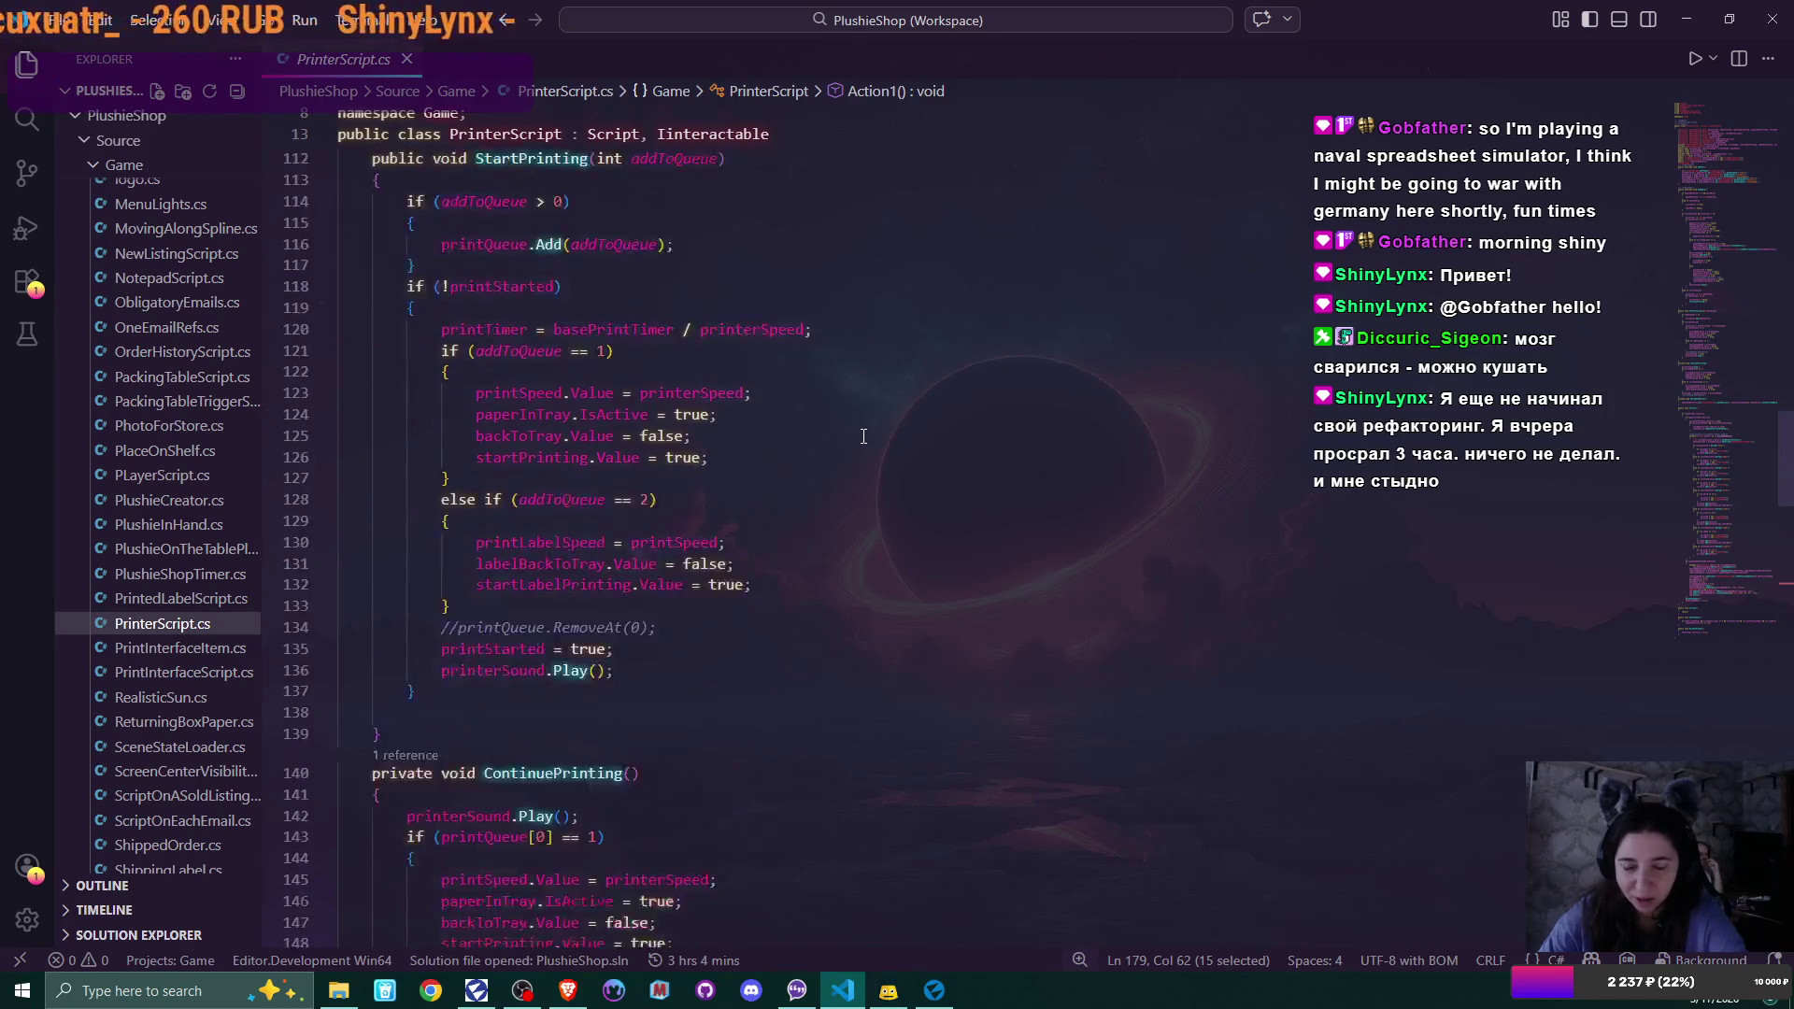
{"action": "scroll", "coordinate": [863, 436], "scroll_direction": "down", "scroll_amount": 10}
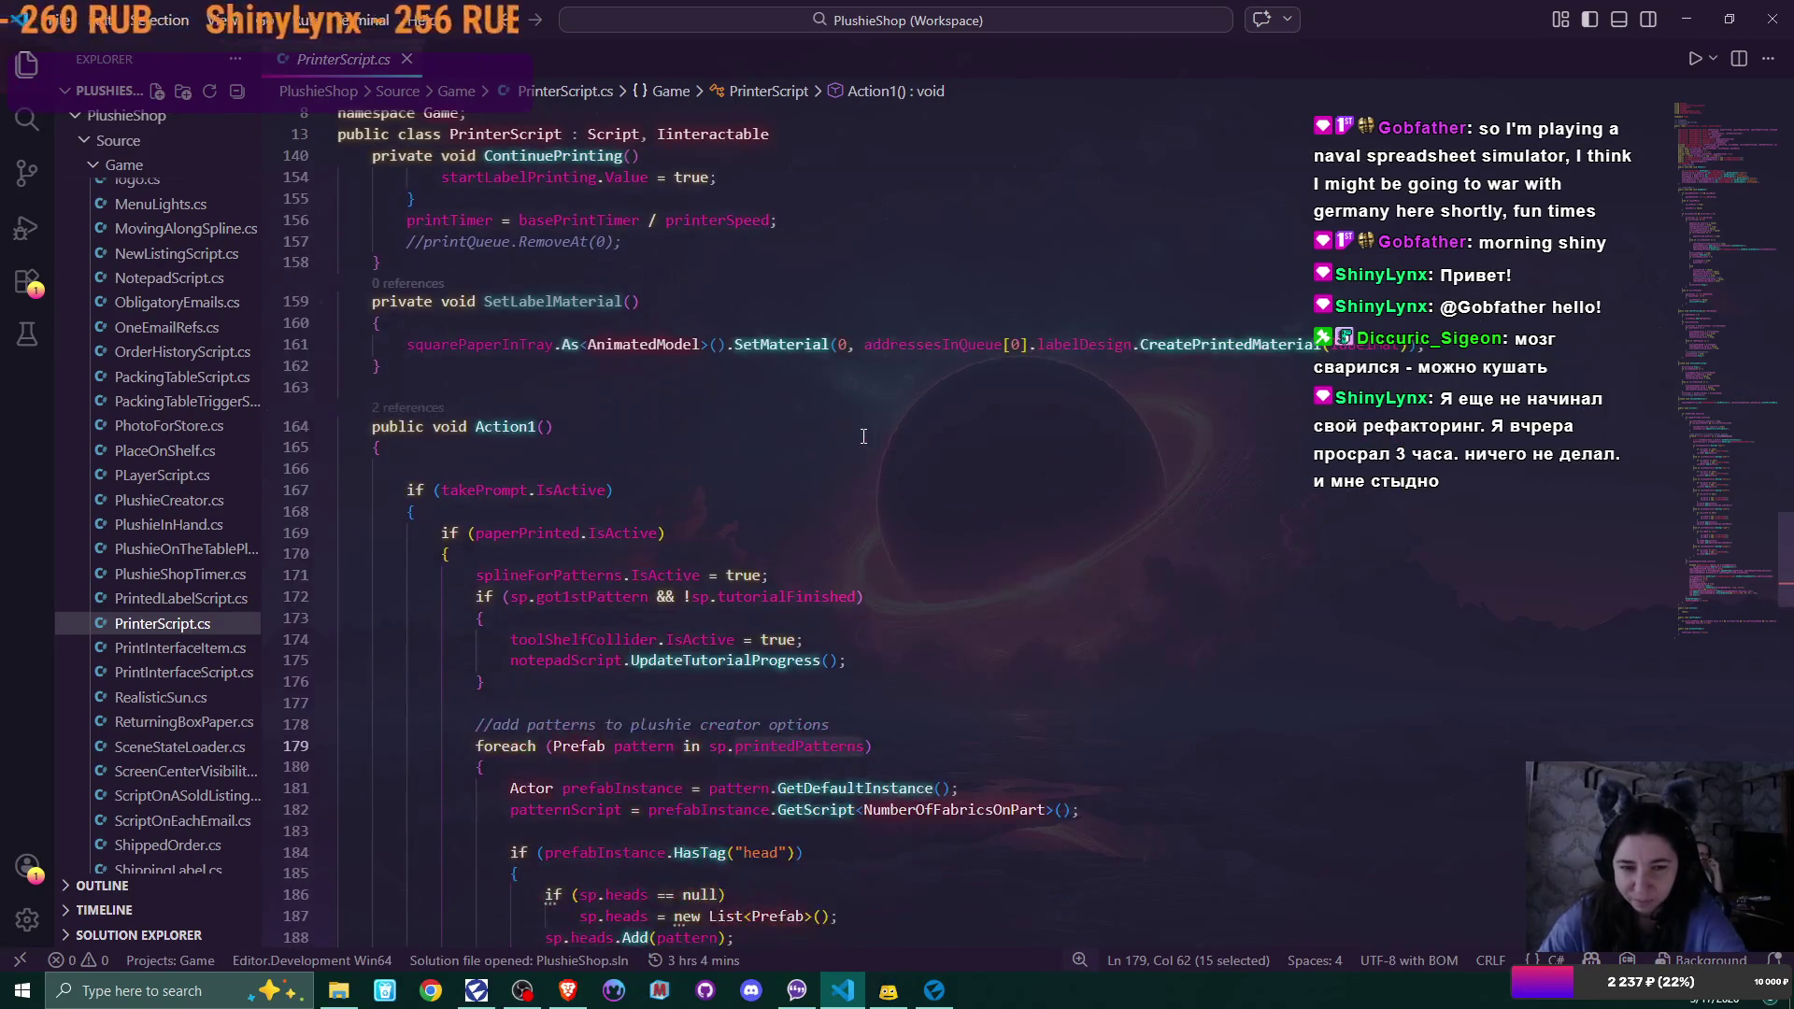
{"action": "scroll", "coordinate": [863, 436], "scroll_direction": "down", "scroll_amount": 6}
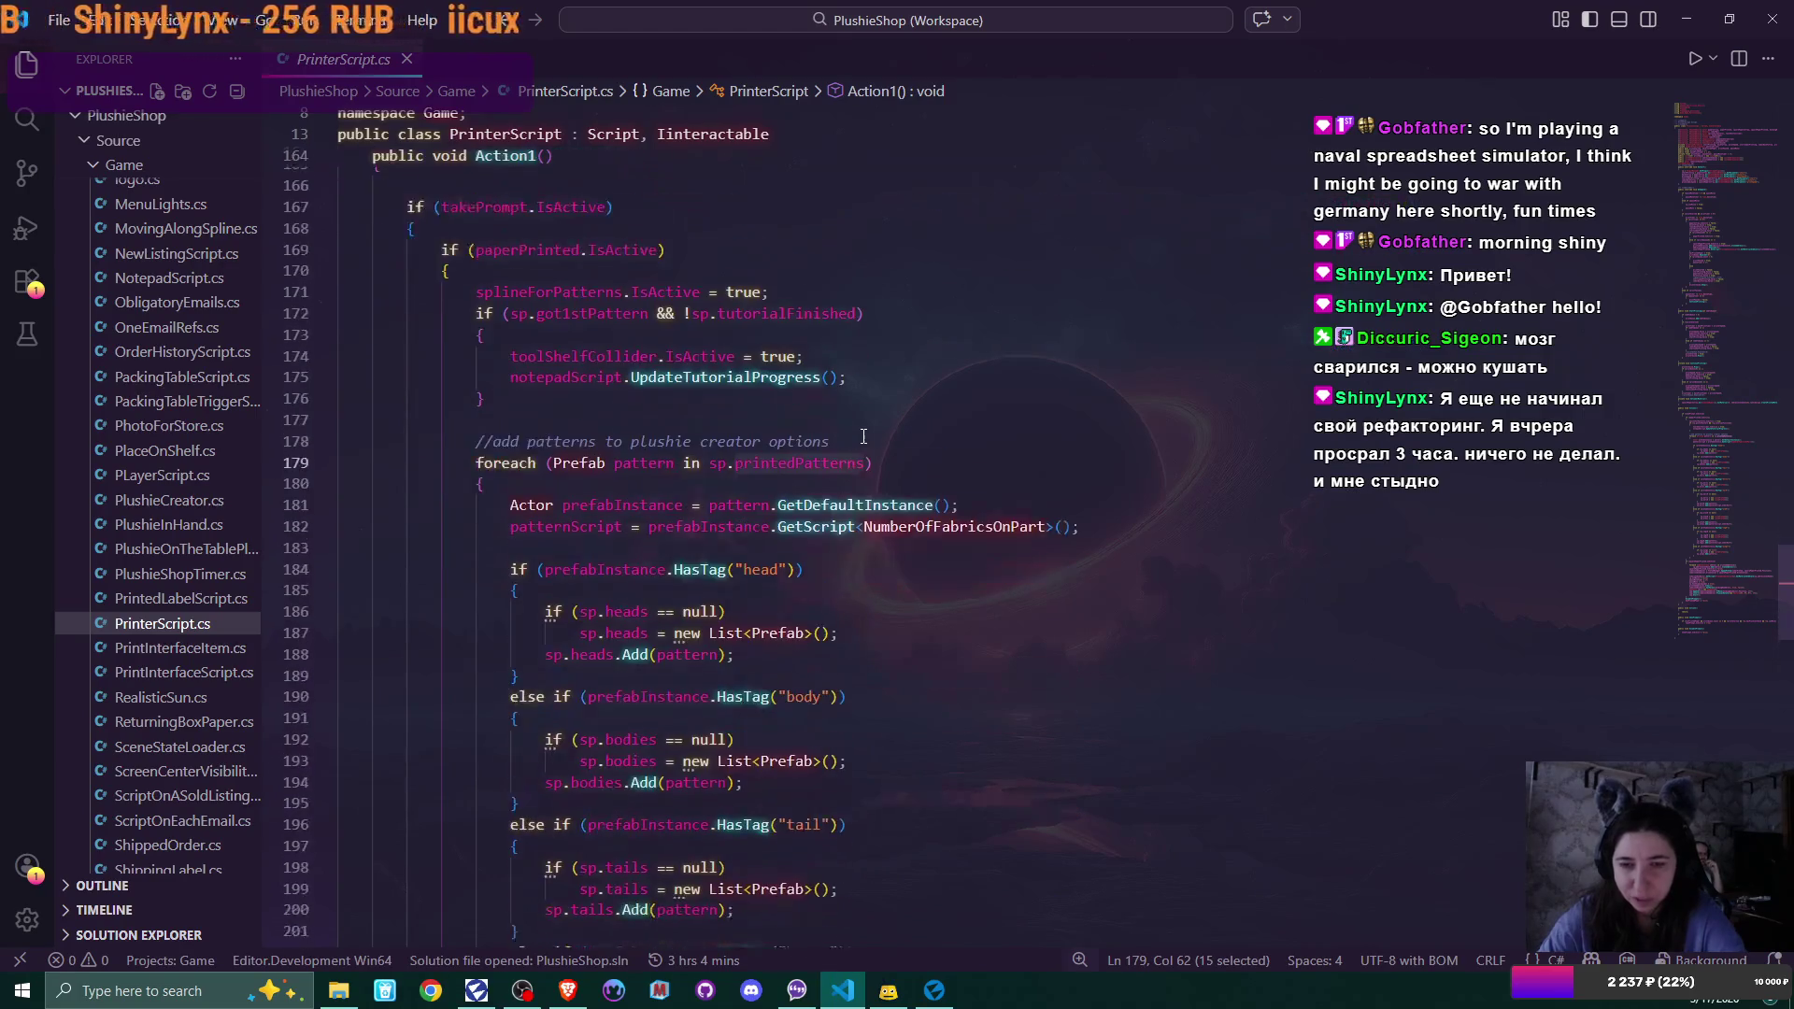
{"action": "scroll", "coordinate": [863, 437], "scroll_direction": "down", "scroll_amount": 2}
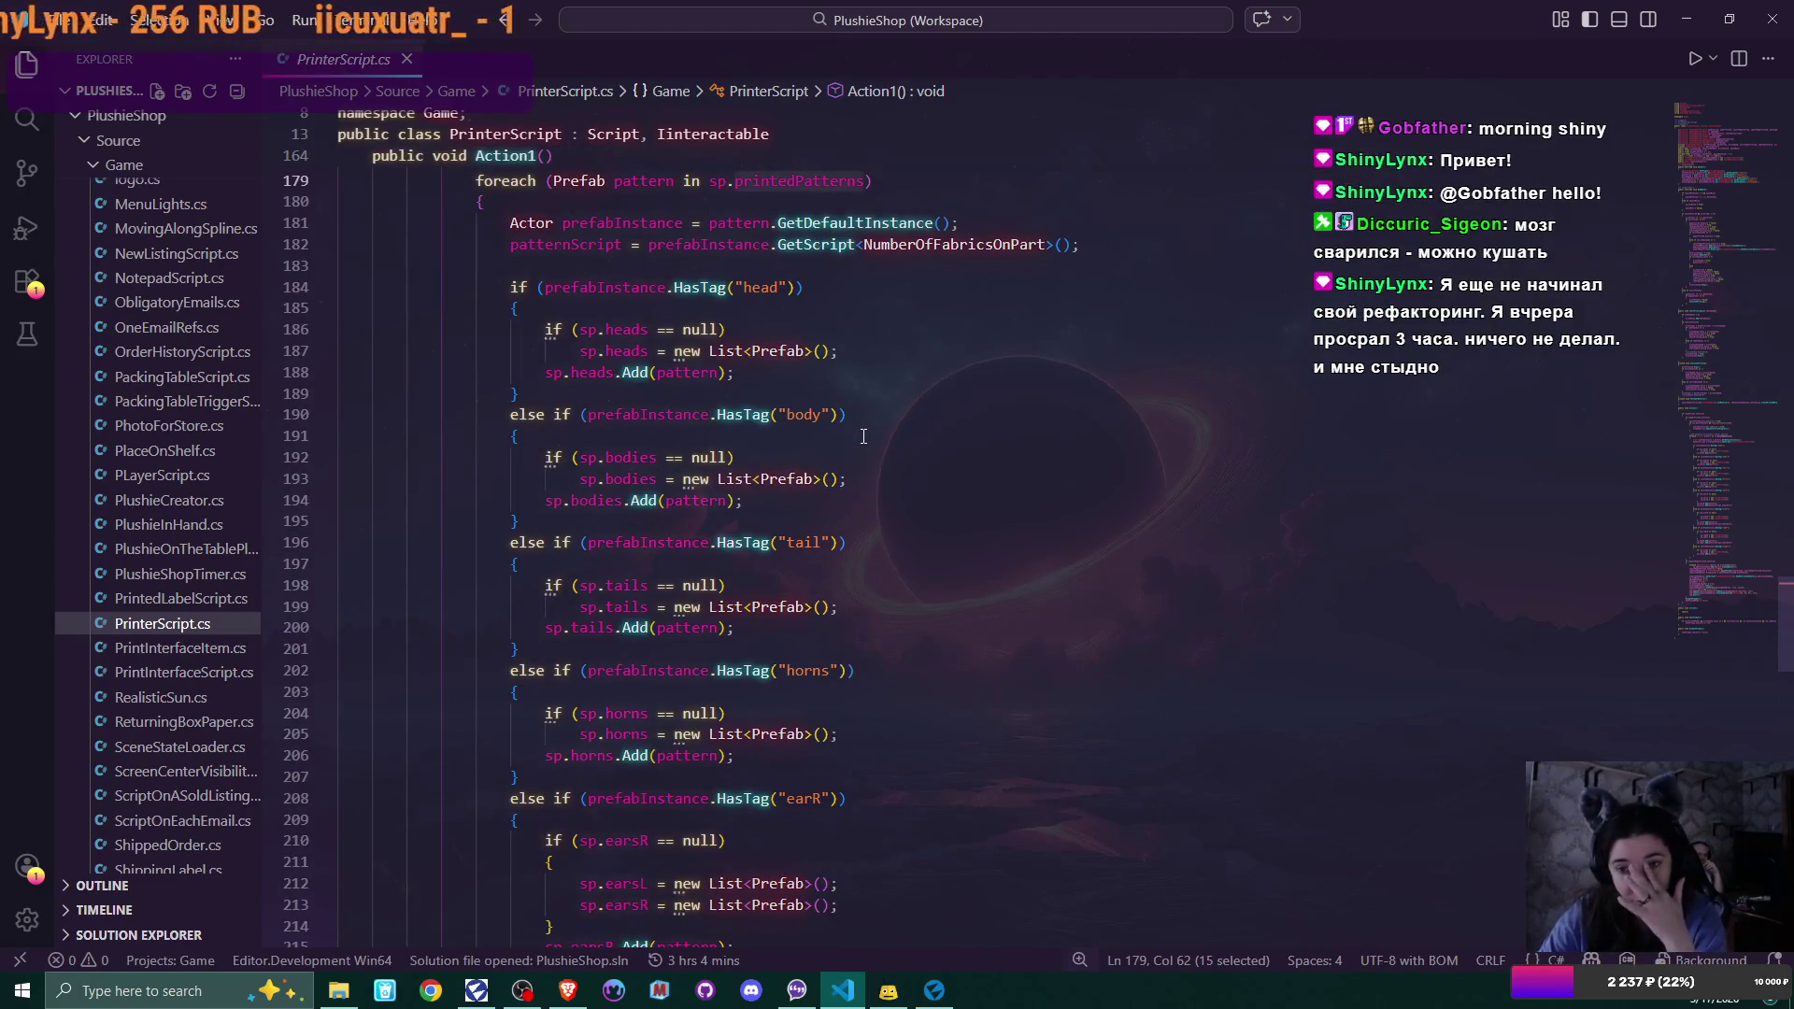
{"action": "scroll", "coordinate": [863, 436], "scroll_direction": "down", "scroll_amount": 4}
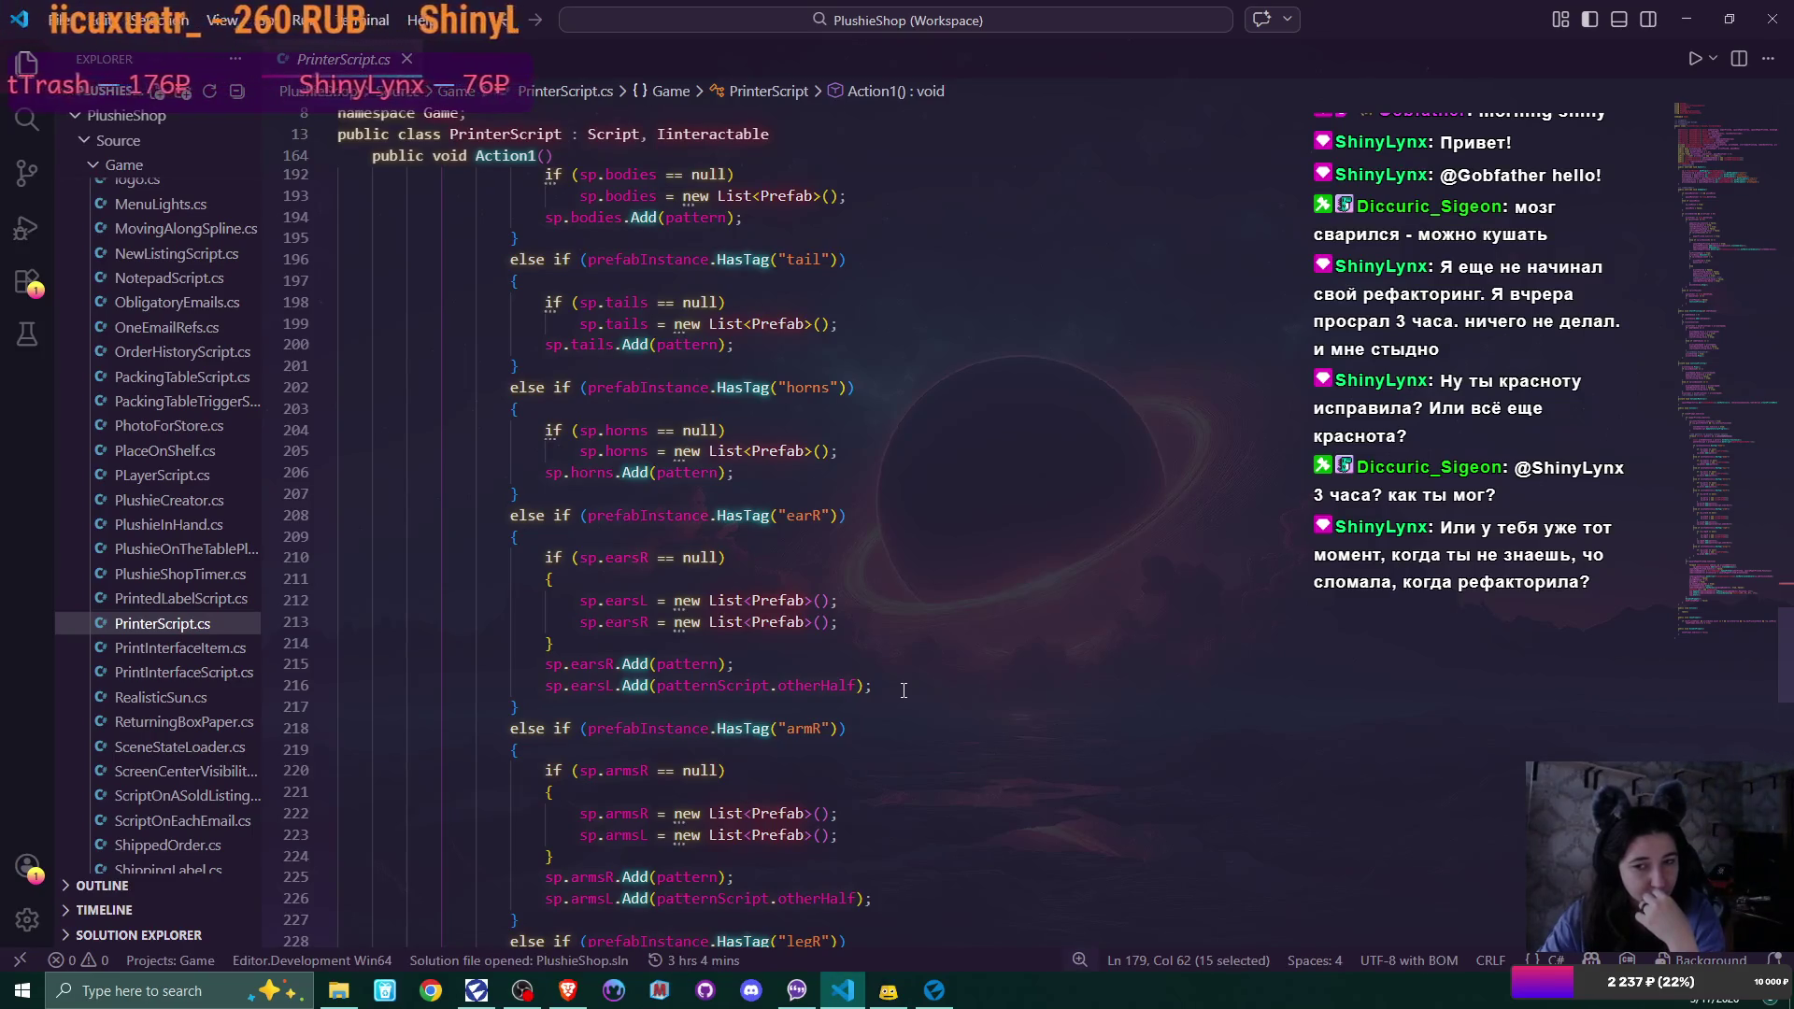
{"action": "left_click", "coordinate": [948, 992]}
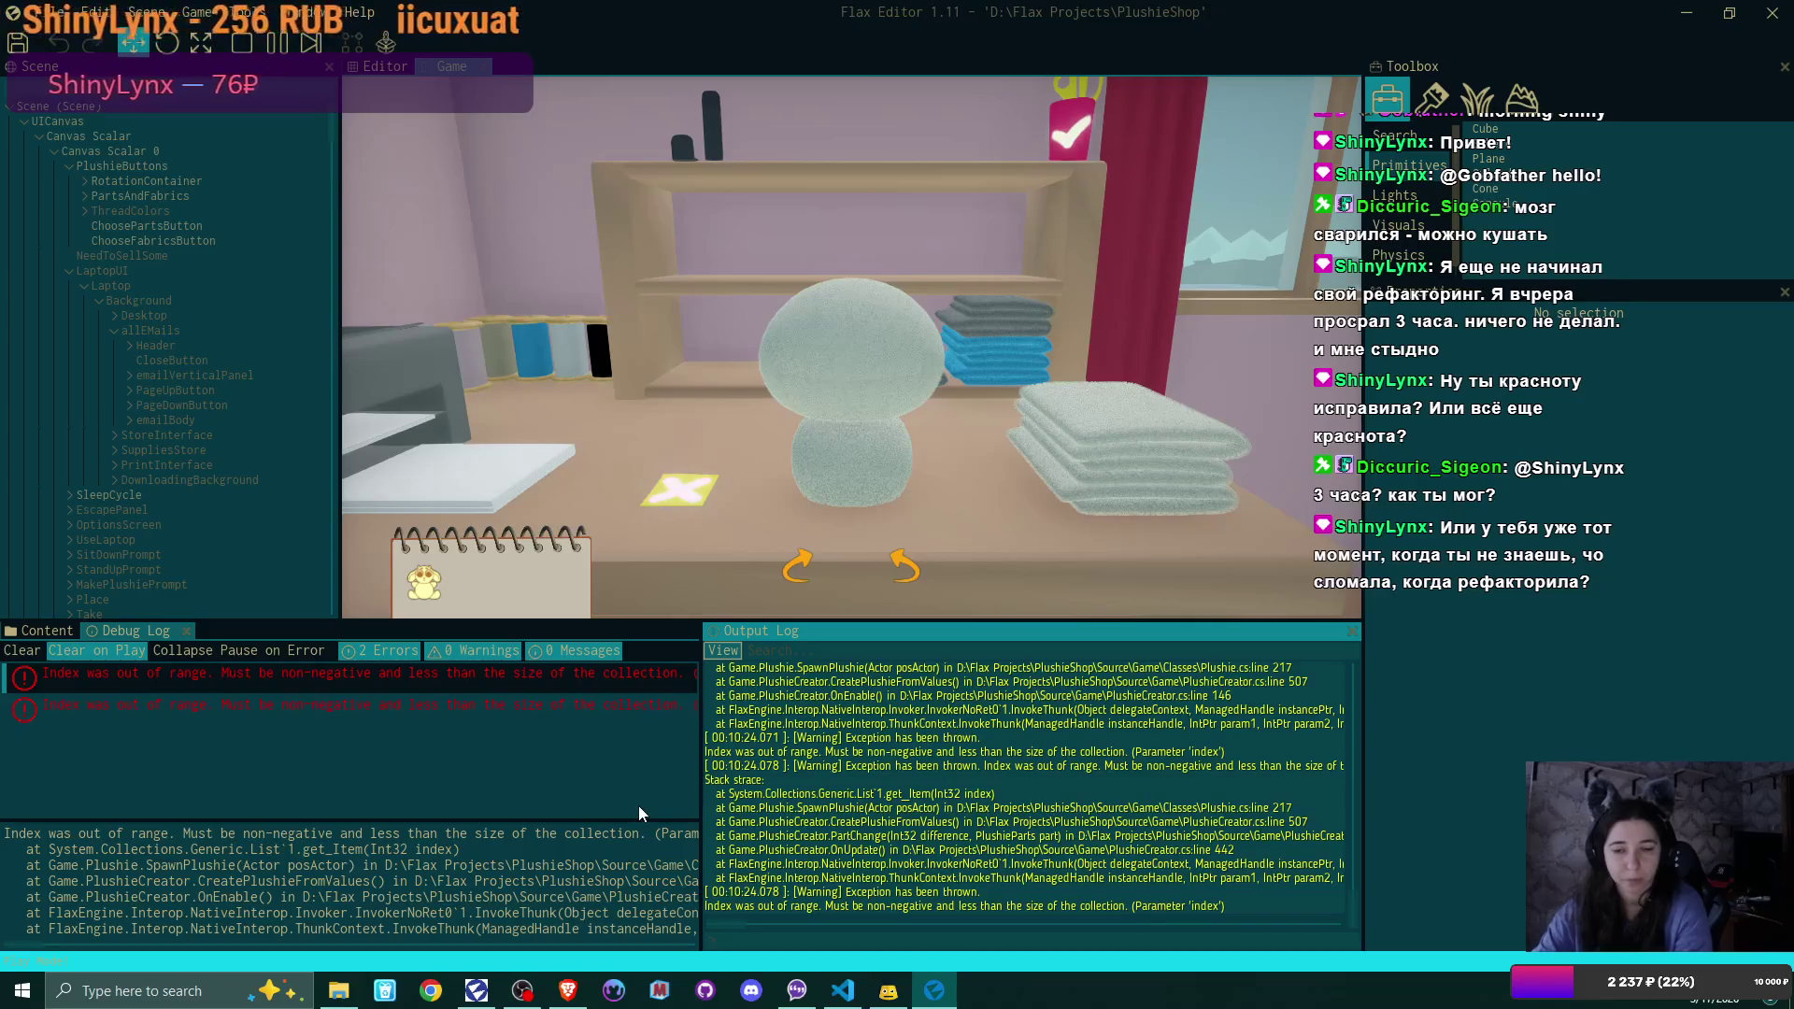
Stop play mode and open the main Scene asset from the Content browser
{"action": "left_click", "coordinate": [240, 43]}
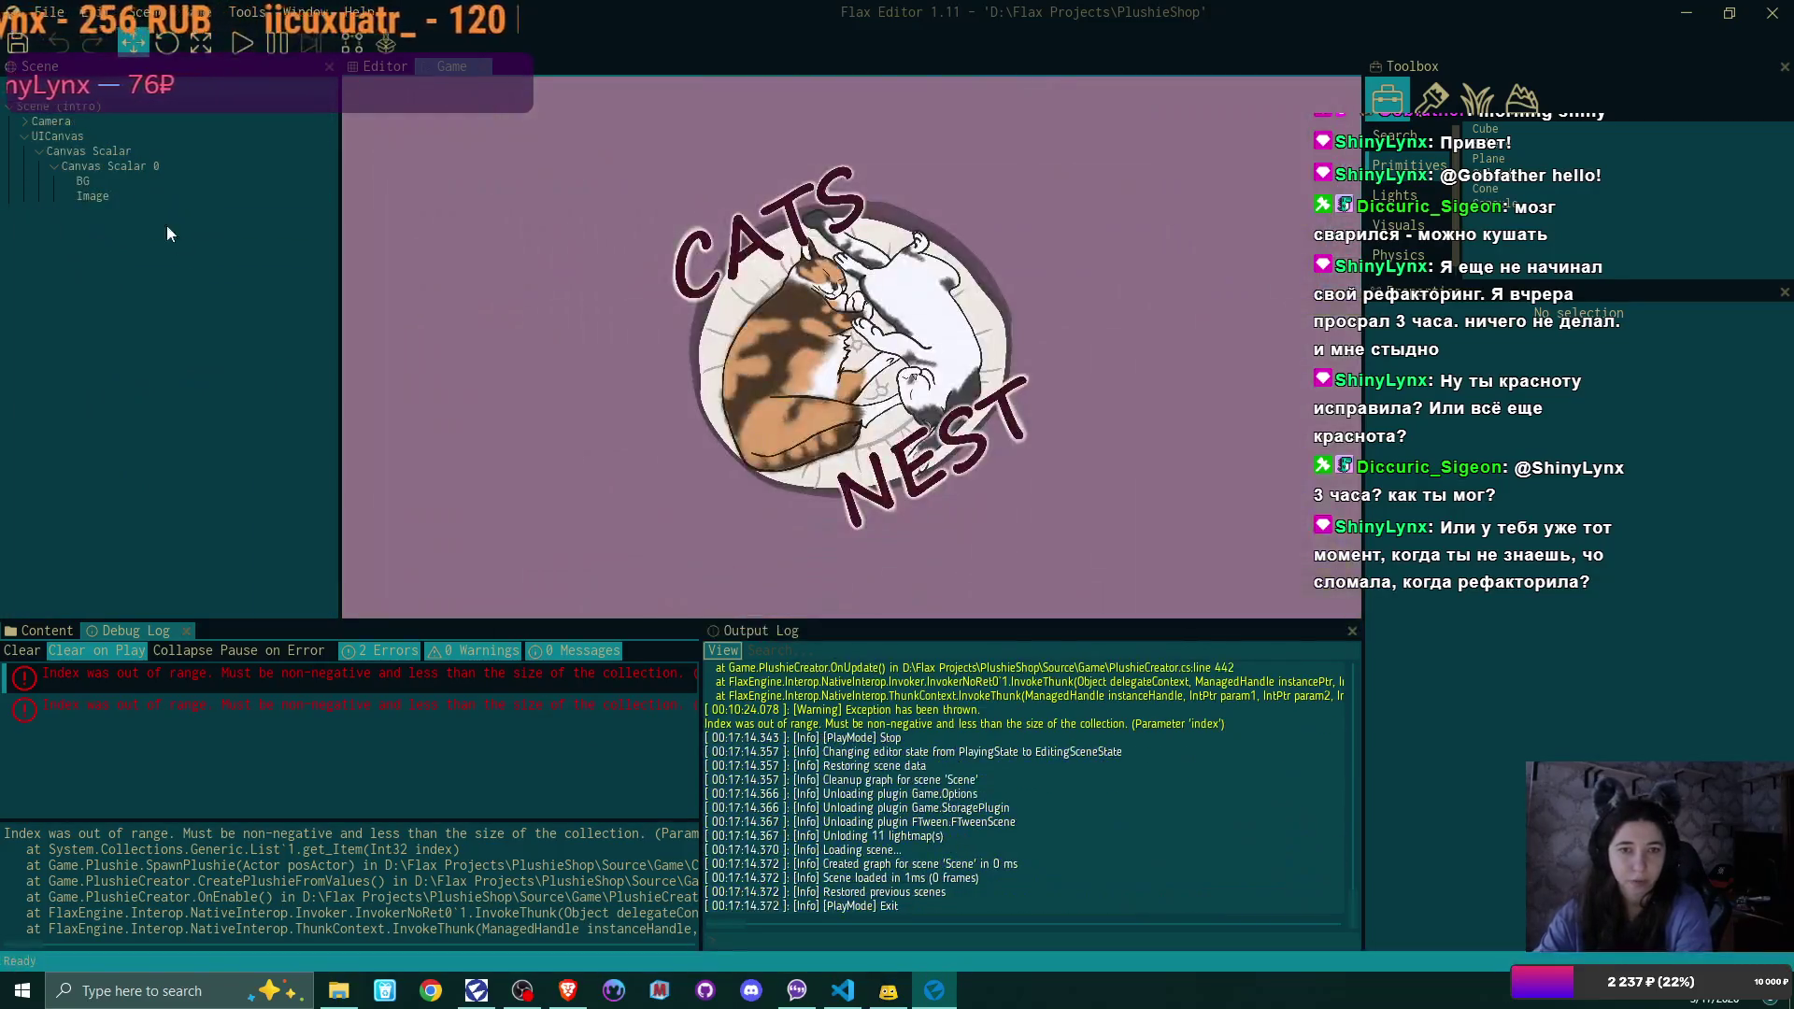
{"action": "left_click", "coordinate": [42, 629]}
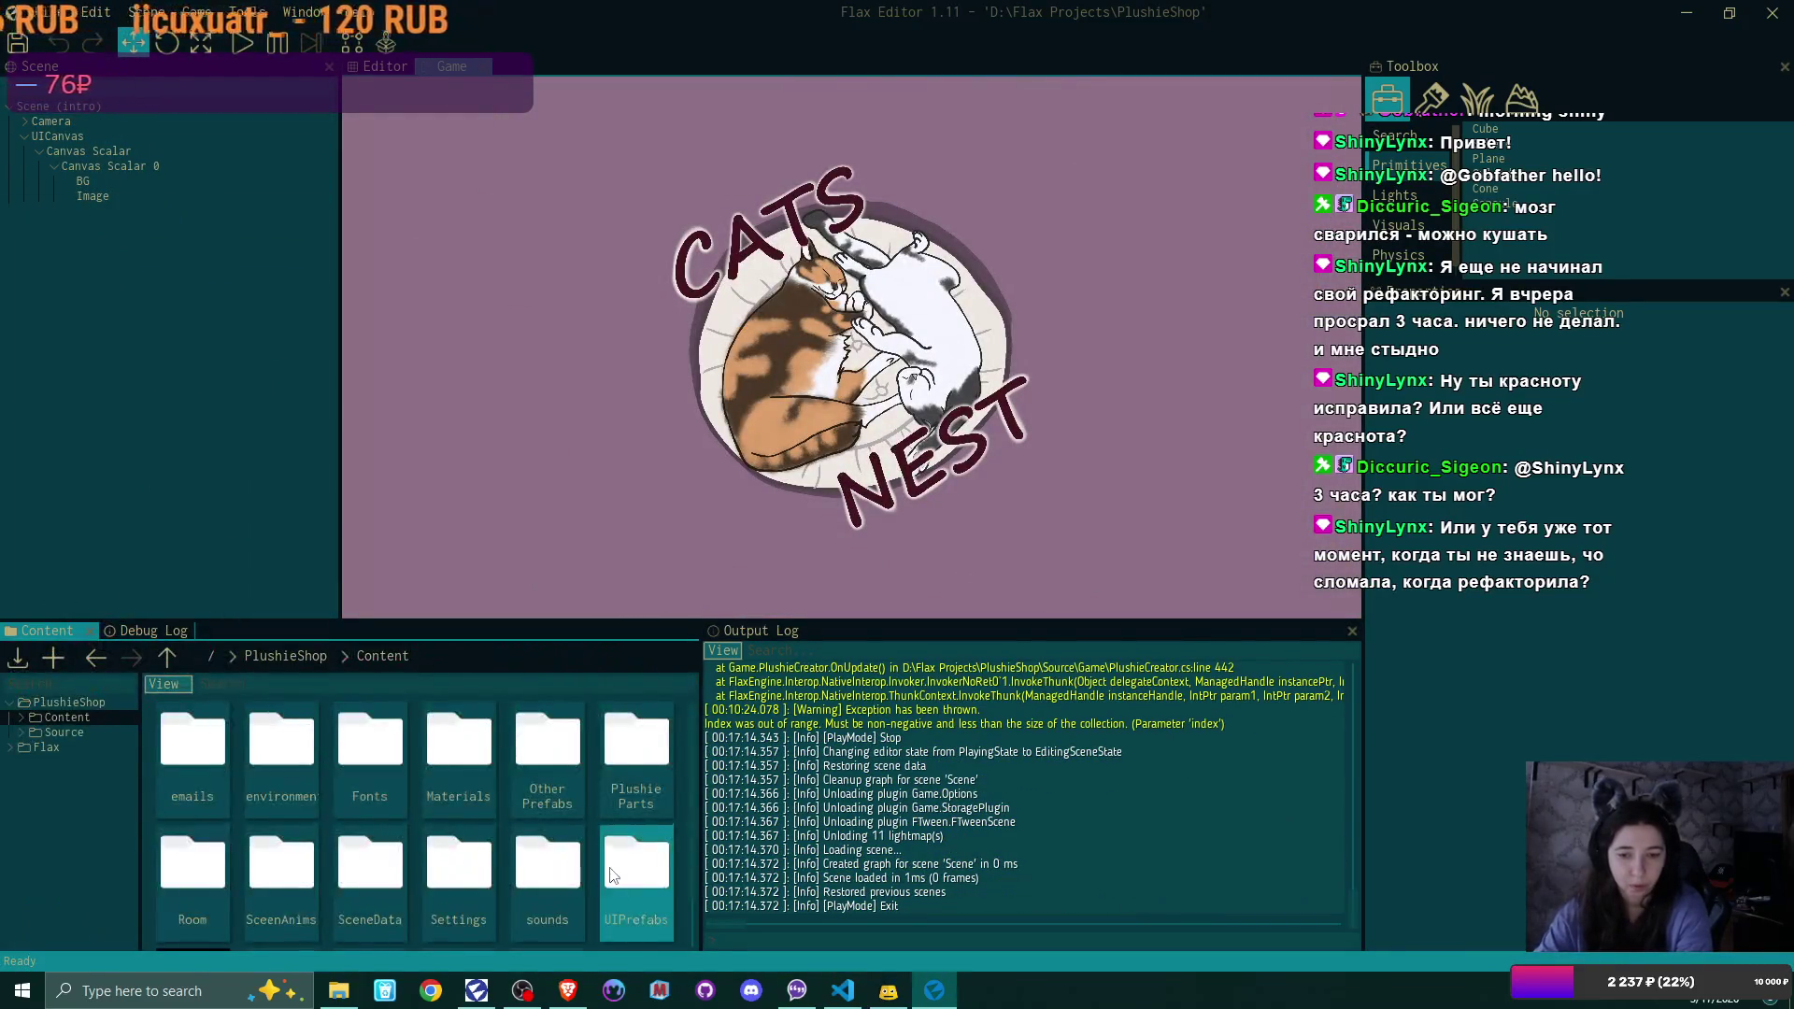
{"action": "left_click", "coordinate": [458, 873]}
{"action": "double_click", "coordinate": [547, 874]}
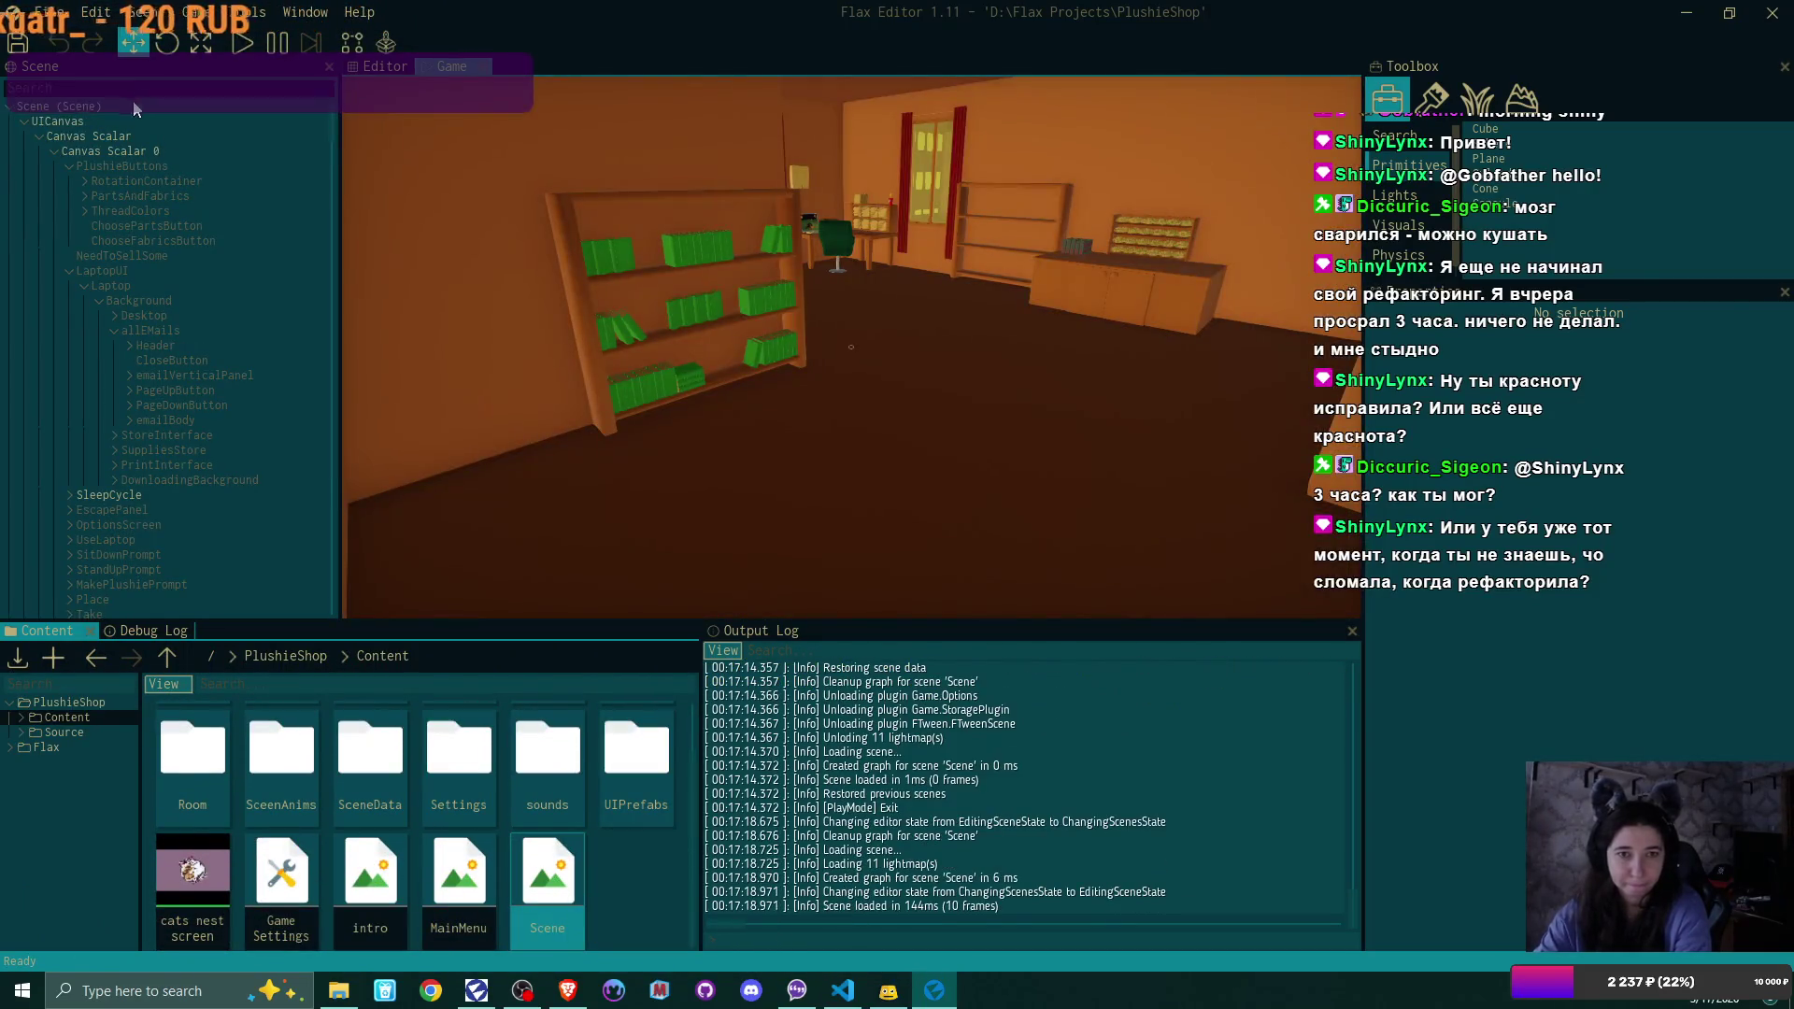
{"action": "left_click", "coordinate": [135, 108]}
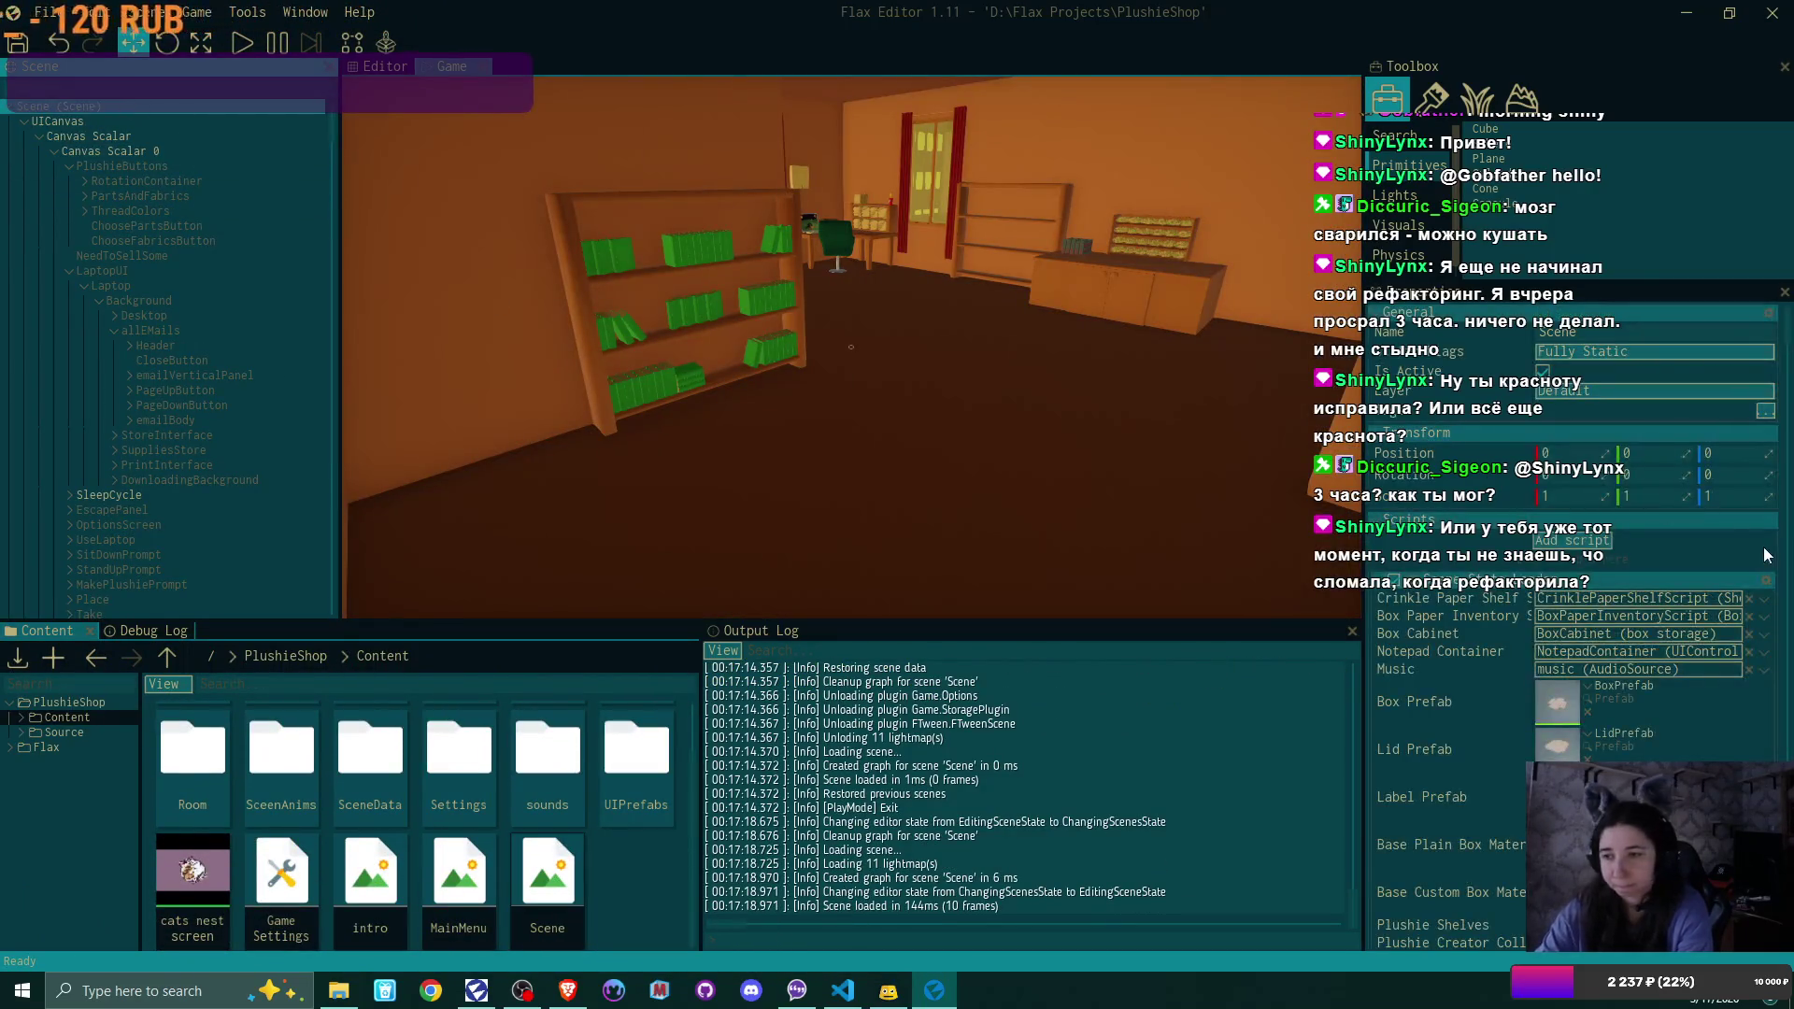
Scroll through the scene's Patterns list in the Properties panel
{"action": "scroll", "coordinate": [1746, 522], "scroll_direction": "down", "scroll_amount": 5}
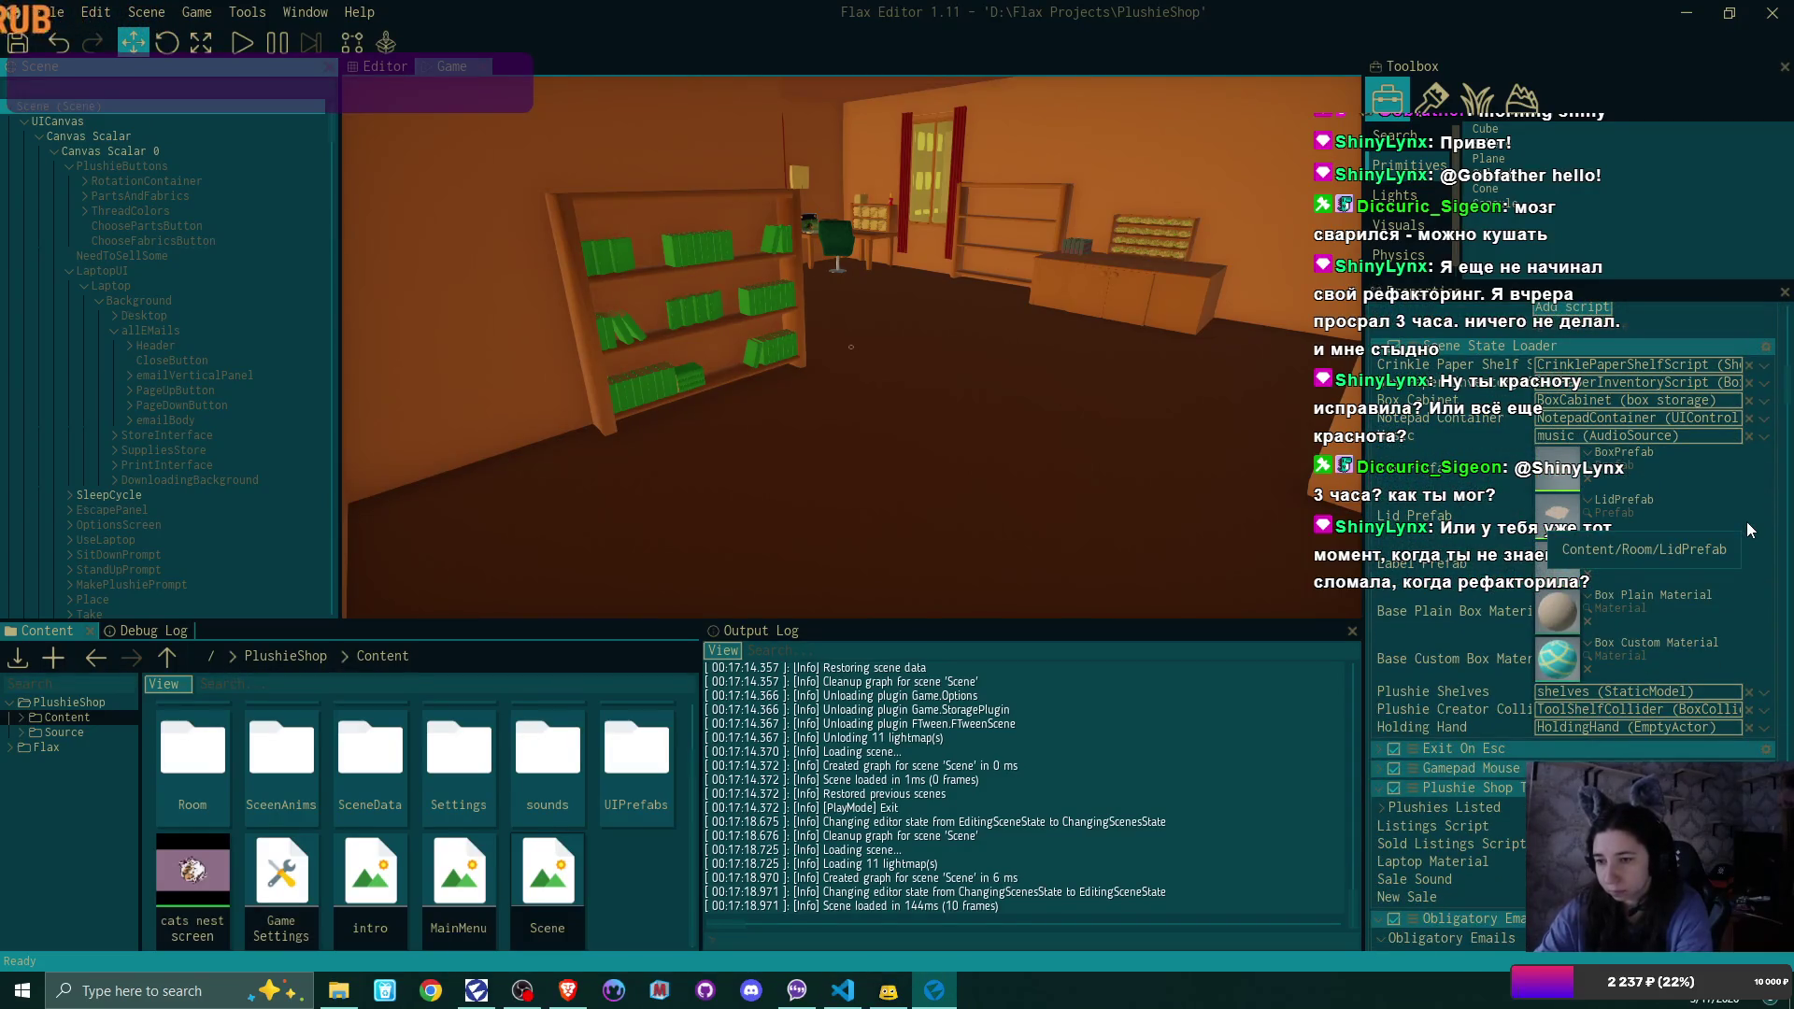
{"action": "scroll", "coordinate": [1746, 523], "scroll_direction": "down", "scroll_amount": 2}
{"action": "scroll", "coordinate": [1746, 521], "scroll_direction": "up", "scroll_amount": 5}
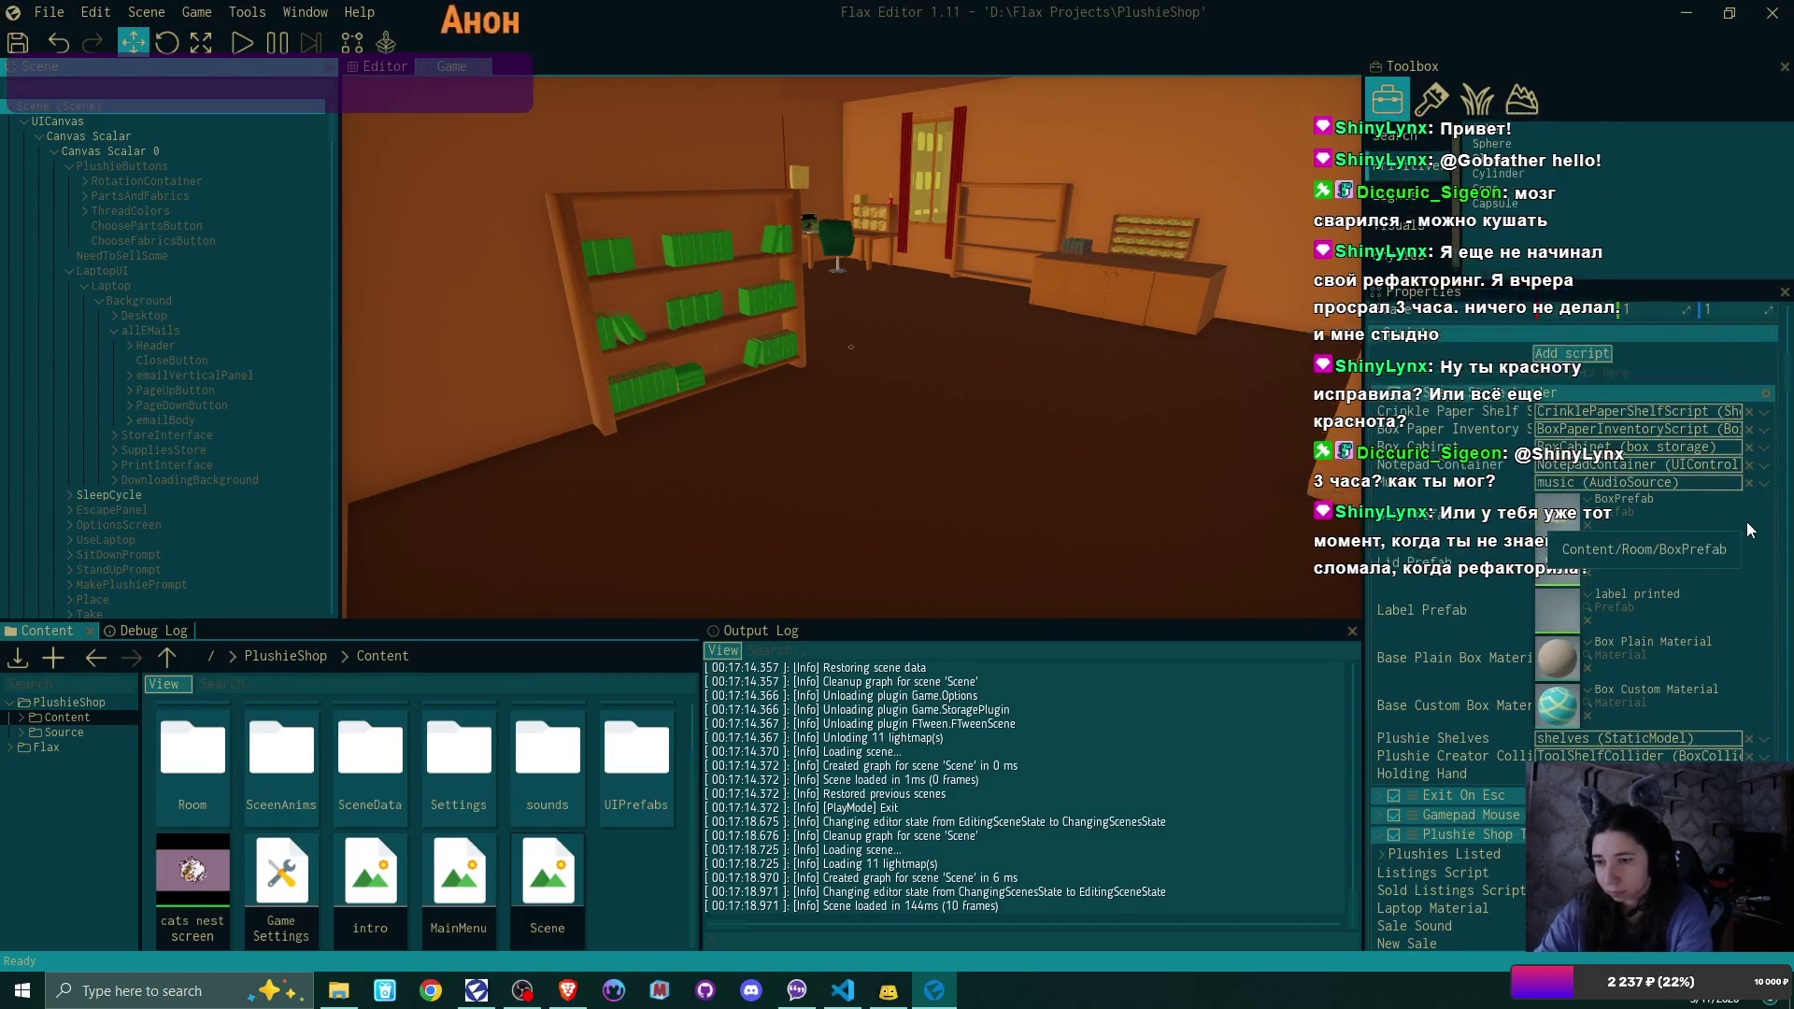
{"action": "scroll", "coordinate": [1746, 521], "scroll_direction": "down", "scroll_amount": 5}
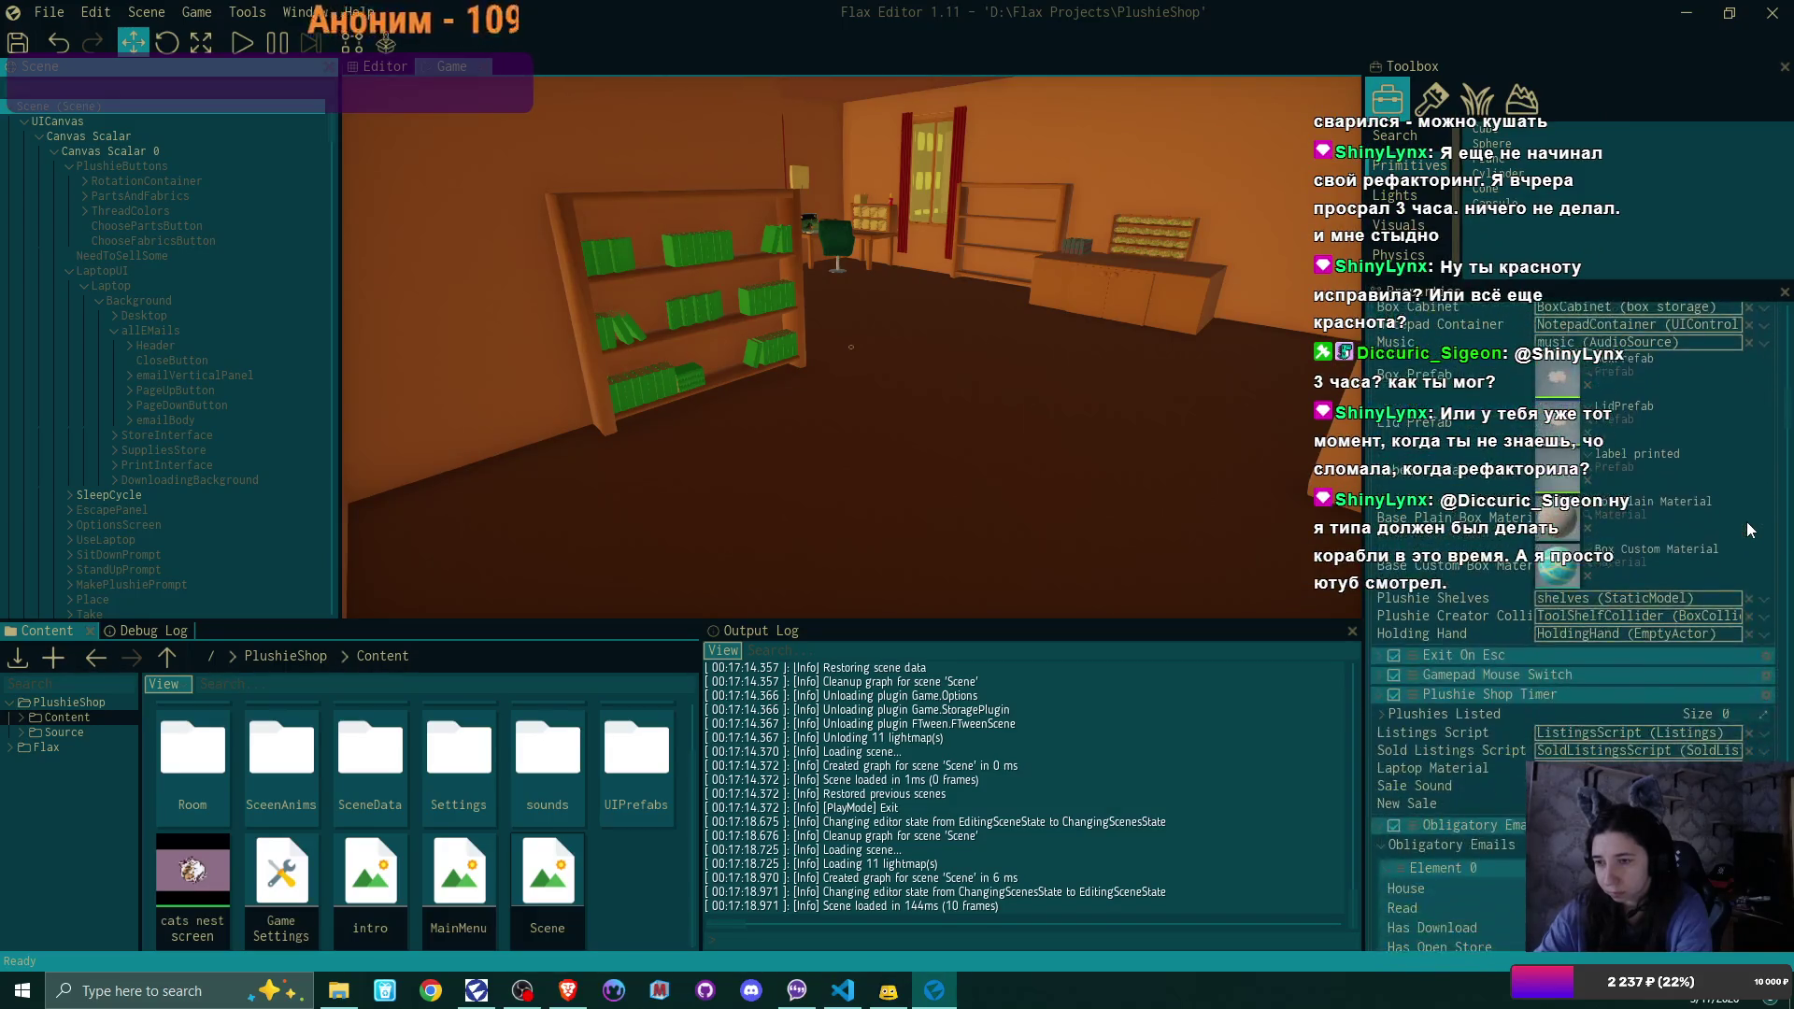
{"action": "scroll", "coordinate": [1746, 521], "scroll_direction": "down", "scroll_amount": 3}
{"action": "scroll", "coordinate": [1746, 521], "scroll_direction": "down", "scroll_amount": 5}
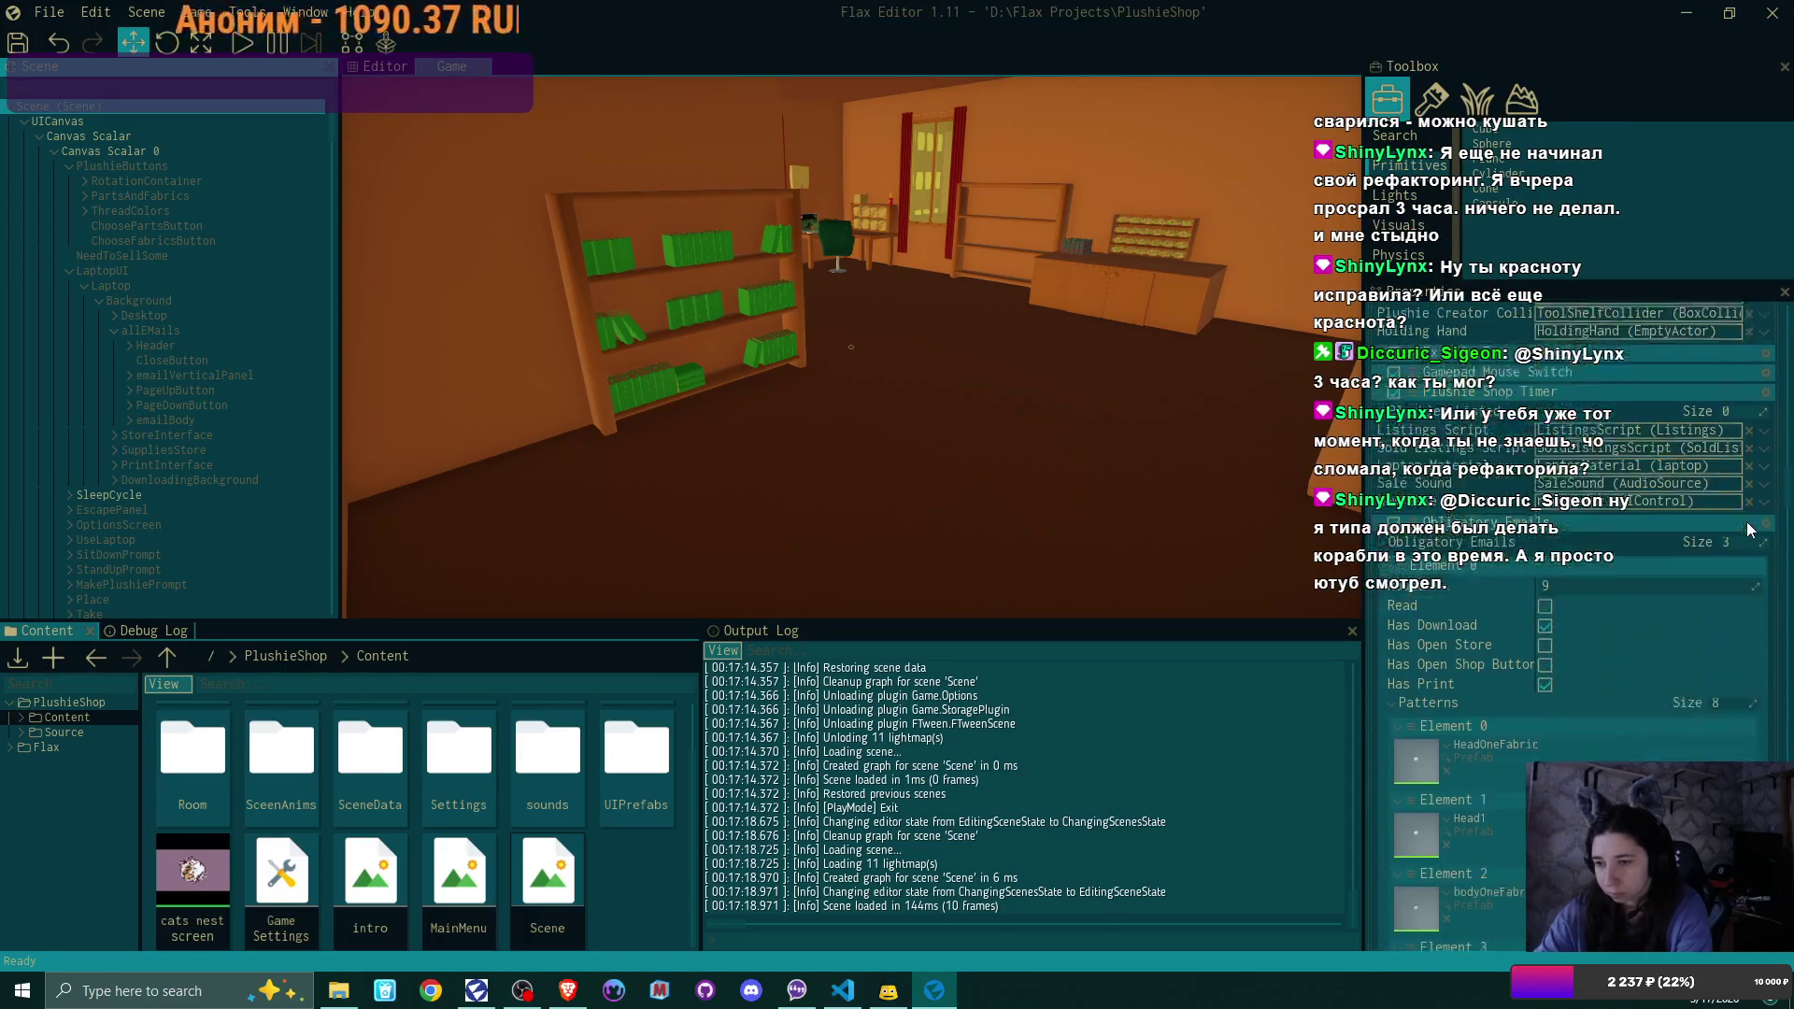
{"action": "scroll", "coordinate": [1746, 521], "scroll_direction": "down", "scroll_amount": 3}
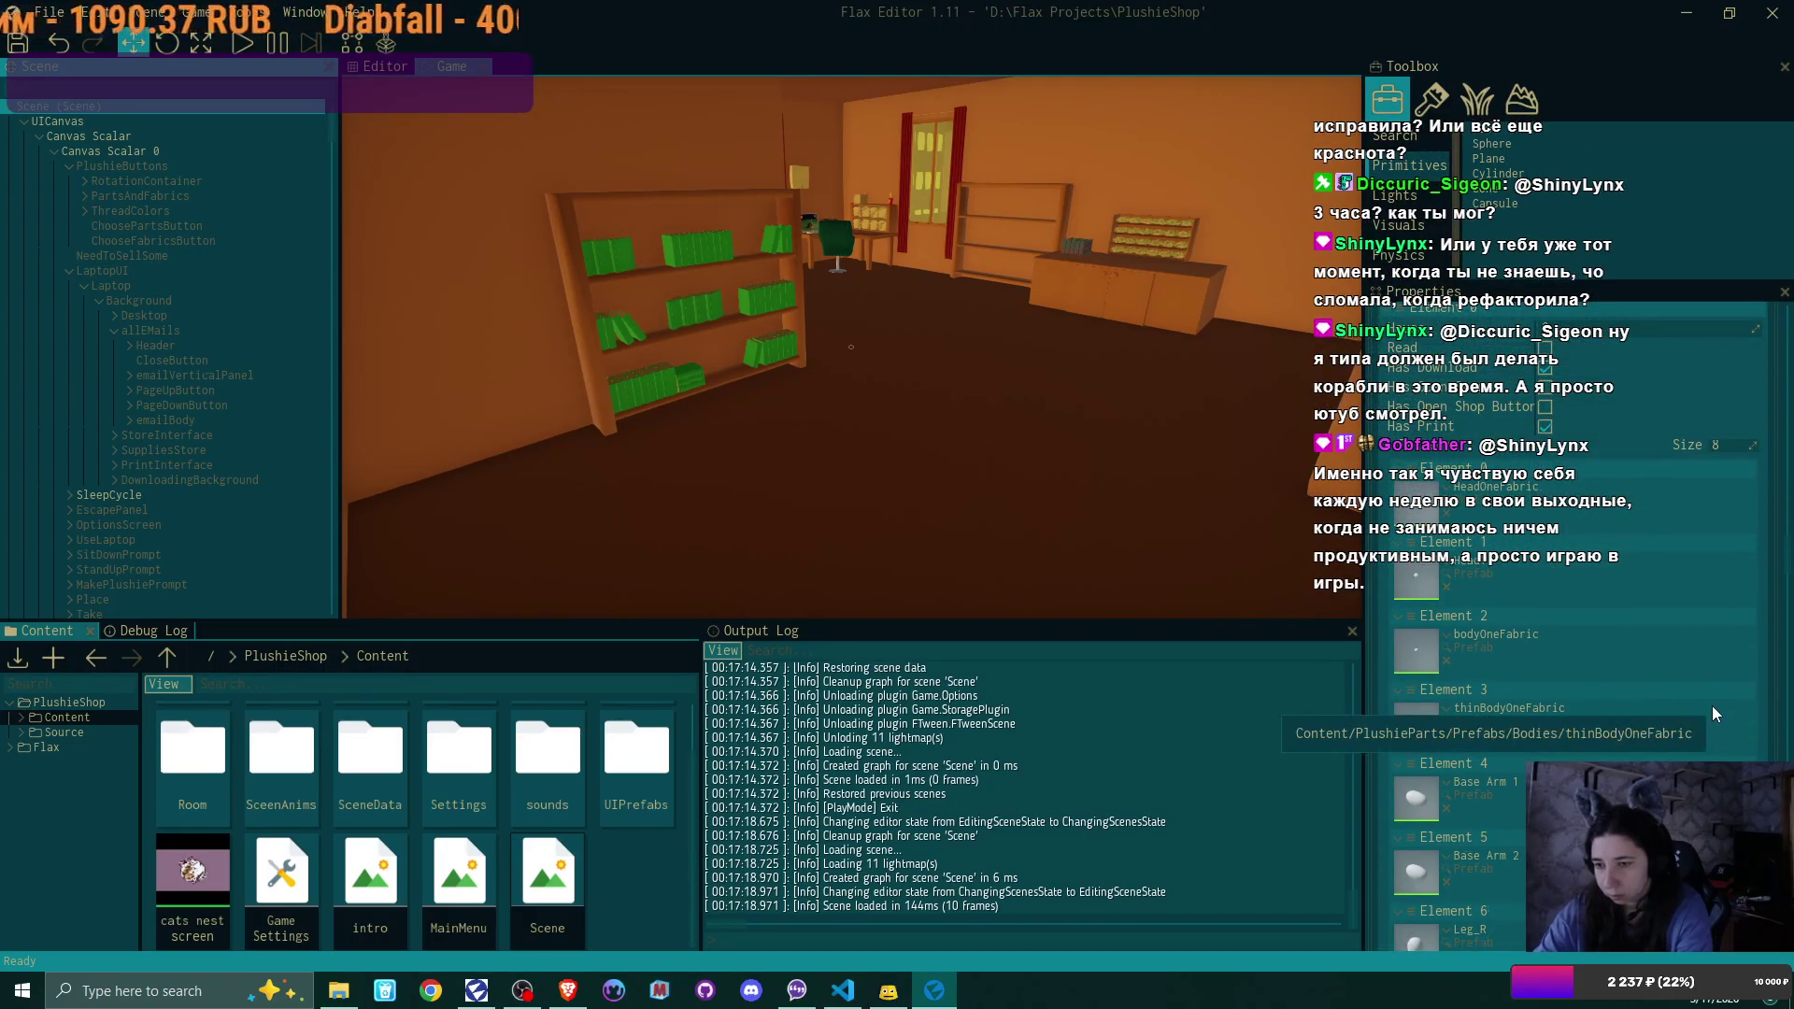
{"action": "scroll", "coordinate": [1711, 704], "scroll_direction": "down", "scroll_amount": 1}
{"action": "scroll", "coordinate": [1569, 710], "scroll_direction": "down", "scroll_amount": 4}
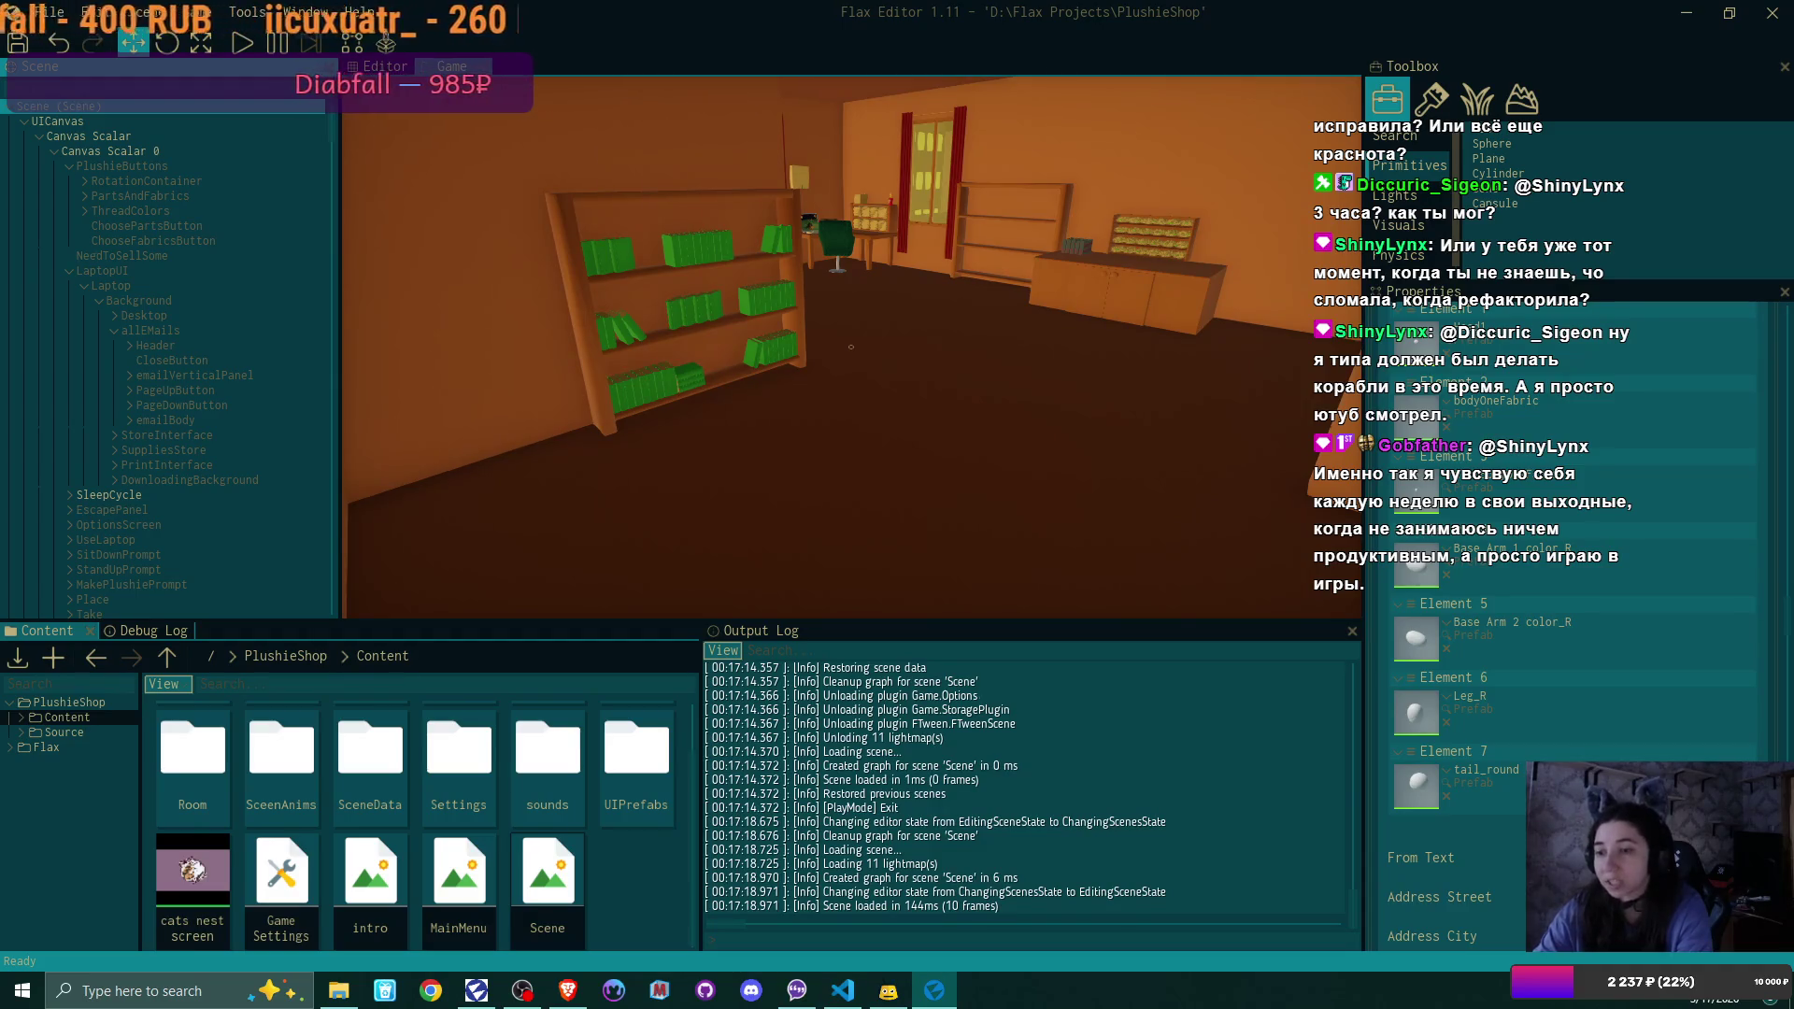
{"action": "scroll", "coordinate": [1702, 762], "scroll_direction": "up", "scroll_amount": 2}
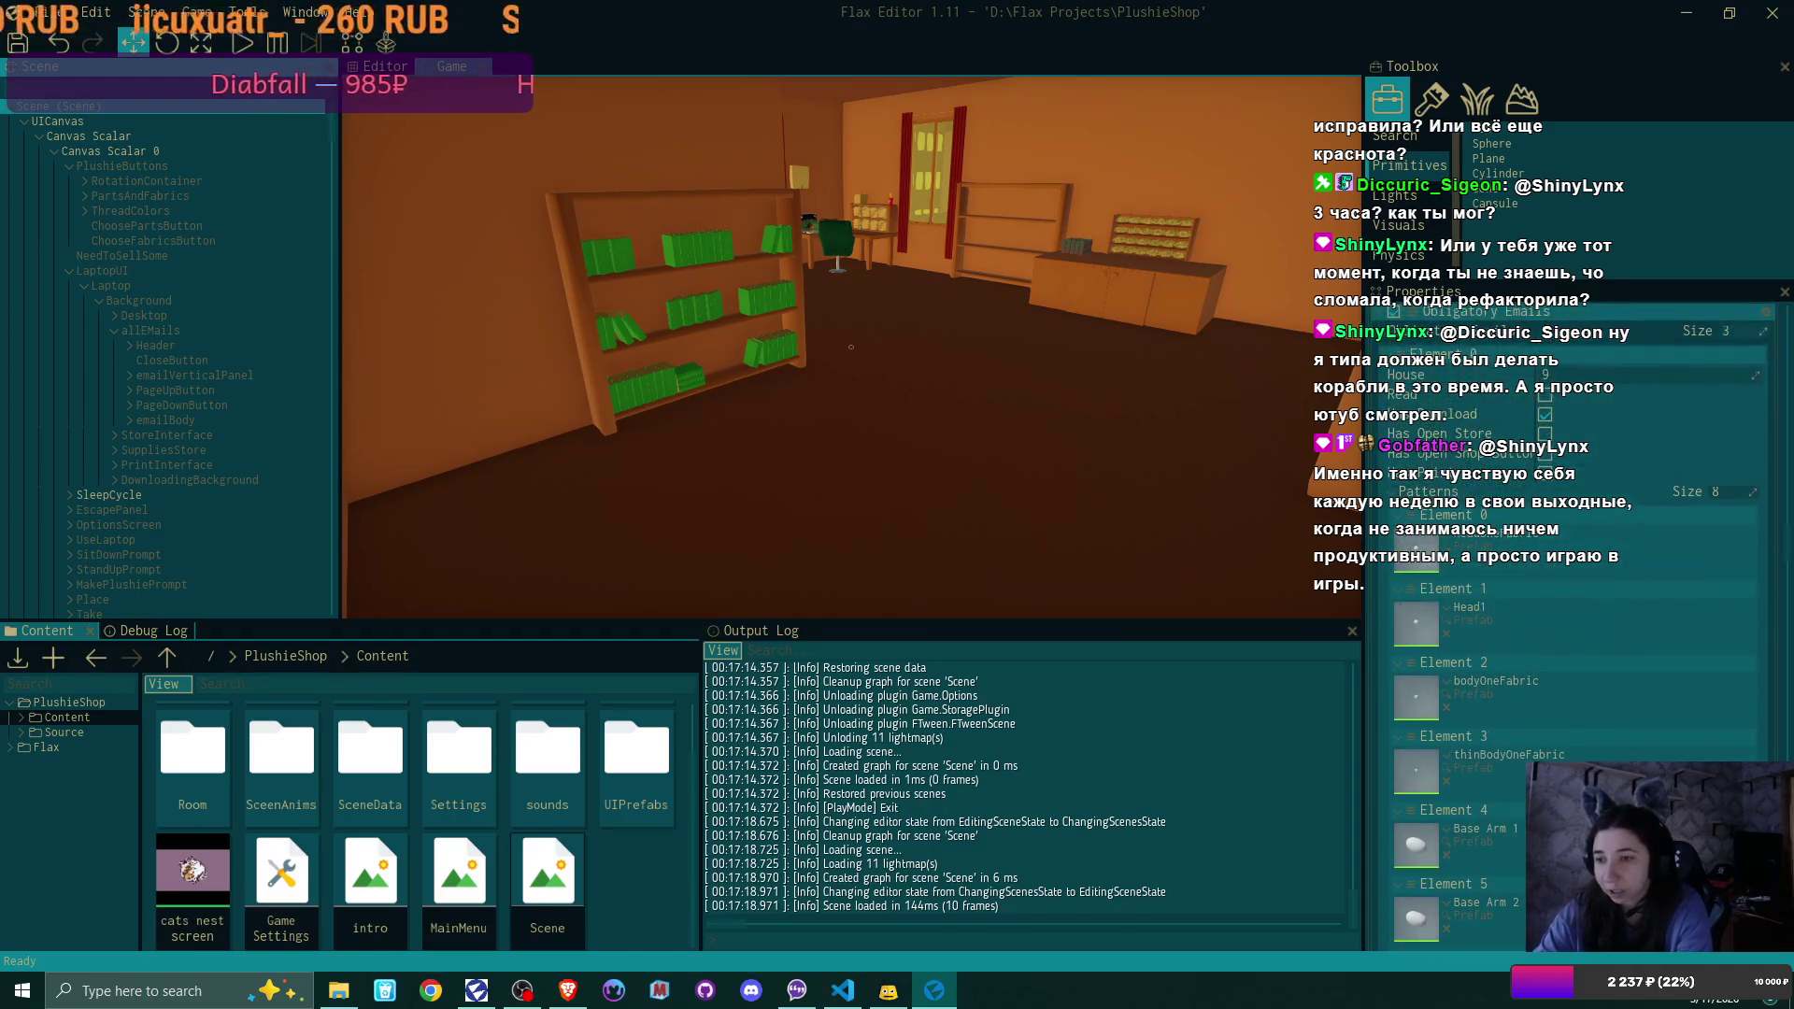
{"action": "scroll", "coordinate": [1702, 761], "scroll_direction": "down", "scroll_amount": 2}
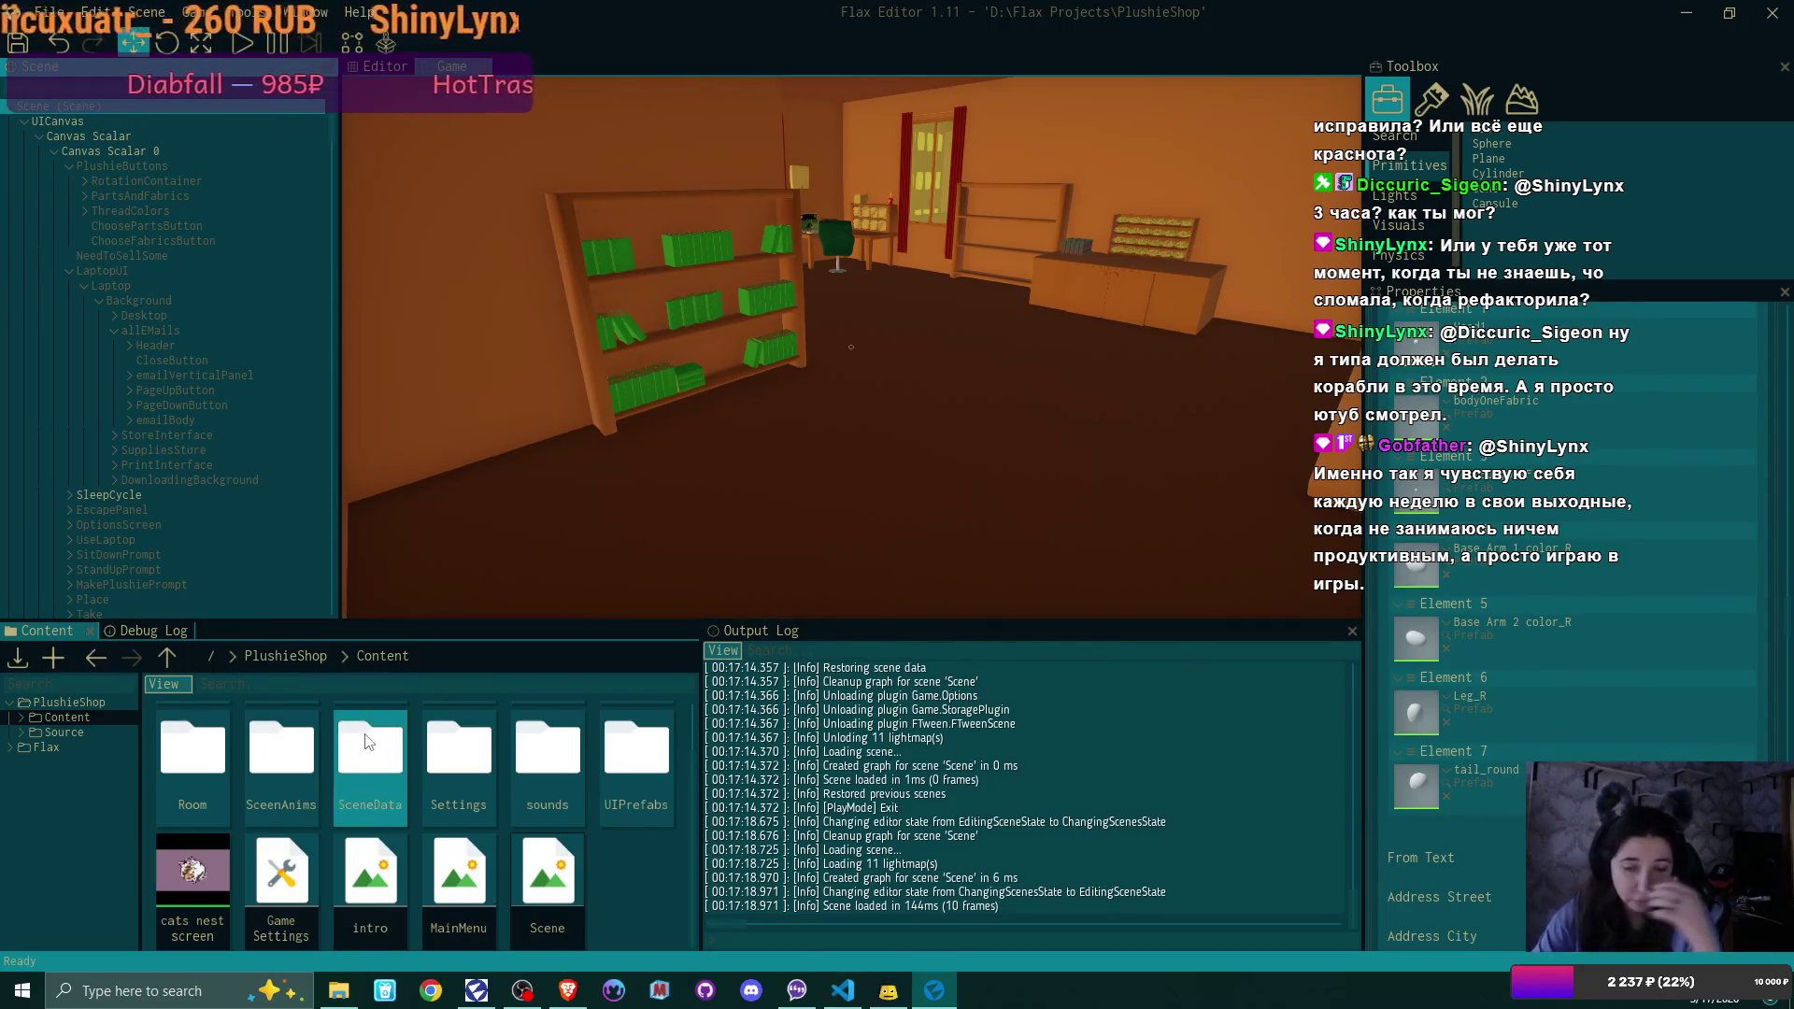
{"action": "scroll", "coordinate": [523, 768], "scroll_direction": "up", "scroll_amount": 2}
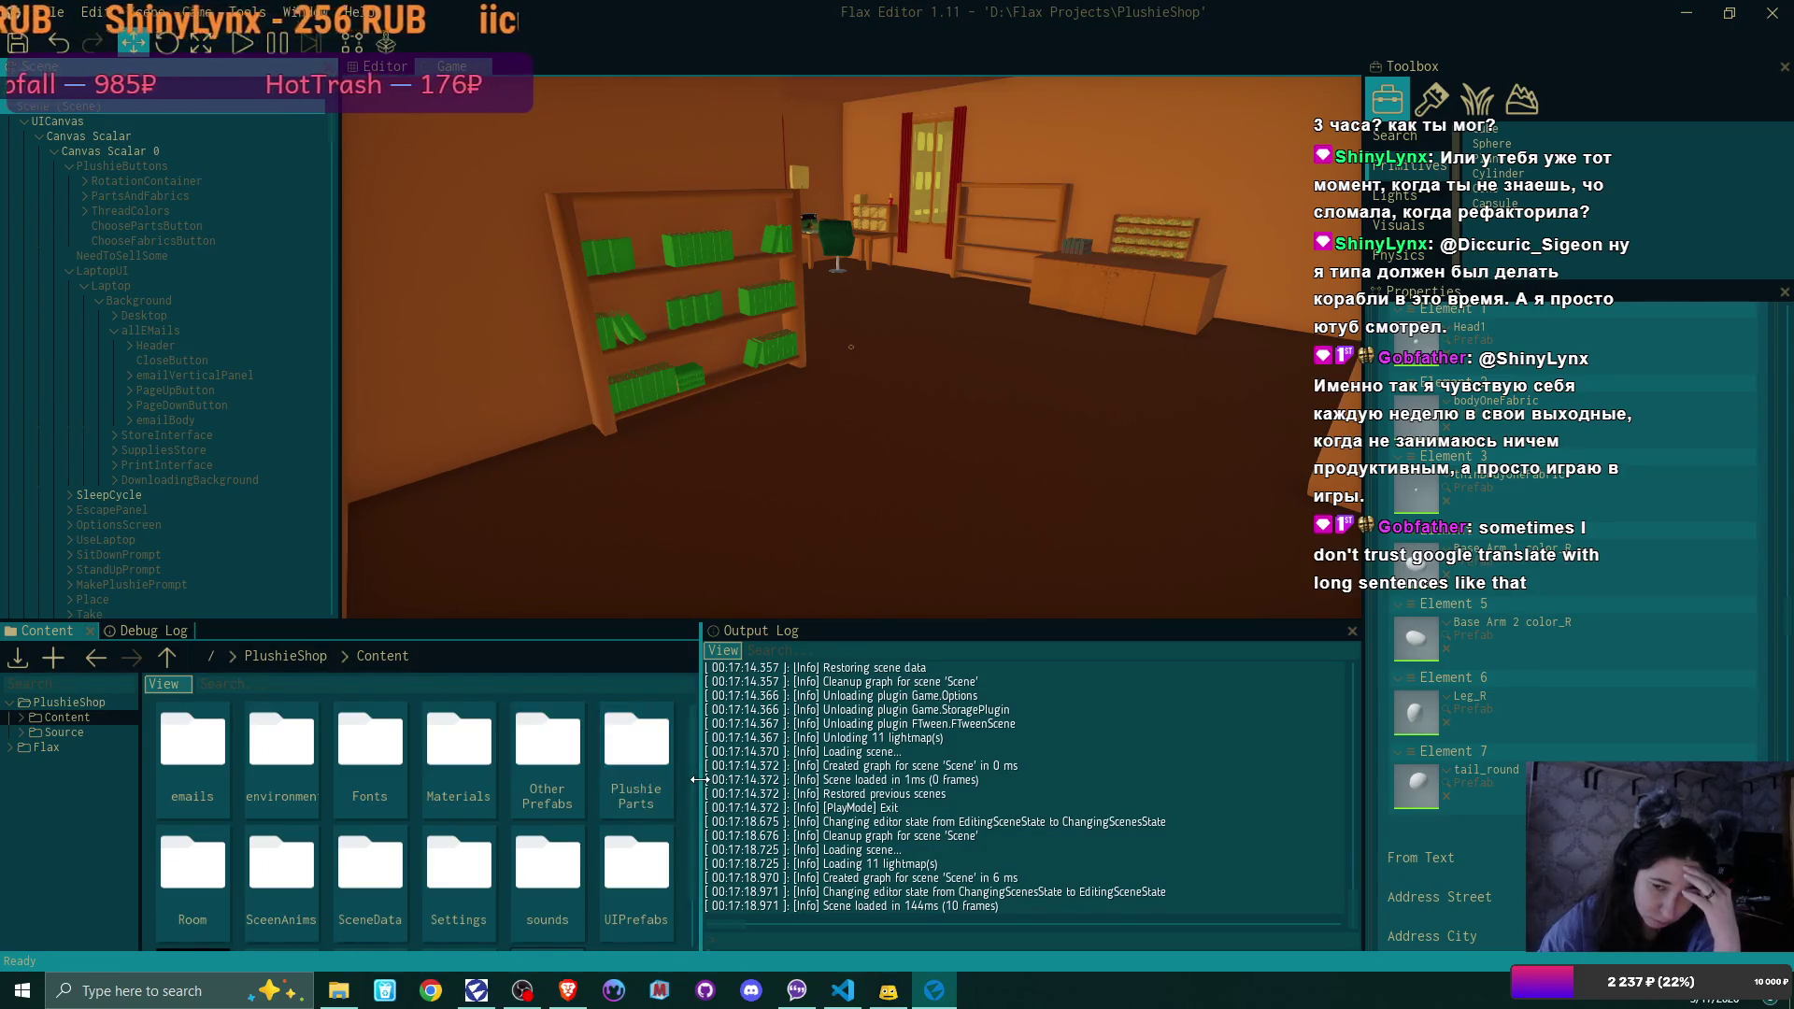
Browse into PlushieParts > Prefabs > Ears in the Content browser
{"action": "double_click", "coordinate": [652, 757]}
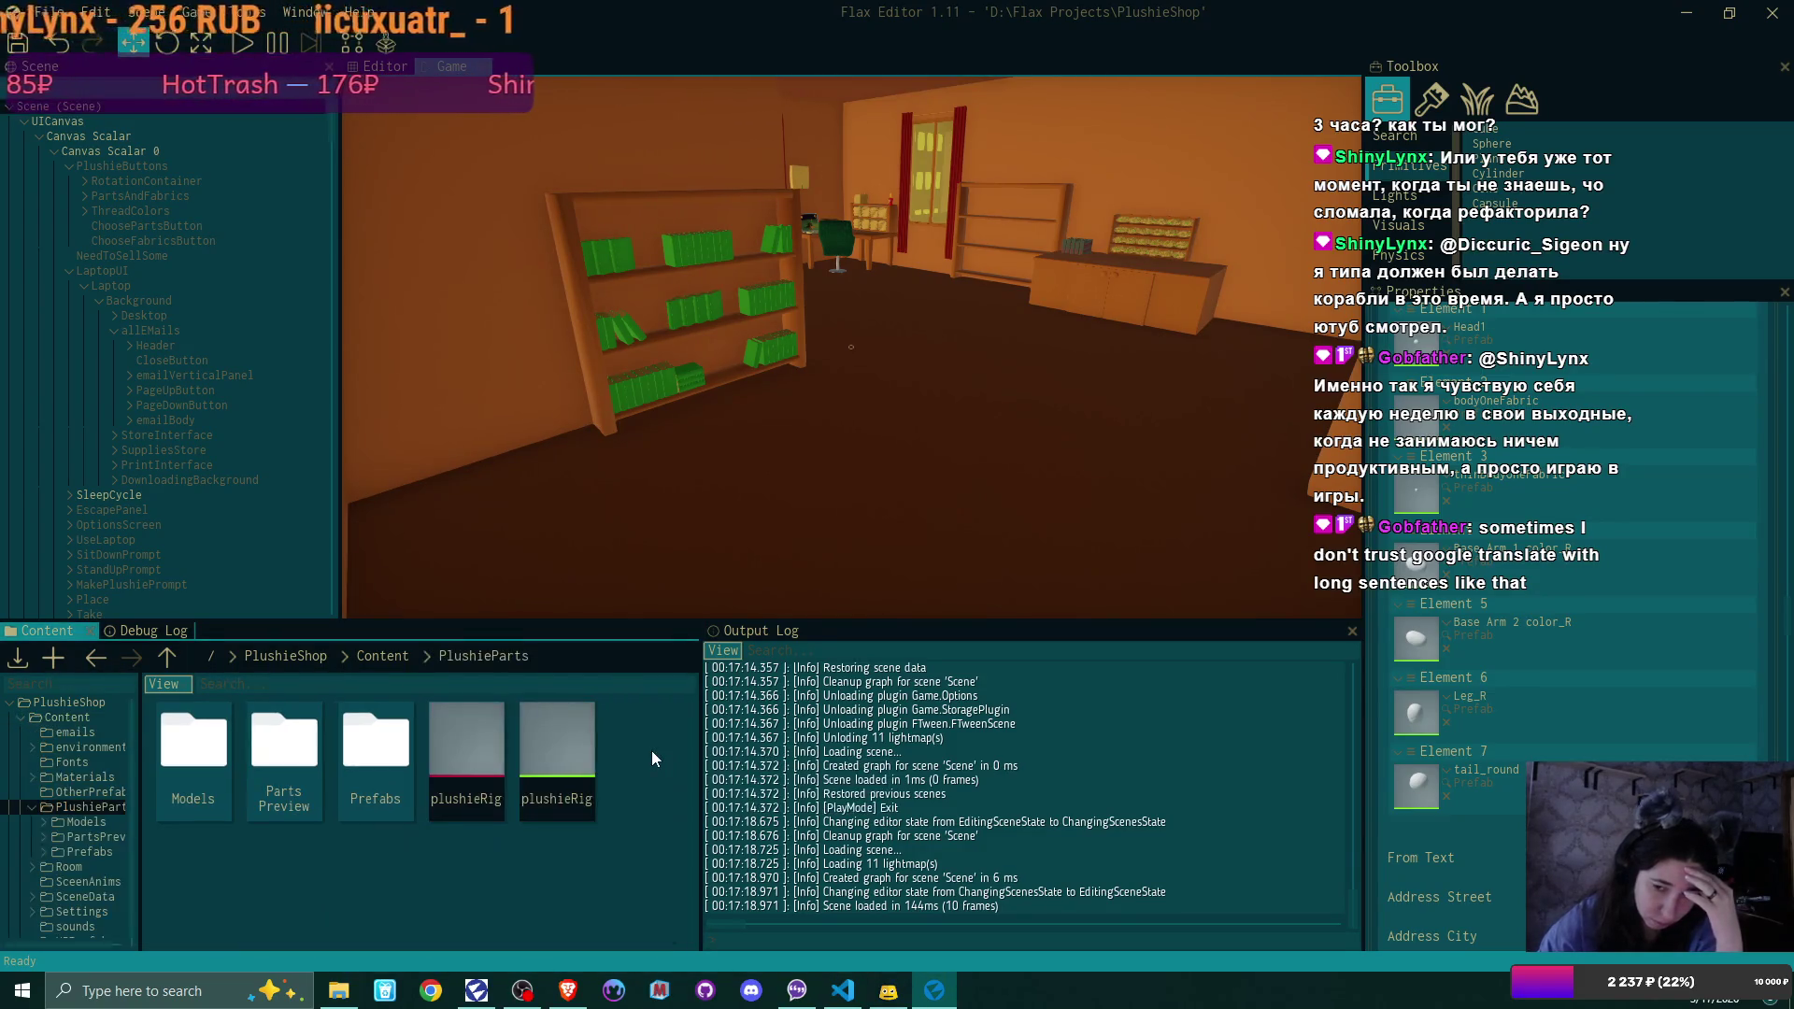
{"action": "double_click", "coordinate": [360, 747]}
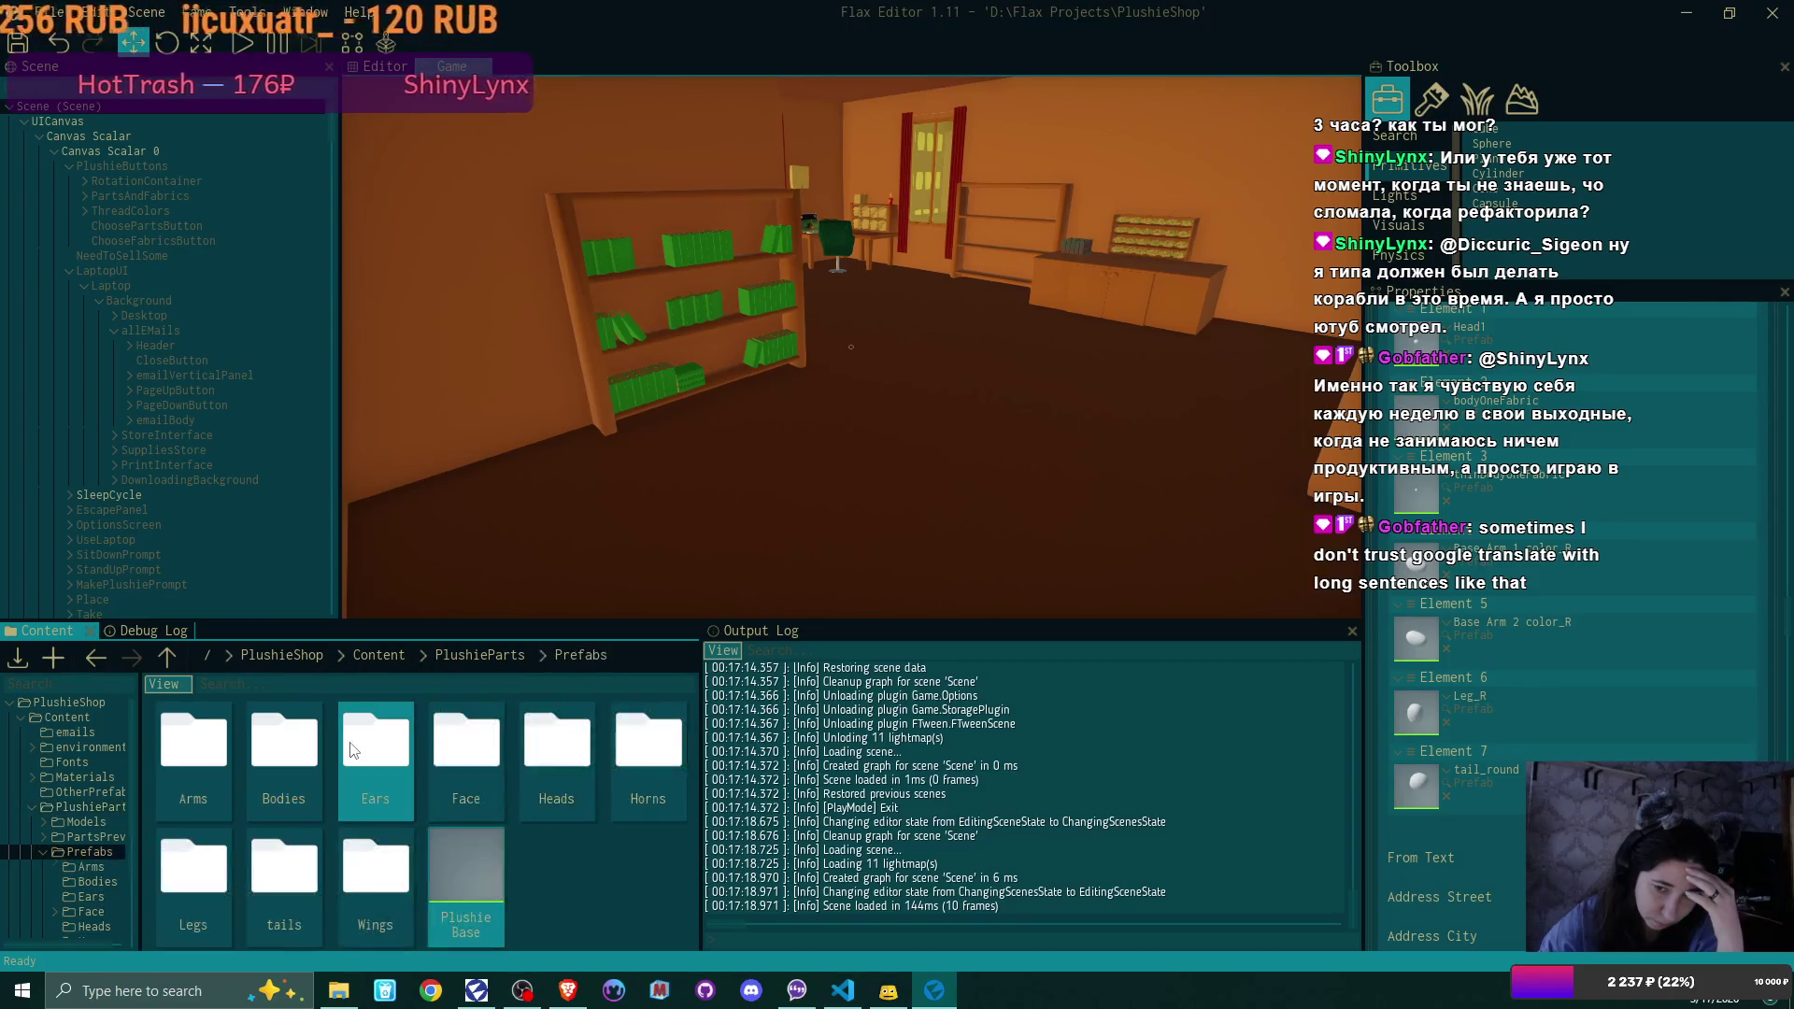
{"action": "double_click", "coordinate": [400, 745]}
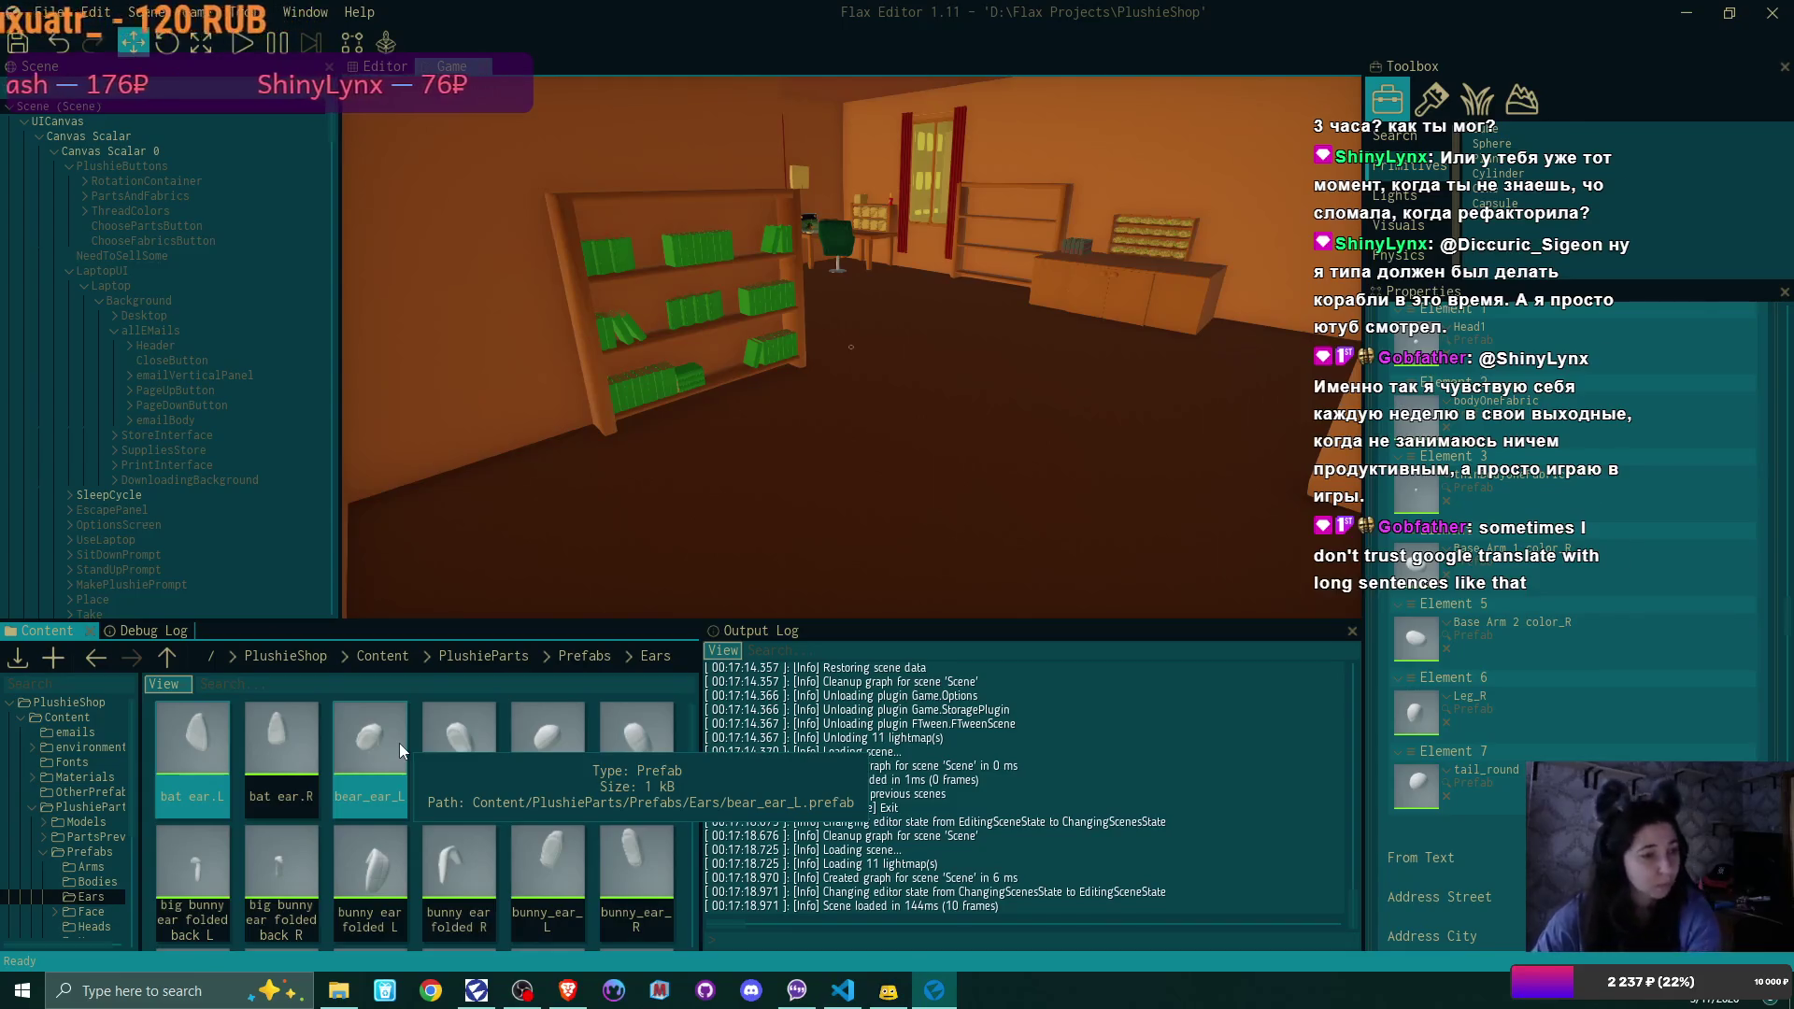
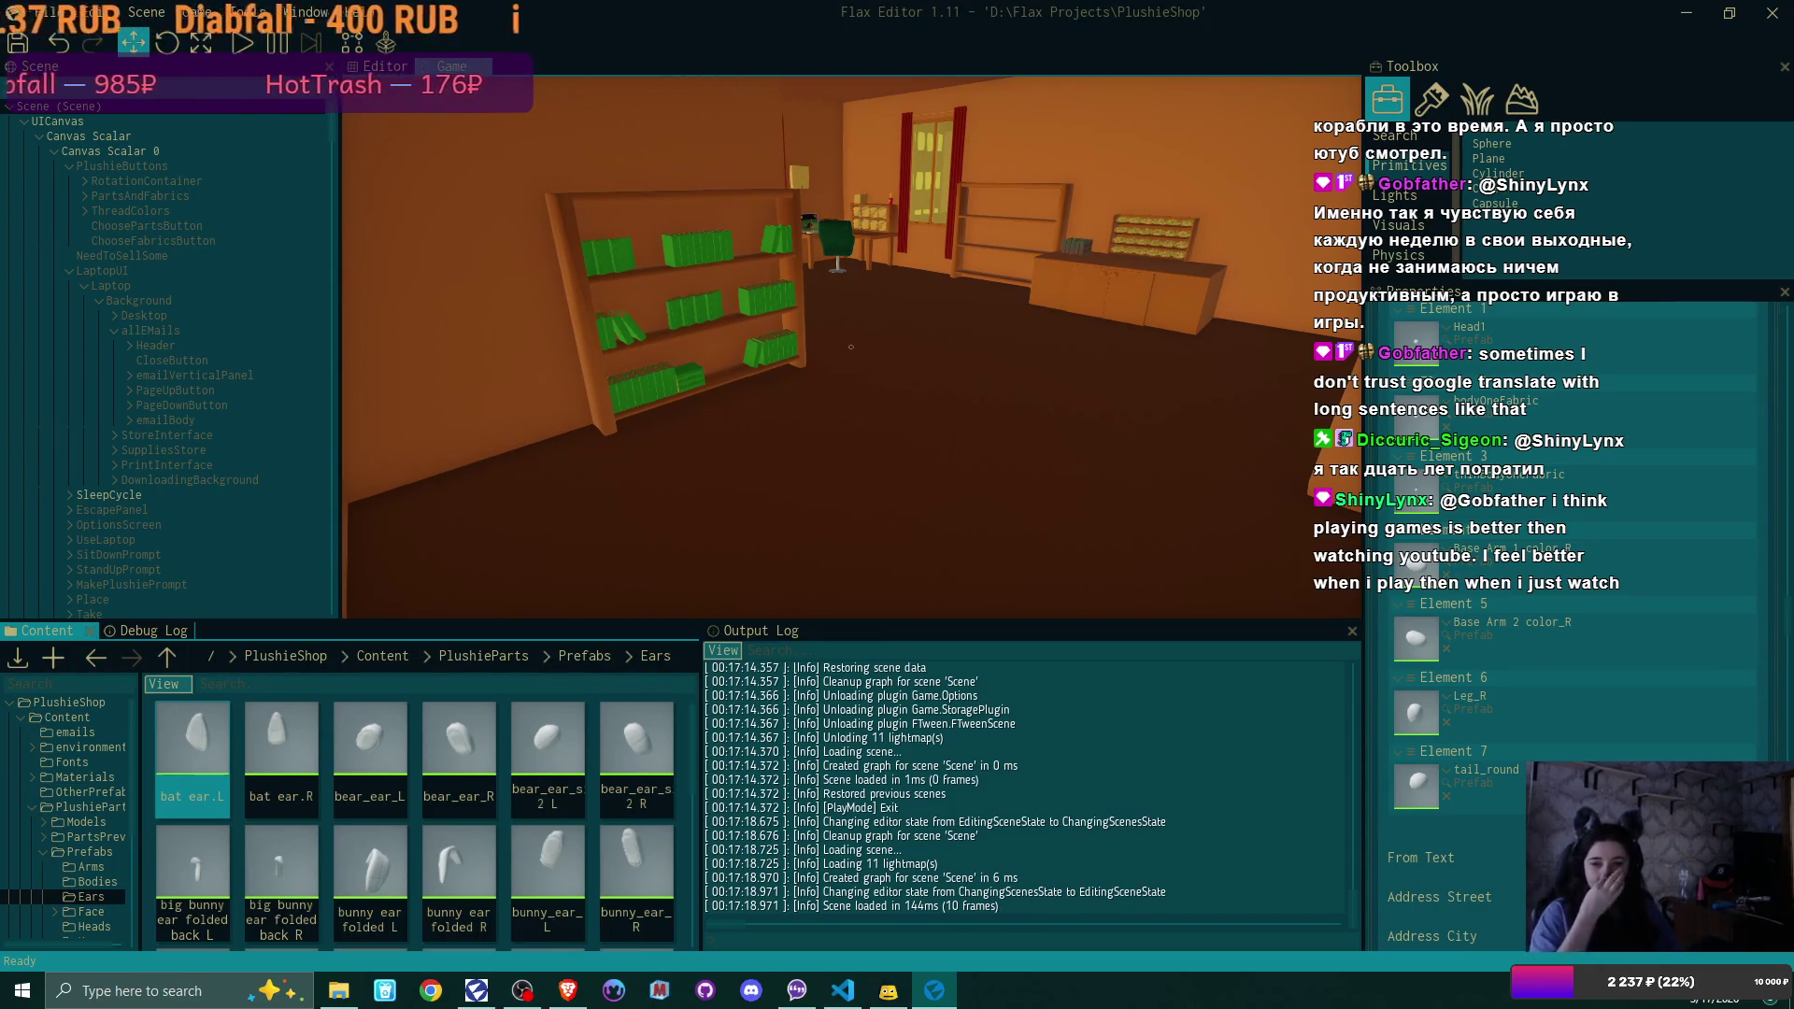
Assign the bear_ear_simple 2 R prefab to Patterns Element 8
{"action": "left_click", "coordinate": [131, 569]}
{"action": "left_click", "coordinate": [478, 603]}
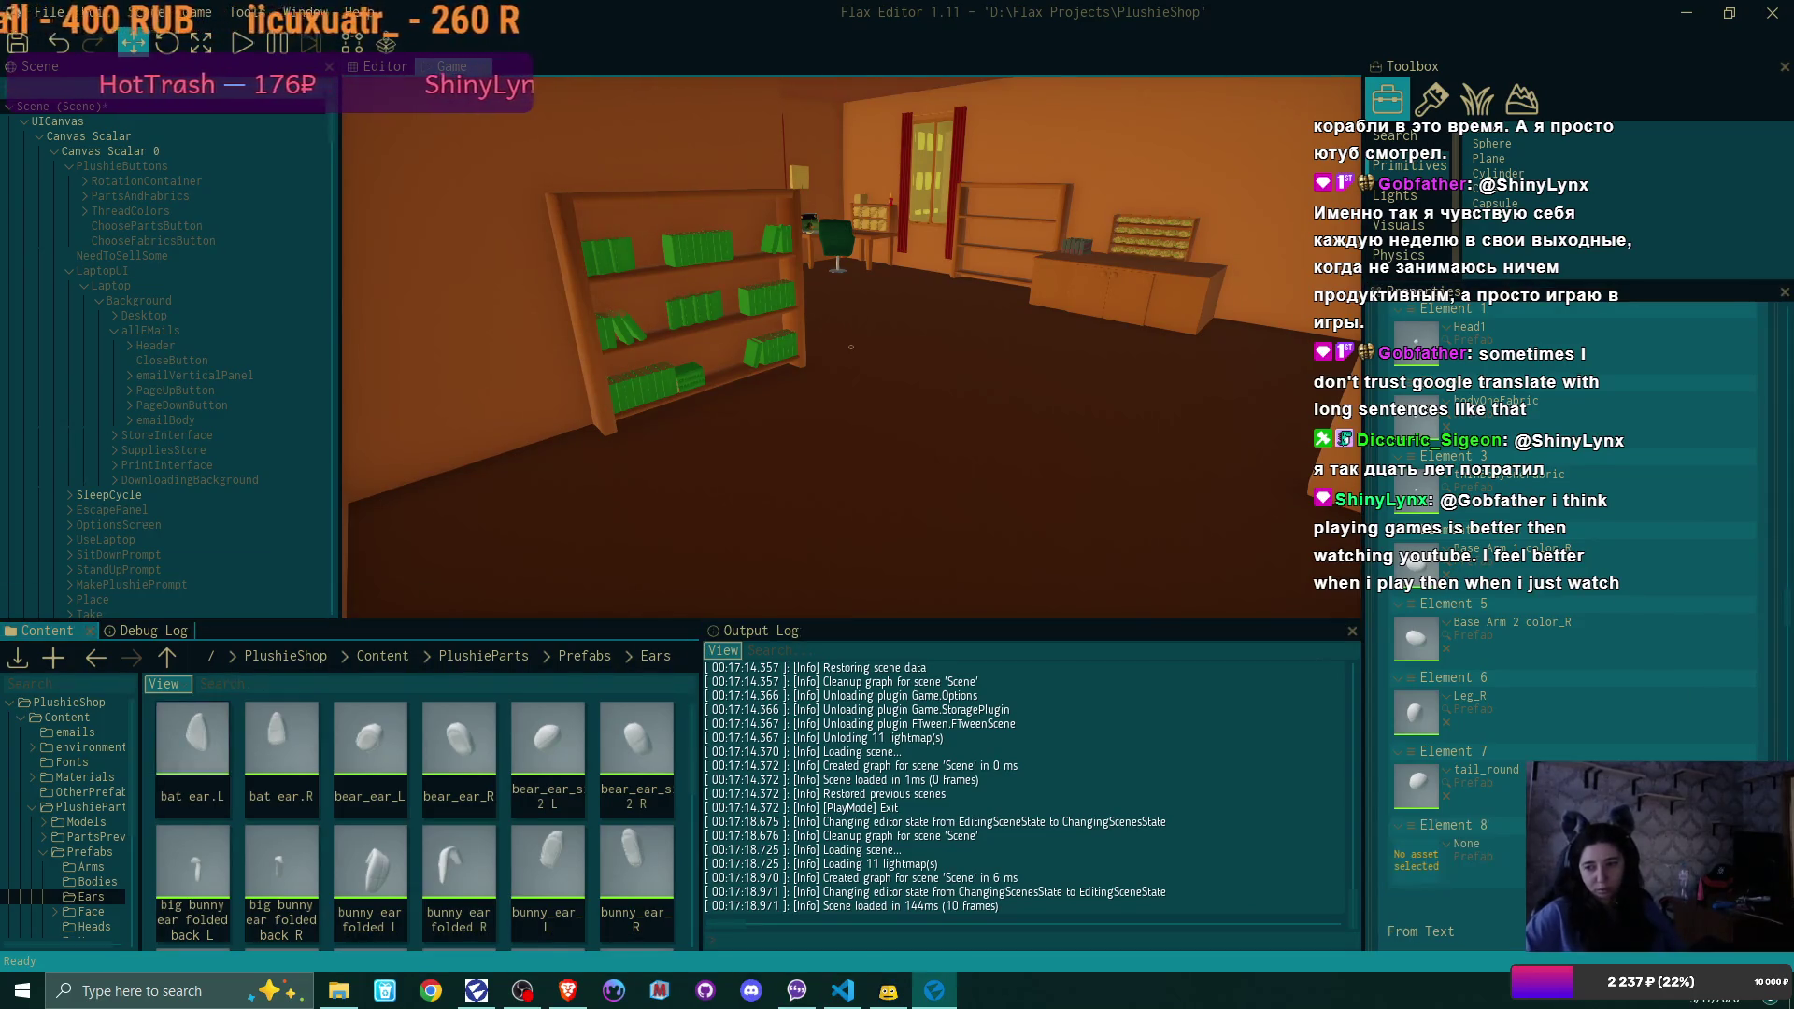
{"action": "left_click", "coordinate": [557, 737]}
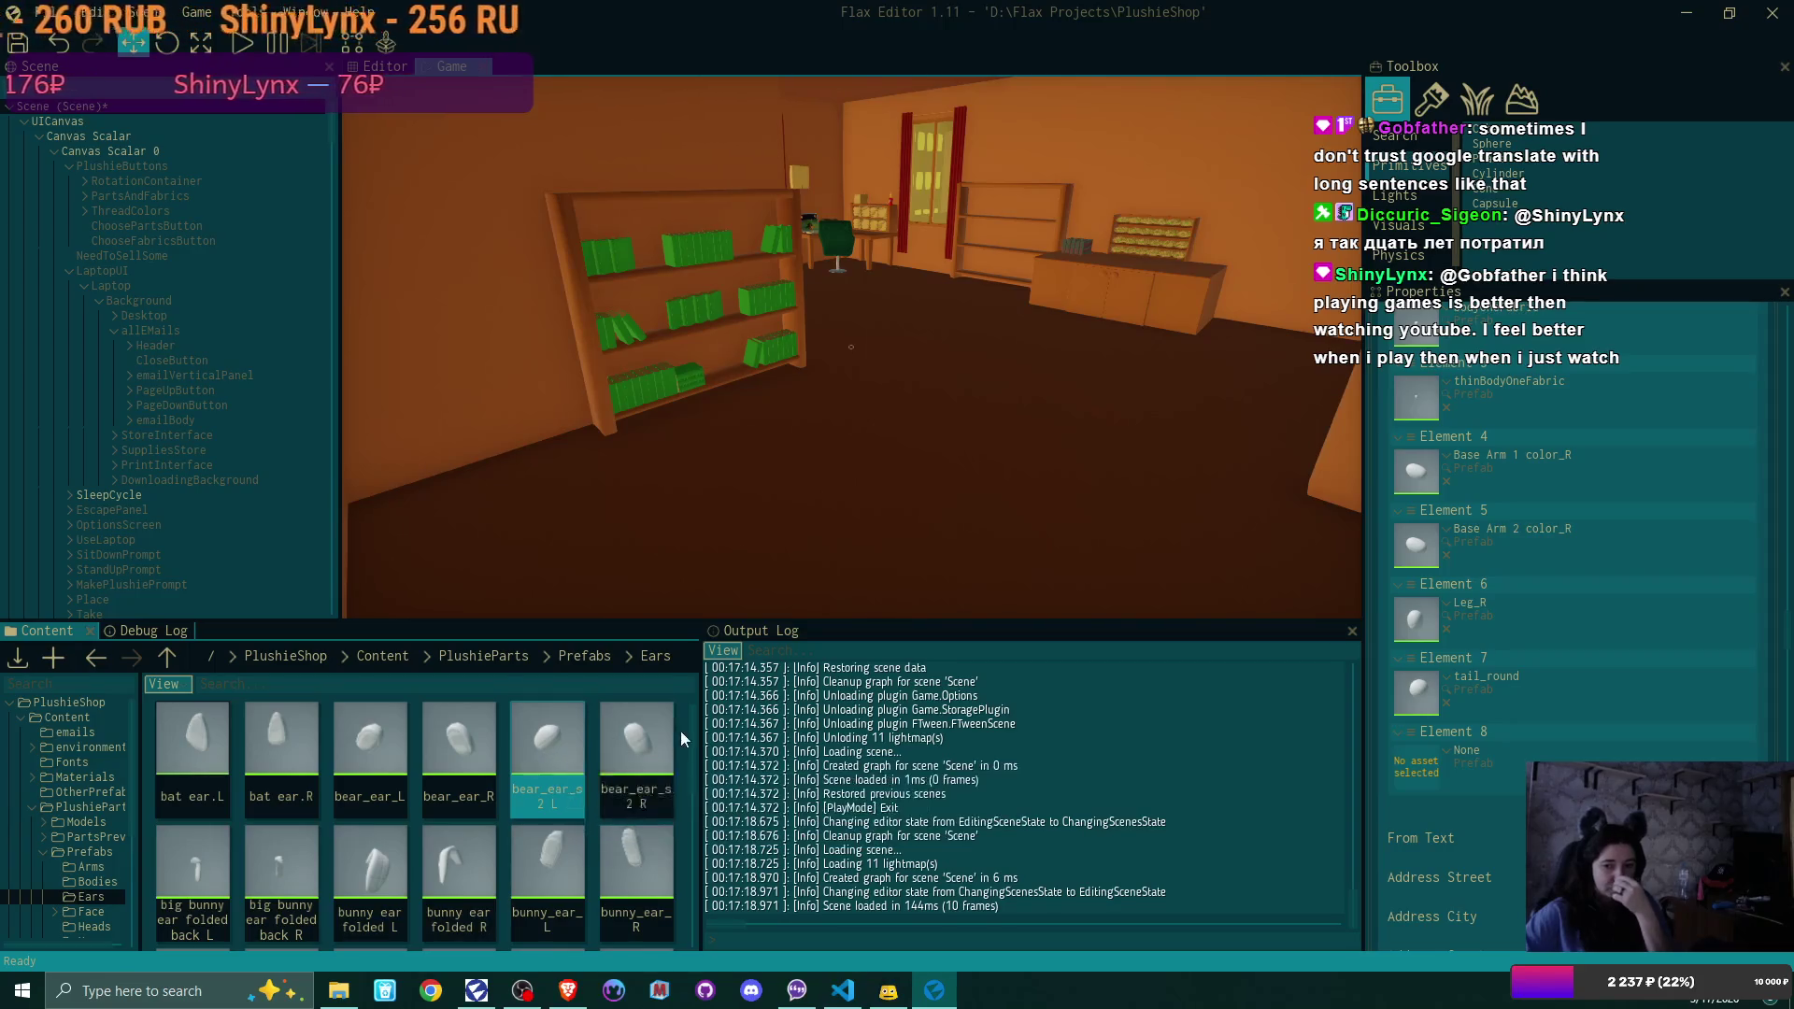
{"action": "left_click", "coordinate": [648, 734]}
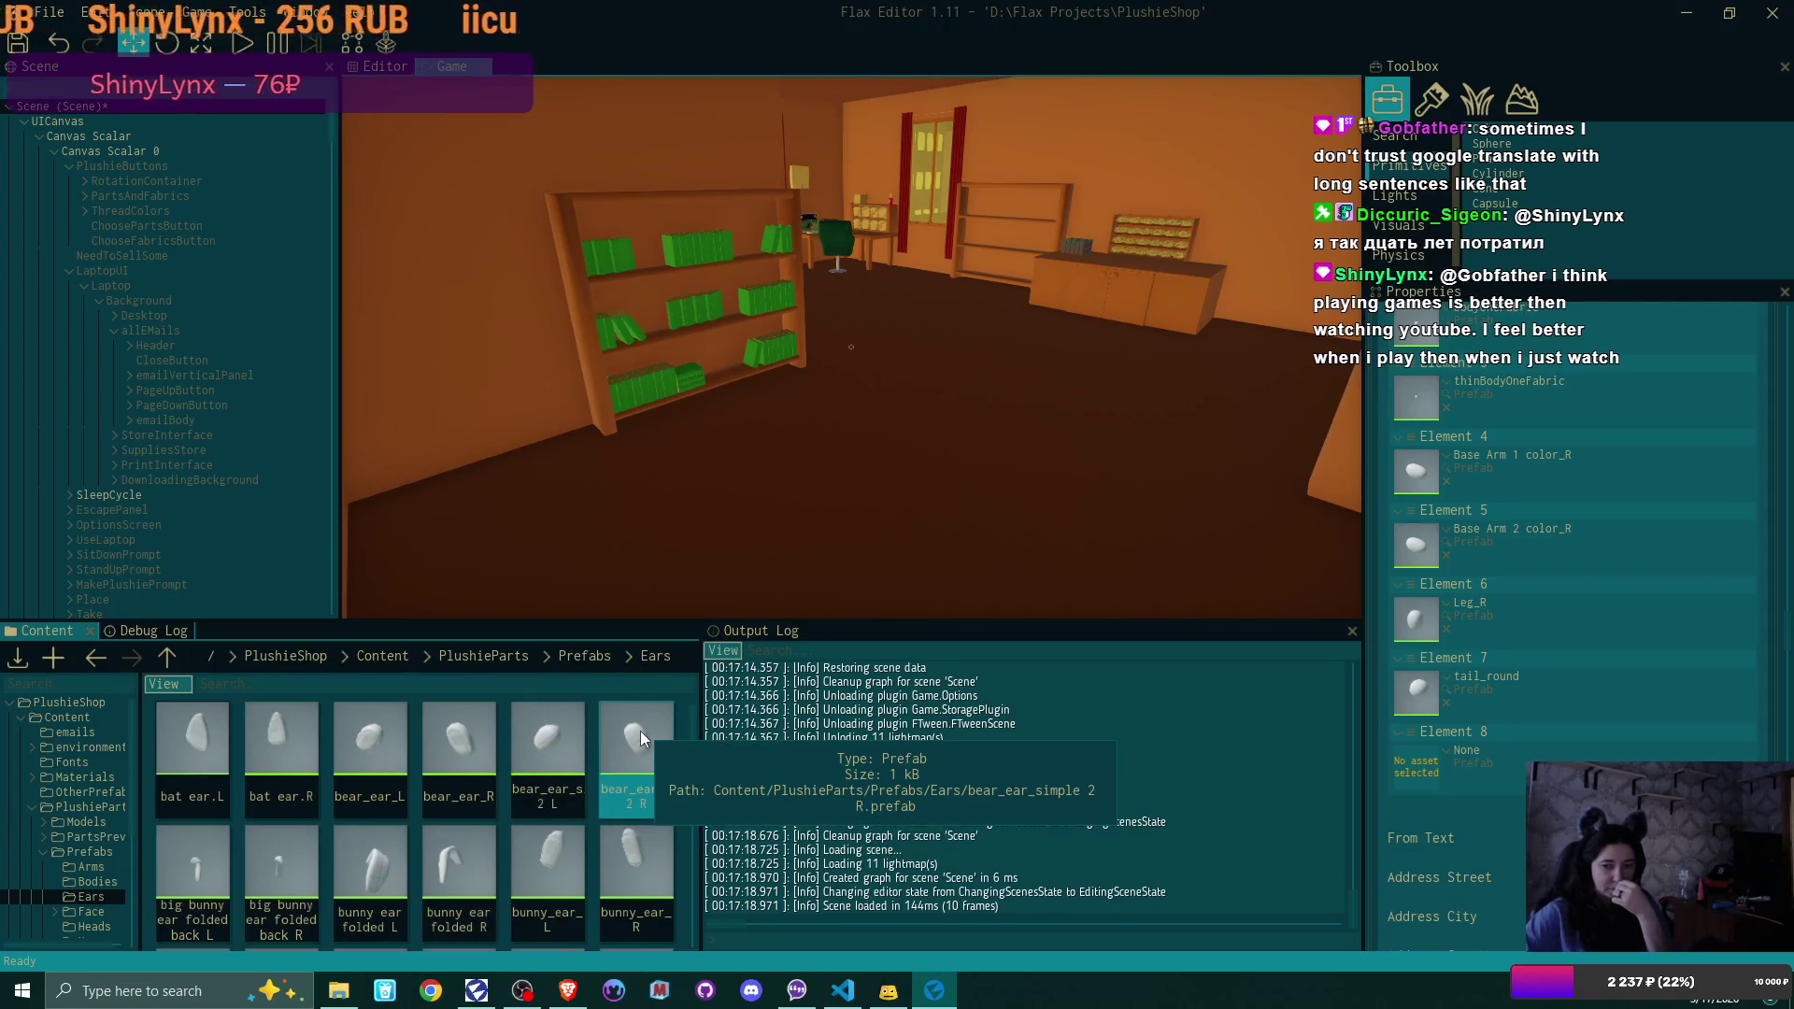
{"action": "left_click_drag", "start_coordinate": [641, 730], "coordinate": [1415, 764]}
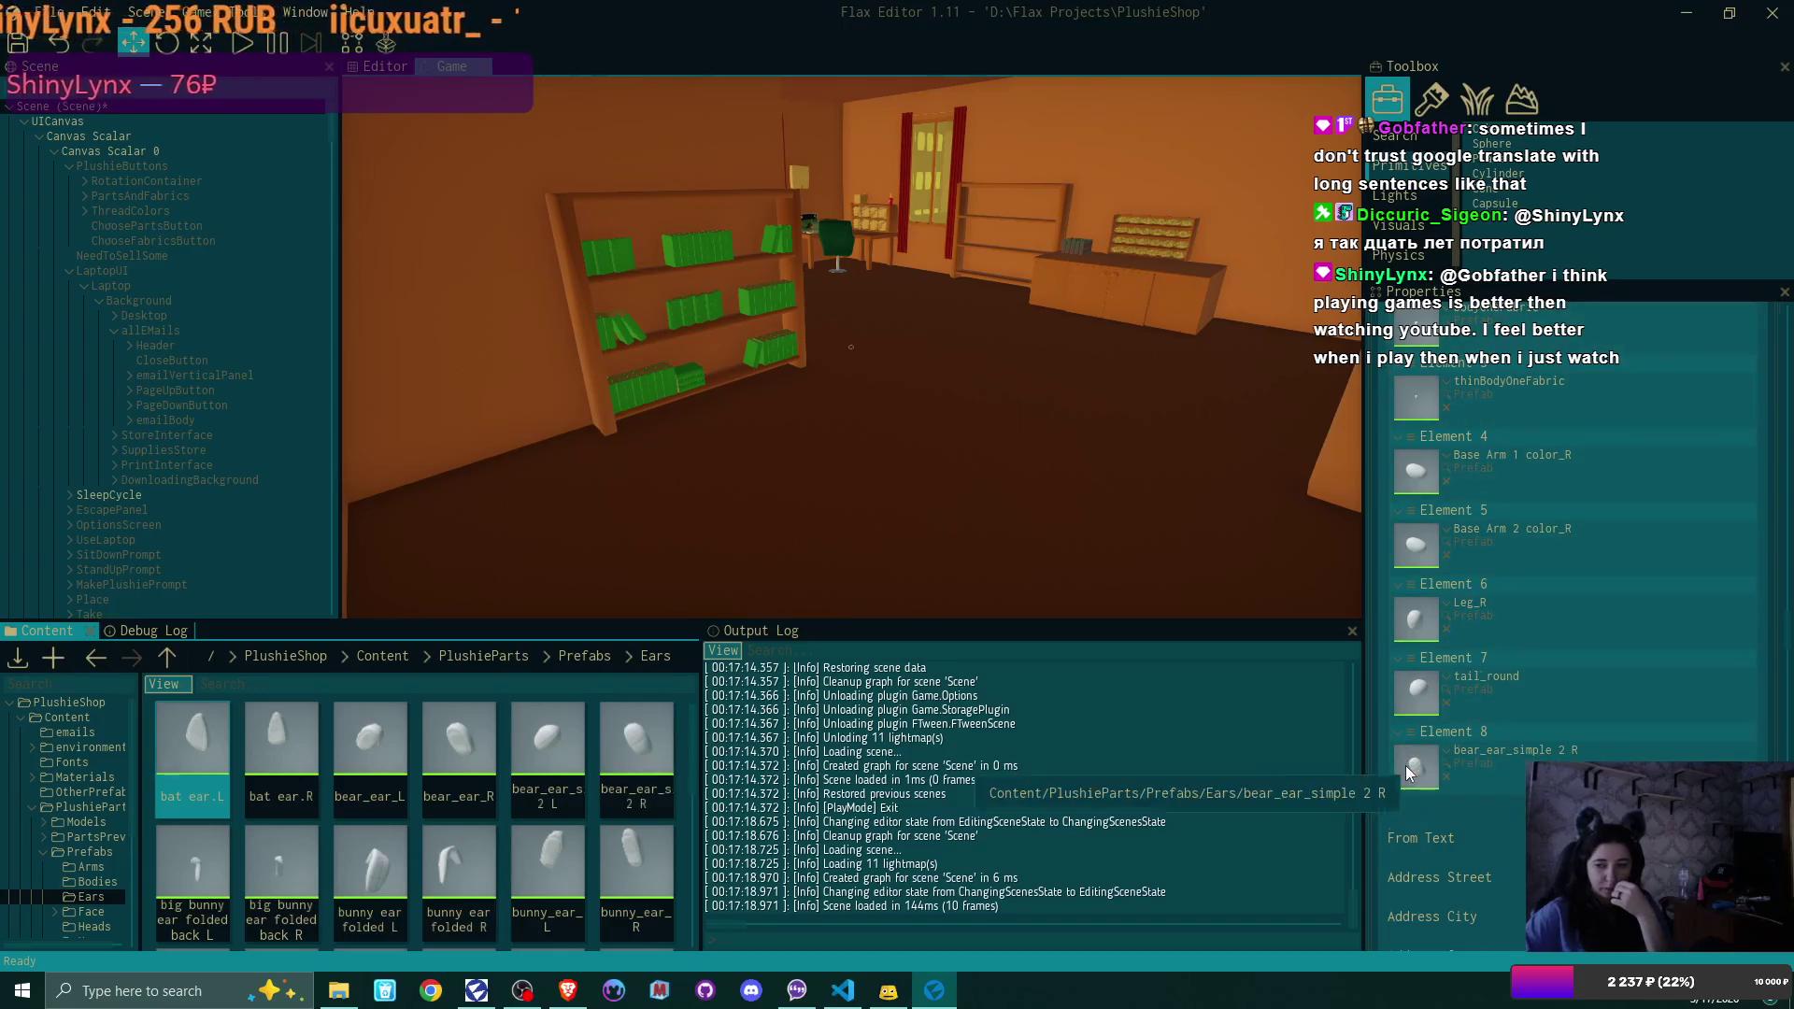
Add pattern Element 9 holding bunny_ear_simple 2 R and save the scene
{"action": "left_click", "coordinate": [1749, 801]}
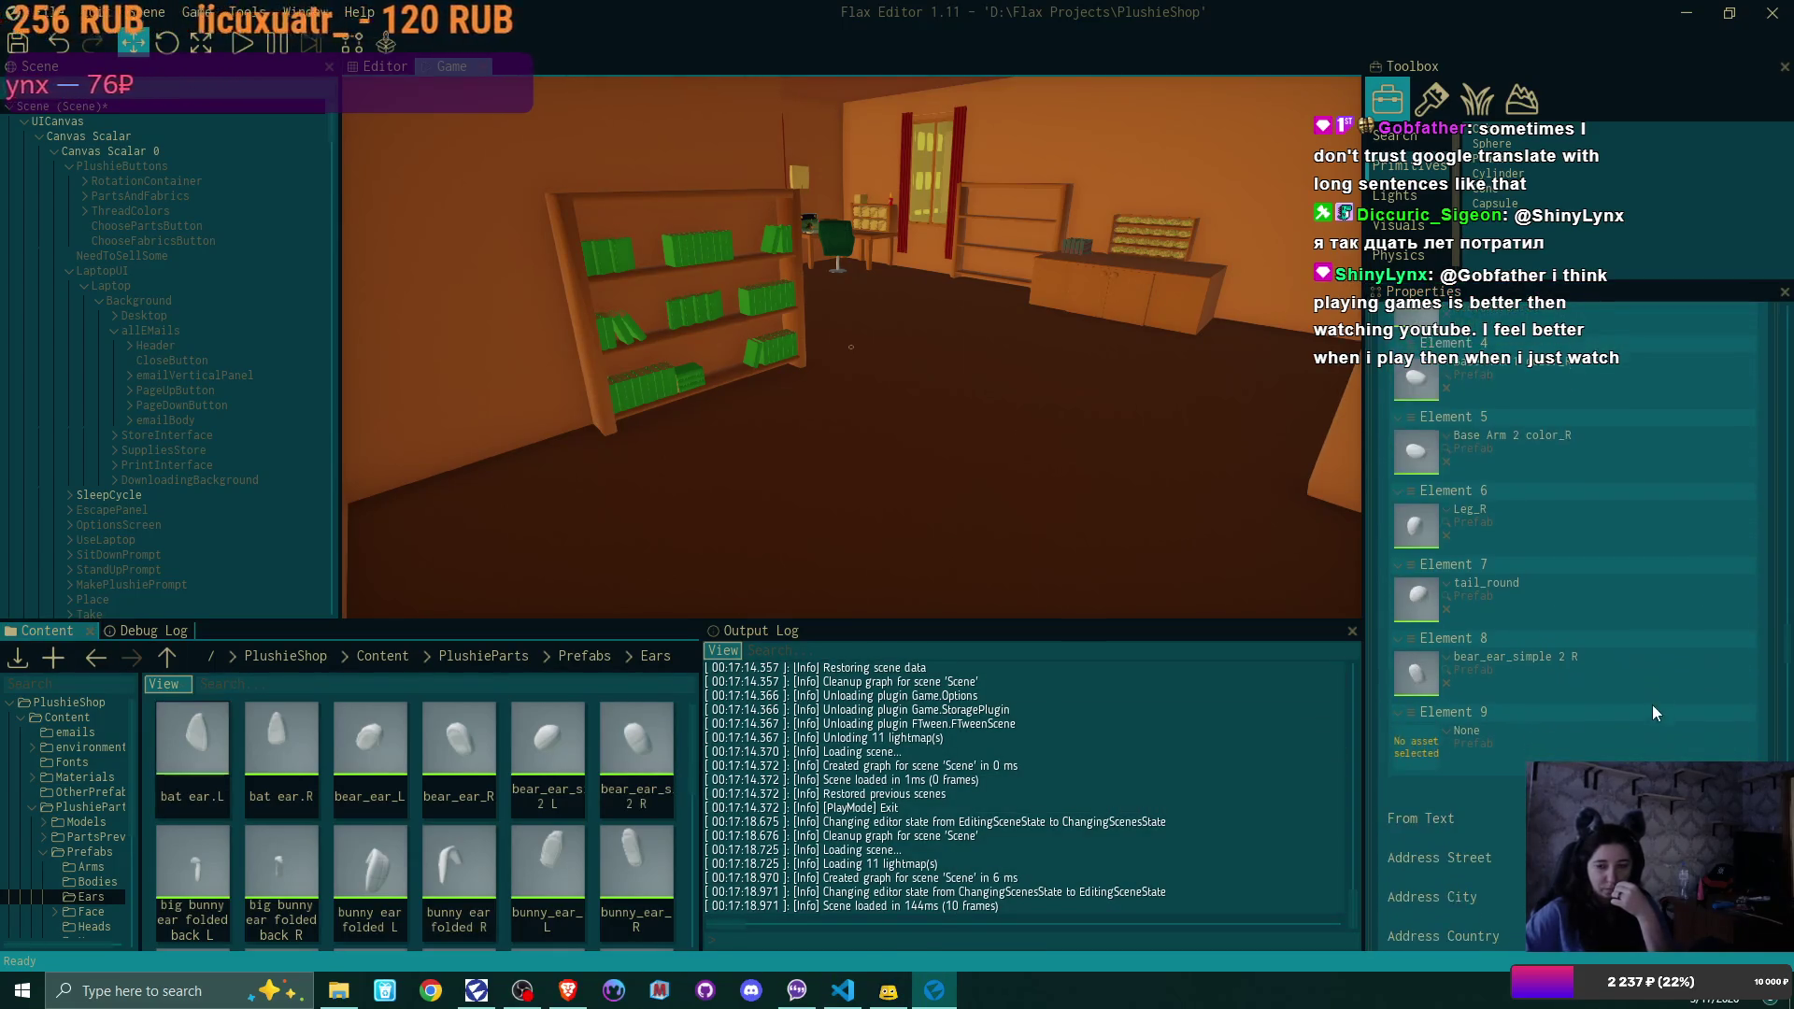
{"action": "left_click", "coordinate": [634, 865]}
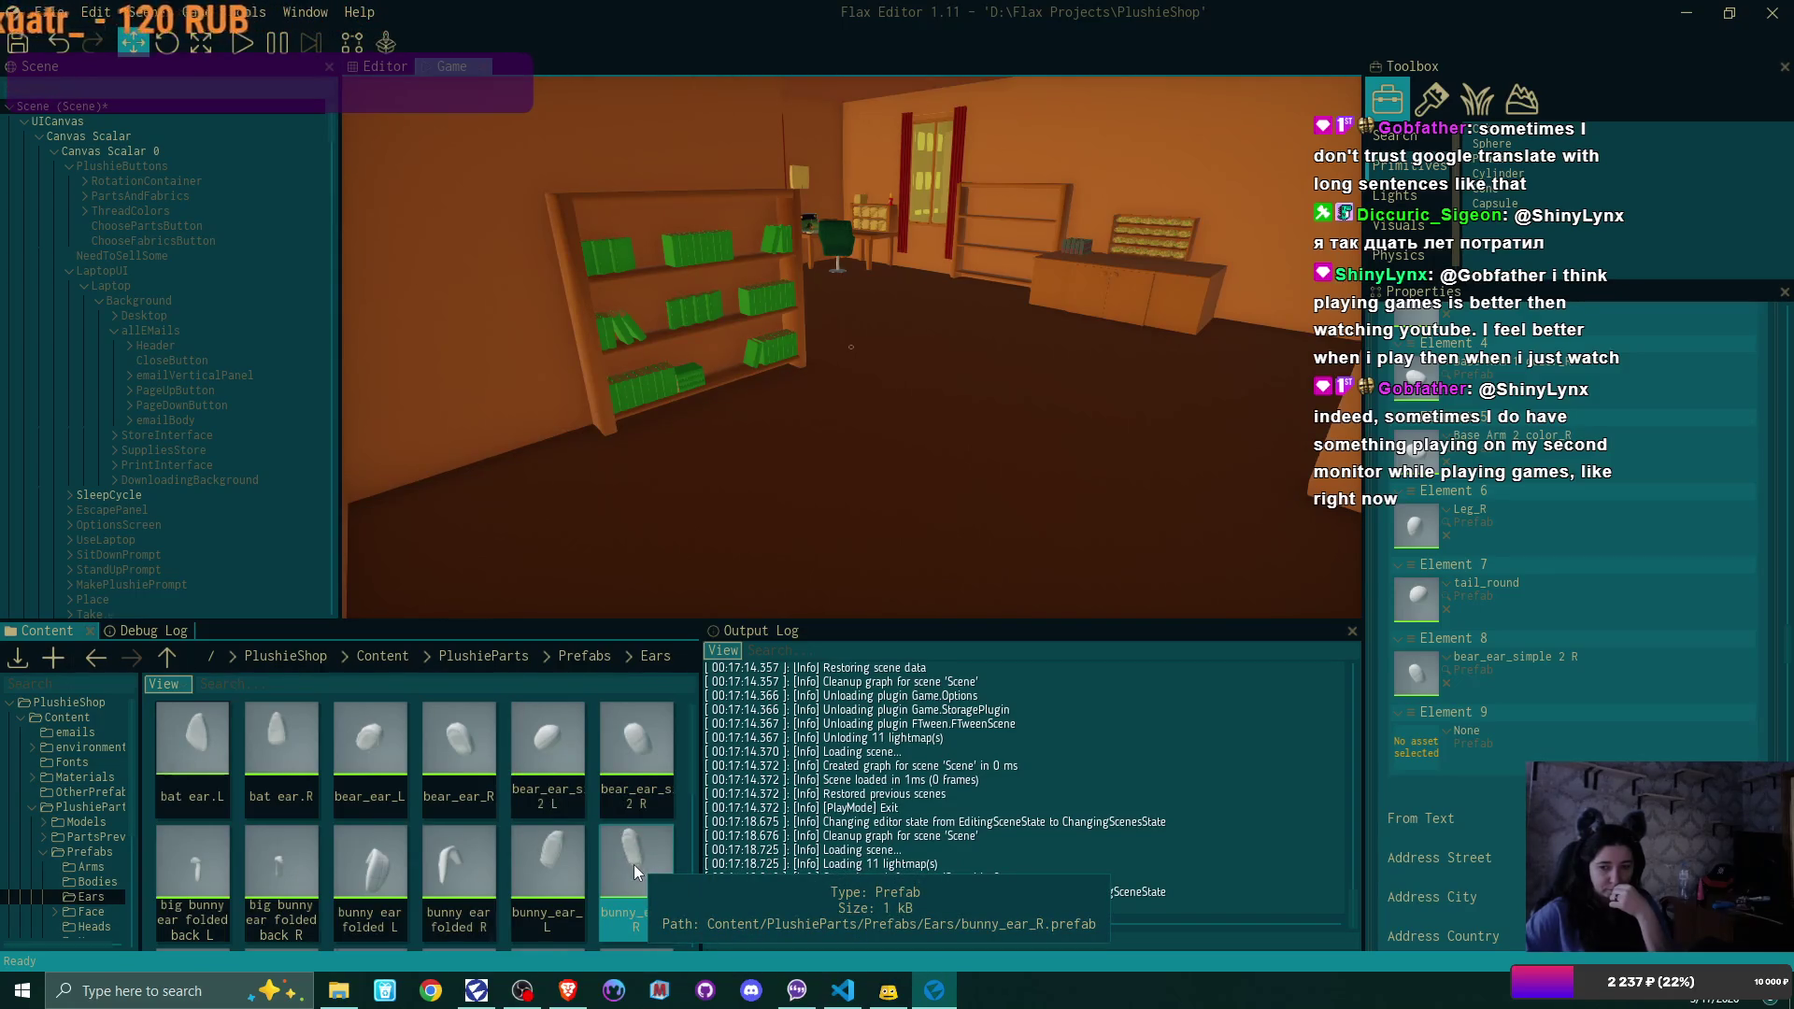
{"action": "scroll", "coordinate": [634, 865], "scroll_direction": "down", "scroll_amount": 2}
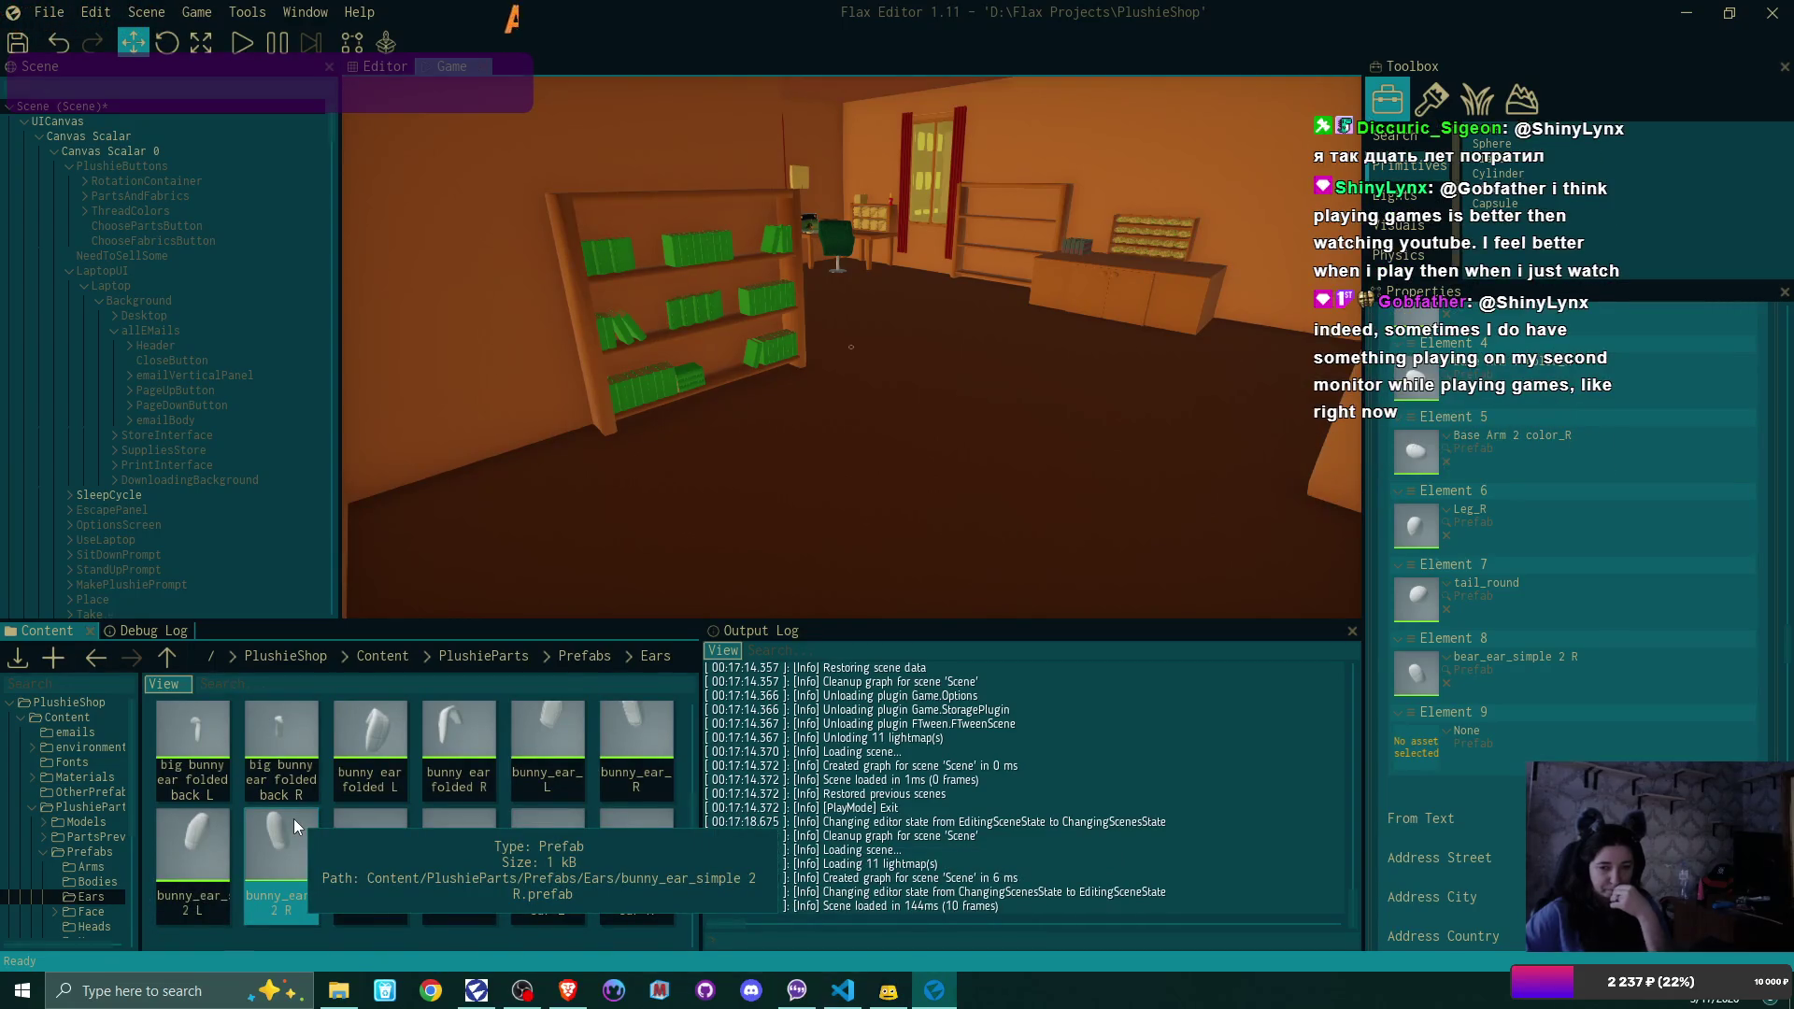
{"action": "left_click_drag", "start_coordinate": [294, 819], "coordinate": [1416, 748]}
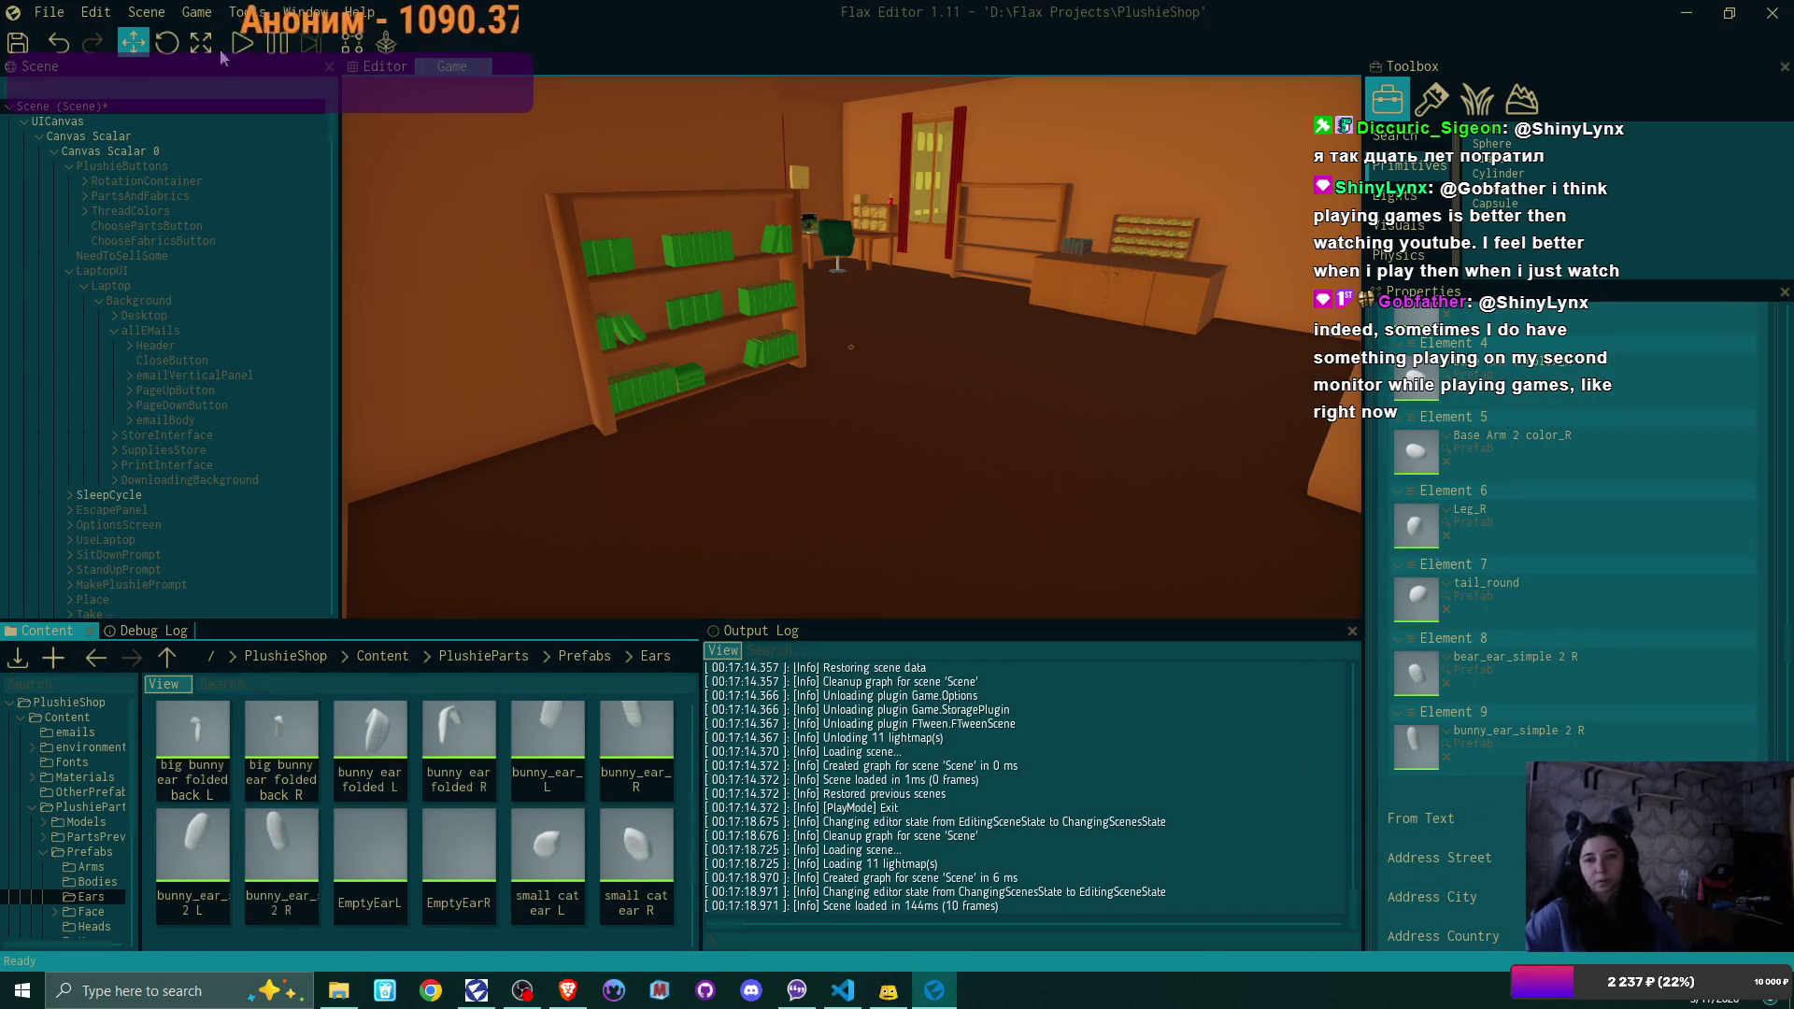
{"action": "left_click", "coordinate": [27, 44]}
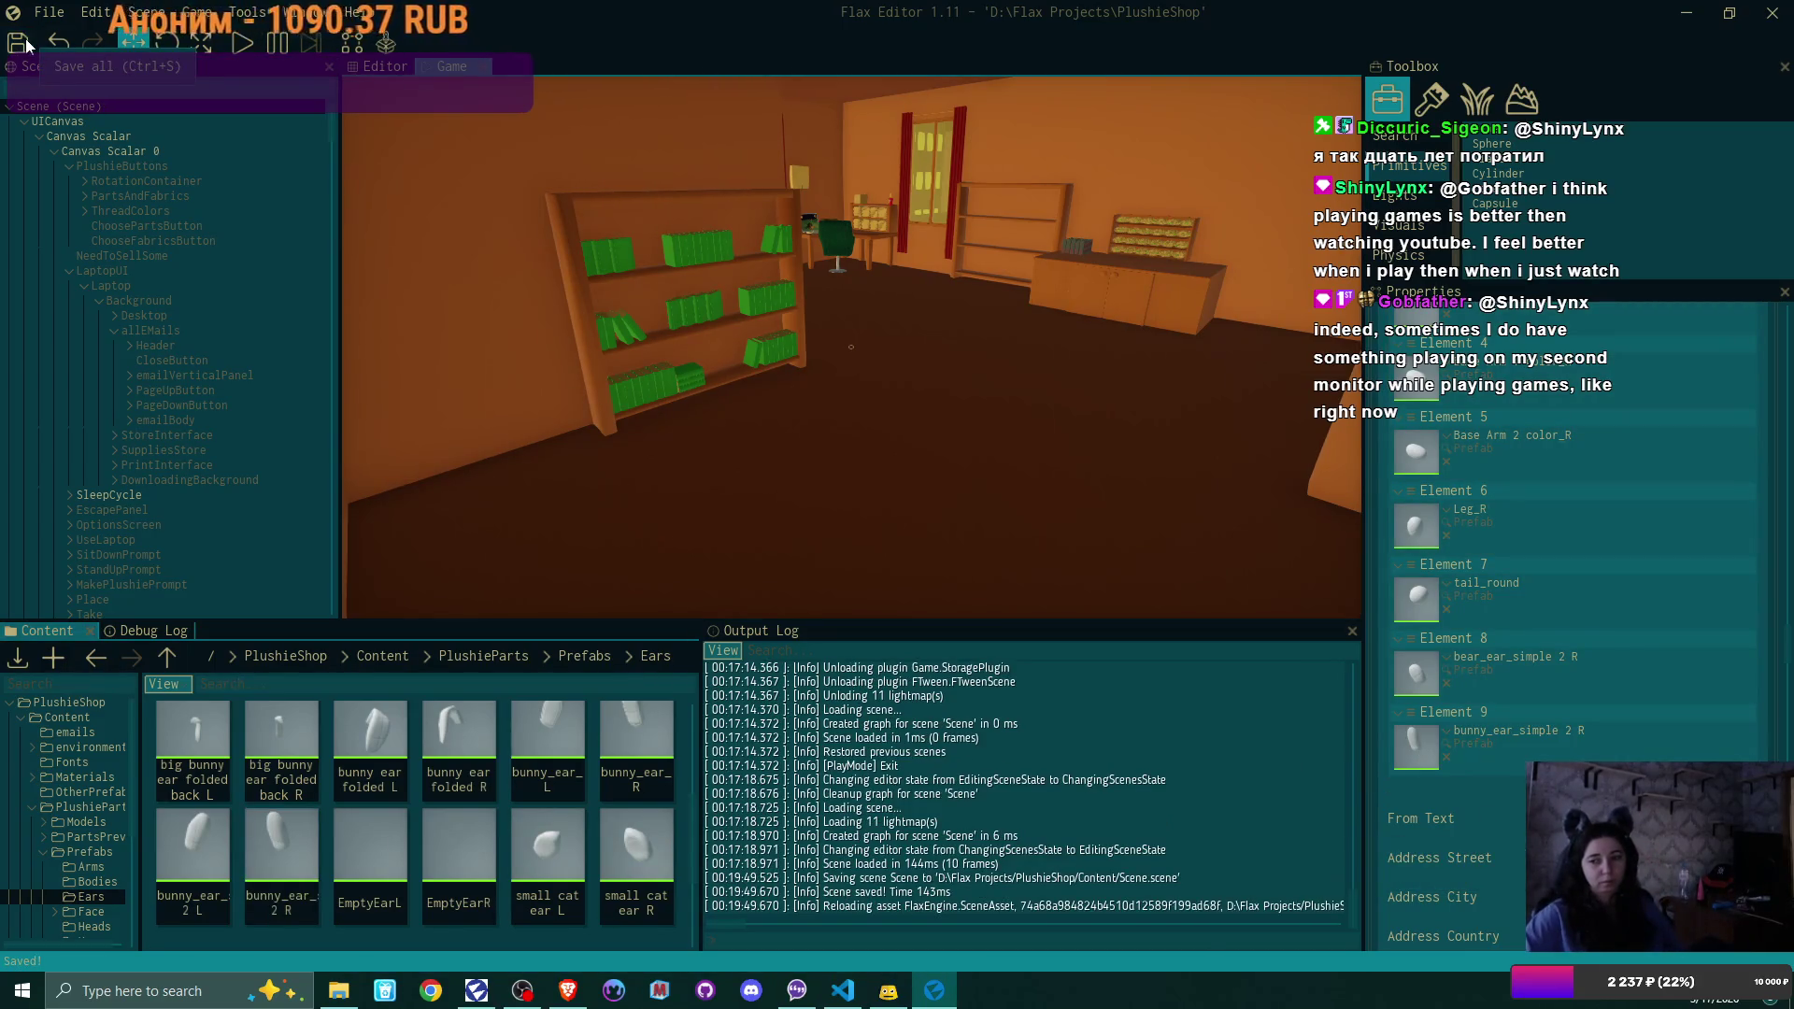
Collapse the Patterns list, save all, and open the intro scene from the Content folder
{"action": "scroll", "coordinate": [1578, 581], "scroll_direction": "up", "scroll_amount": 5}
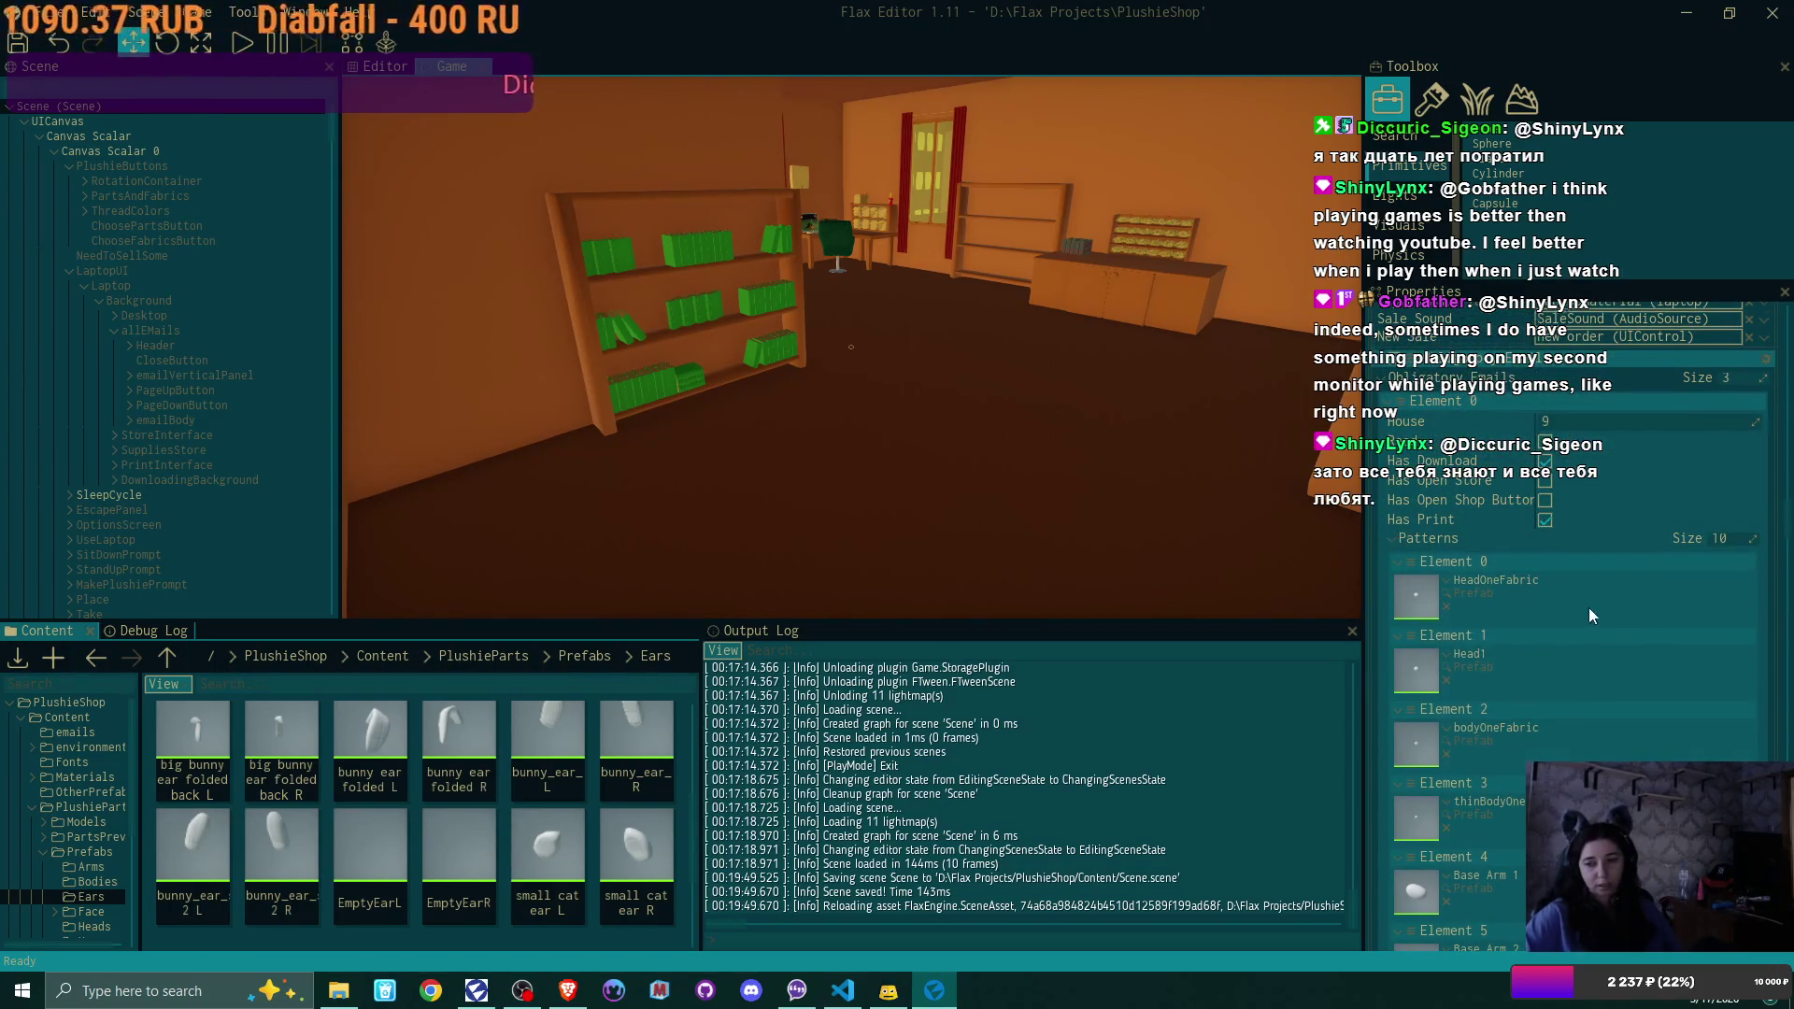
{"action": "scroll", "coordinate": [1588, 607], "scroll_direction": "down", "scroll_amount": 5}
{"action": "scroll", "coordinate": [1593, 611], "scroll_direction": "up", "scroll_amount": 5}
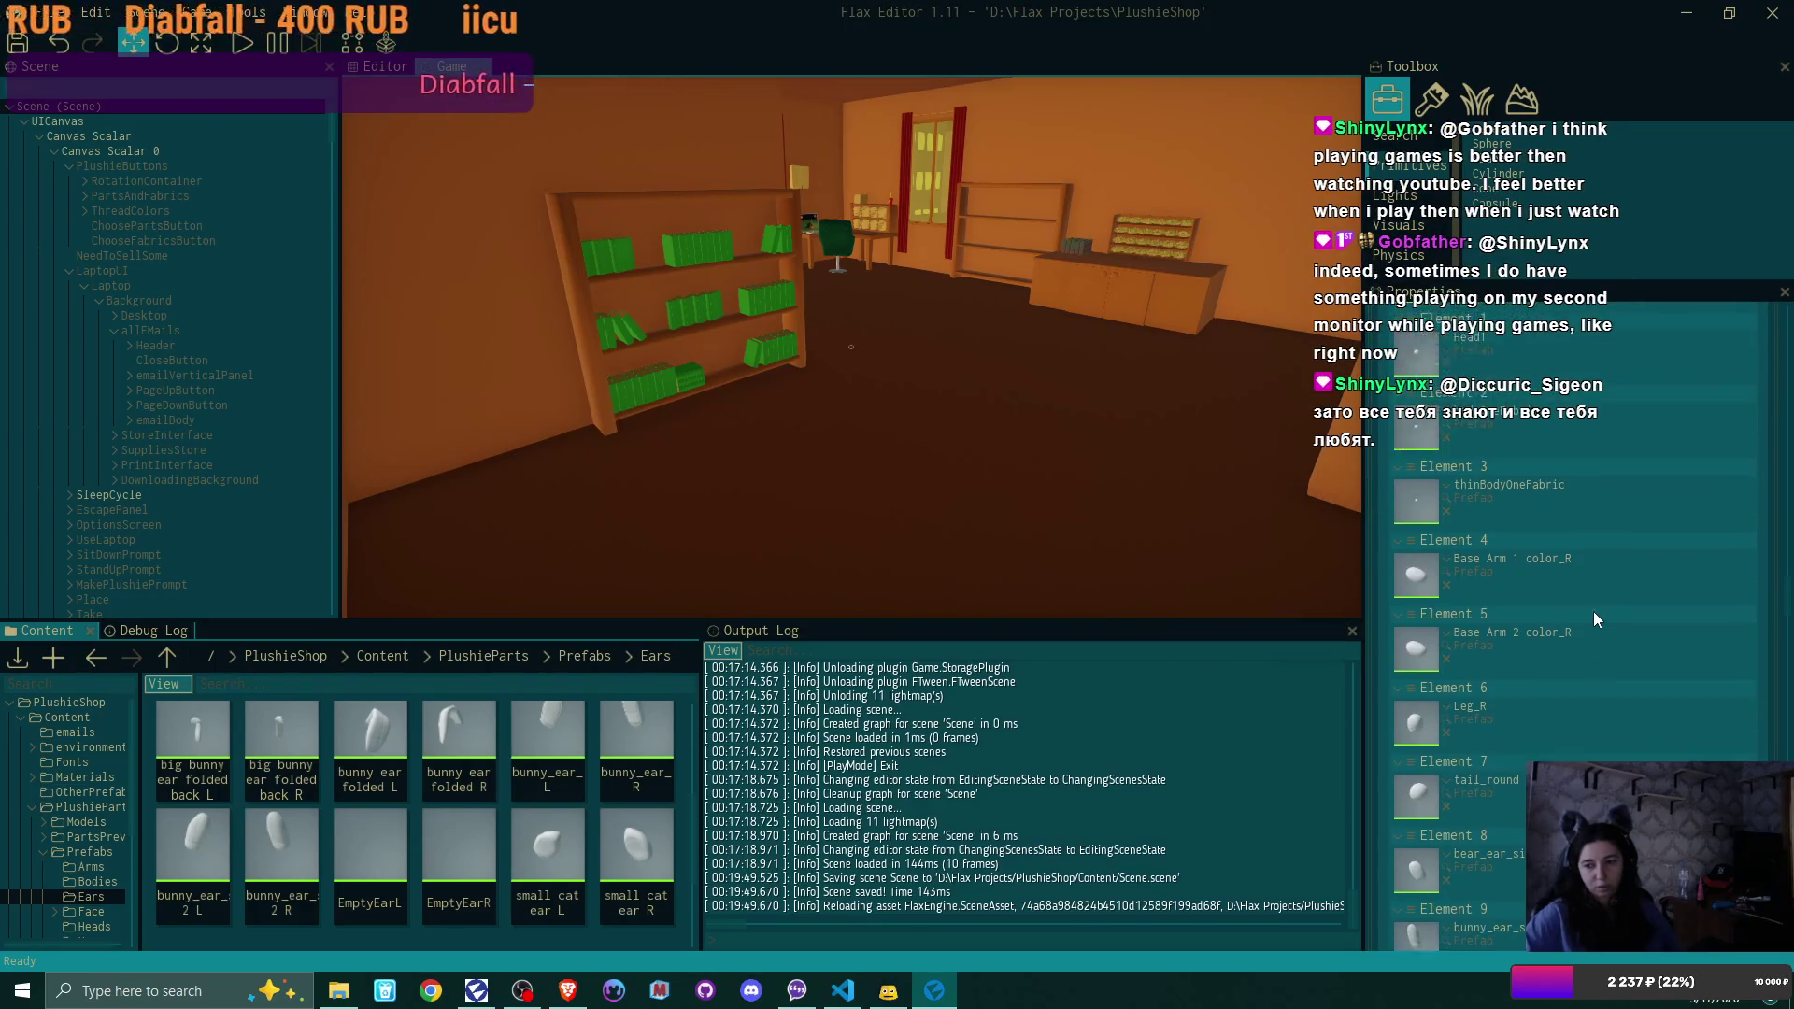
{"action": "left_click", "coordinate": [1389, 585]}
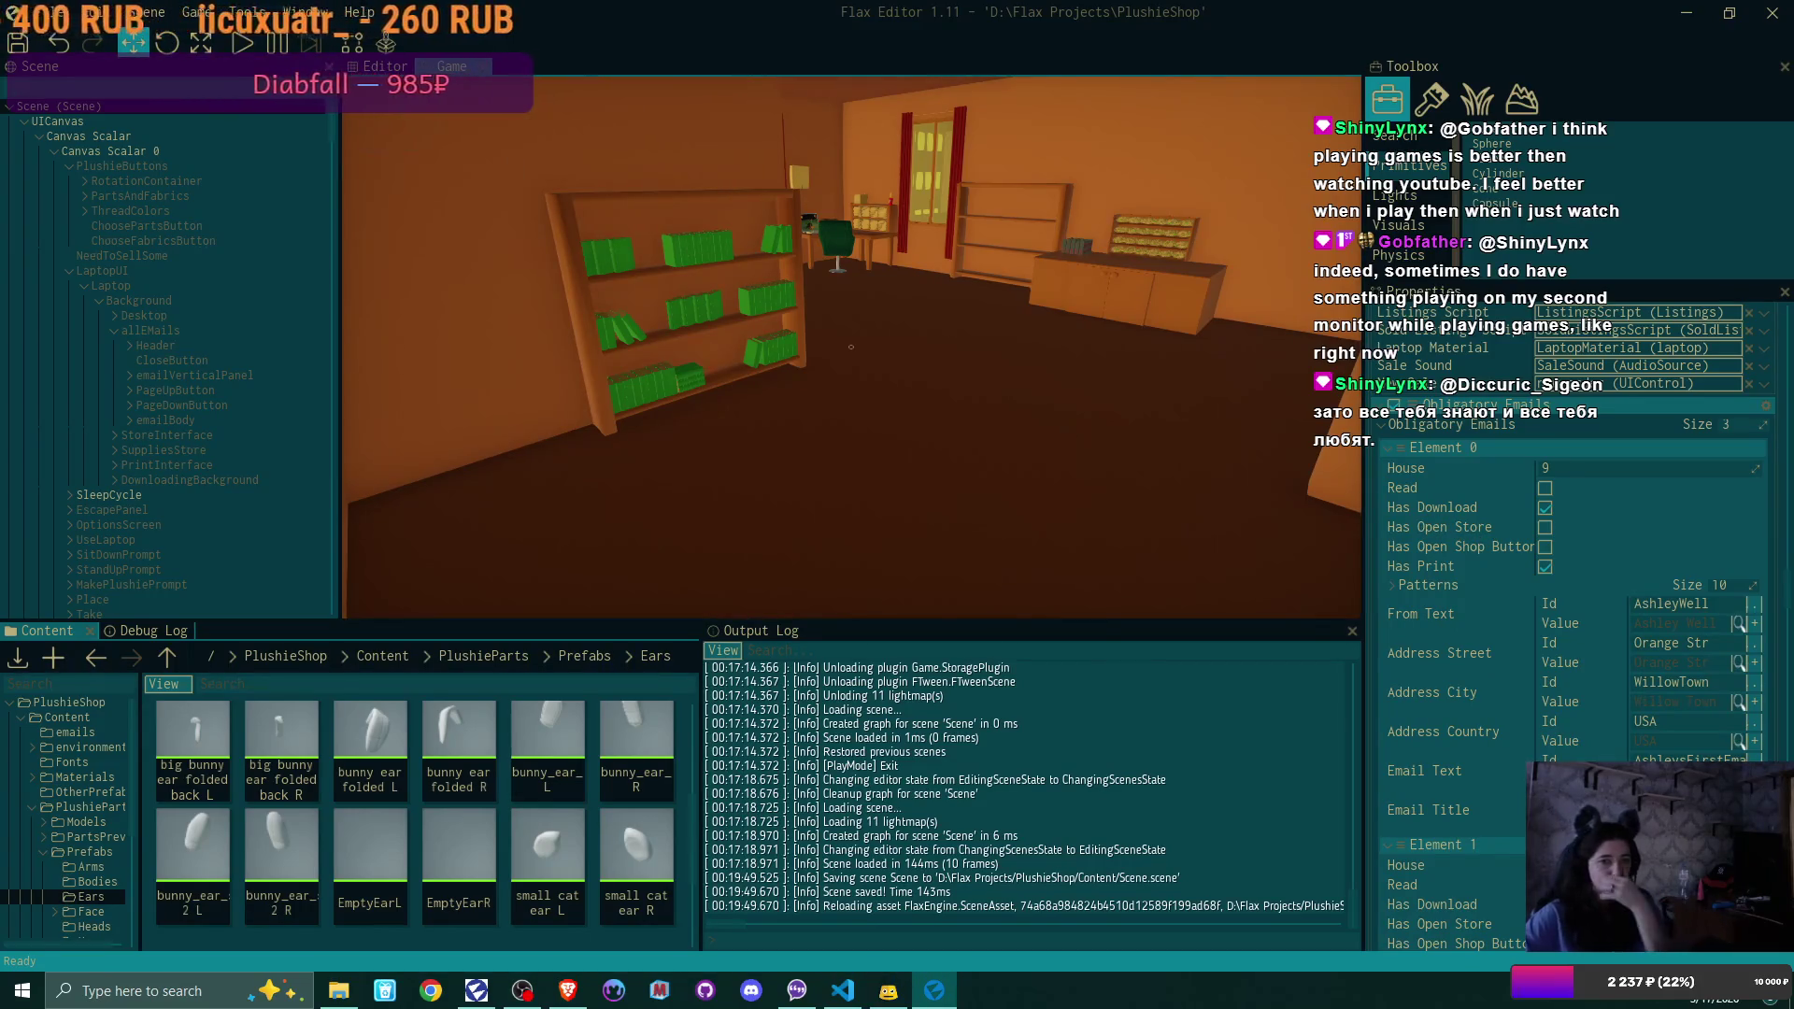
{"action": "left_click", "coordinate": [19, 43]}
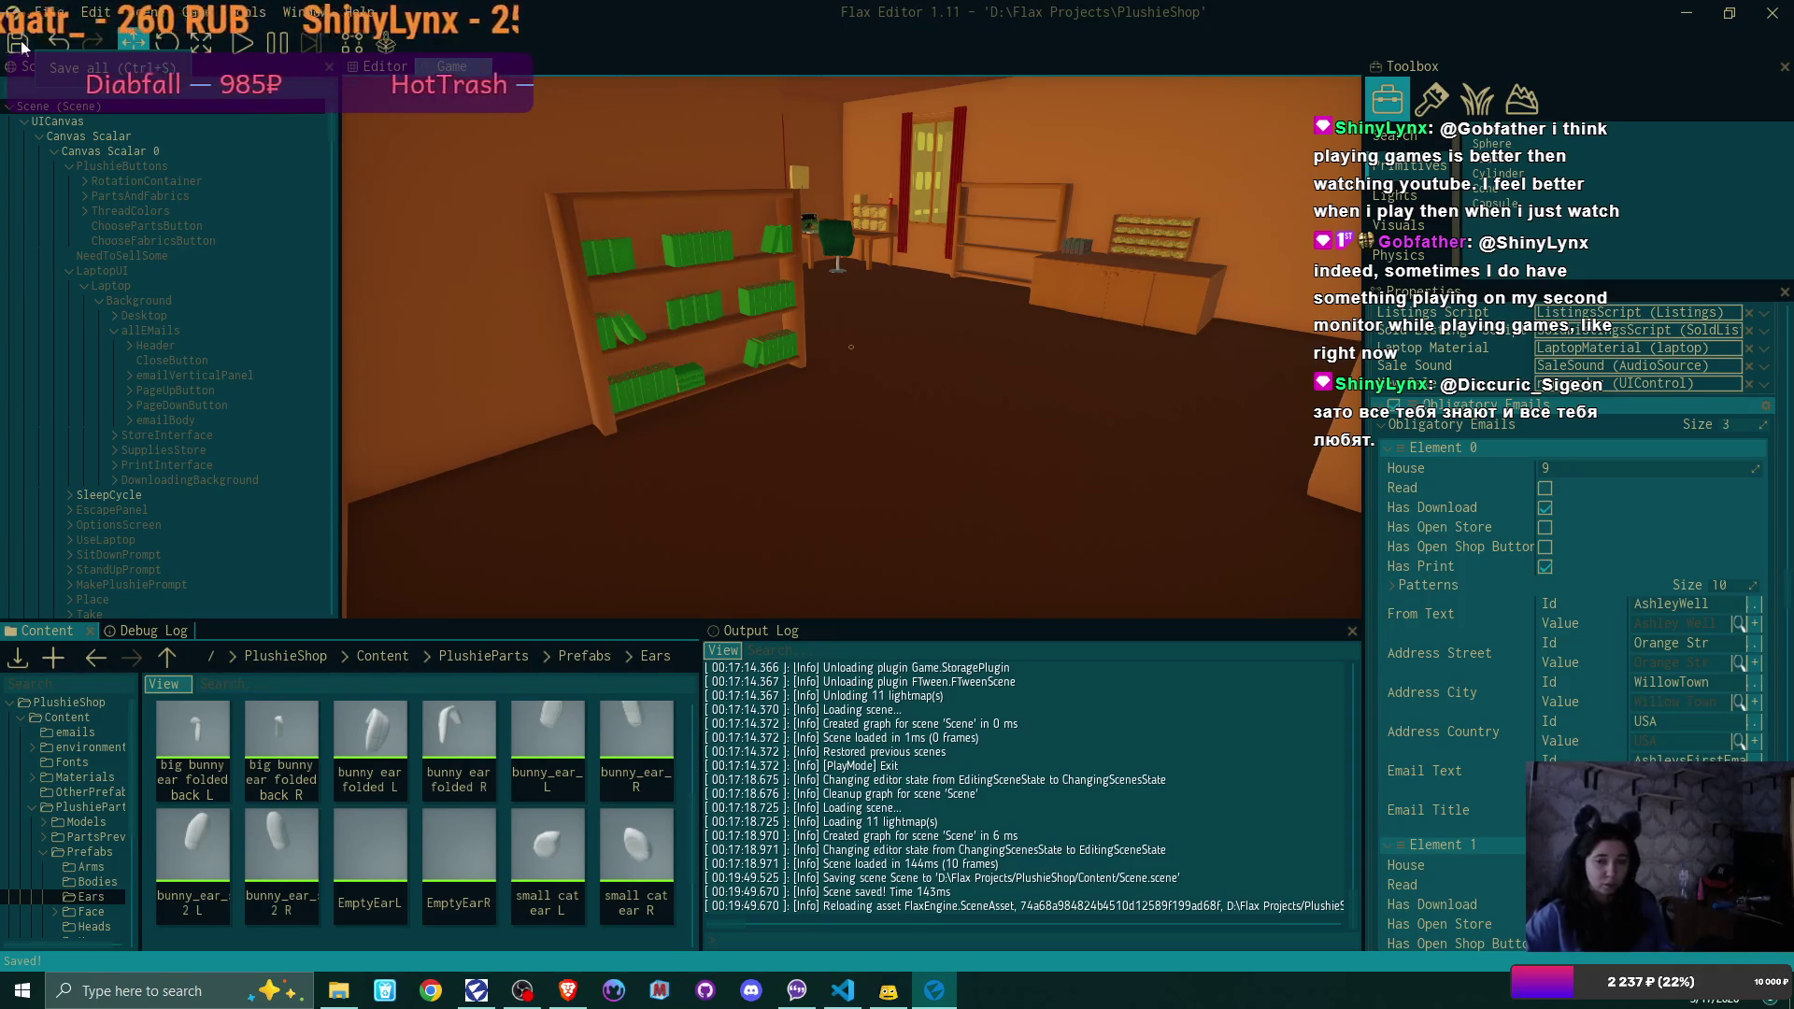
{"action": "left_click", "coordinate": [380, 656]}
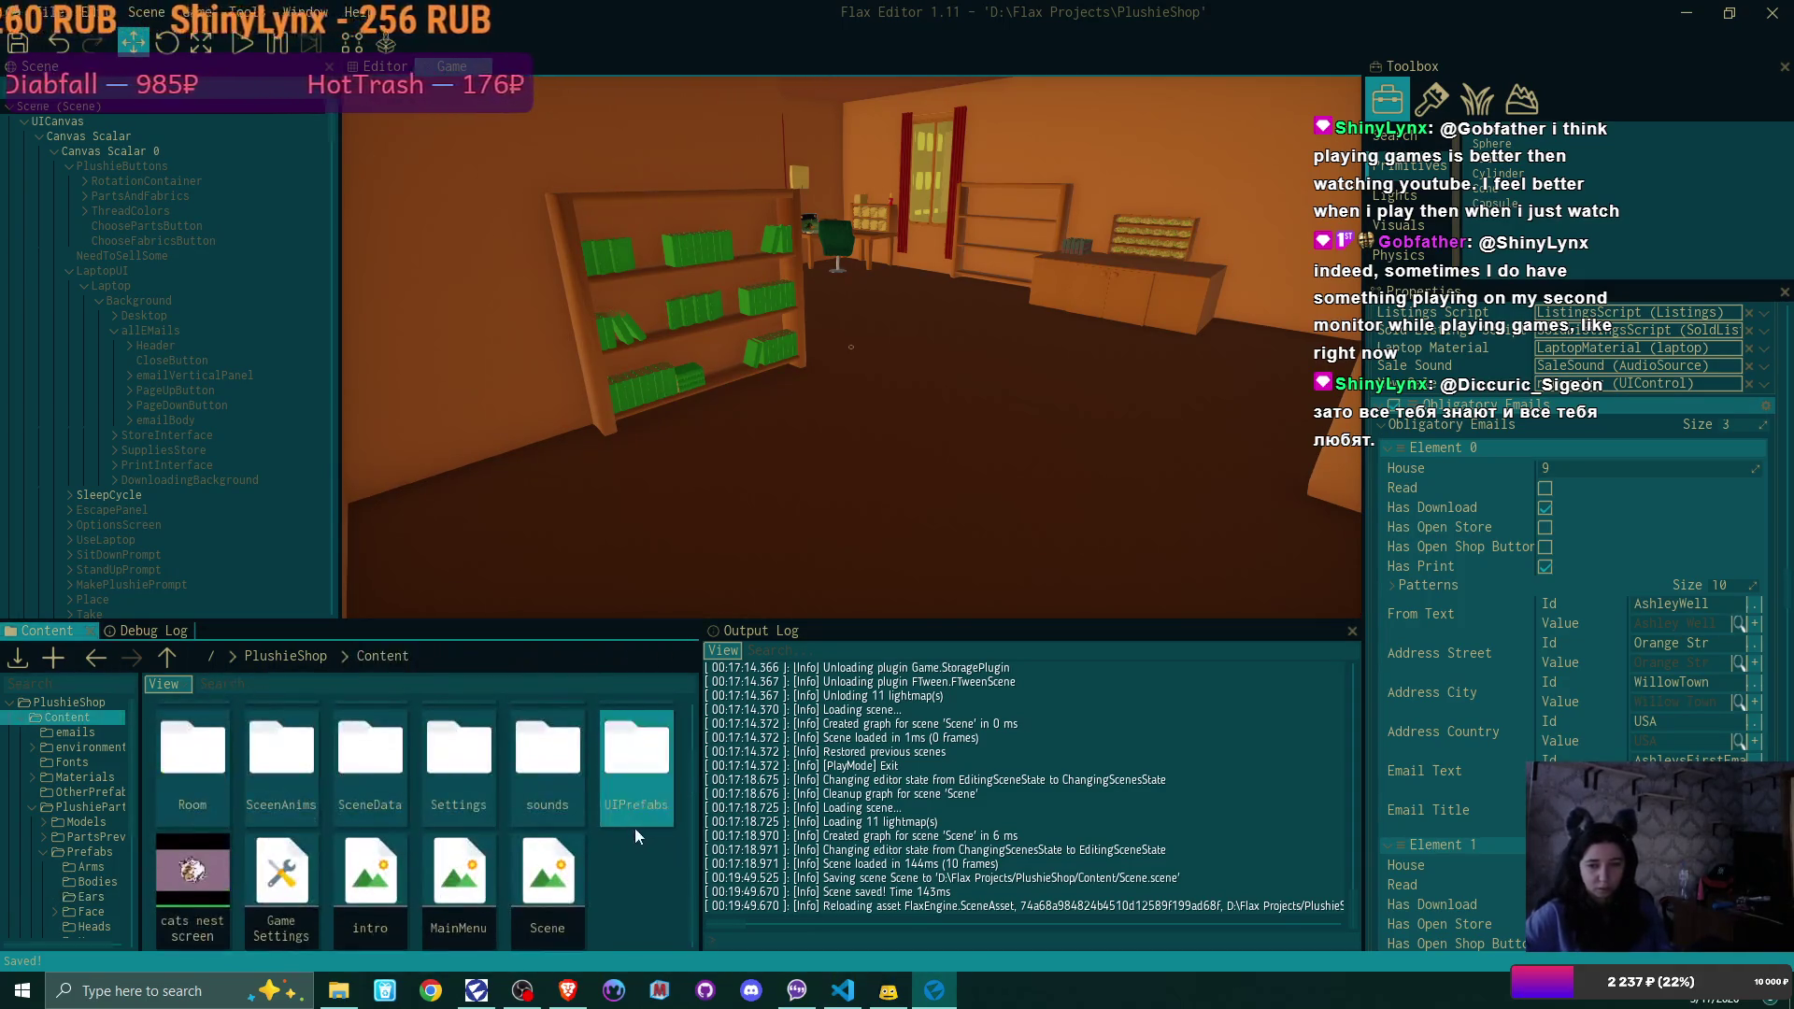
{"action": "double_click", "coordinate": [370, 869]}
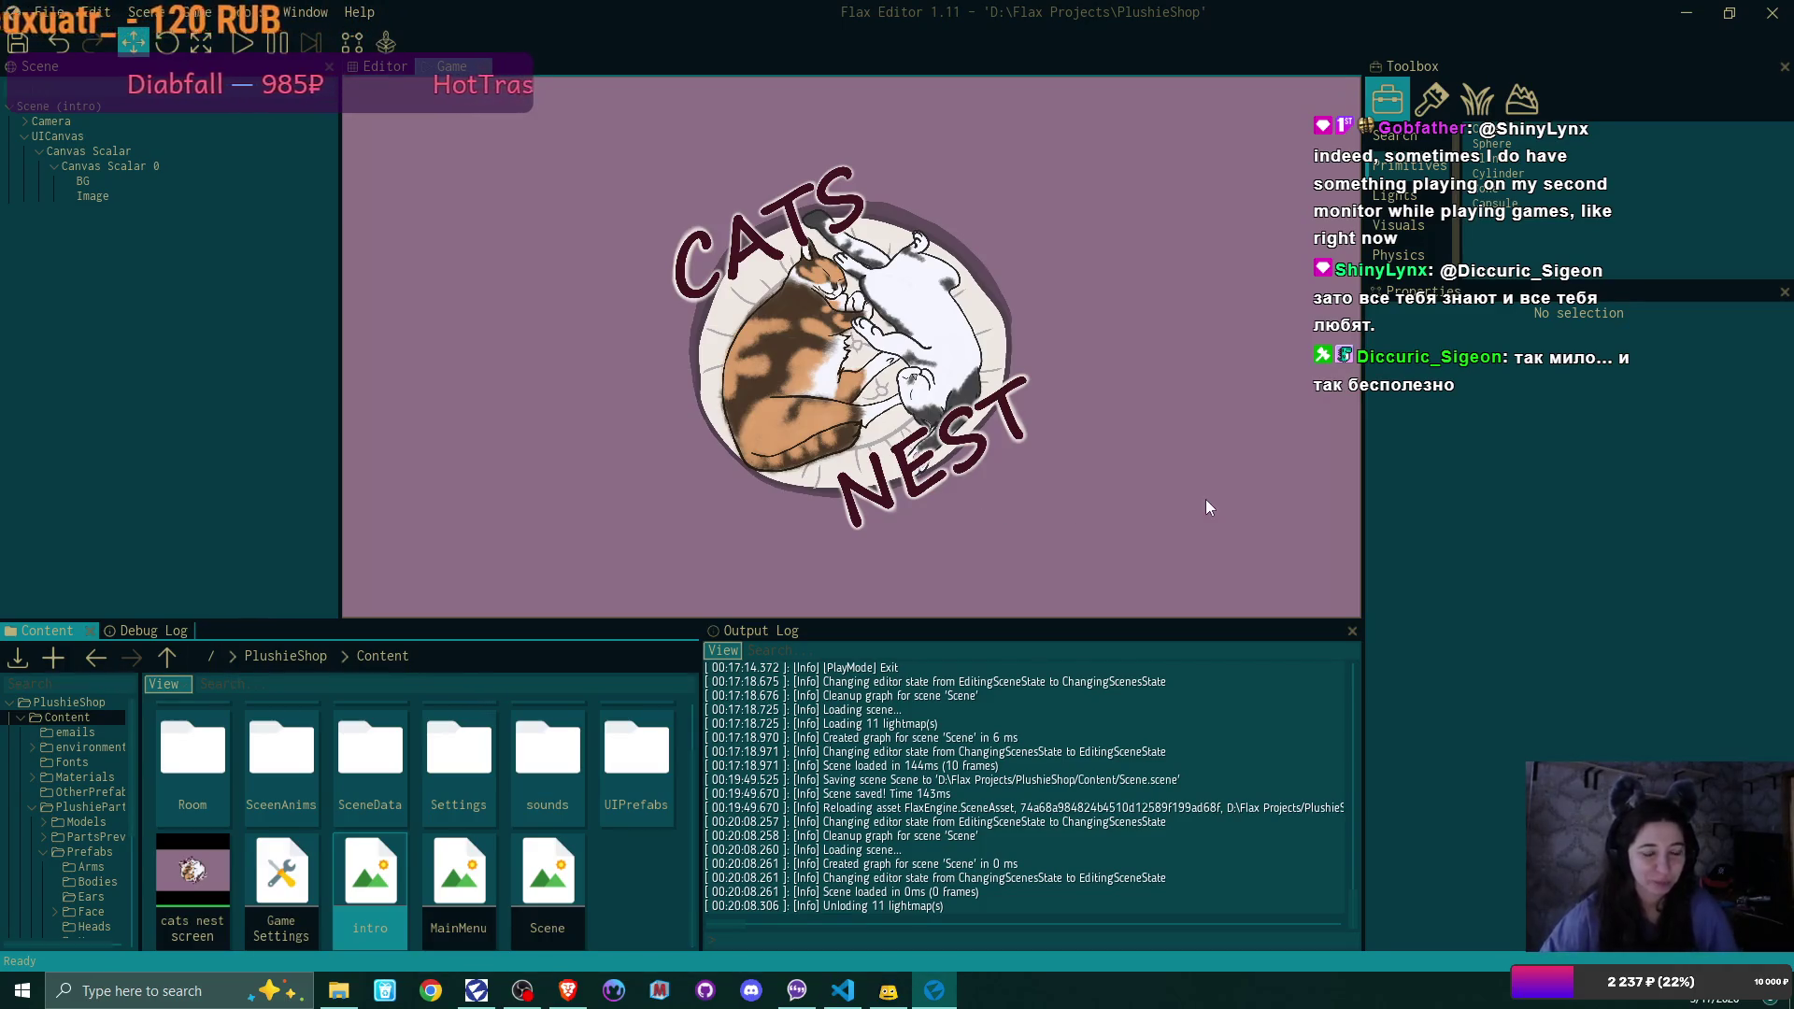
Show the Debug Log and start Play mode (F5) from the intro scene
{"action": "left_click", "coordinate": [143, 631]}
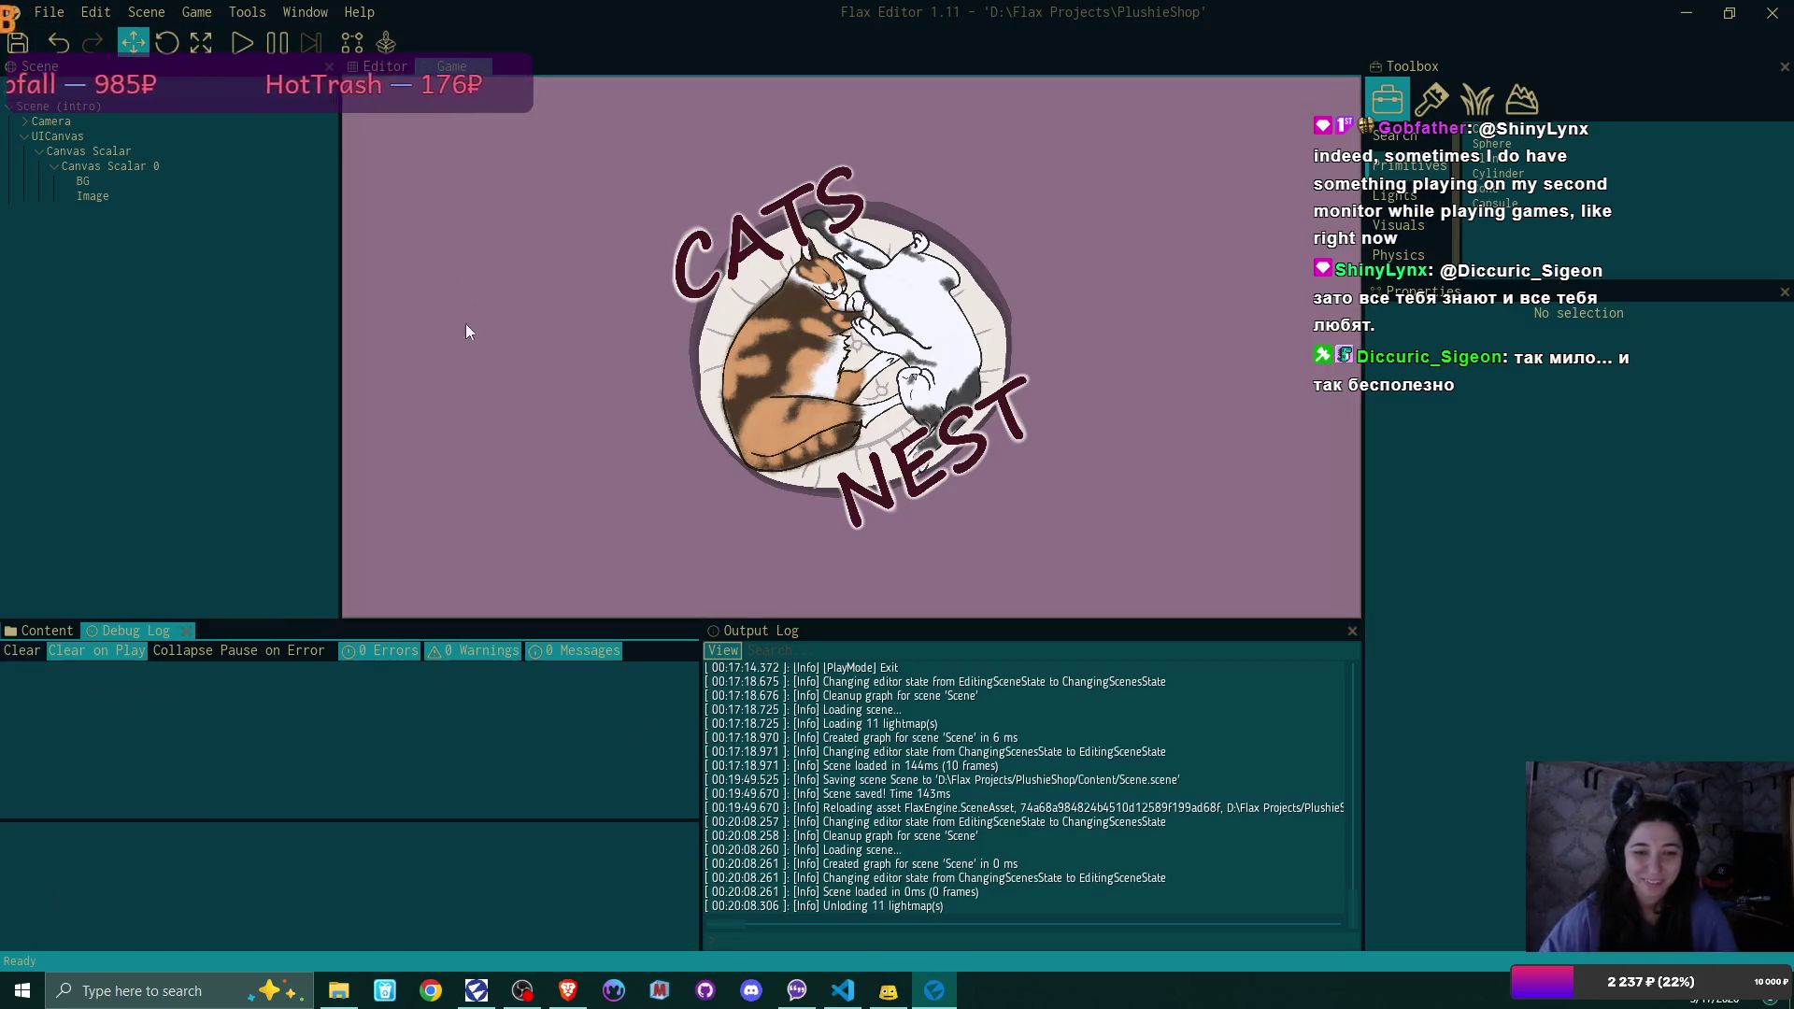
{"action": "key", "text": "F5"}
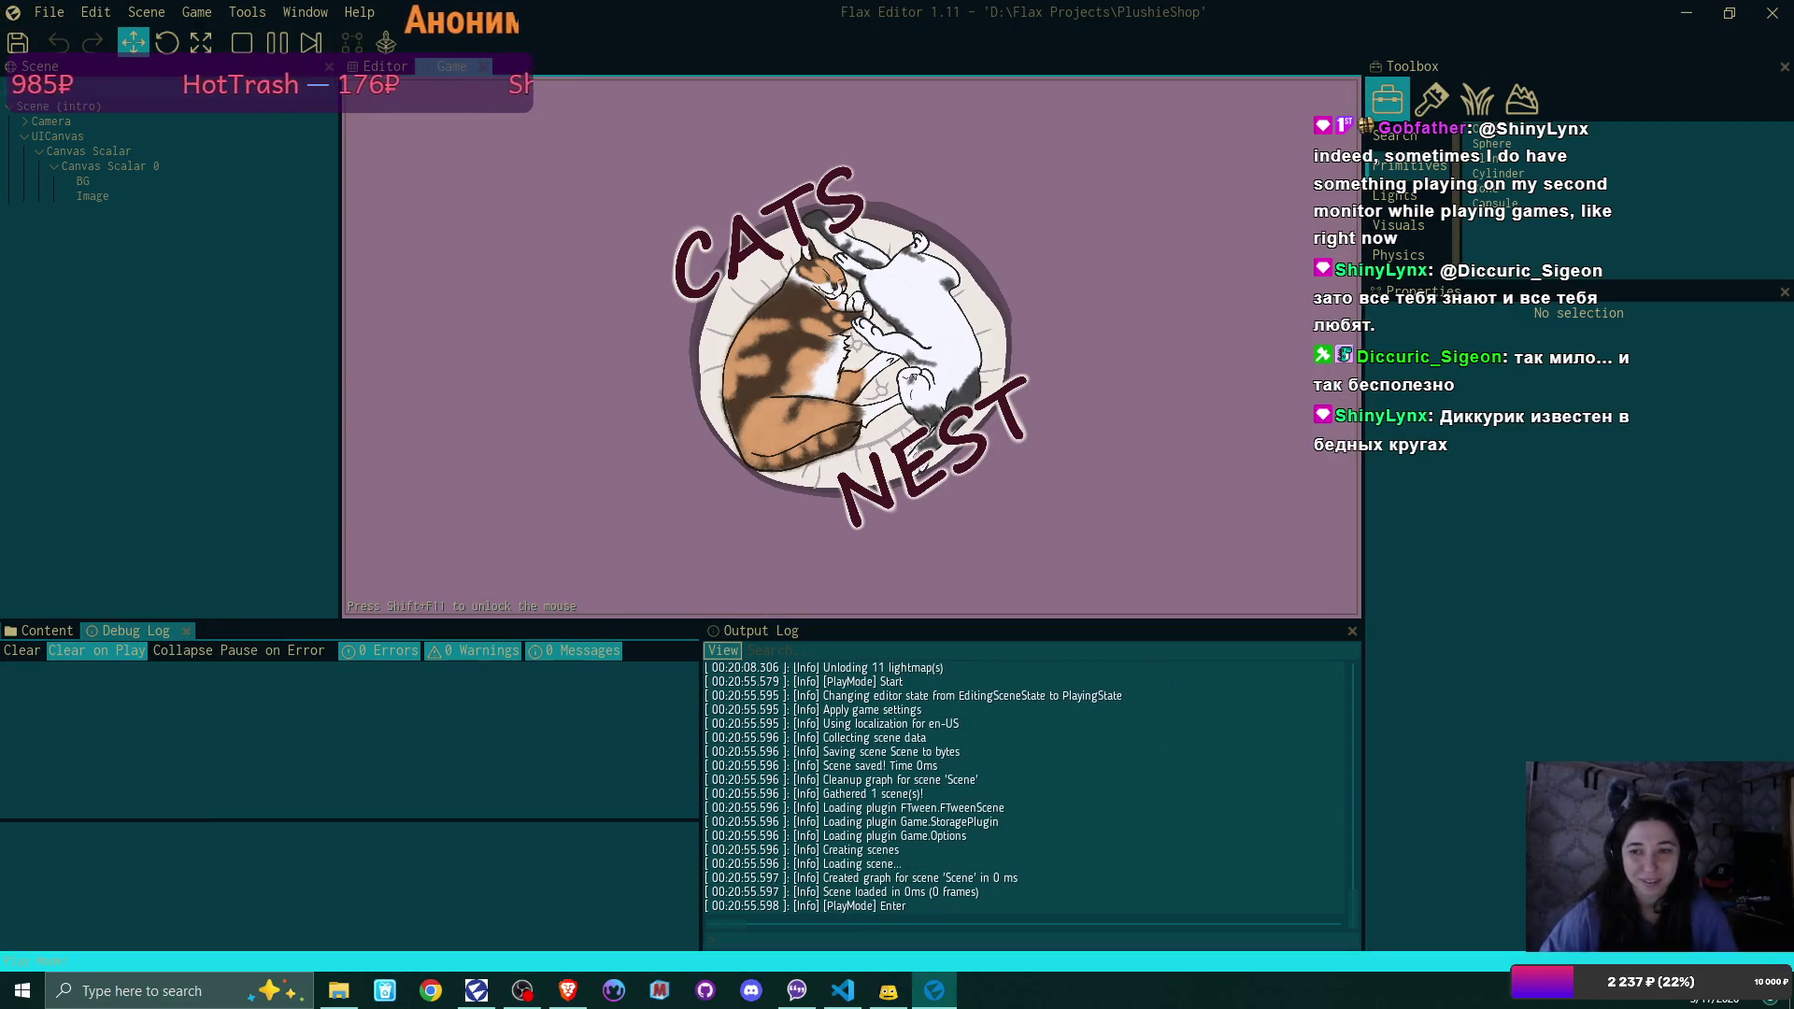
Start a New Game, confirming Yes to overwrite the existing save
{"action": "left_click", "coordinate": [832, 308]}
{"action": "left_click", "coordinate": [836, 313]}
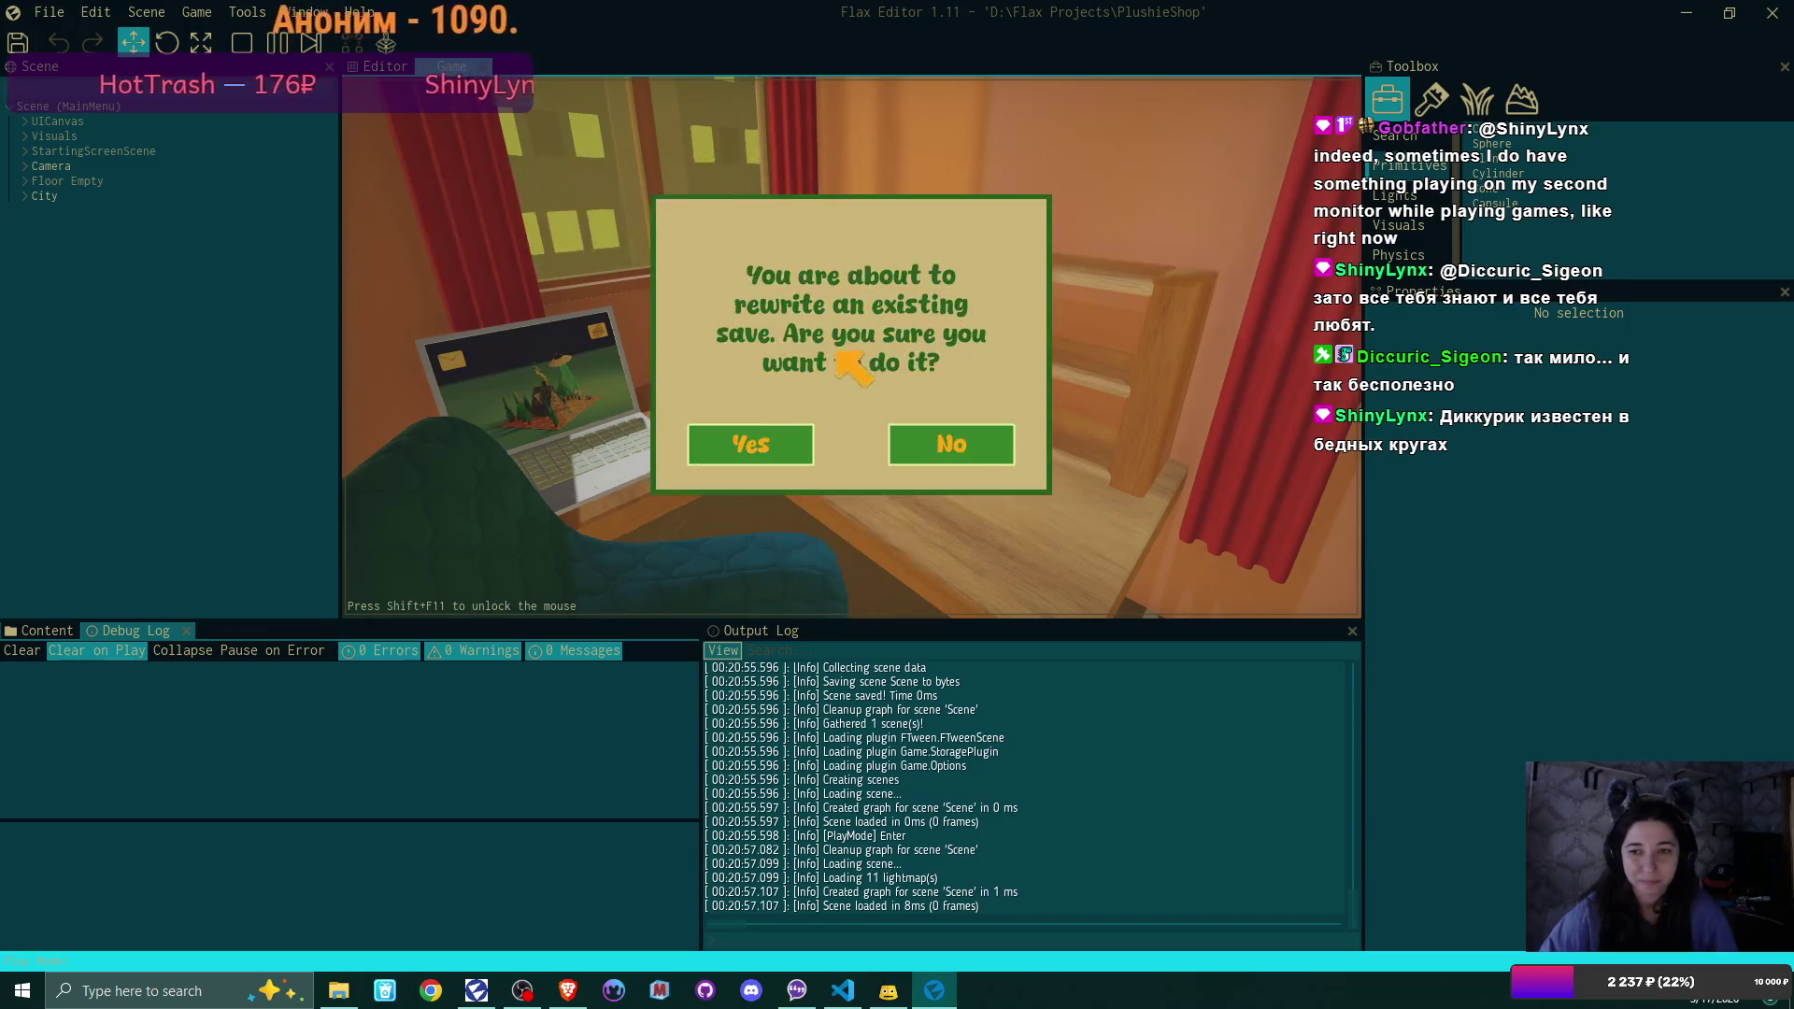
{"action": "left_click", "coordinate": [789, 446]}
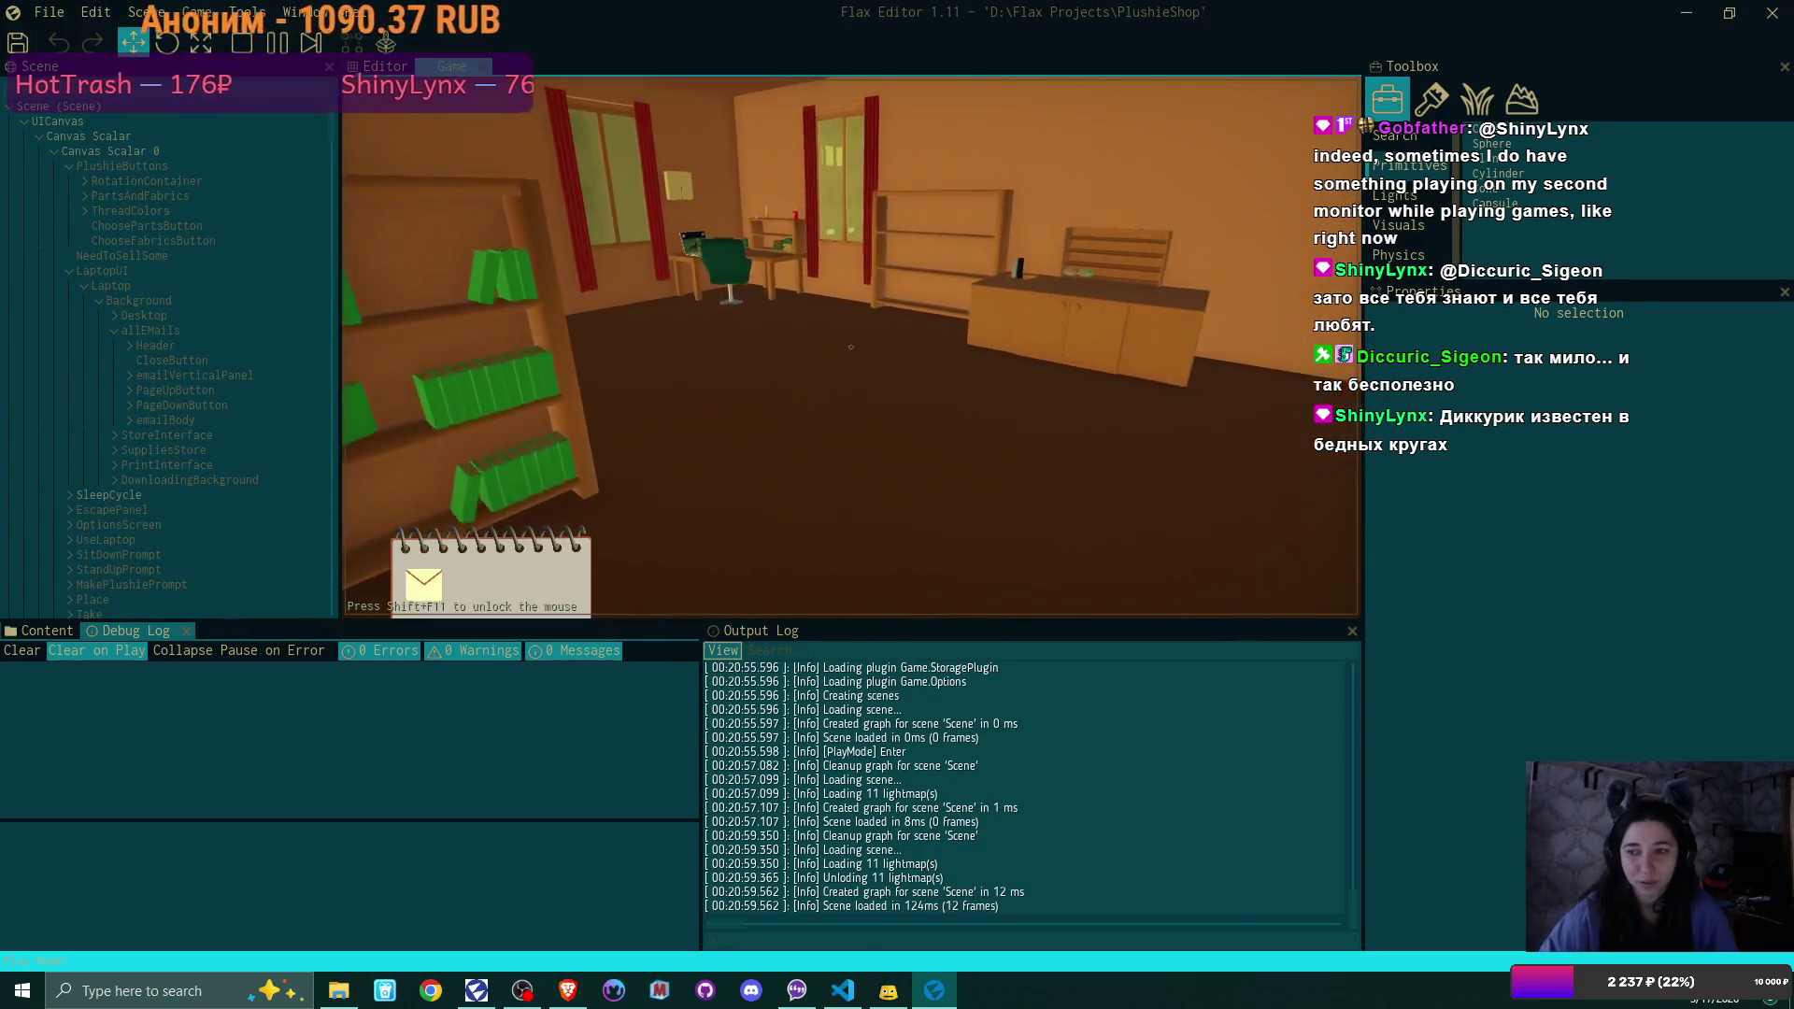
Walk to the desk, sit at the laptop, read the payout email in Bmail, then stop play
{"action": "key", "text": "w"}
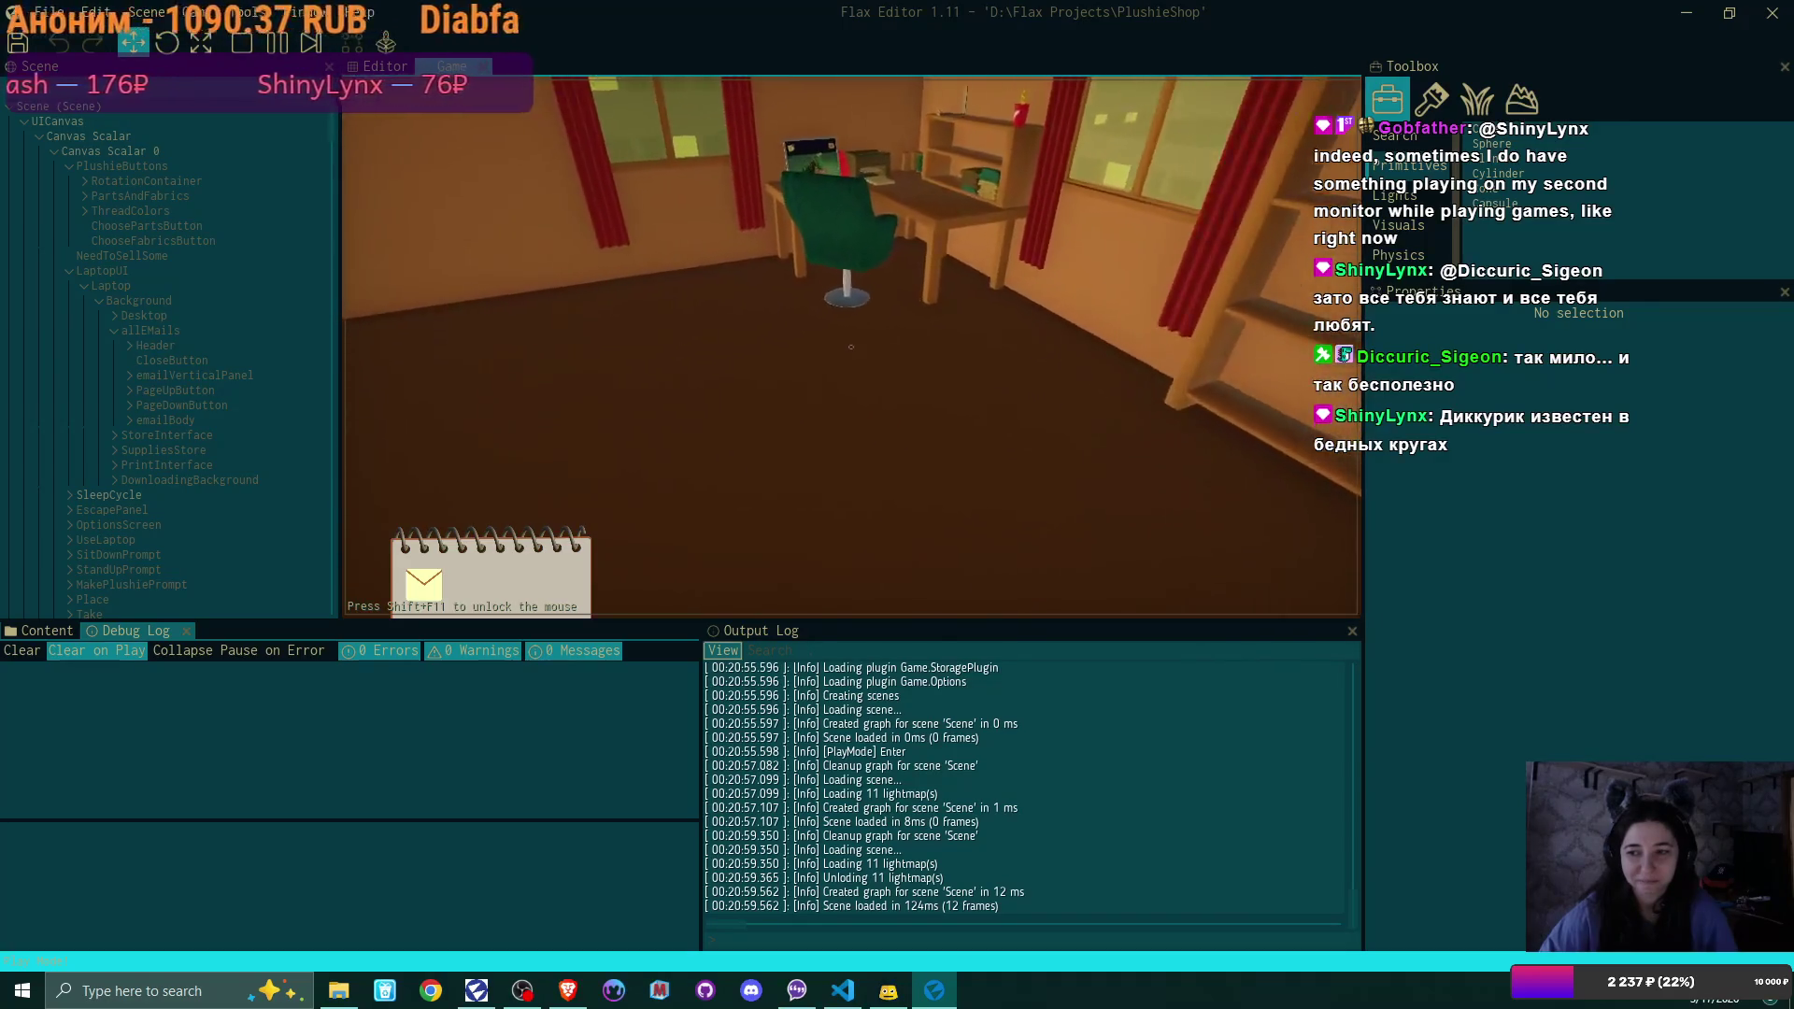
{"action": "key", "text": "e"}
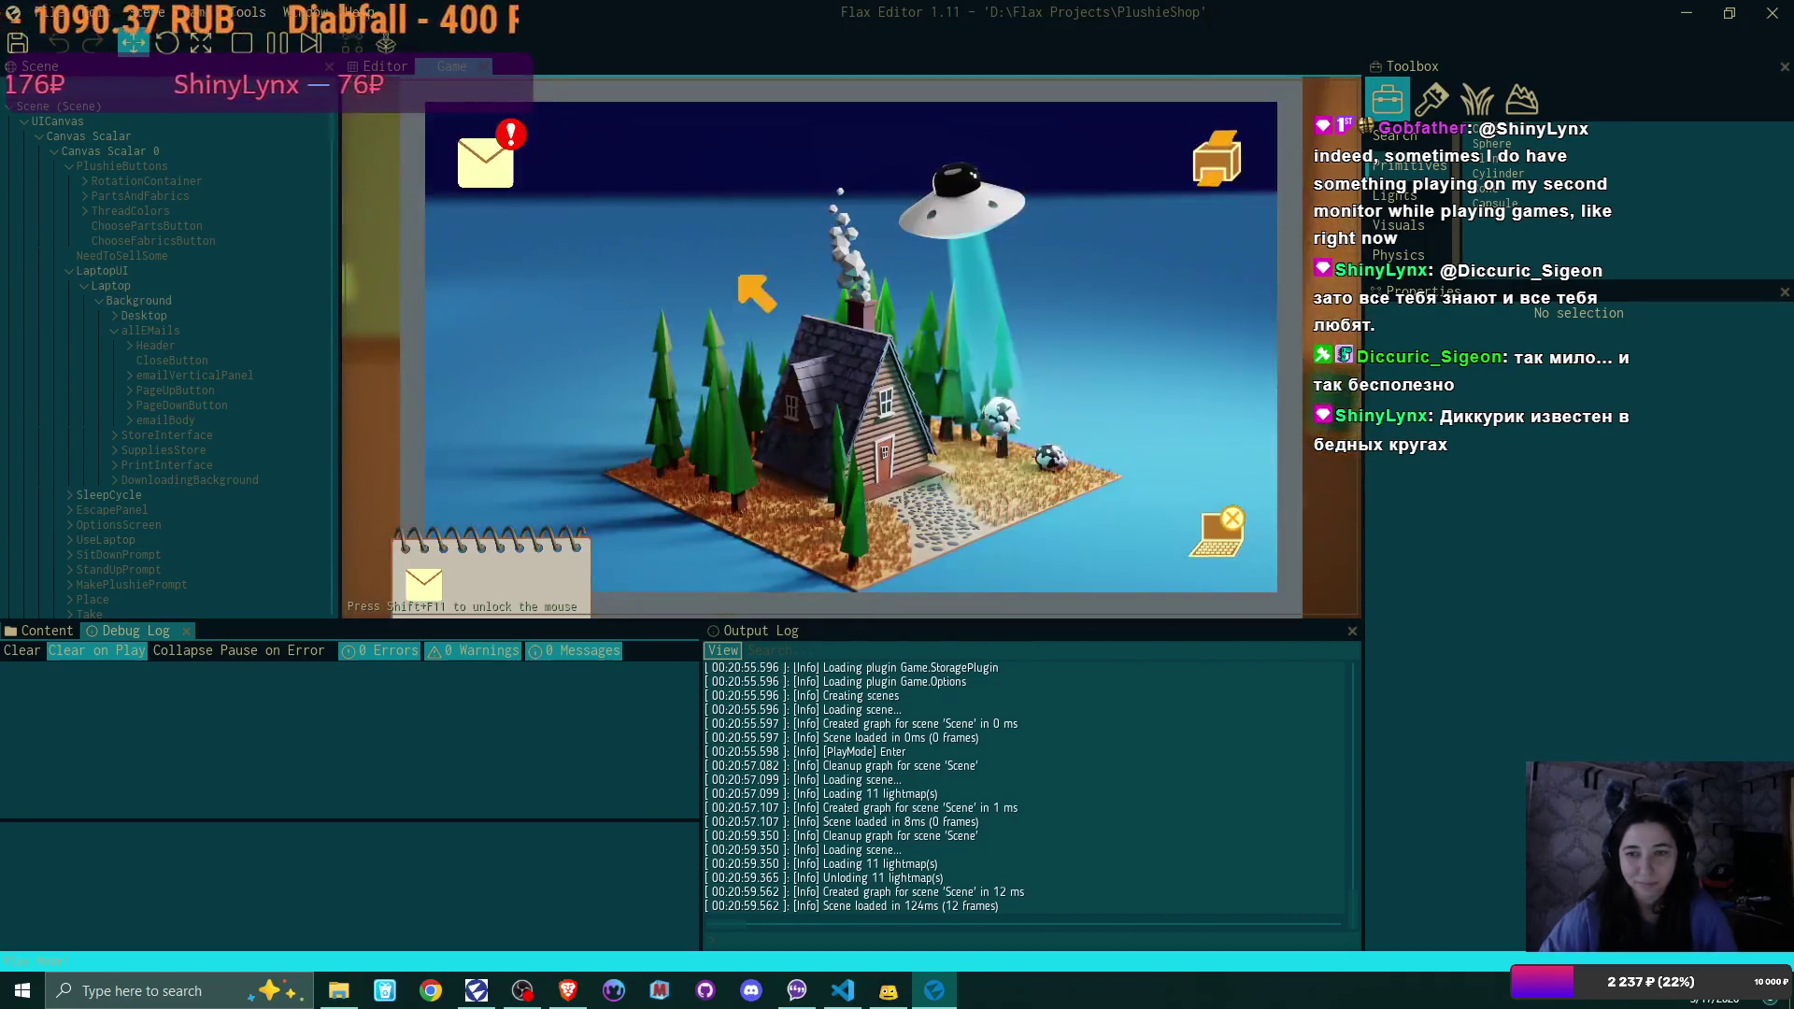
{"action": "left_click", "coordinate": [486, 159]}
{"action": "left_click", "coordinate": [836, 222]}
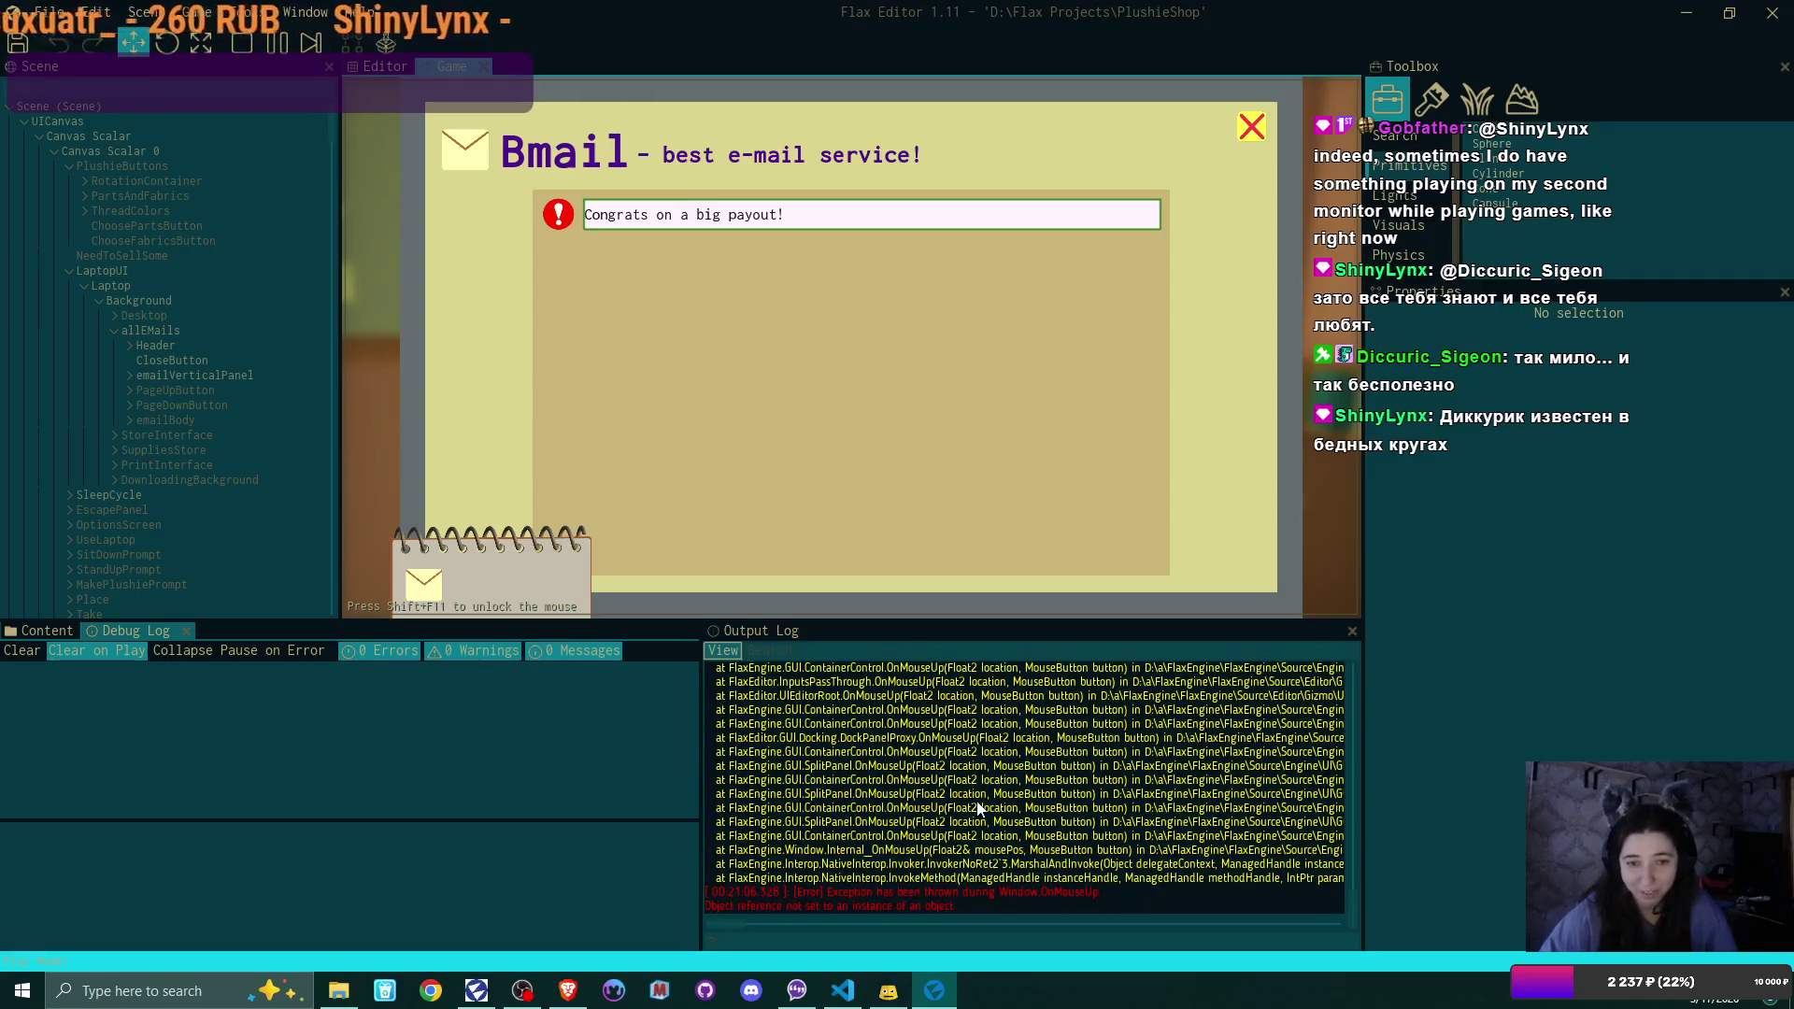
{"action": "scroll", "coordinate": [971, 841], "scroll_direction": "up", "scroll_amount": 3}
{"action": "scroll", "coordinate": [965, 879], "scroll_direction": "up", "scroll_amount": 5}
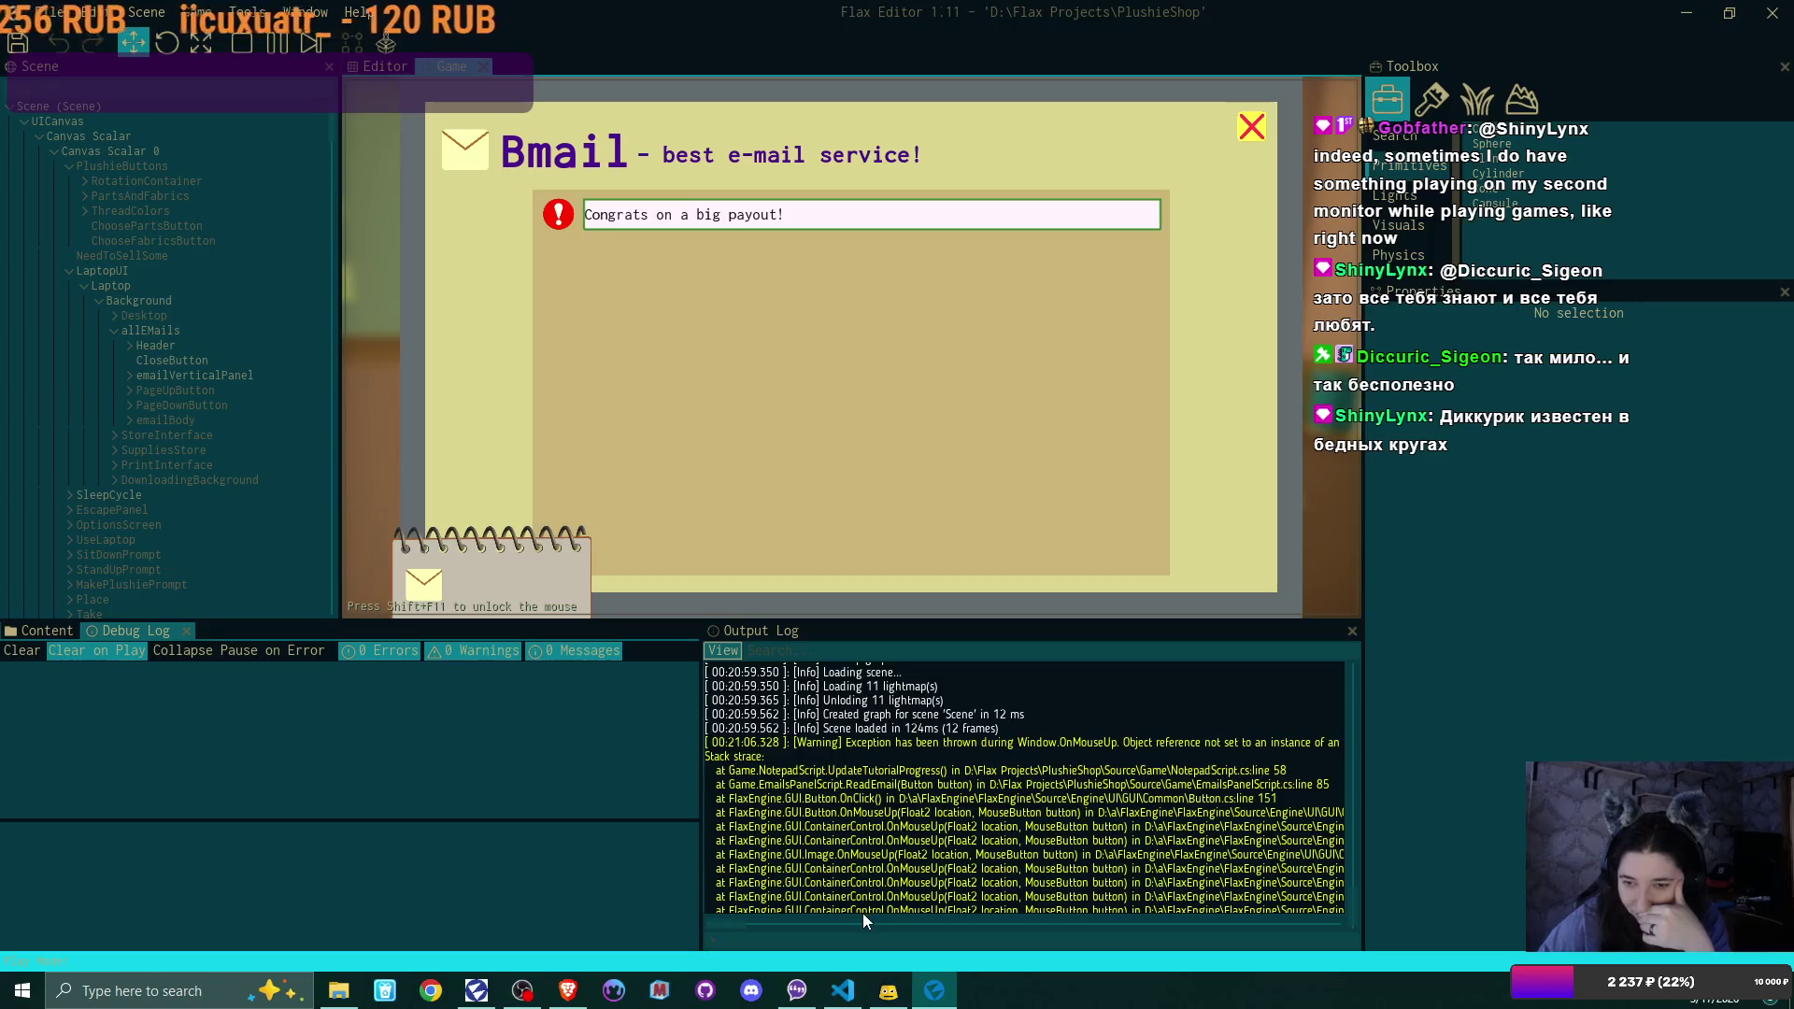
{"action": "mouse_move", "coordinate": [738, 921]}
{"action": "left_mouse_down"}
{"action": "mouse_move", "coordinate": [821, 927]}
{"action": "mouse_move", "coordinate": [727, 920]}
{"action": "left_mouse_up"}
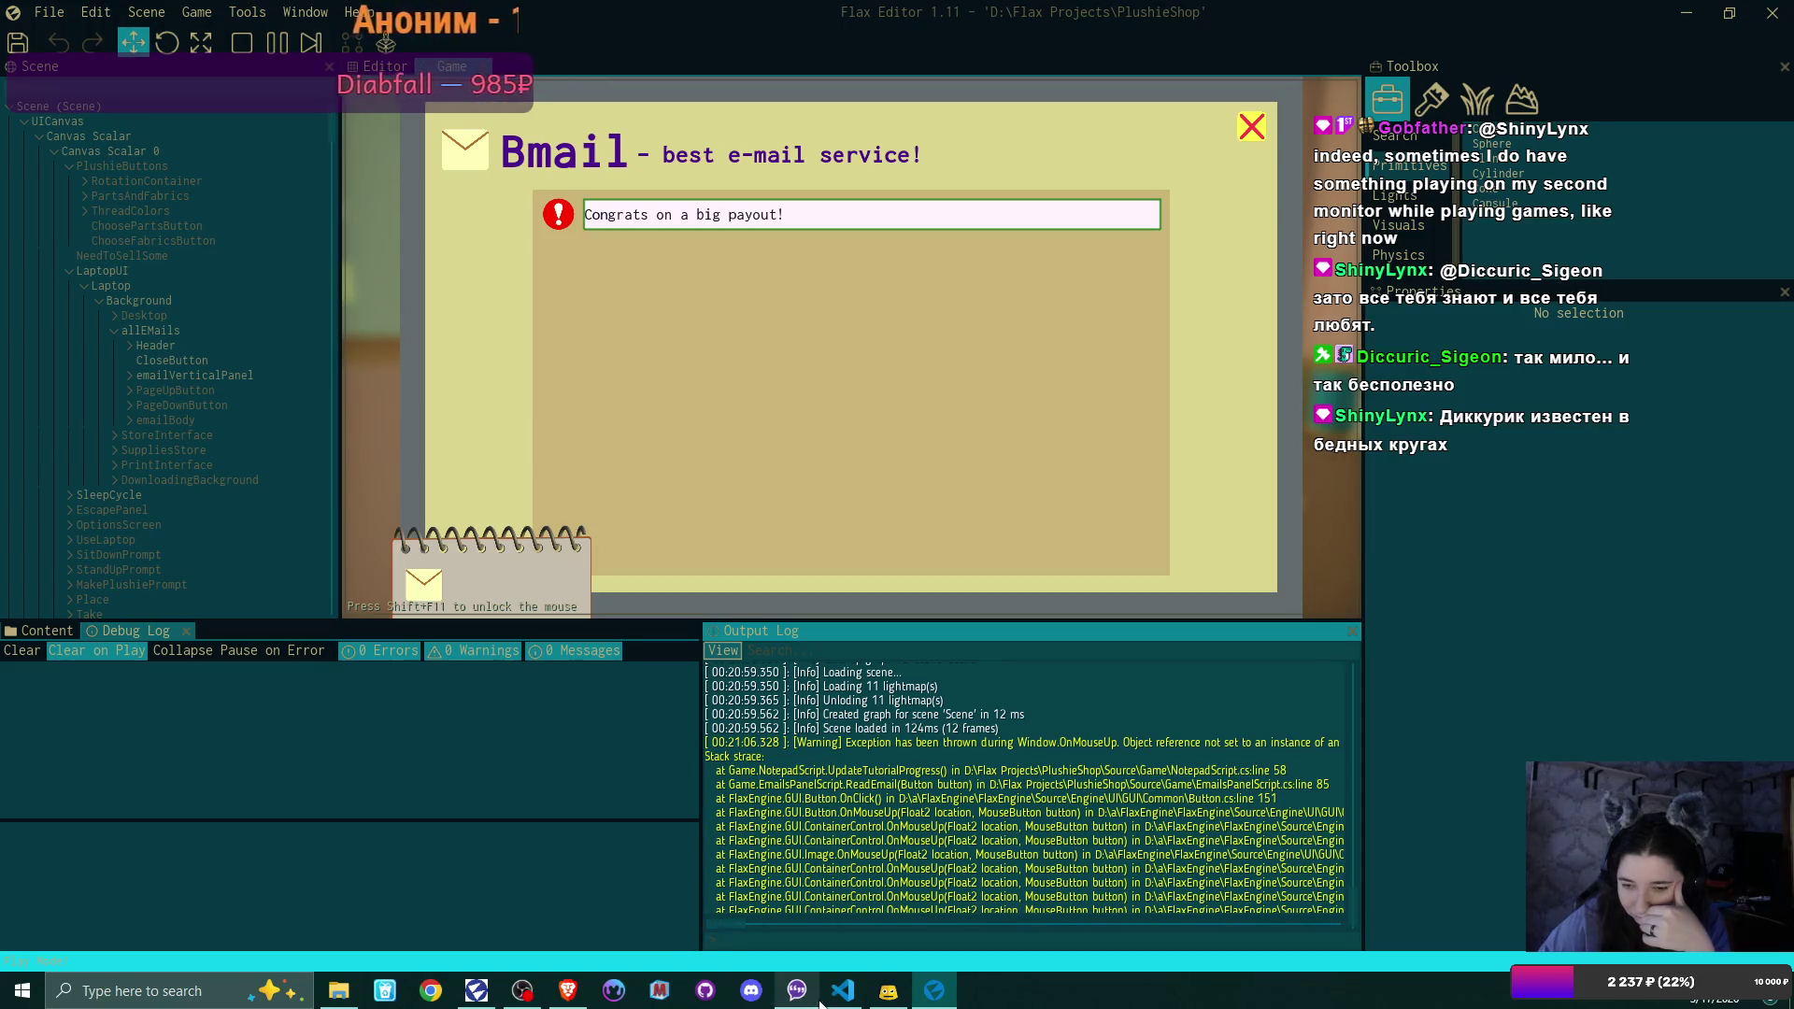
{"action": "left_click", "coordinate": [240, 42]}
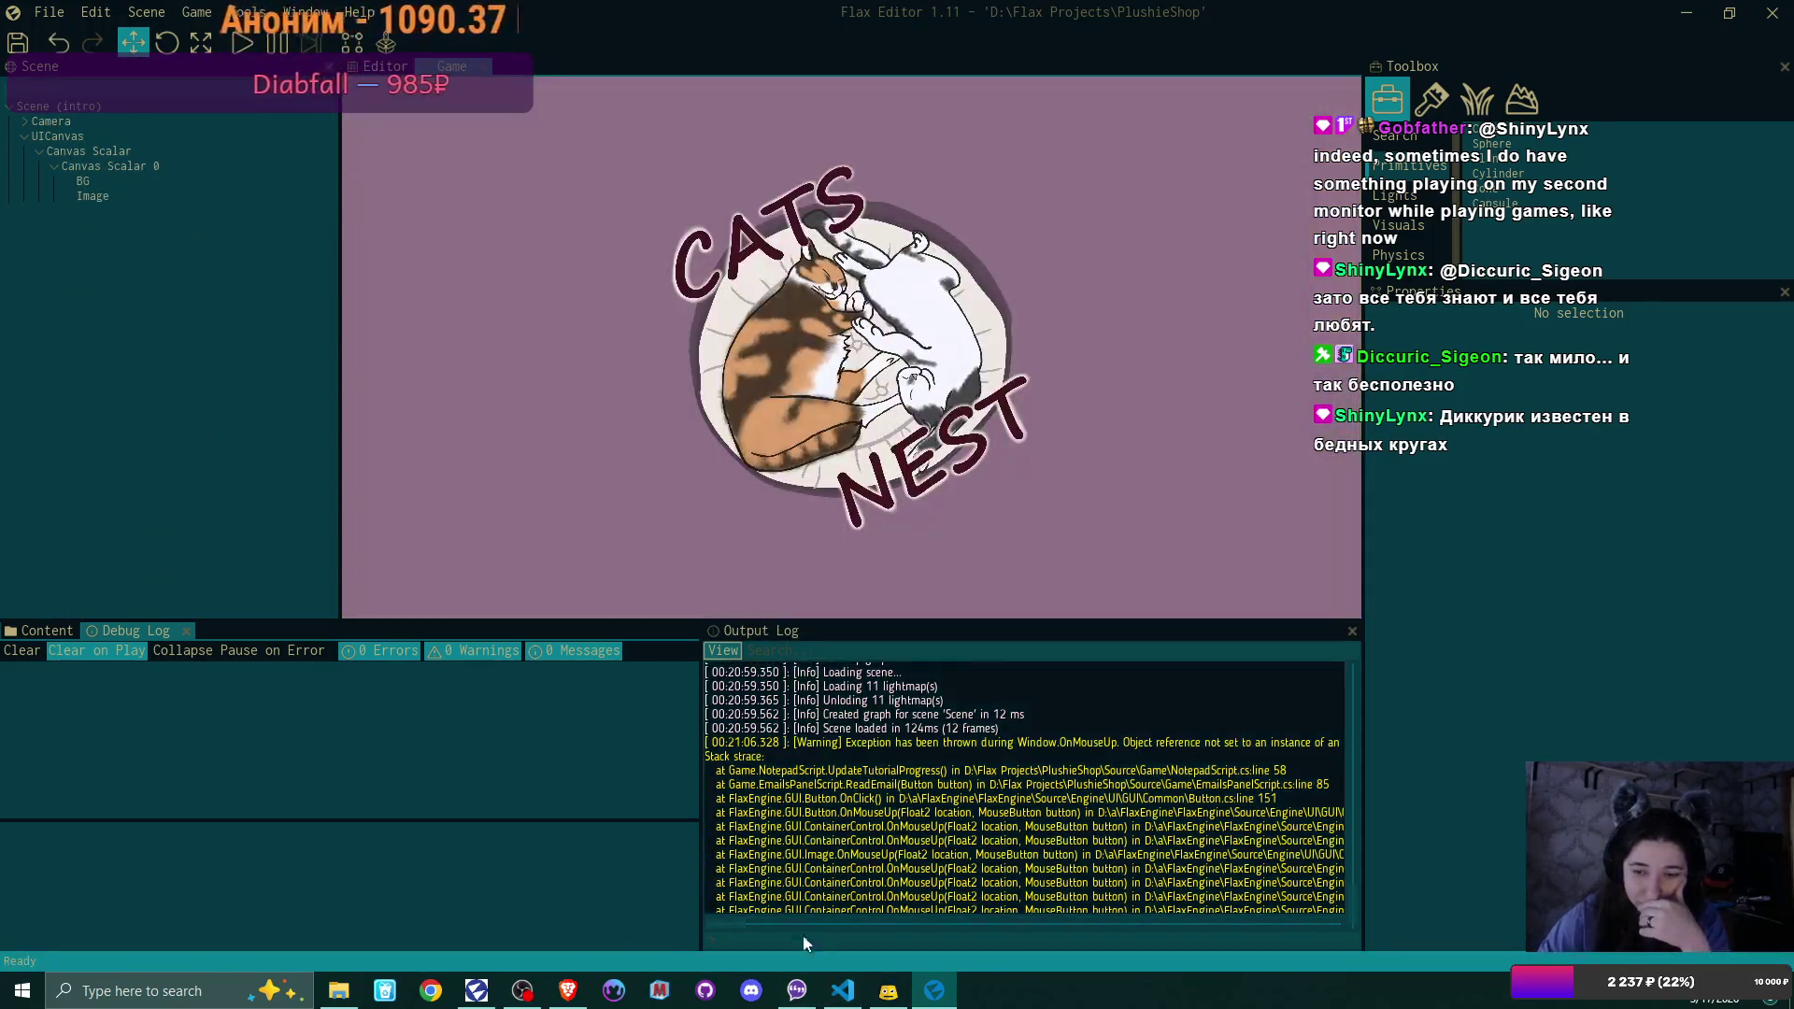
Switch to VS Code and open NotepadScript.cs from Source/Game
{"action": "left_click", "coordinate": [845, 996]}
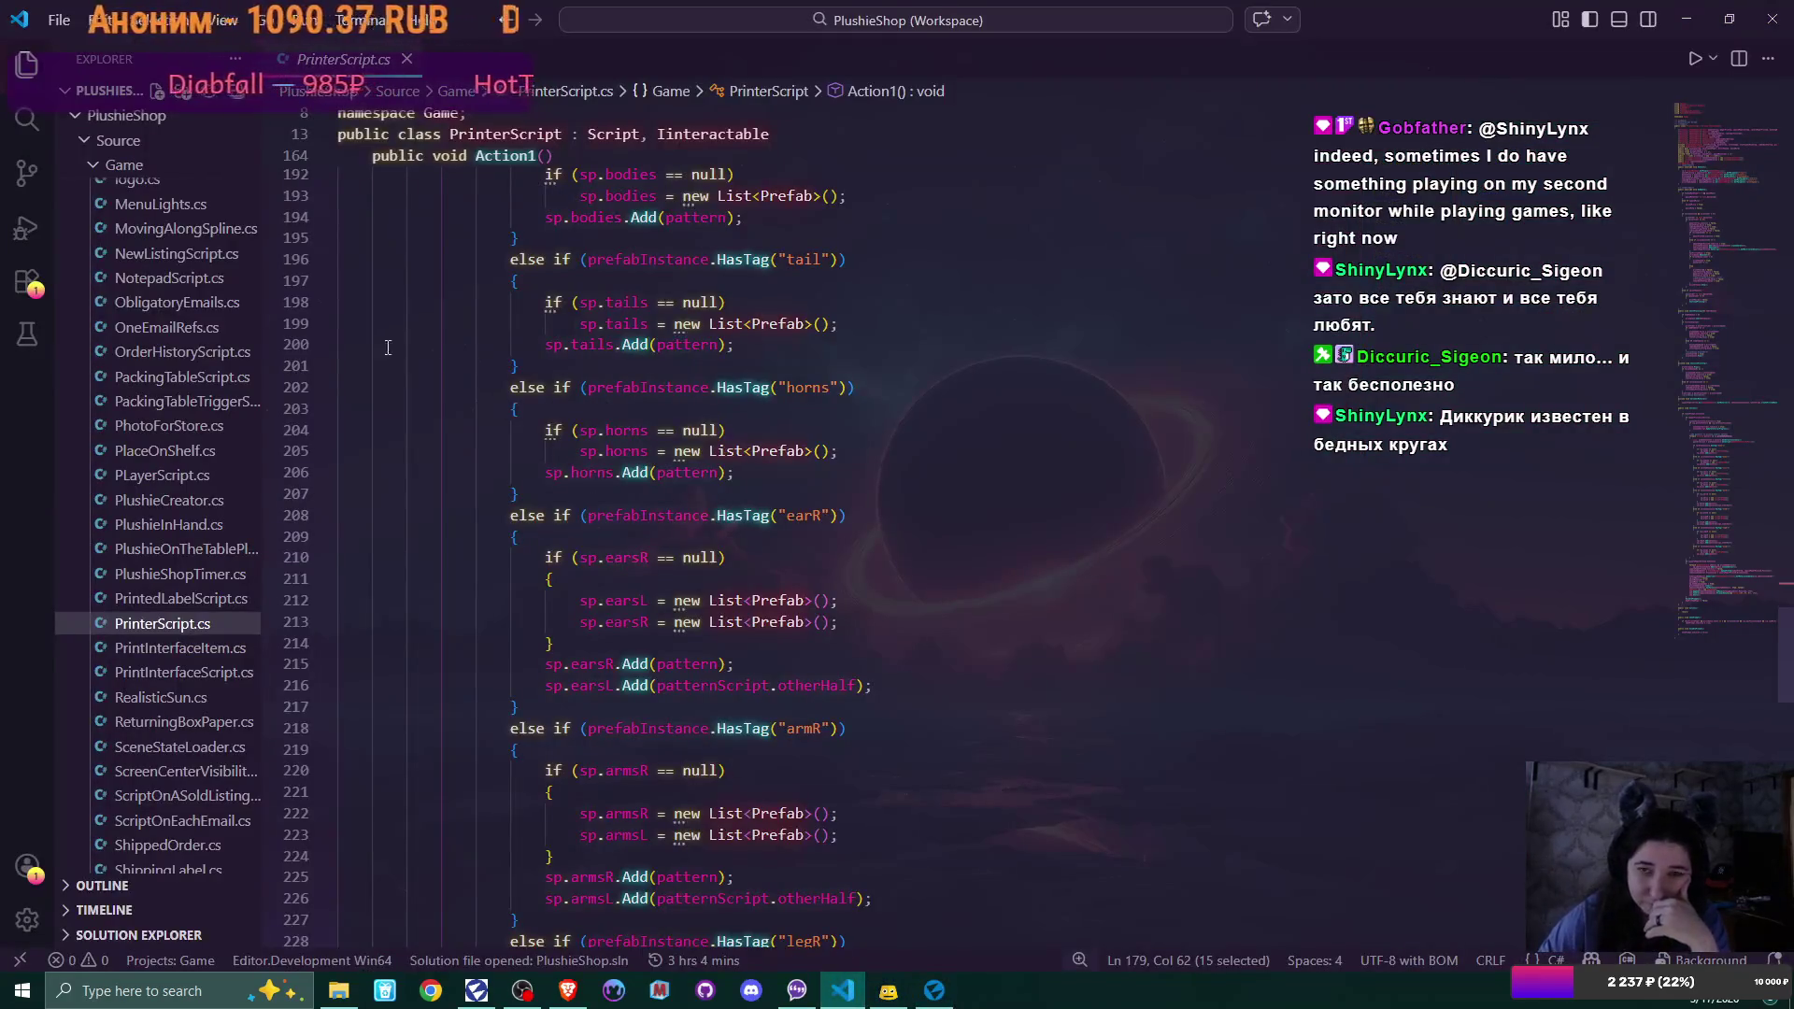
{"action": "scroll", "coordinate": [161, 441], "scroll_direction": "down", "scroll_amount": 5}
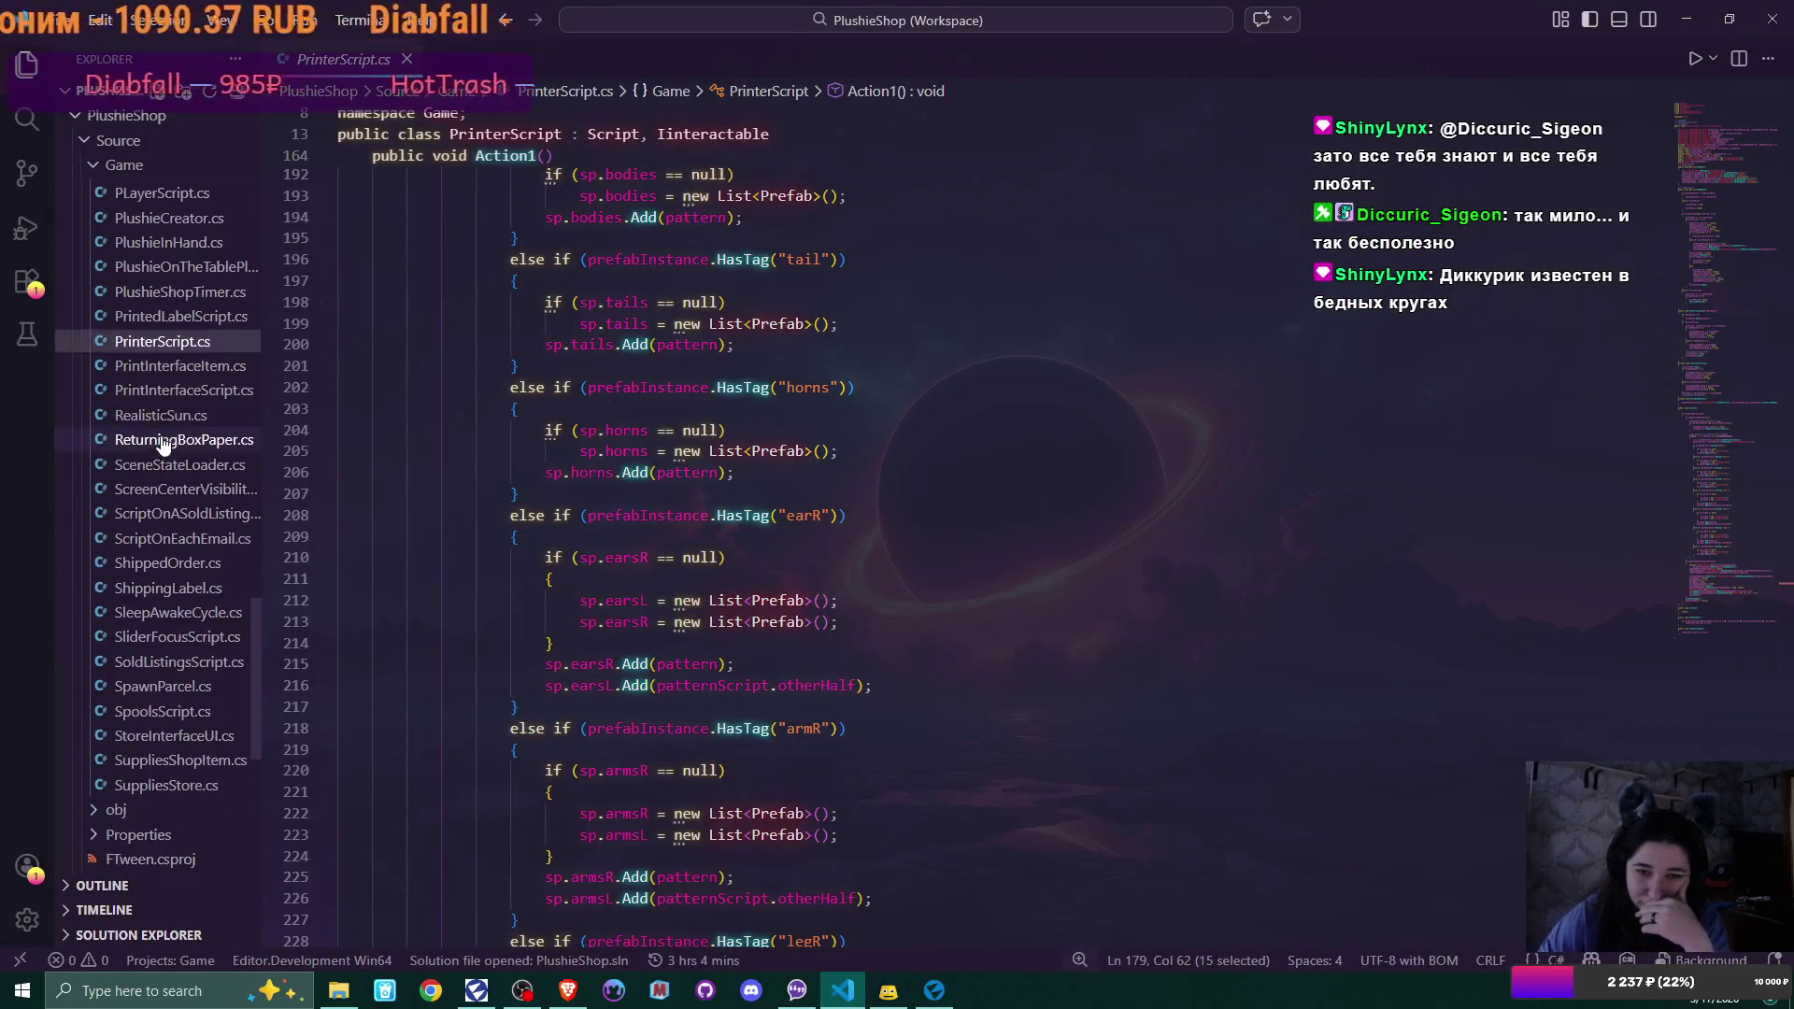
{"action": "scroll", "coordinate": [160, 441], "scroll_direction": "up", "scroll_amount": 6}
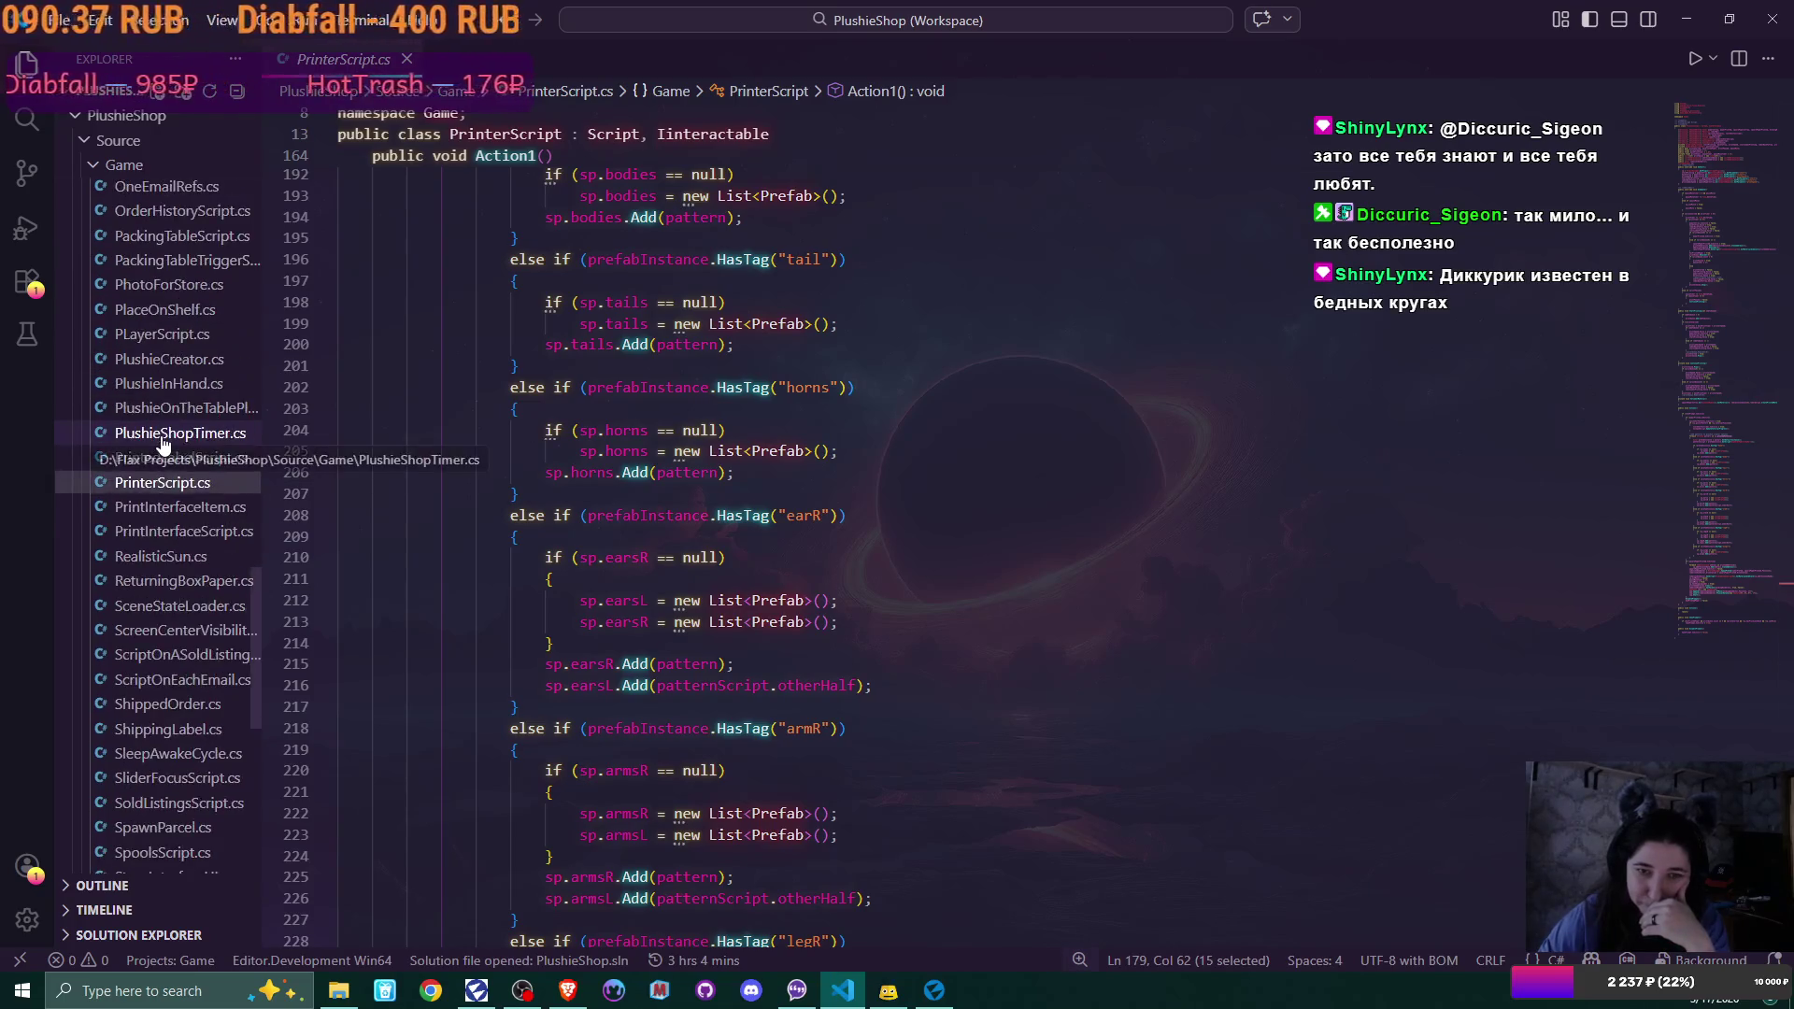
{"action": "left_click", "coordinate": [170, 325]}
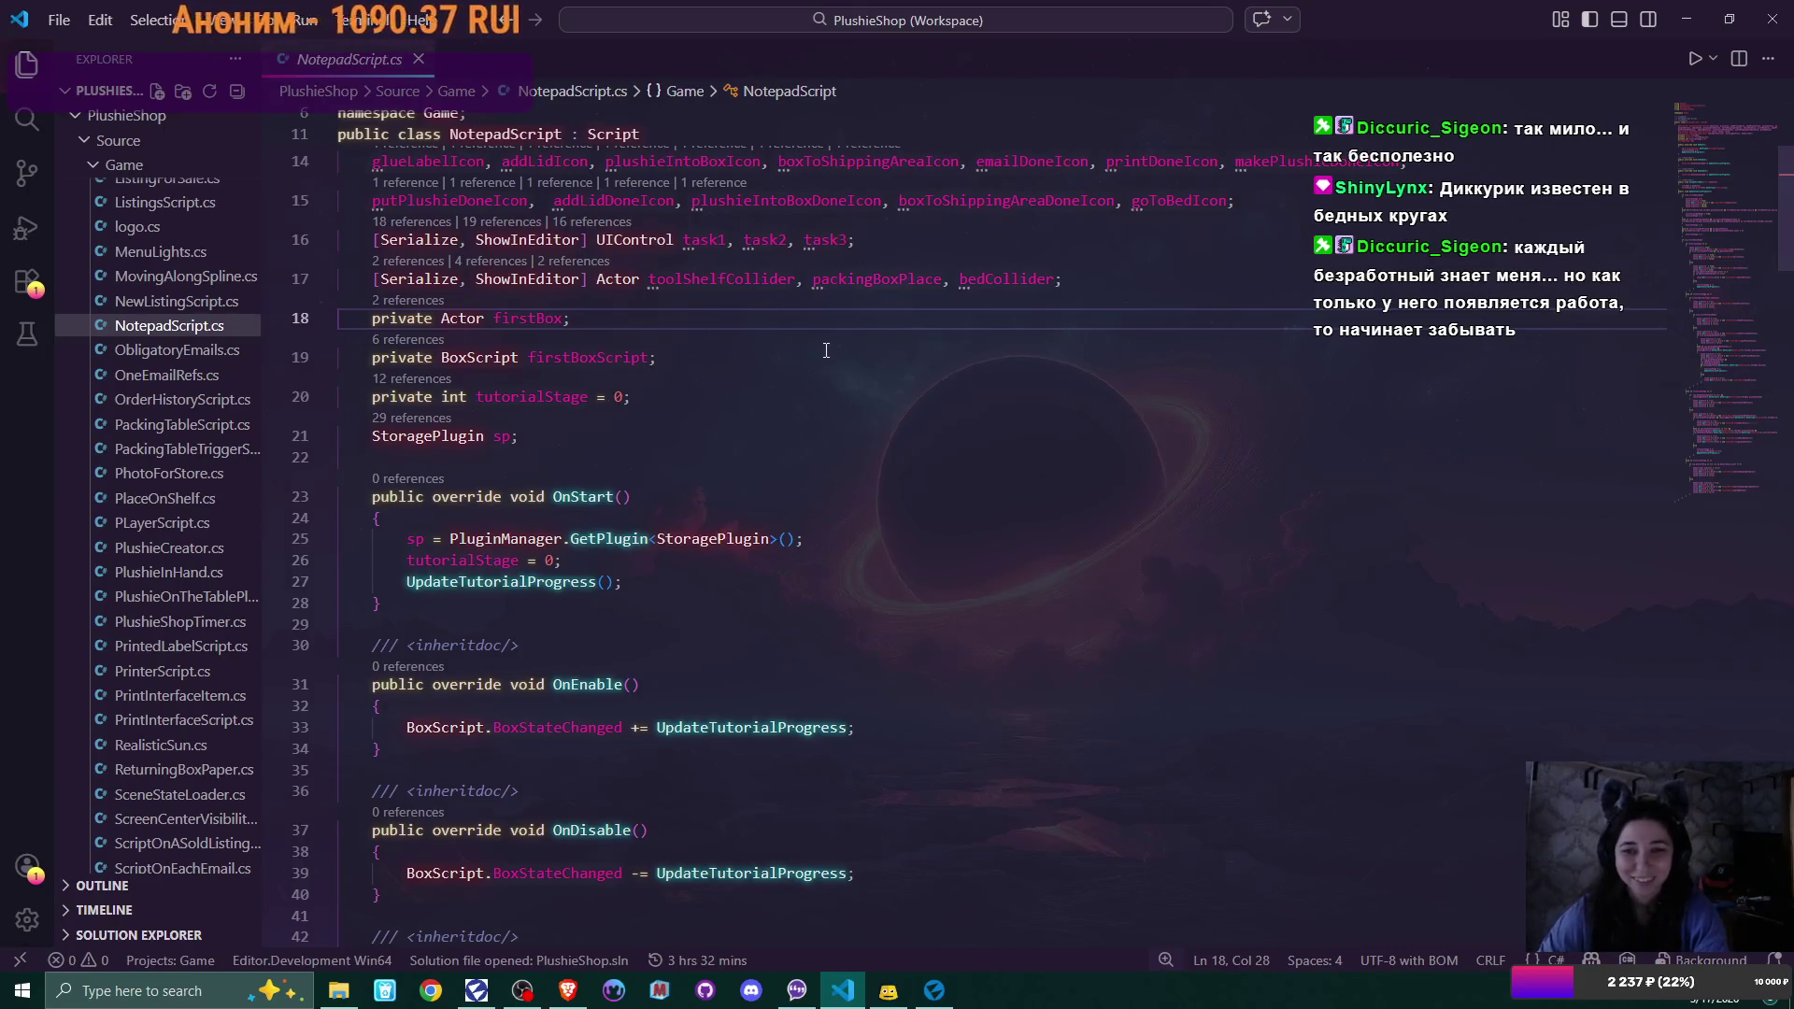
{"action": "scroll", "coordinate": [826, 350], "scroll_direction": "down", "scroll_amount": 10}
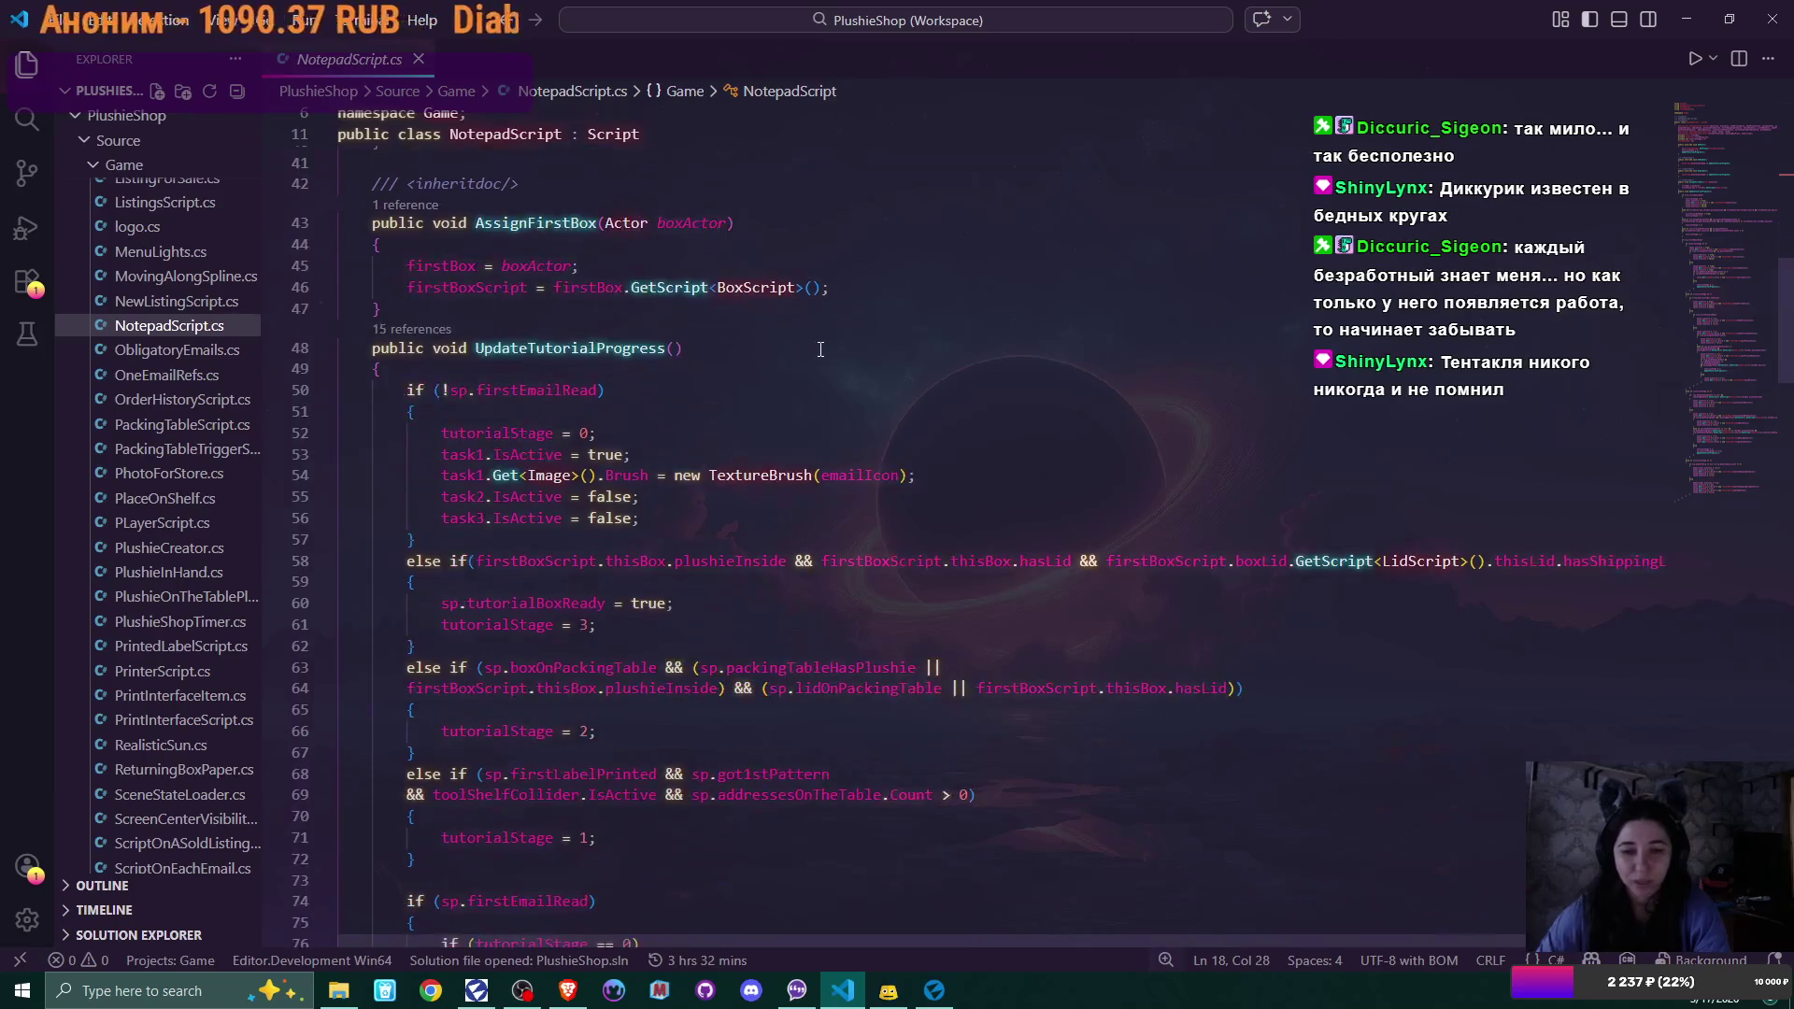
Scroll to UpdateTutorialProgress and place the cursor at line 58's firstBoxScript condition
{"action": "left_click", "coordinate": [934, 989]}
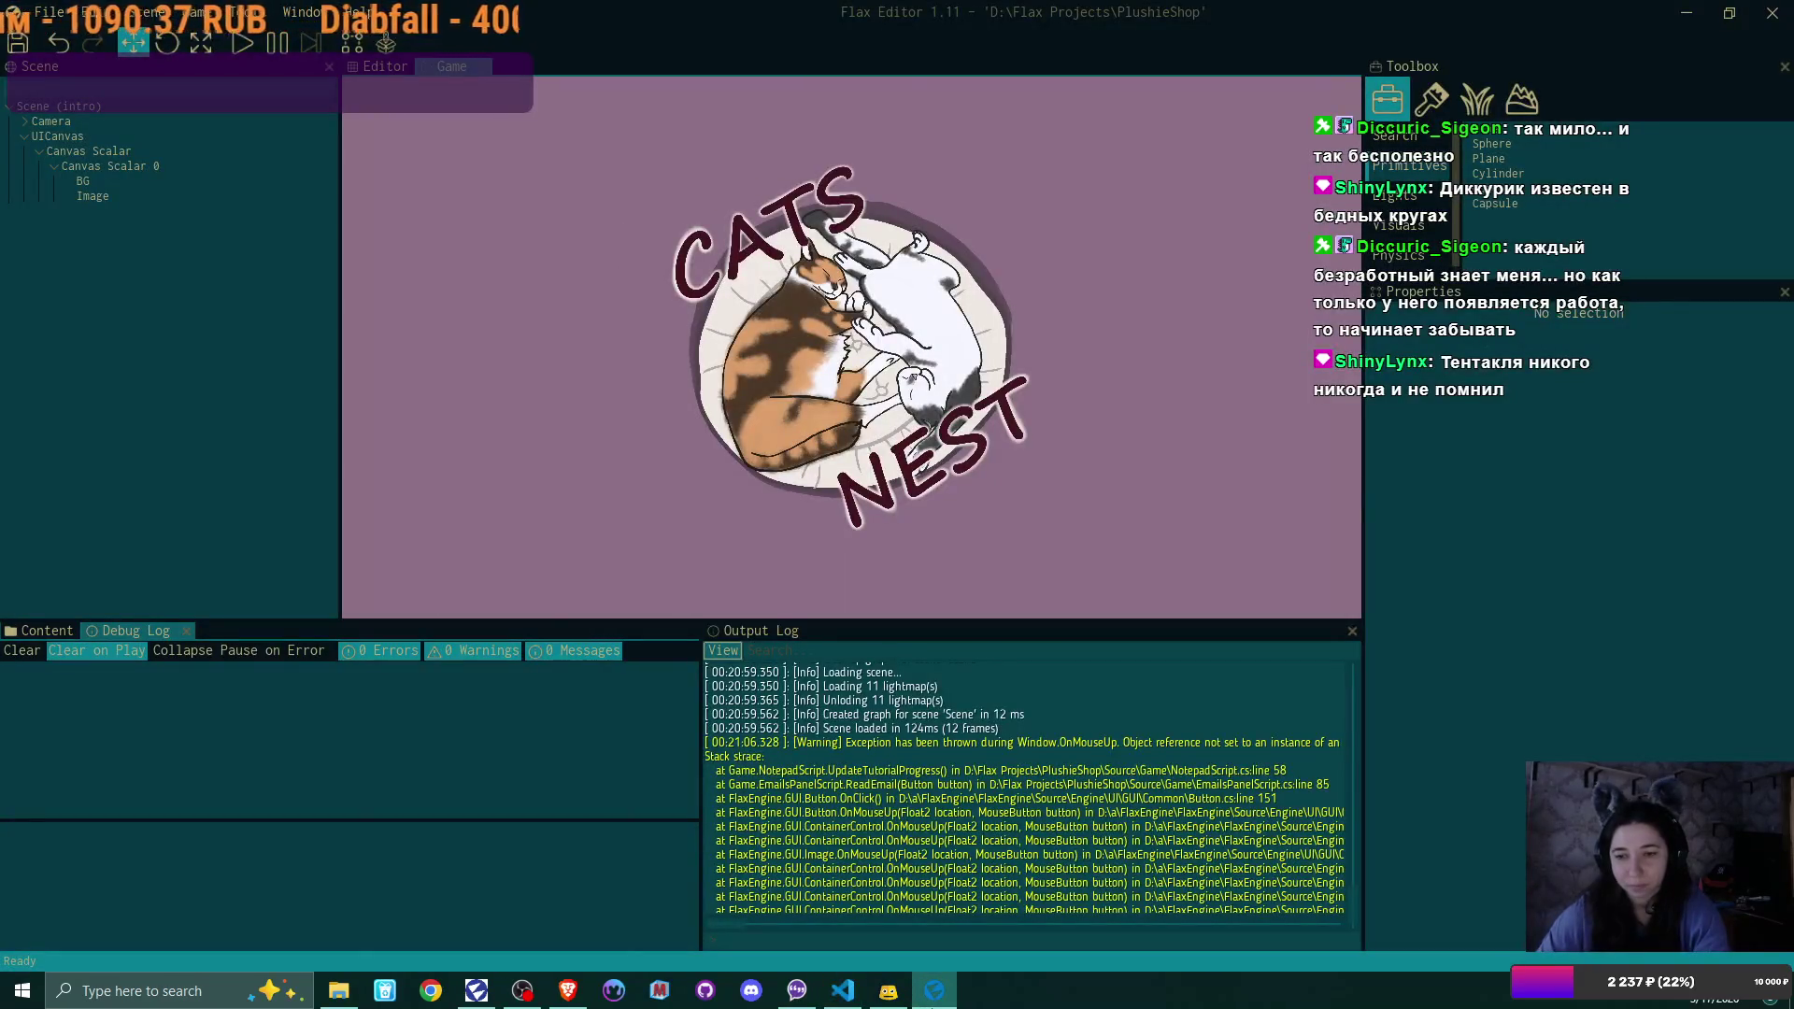
{"action": "left_click", "coordinate": [842, 989]}
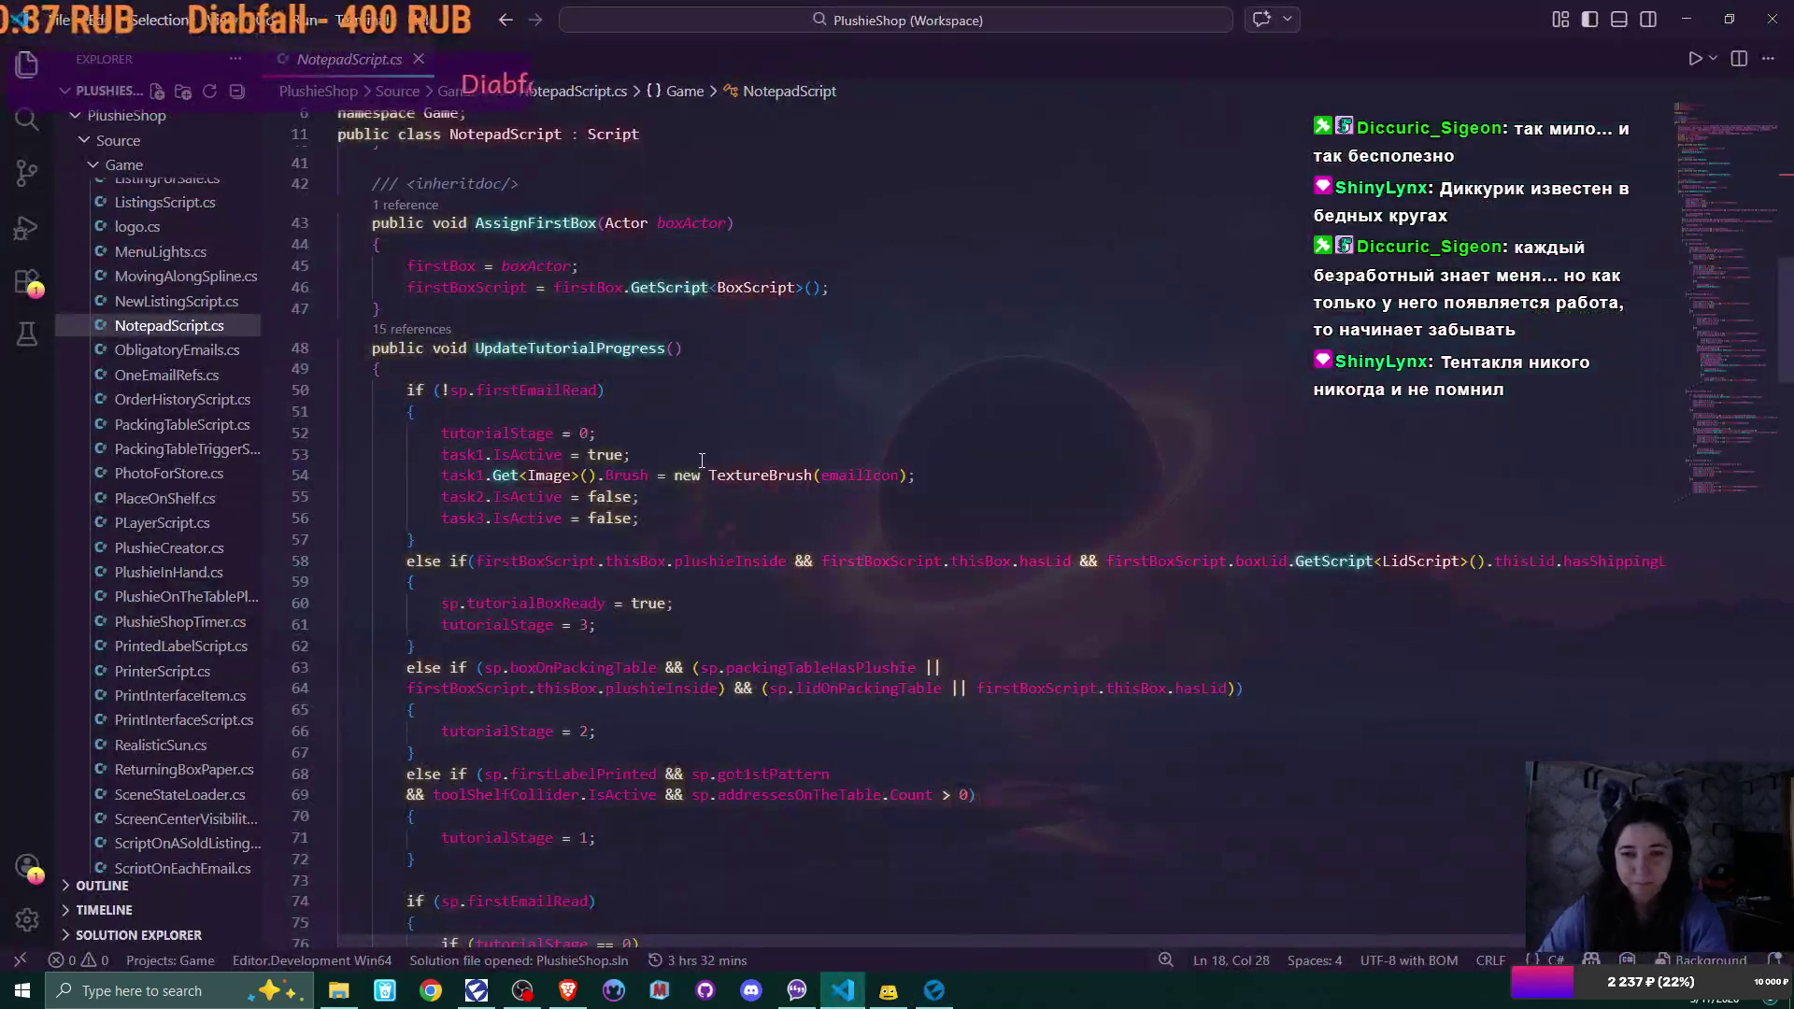
{"action": "scroll", "coordinate": [702, 466], "scroll_direction": "down", "scroll_amount": 1}
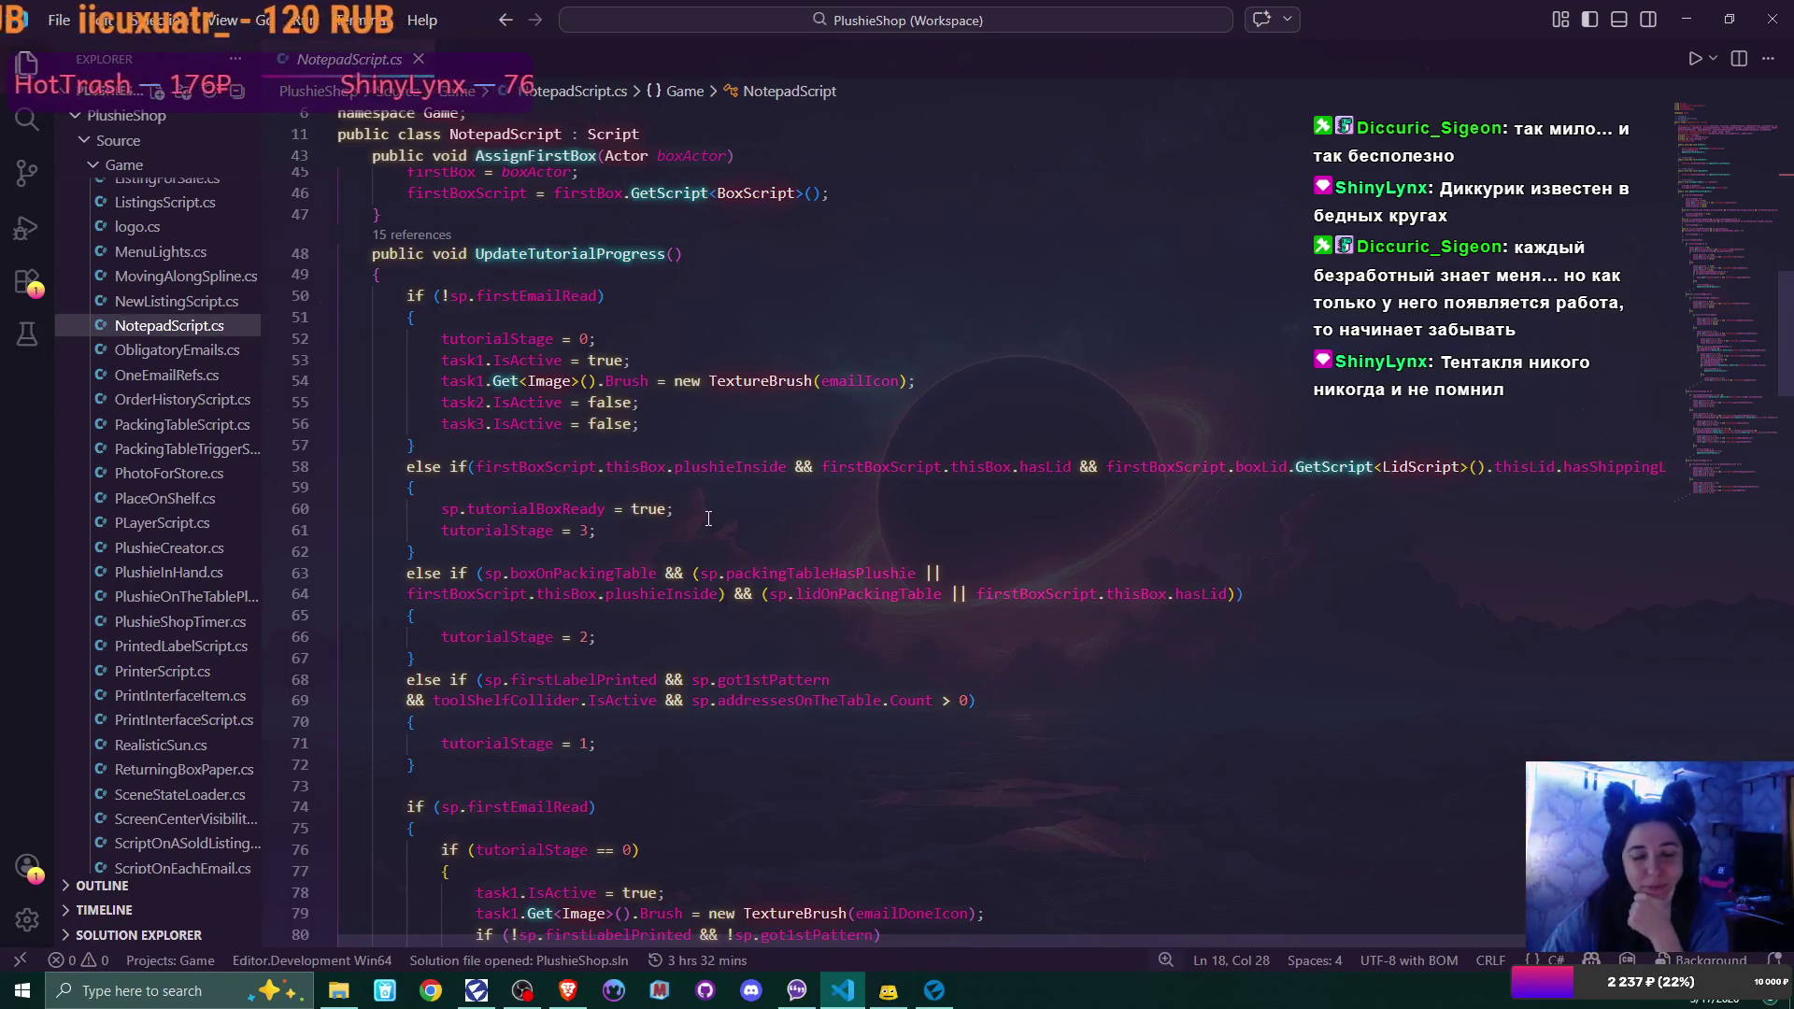
{"action": "scroll", "coordinate": [709, 519], "scroll_direction": "up", "scroll_amount": 1}
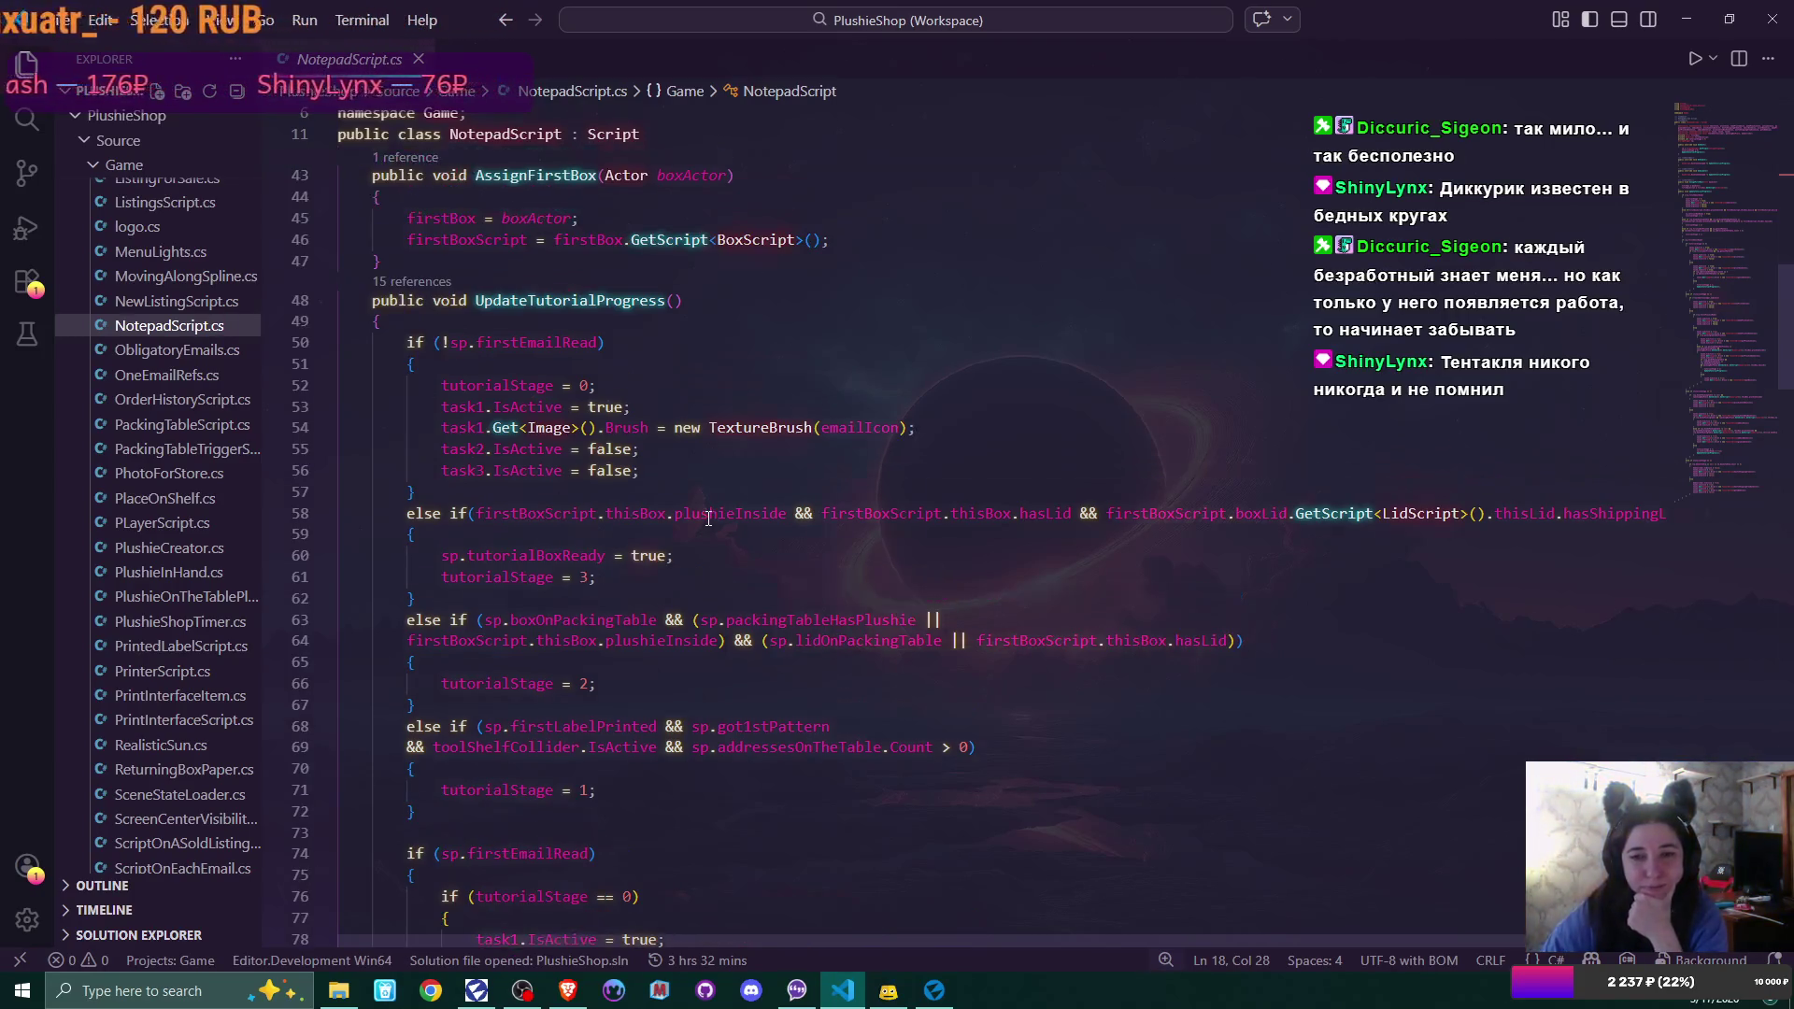
{"action": "scroll", "coordinate": [708, 519], "scroll_direction": "up", "scroll_amount": 1}
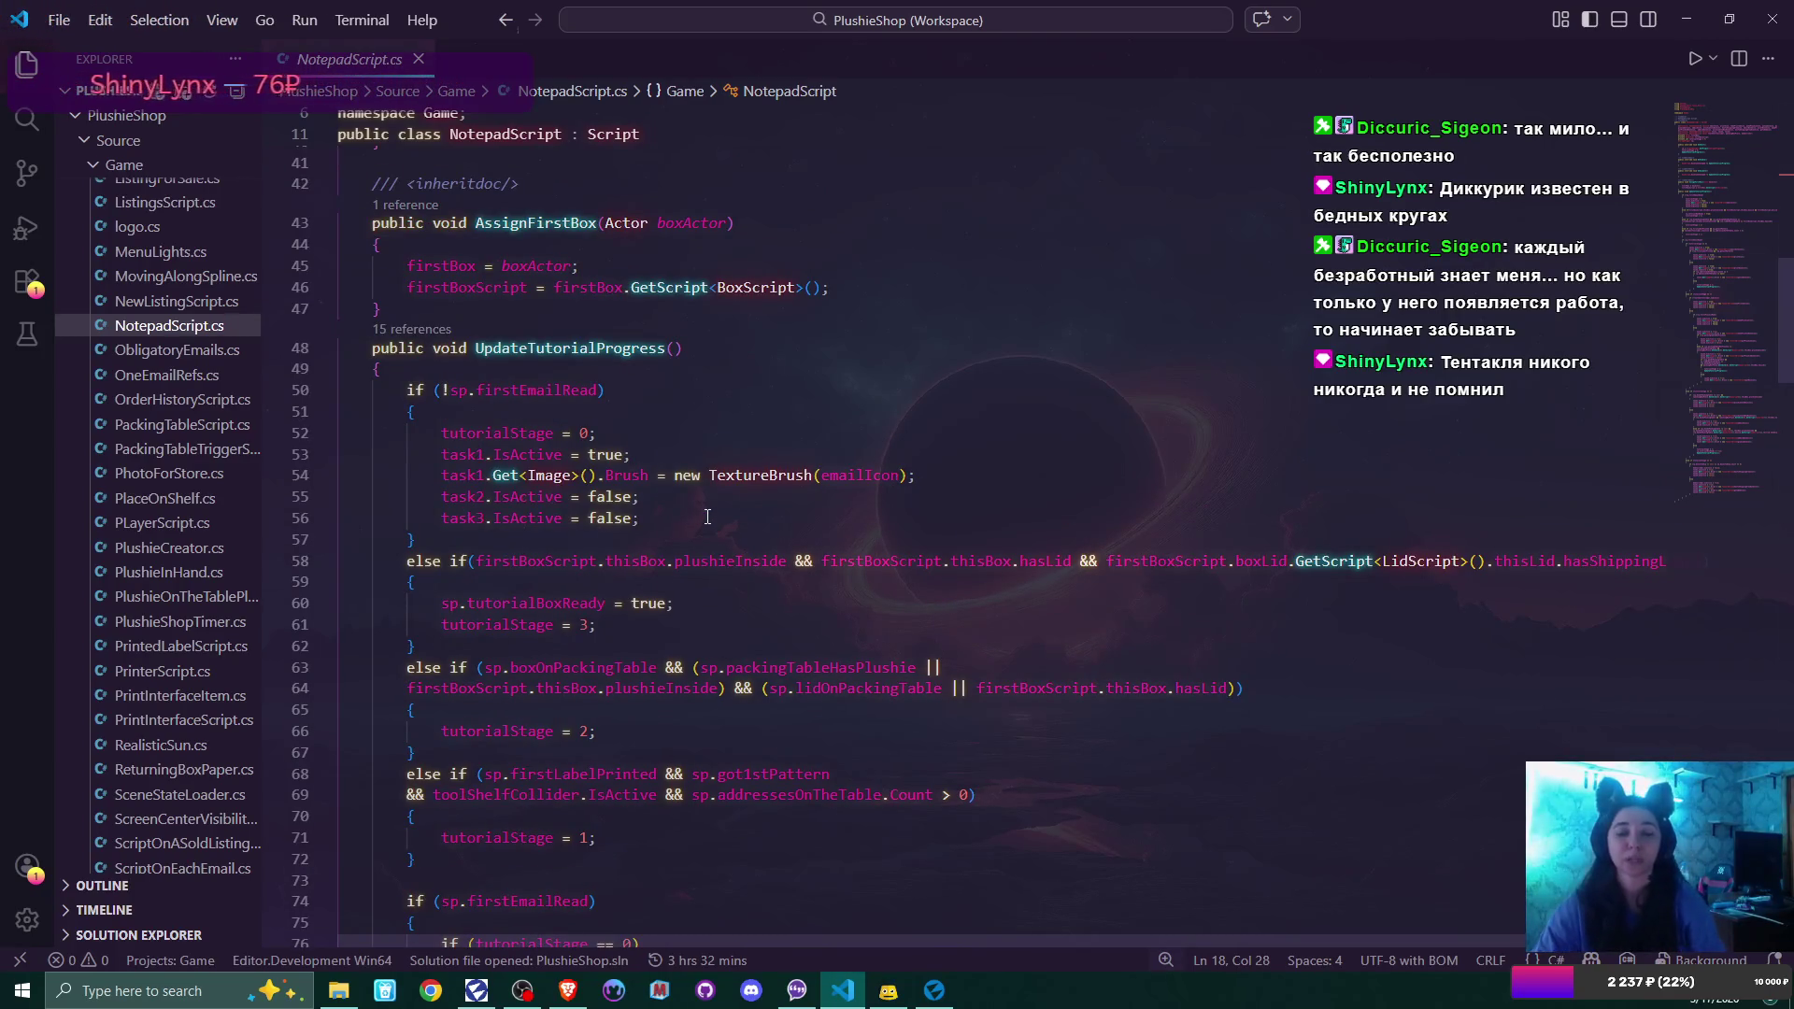
{"action": "mouse_move", "coordinate": [598, 390]}
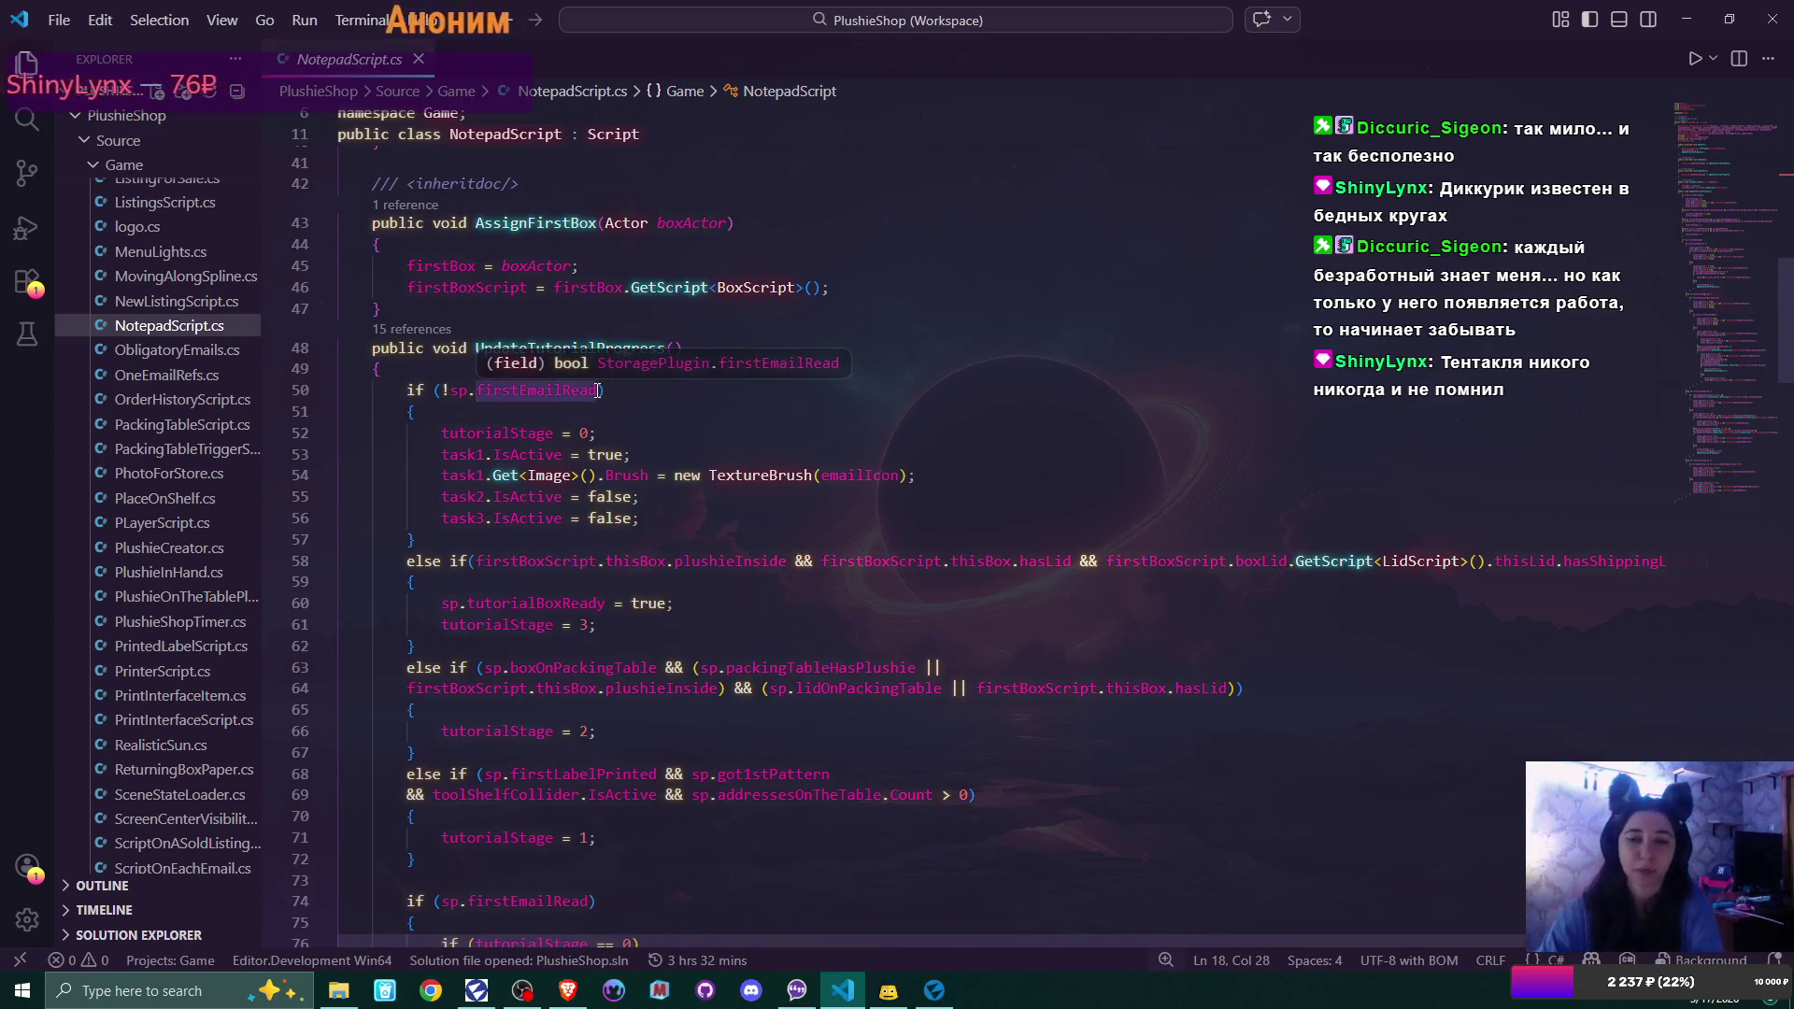
{"action": "left_click", "coordinate": [530, 562]}
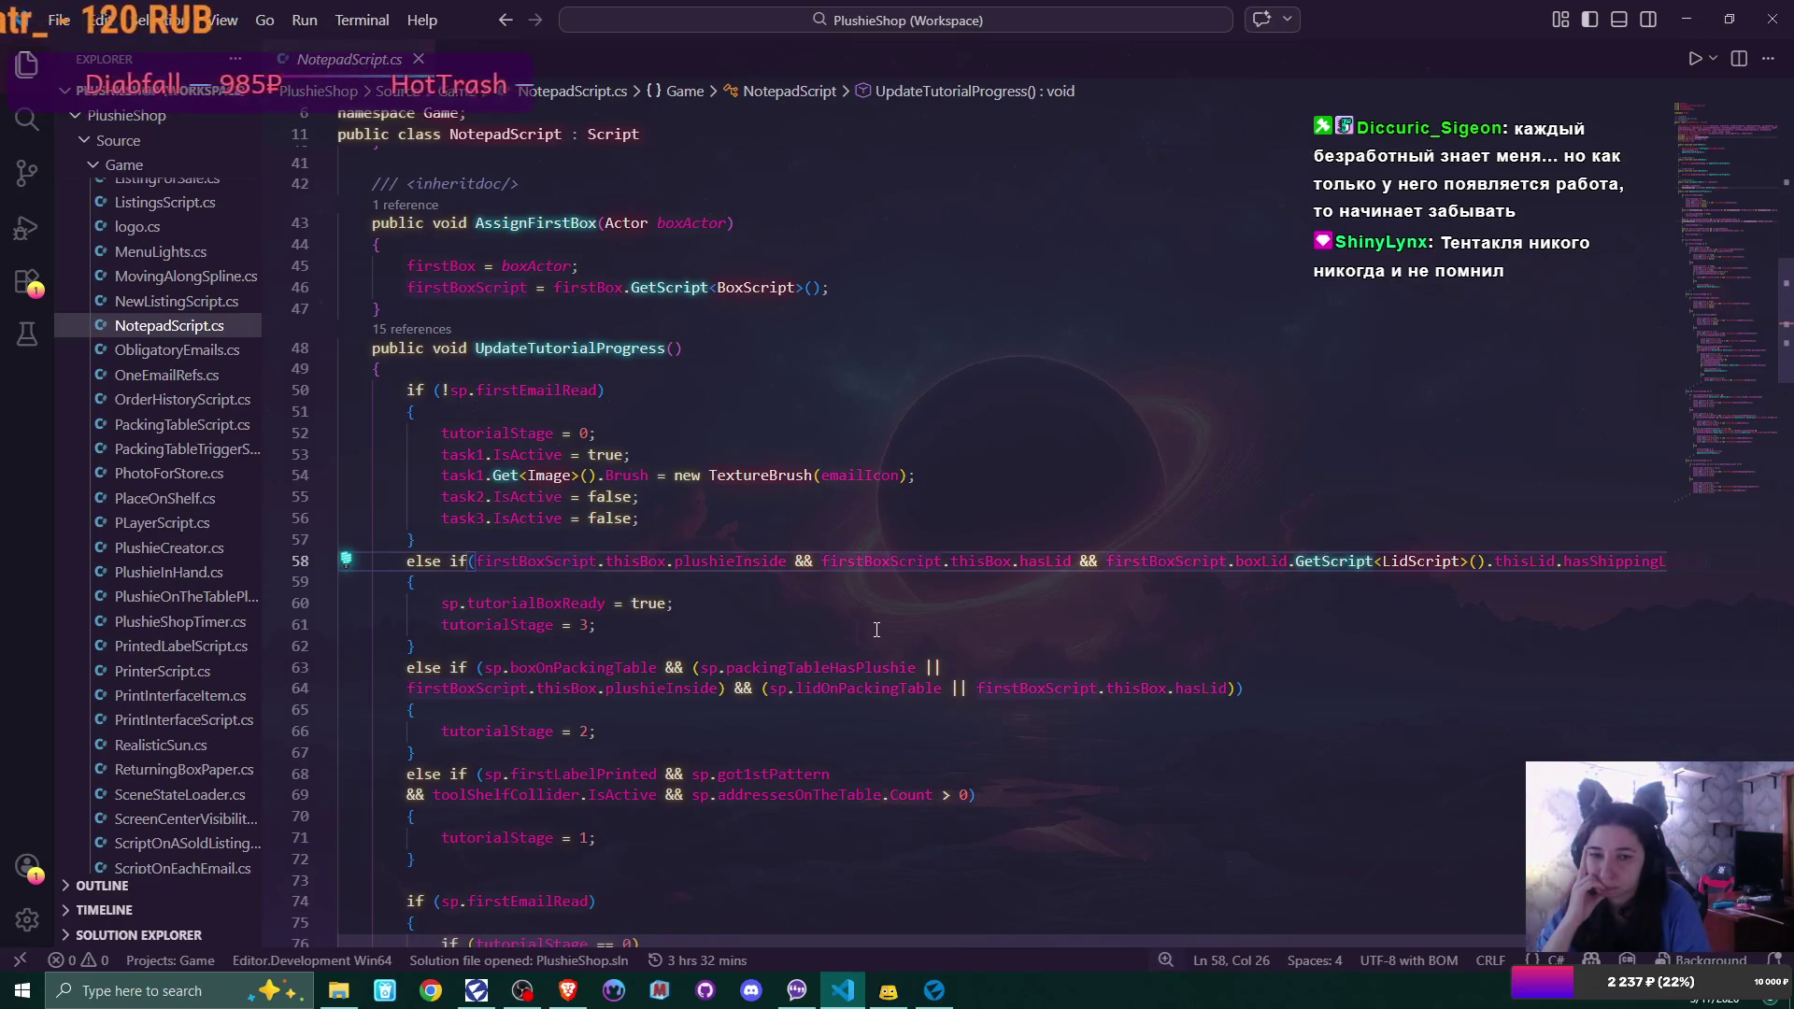
{"action": "left_click", "coordinate": [474, 561]}
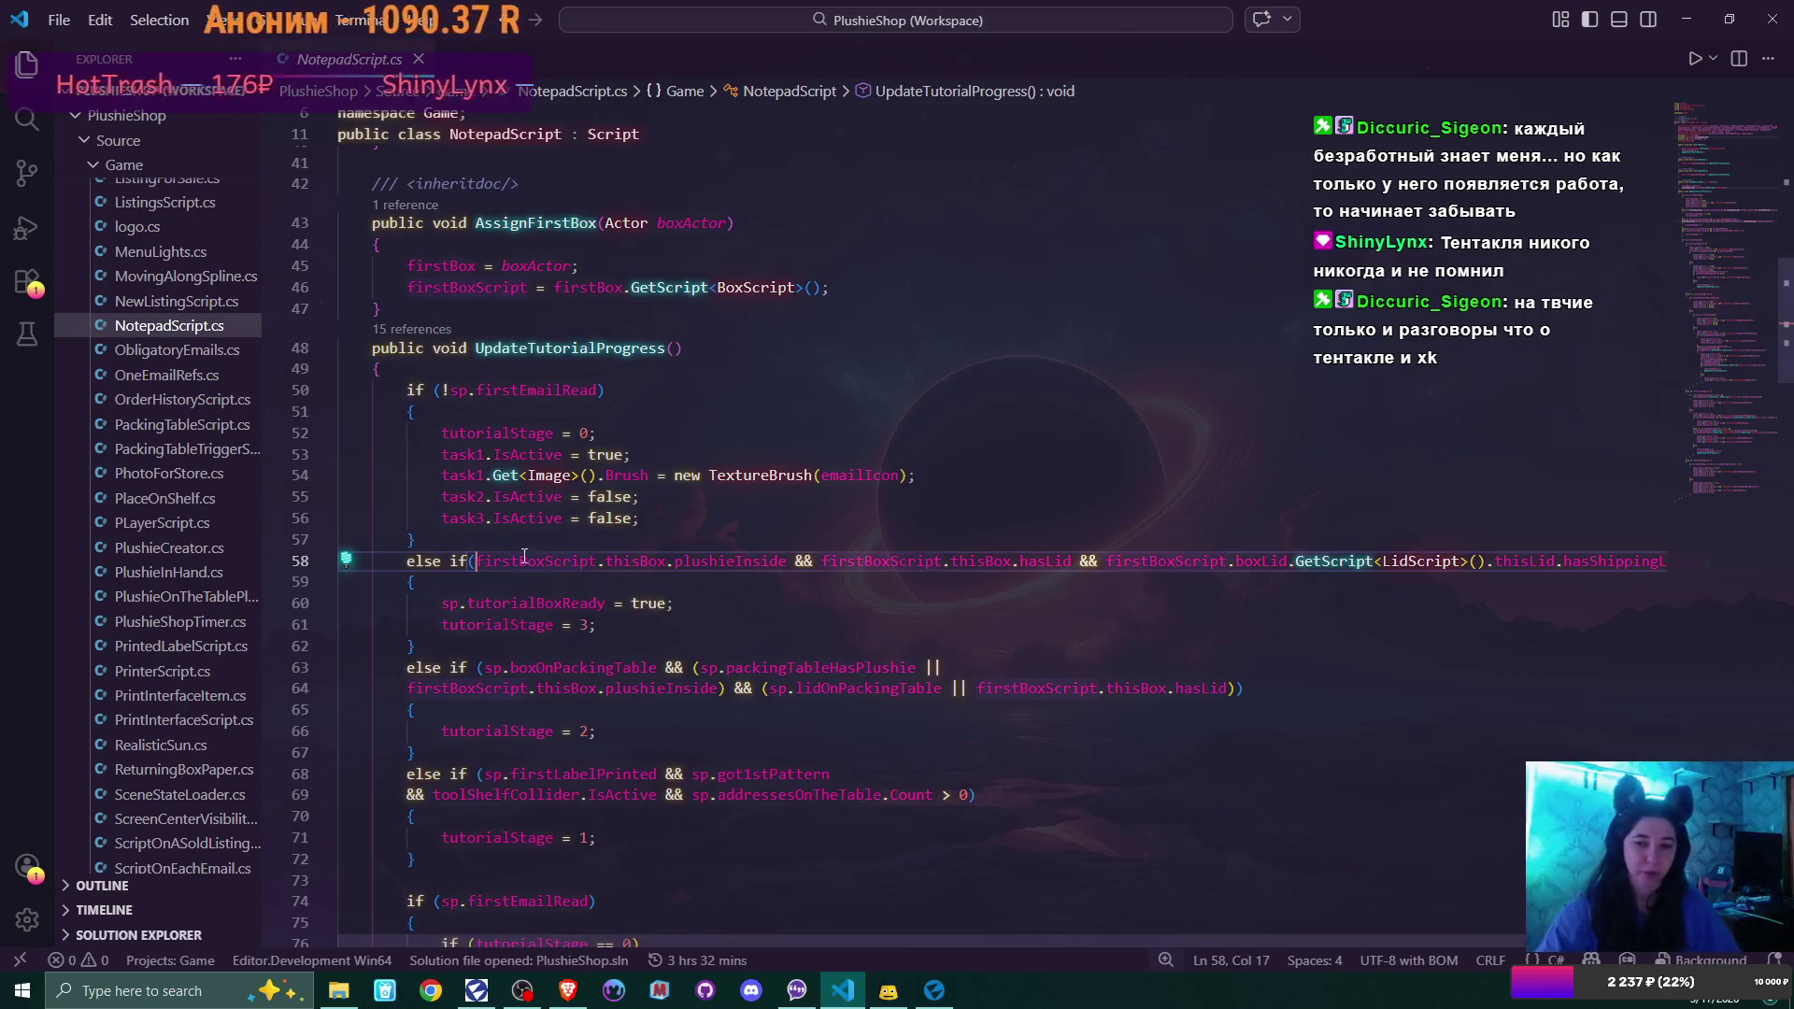
Prefix line 58's condition with a 'firstBoxScript != null &&' null check
{"action": "double_click", "coordinate": [500, 561]}
{"action": "key", "text": "ctrl+c"}
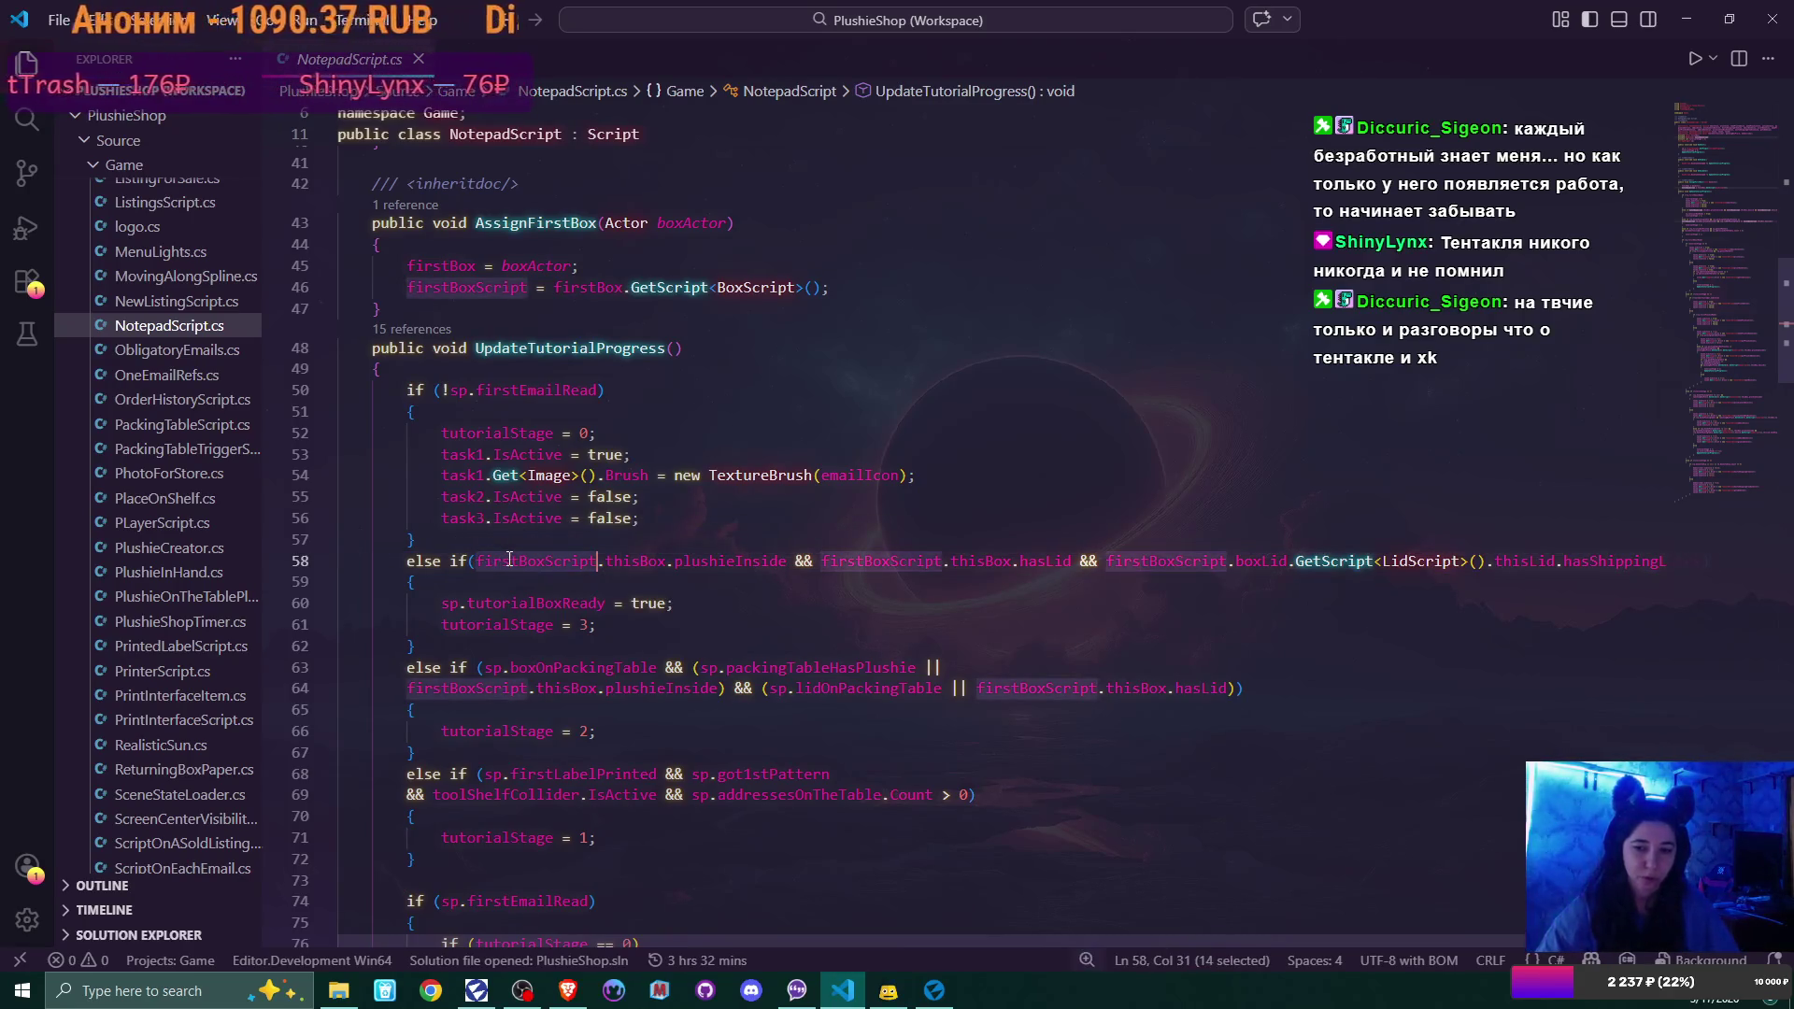
{"action": "key", "text": "Left"}
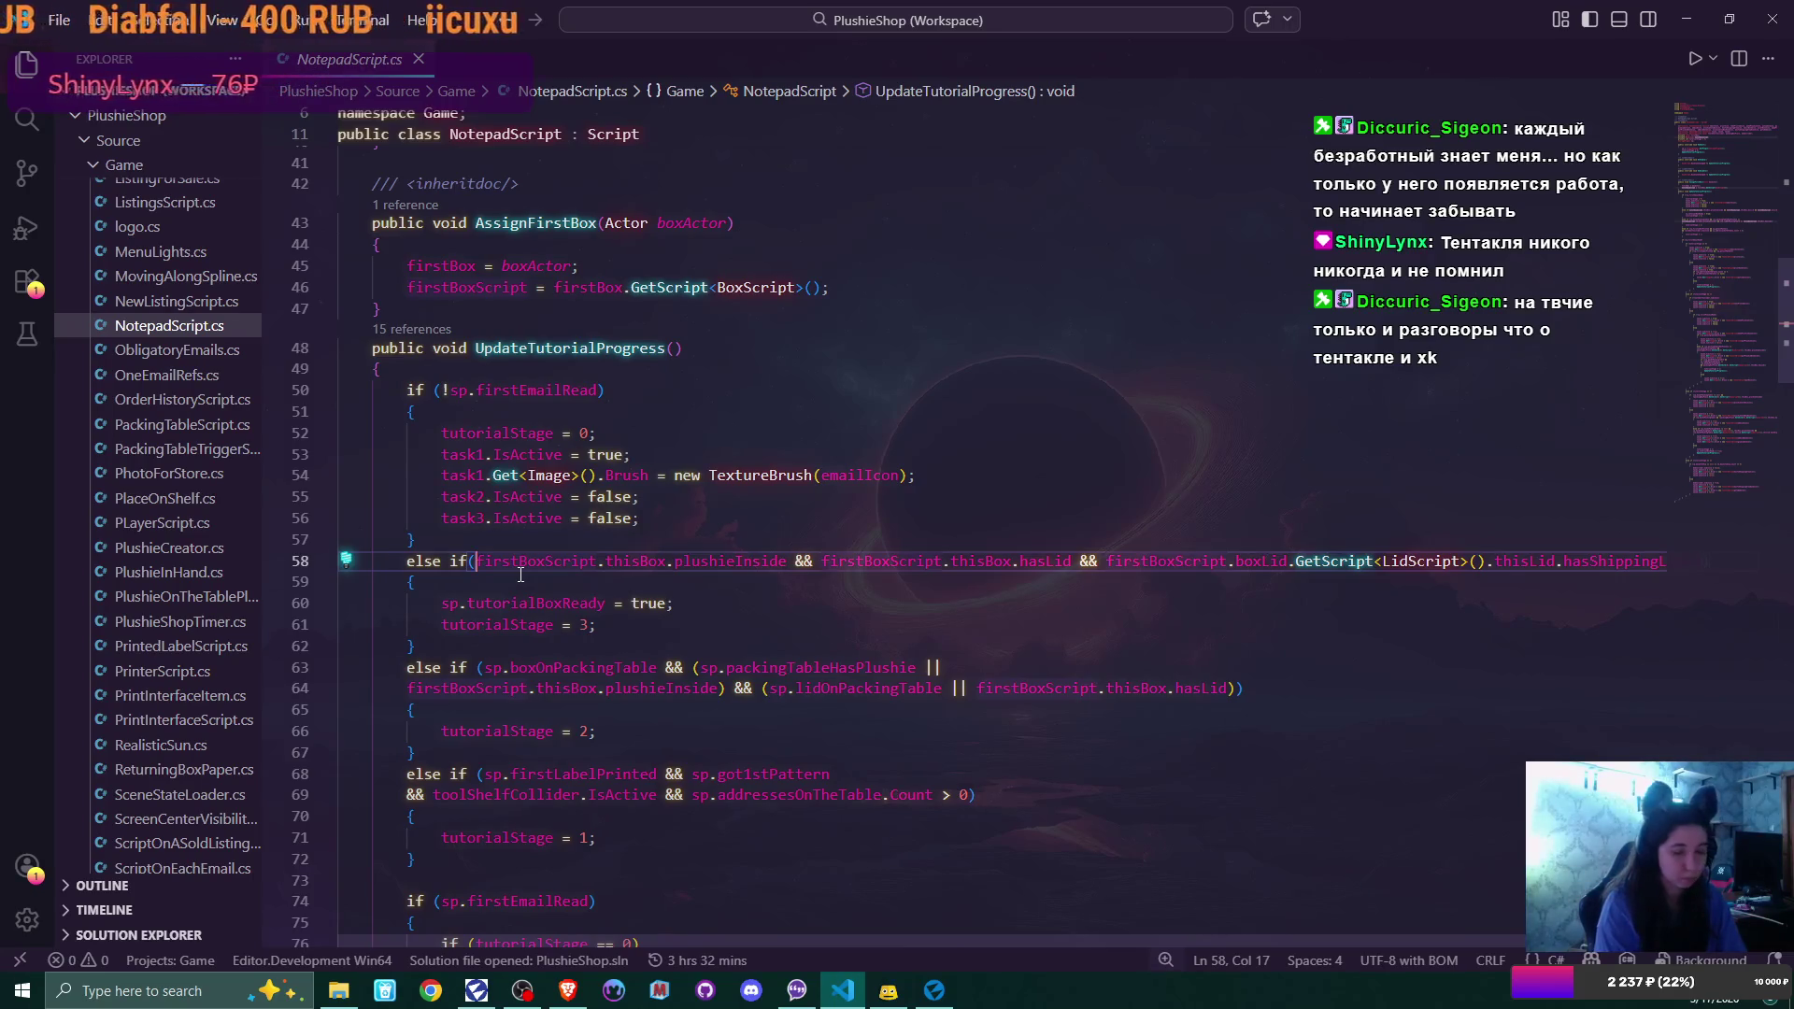
{"action": "key", "text": "ctrl+v"}
{"action": "type", "text": "!= null"}
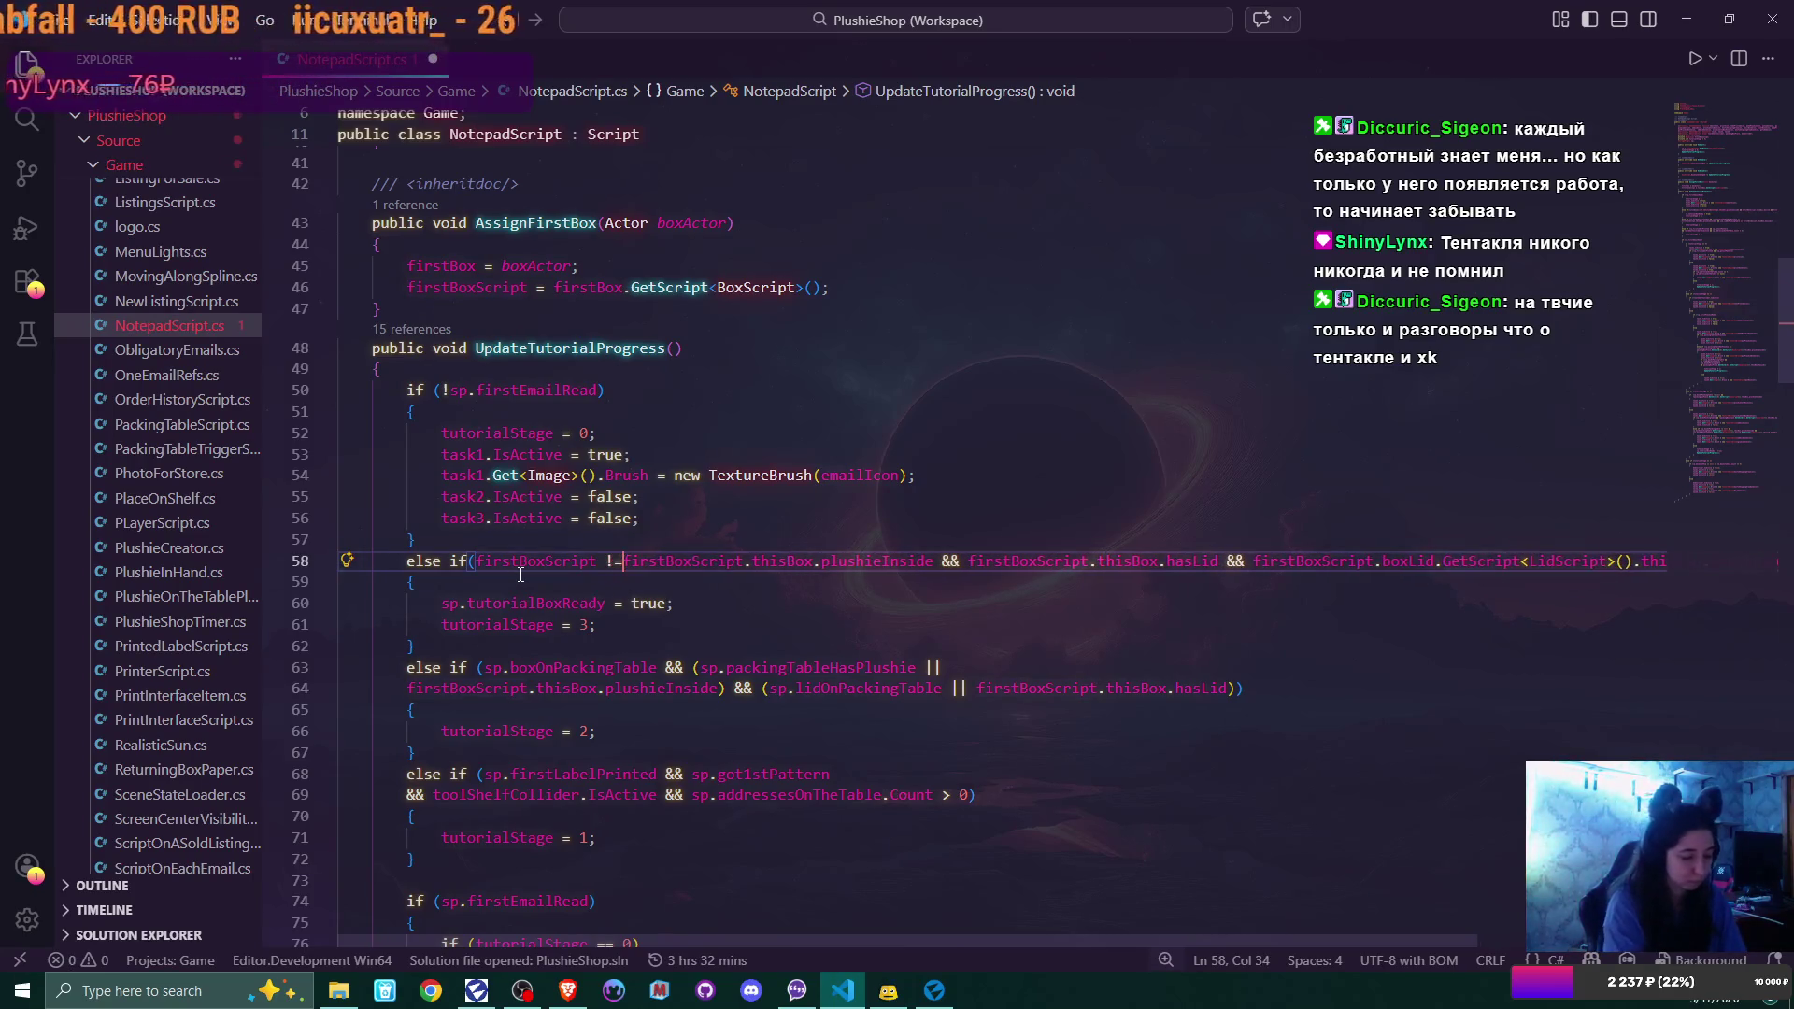
{"action": "type", "text": " &&"}
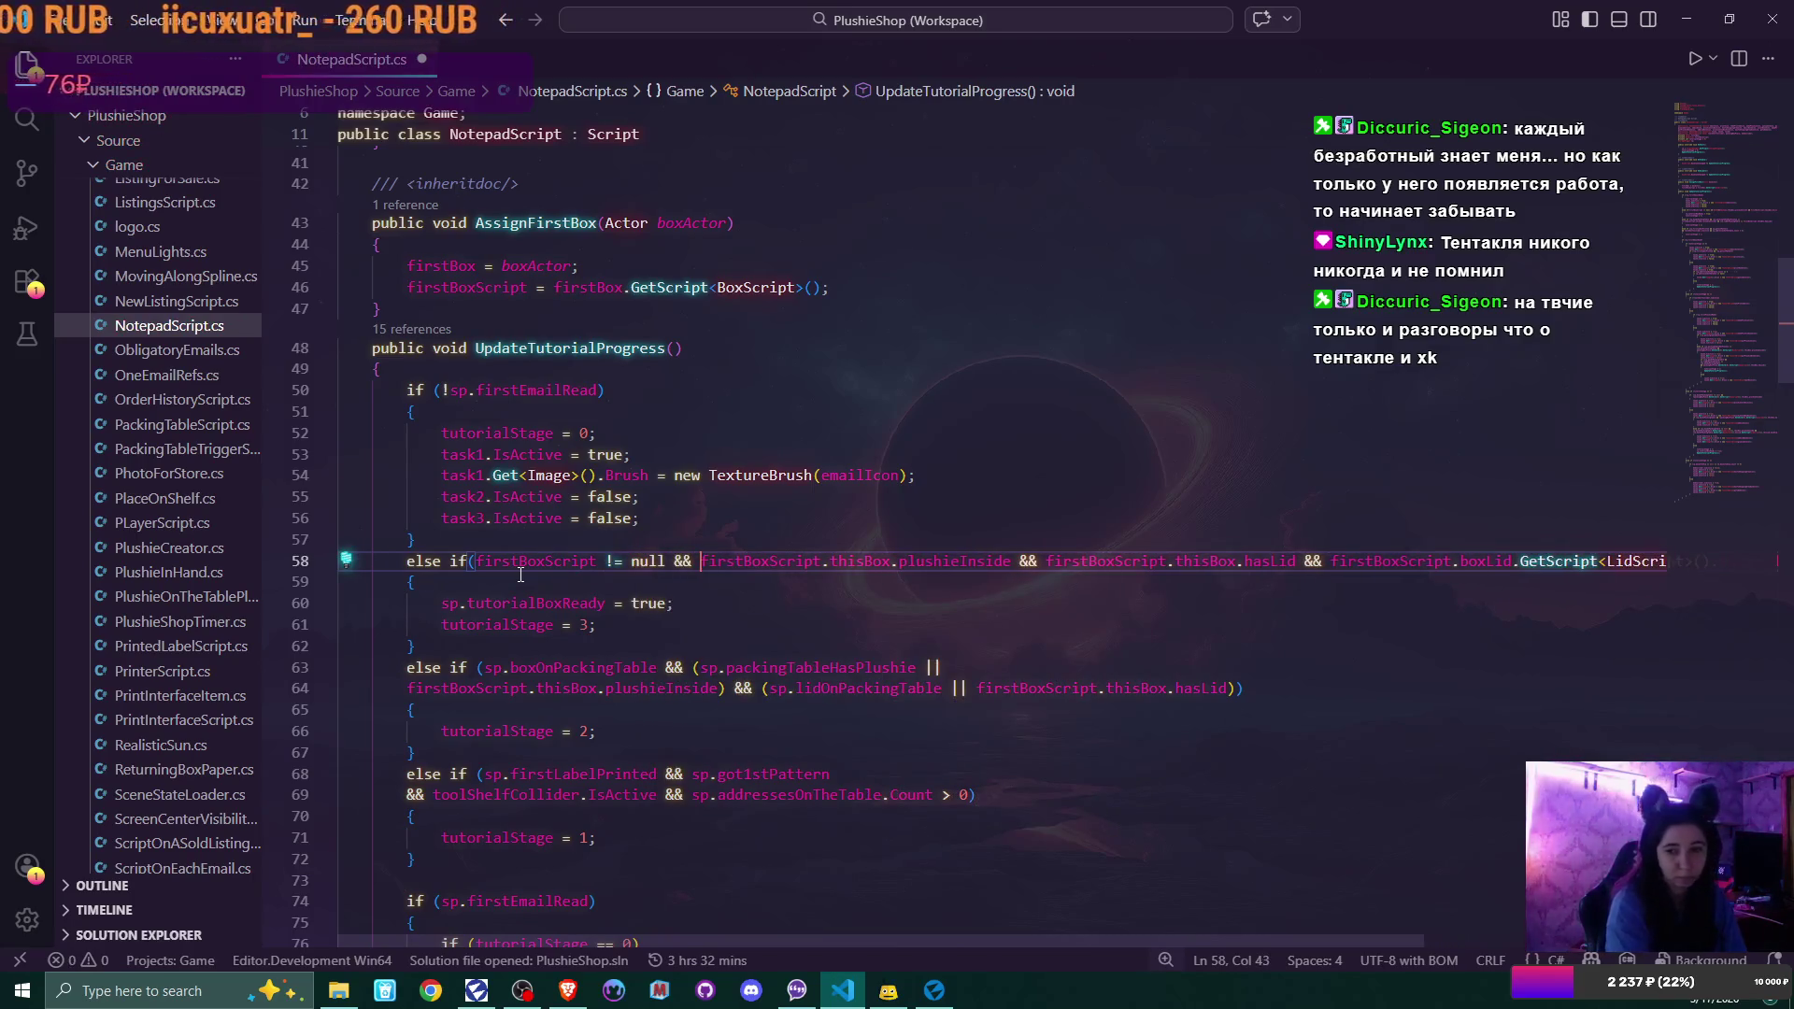
{"action": "left_click_drag", "start_coordinate": [477, 561], "coordinate": [698, 561]}
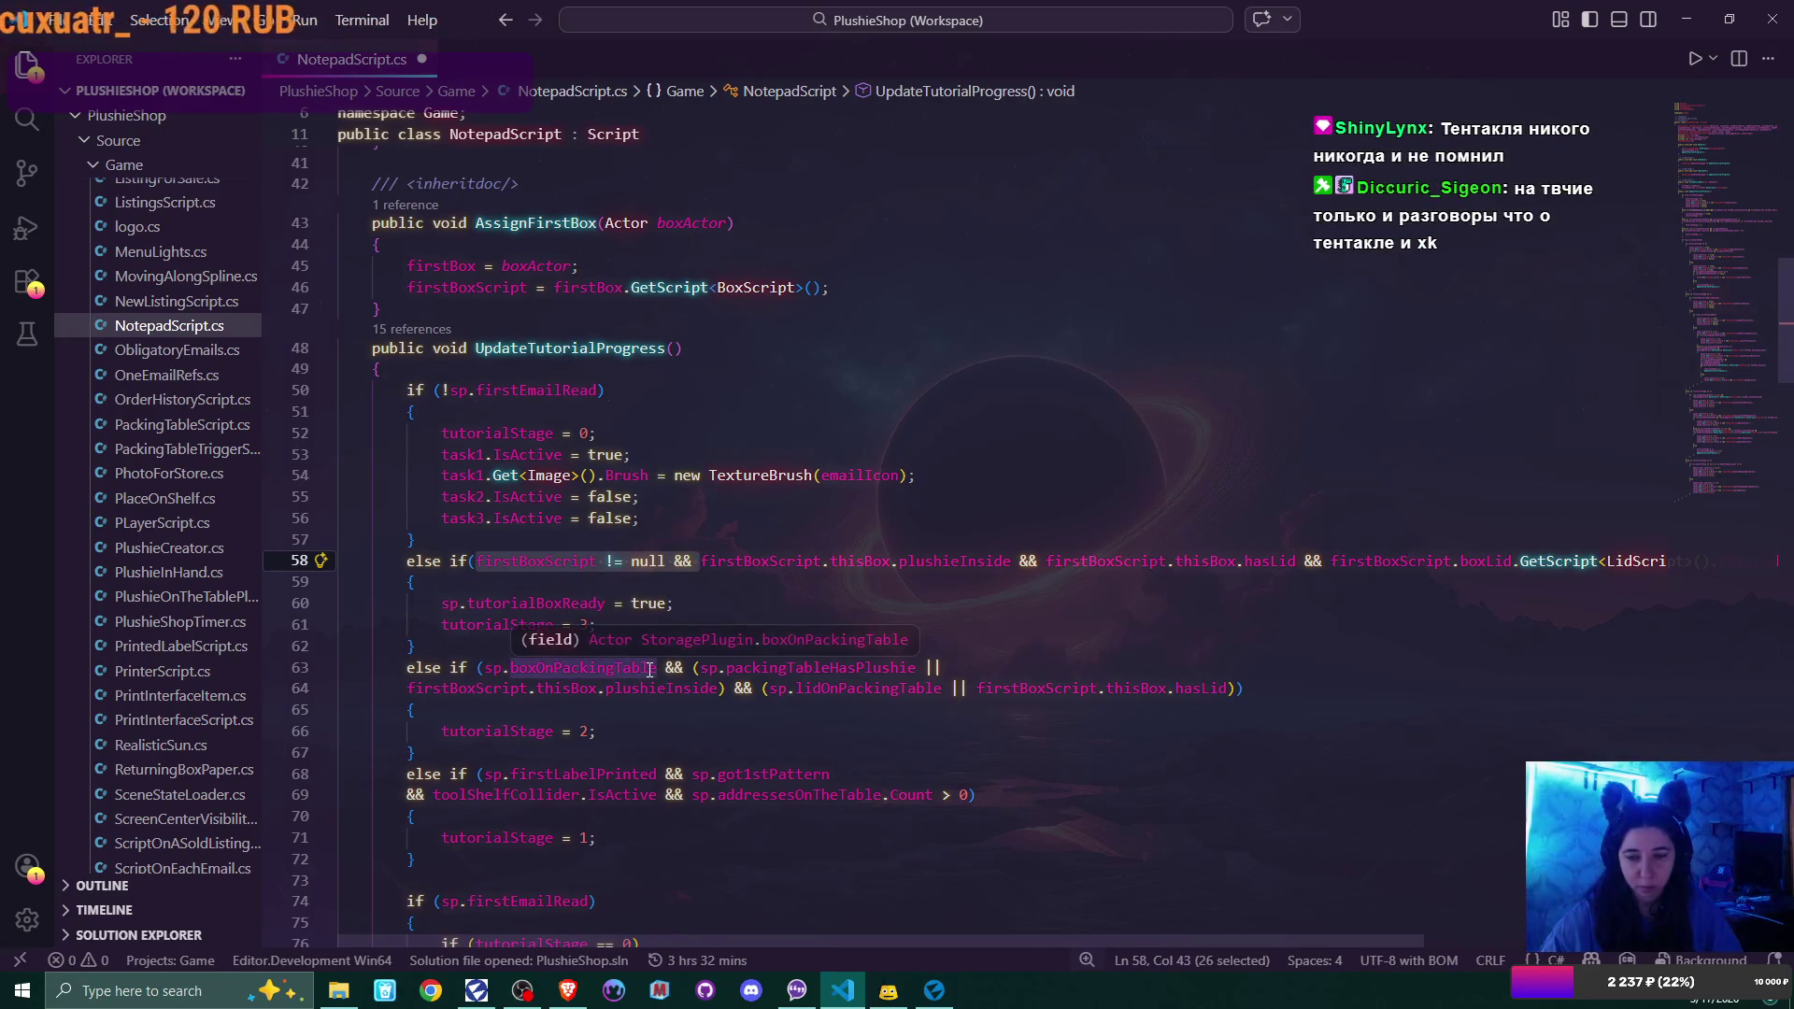
Review the rest of NotepadScript.cs, save it, and minimize VS Code
{"action": "scroll", "coordinate": [674, 733], "scroll_direction": "down", "scroll_amount": 2}
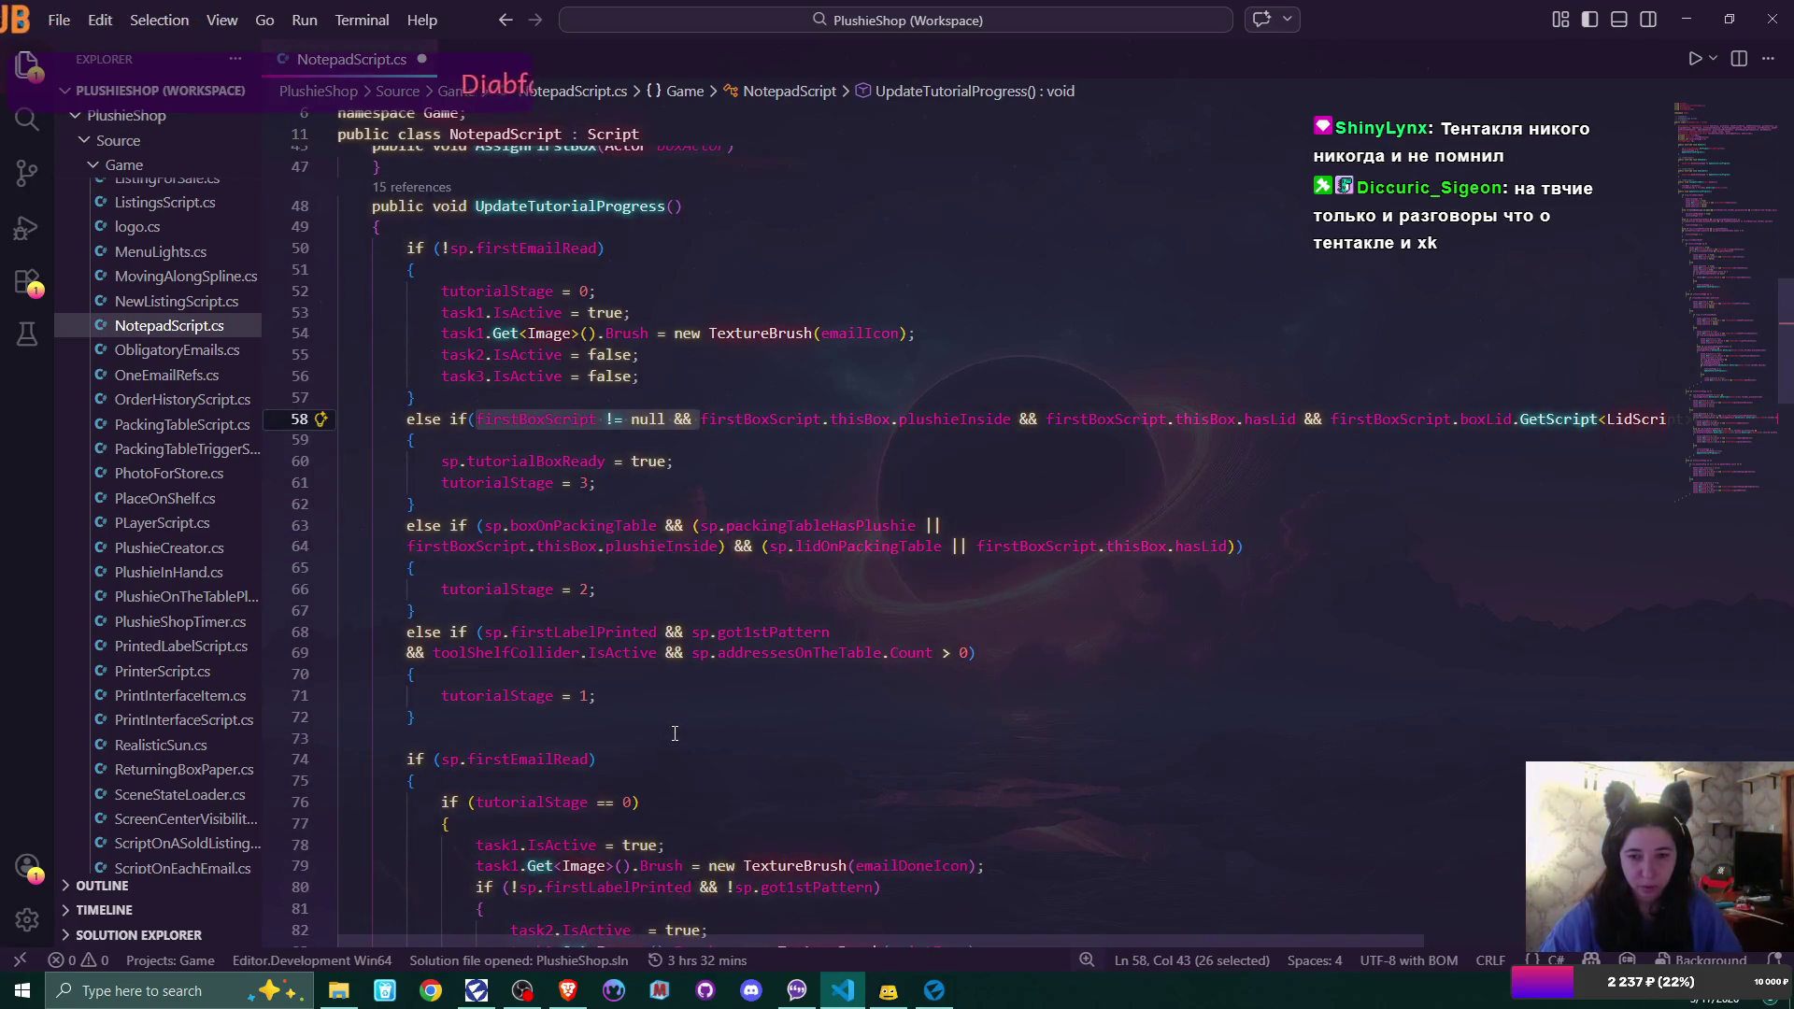
{"action": "scroll", "coordinate": [674, 733], "scroll_direction": "down", "scroll_amount": 3}
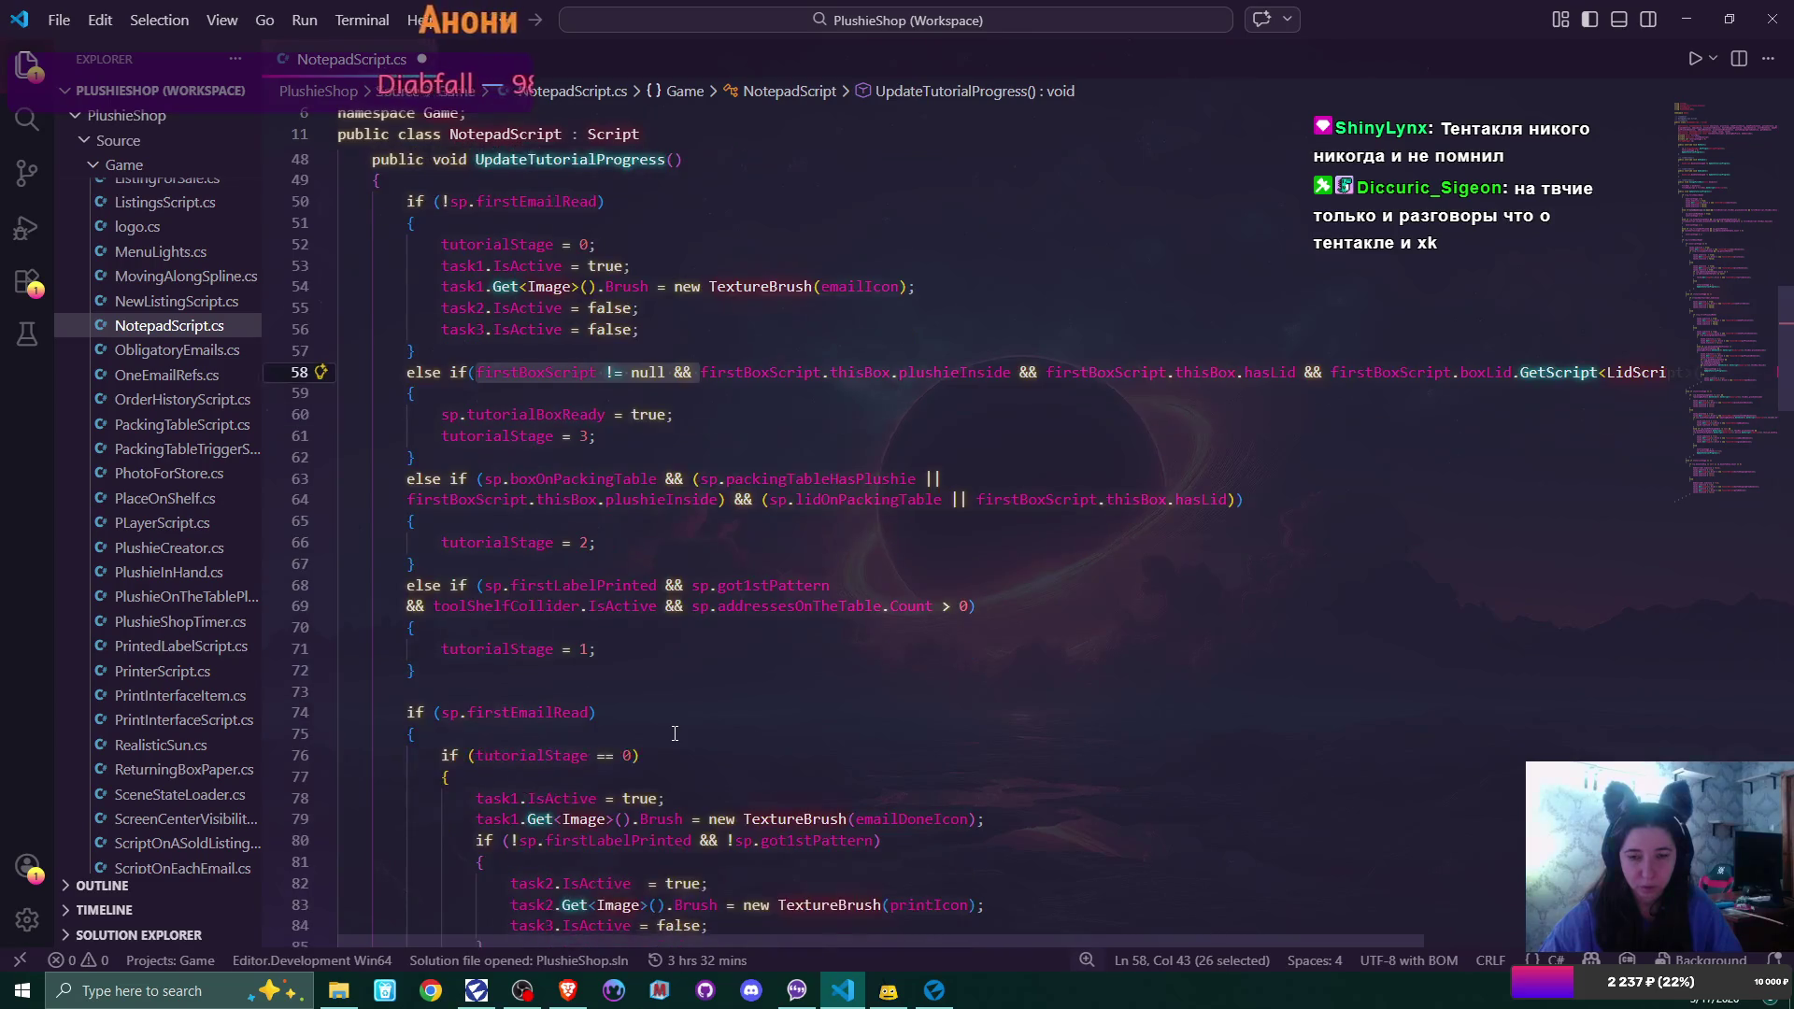
{"action": "scroll", "coordinate": [674, 734], "scroll_direction": "down", "scroll_amount": 2}
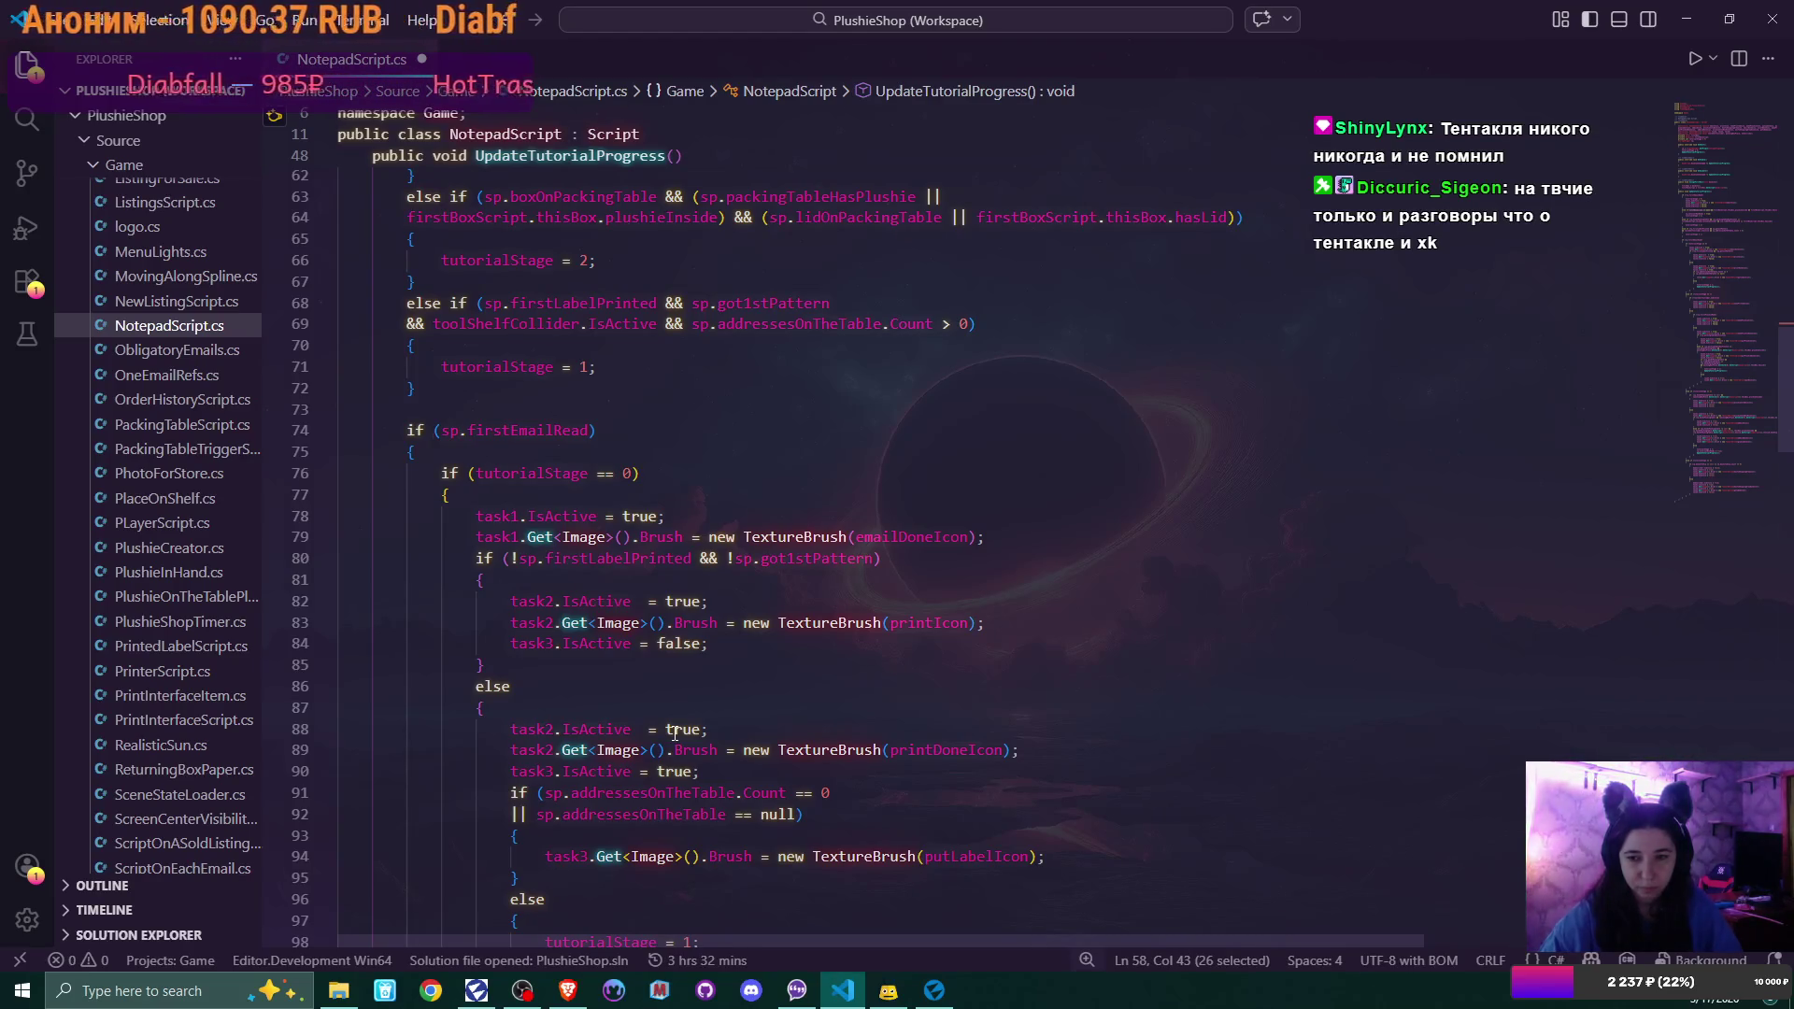
{"action": "scroll", "coordinate": [675, 734], "scroll_direction": "down", "scroll_amount": 3}
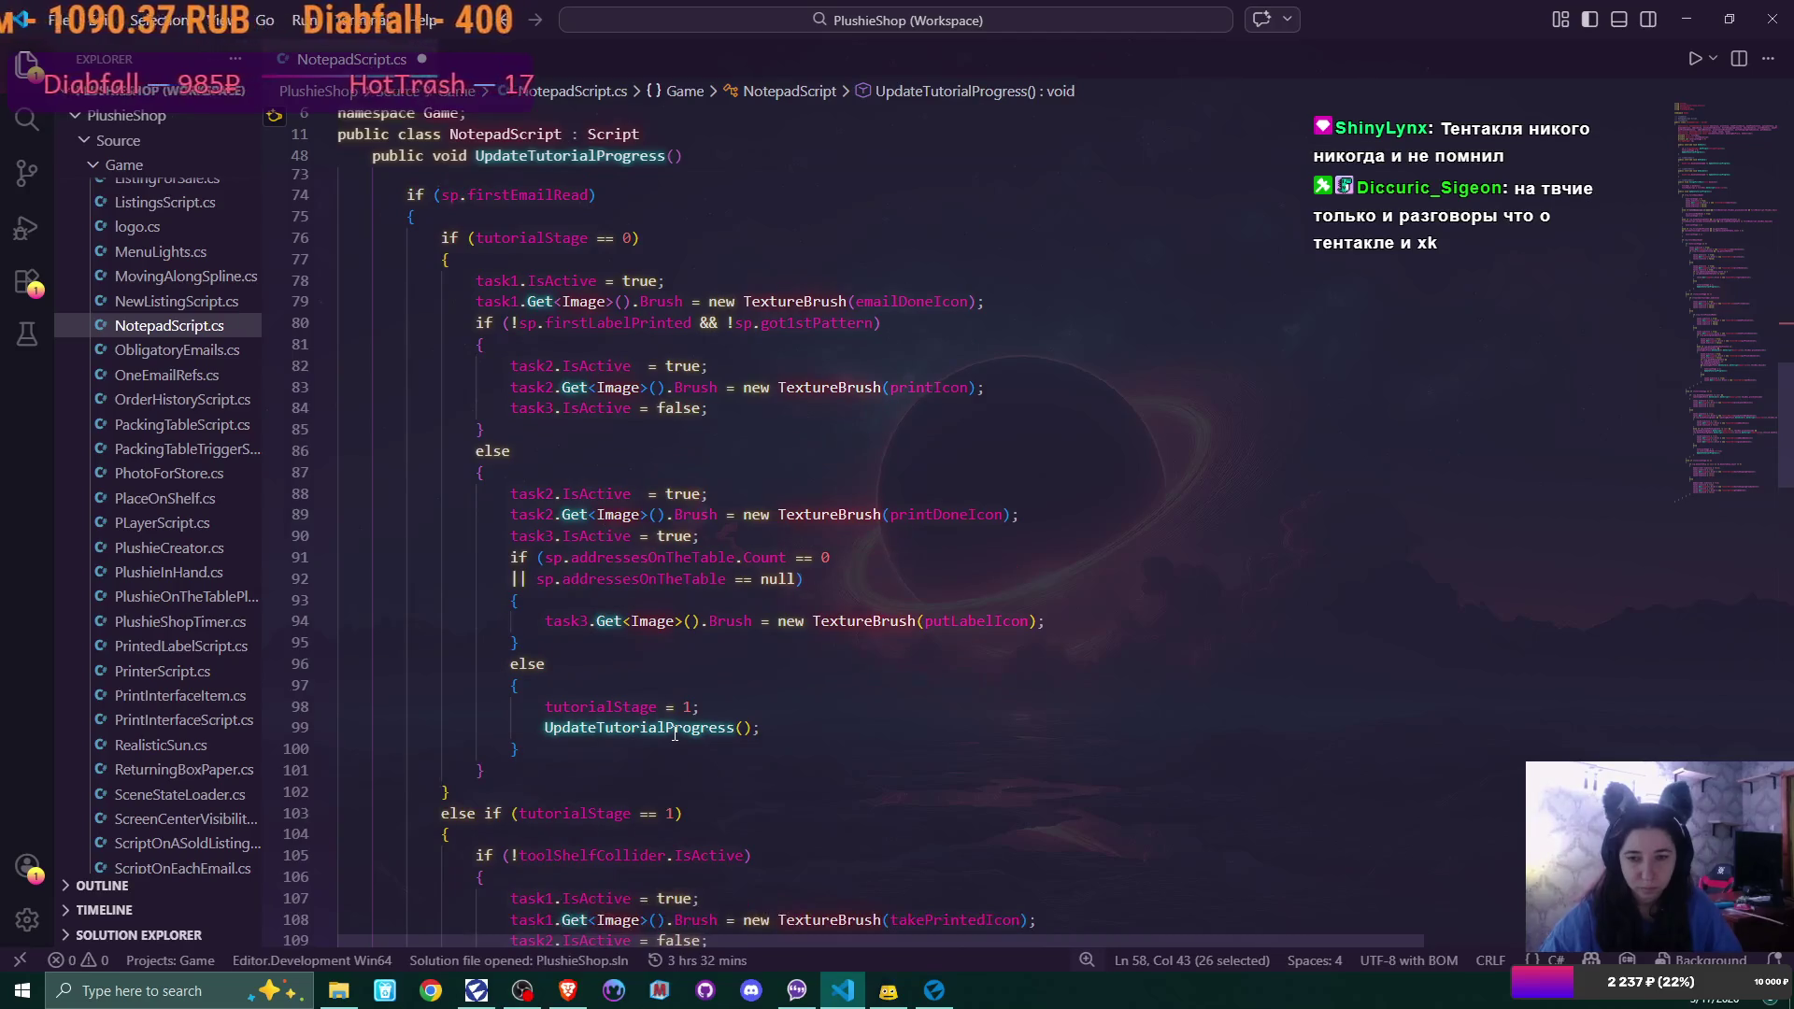
{"action": "scroll", "coordinate": [674, 733], "scroll_direction": "down", "scroll_amount": 4}
{"action": "scroll", "coordinate": [675, 733], "scroll_direction": "down", "scroll_amount": 1}
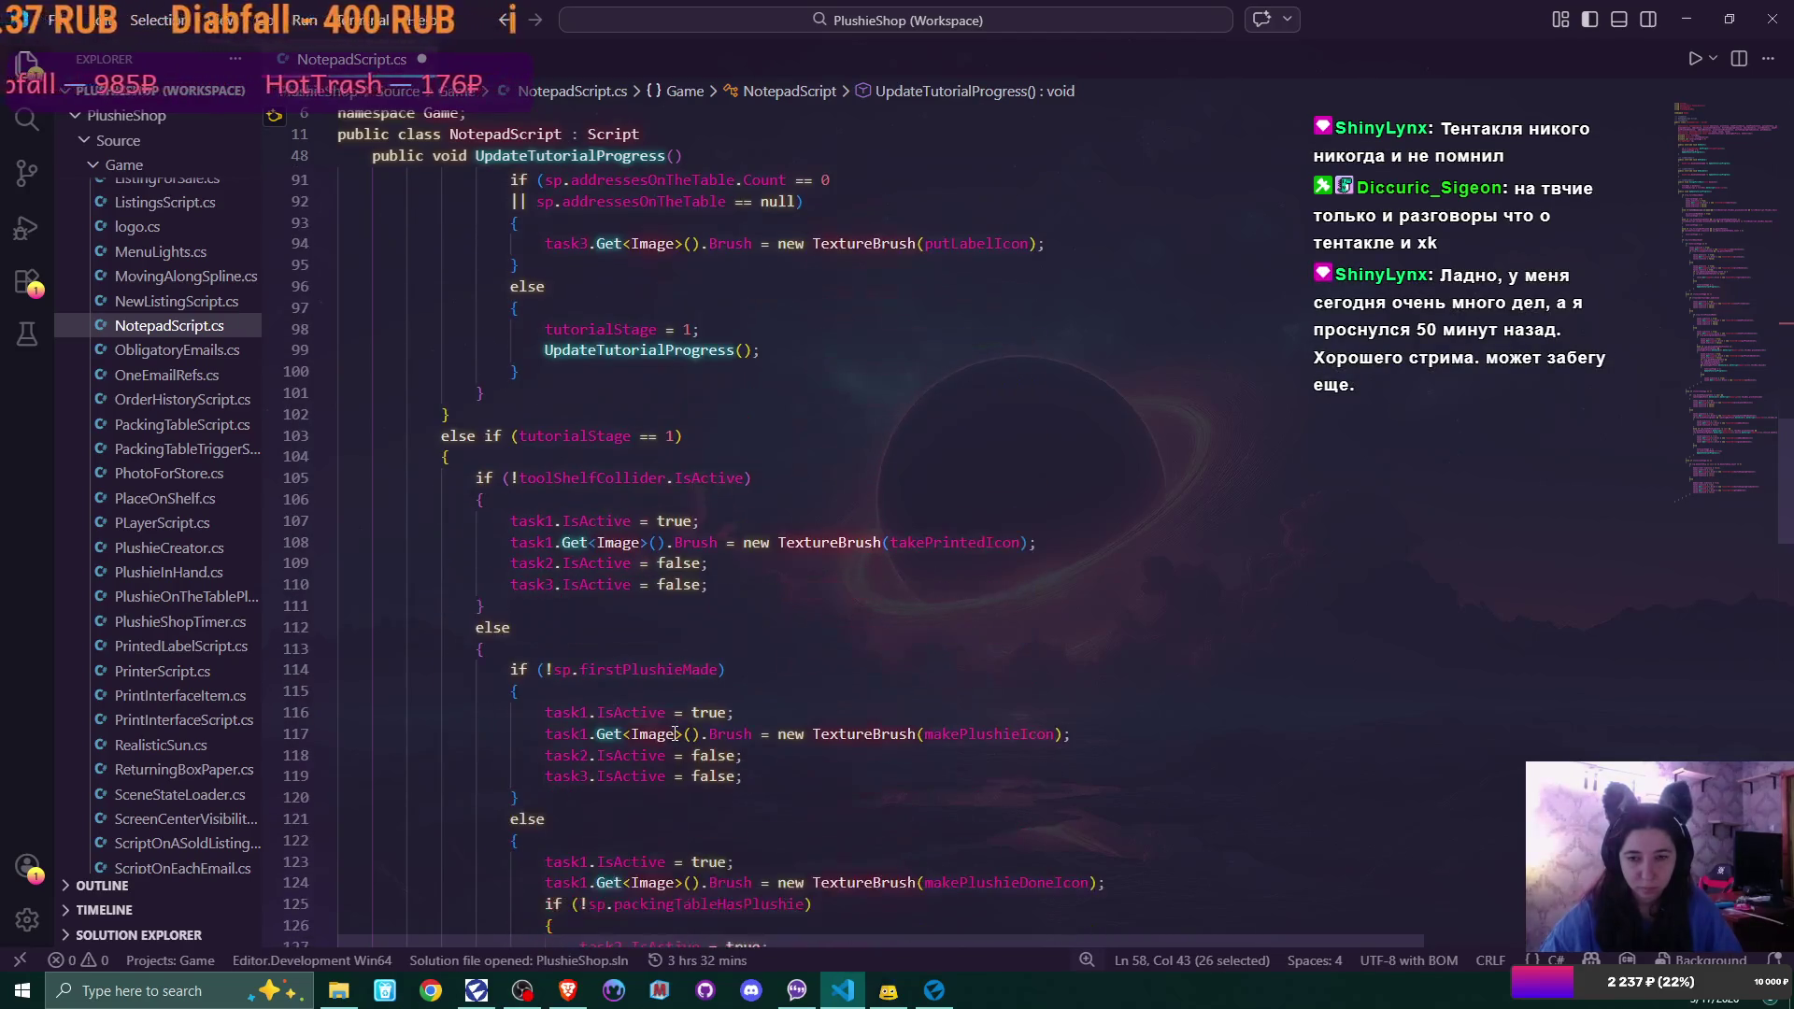
{"action": "scroll", "coordinate": [675, 733], "scroll_direction": "down", "scroll_amount": 2}
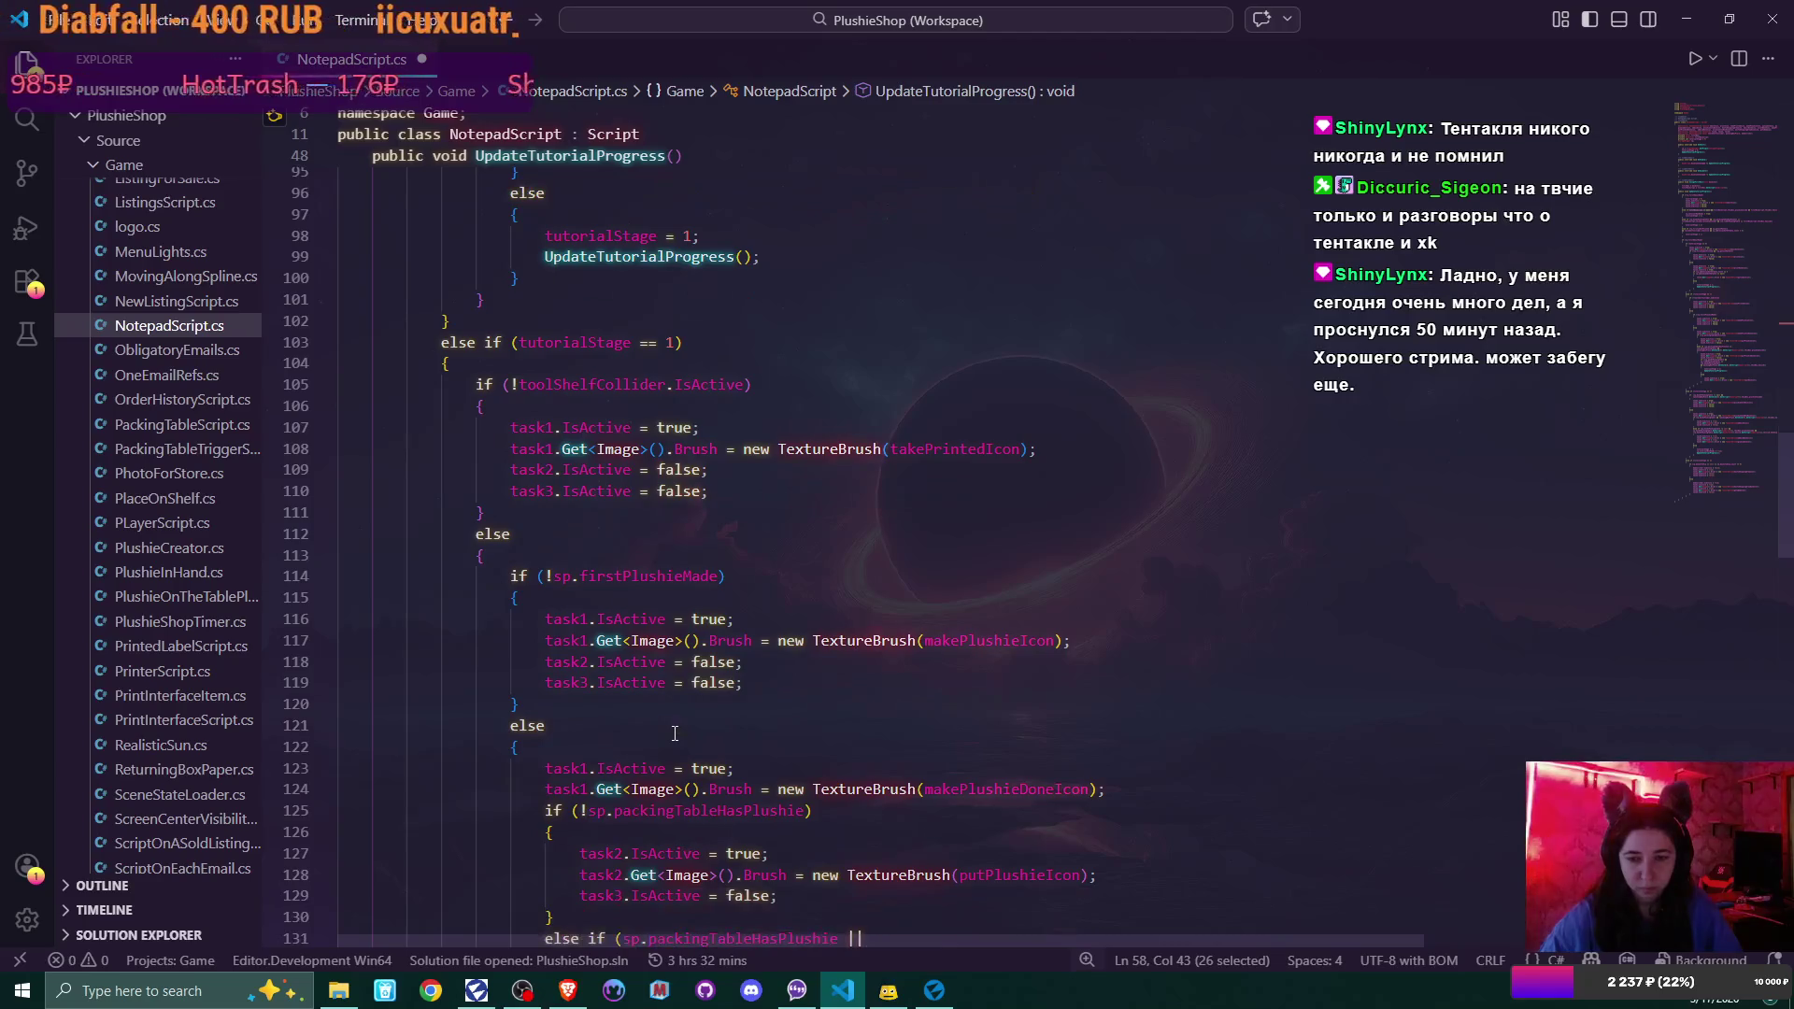
{"action": "scroll", "coordinate": [674, 733], "scroll_direction": "down", "scroll_amount": 4}
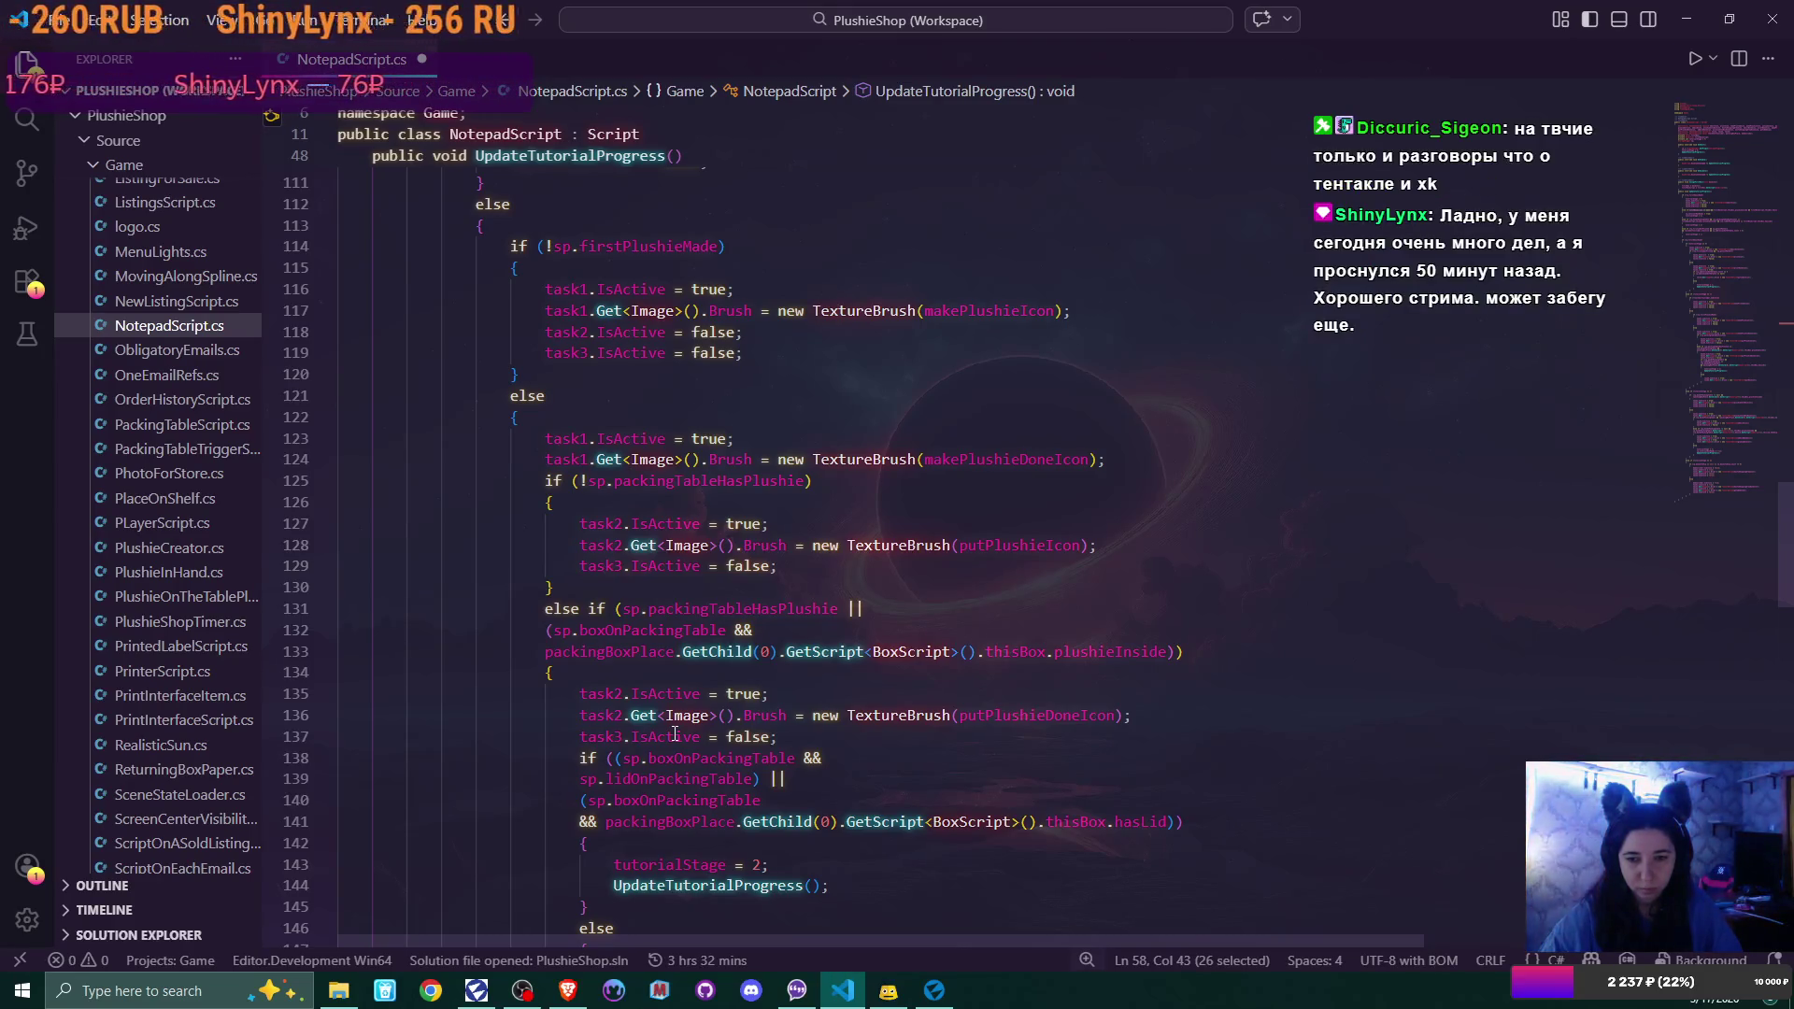
{"action": "scroll", "coordinate": [675, 733], "scroll_direction": "down", "scroll_amount": 3}
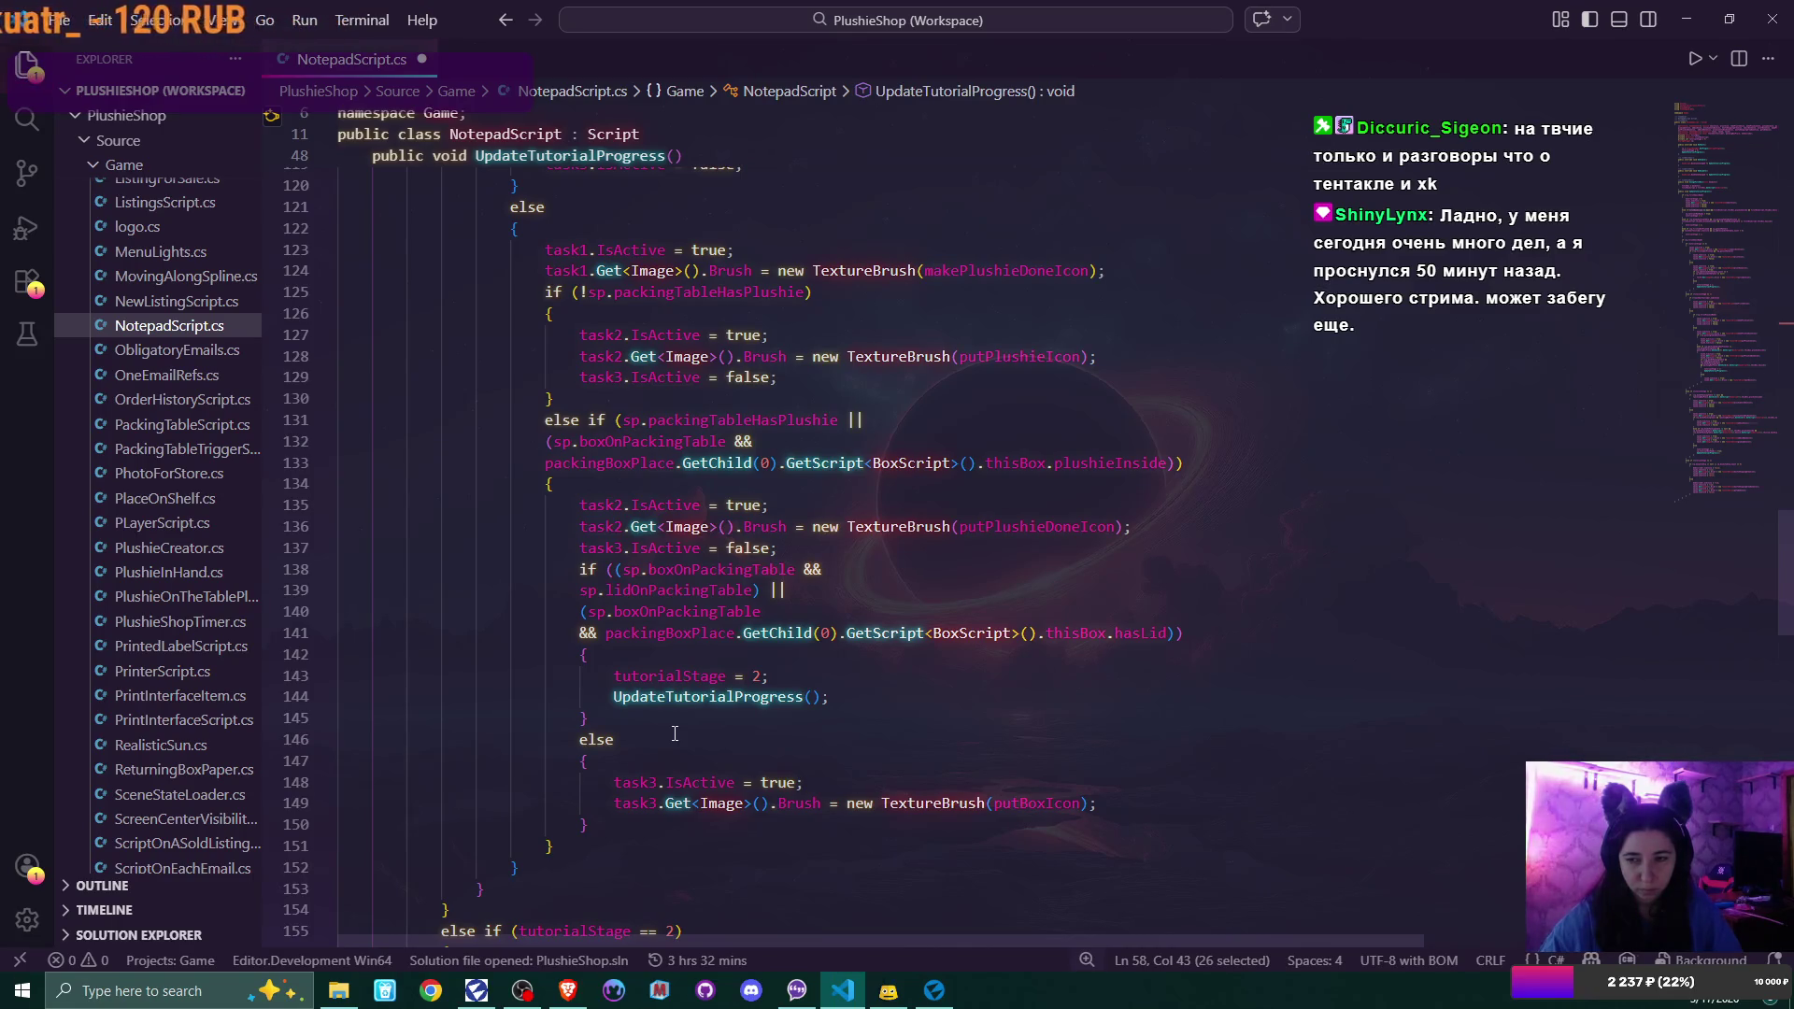
{"action": "scroll", "coordinate": [675, 734], "scroll_direction": "down", "scroll_amount": 6}
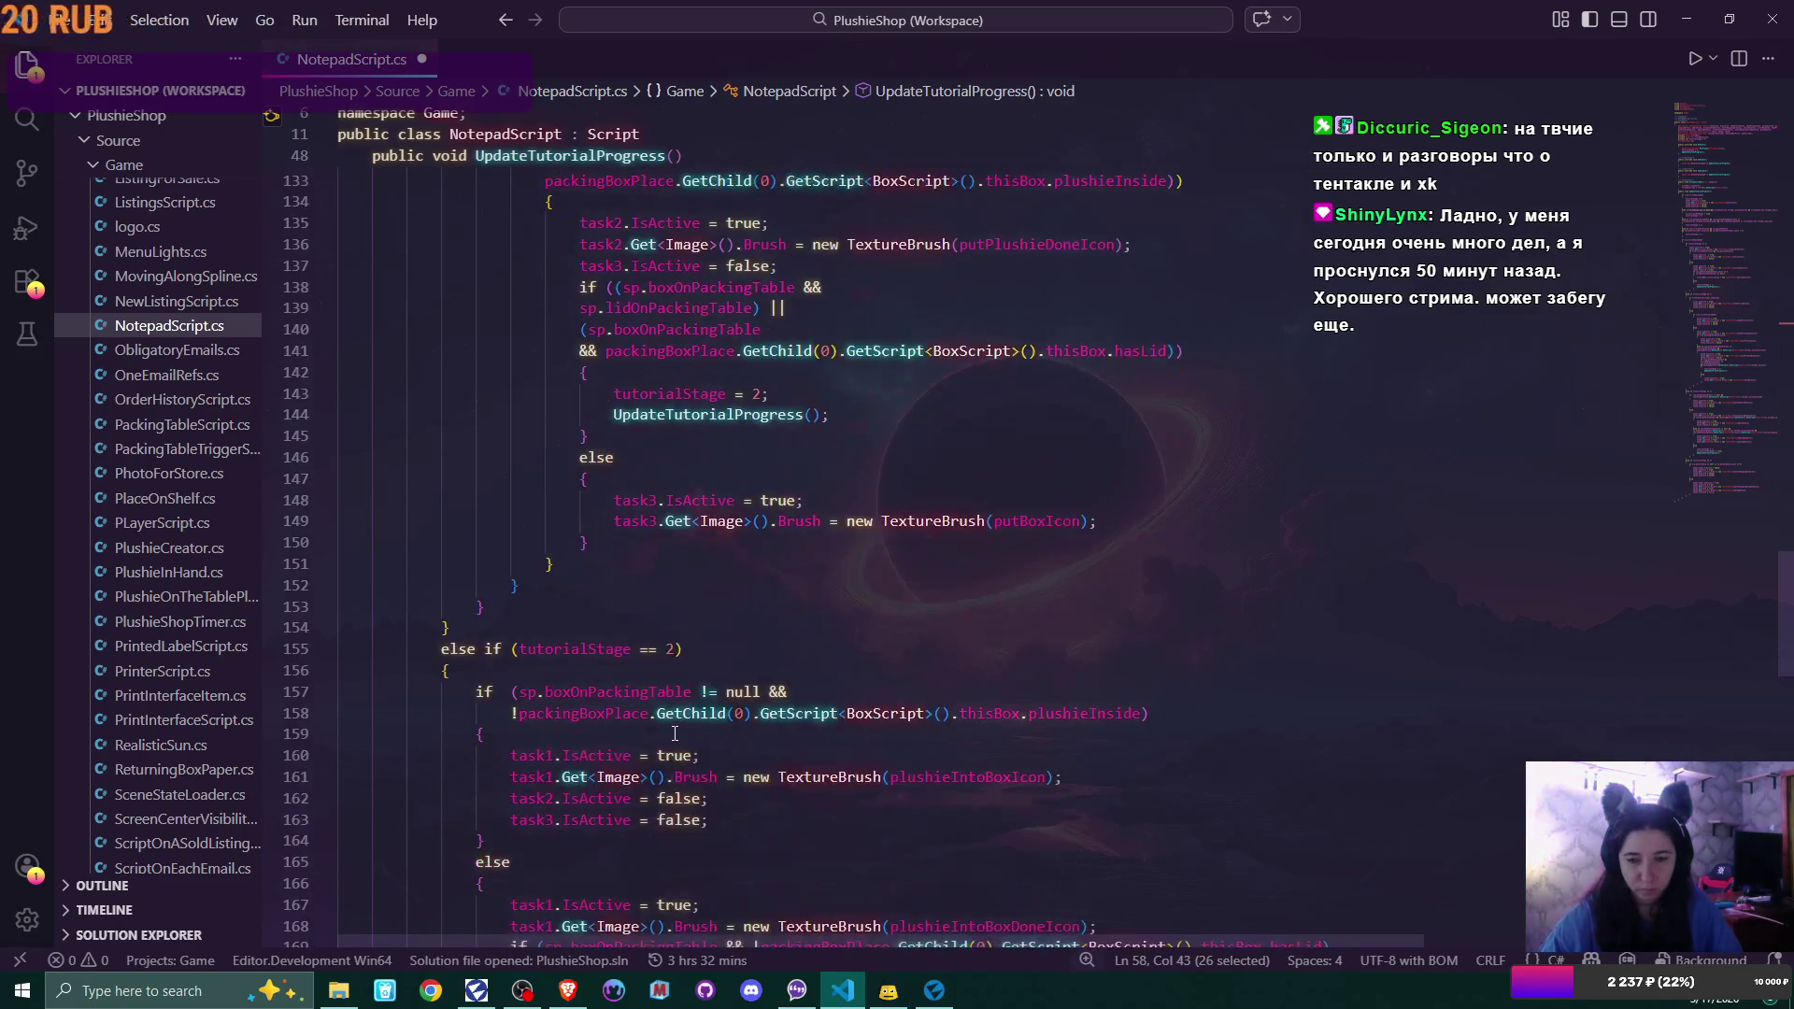
{"action": "scroll", "coordinate": [674, 733], "scroll_direction": "down", "scroll_amount": 1}
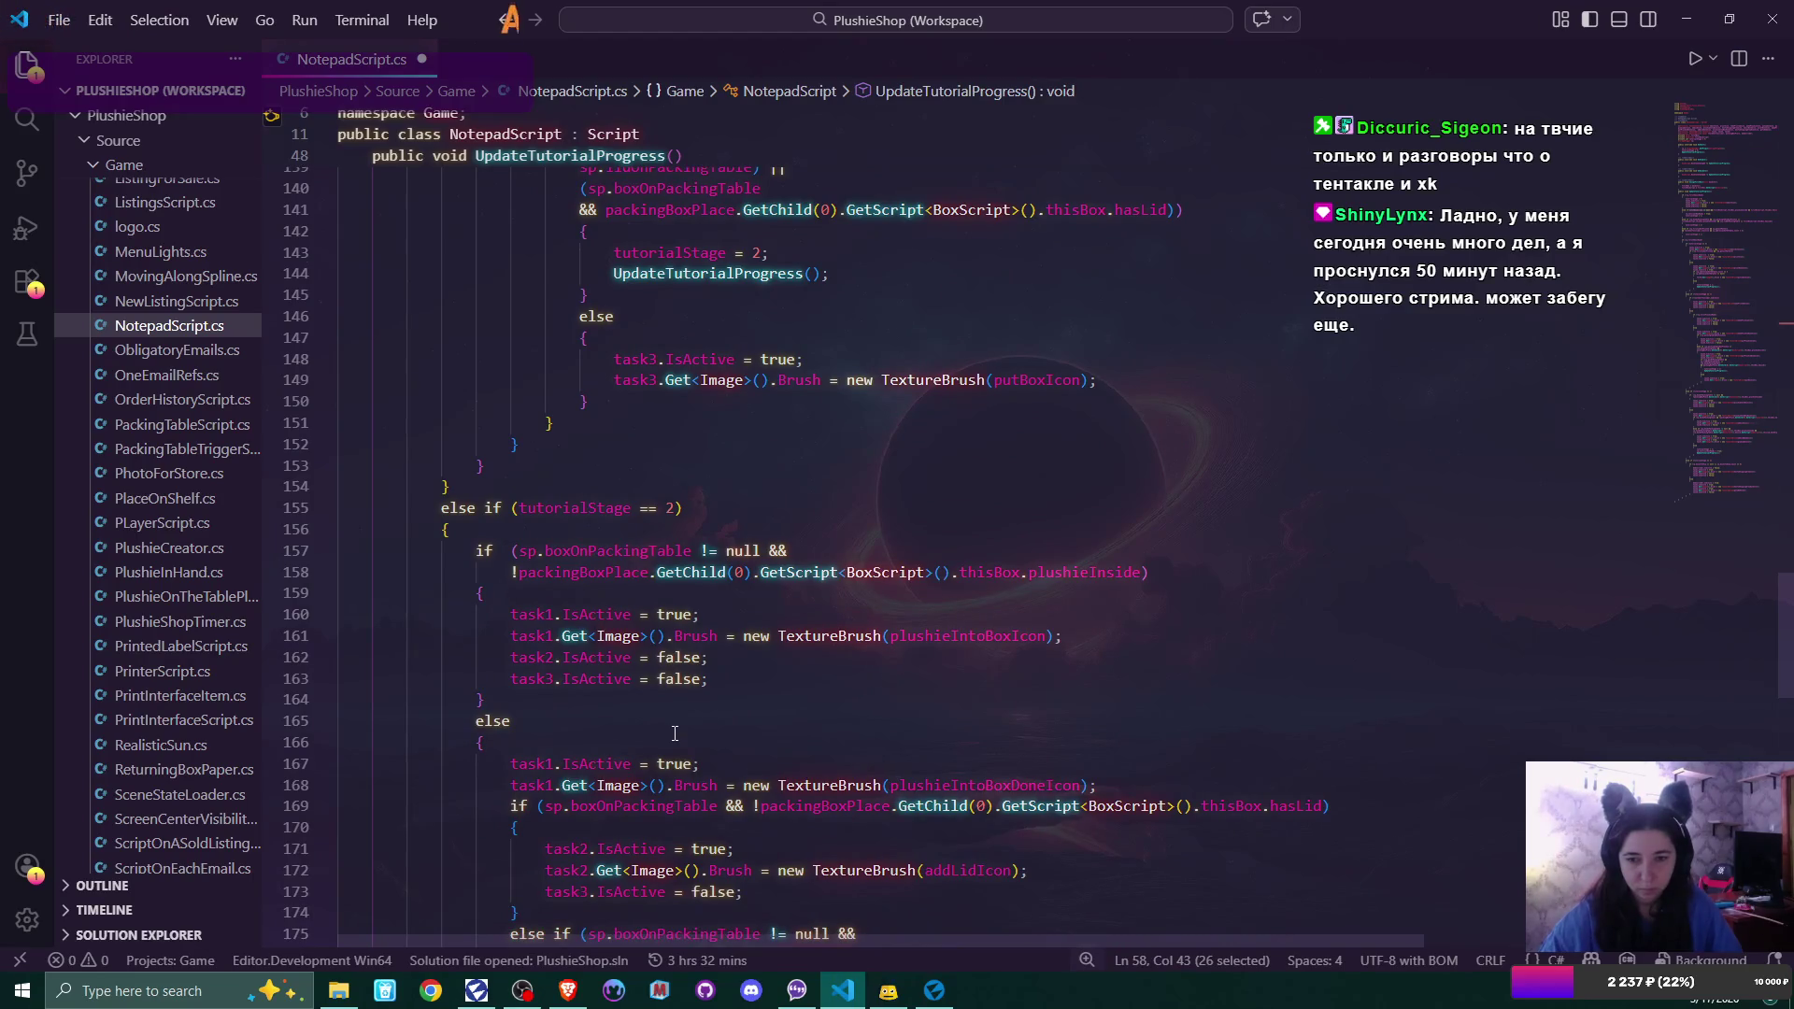
{"action": "scroll", "coordinate": [675, 734], "scroll_direction": "down", "scroll_amount": 7}
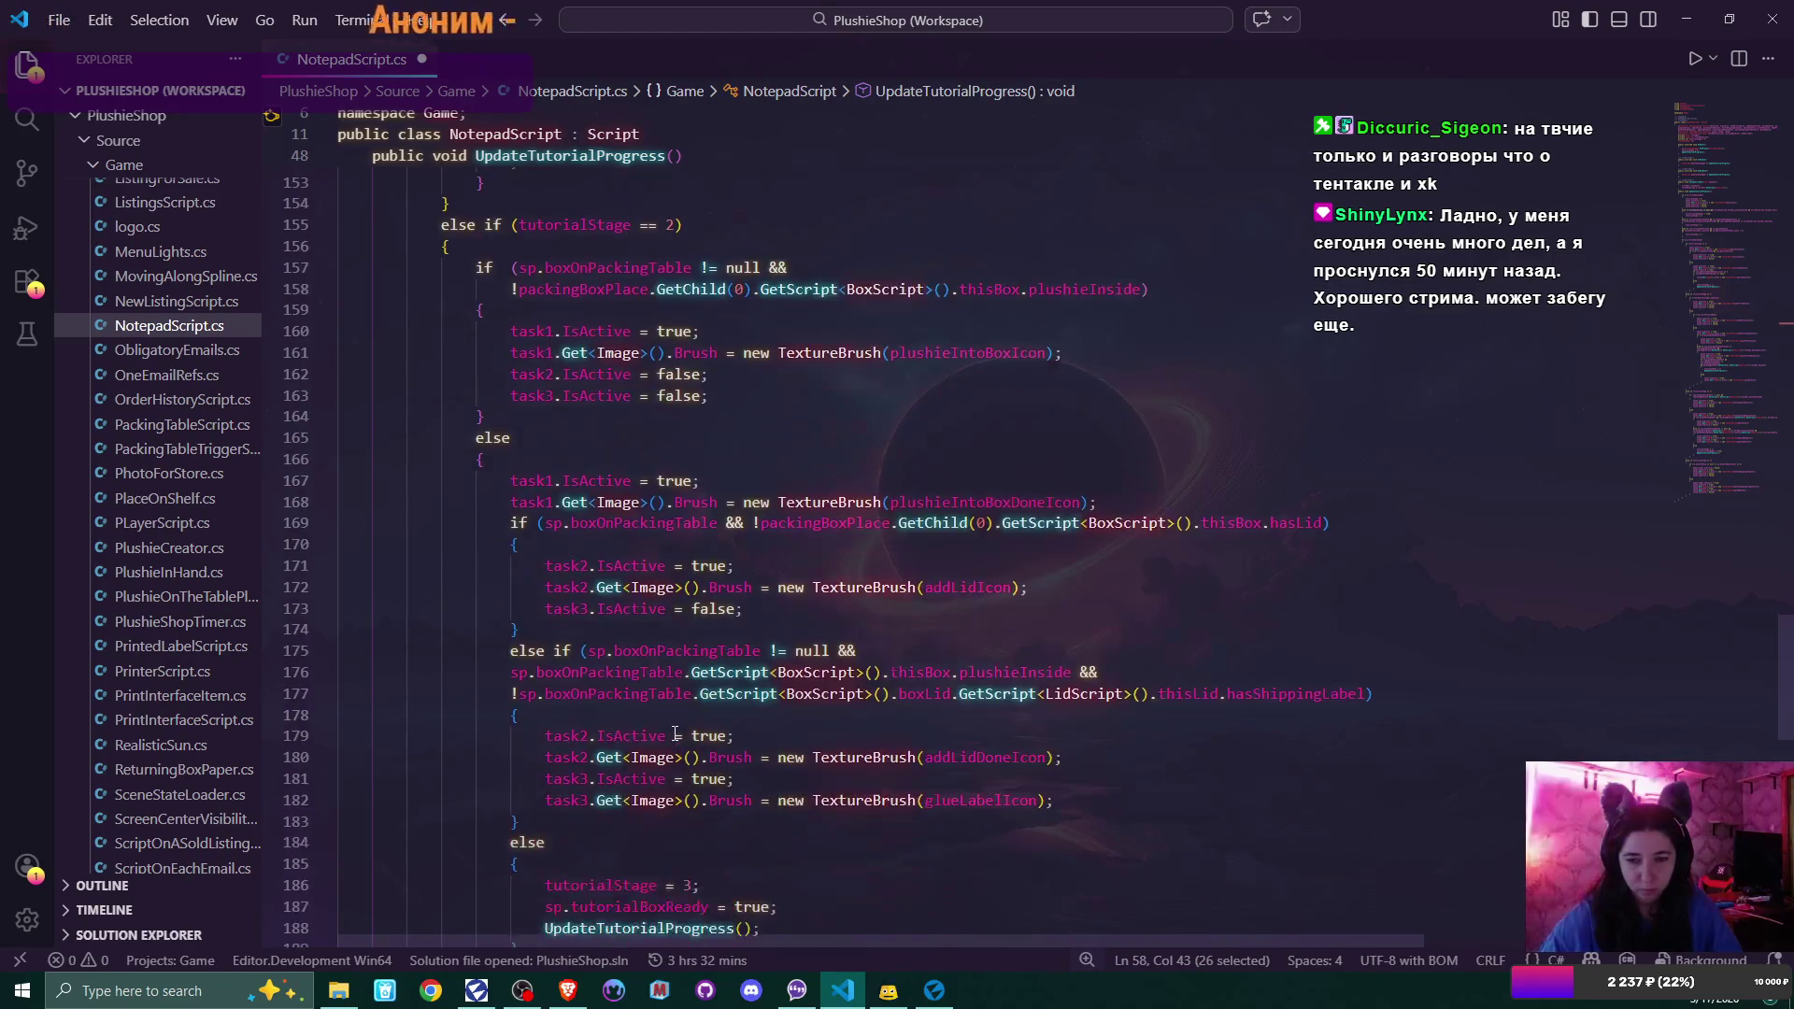
{"action": "scroll", "coordinate": [674, 733], "scroll_direction": "down", "scroll_amount": 1}
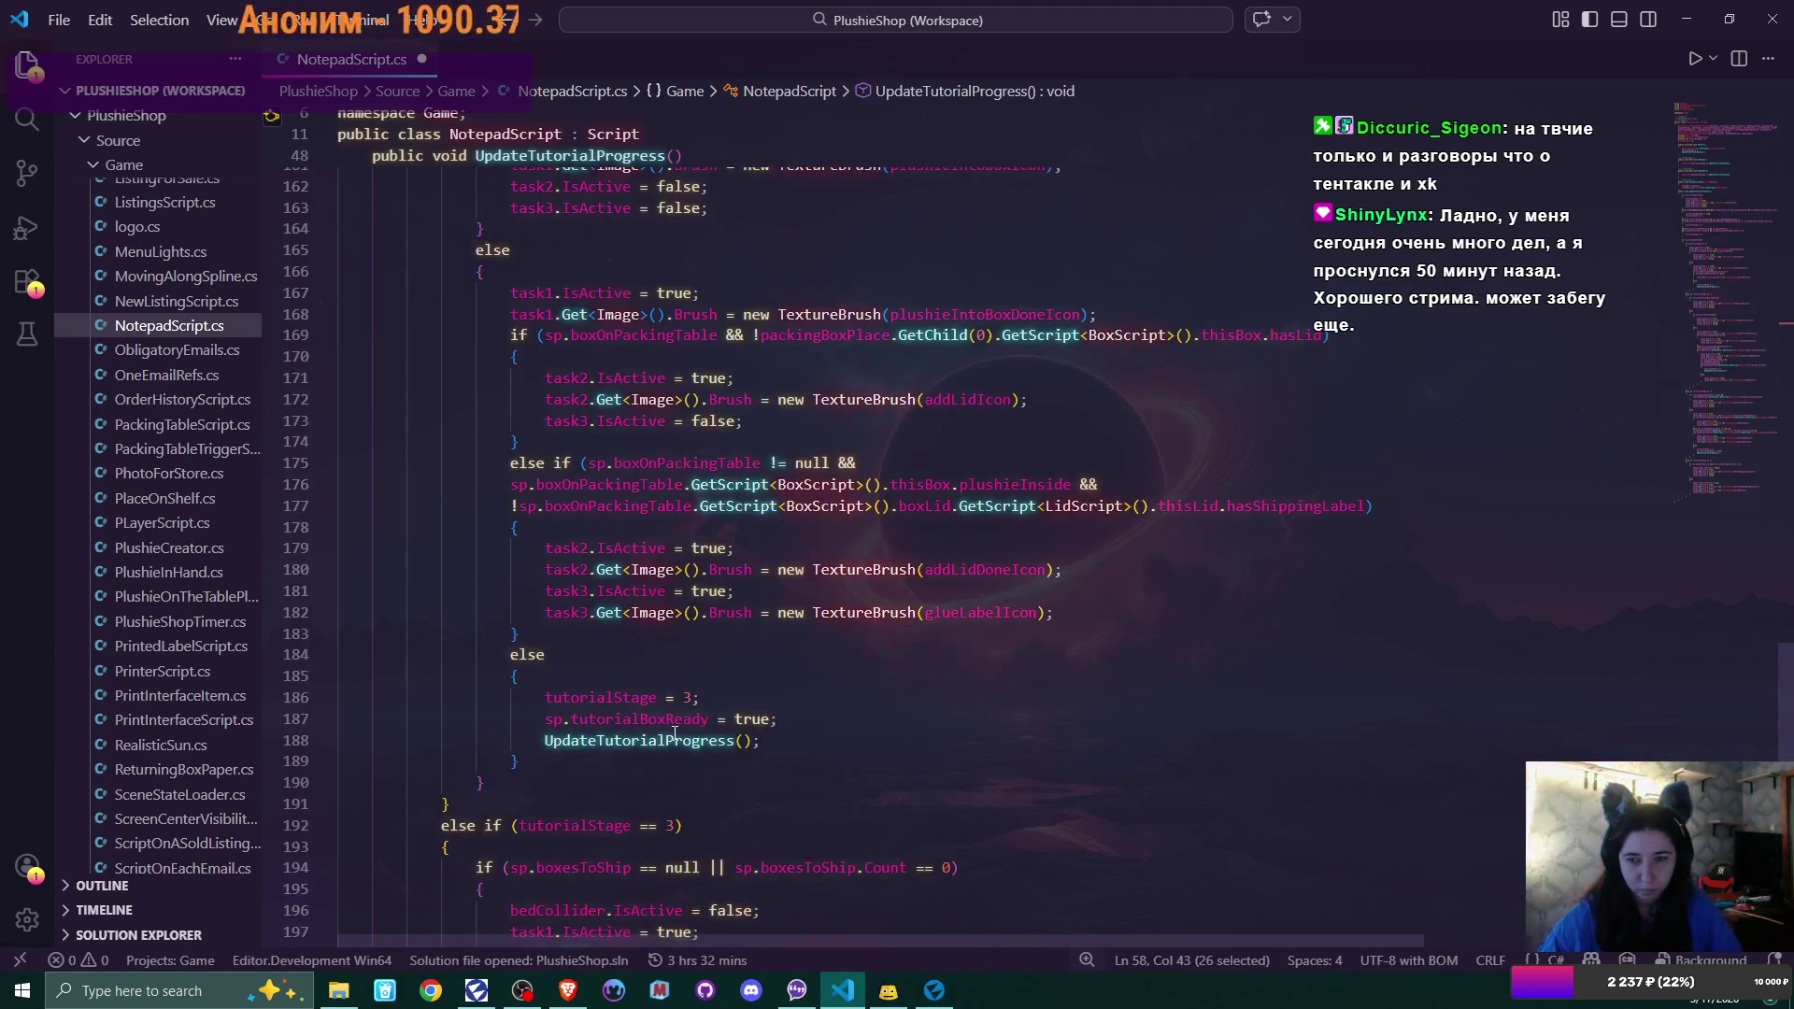
{"action": "scroll", "coordinate": [674, 734], "scroll_direction": "down", "scroll_amount": 2}
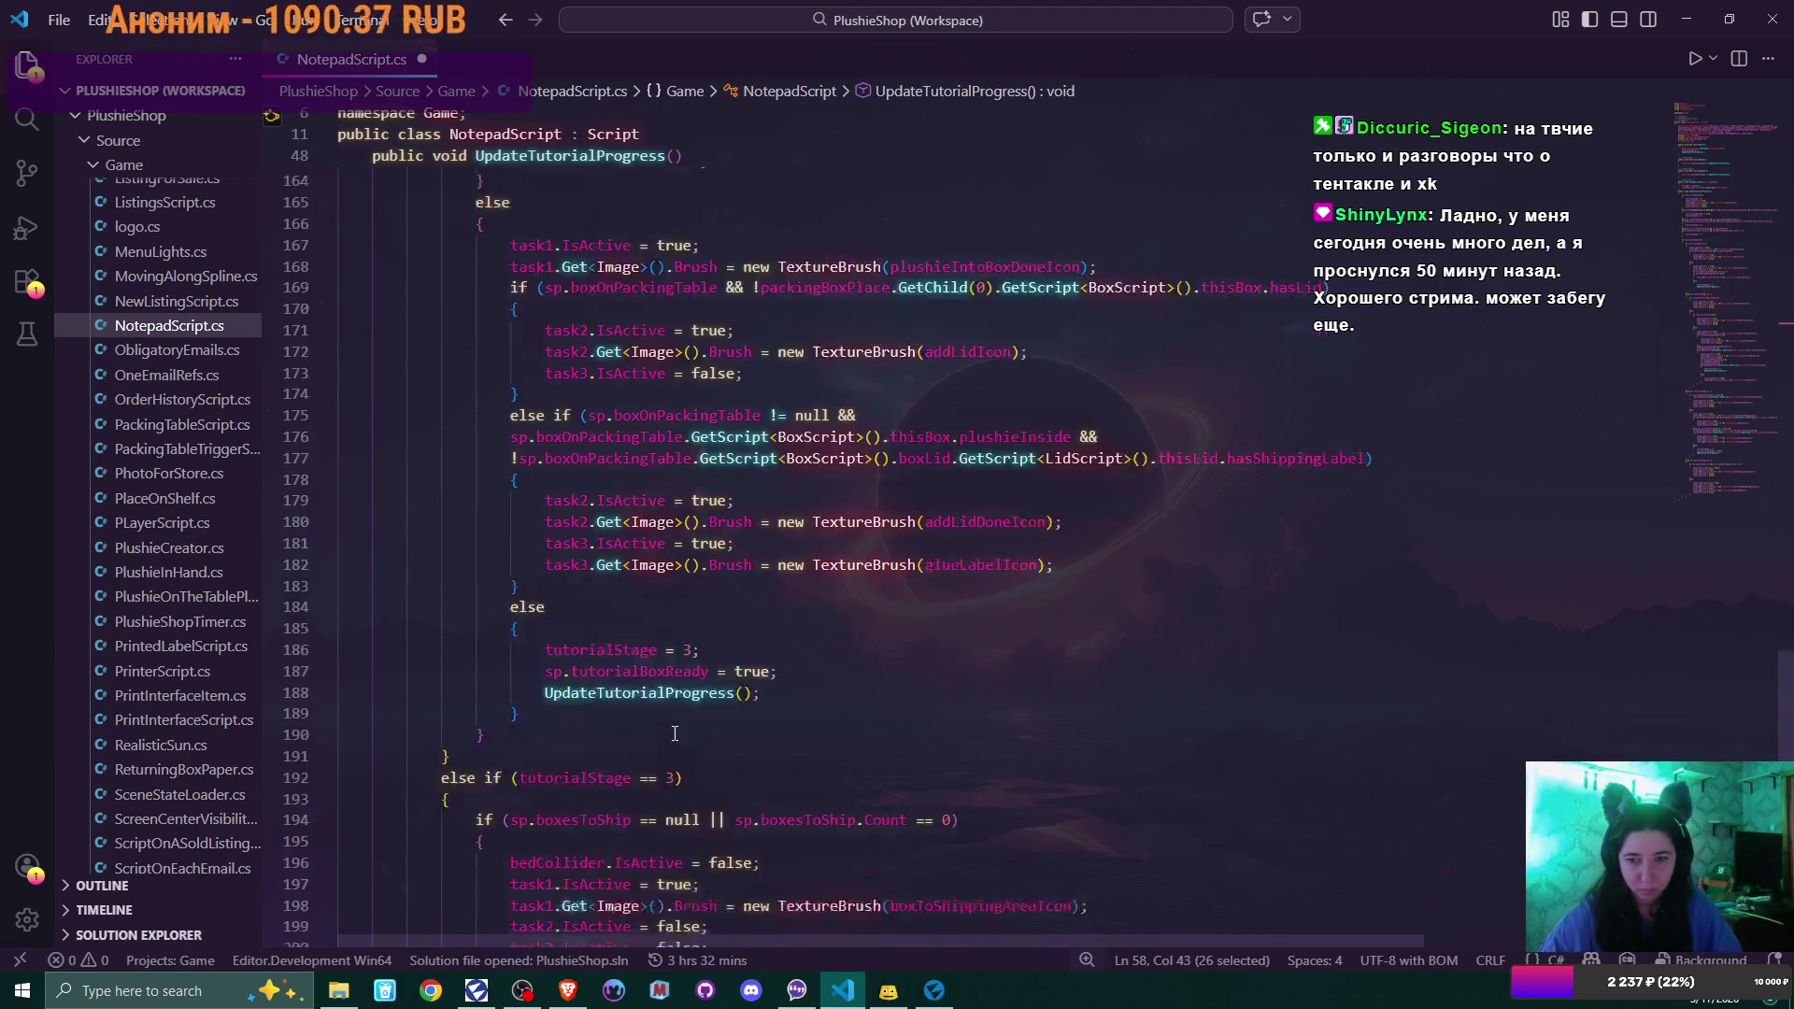
{"action": "scroll", "coordinate": [675, 733], "scroll_direction": "down", "scroll_amount": 4}
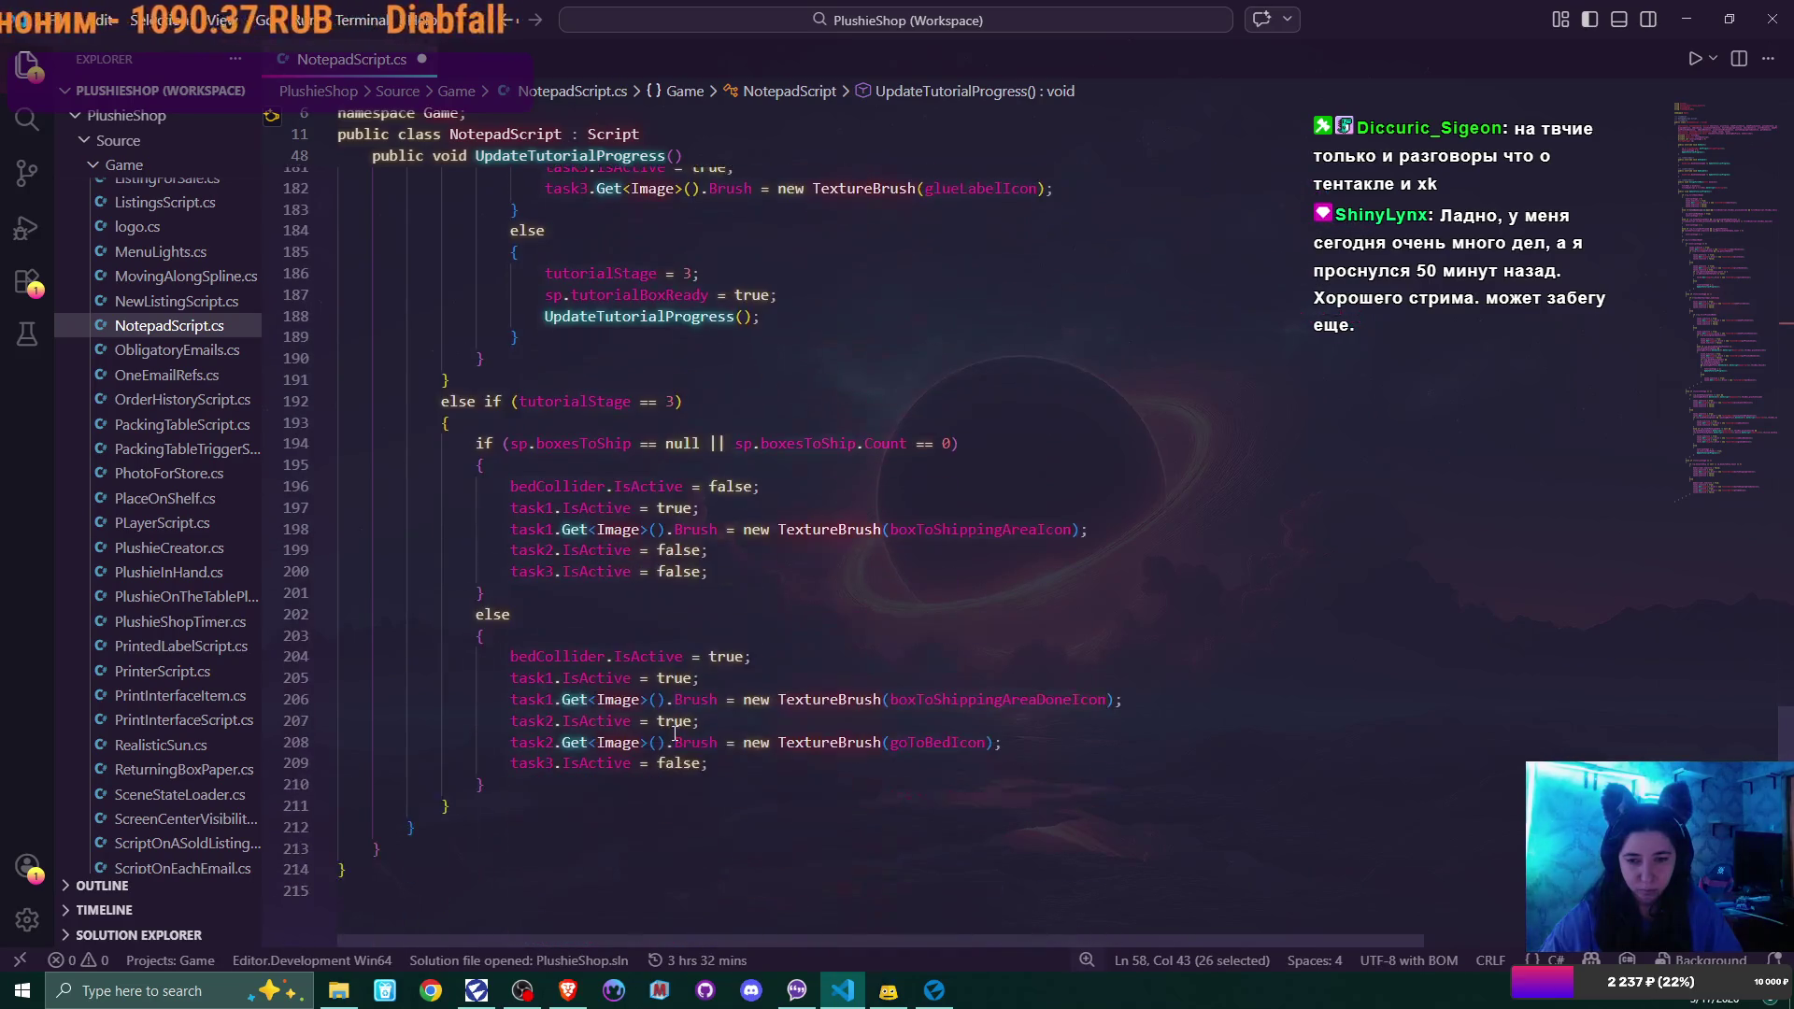
{"action": "key", "text": "ctrl+s"}
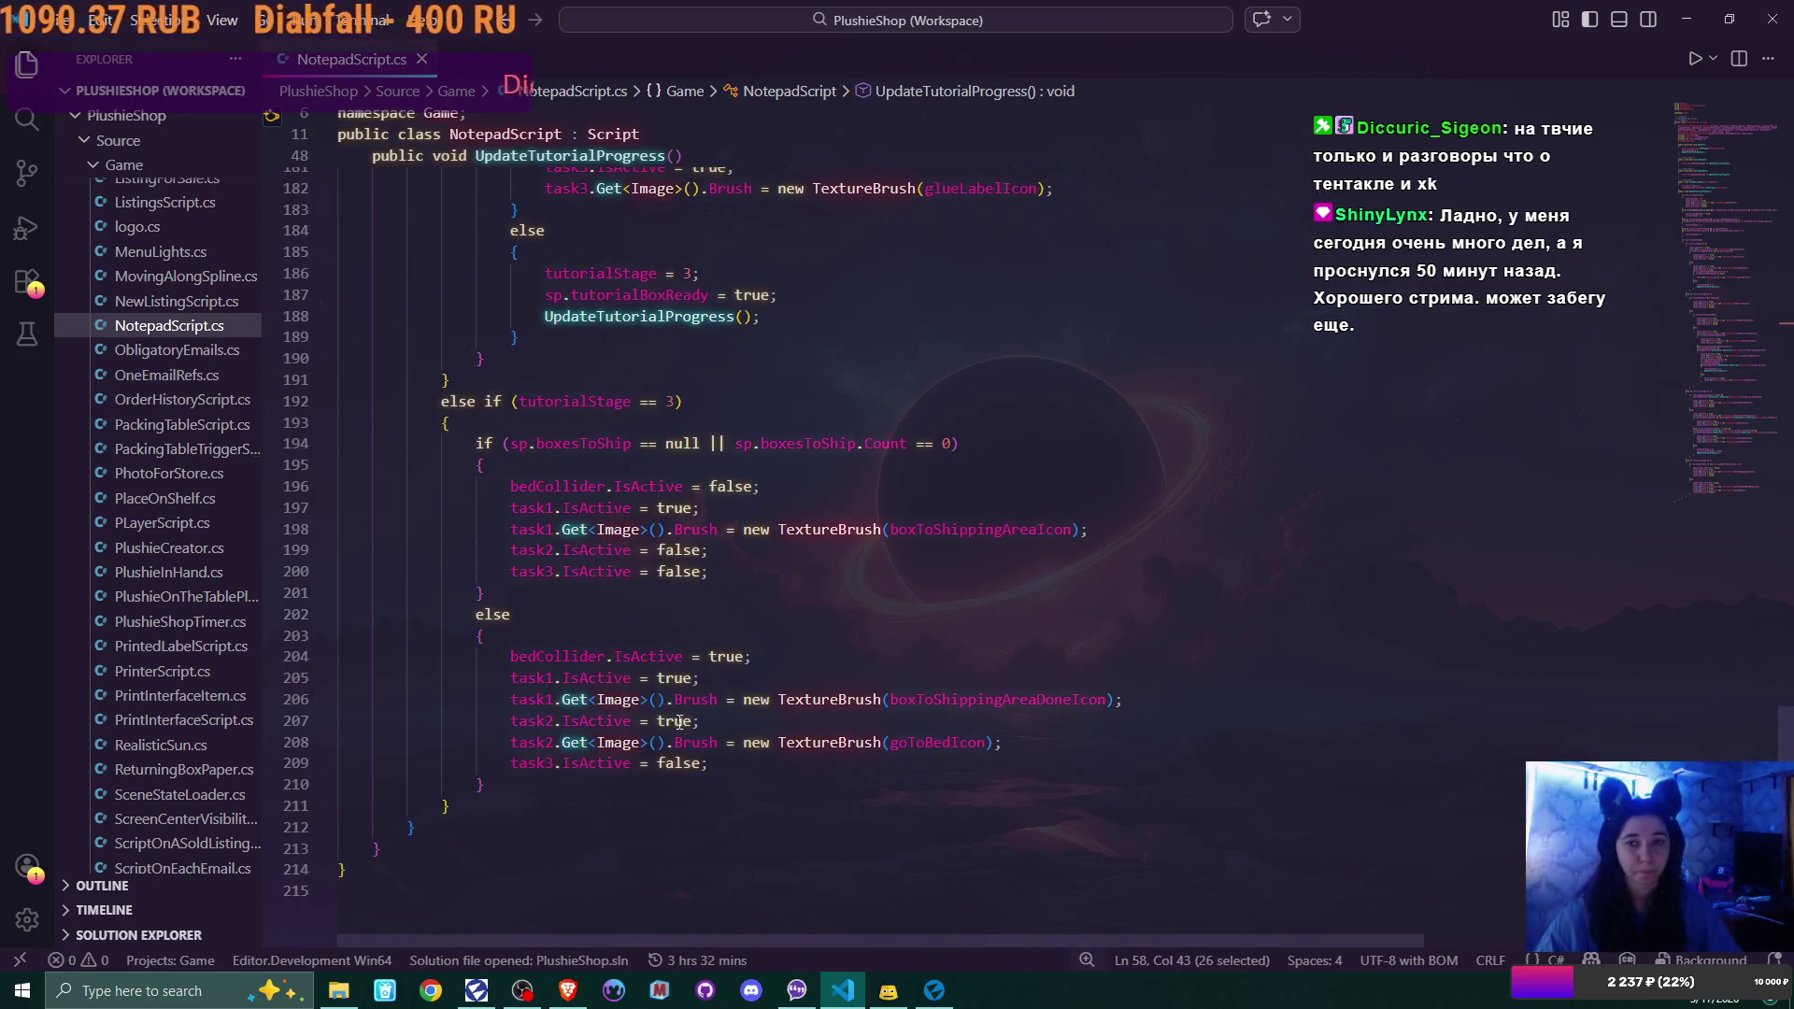
{"action": "left_click", "coordinate": [1689, 19]}
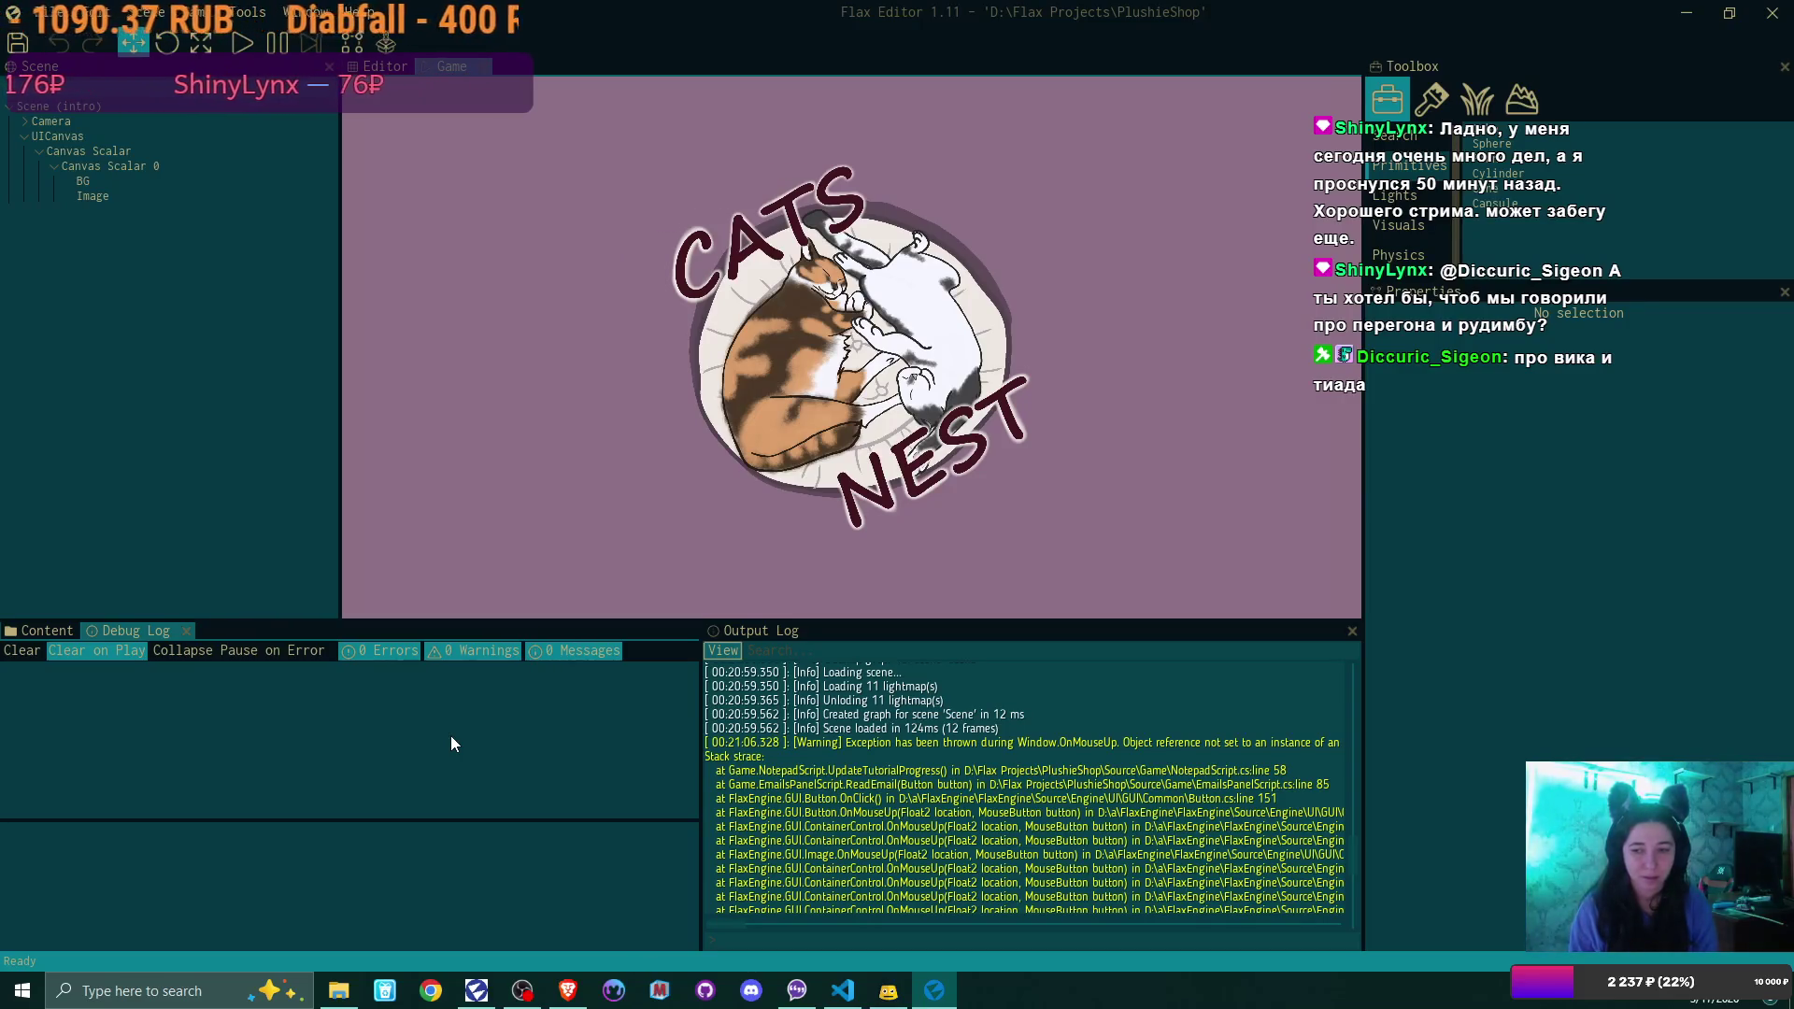
Start play mode with F5, landing on the 'Congrats on the first day of freedom!' email
{"action": "key", "text": "F5"}
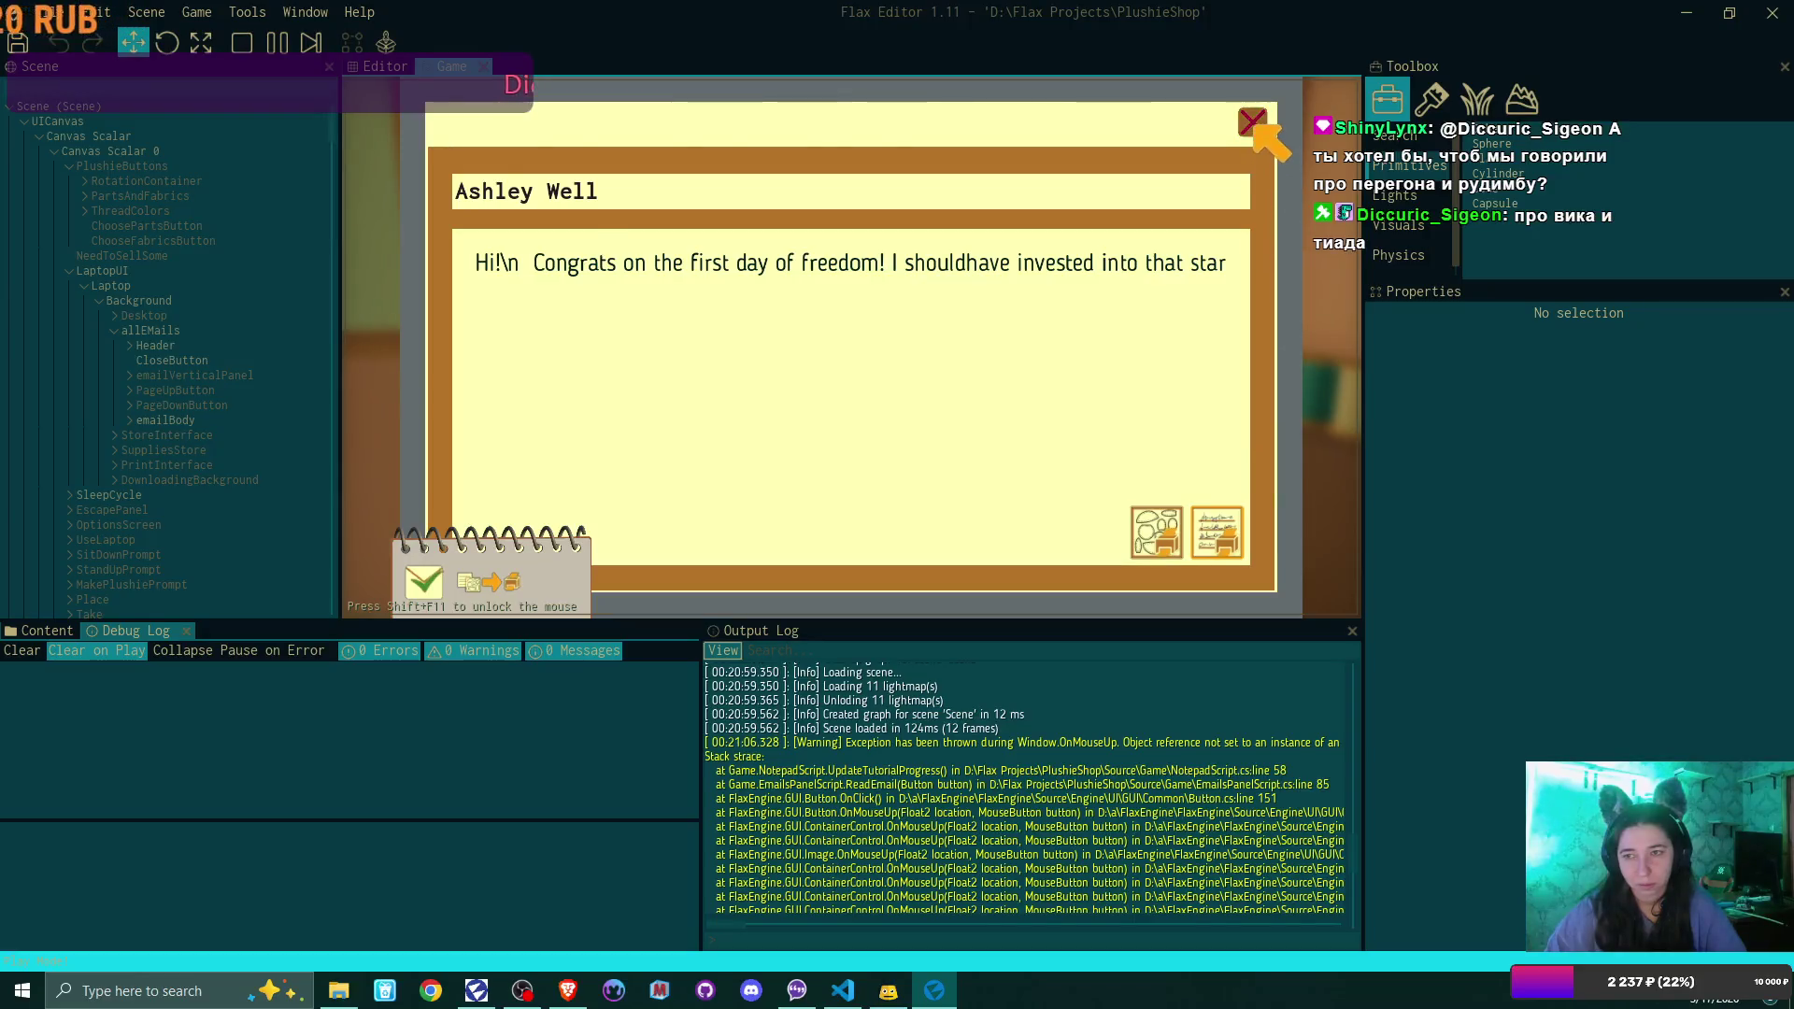
Close the email, print labels for all three pending orders, and exit the laptop
{"action": "left_click", "coordinate": [1250, 134]}
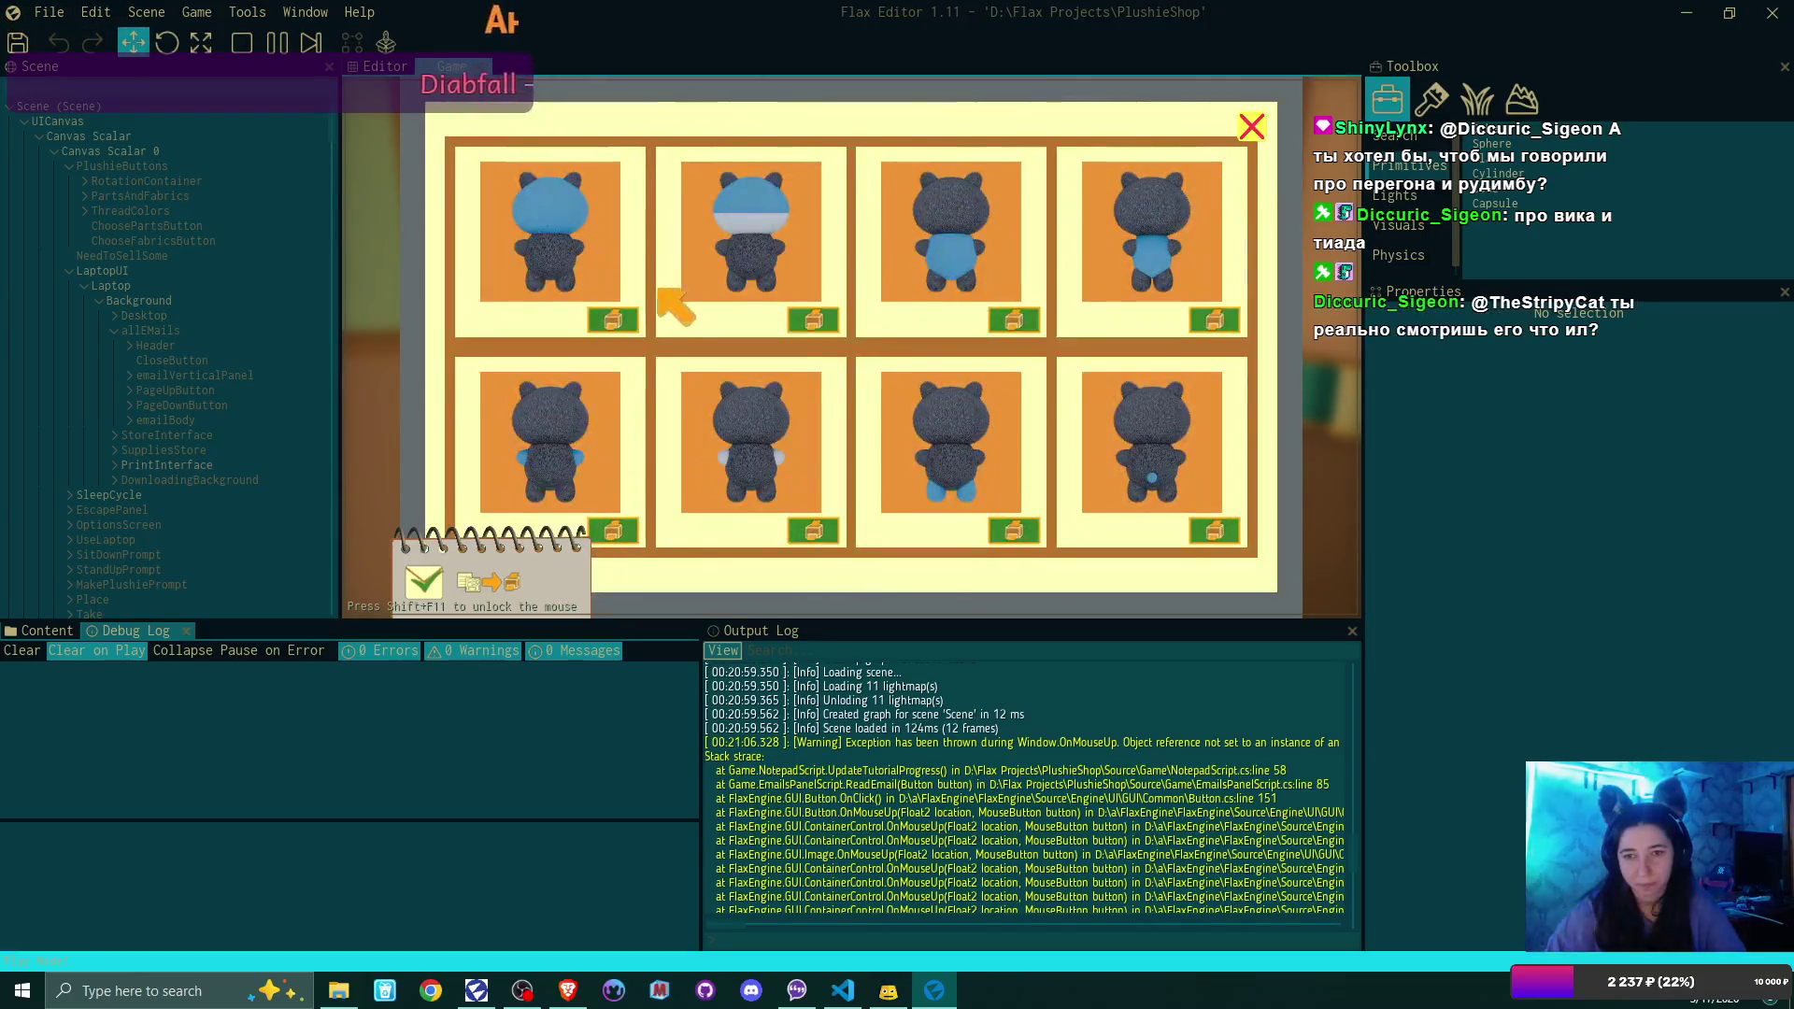
{"action": "left_click", "coordinate": [623, 312]}
{"action": "left_click", "coordinate": [621, 321]}
{"action": "left_click", "coordinate": [621, 321]}
{"action": "left_click", "coordinate": [621, 320]}
{"action": "left_click", "coordinate": [621, 321]}
{"action": "left_click", "coordinate": [621, 320]}
{"action": "left_click", "coordinate": [622, 321]}
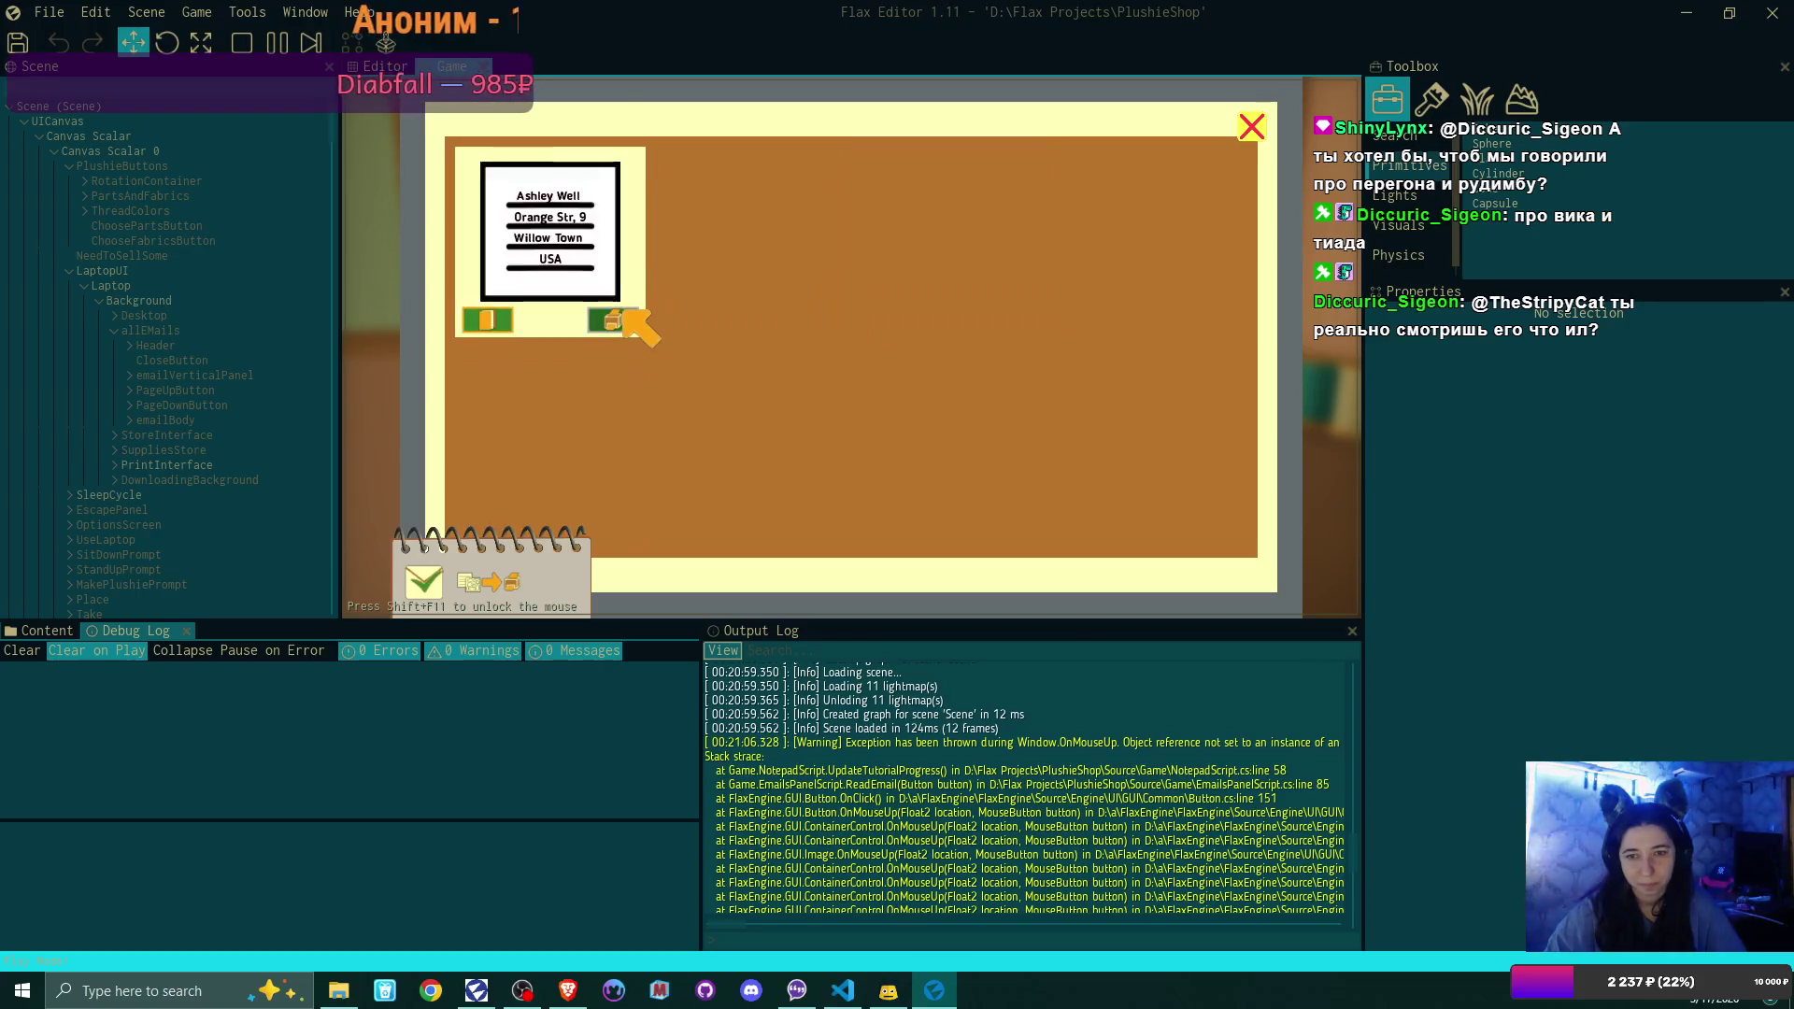
{"action": "left_click", "coordinate": [622, 320]}
{"action": "left_click", "coordinate": [1252, 132]}
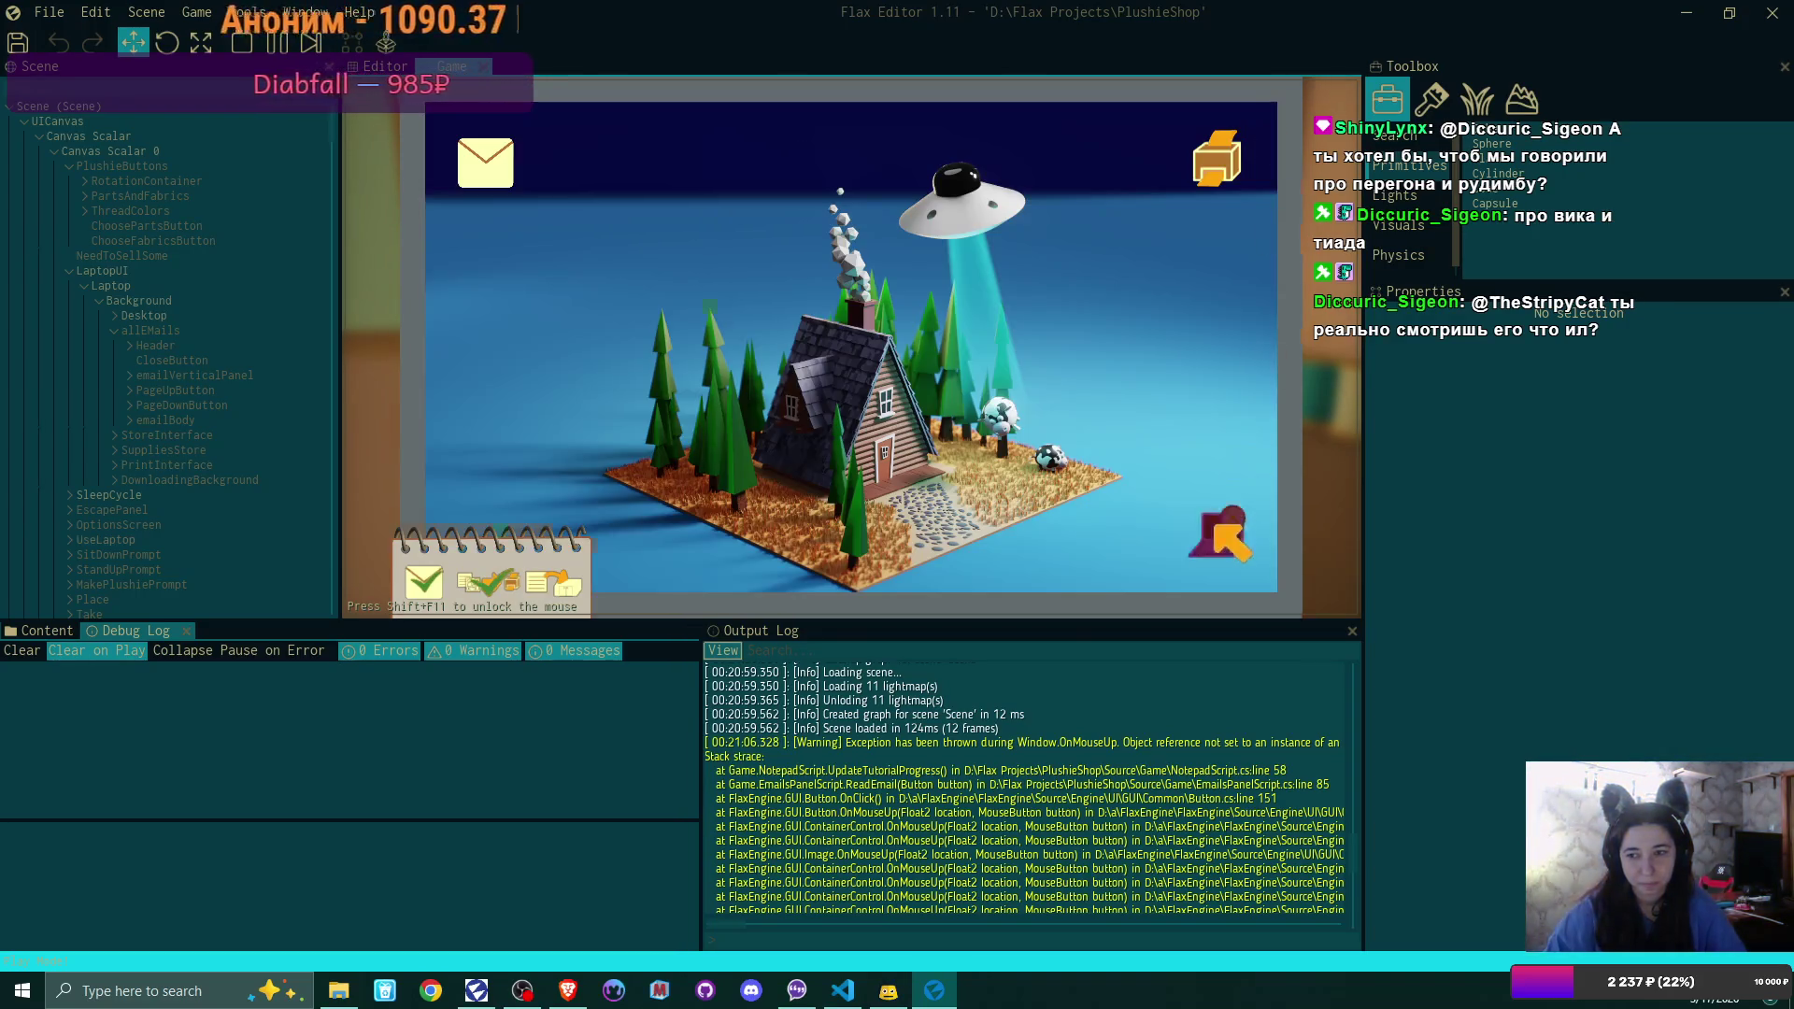
{"action": "left_click", "coordinate": [1215, 523]}
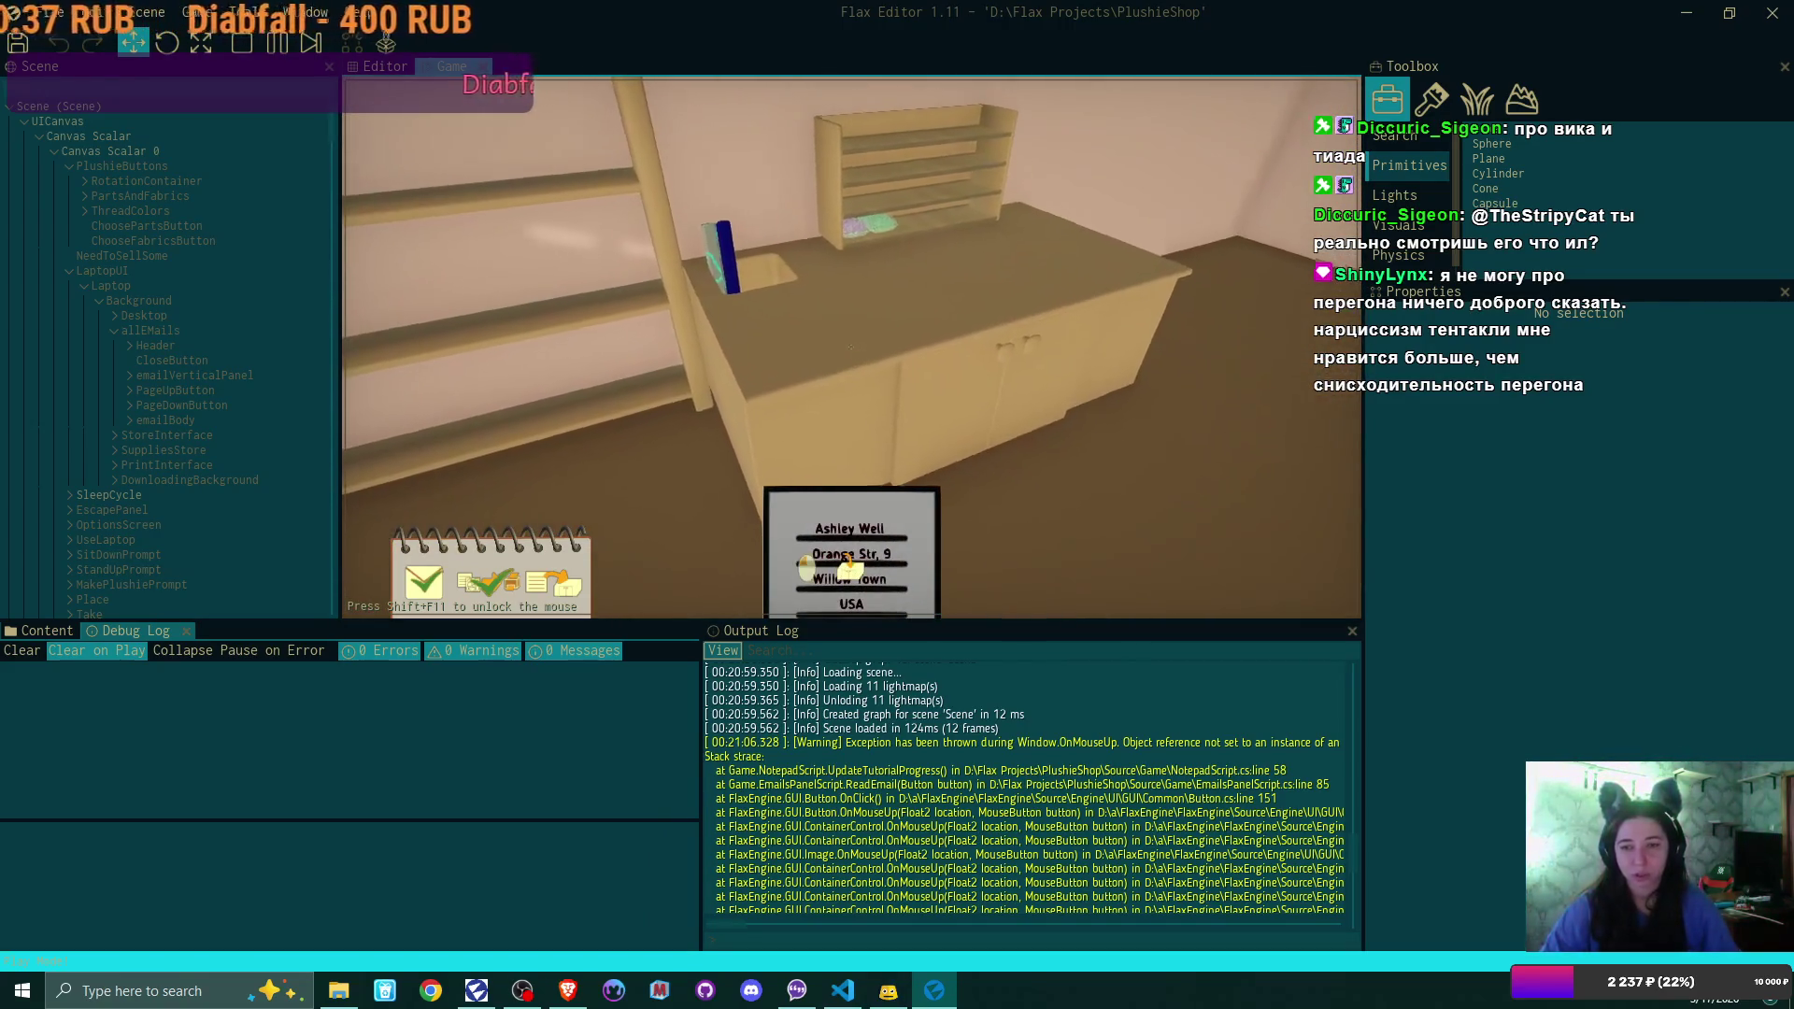
Set down the address card and customize the plushie's eyes and mouth, ending with a small ^ mouth
{"action": "left_click", "coordinate": [850, 346]}
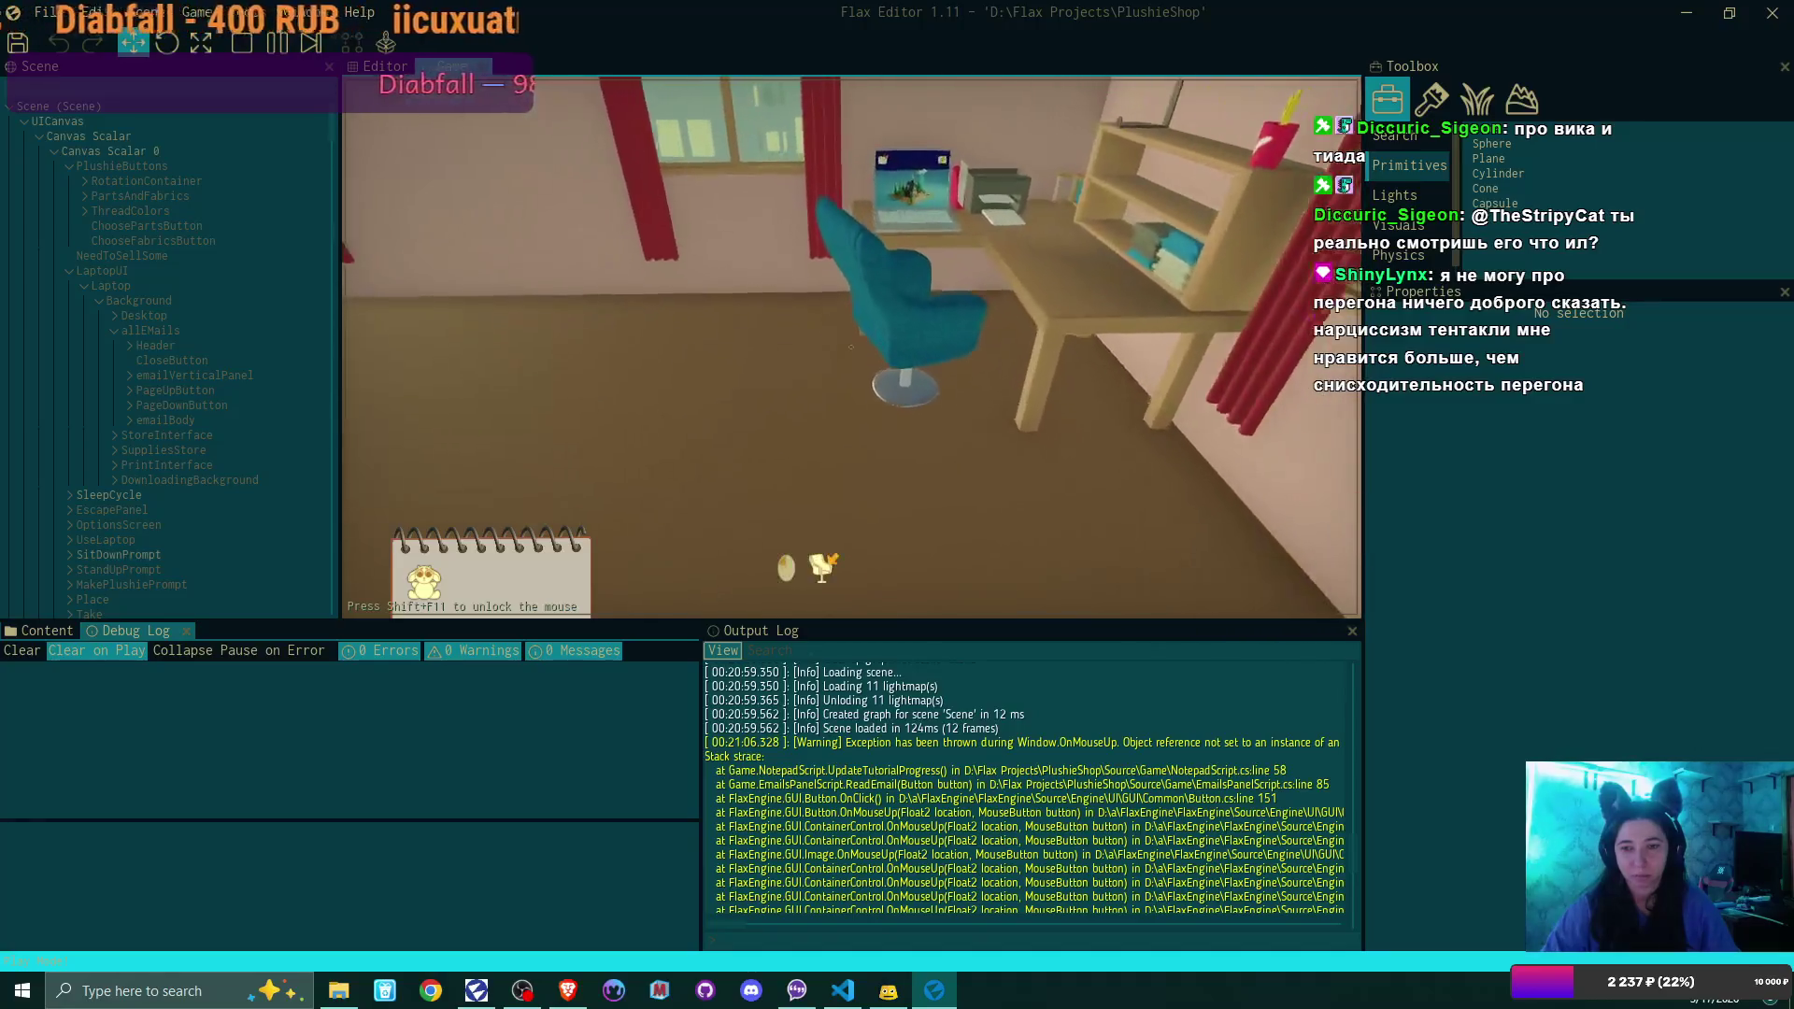
{"action": "left_click", "coordinate": [851, 347]}
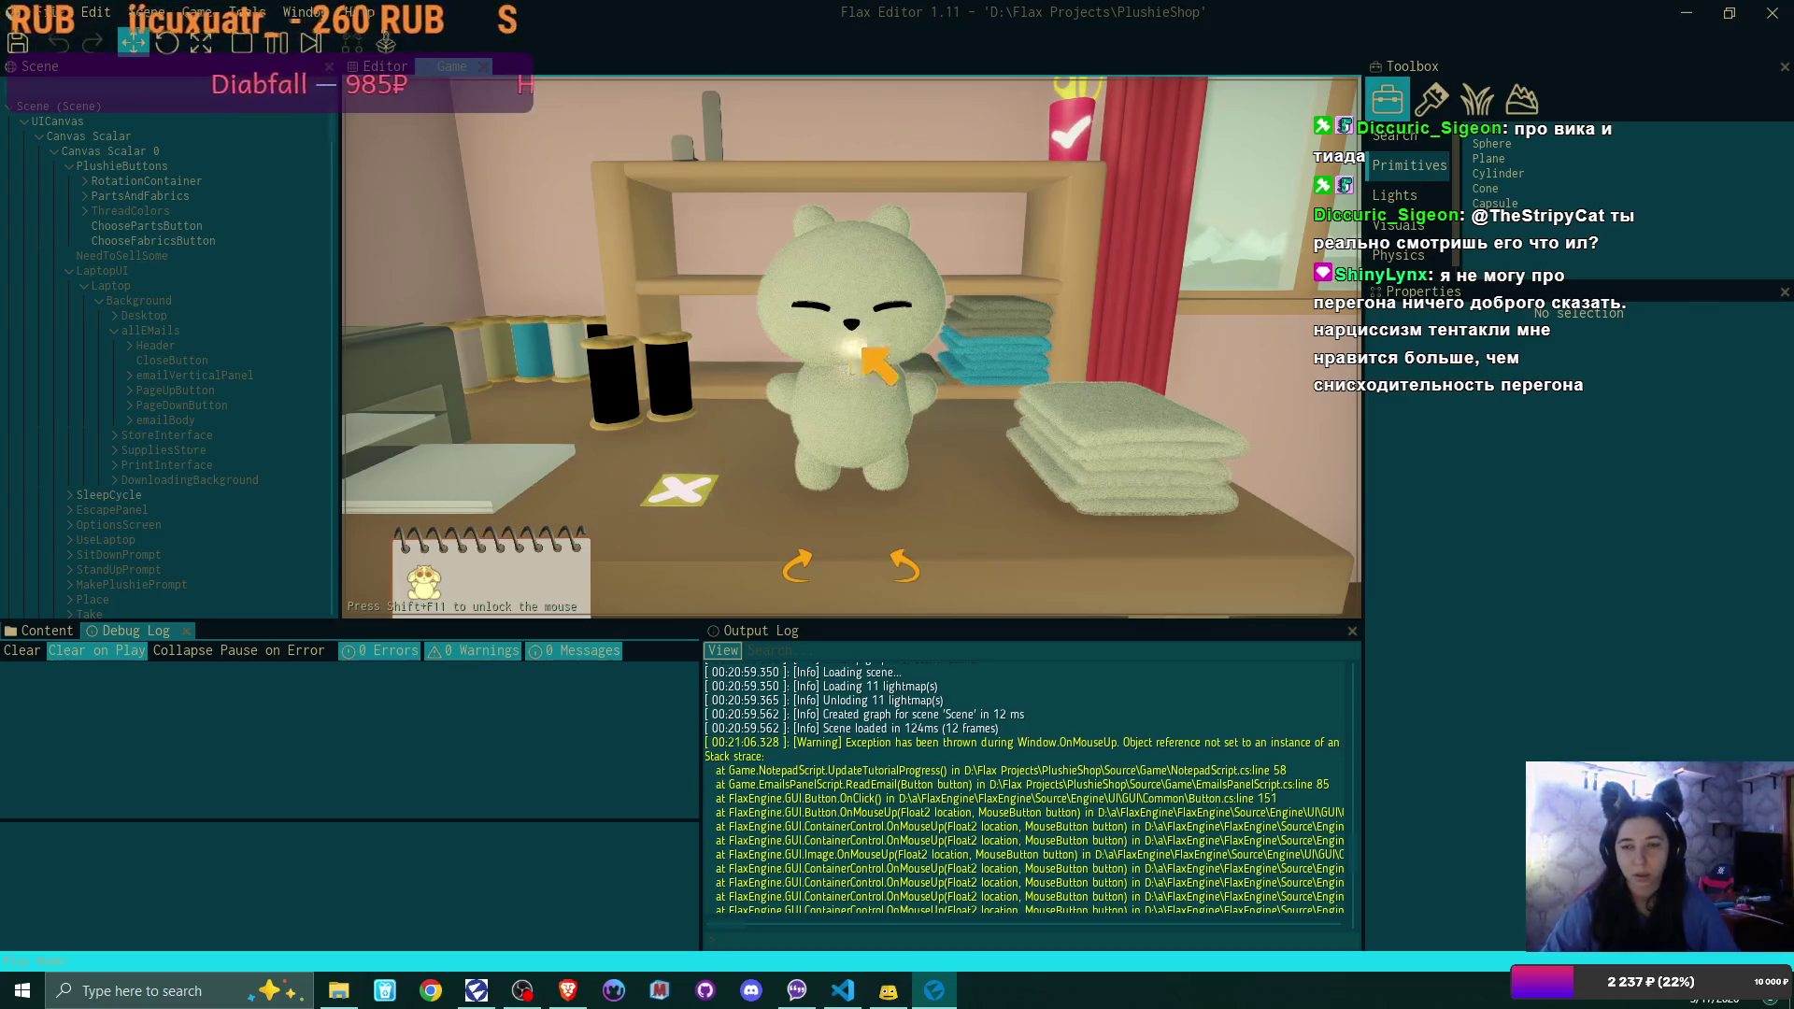
{"action": "left_click", "coordinate": [852, 350]}
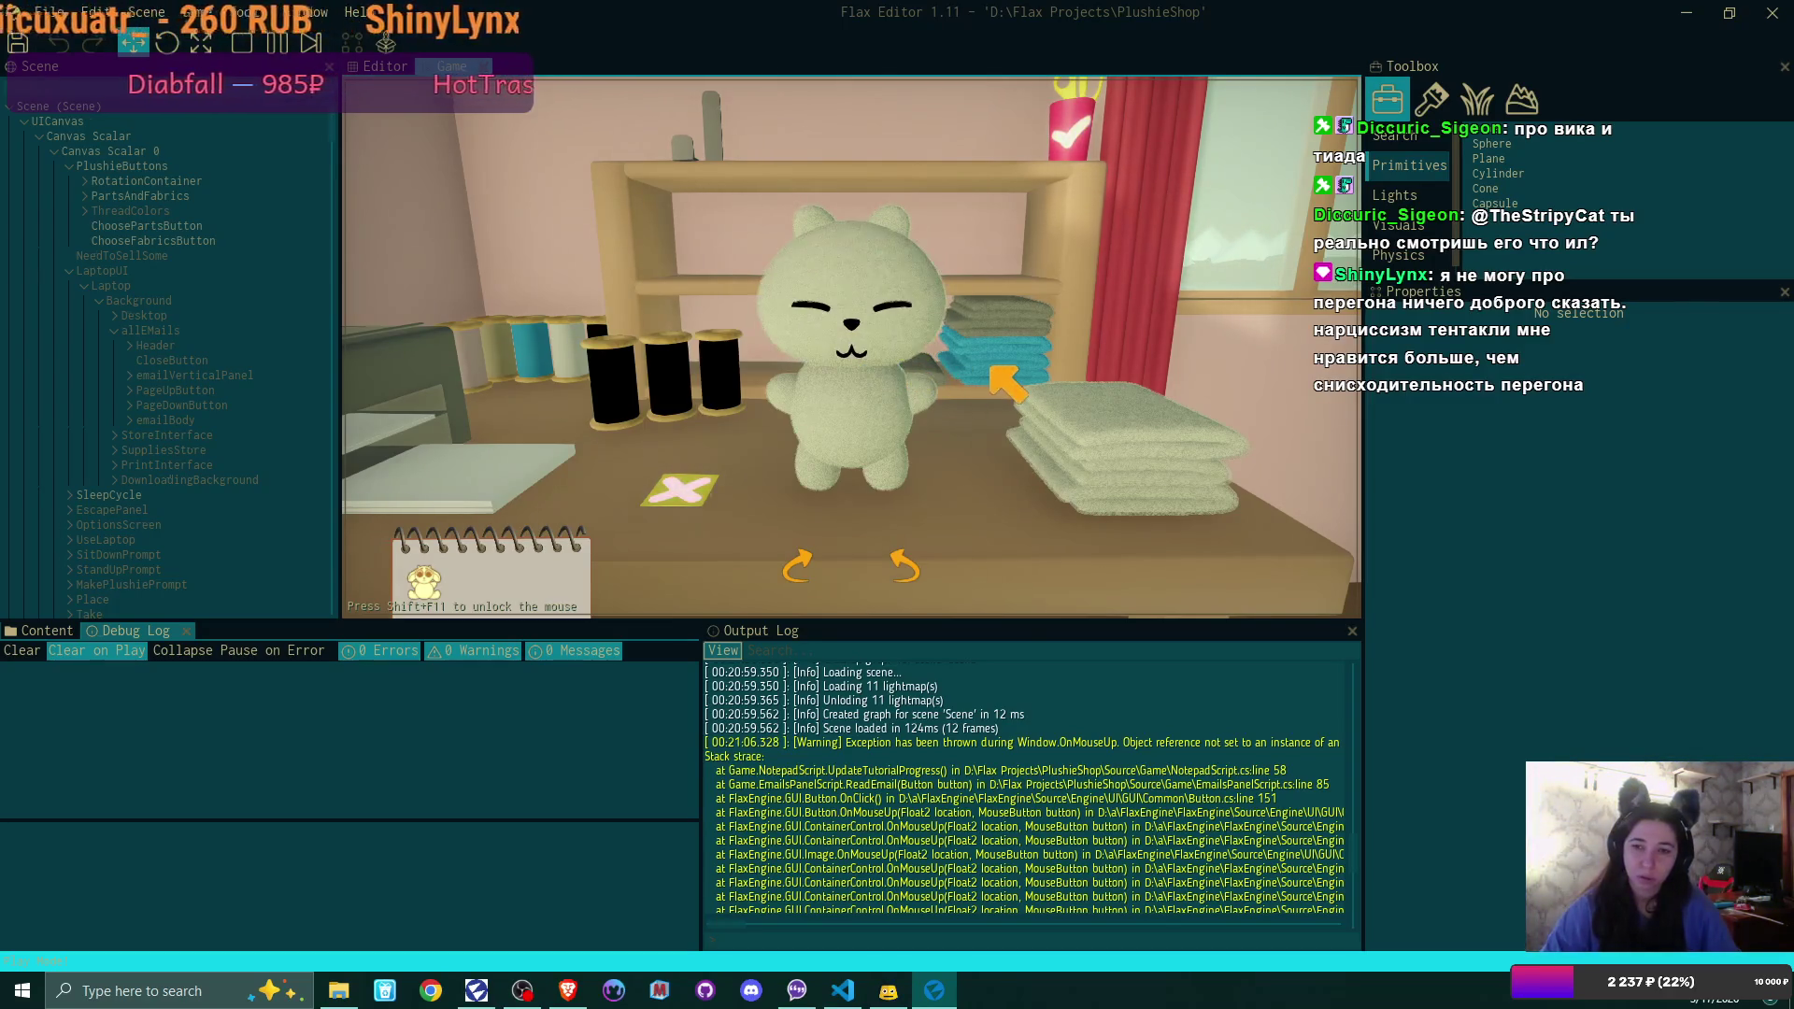
{"action": "left_click", "coordinate": [870, 361]}
{"action": "left_click", "coordinate": [871, 359]}
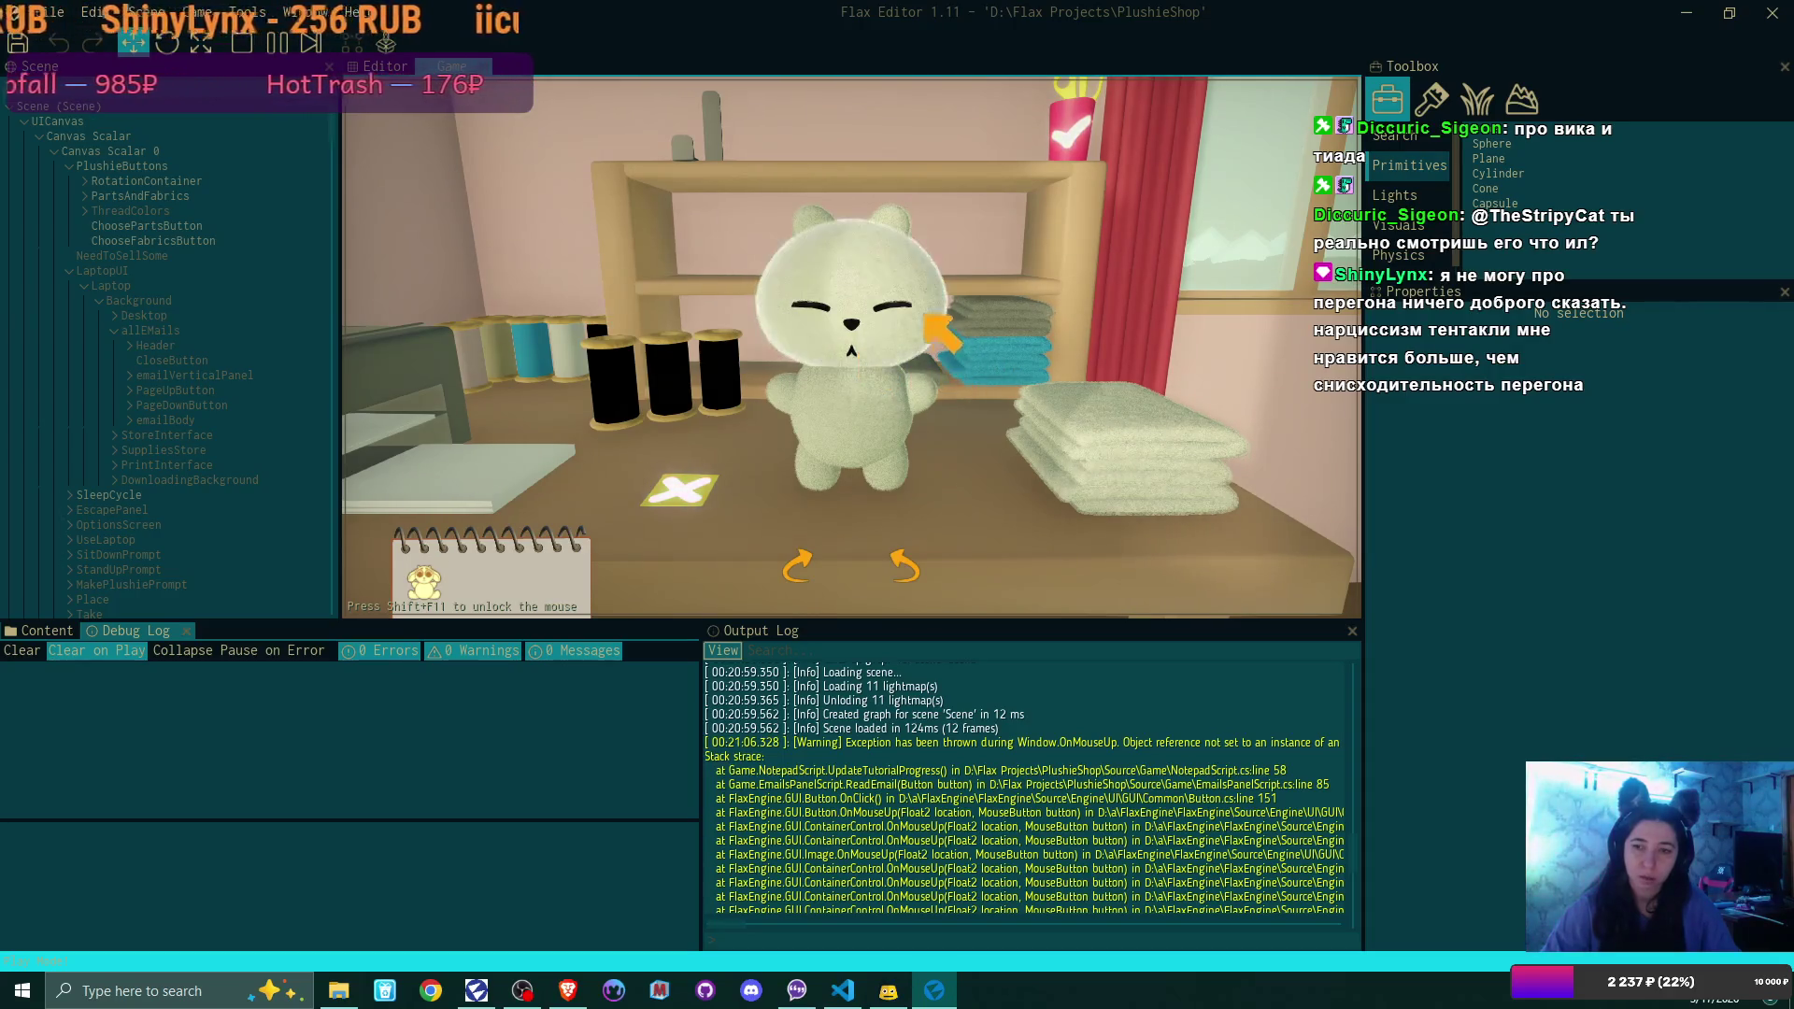
{"action": "left_click", "coordinate": [918, 322]}
{"action": "left_click", "coordinate": [860, 348]}
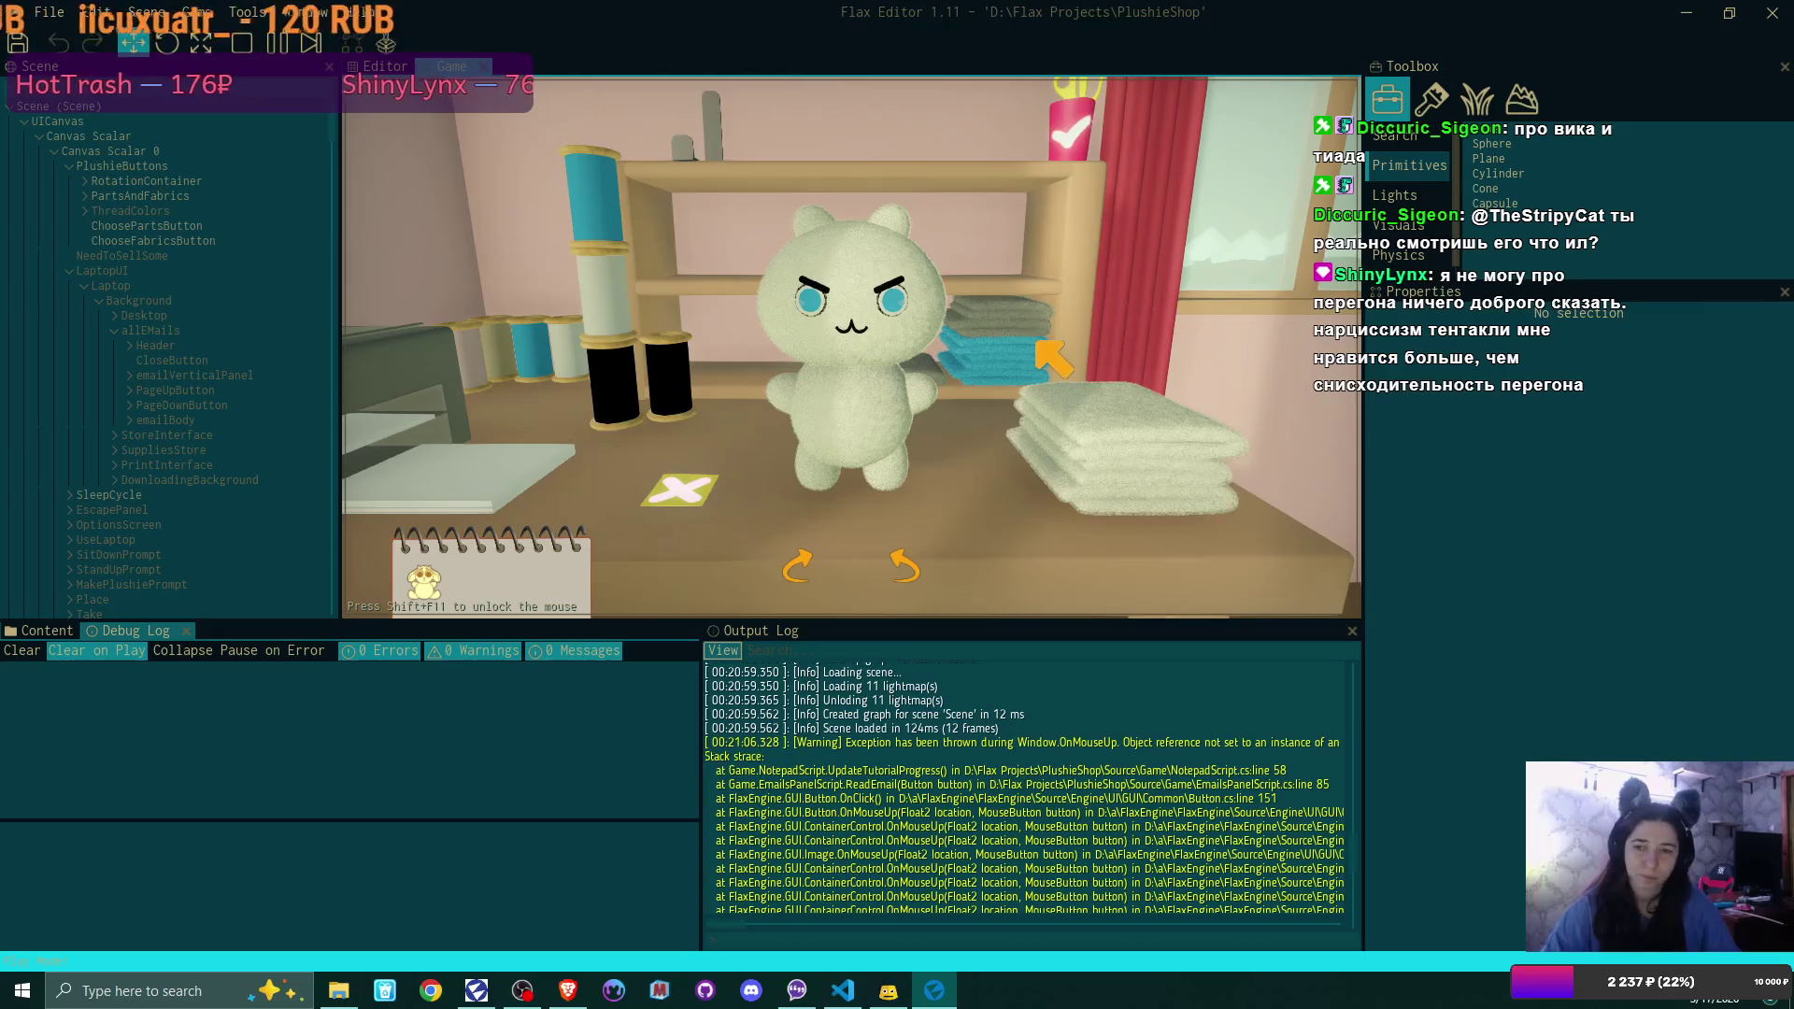
{"action": "left_click", "coordinate": [855, 364]}
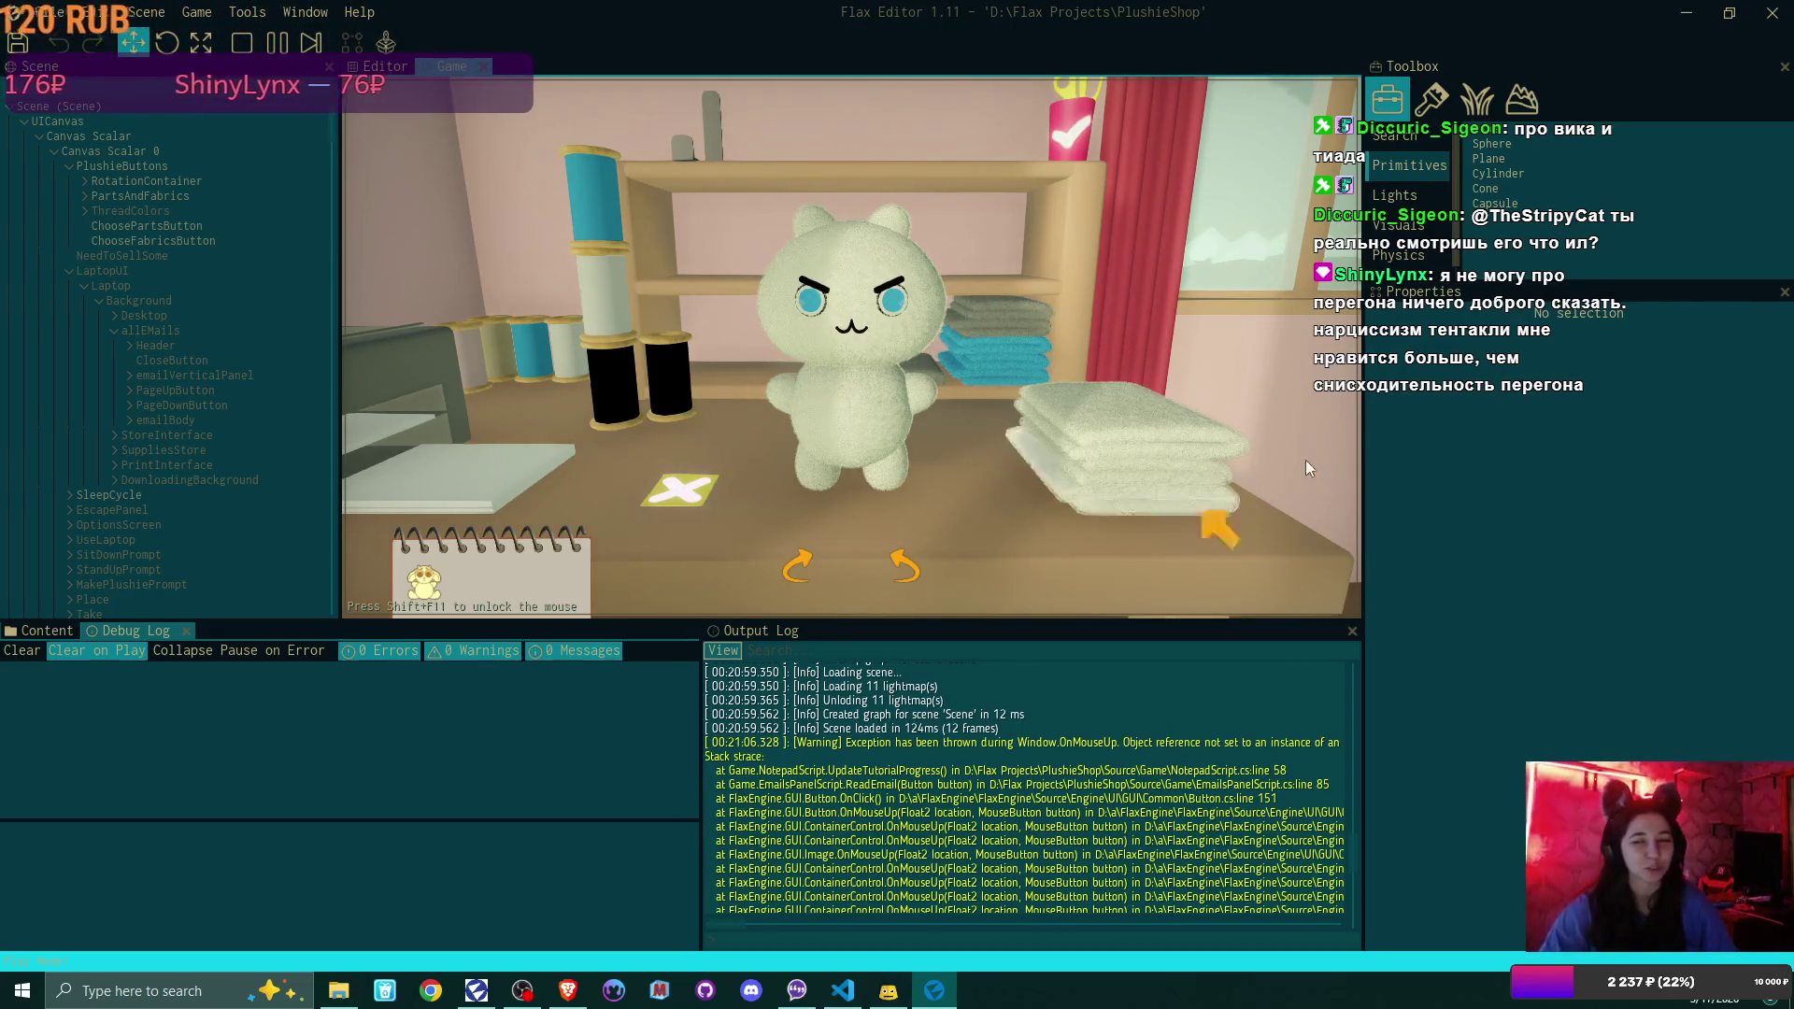
{"action": "left_click", "coordinate": [869, 332]}
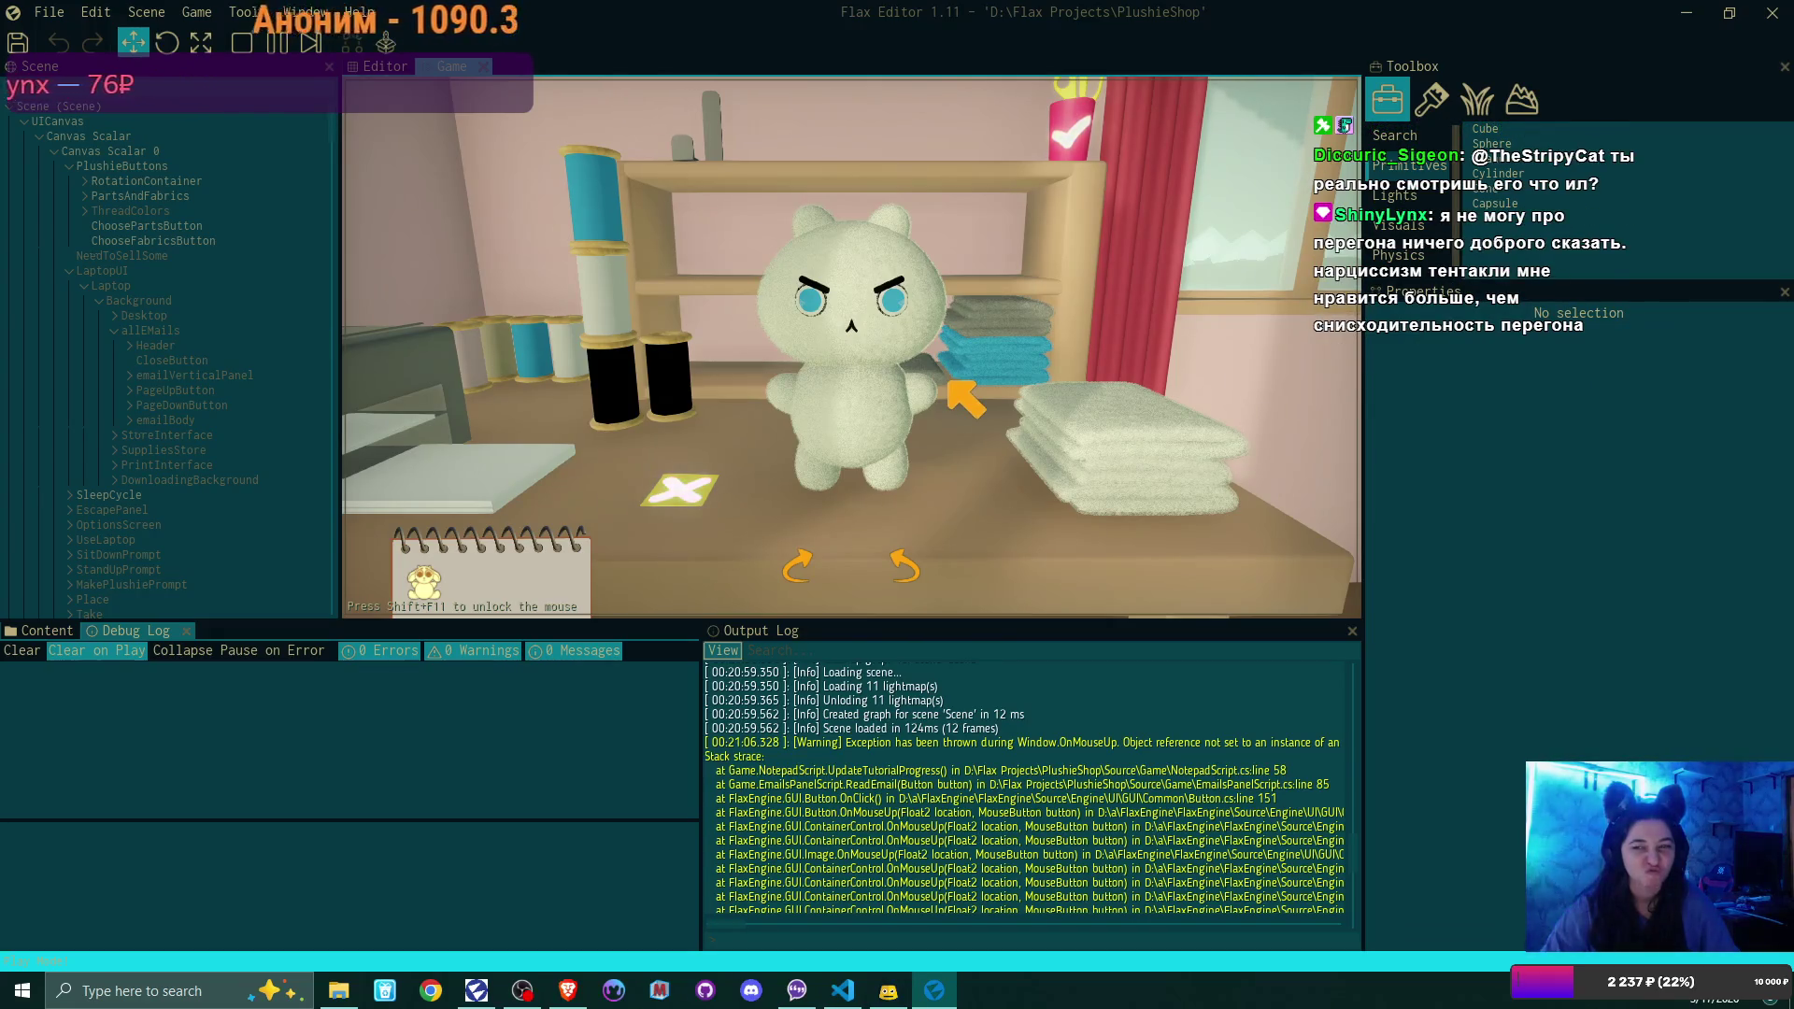
Make the plushie fabric grey, check it from the side, confirm it, and pause with F6
{"action": "left_click", "coordinate": [1159, 459]}
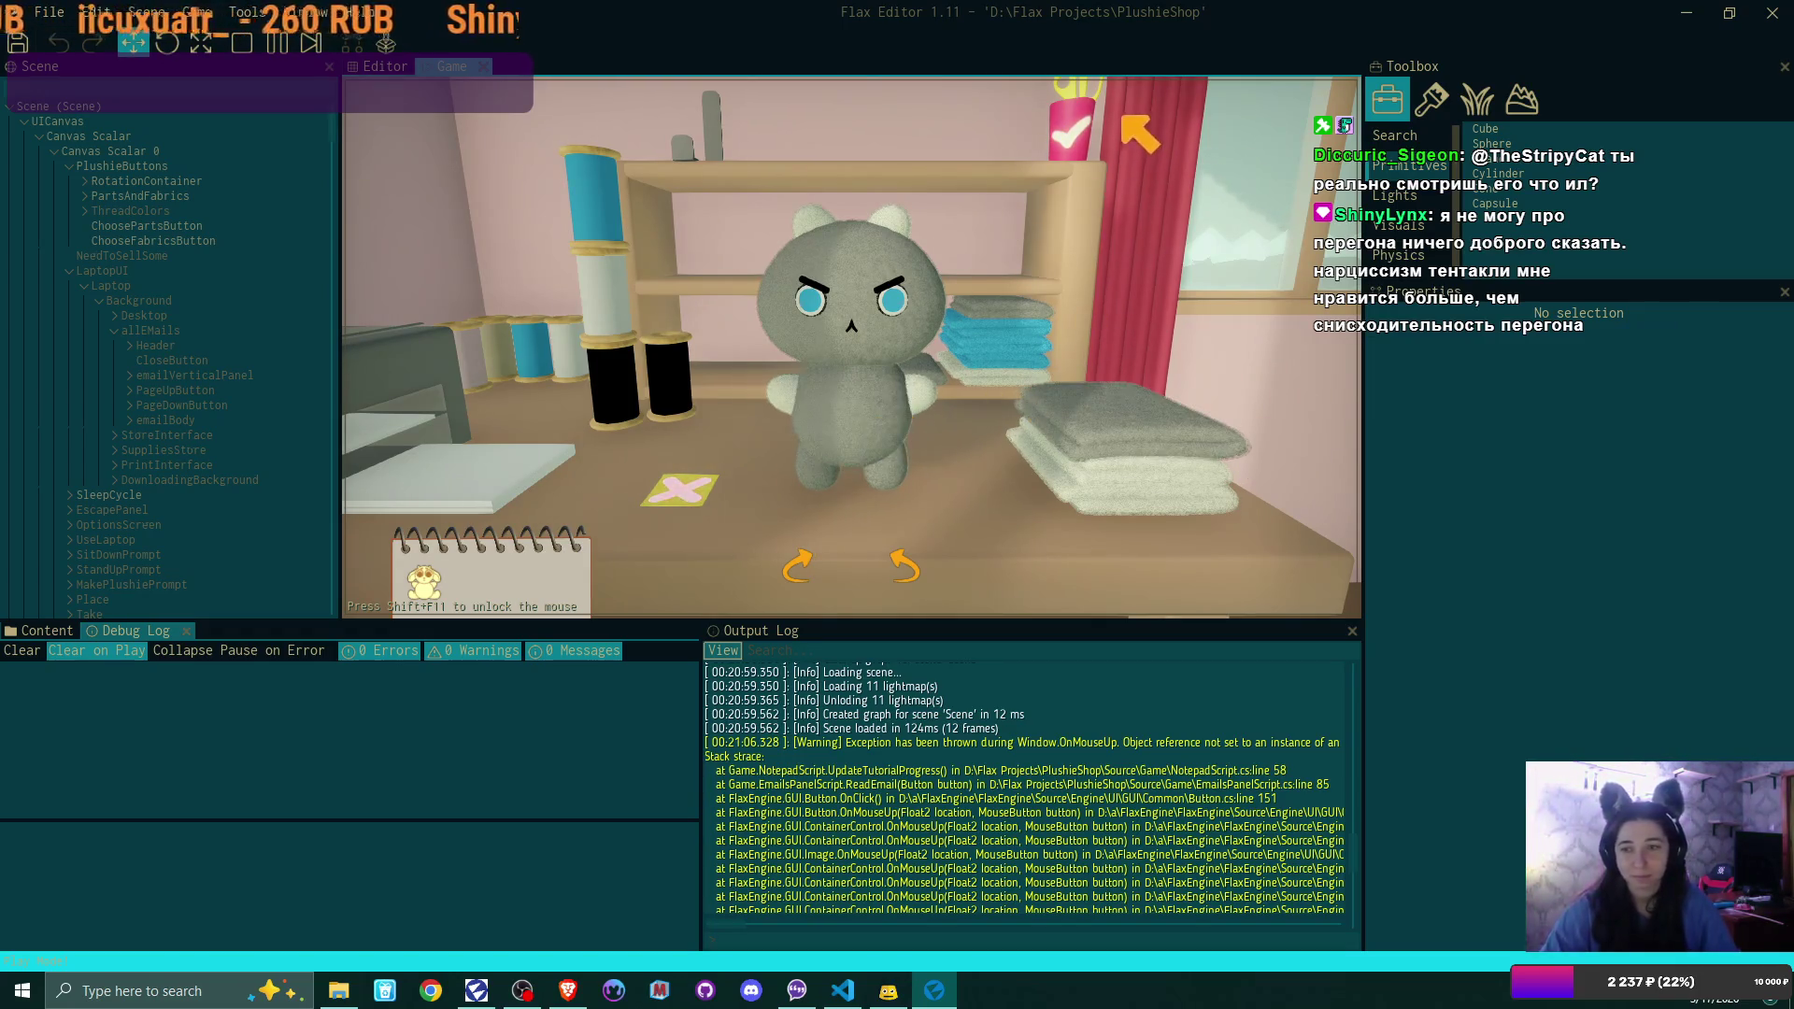
{"action": "left_click", "coordinate": [906, 561]}
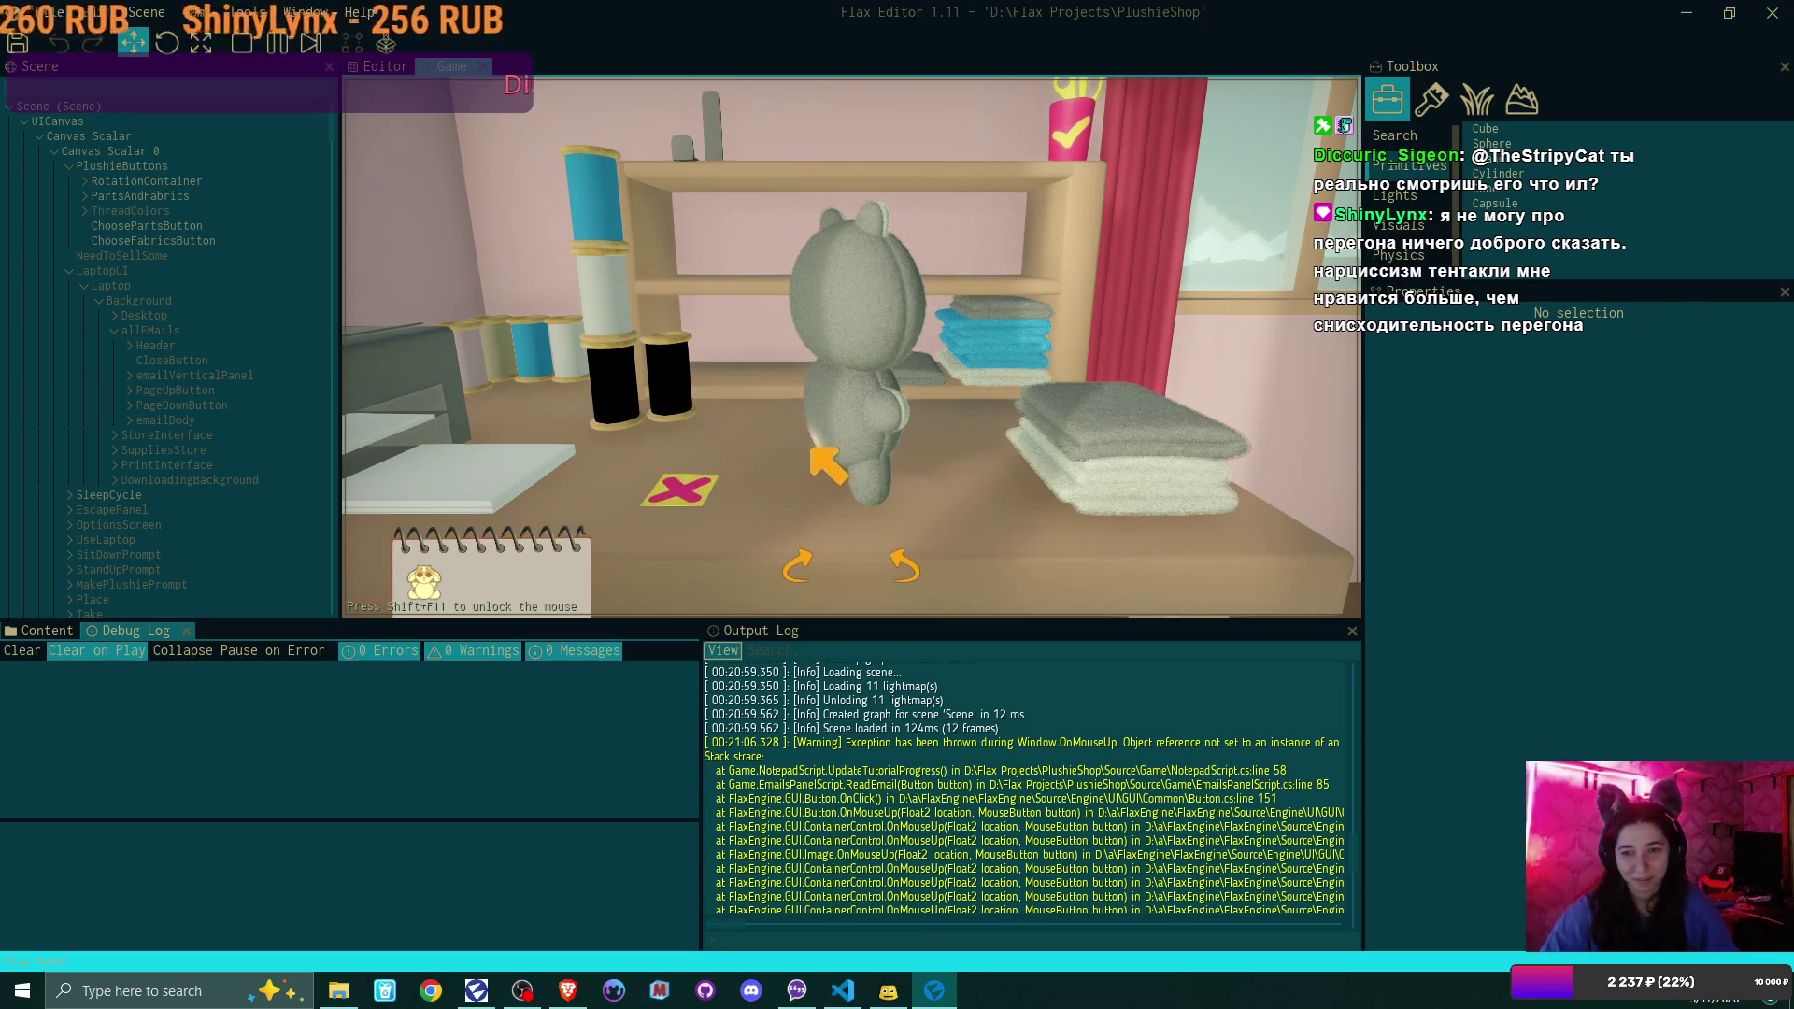
{"action": "left_click", "coordinate": [906, 561]}
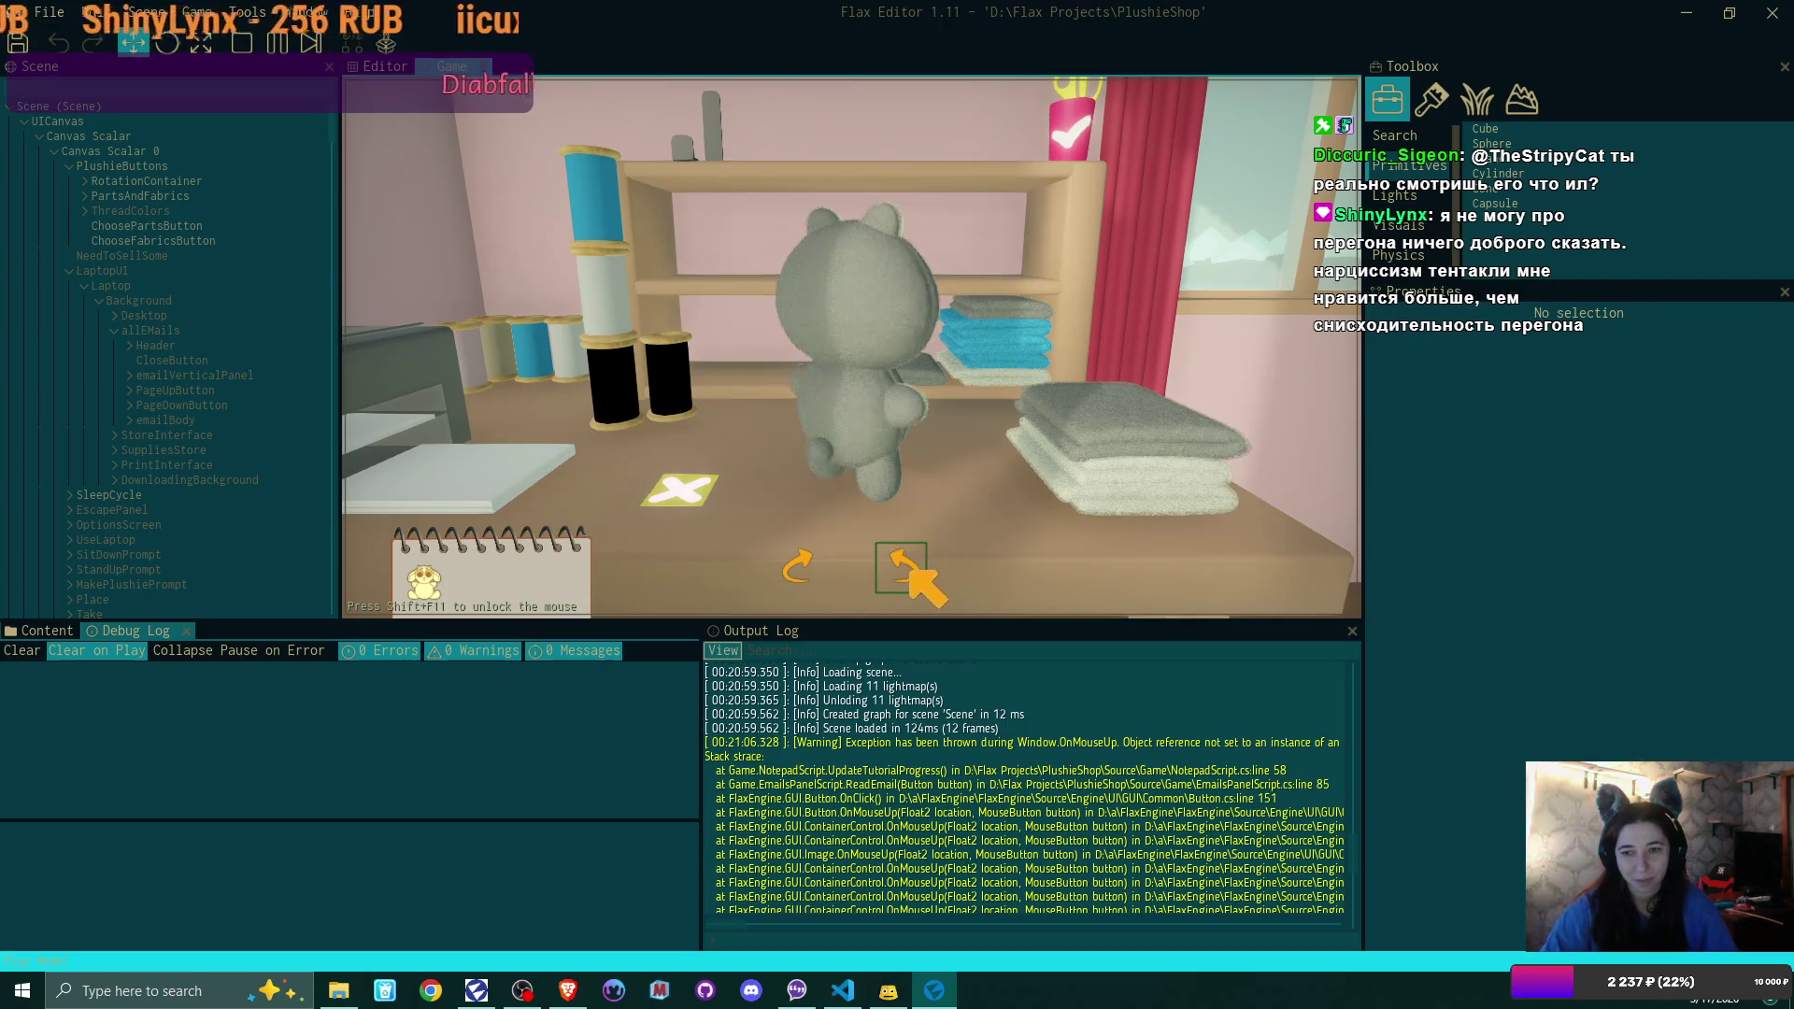
{"action": "left_click", "coordinate": [908, 561]}
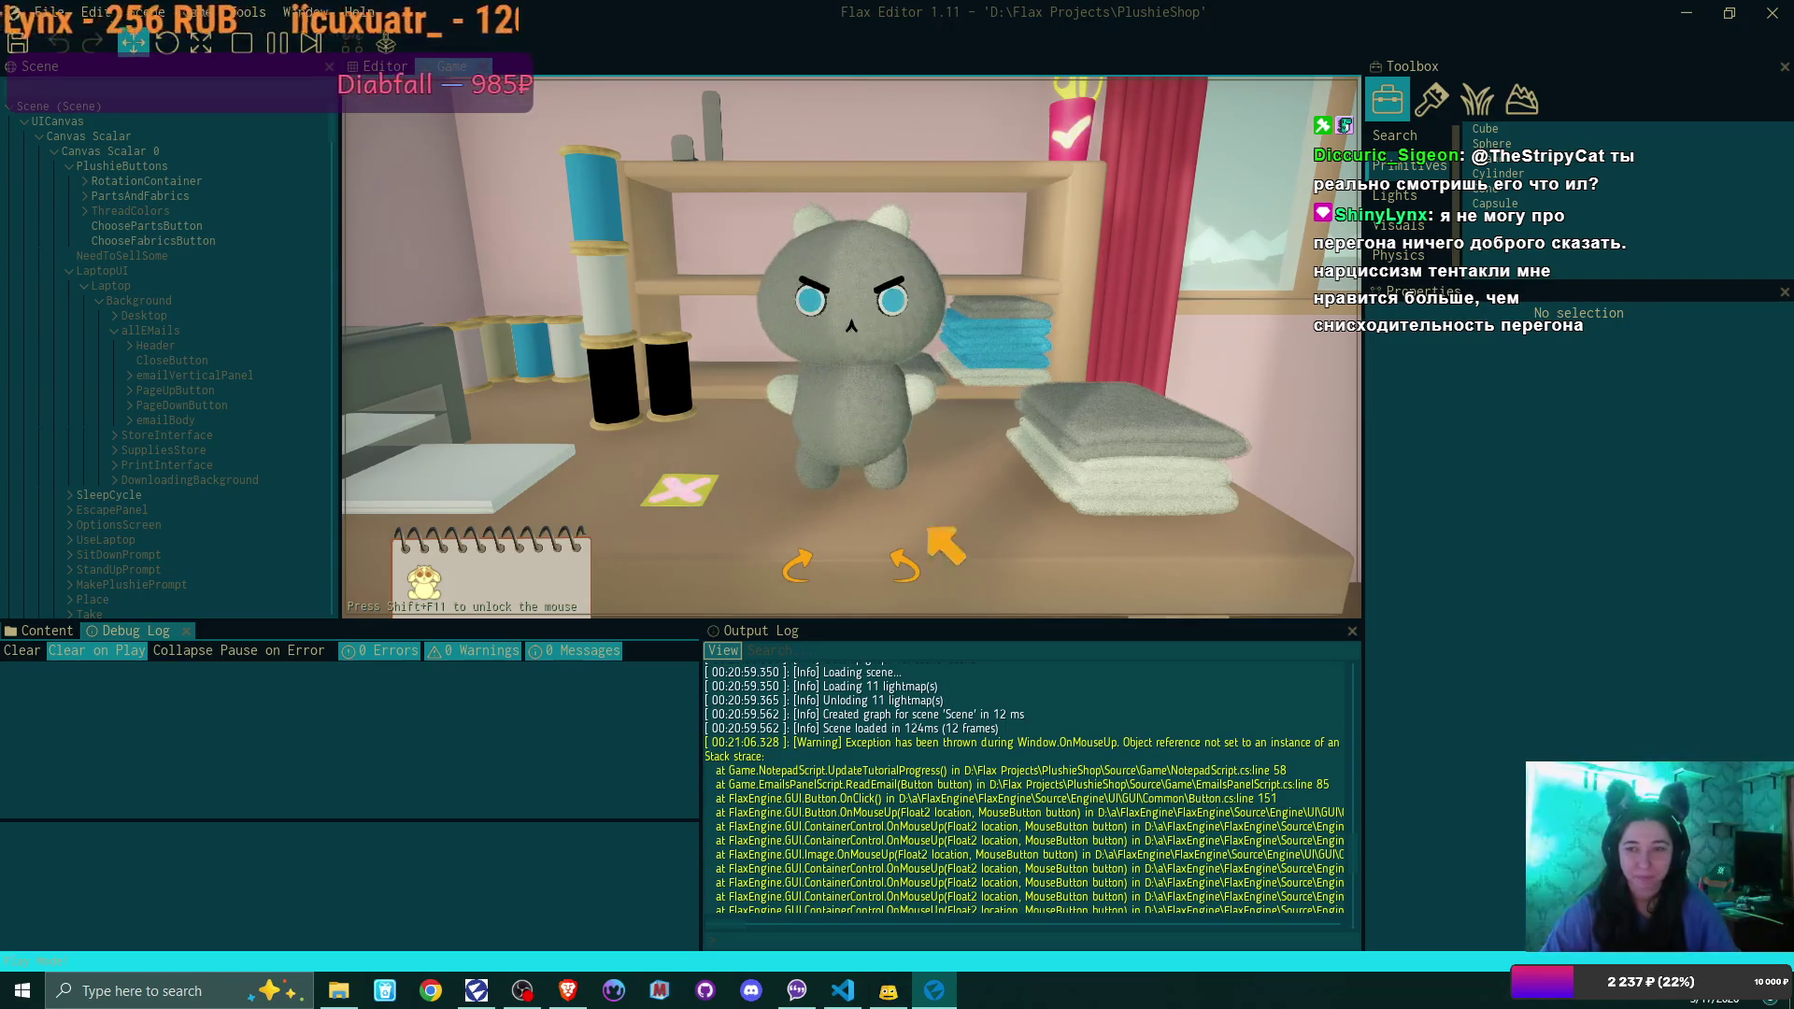
{"action": "left_click", "coordinate": [1068, 141]}
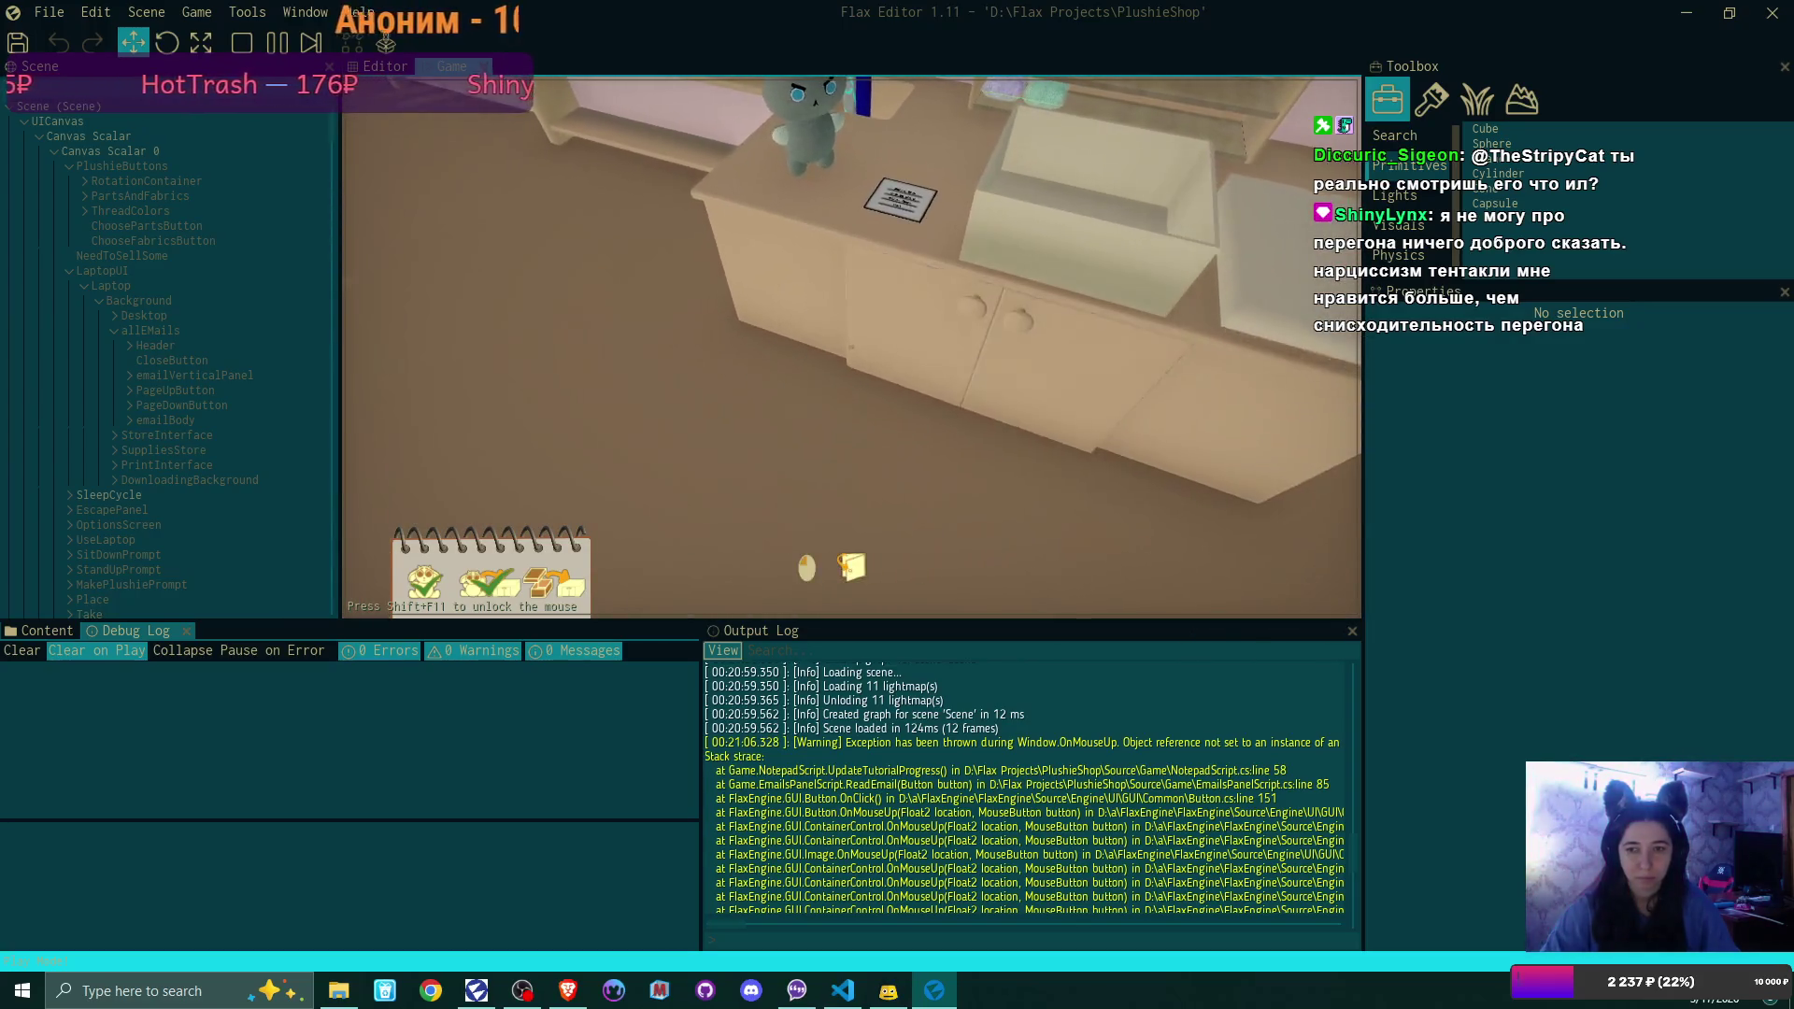
{"action": "key", "text": "F6"}
{"action": "scroll", "coordinate": [1188, 814], "scroll_direction": "down", "scroll_amount": 1}
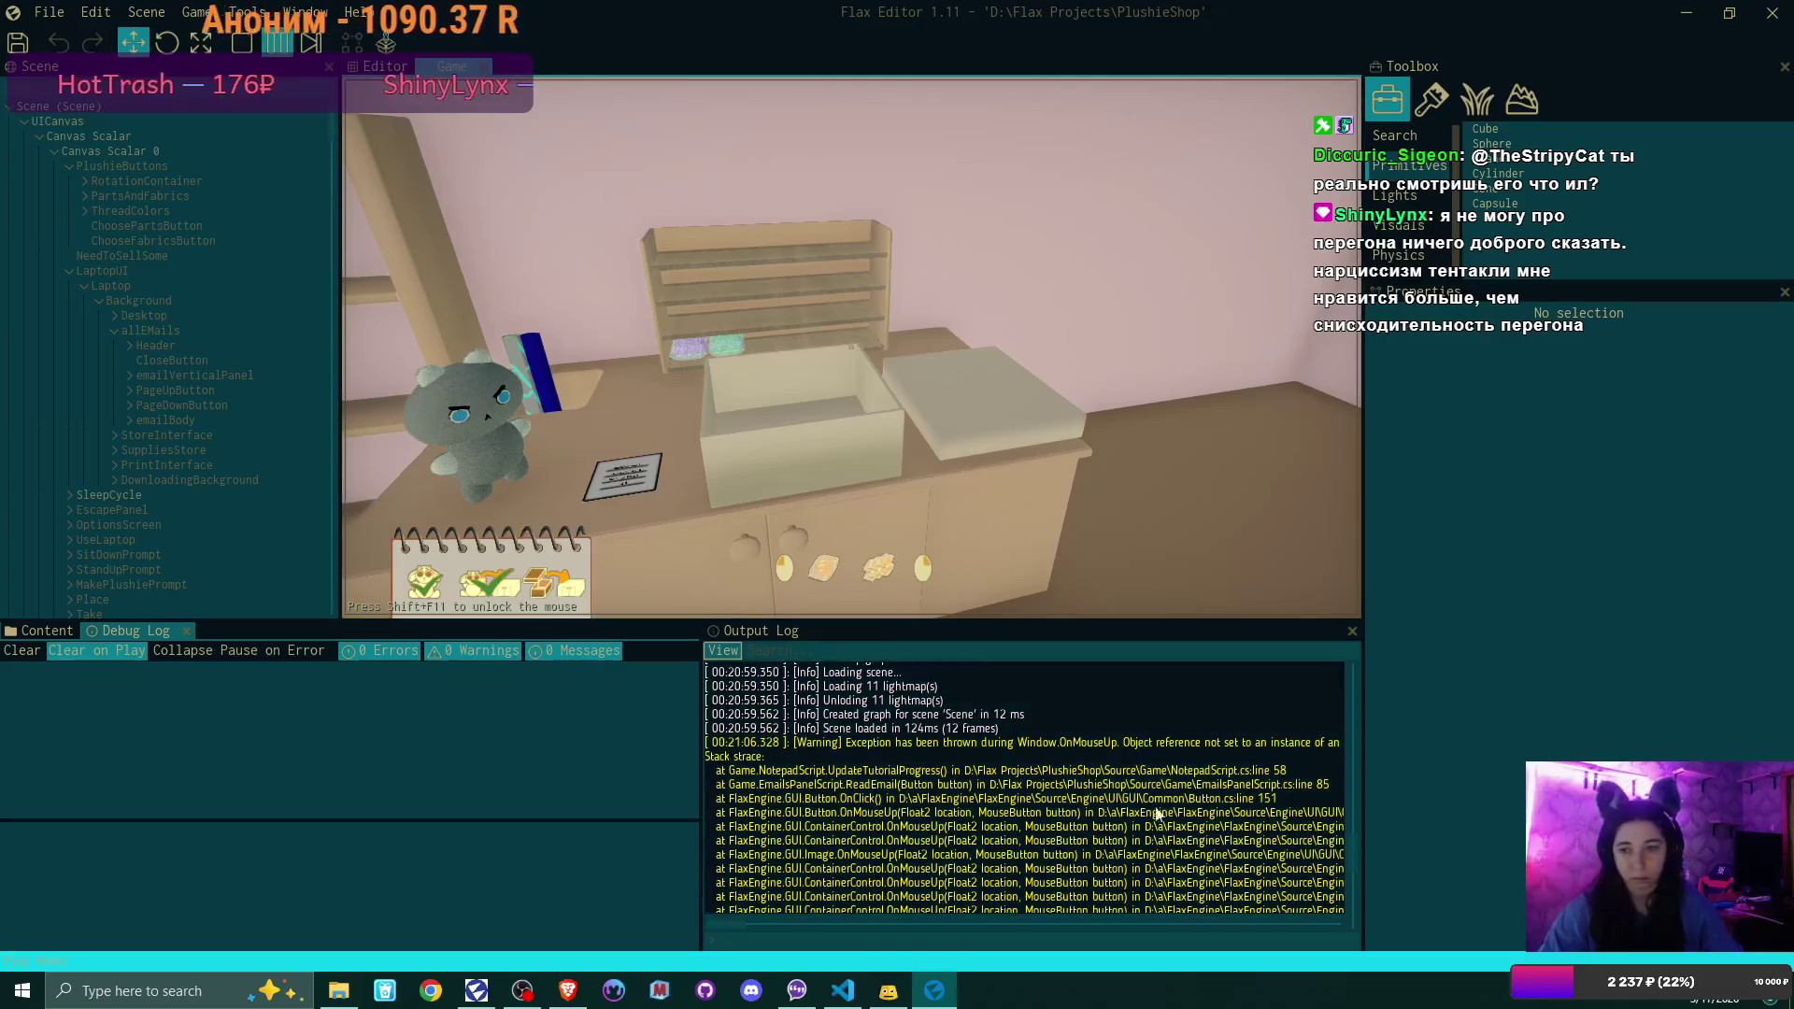
Resume play to pack the grey cat plushie into the box, then pause to inspect the lid label
{"action": "scroll", "coordinate": [1189, 815], "scroll_direction": "down", "scroll_amount": 10}
{"action": "left_click_drag", "start_coordinate": [1353, 854], "coordinate": [1362, 931]}
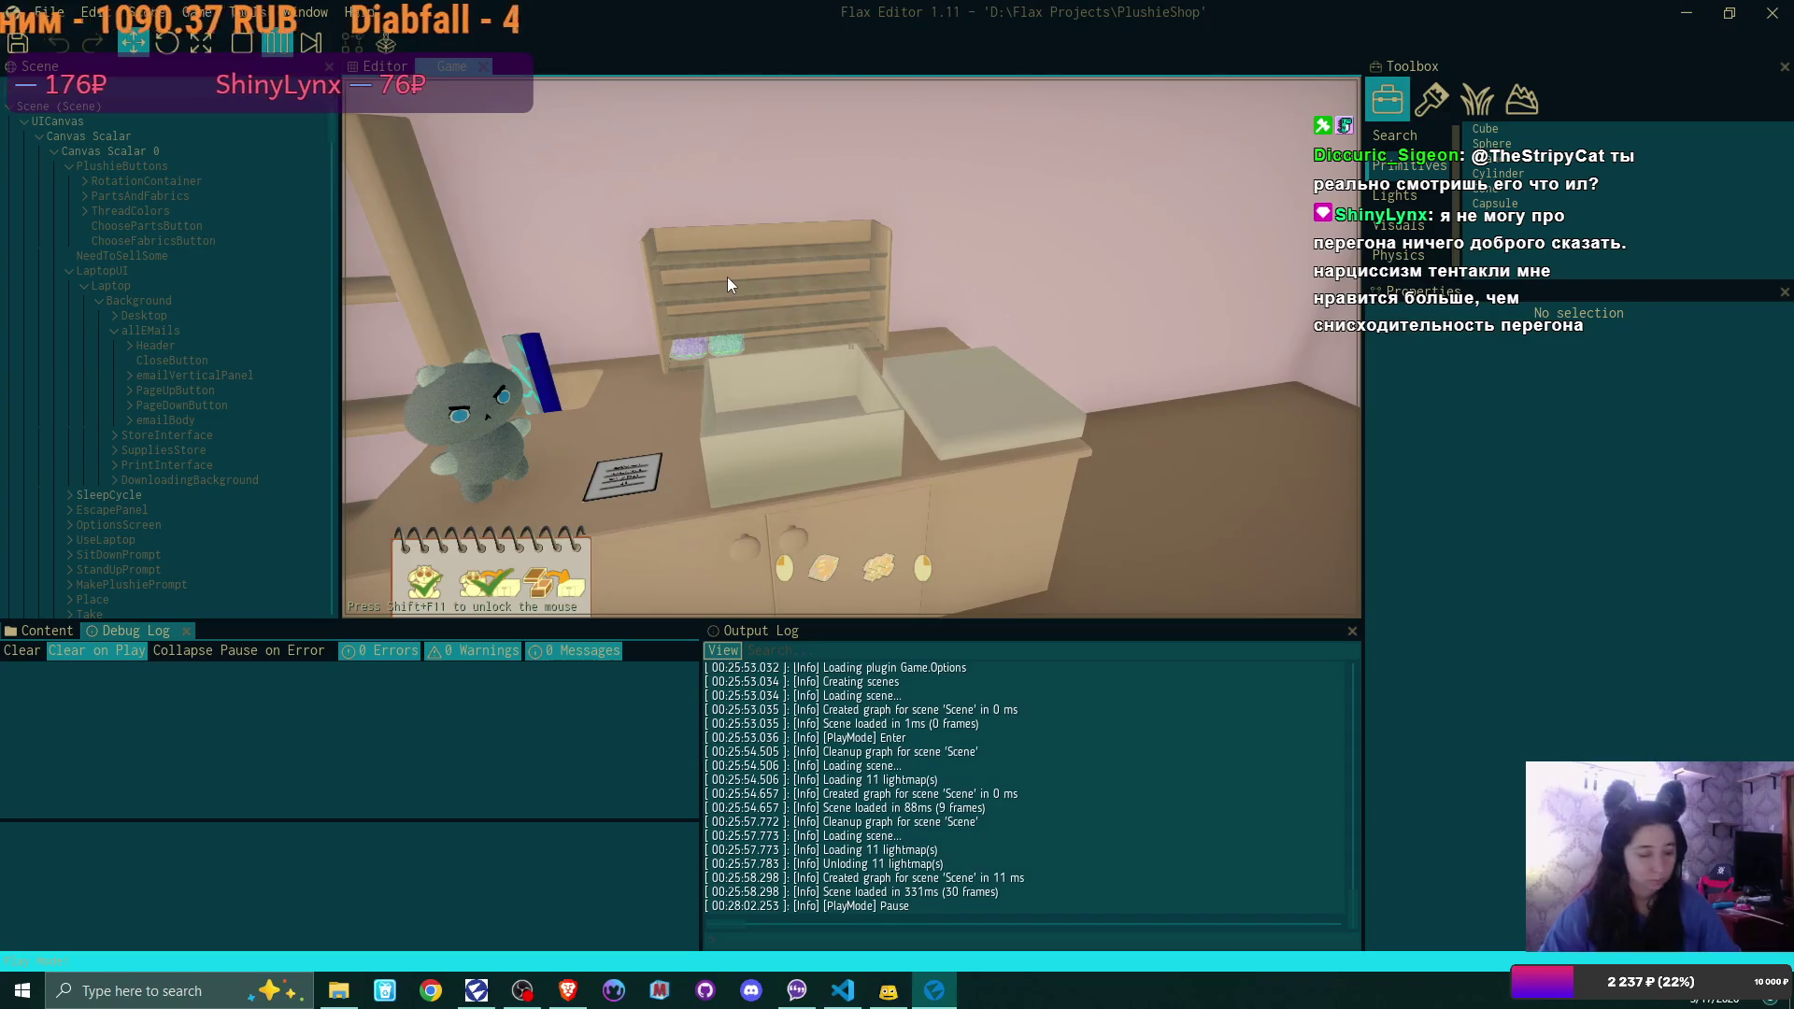
{"action": "key", "text": "F6"}
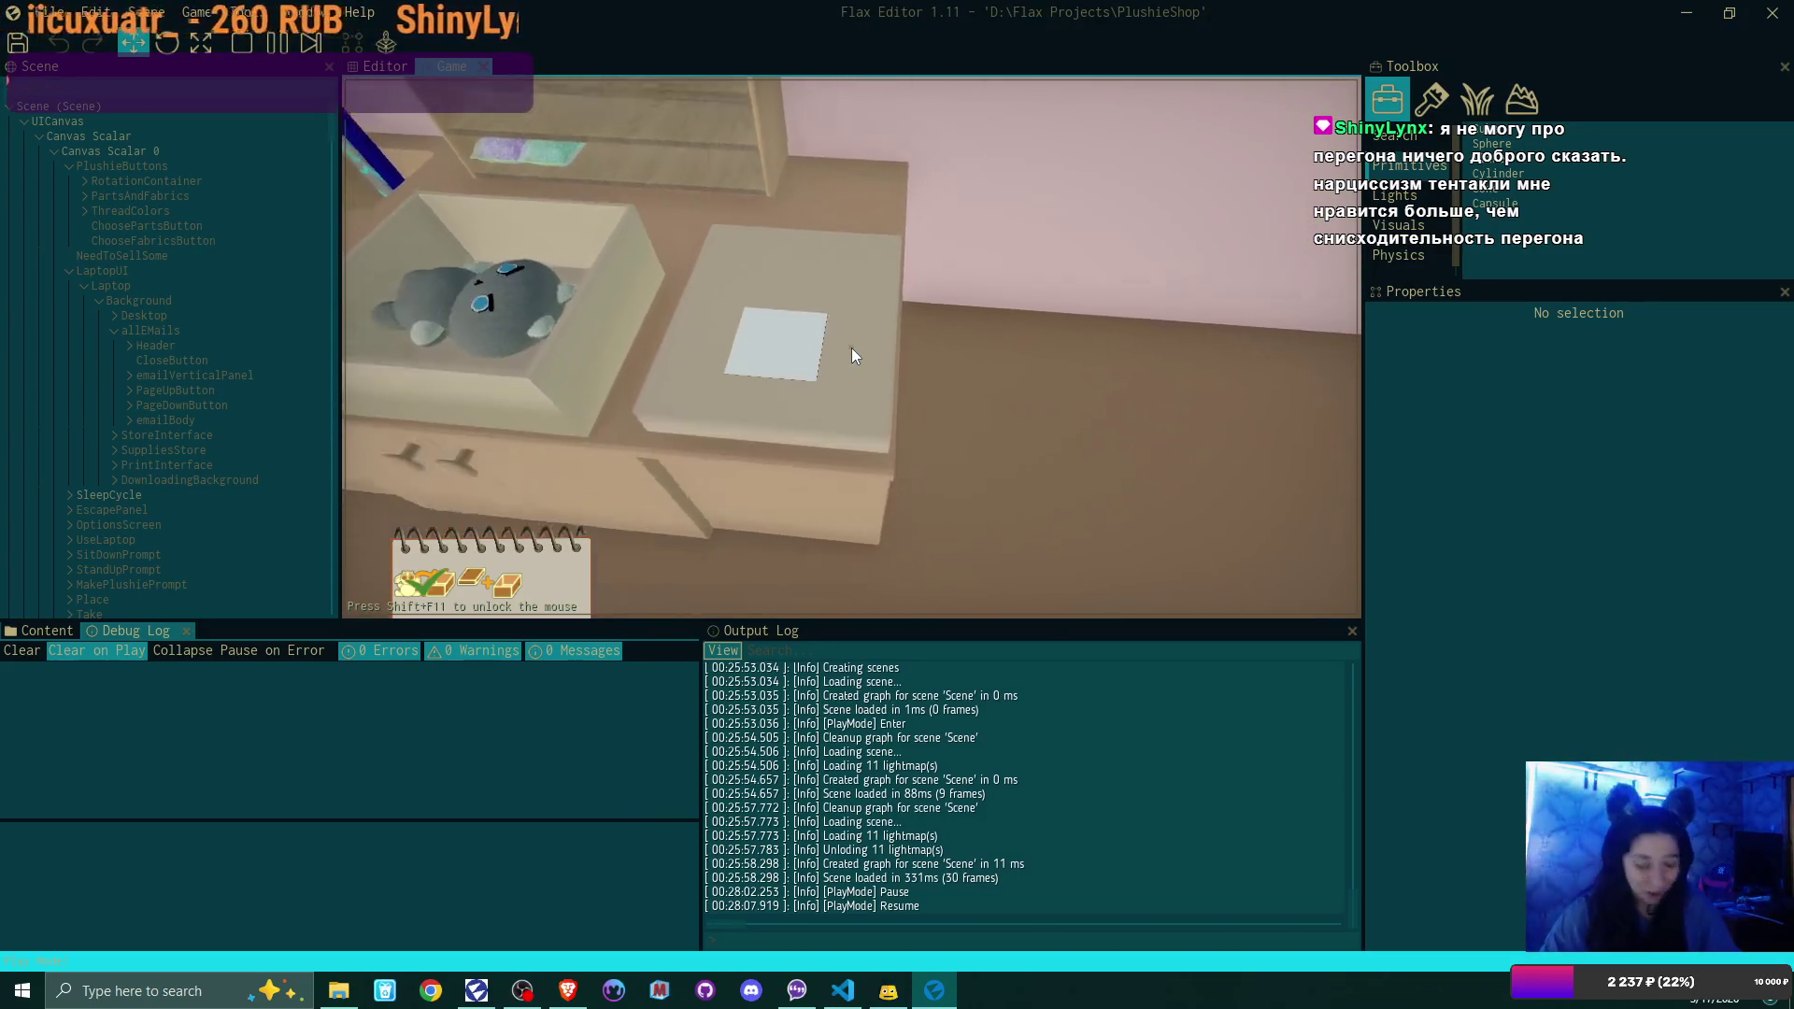
{"action": "key", "text": "F6"}
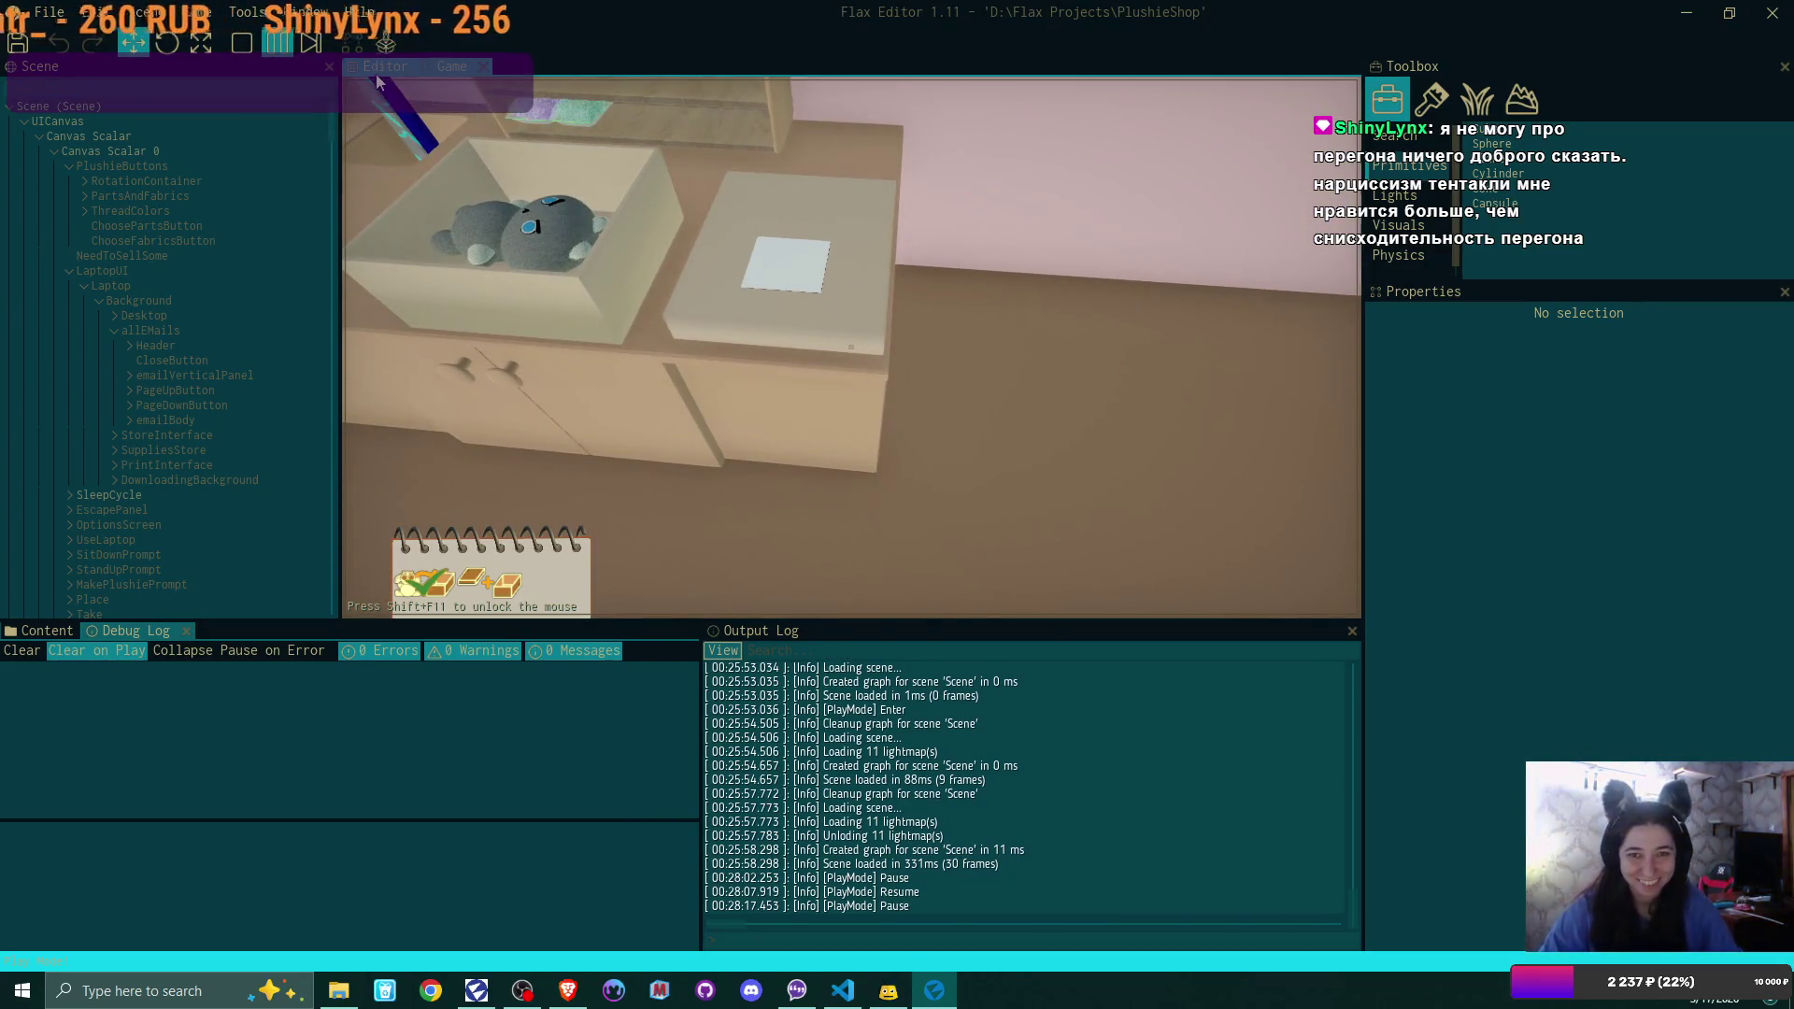
Inspect the LidPrefab label from the scene view, then bring Steam's store window forward
{"action": "left_click", "coordinate": [383, 68]}
{"action": "key", "text": "w"}
{"action": "key", "text": "w"}
{"action": "key", "text": "w"}
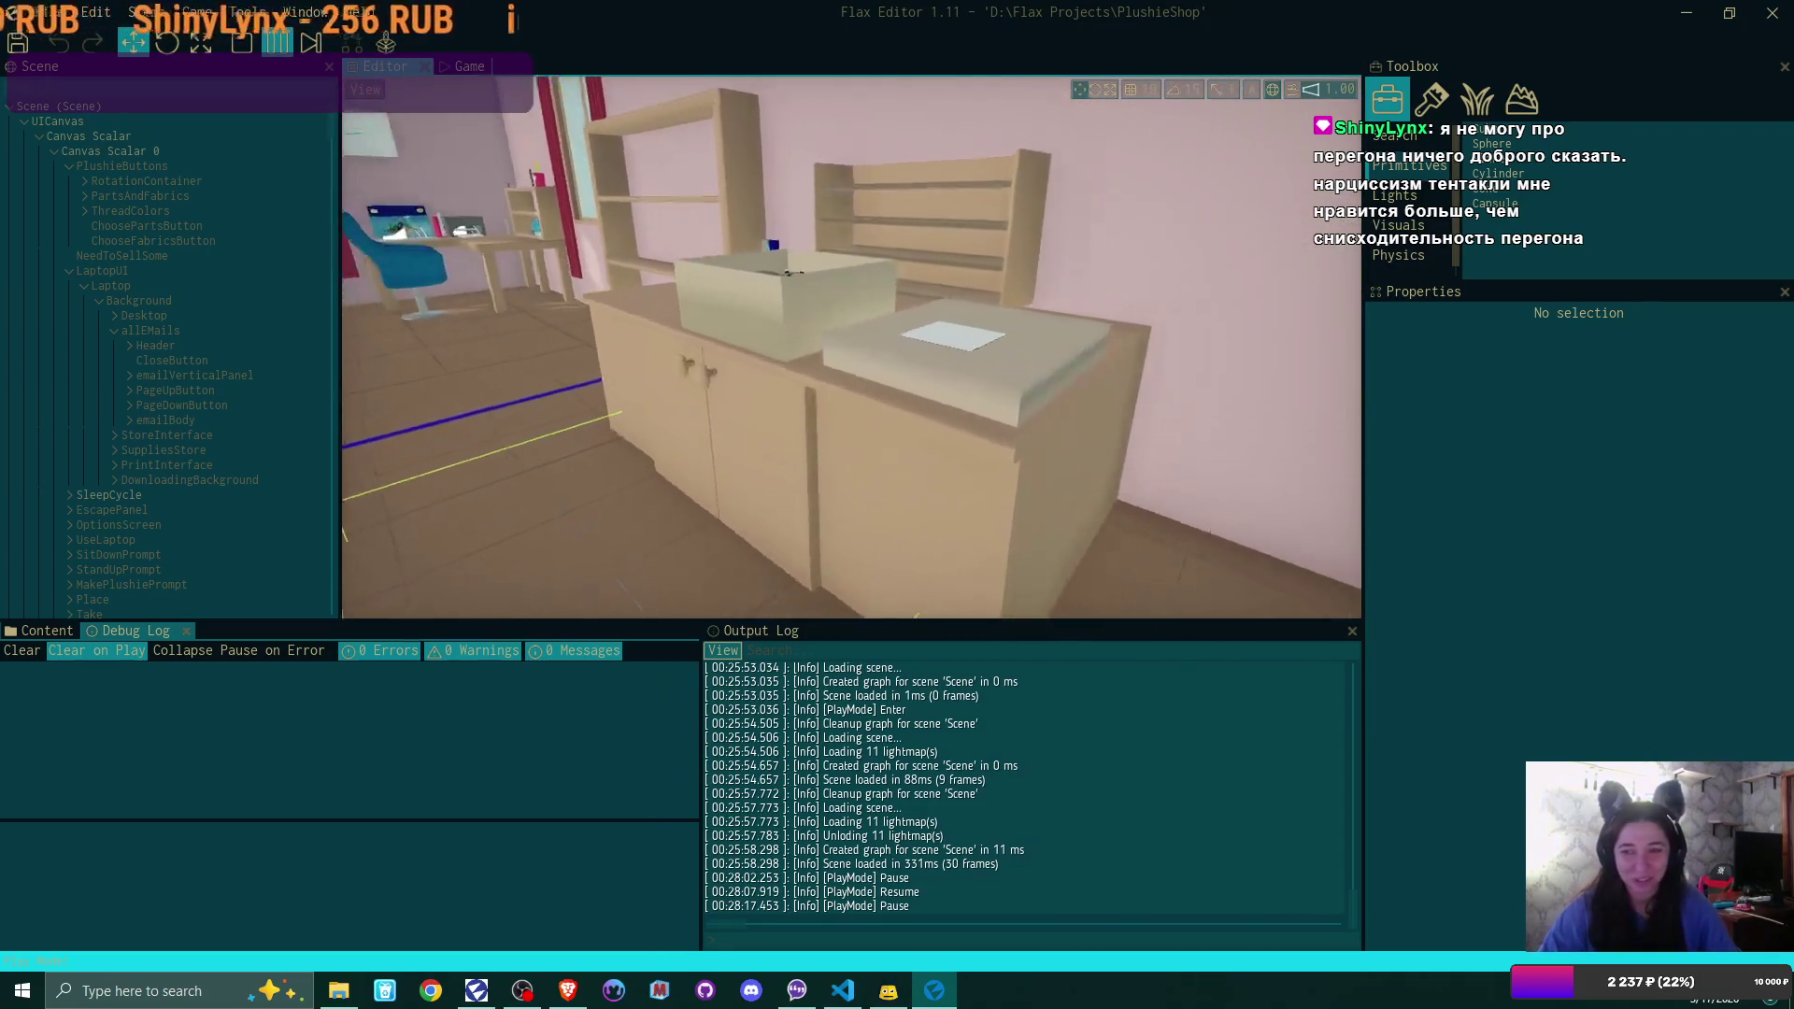
{"action": "key", "text": "w"}
{"action": "key", "text": "w"}
{"action": "key", "text": "w"}
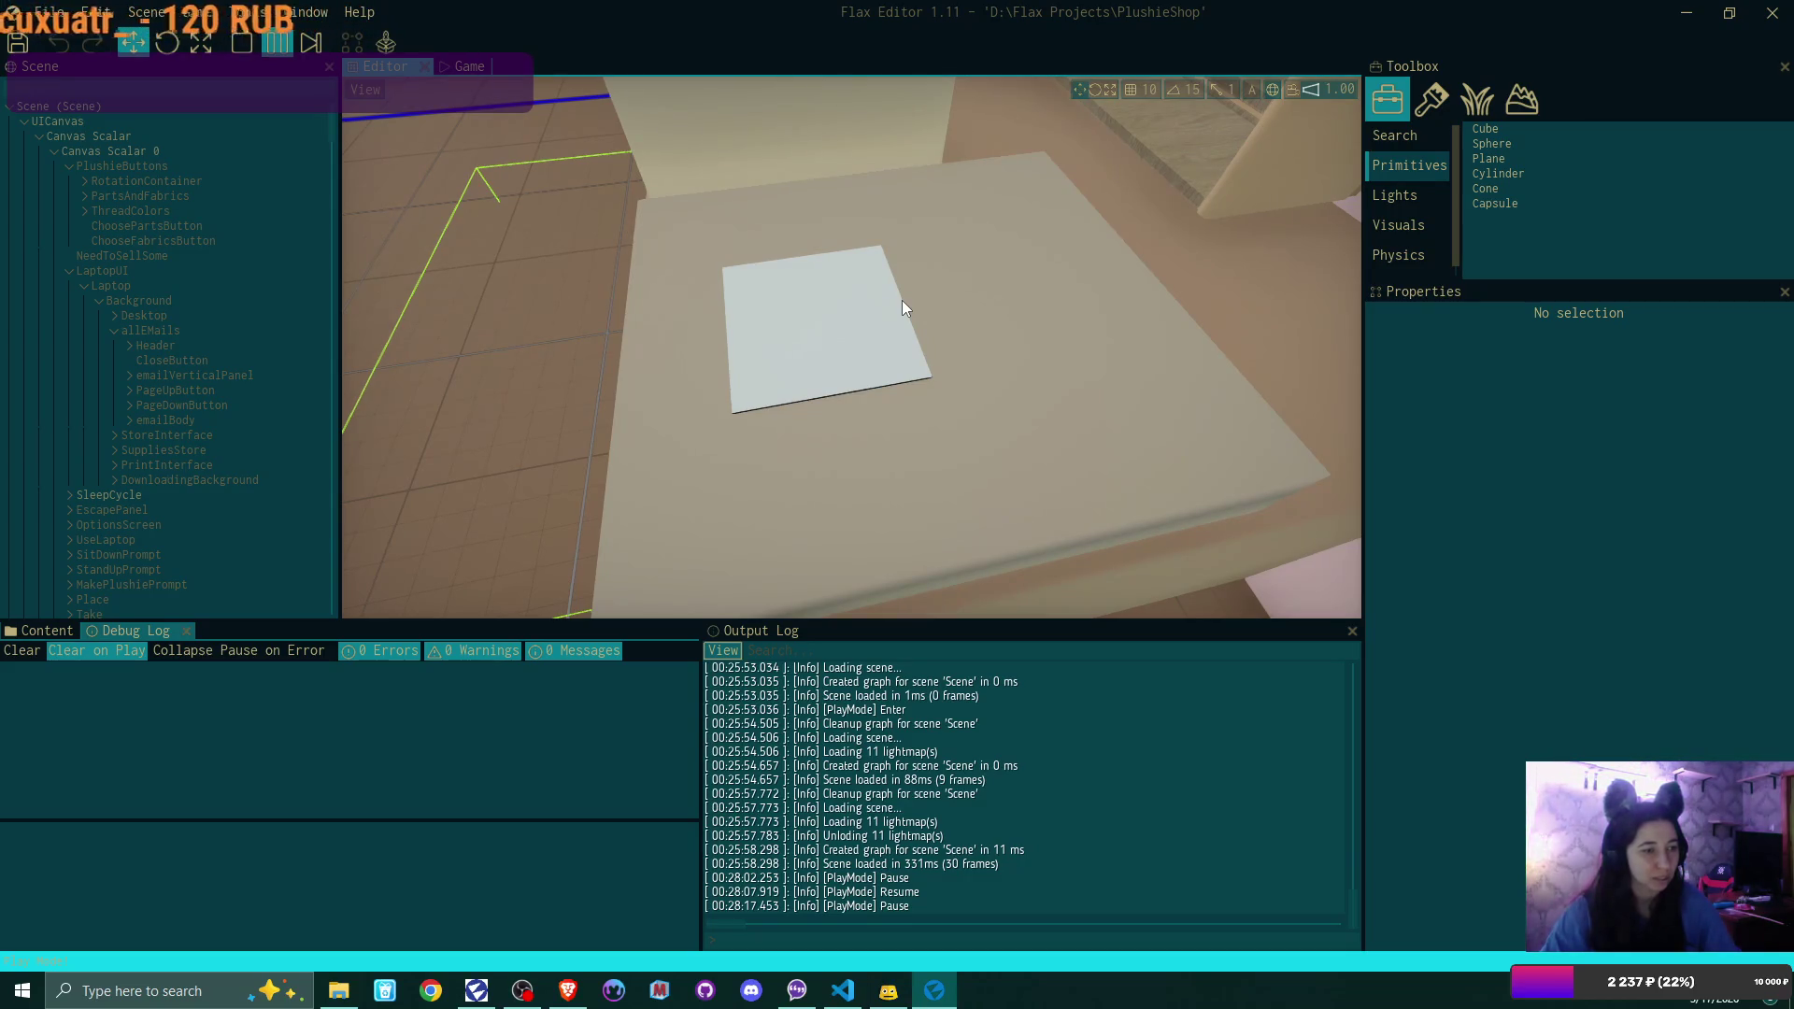
{"action": "left_click", "coordinate": [850, 327]}
{"action": "left_click_drag", "start_coordinate": [850, 326], "coordinate": [831, 224]}
{"action": "left_click_drag", "start_coordinate": [837, 411], "coordinate": [836, 397]}
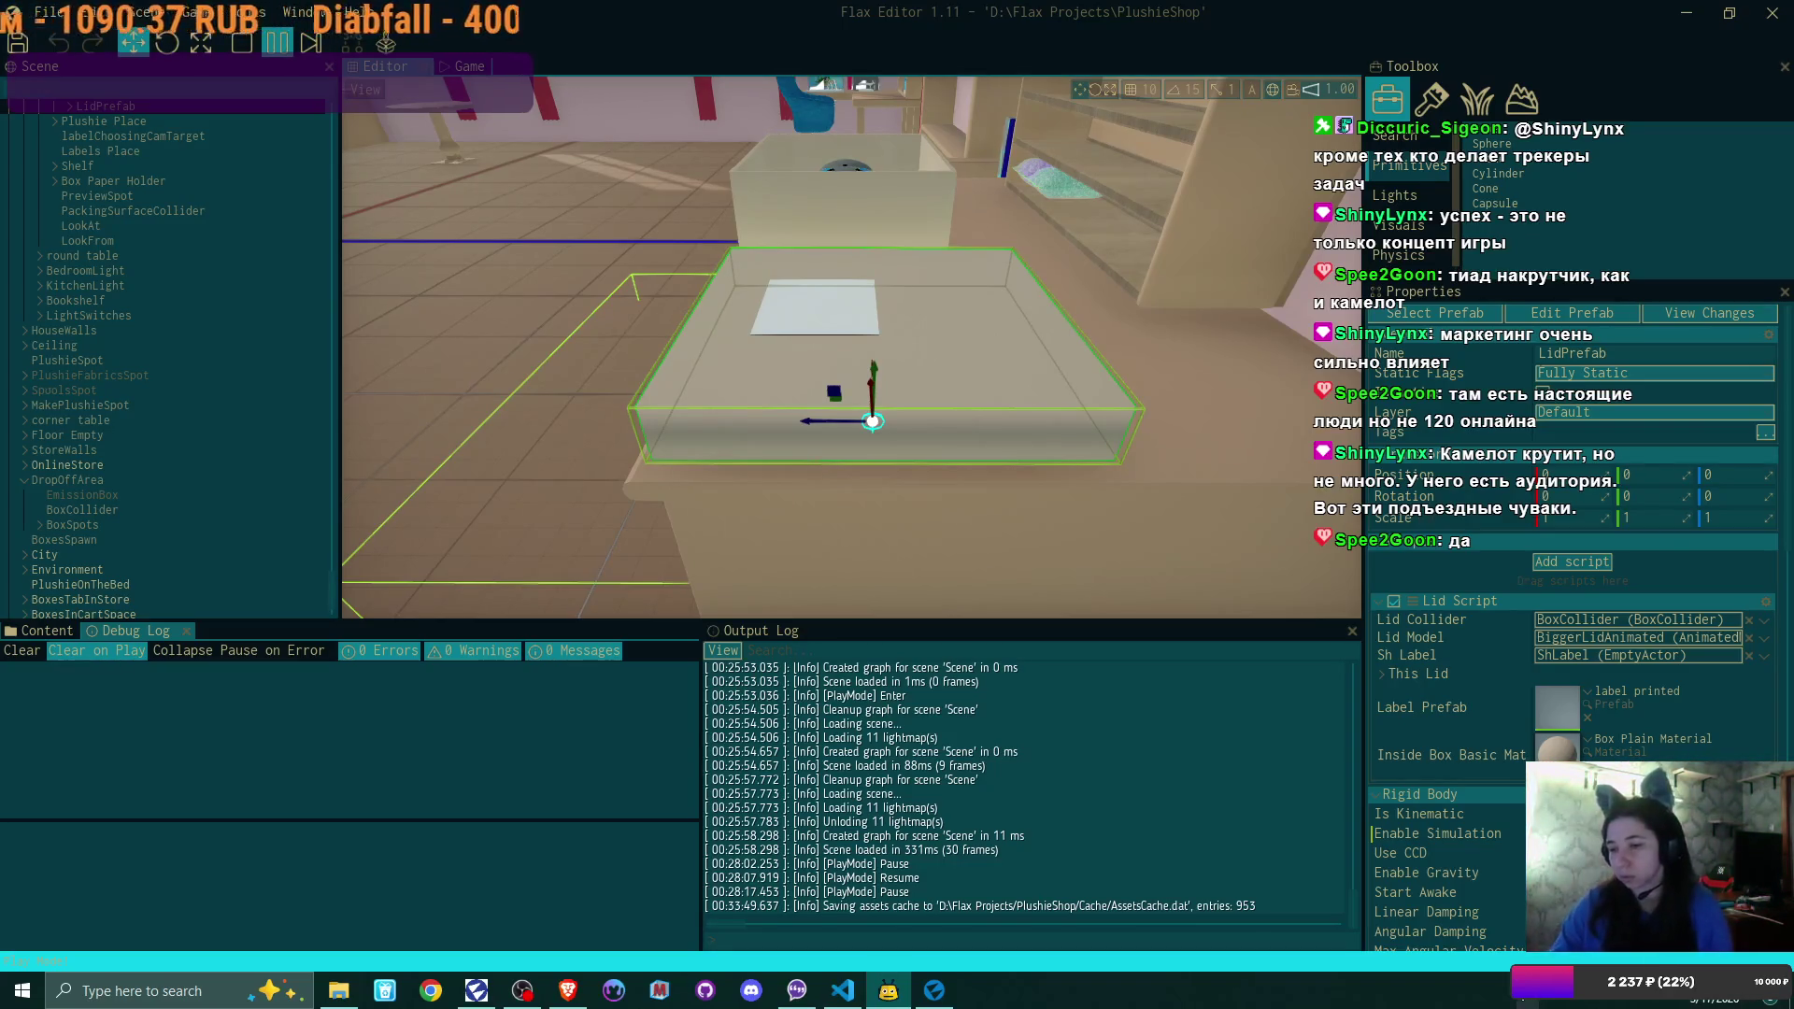
{"action": "left_click", "coordinate": [1525, 997]}
{"action": "left_click", "coordinate": [1475, 953]}
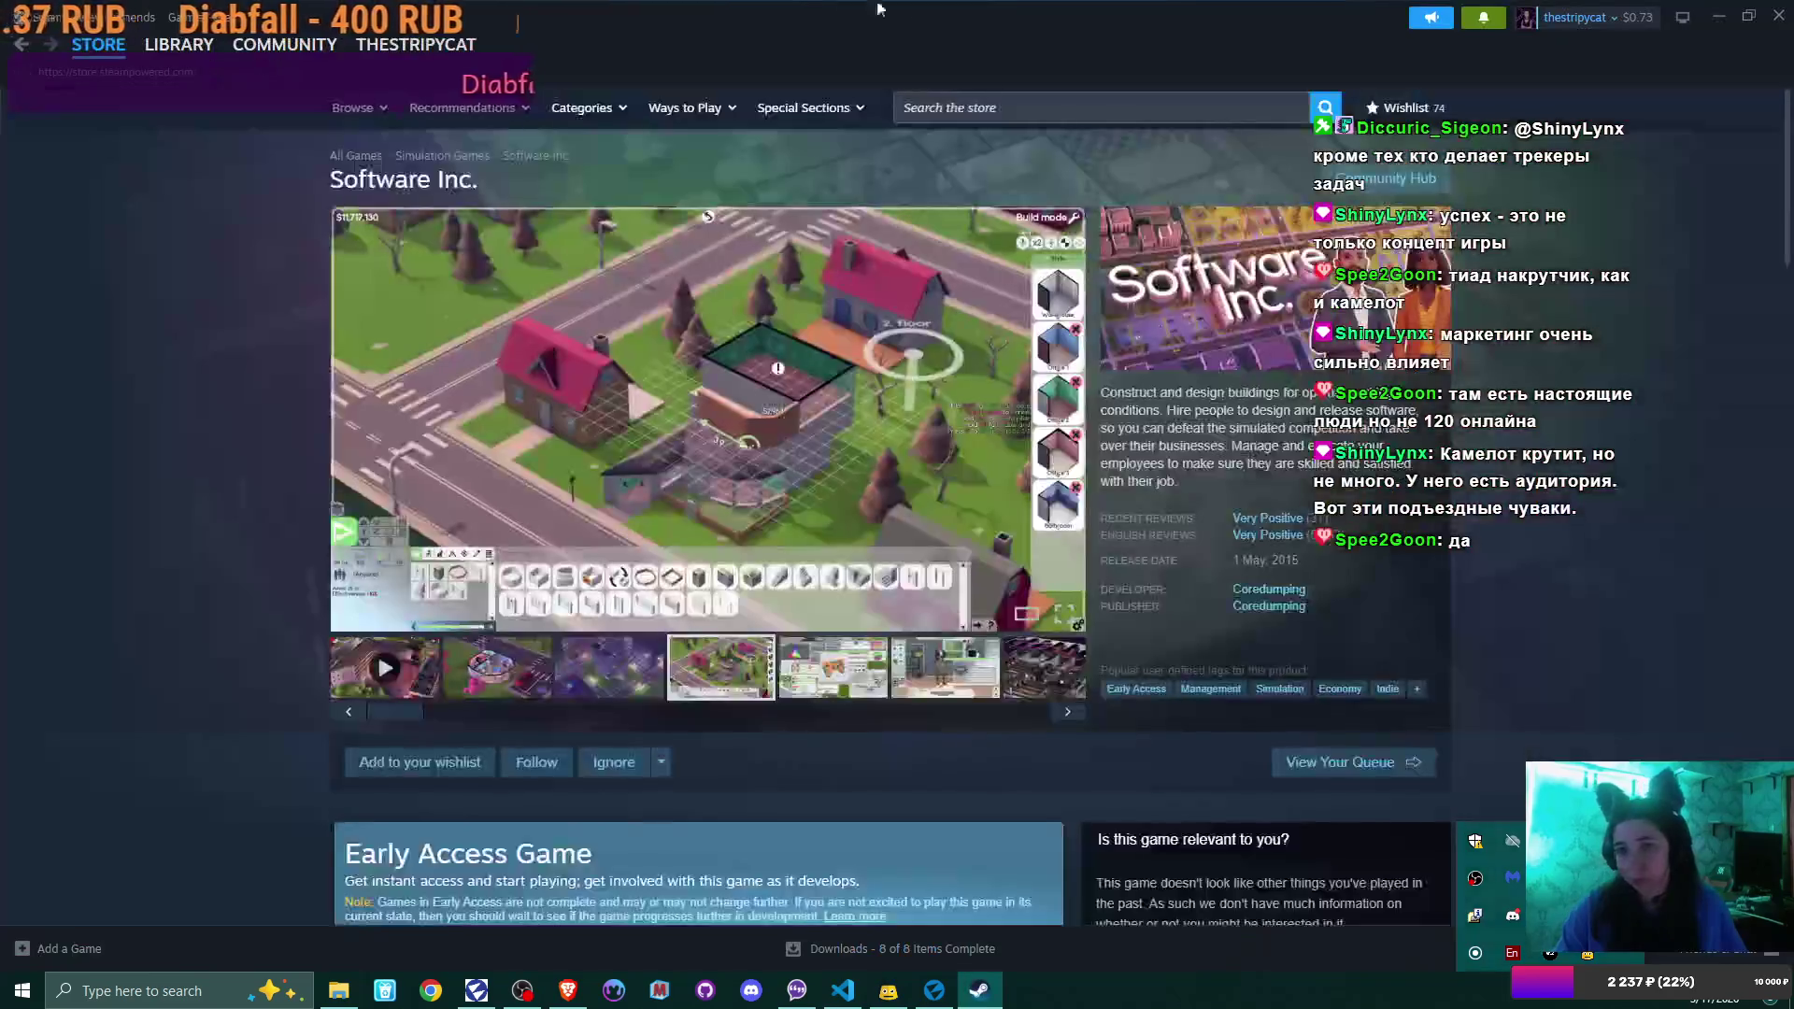
Search the Steam store for 'foz' and open the Tell Some Story: Foz page
{"action": "left_click", "coordinate": [1009, 104]}
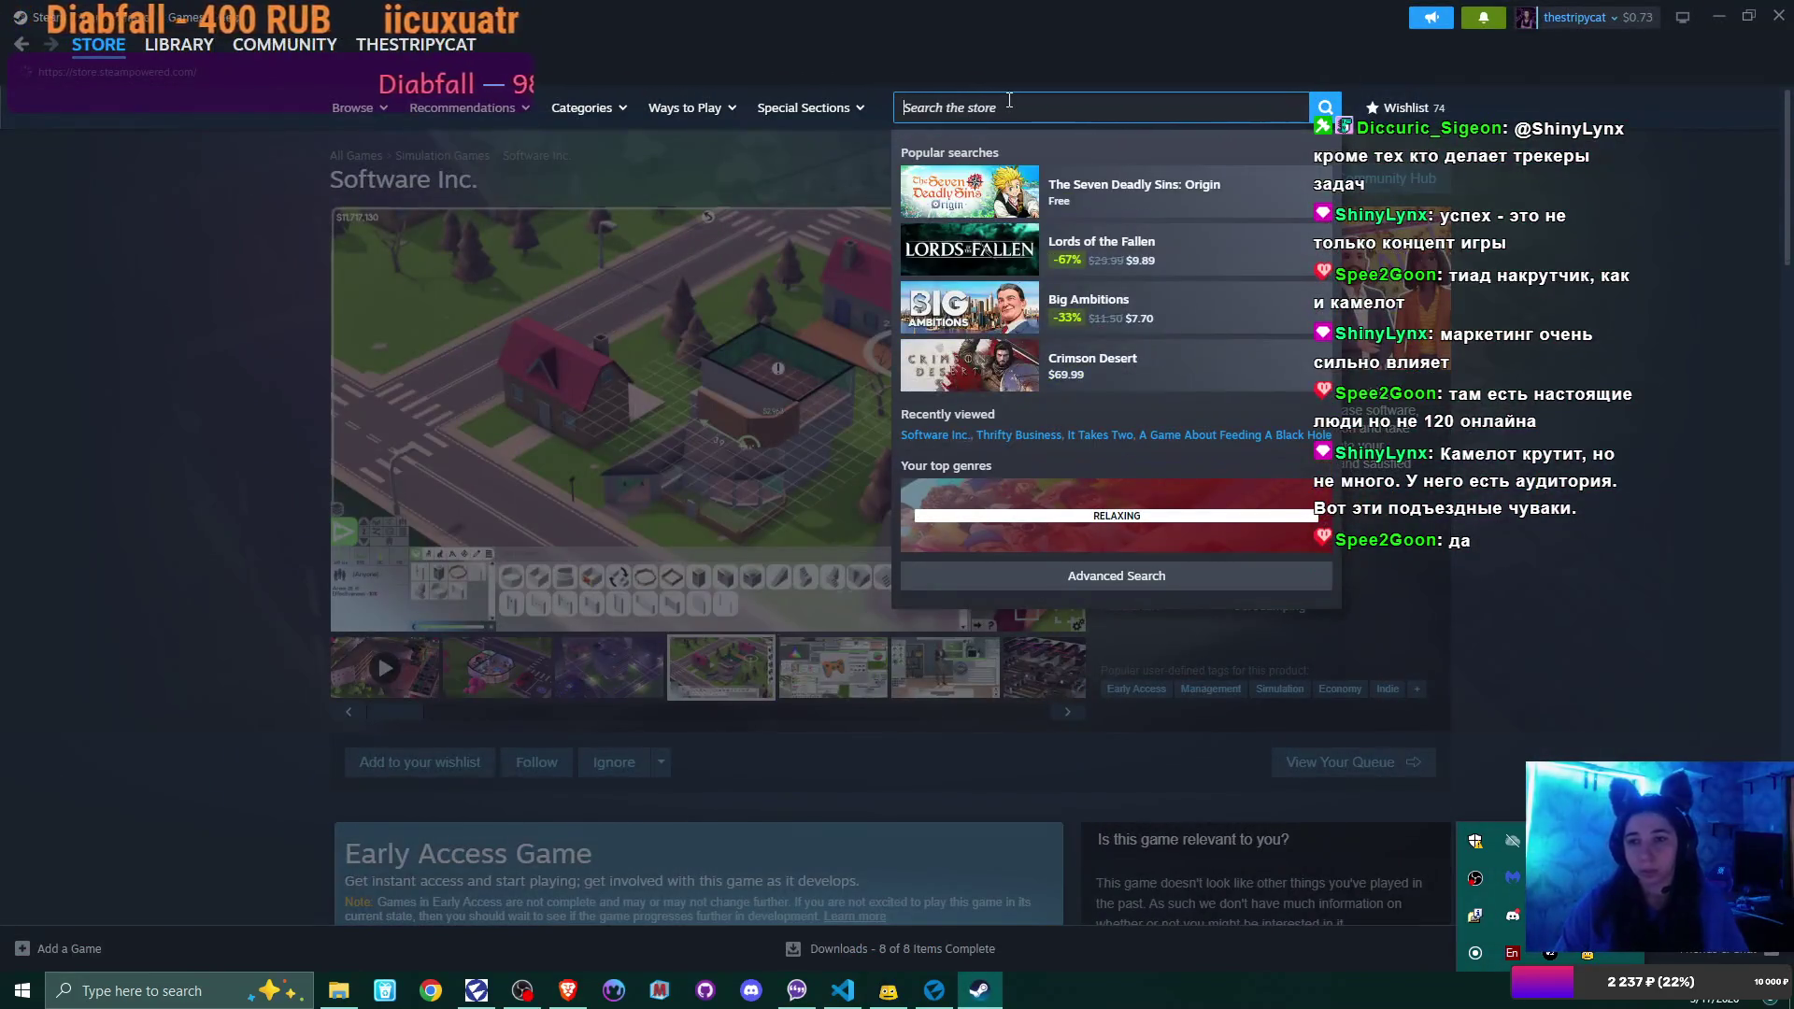
{"action": "key", "text": "Return"}
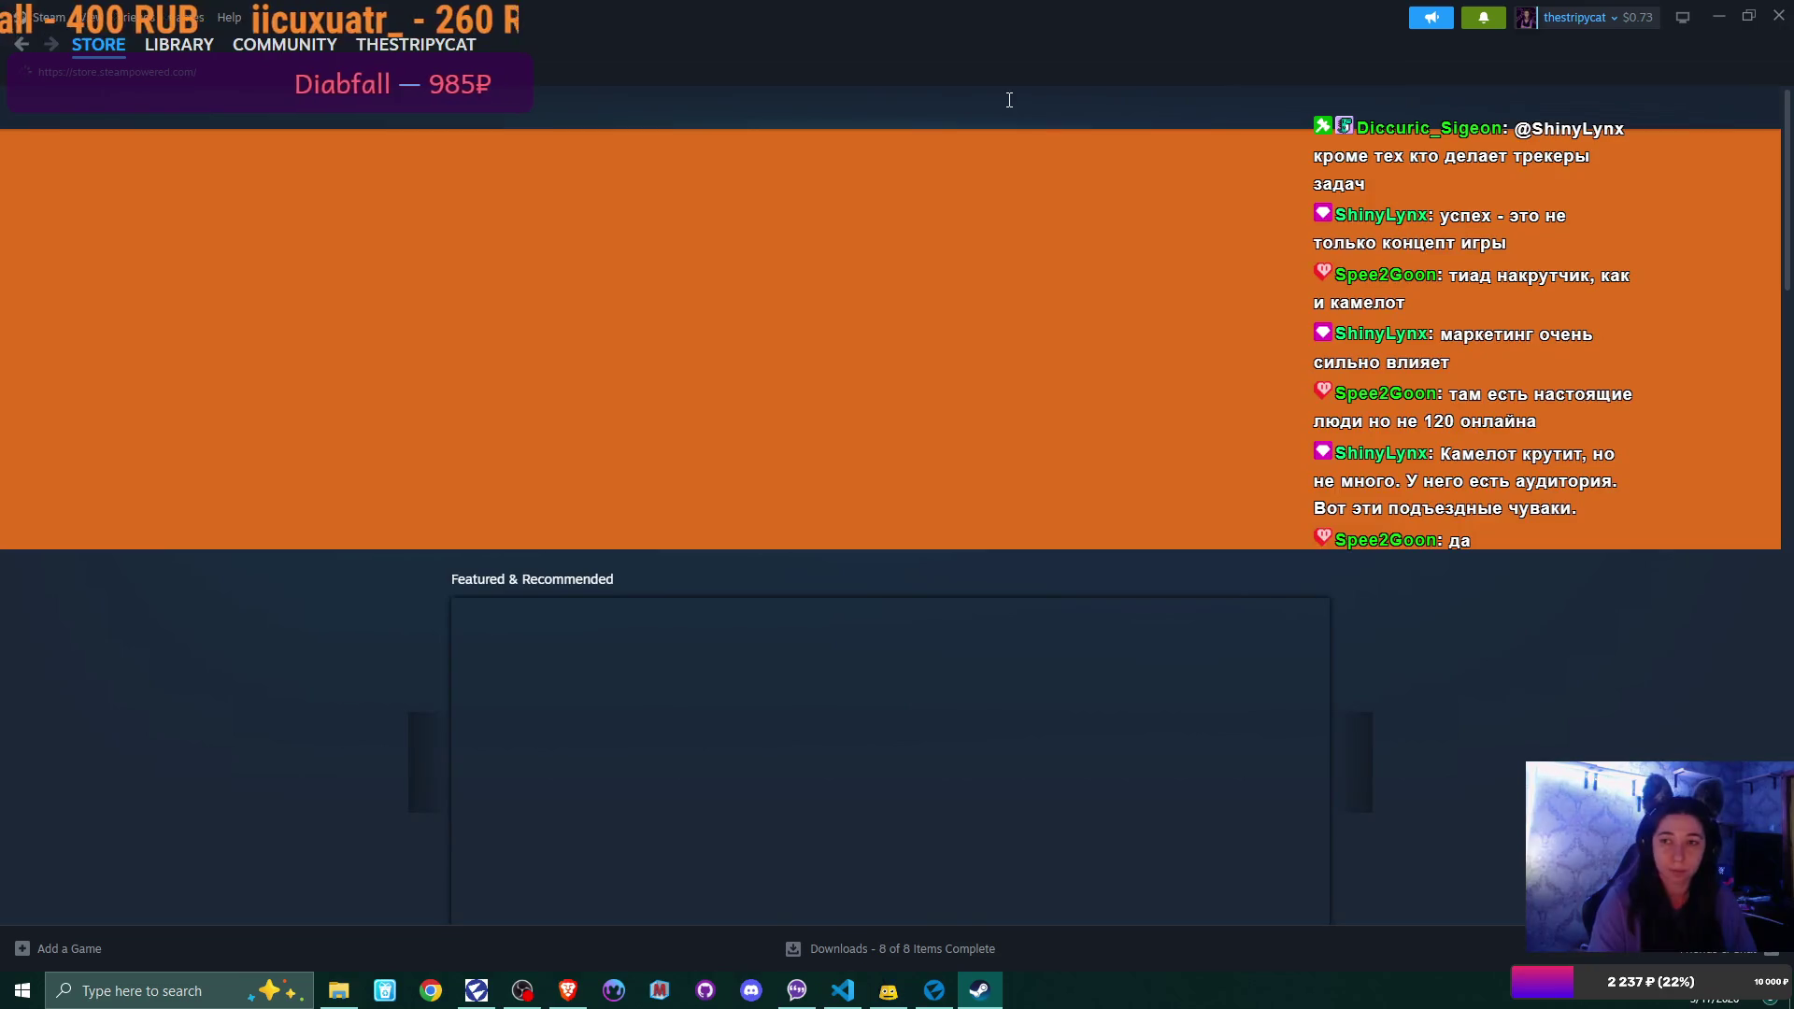
{"action": "left_click", "coordinate": [1020, 103]}
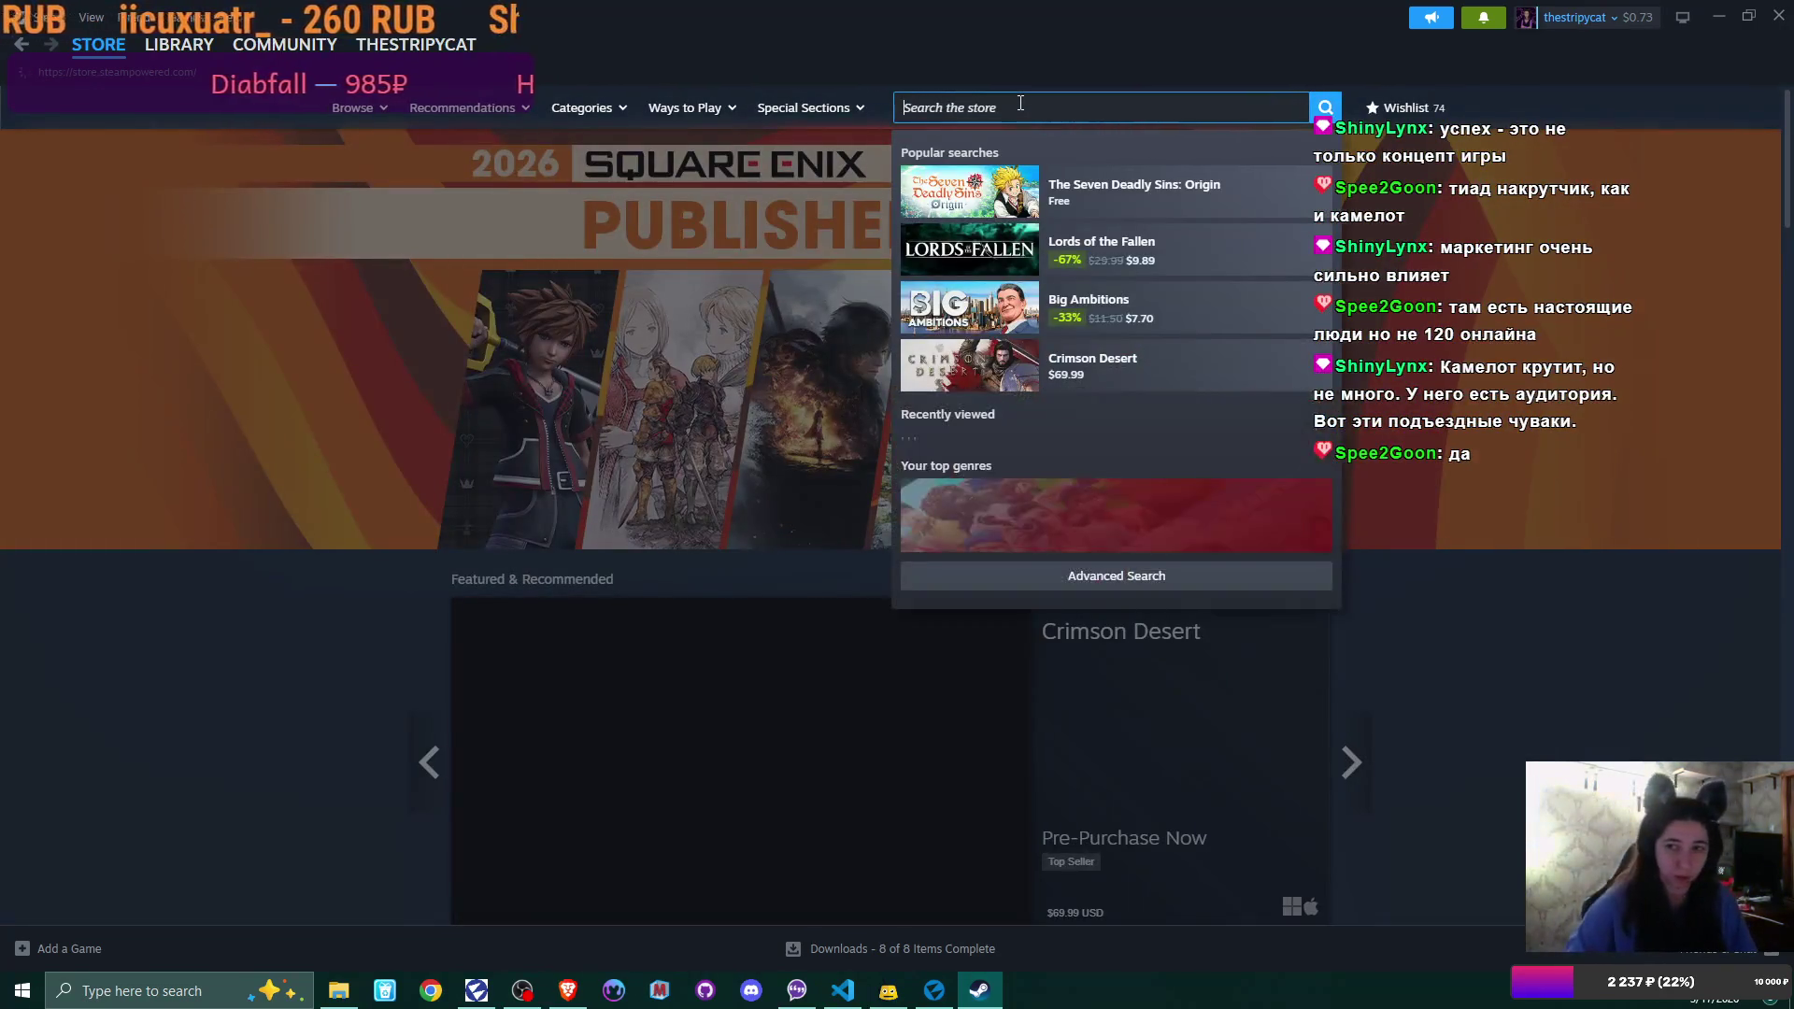
{"action": "type", "text": "foz"}
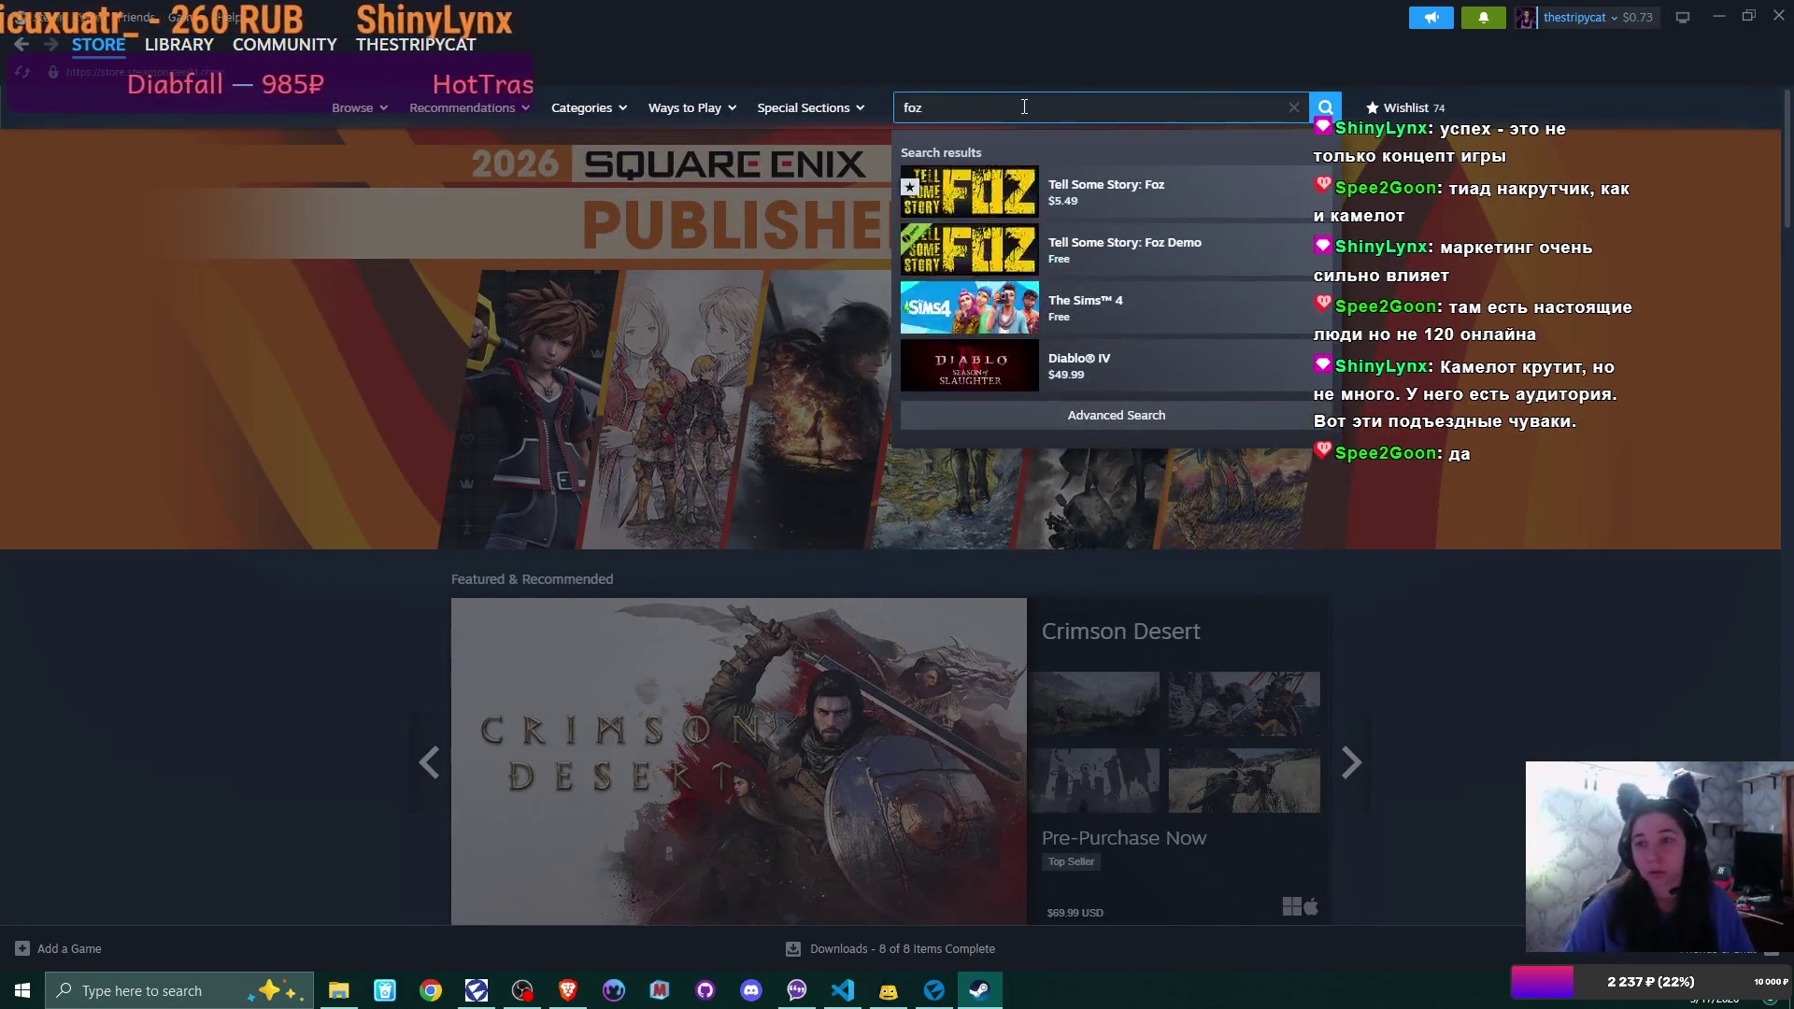
{"action": "left_click", "coordinate": [1180, 200]}
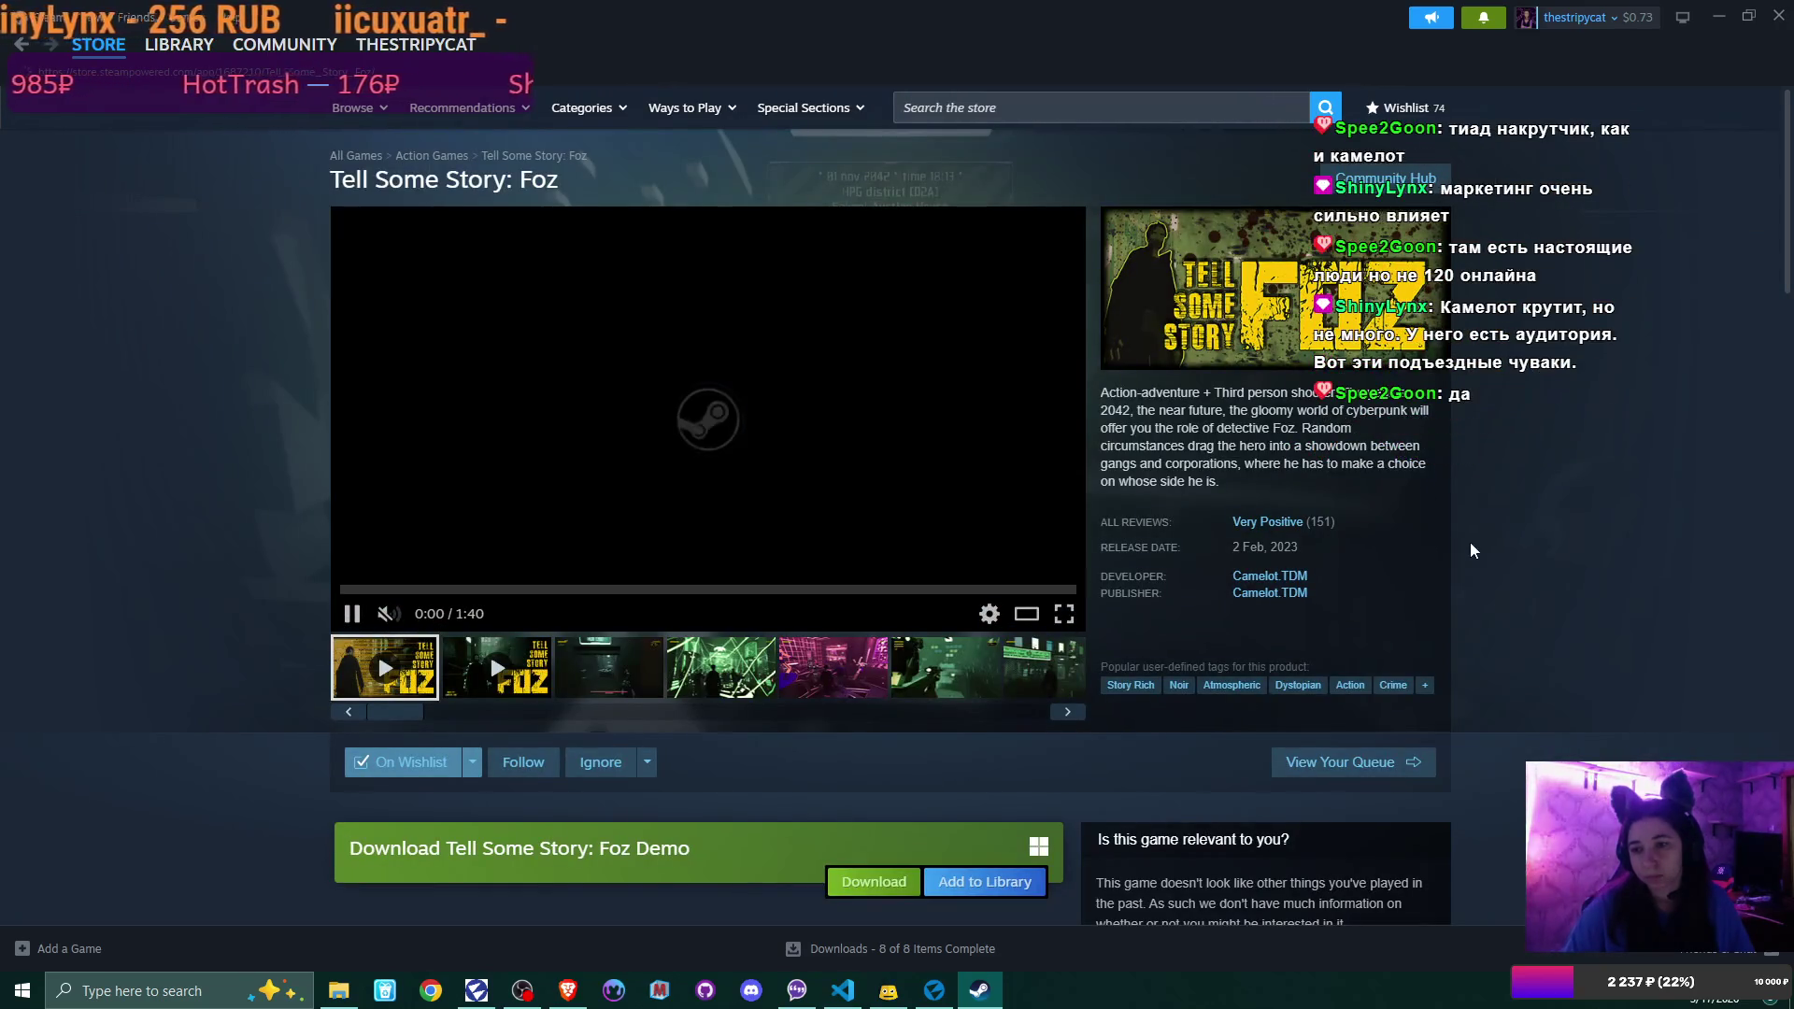
Watch the Foz trailer, scroll the store page, then minimize the Steam window
{"action": "mouse_move", "coordinate": [1381, 526]}
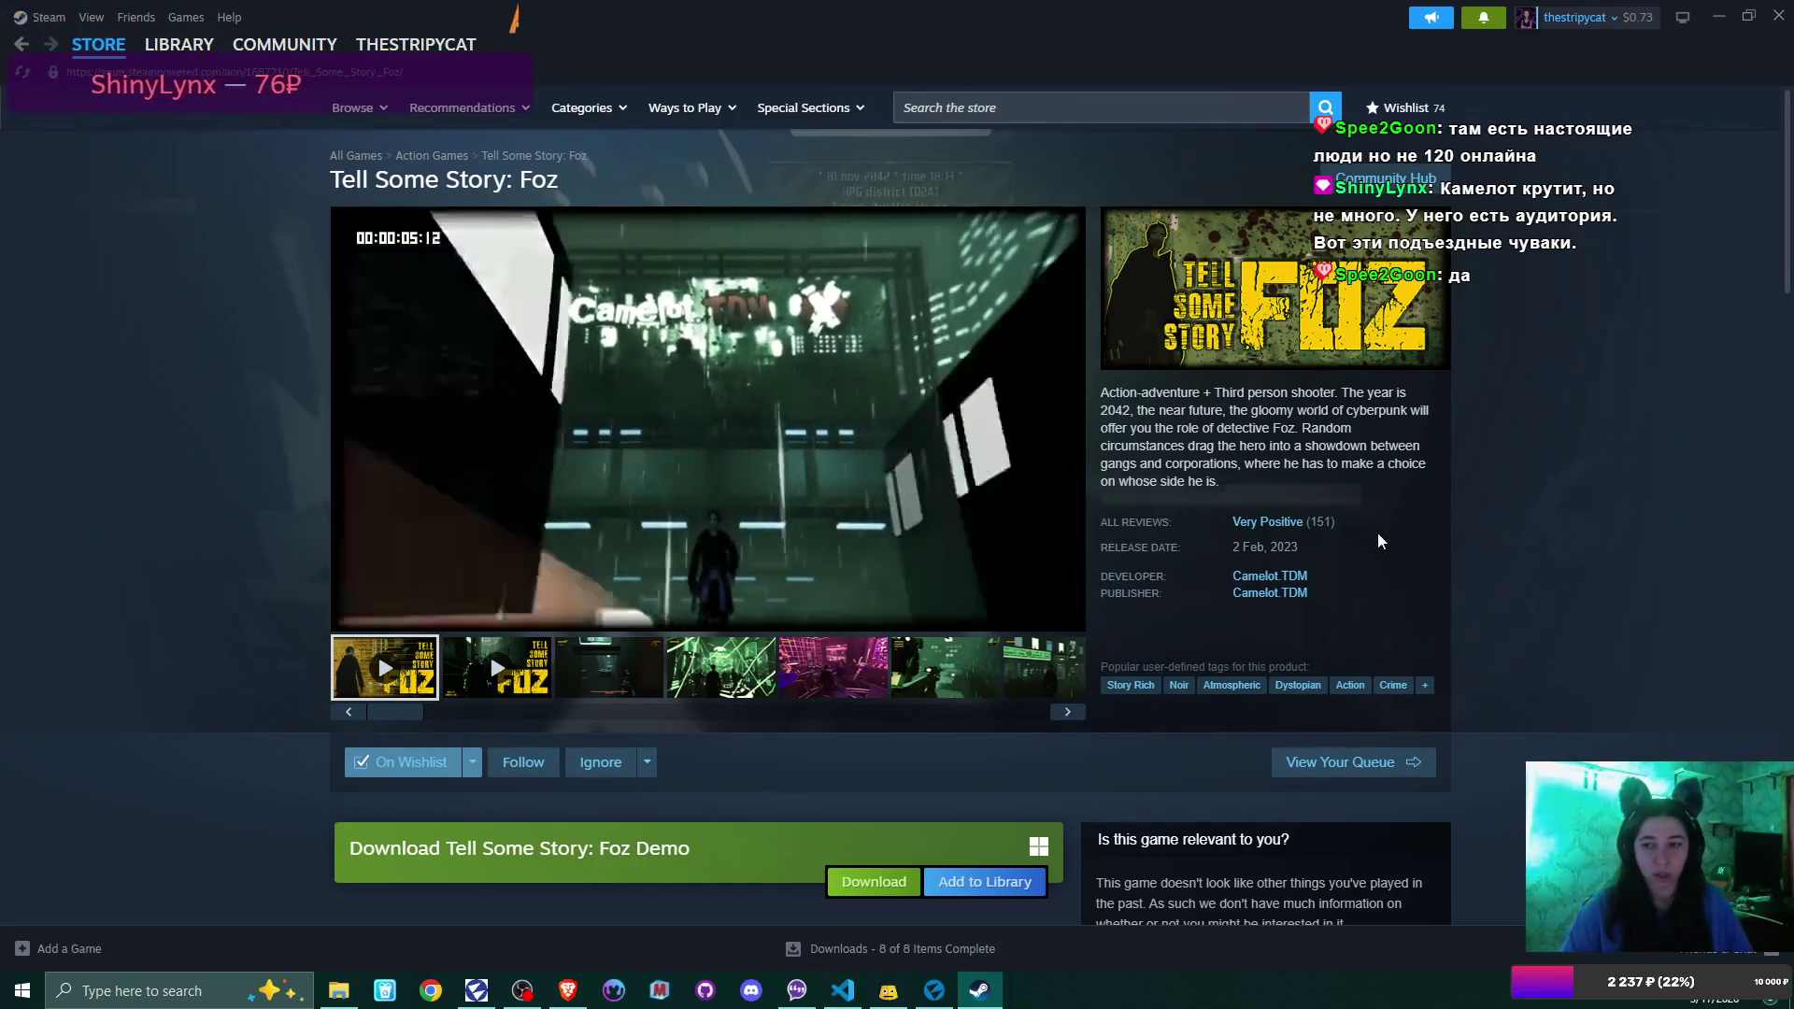
{"action": "scroll", "coordinate": [1355, 518], "scroll_direction": "down", "scroll_amount": 1}
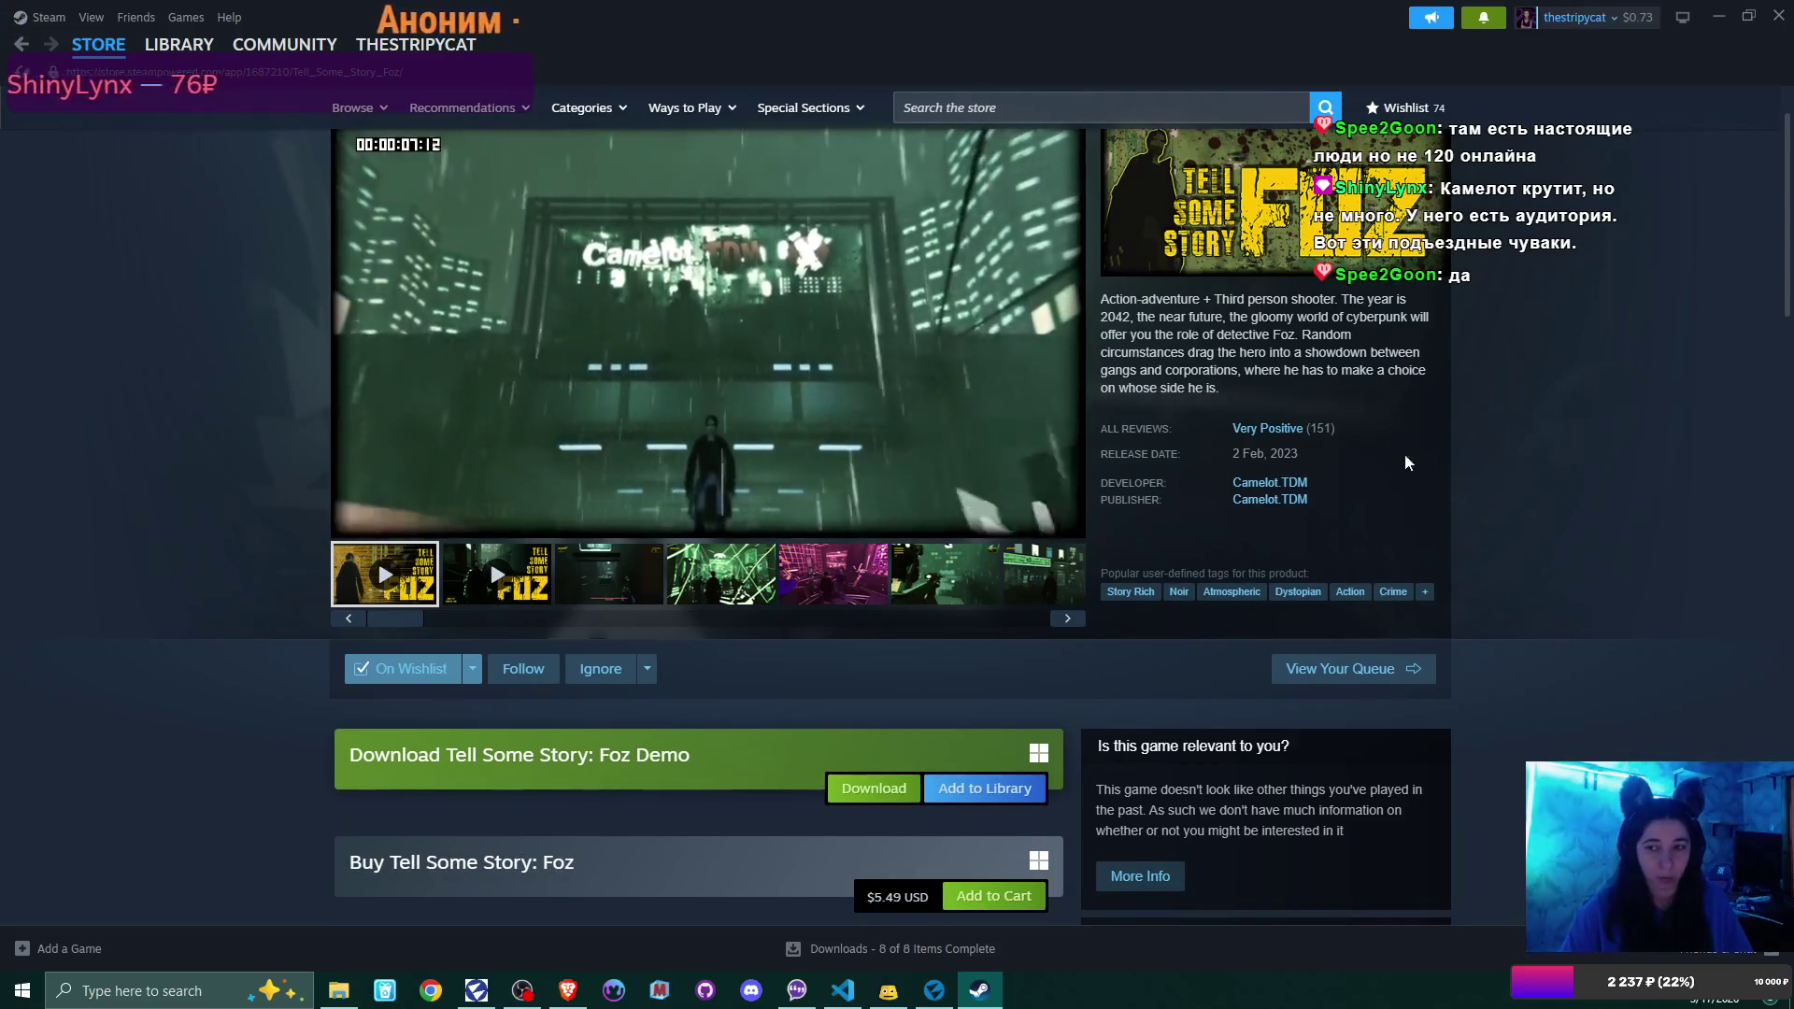
{"action": "mouse_move", "coordinate": [1327, 432]}
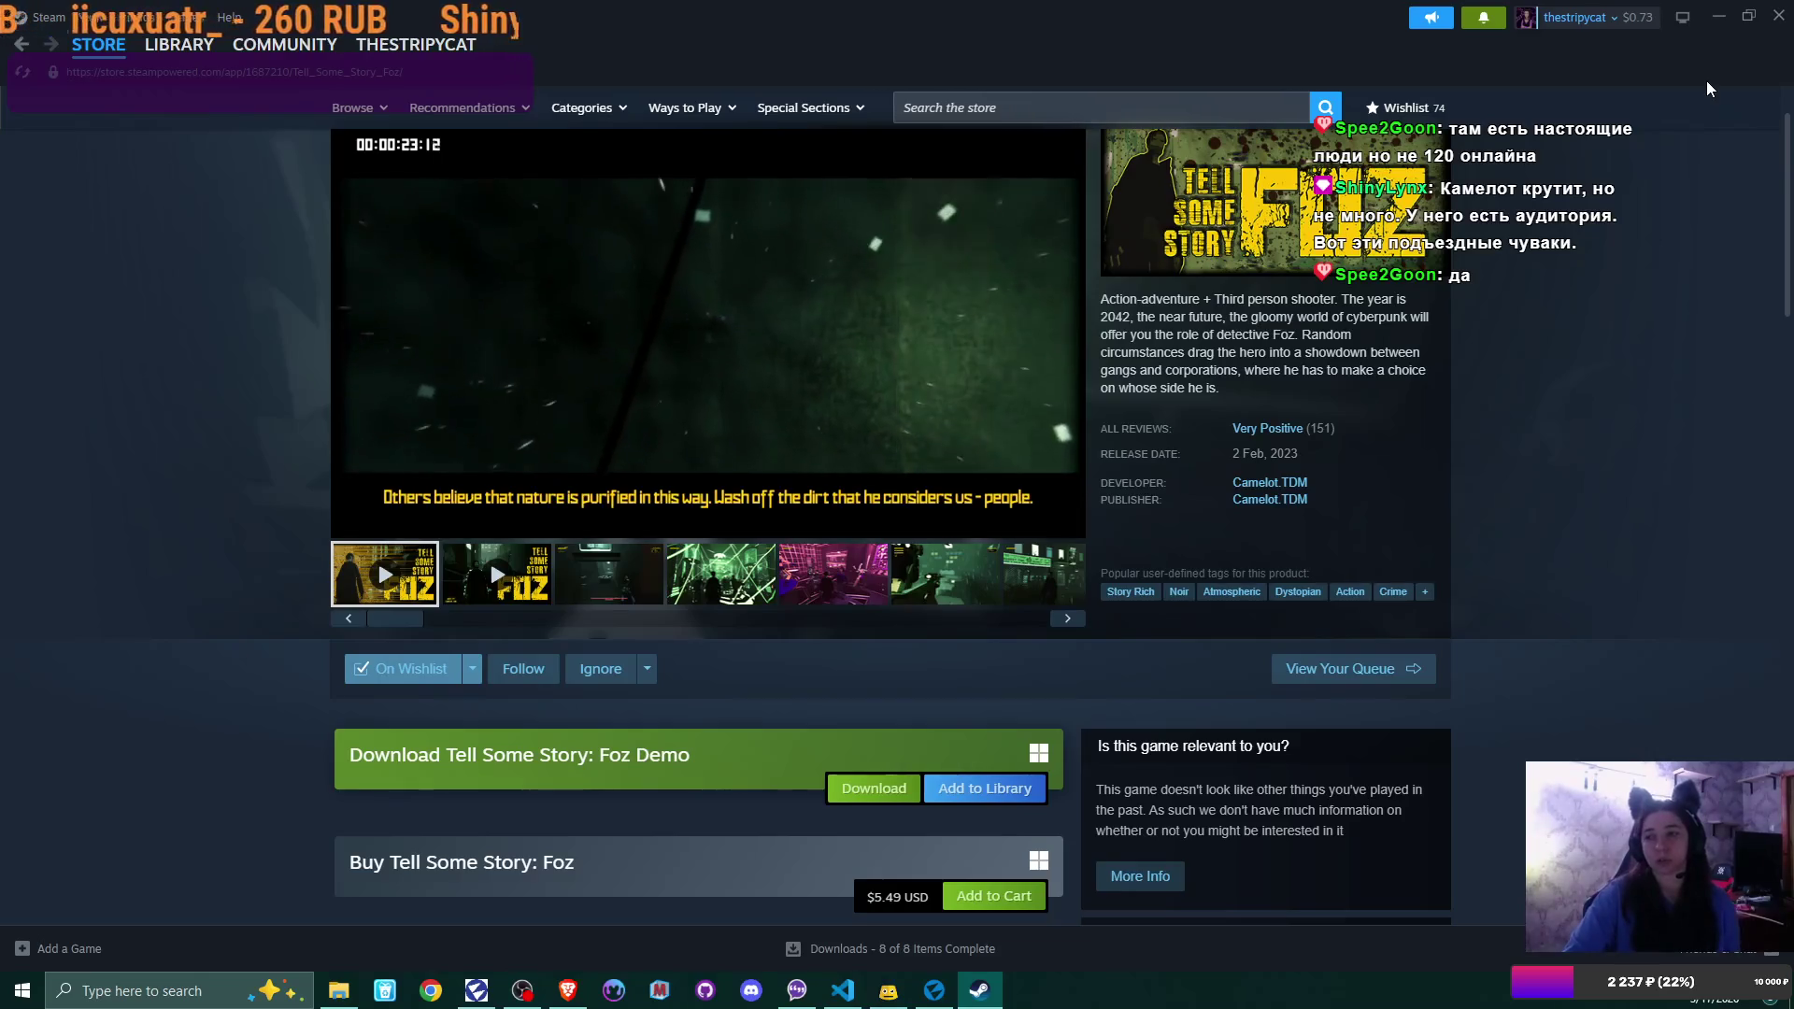
{"action": "left_click", "coordinate": [1720, 17]}
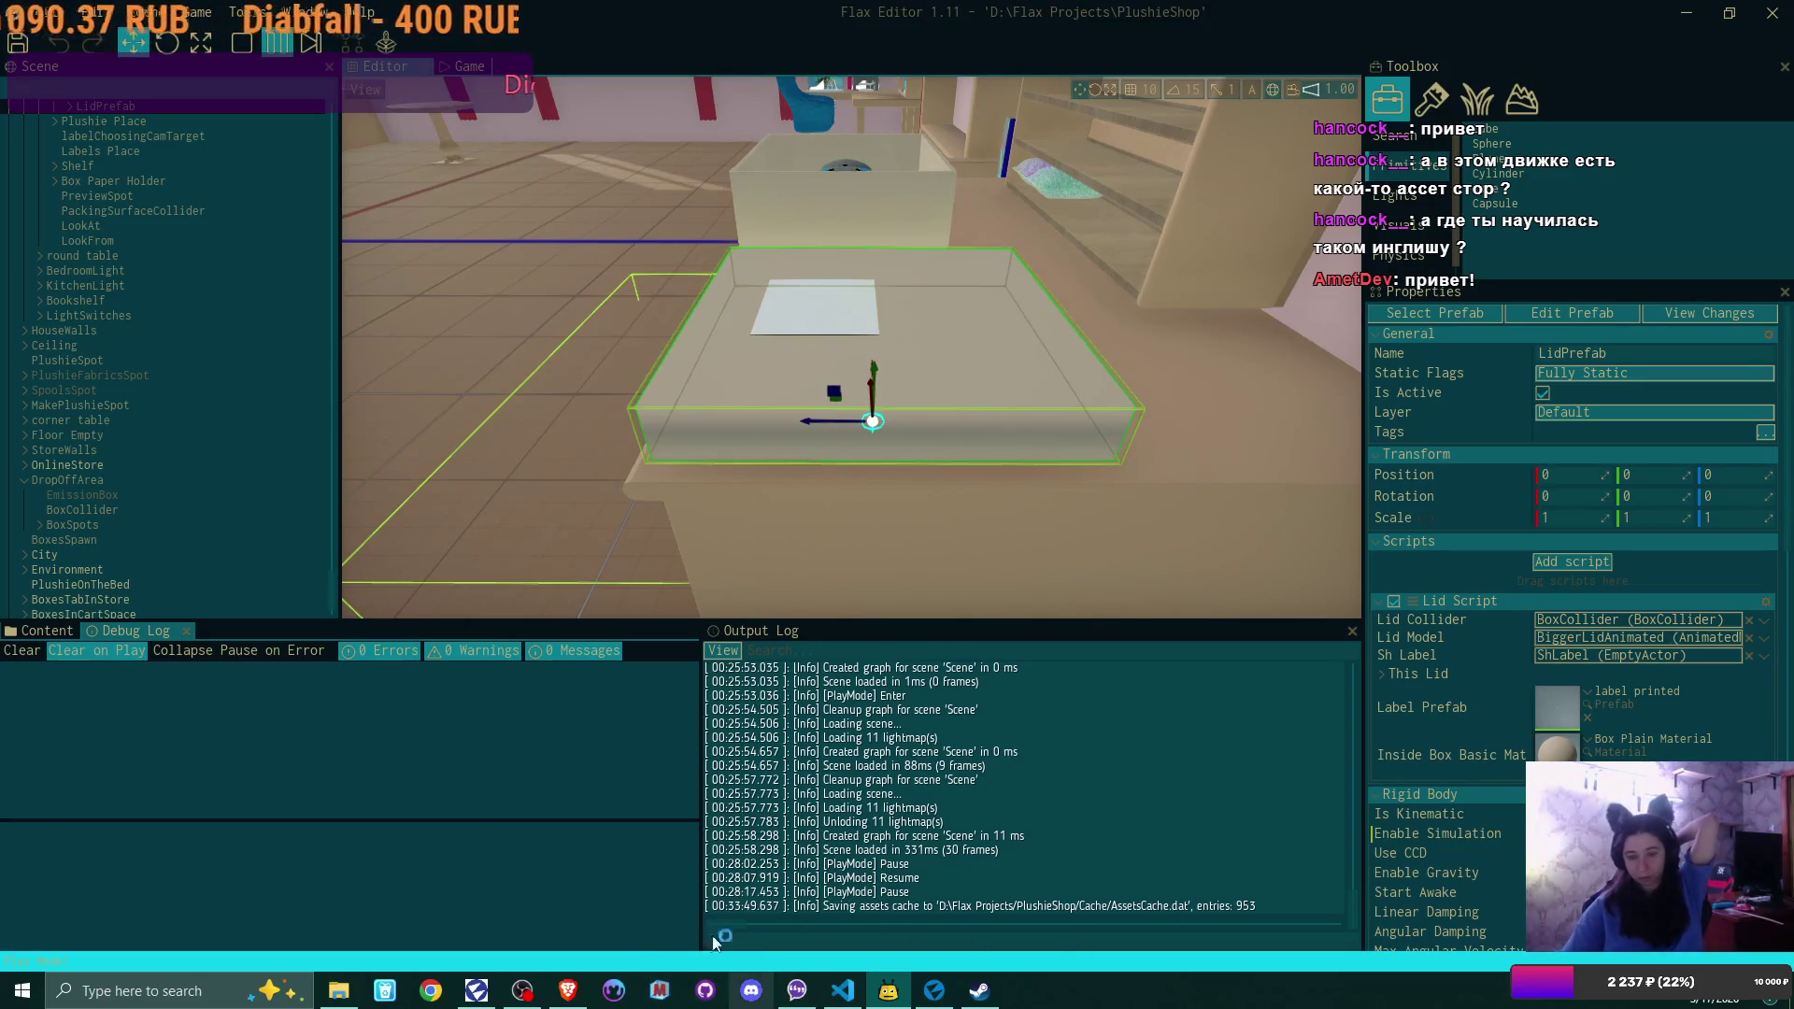
Alt+Tab over to Discord's #gamedev channel on The DEVil's Rejects server
{"action": "key", "text": "alt+Tab"}
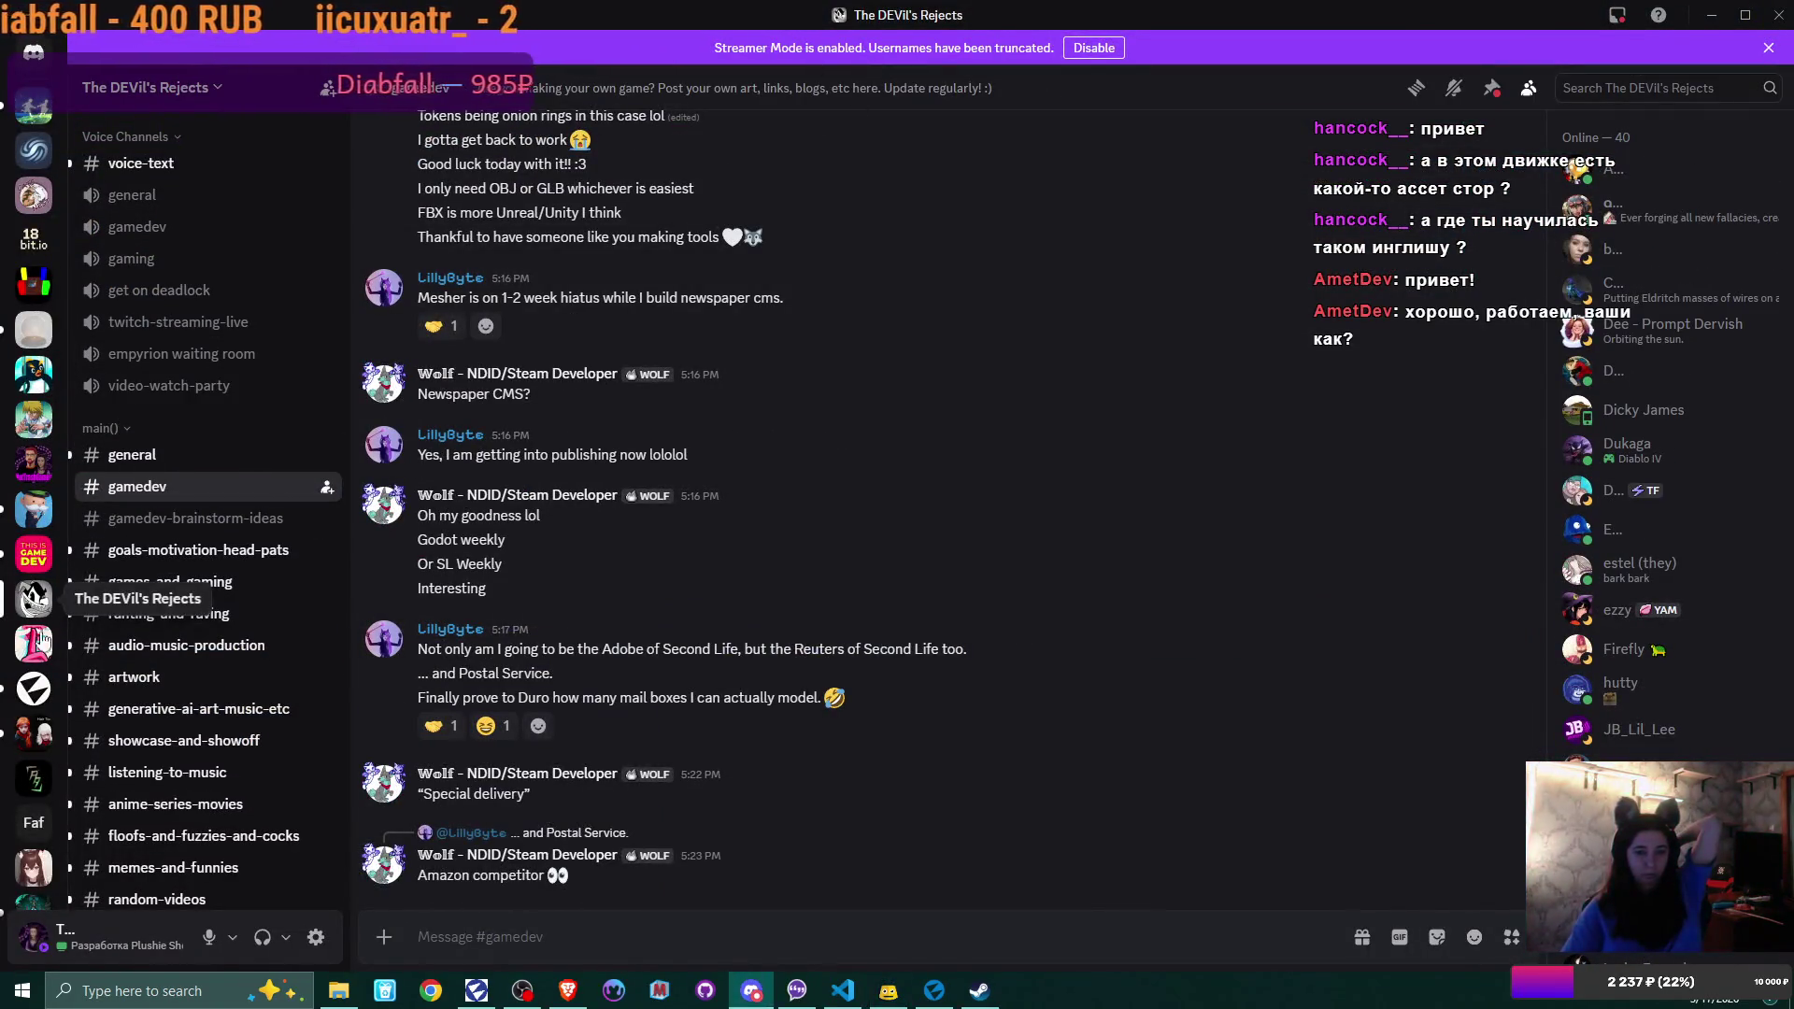
Open the Flax server's #showcase forum and scroll down through its posts
{"action": "left_click", "coordinate": [34, 688]}
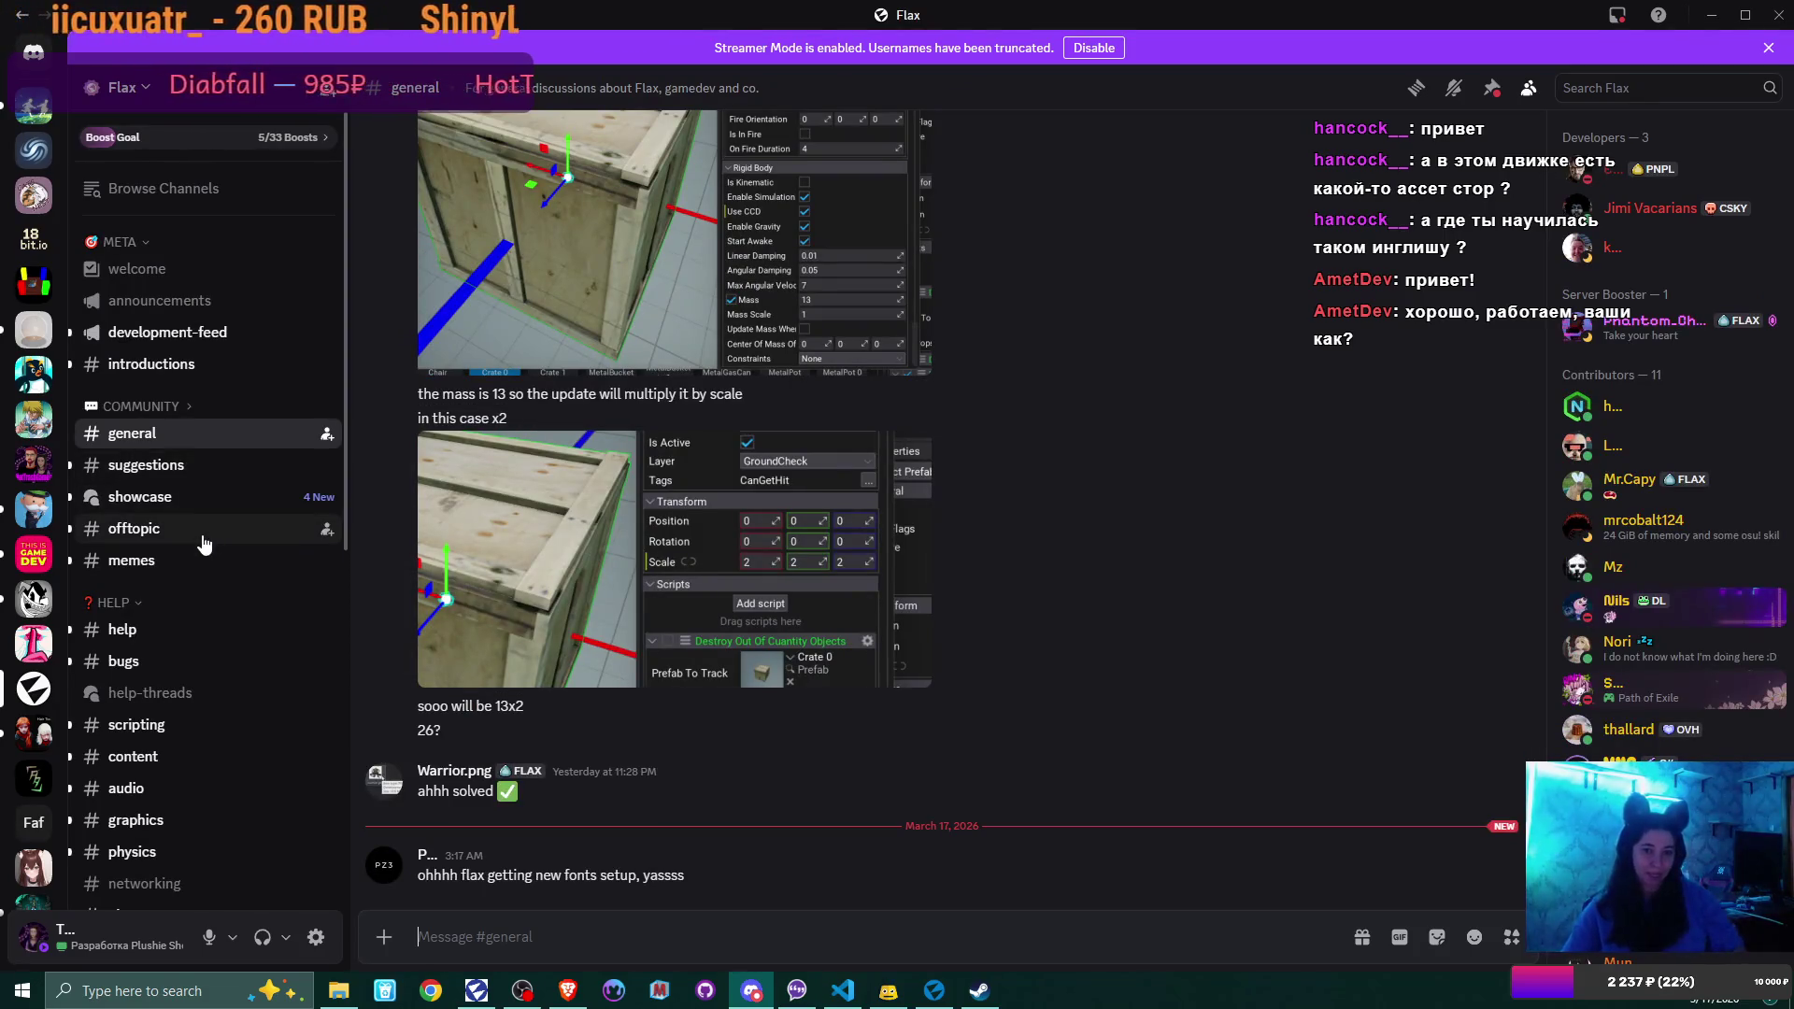
{"action": "left_click", "coordinate": [197, 496]}
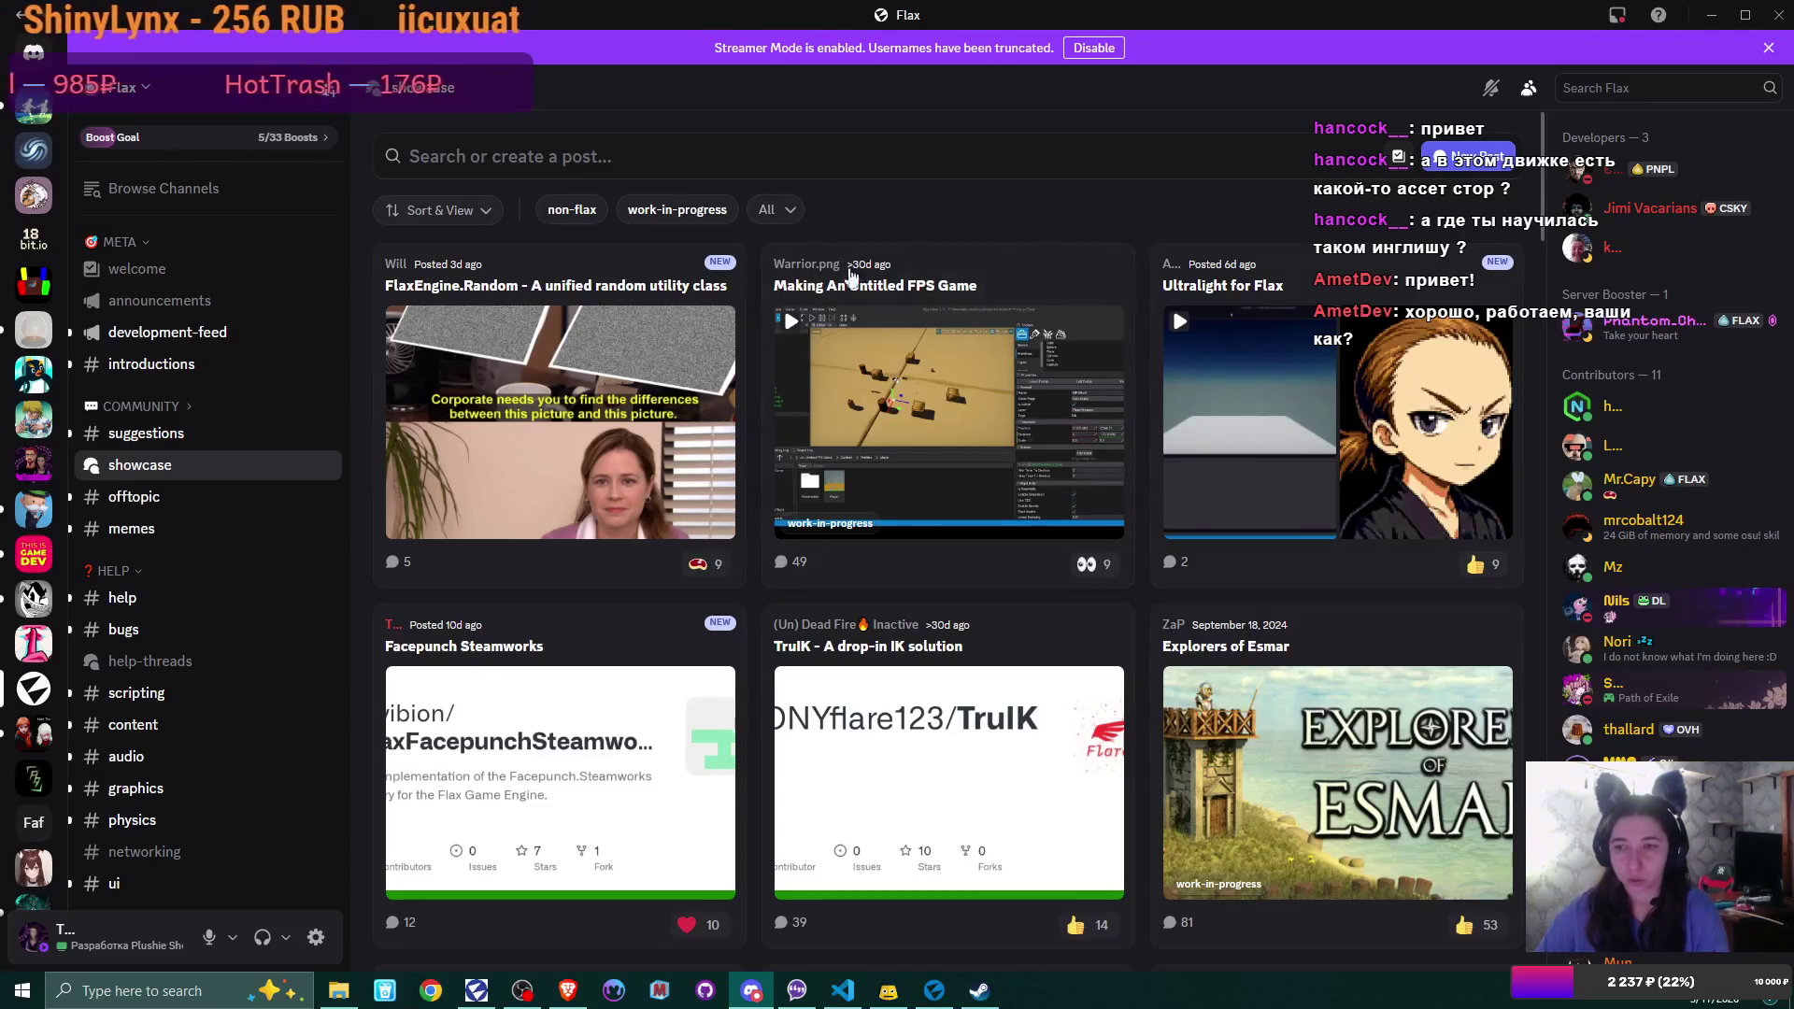
{"action": "scroll", "coordinate": [1045, 460], "scroll_direction": "down", "scroll_amount": 1}
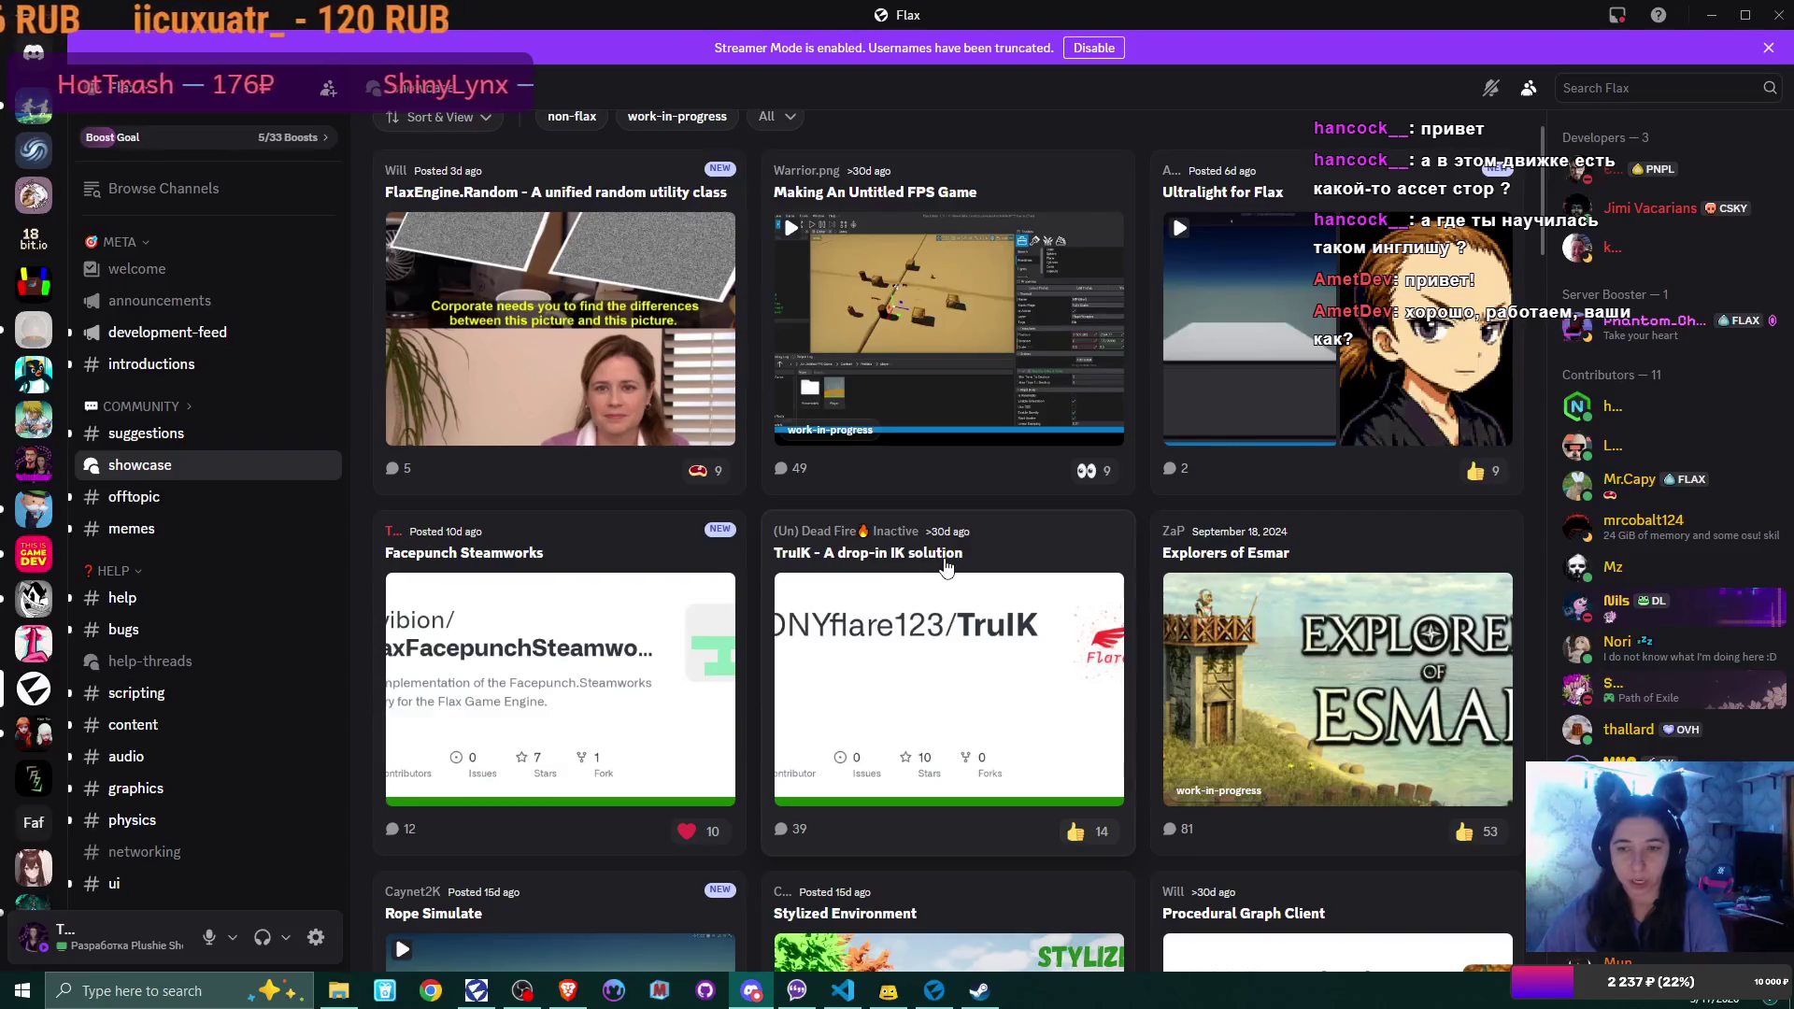
{"action": "scroll", "coordinate": [934, 558], "scroll_direction": "down", "scroll_amount": 7}
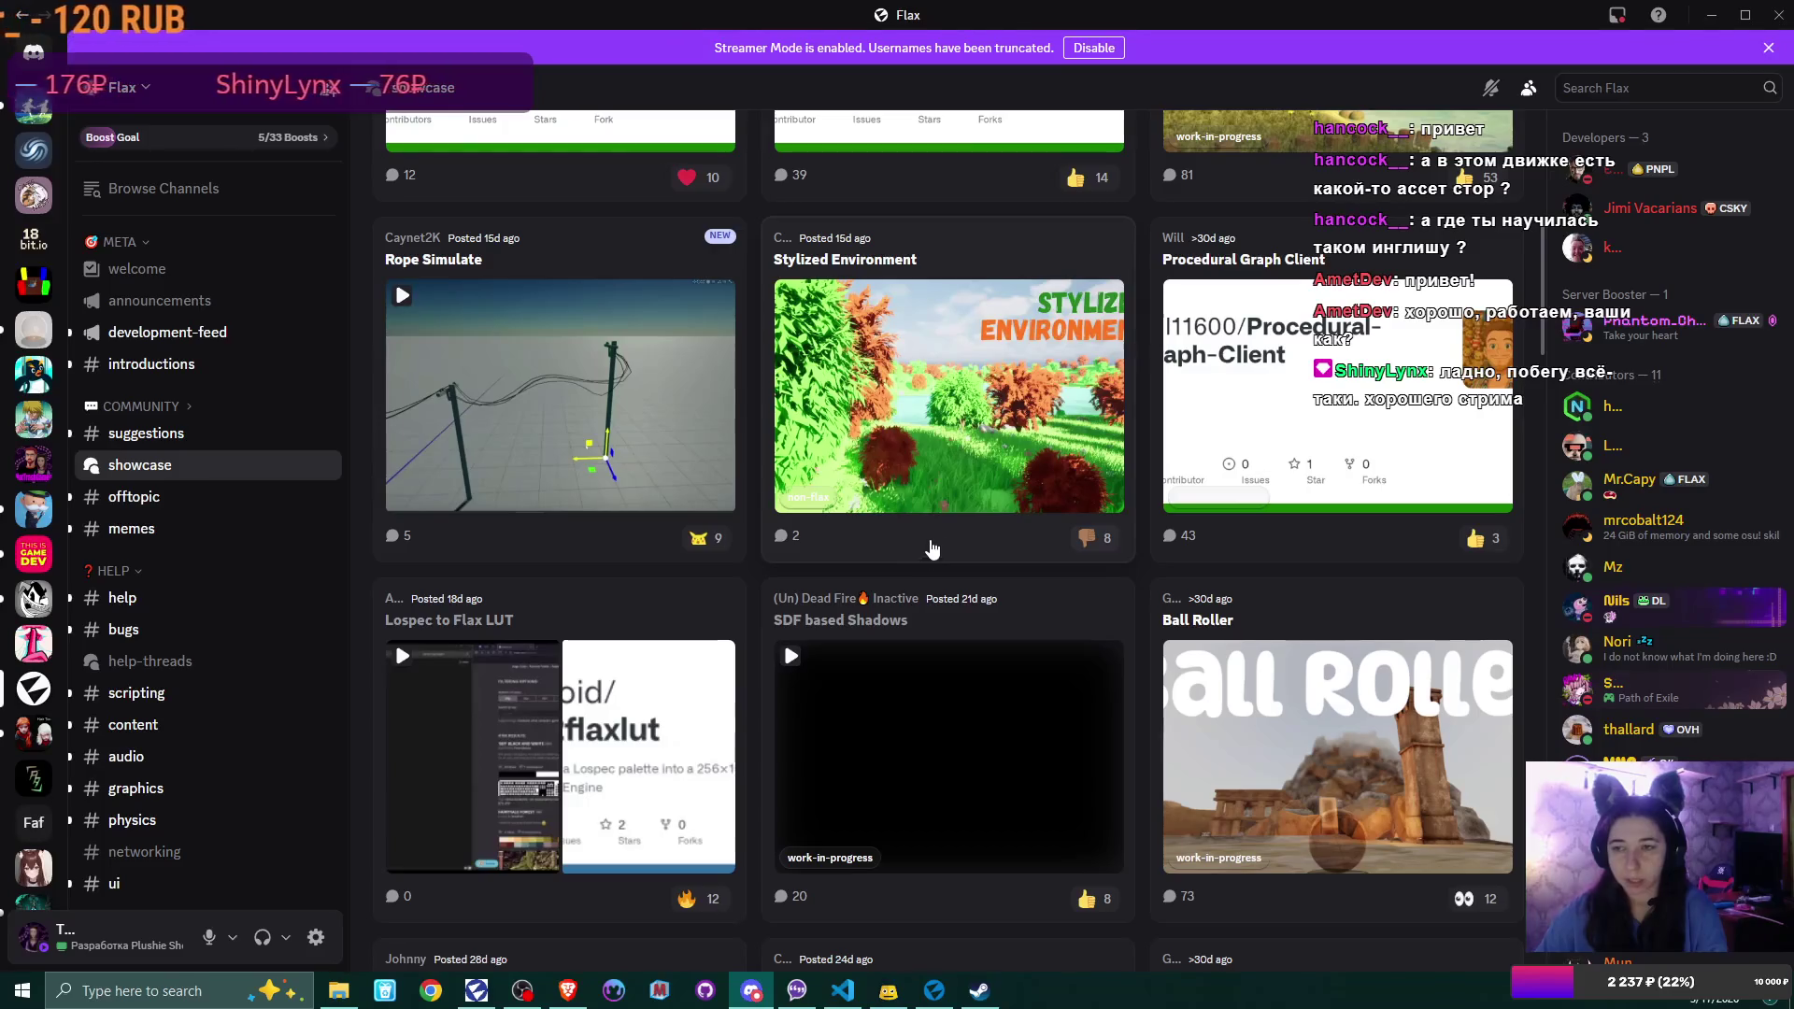
{"action": "scroll", "coordinate": [985, 504], "scroll_direction": "down", "scroll_amount": 3}
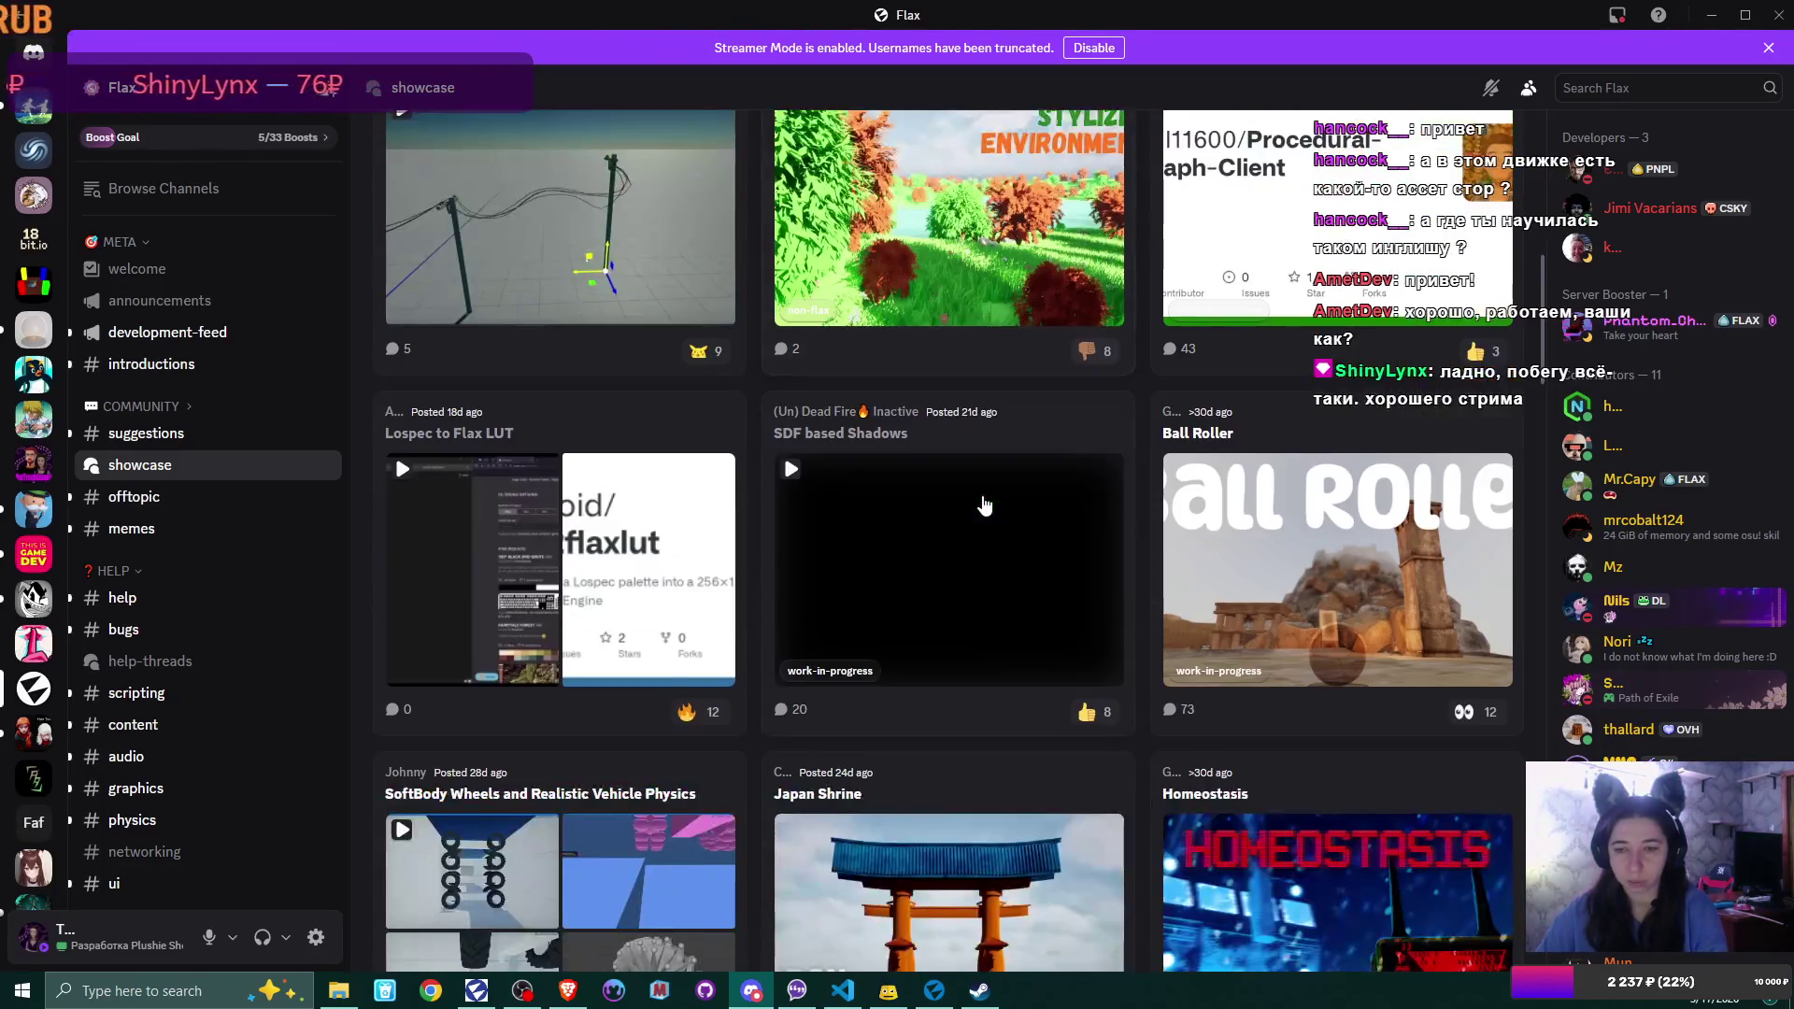
{"action": "scroll", "coordinate": [985, 504], "scroll_direction": "down", "scroll_amount": 4}
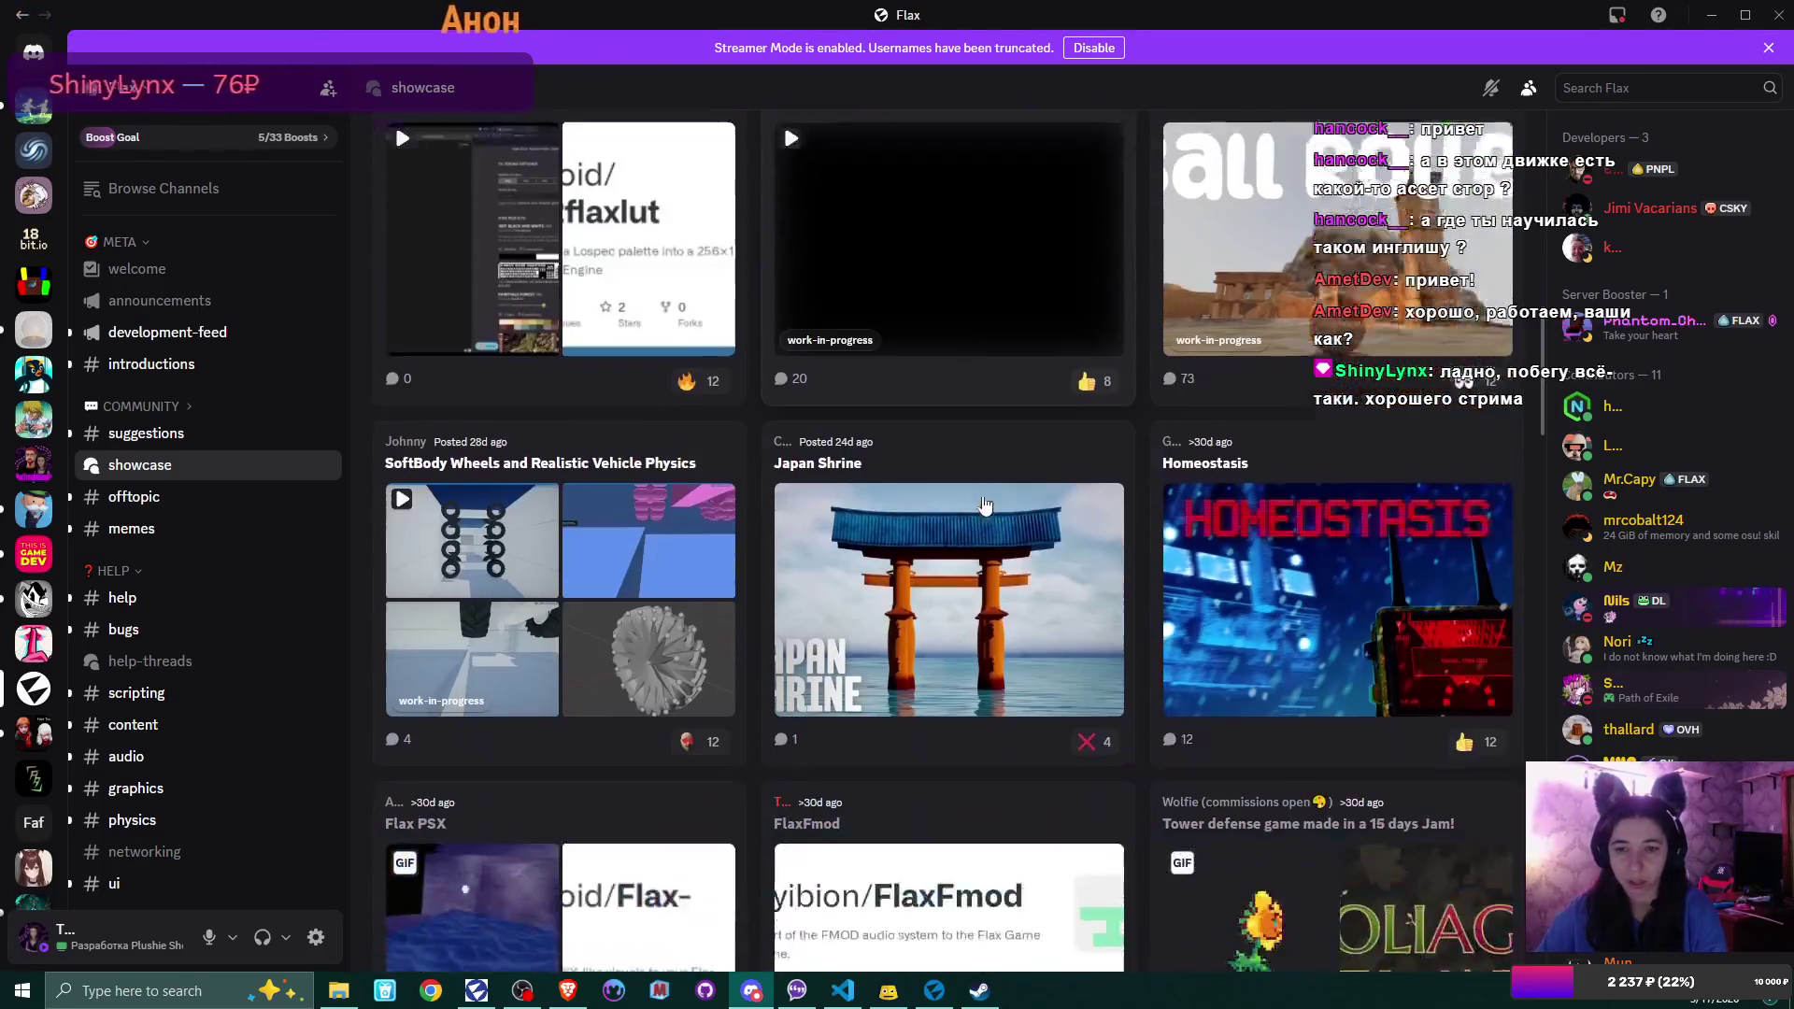
{"action": "scroll", "coordinate": [983, 505], "scroll_direction": "down", "scroll_amount": 4}
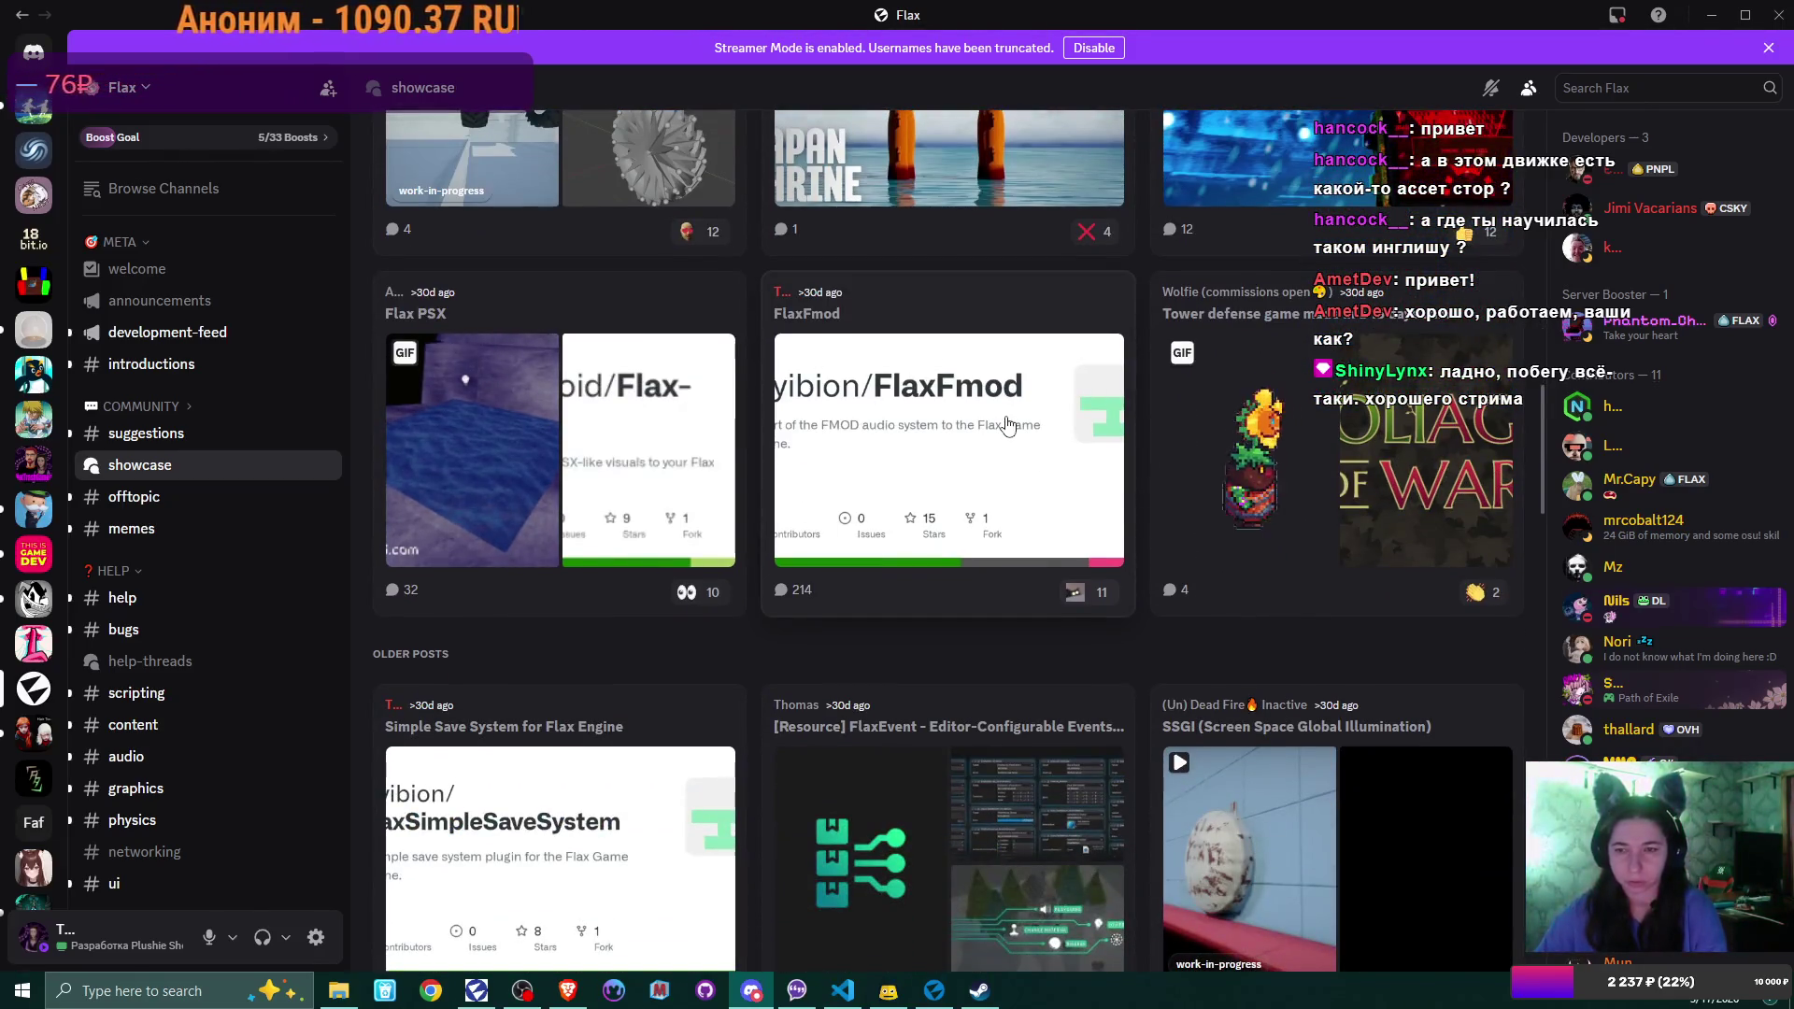
{"action": "scroll", "coordinate": [932, 484], "scroll_direction": "down", "scroll_amount": 2}
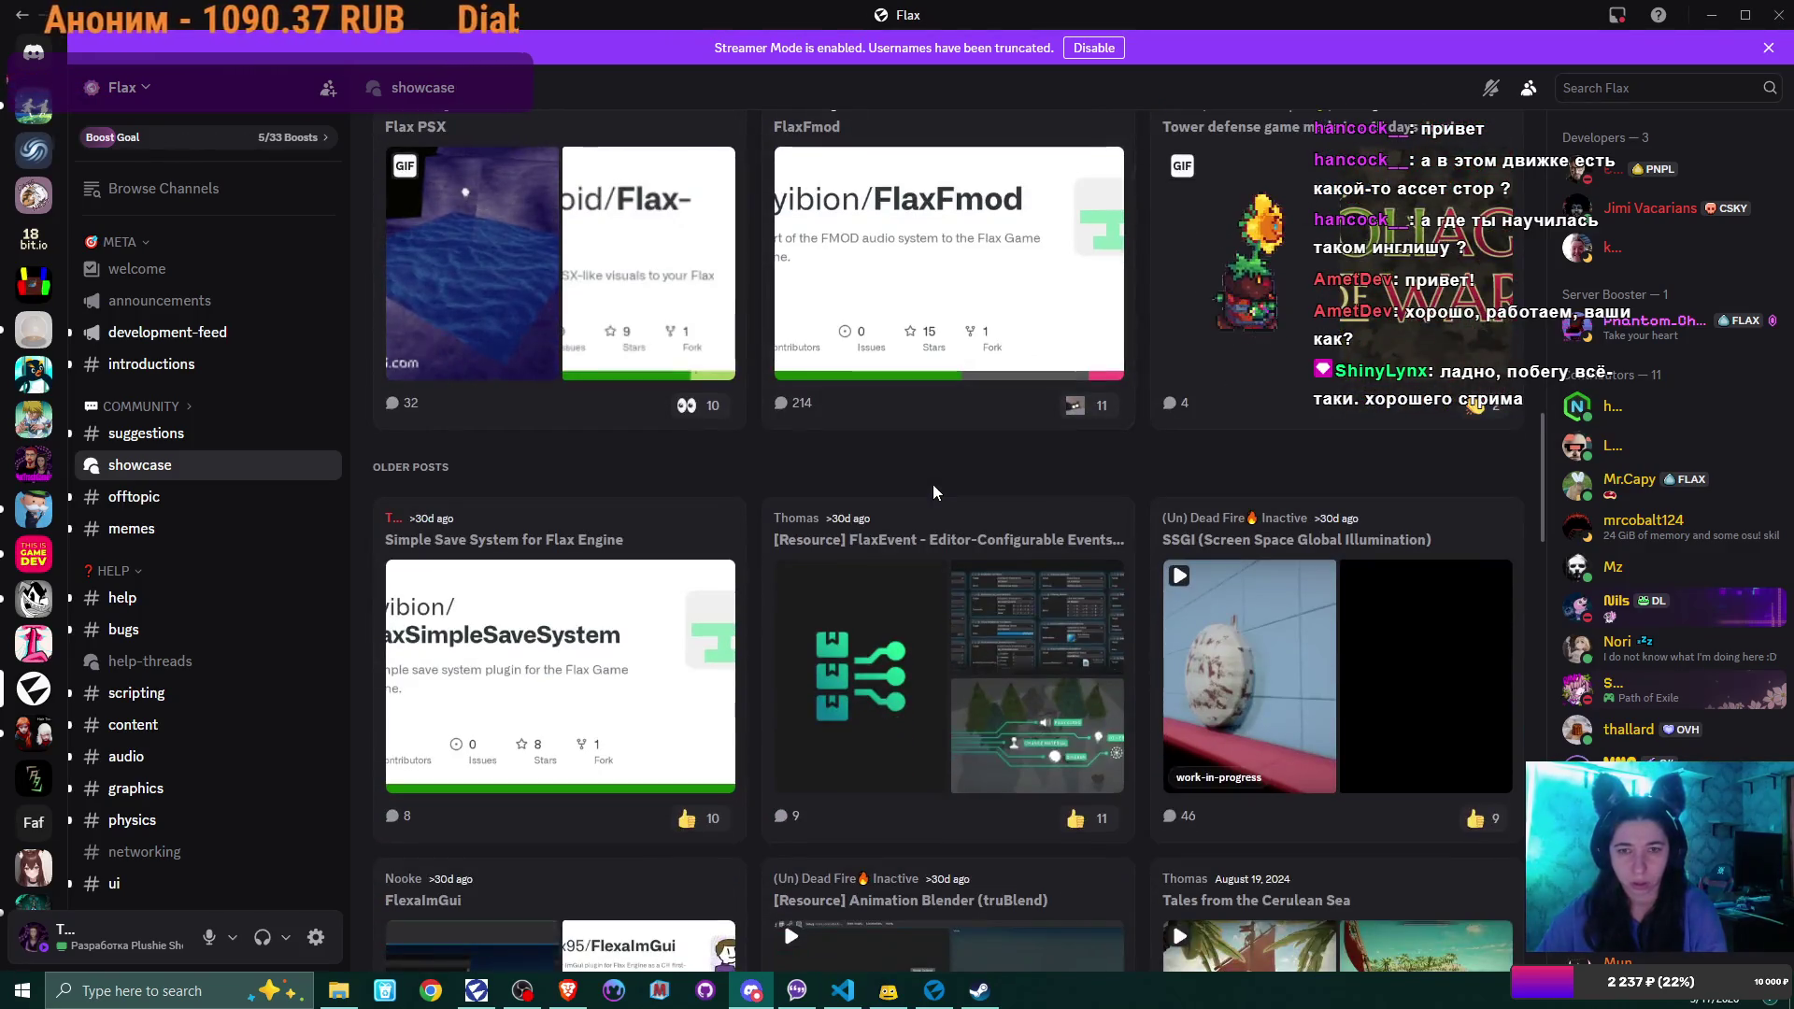
{"action": "scroll", "coordinate": [933, 484], "scroll_direction": "up", "scroll_amount": 2}
{"action": "scroll", "coordinate": [934, 439], "scroll_direction": "down", "scroll_amount": 2}
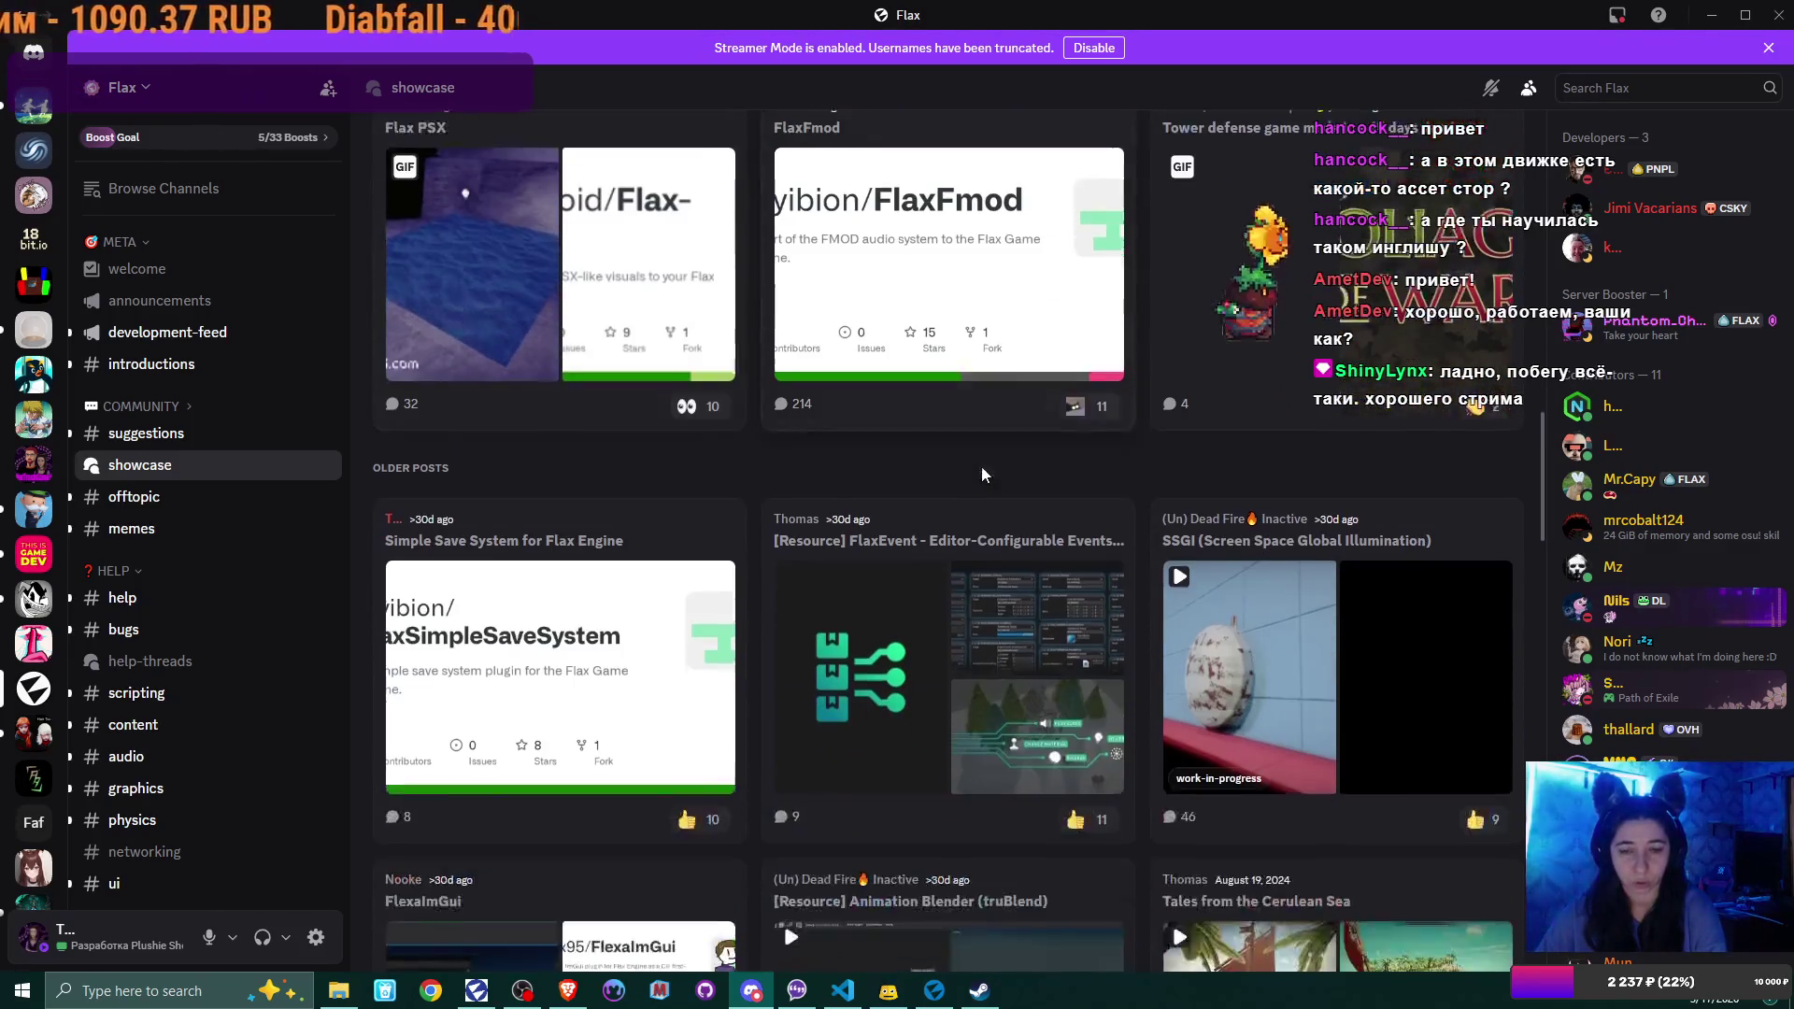
{"action": "scroll", "coordinate": [1161, 424], "scroll_direction": "down", "scroll_amount": 3}
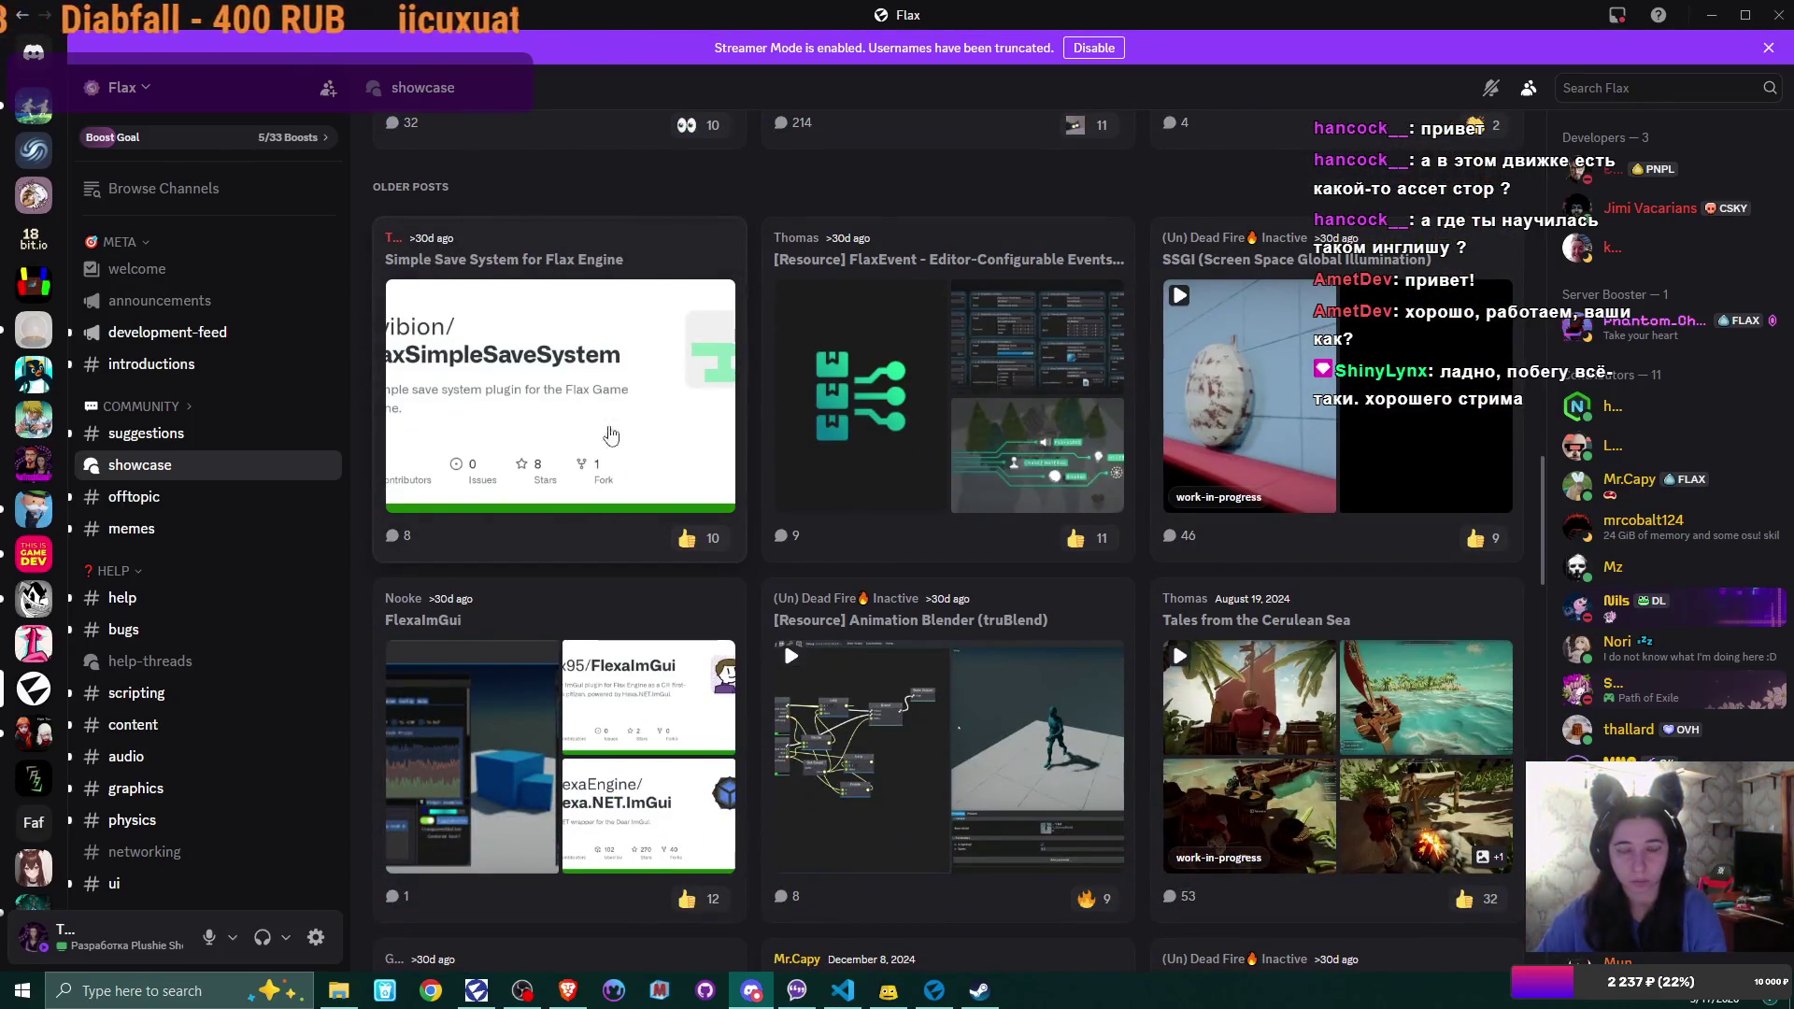
{"action": "scroll", "coordinate": [782, 443], "scroll_direction": "down", "scroll_amount": 3}
{"action": "scroll", "coordinate": [973, 422], "scroll_direction": "down", "scroll_amount": 1}
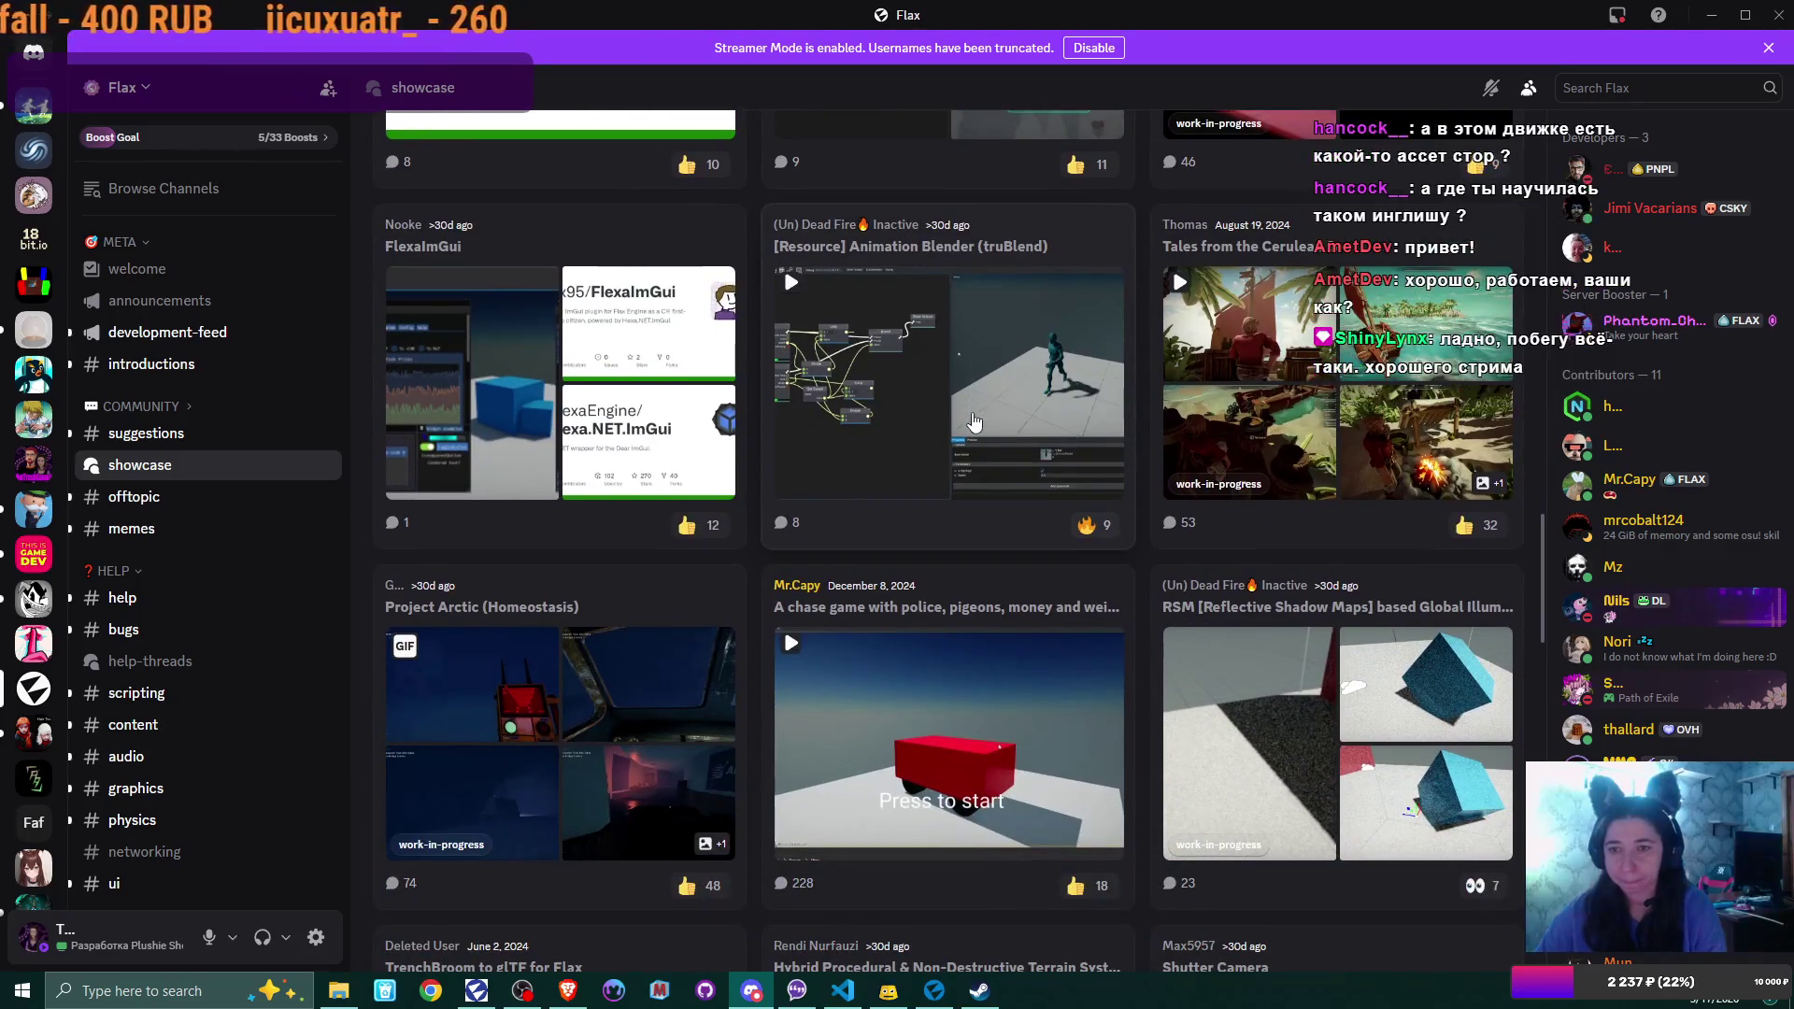
Browse the remaining showcase posts, scroll back to the top, and close Discord
{"action": "scroll", "coordinate": [974, 422], "scroll_direction": "down", "scroll_amount": 4}
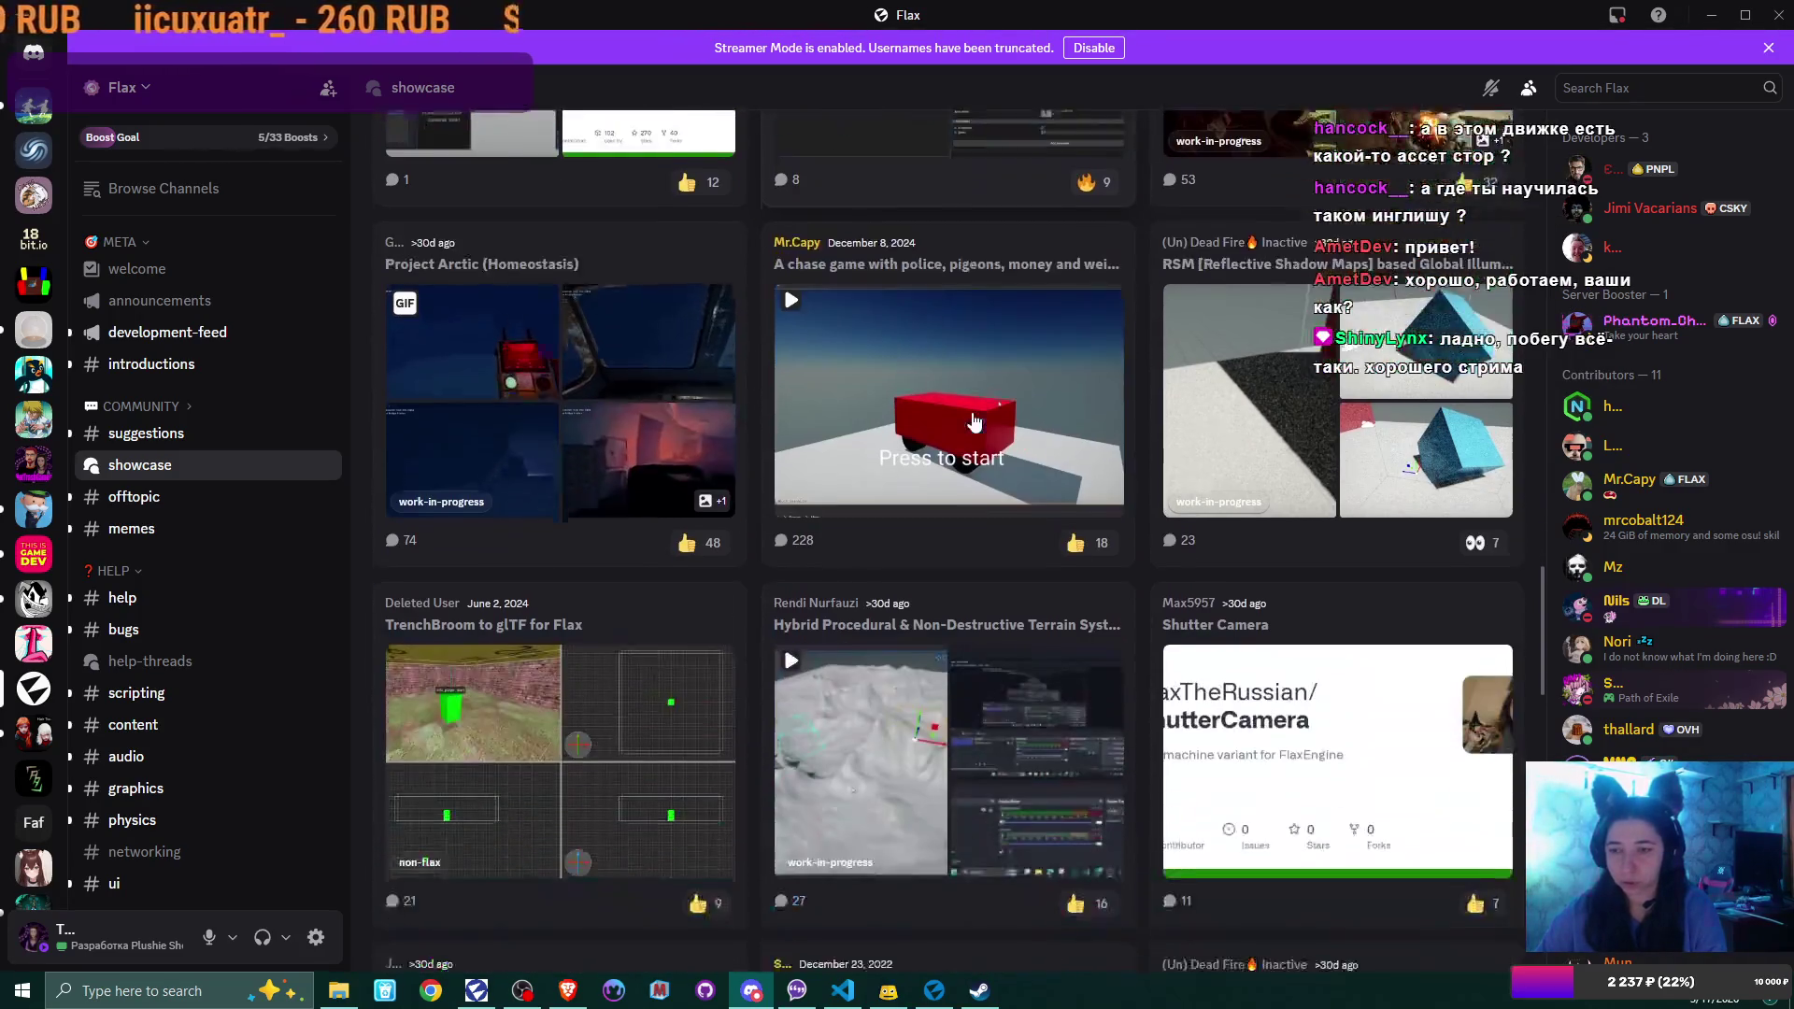
{"action": "scroll", "coordinate": [974, 422], "scroll_direction": "down", "scroll_amount": 2}
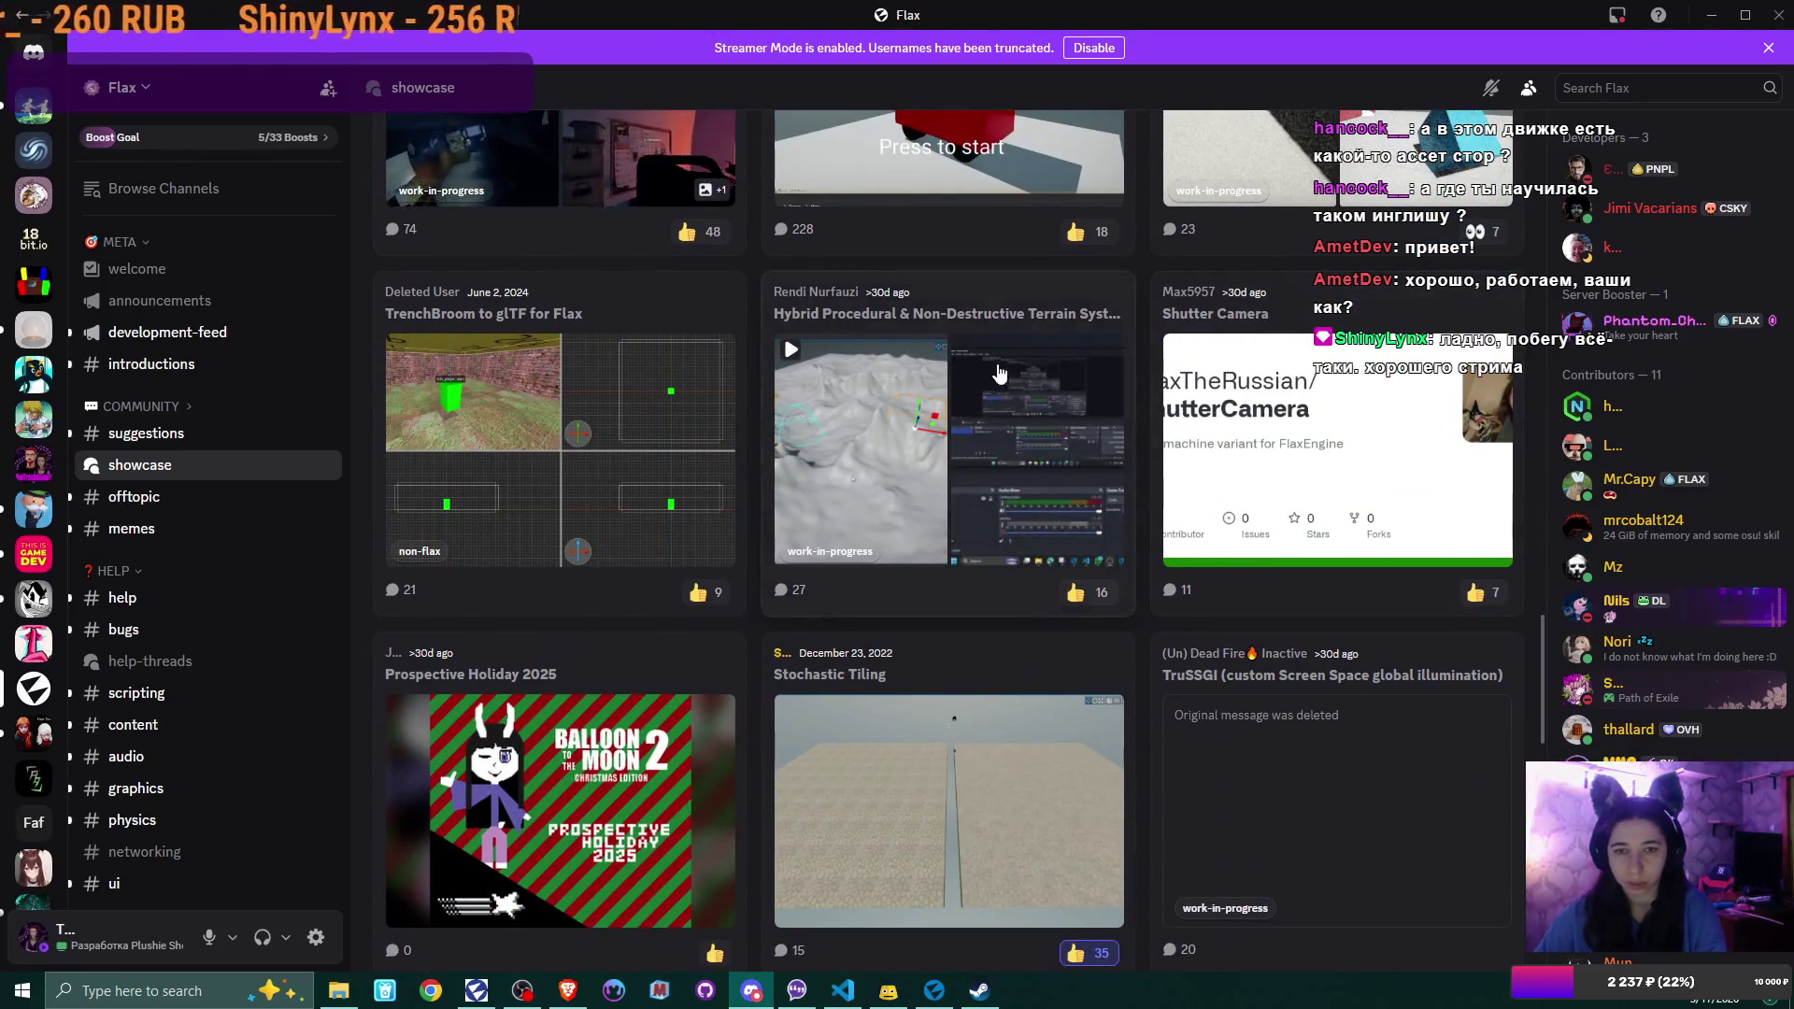
{"action": "scroll", "coordinate": [970, 381], "scroll_direction": "down", "scroll_amount": 2}
{"action": "scroll", "coordinate": [970, 381], "scroll_direction": "down", "scroll_amount": 5}
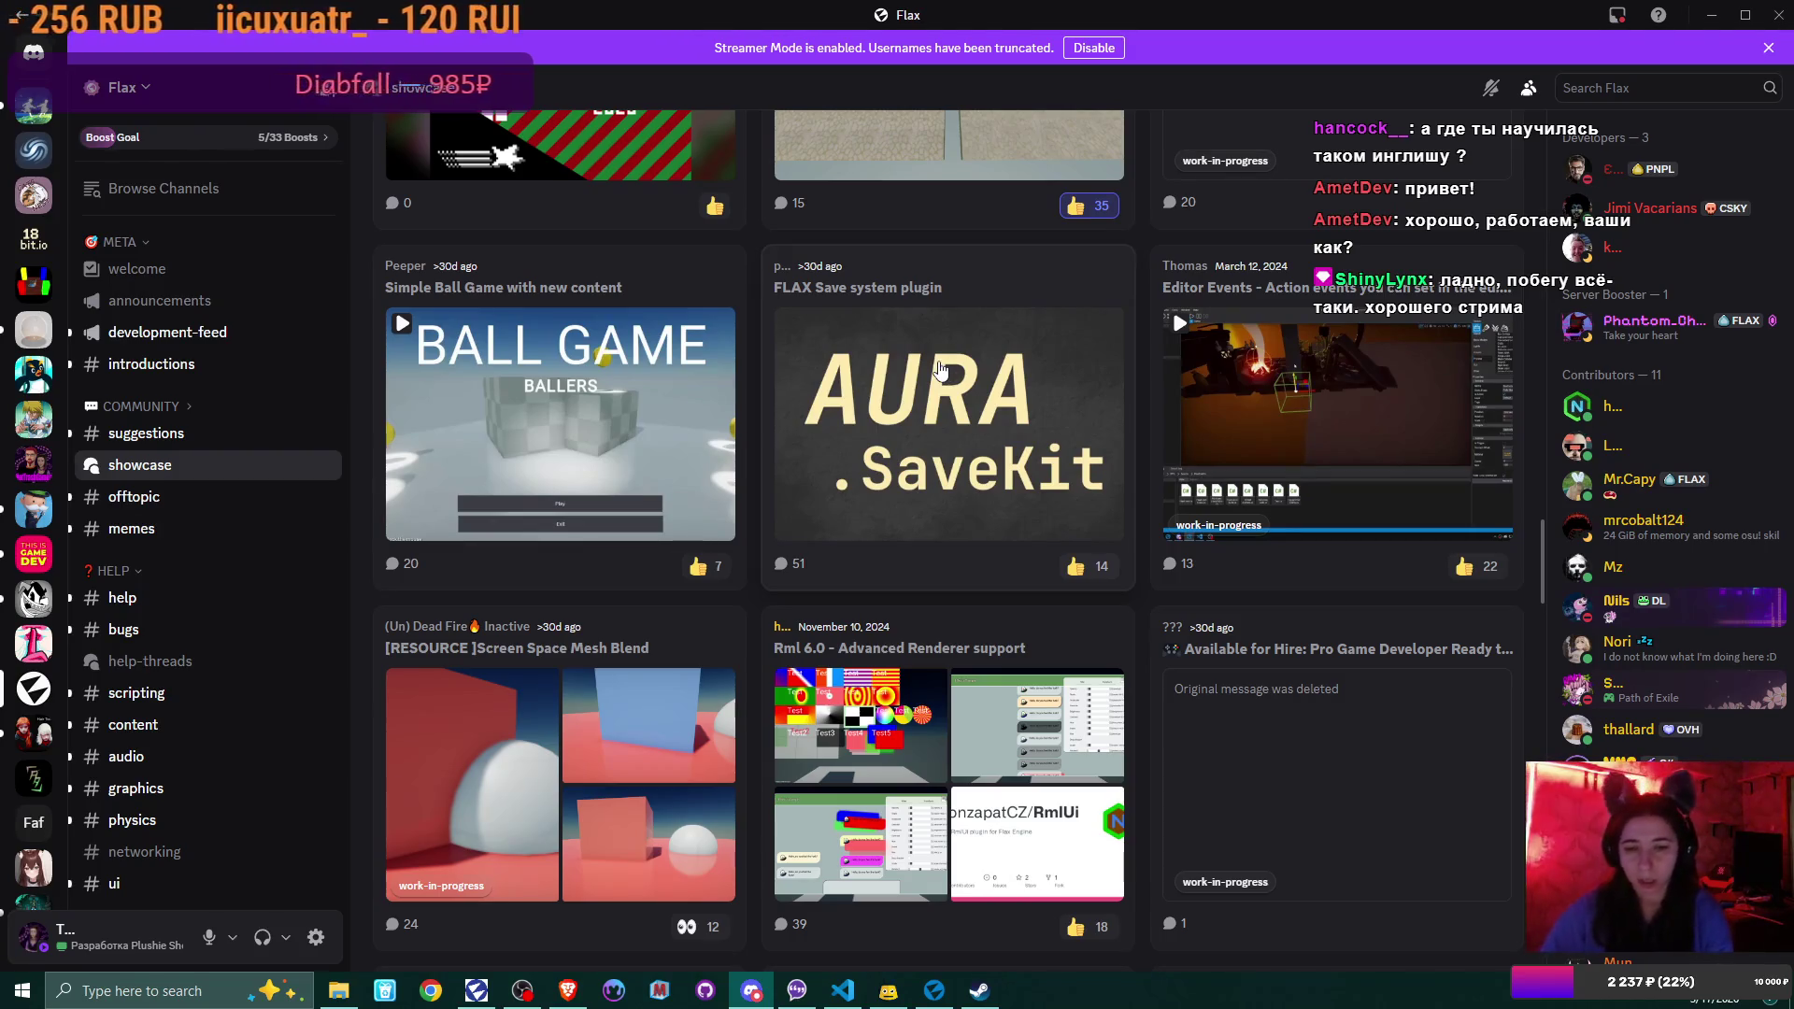
{"action": "scroll", "coordinate": [1028, 473], "scroll_direction": "down", "scroll_amount": 2}
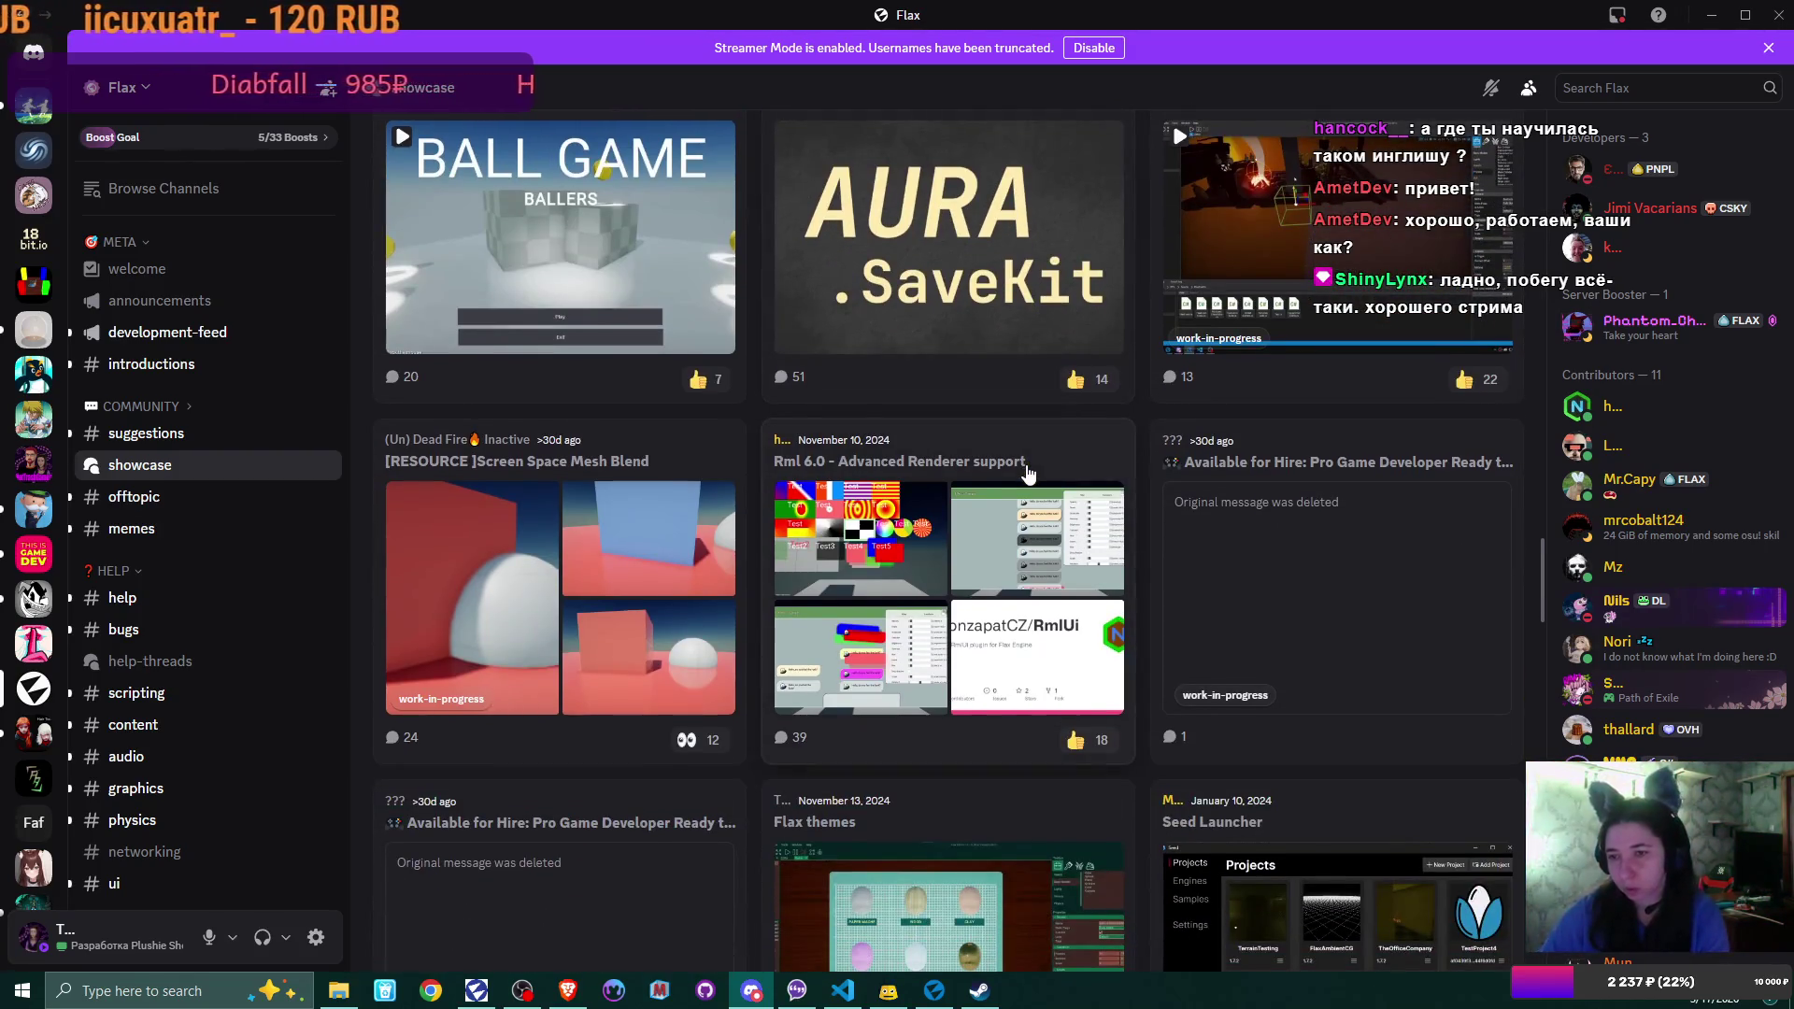
{"action": "scroll", "coordinate": [1028, 473], "scroll_direction": "down", "scroll_amount": 7}
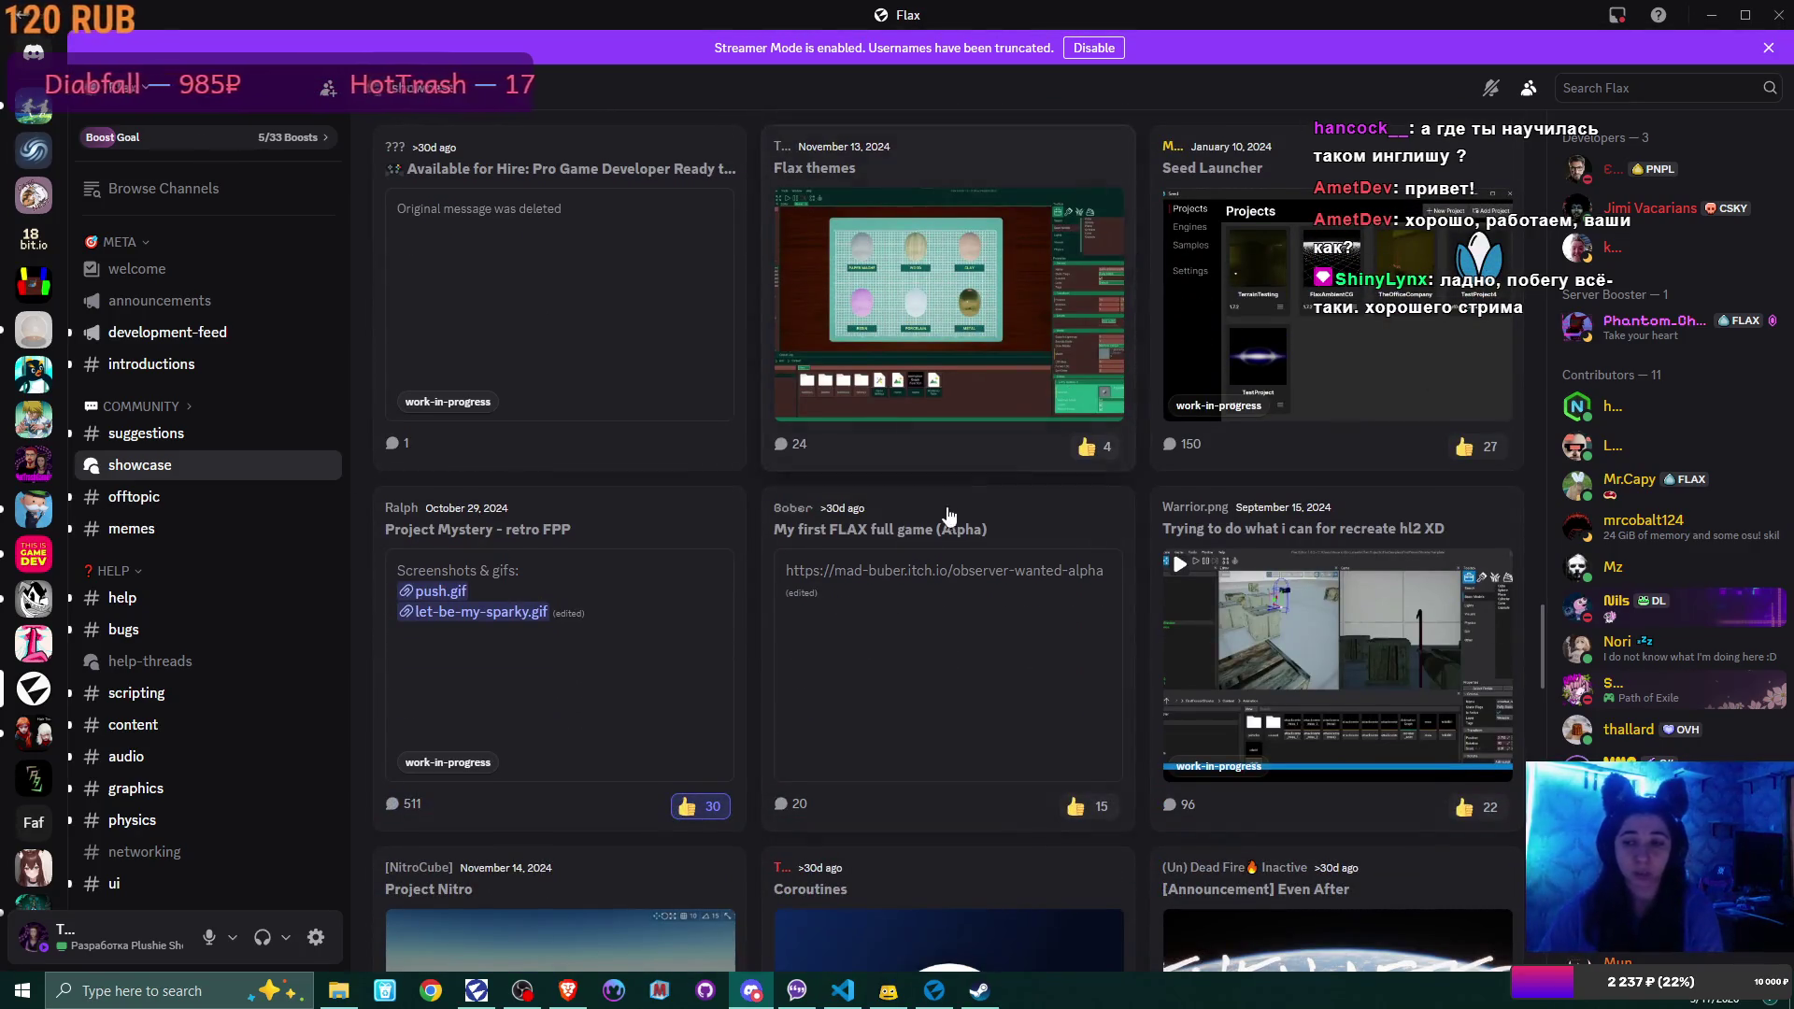
{"action": "scroll", "coordinate": [935, 512], "scroll_direction": "down", "scroll_amount": 1}
{"action": "scroll", "coordinate": [935, 512], "scroll_direction": "down", "scroll_amount": 4}
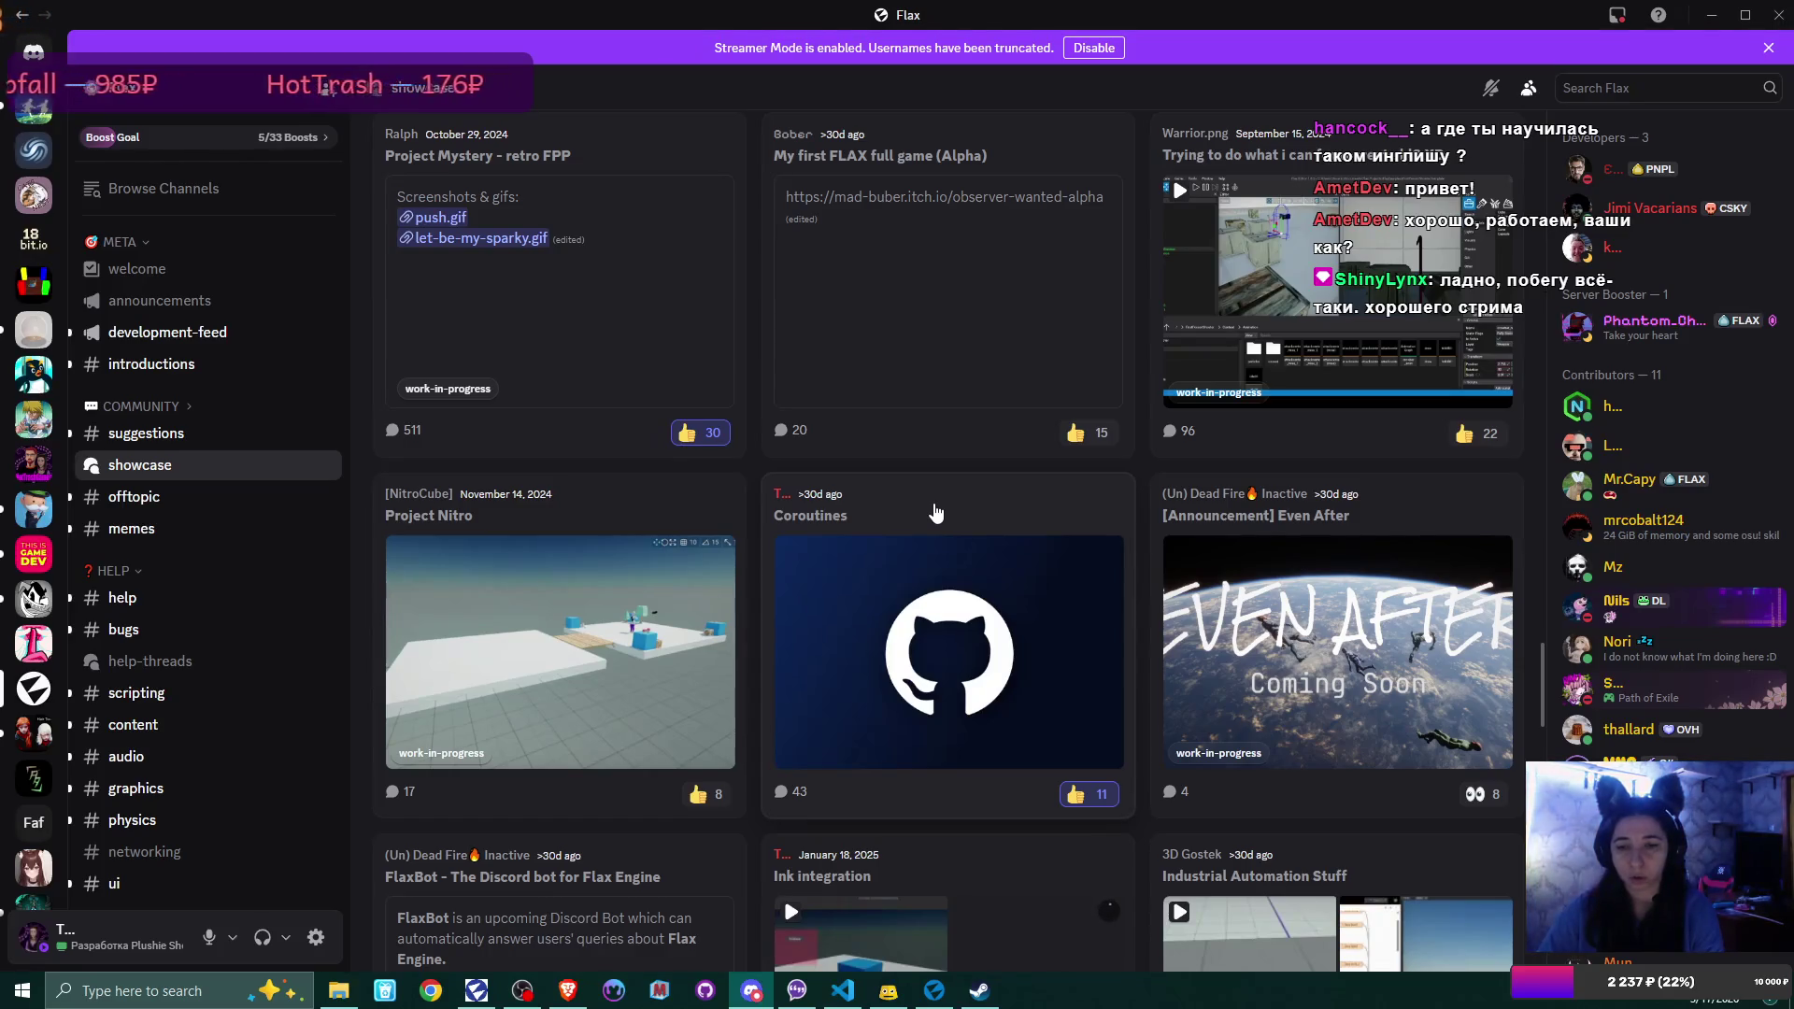
{"action": "scroll", "coordinate": [935, 512], "scroll_direction": "down", "scroll_amount": 6}
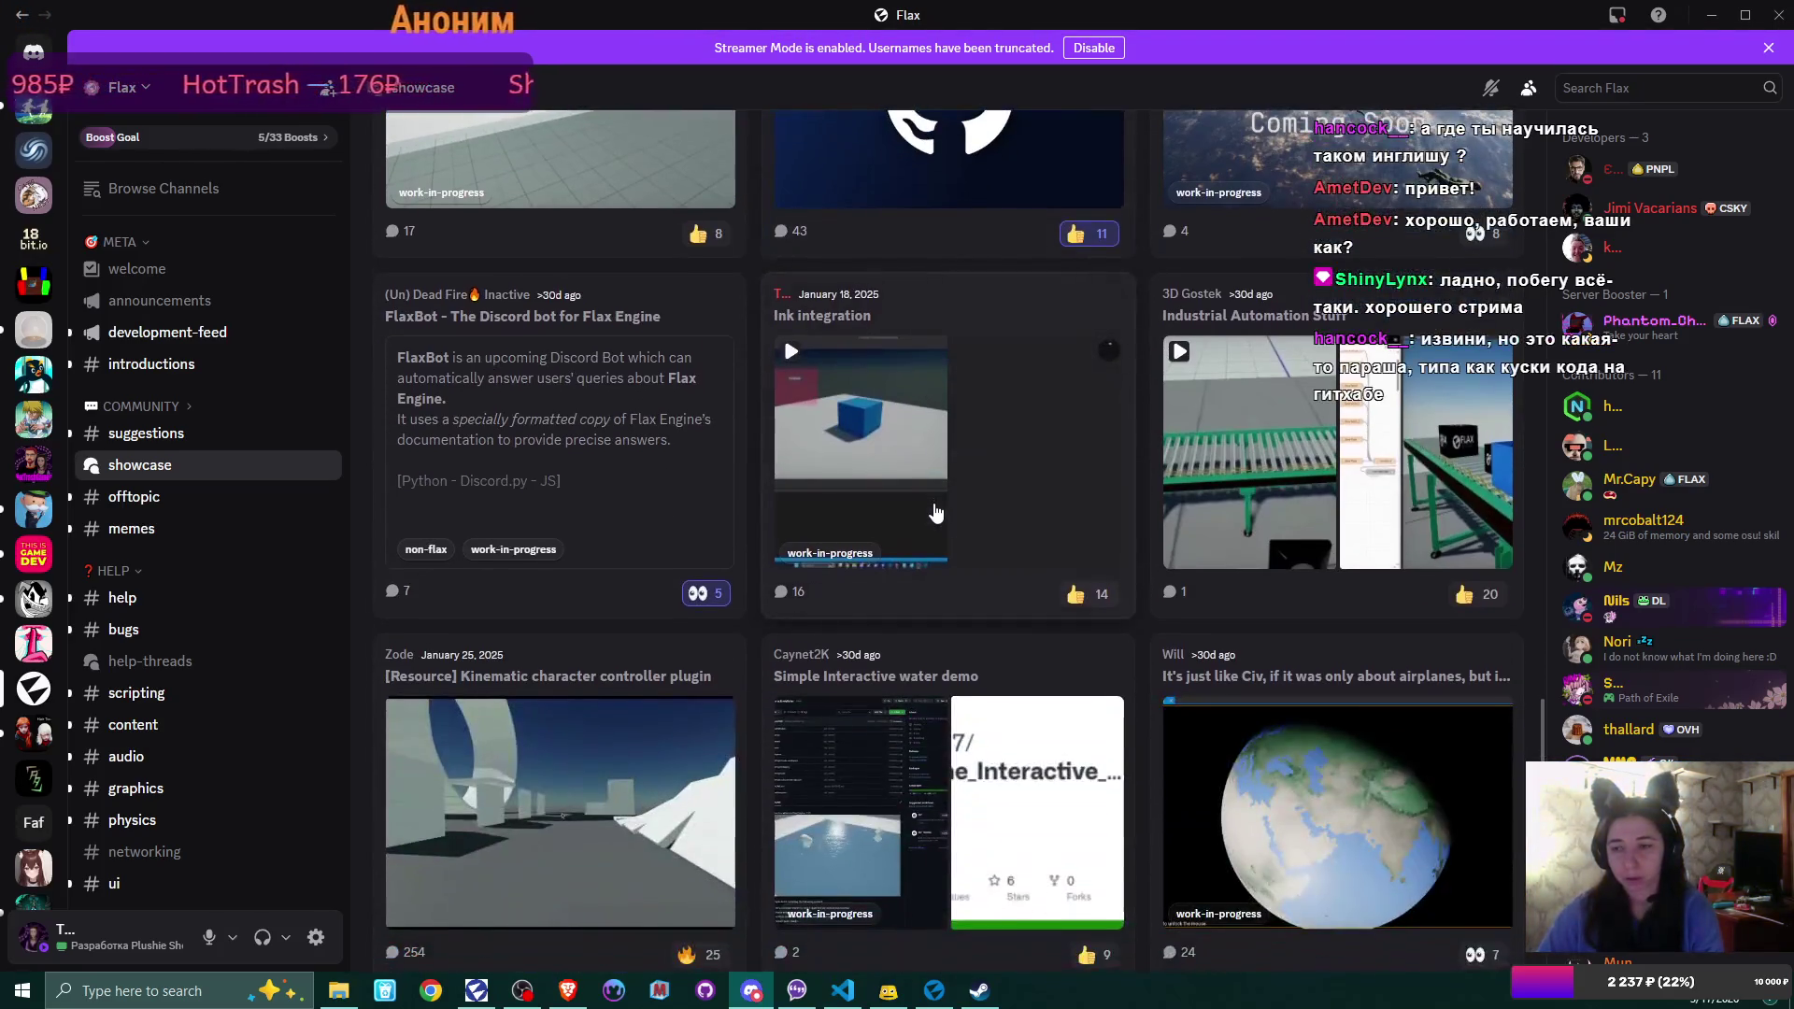
{"action": "scroll", "coordinate": [935, 512], "scroll_direction": "up", "scroll_amount": 15}
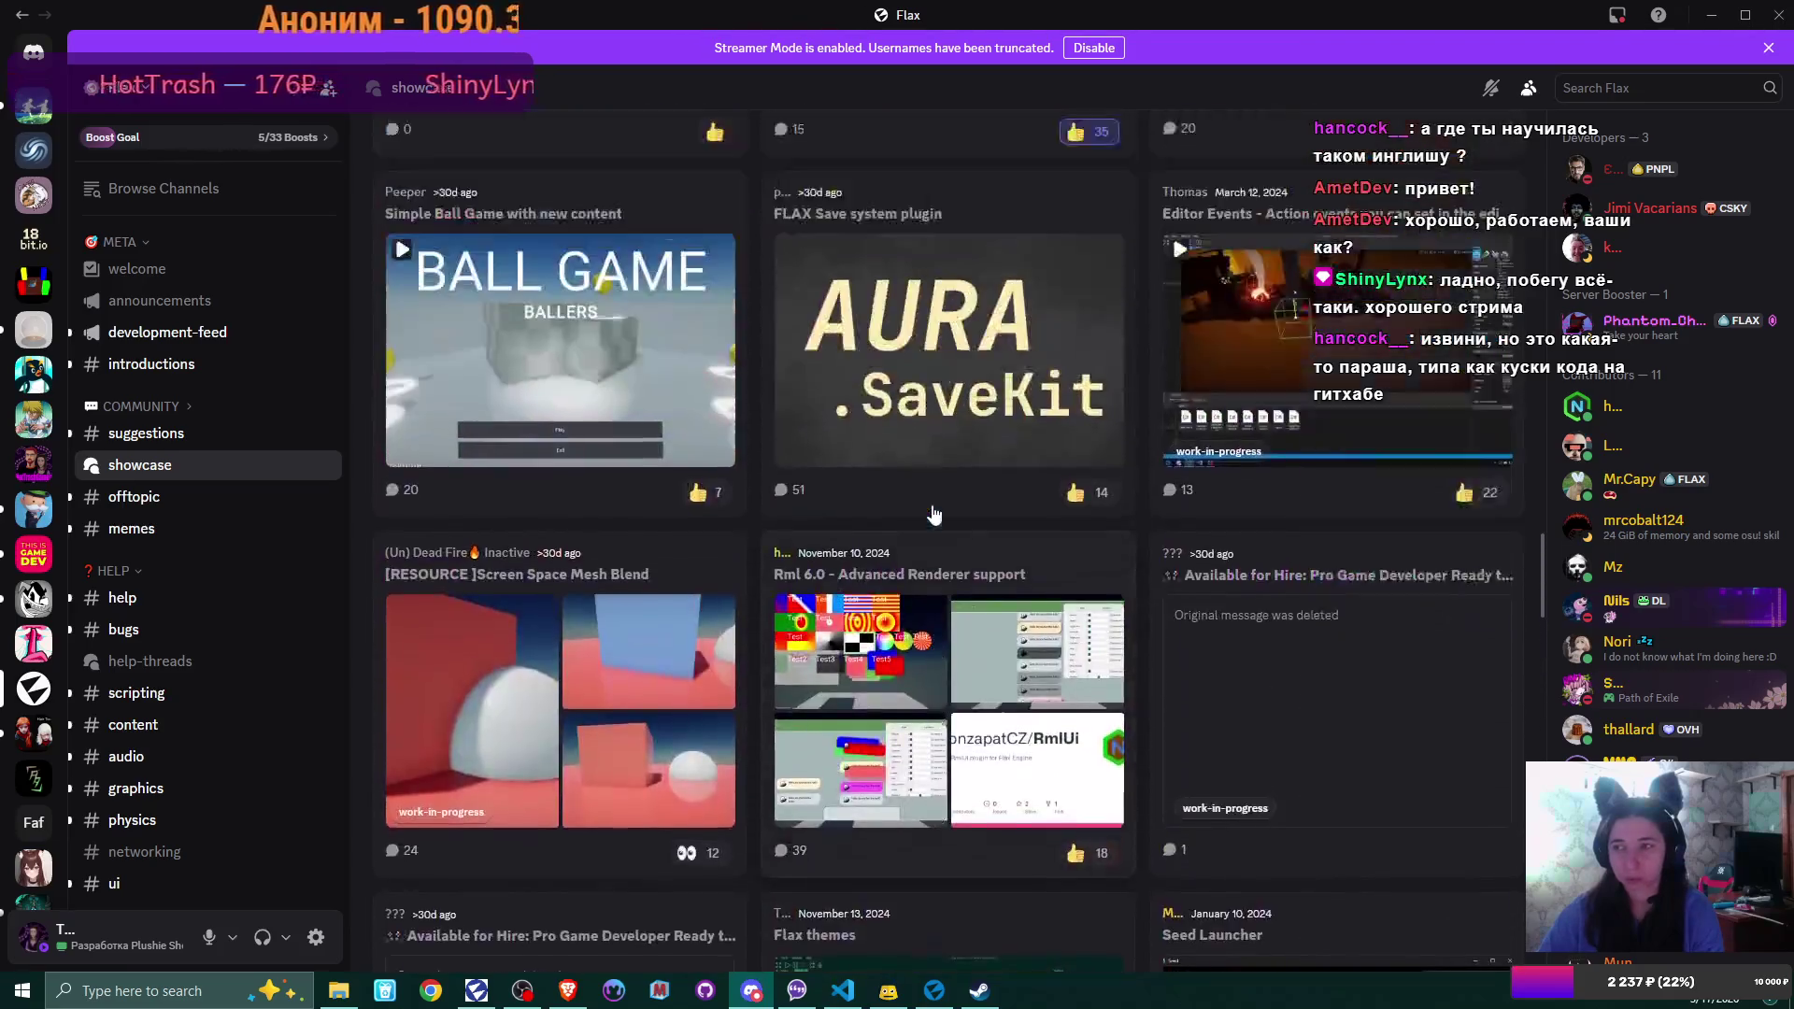
{"action": "scroll", "coordinate": [934, 514], "scroll_direction": "up", "scroll_amount": 15}
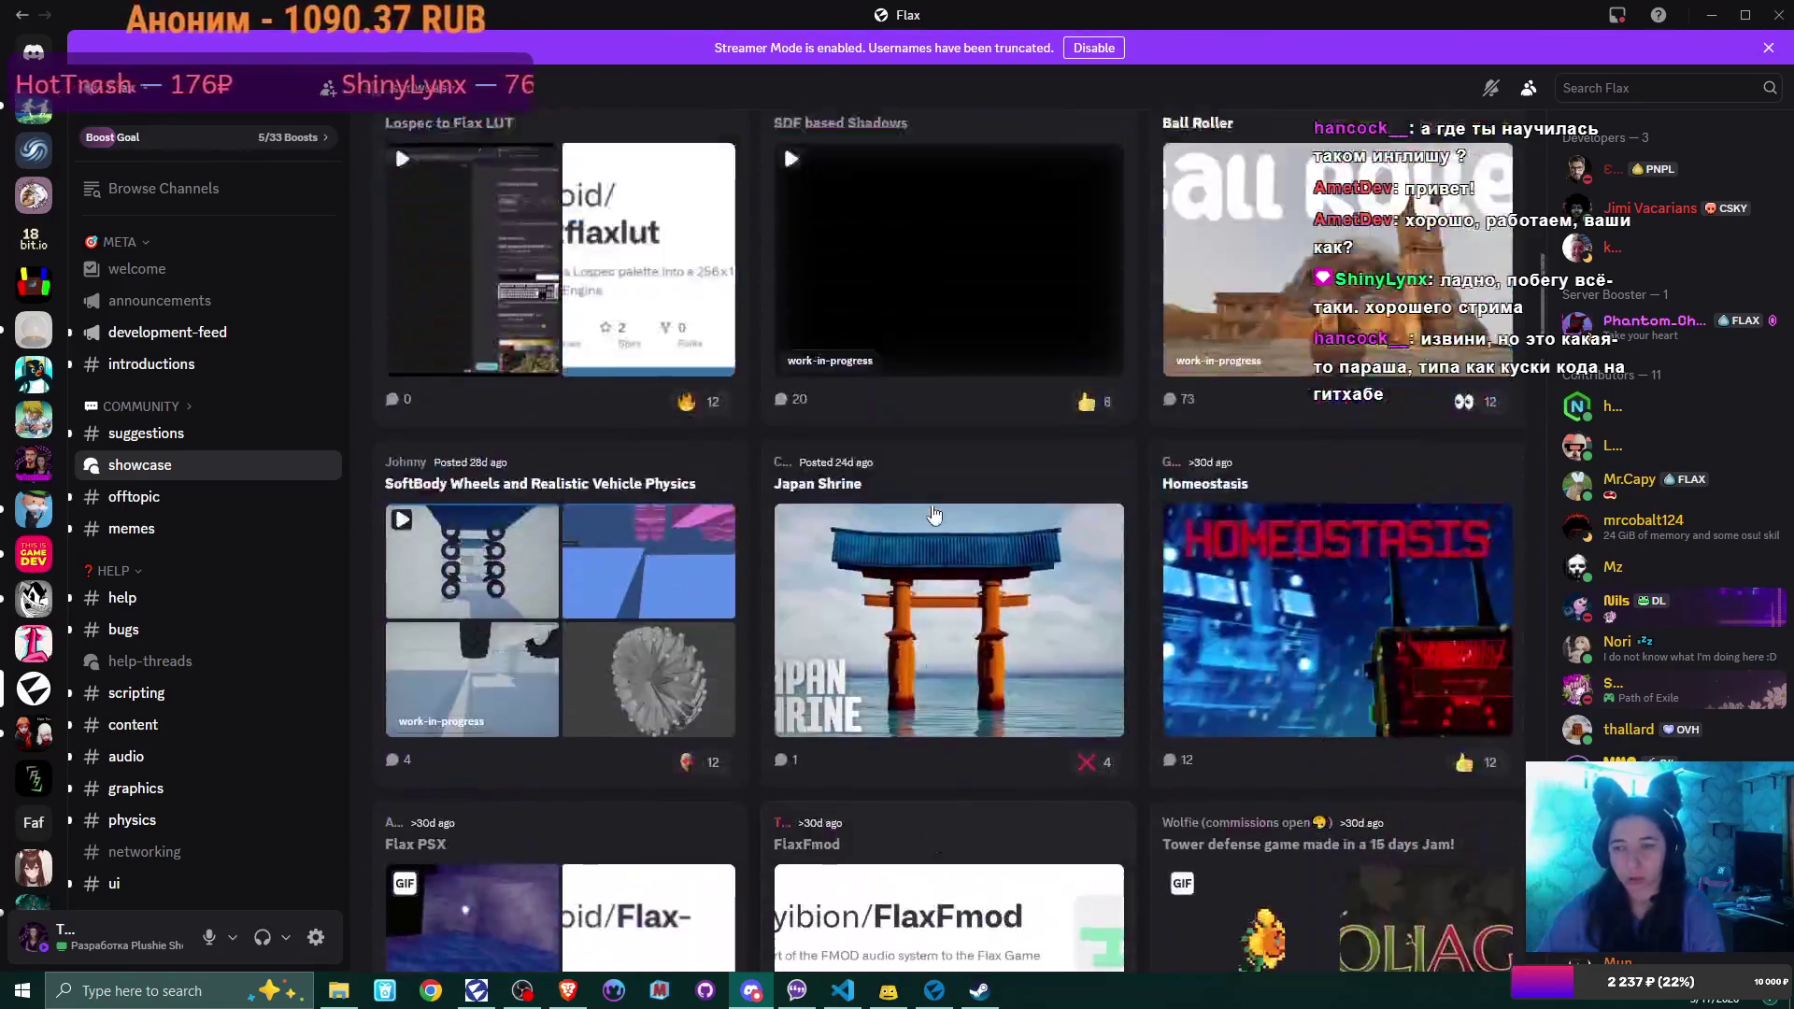
{"action": "scroll", "coordinate": [935, 514], "scroll_direction": "up", "scroll_amount": 8}
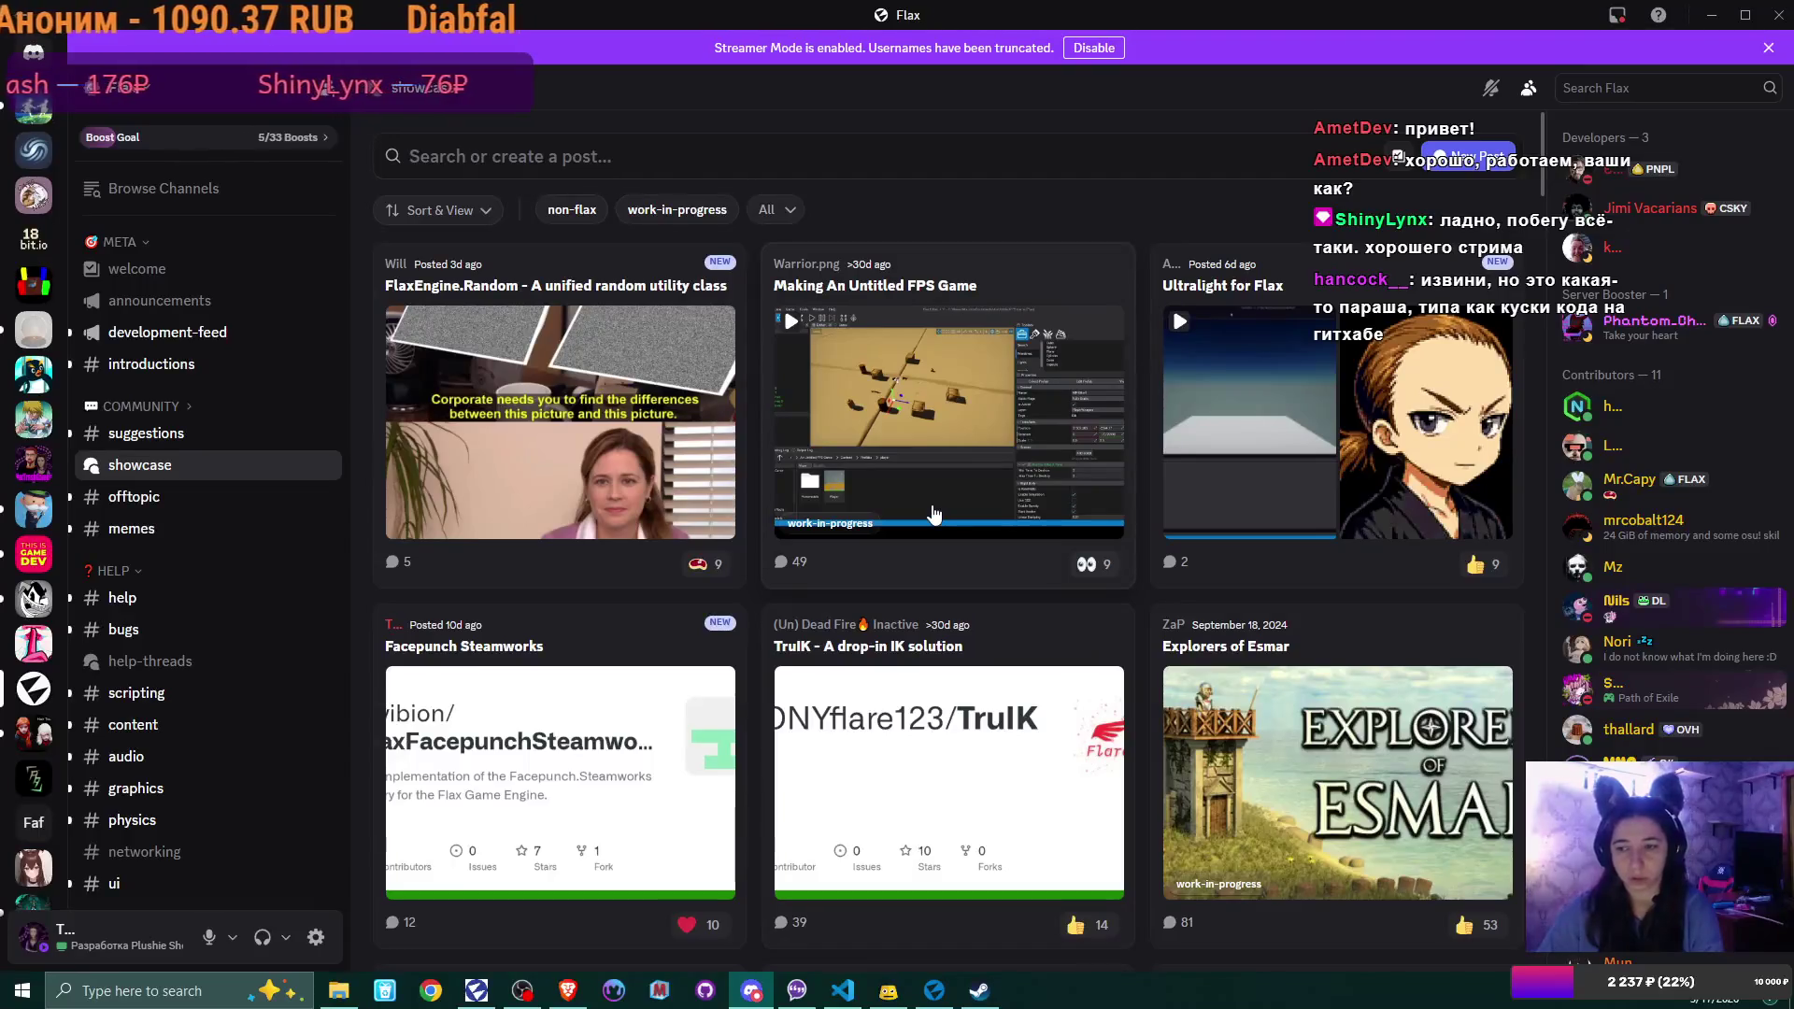
{"action": "left_click", "coordinate": [1781, 13]}
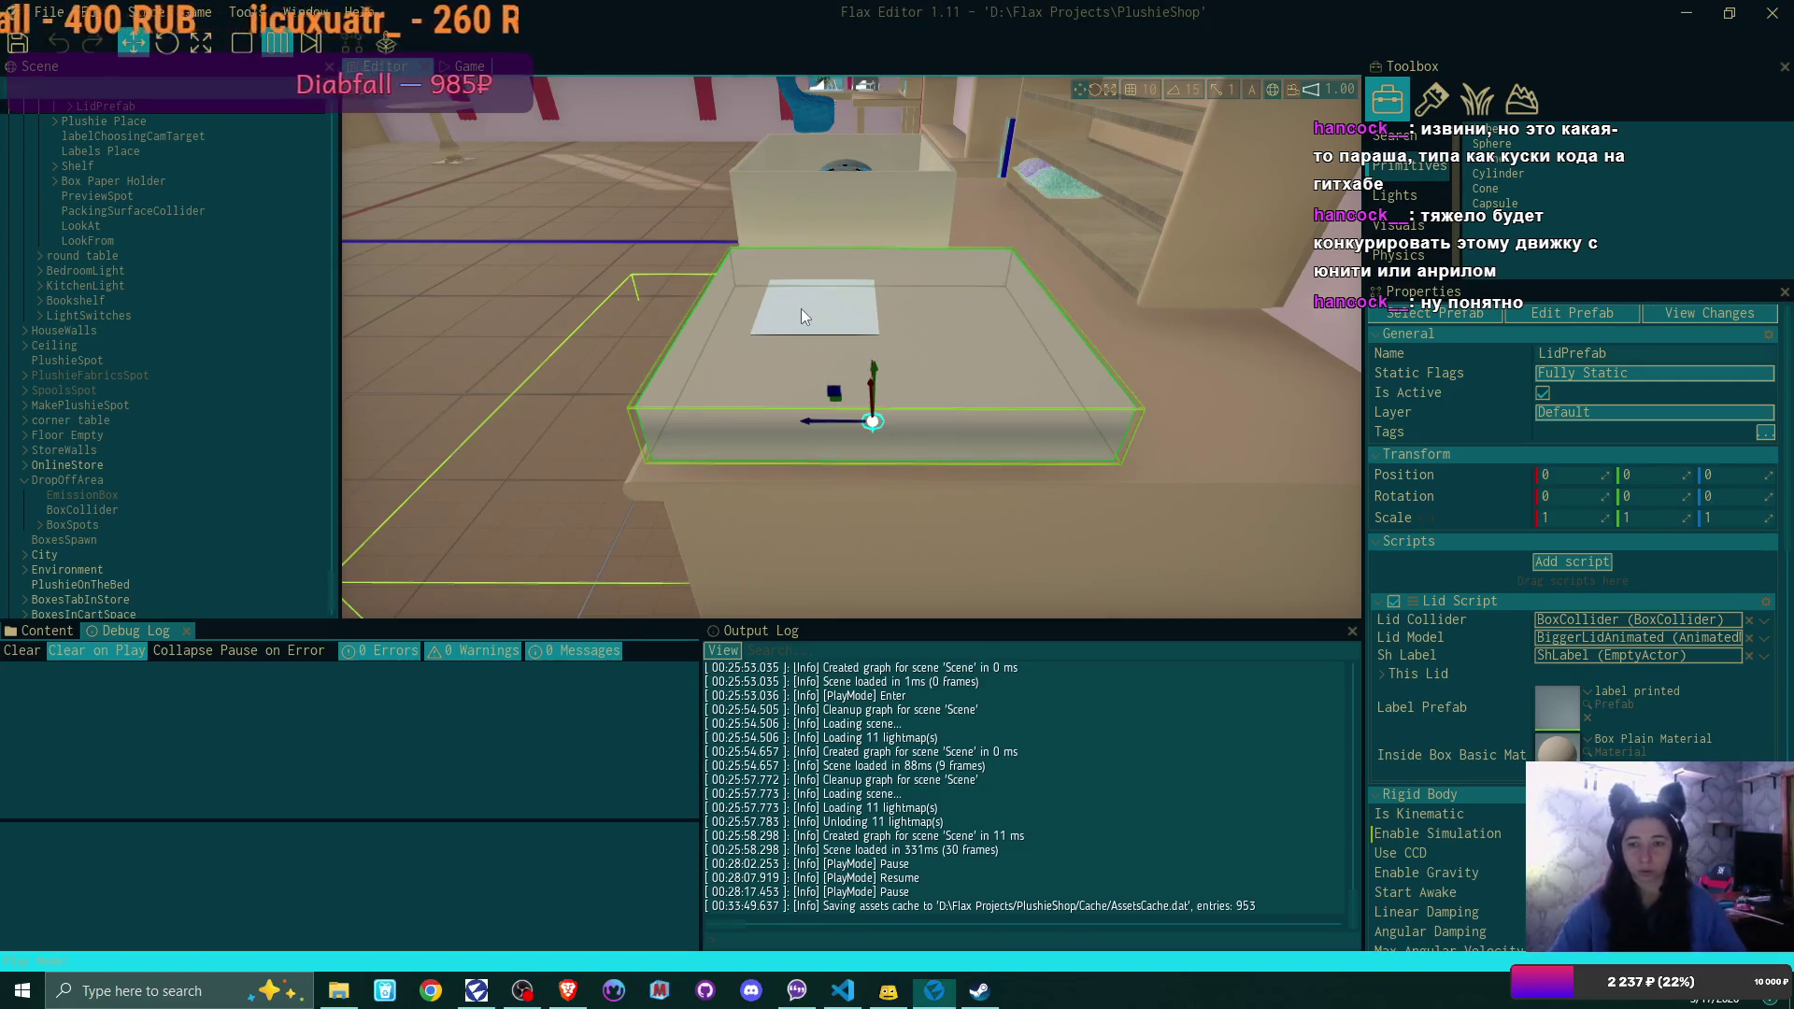
Expand LidPrefab > ShLabel, check its square paper printed child, then edit ShLabel's Rotation X
{"action": "mouse_move", "coordinate": [960, 340]}
{"action": "left_mouse_down"}
{"action": "mouse_move", "coordinate": [528, 187]}
{"action": "mouse_move", "coordinate": [839, 342]}
{"action": "left_mouse_up"}
{"action": "scroll", "coordinate": [177, 271], "scroll_direction": "up", "scroll_amount": 5}
{"action": "left_click", "coordinate": [69, 386]}
{"action": "left_click", "coordinate": [86, 431]}
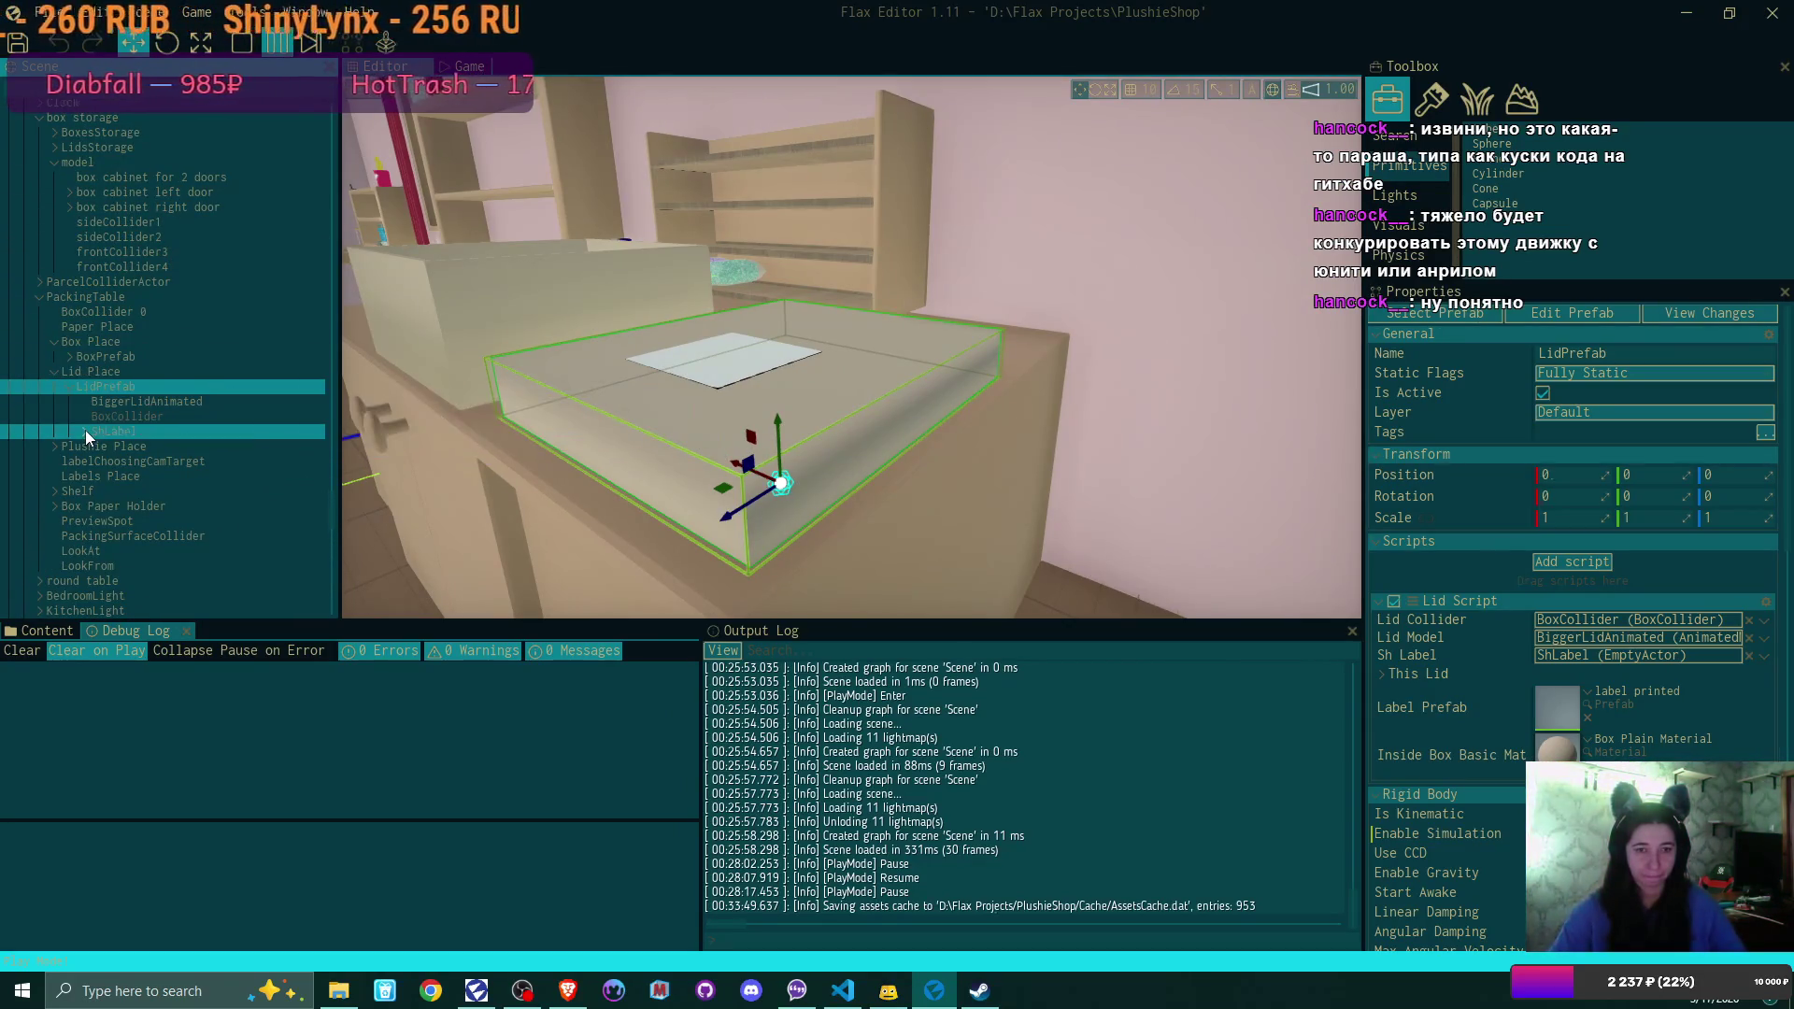
{"action": "left_click", "coordinate": [148, 430]}
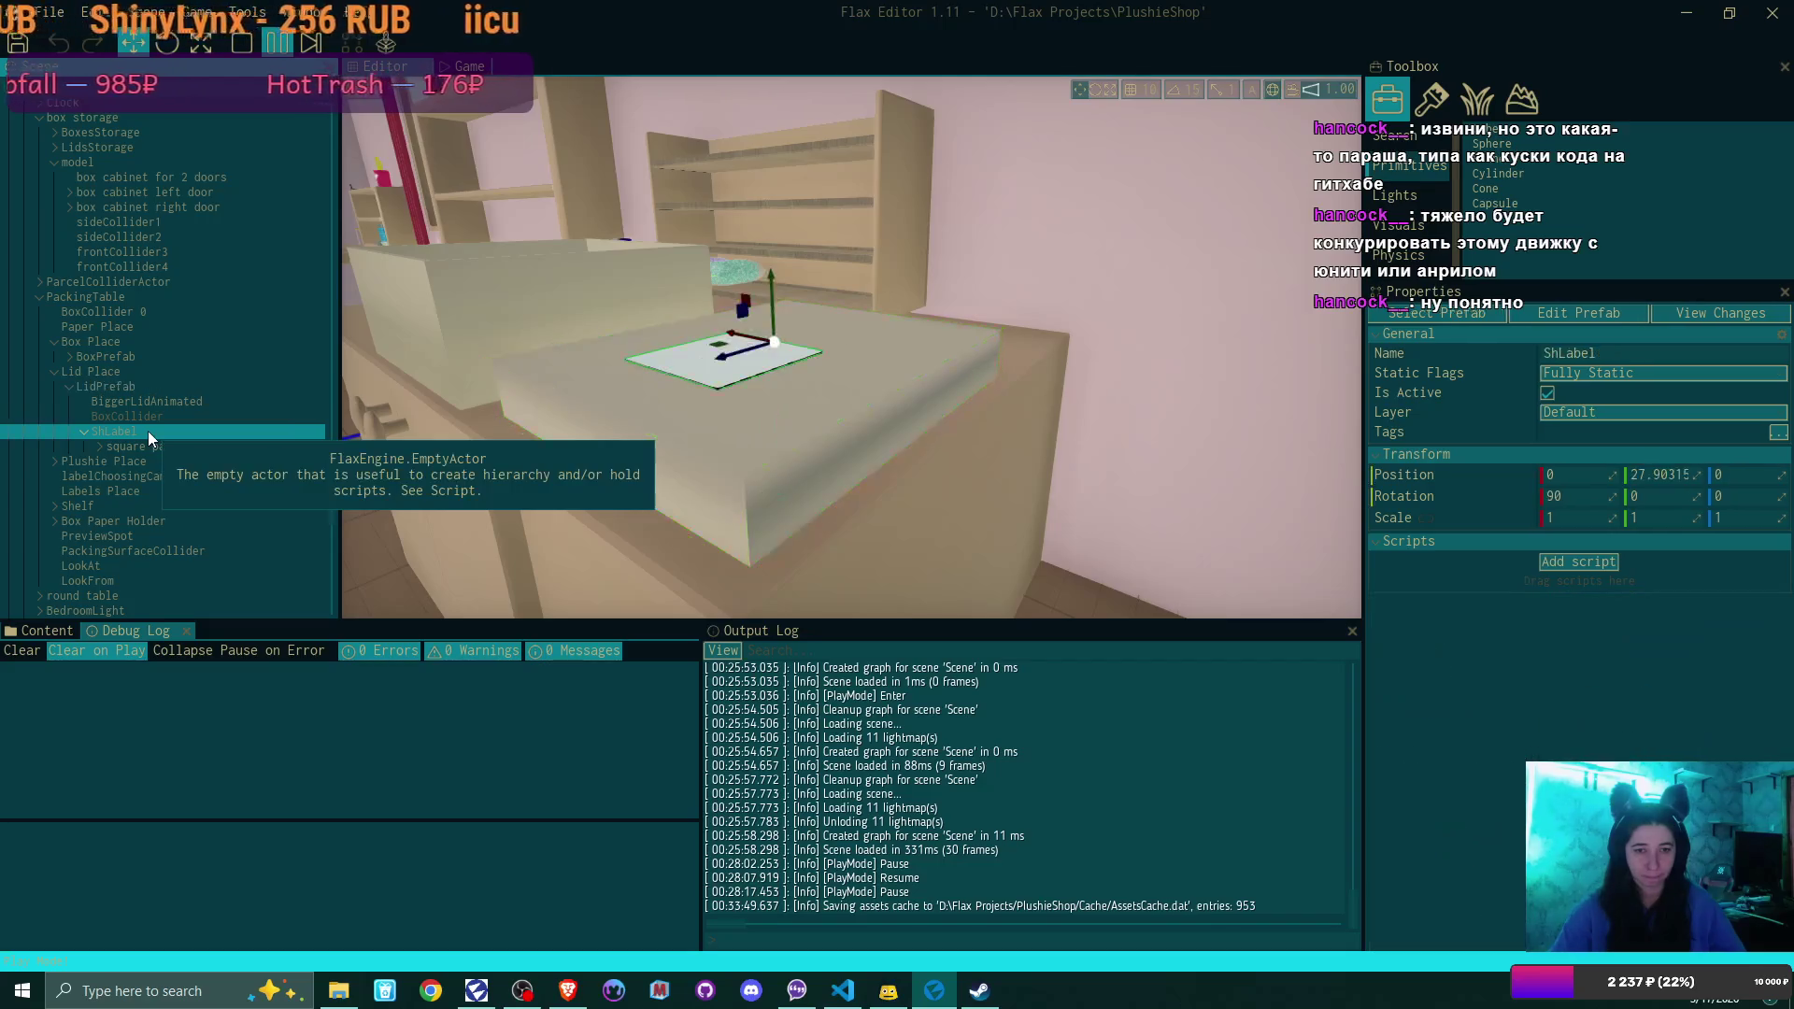
{"action": "left_click", "coordinate": [180, 445]}
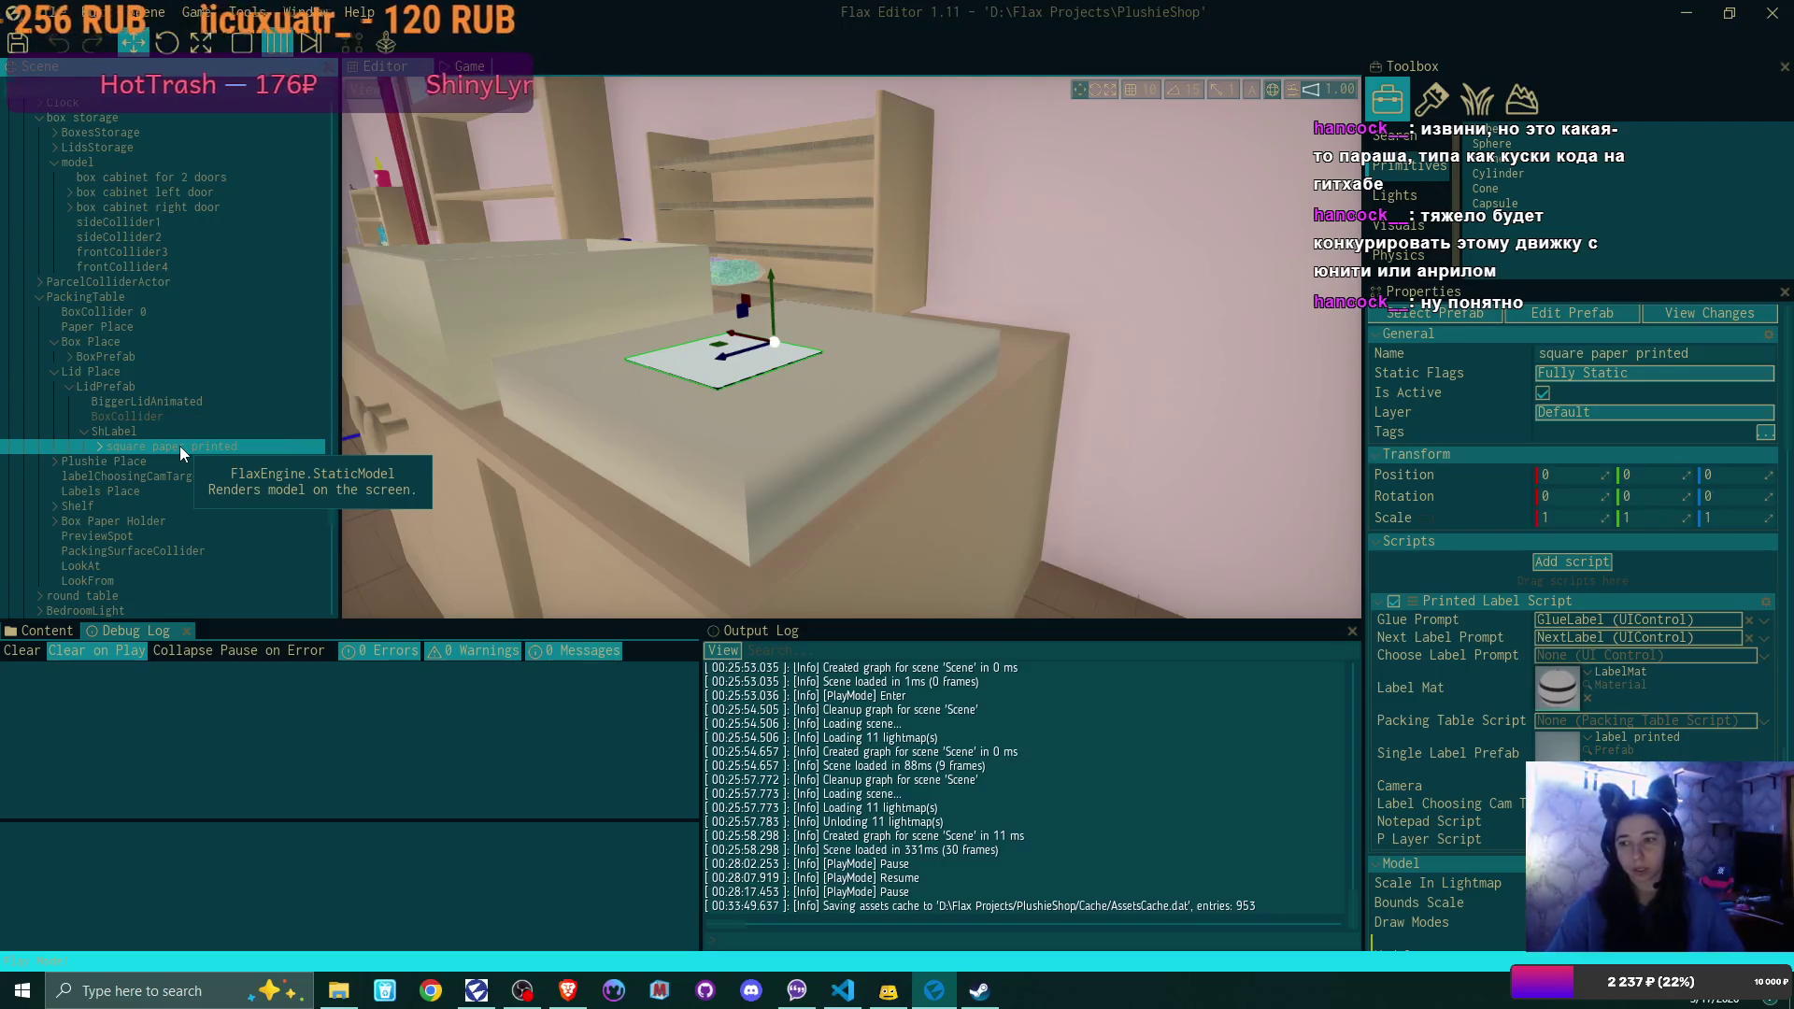
{"action": "left_click", "coordinate": [174, 433]}
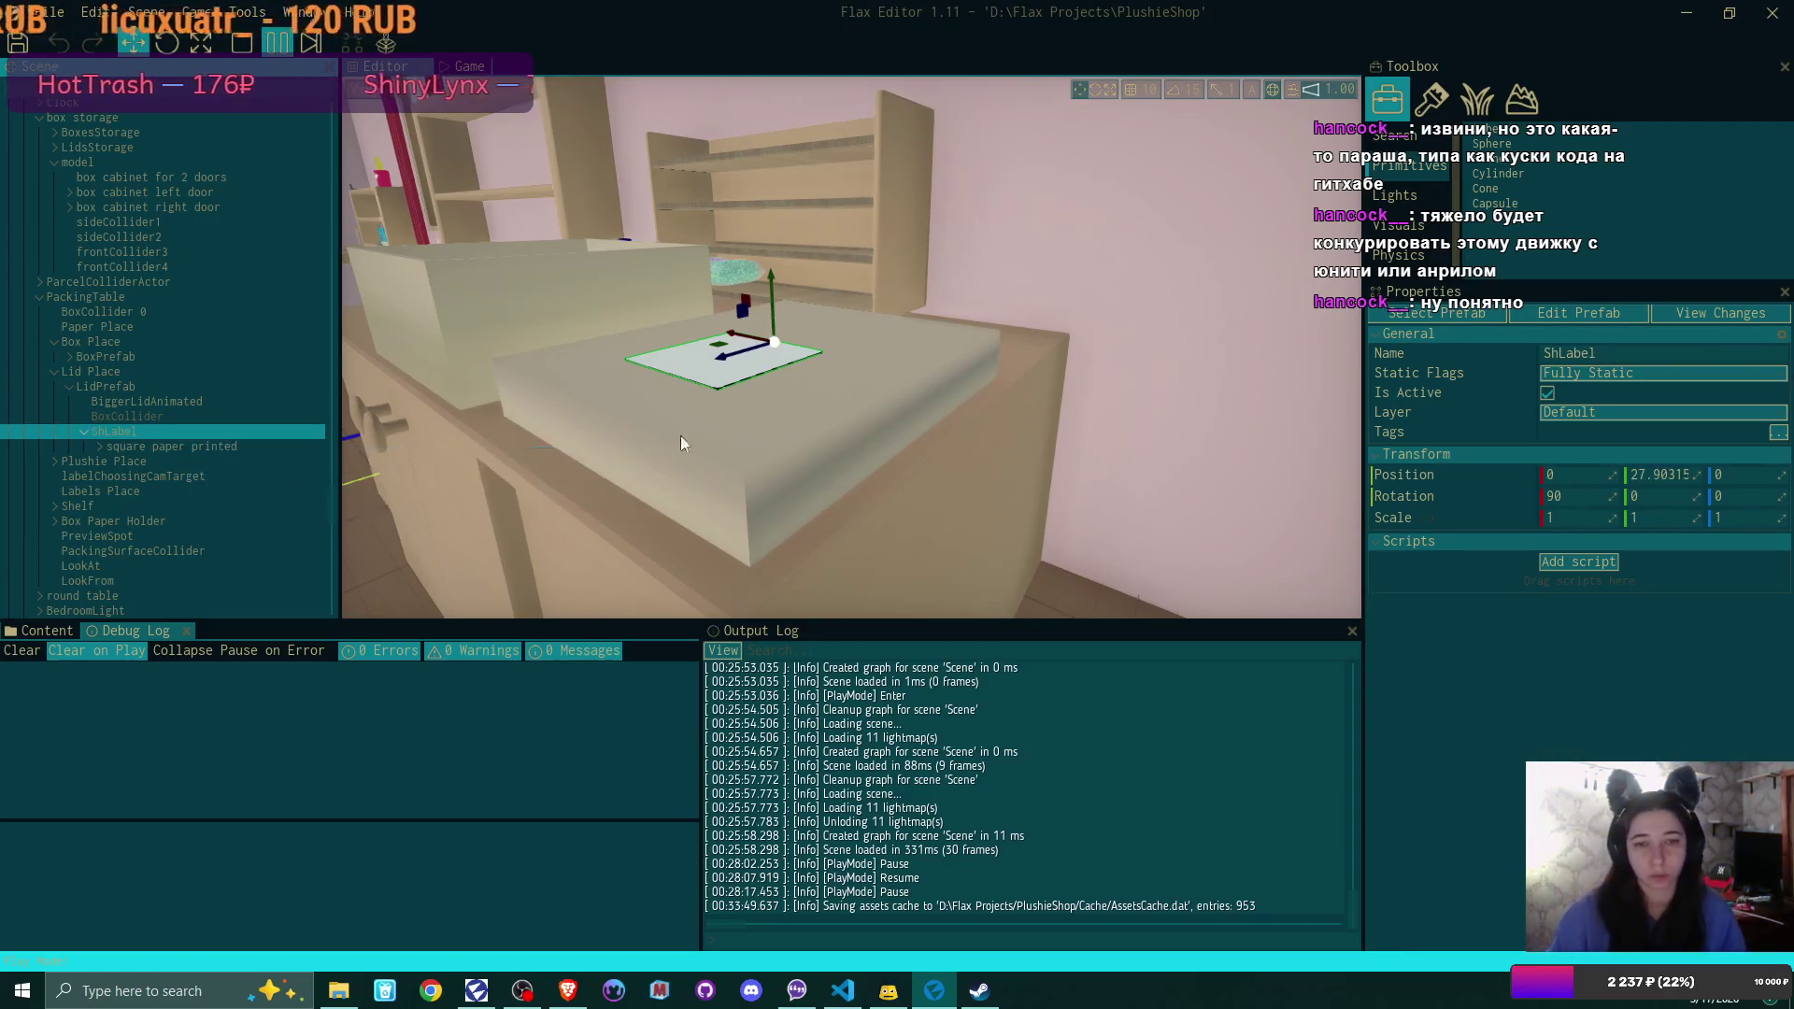
{"action": "left_click", "coordinate": [1578, 498]}
Set ShLabel's Rotation X to -90 and focus the view on the label
{"action": "type", "text": "-90"}
{"action": "key", "text": "Return"}
{"action": "key", "text": "f"}
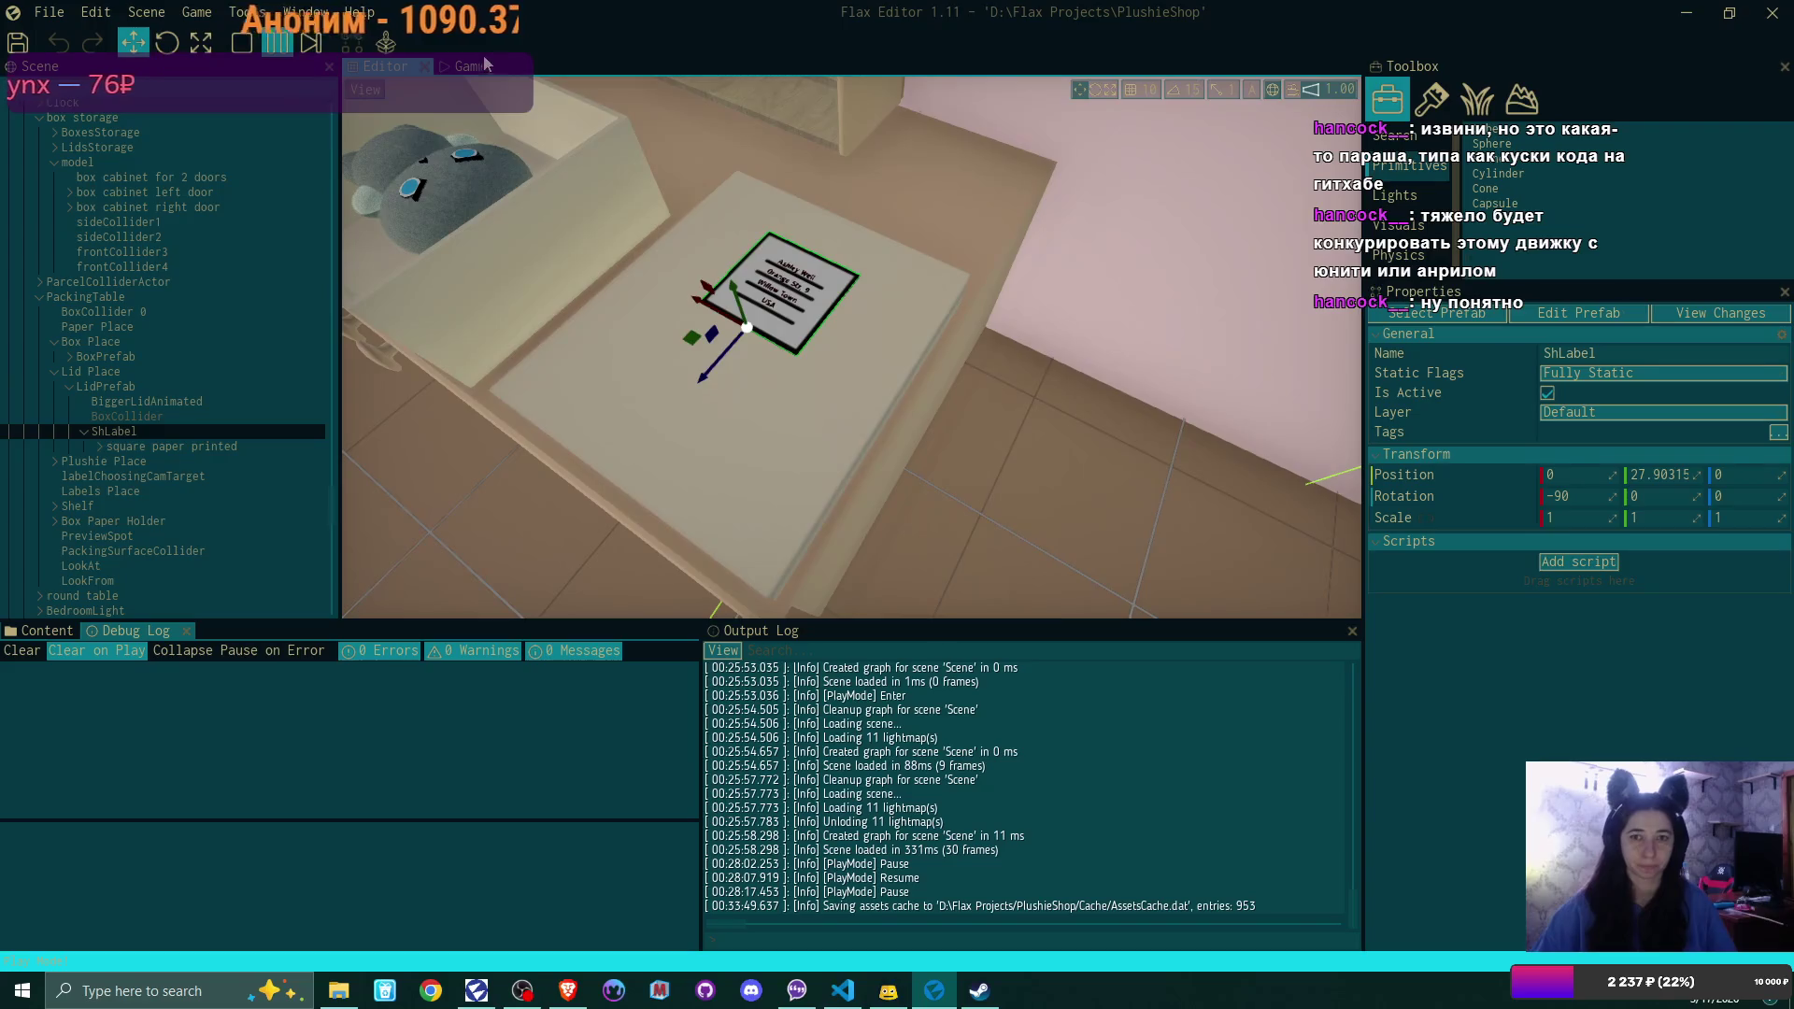
Check the label in the Game view by resuming play briefly, then pausing again
{"action": "key", "text": "F5"}
{"action": "key", "text": "F6"}
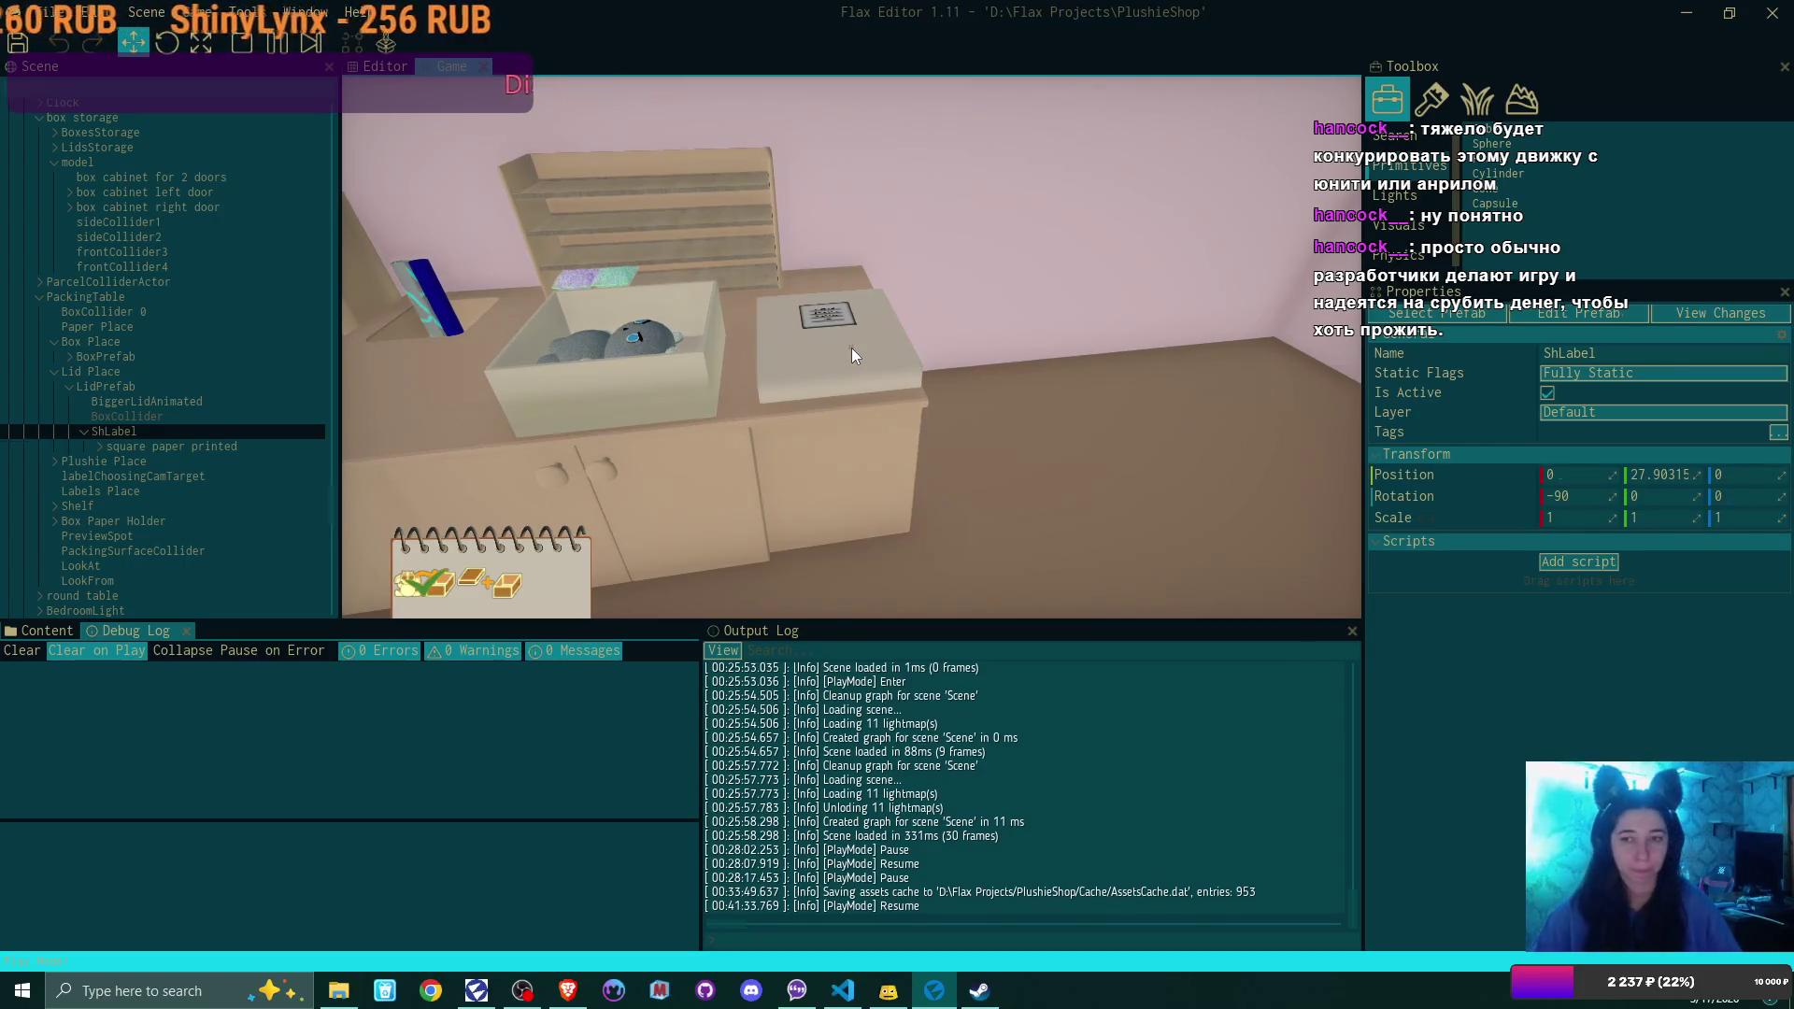
{"action": "key", "text": "F6"}
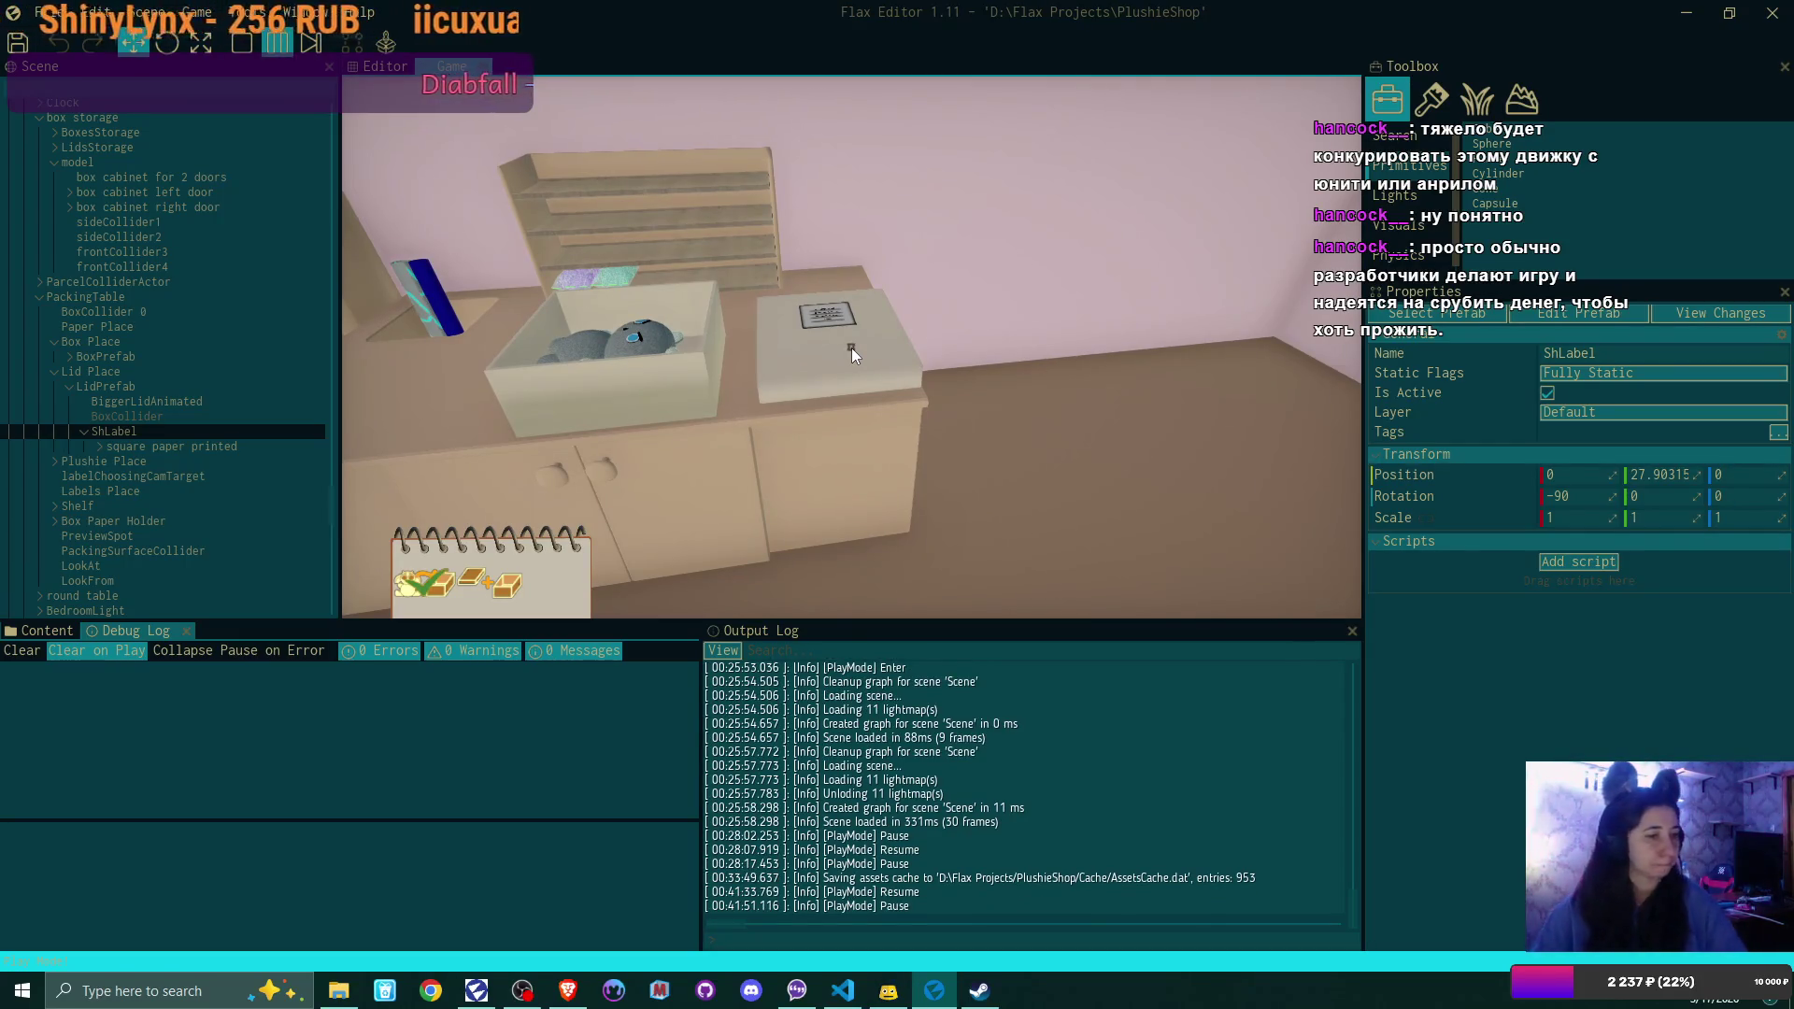
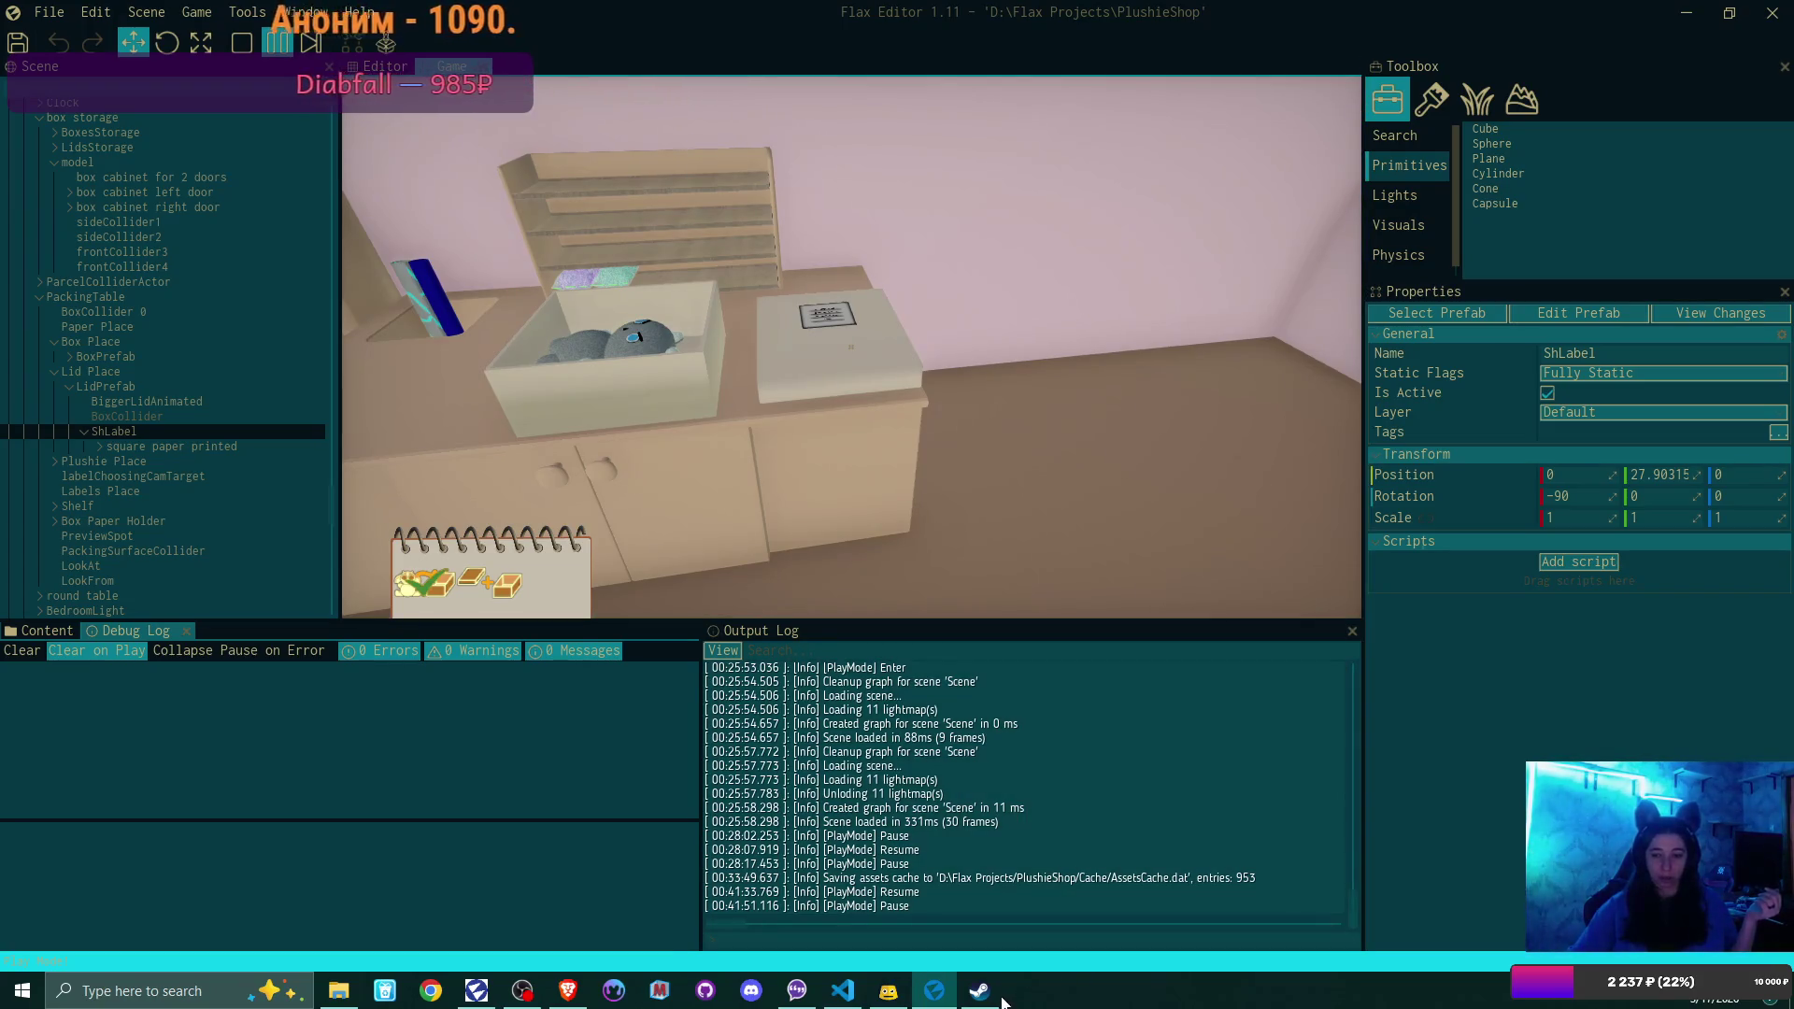
Switch the running game to the editor view and select the lid on the packing table
{"action": "mouse_move", "coordinate": [992, 1002]}
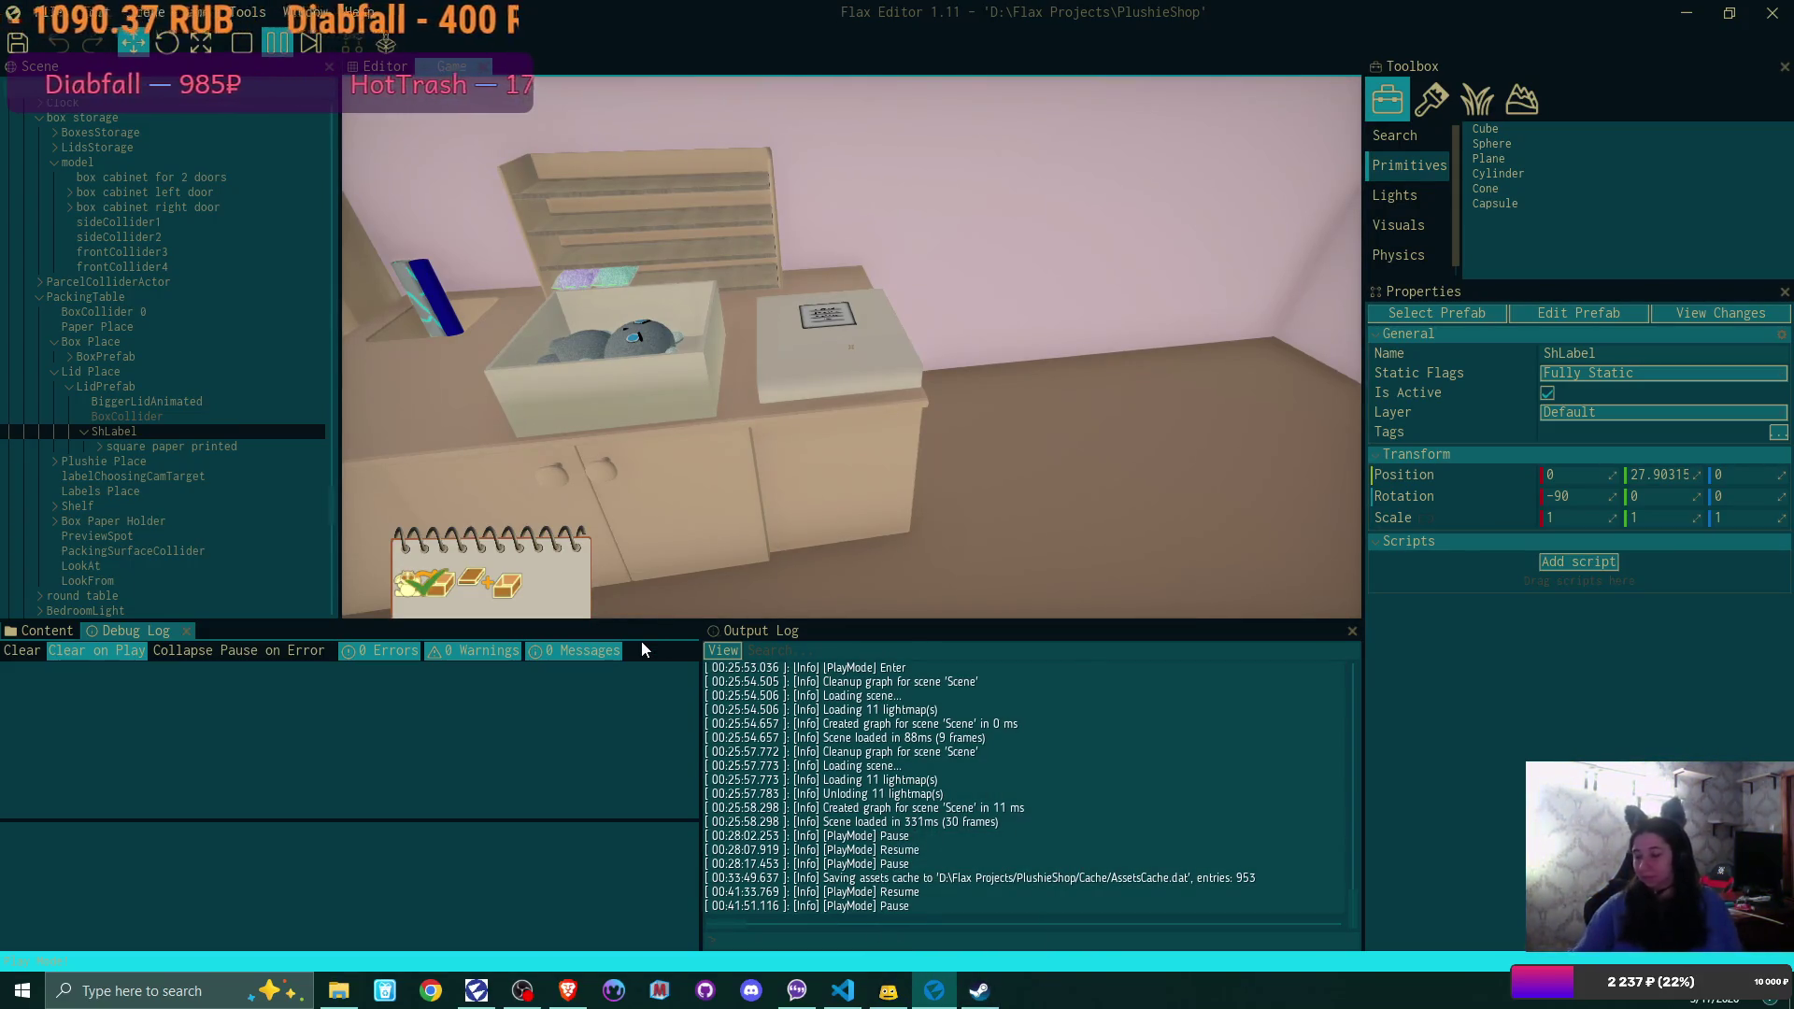
{"action": "left_click", "coordinate": [783, 355]}
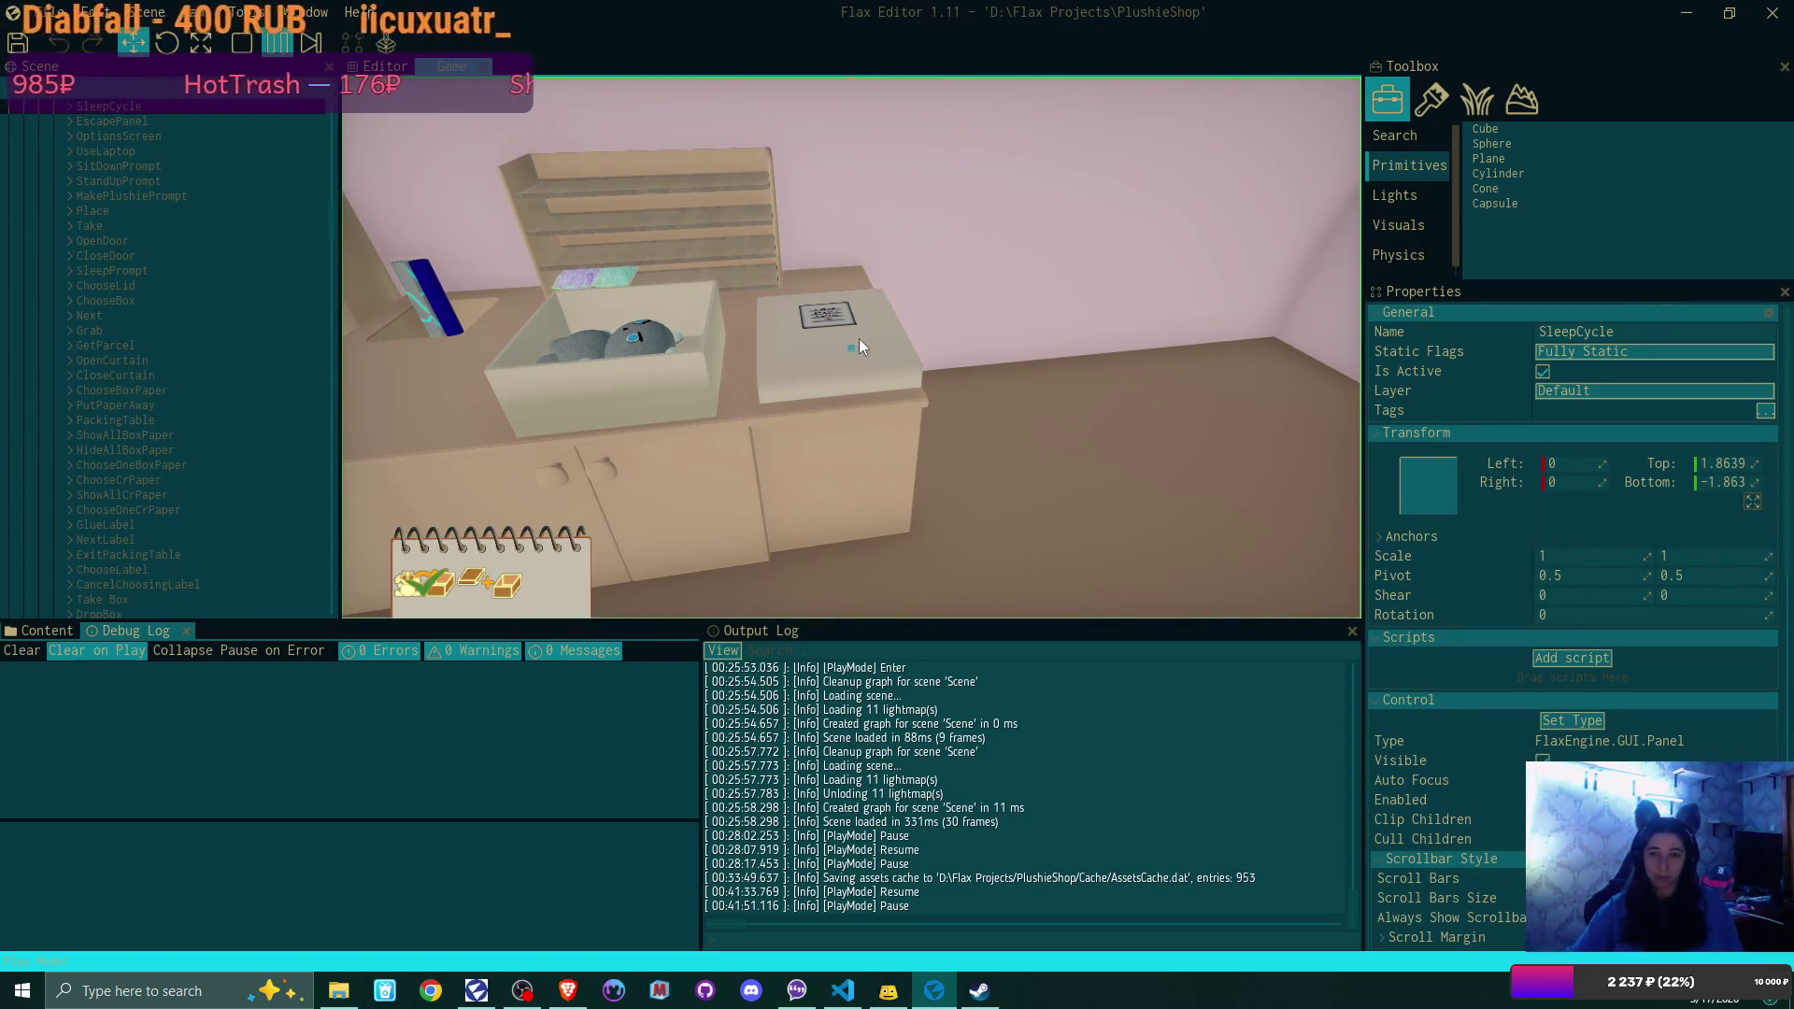
{"action": "key", "text": "f"}
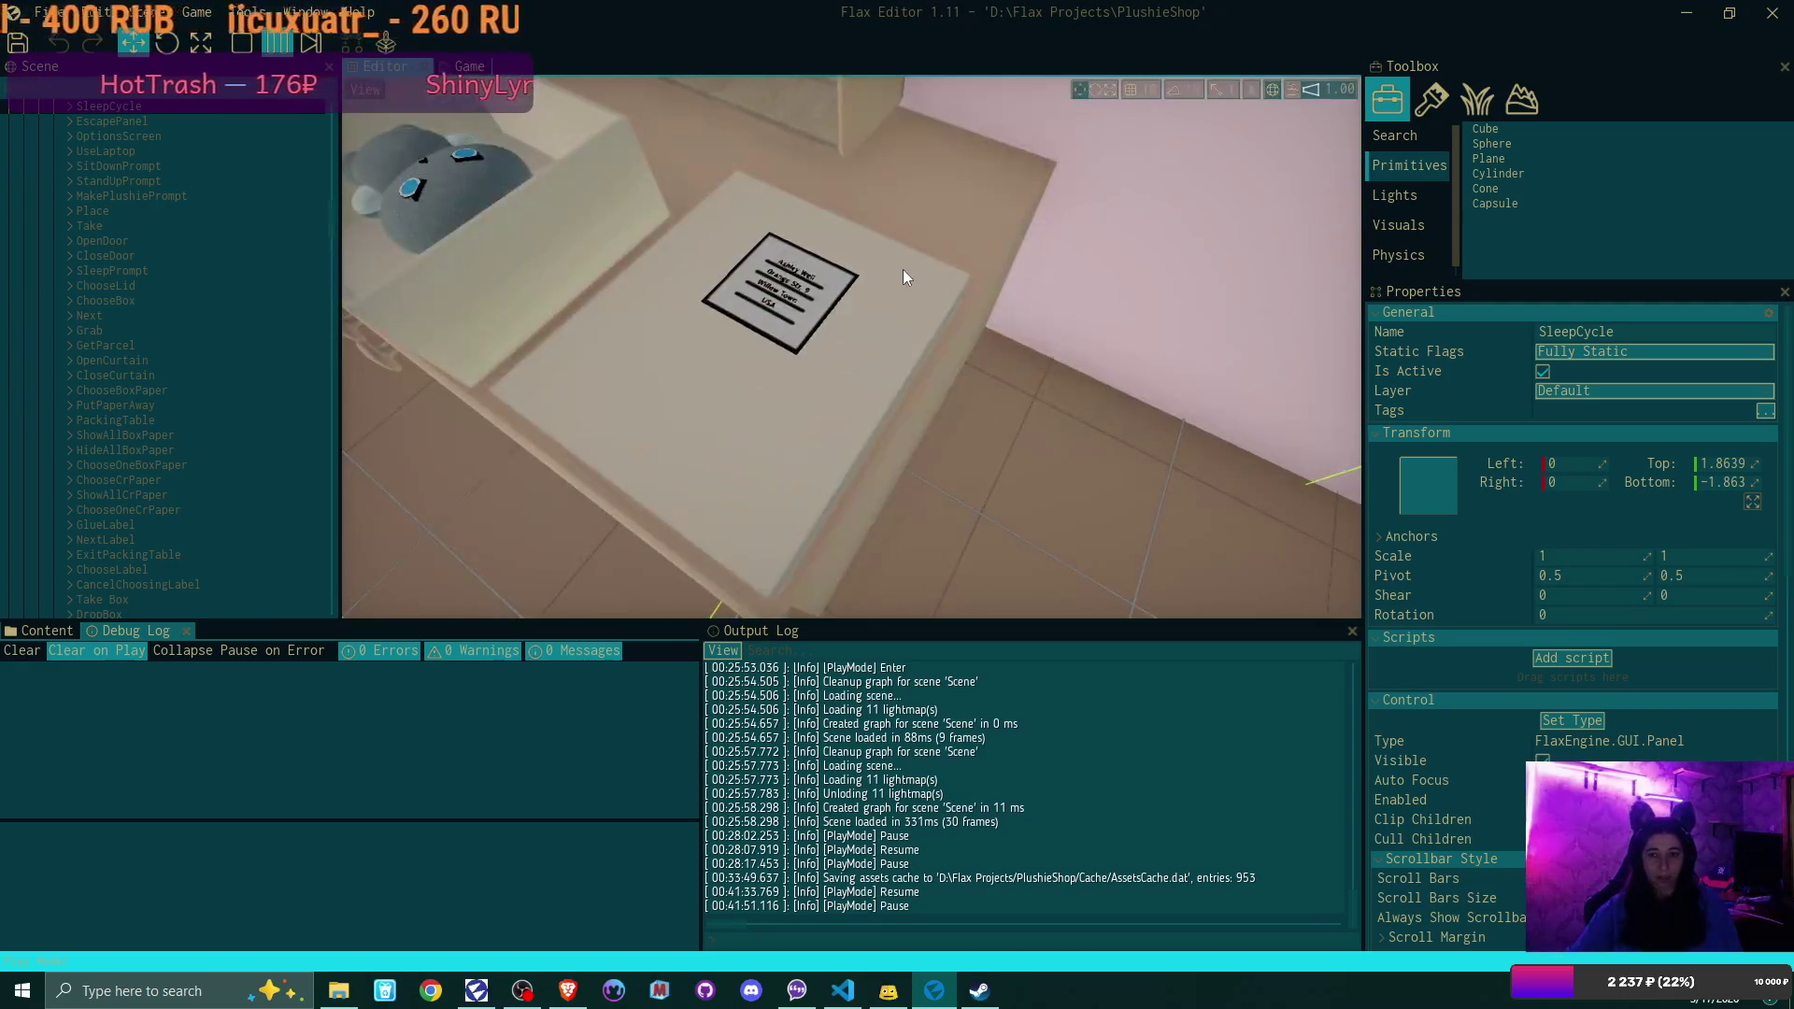
{"action": "scroll", "coordinate": [903, 278], "scroll_direction": "down", "scroll_amount": 5}
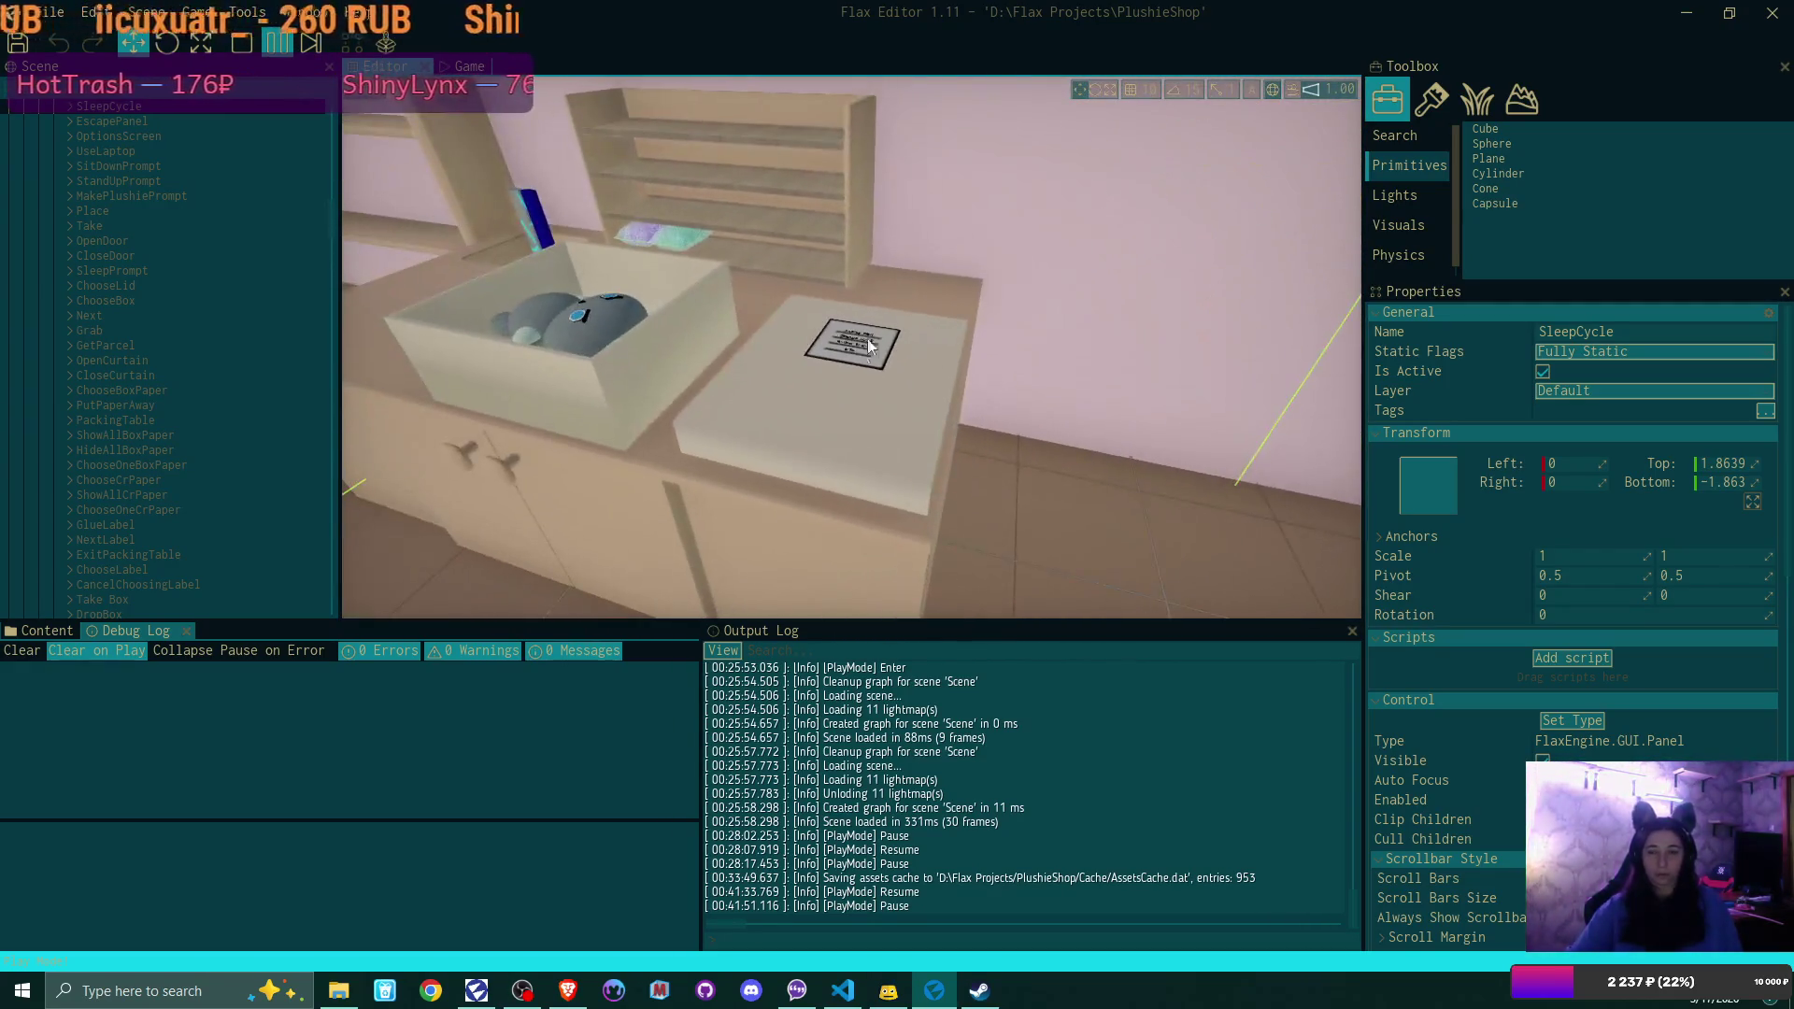
{"action": "left_click", "coordinate": [856, 376]}
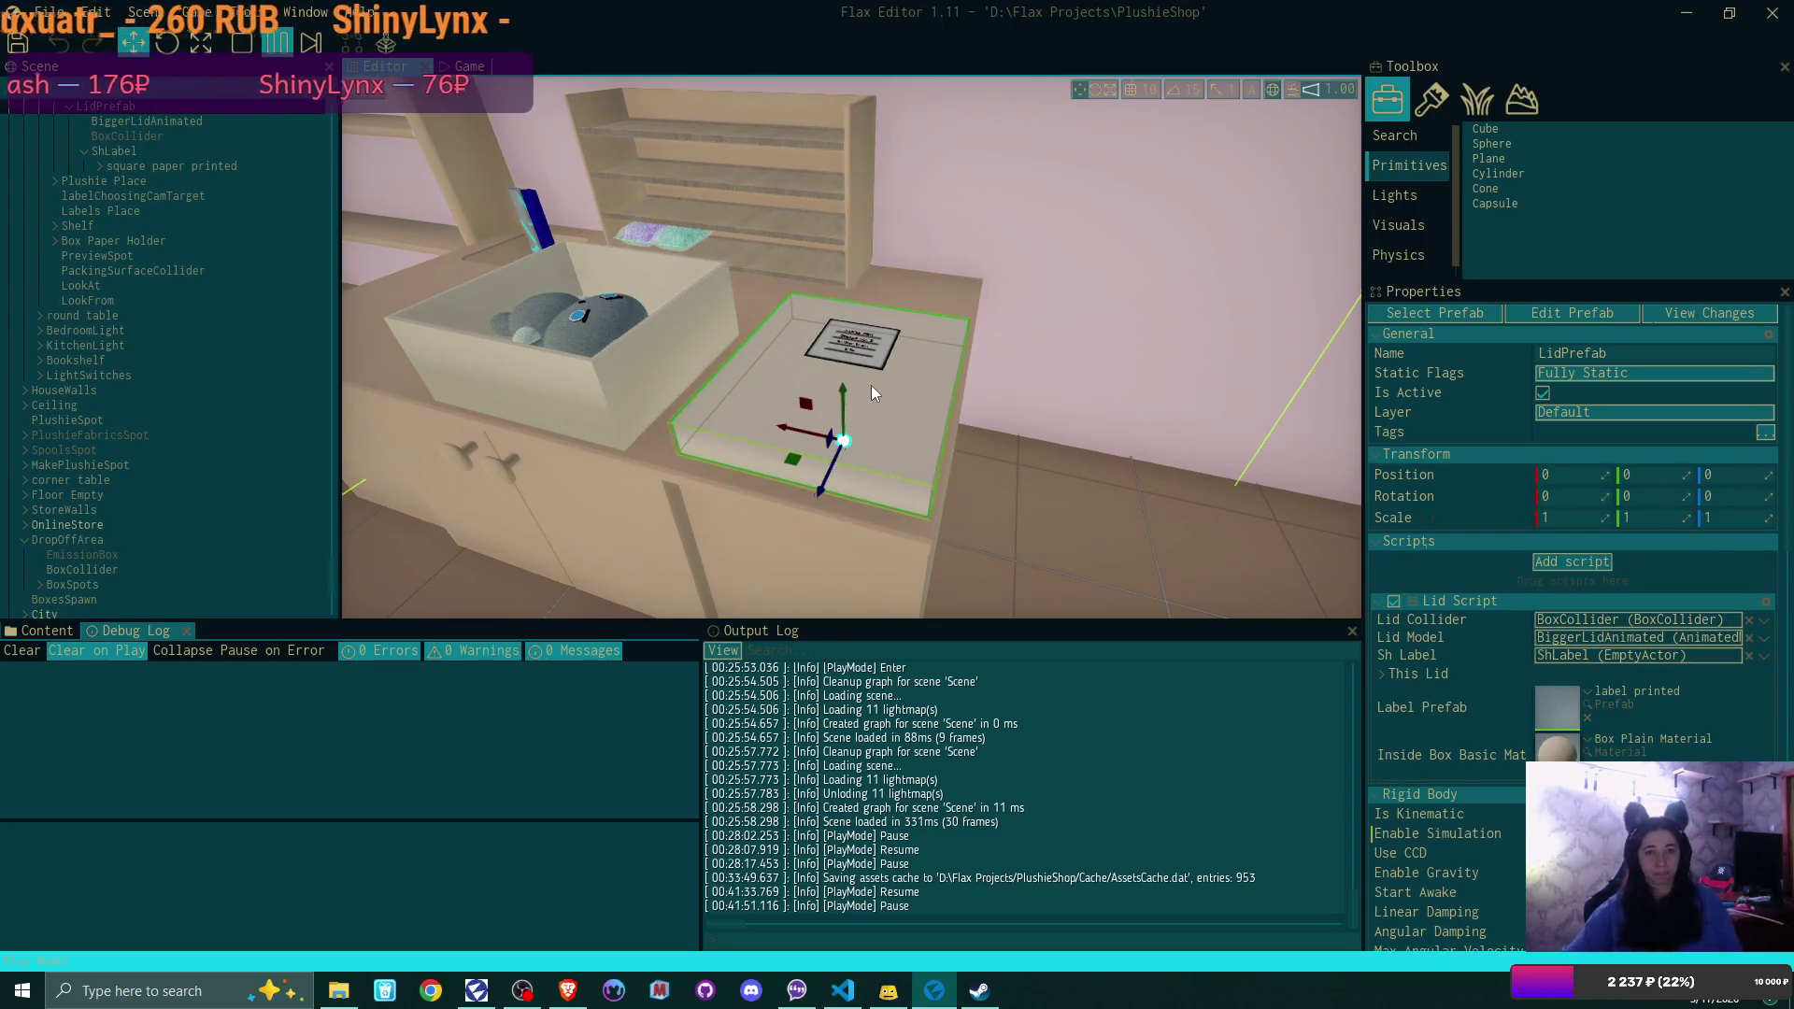
Inspect the lid's BoxCollider settings, expand BoxPrefab's children, and stop the game
{"action": "left_click", "coordinate": [164, 136]}
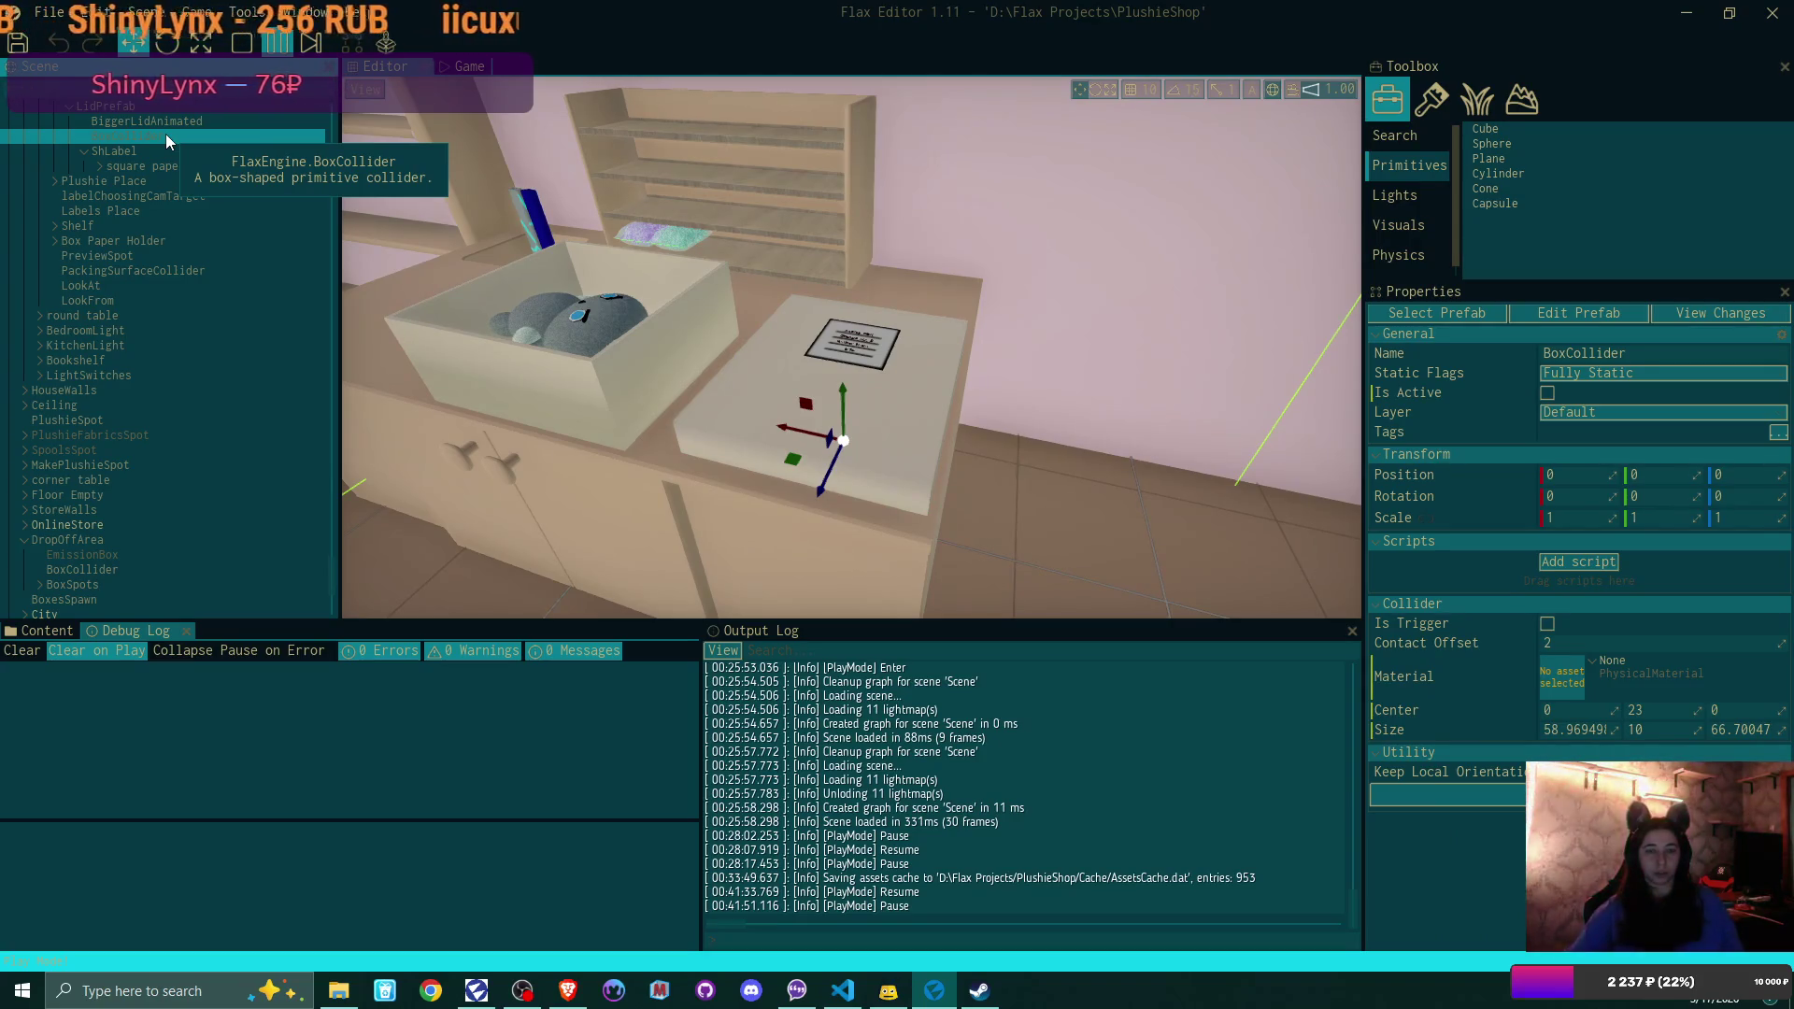
{"action": "scroll", "coordinate": [186, 197], "scroll_direction": "up", "scroll_amount": 4}
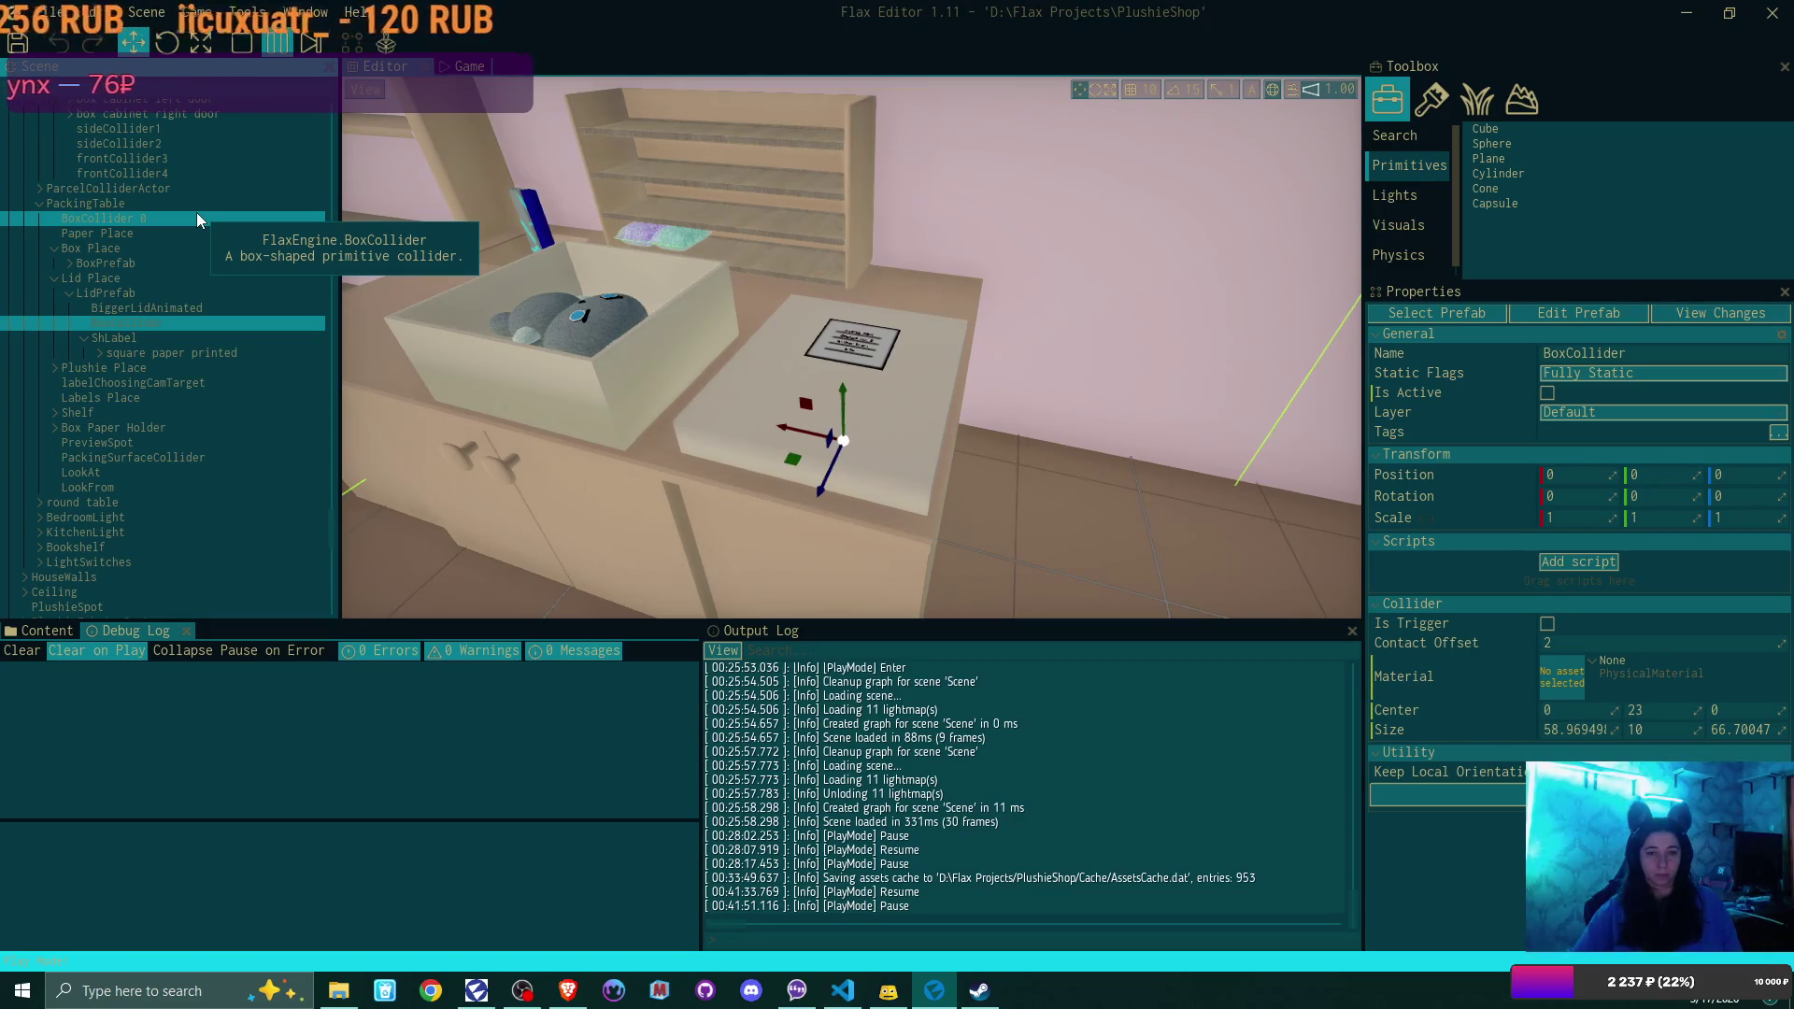
{"action": "left_click", "coordinate": [70, 263]}
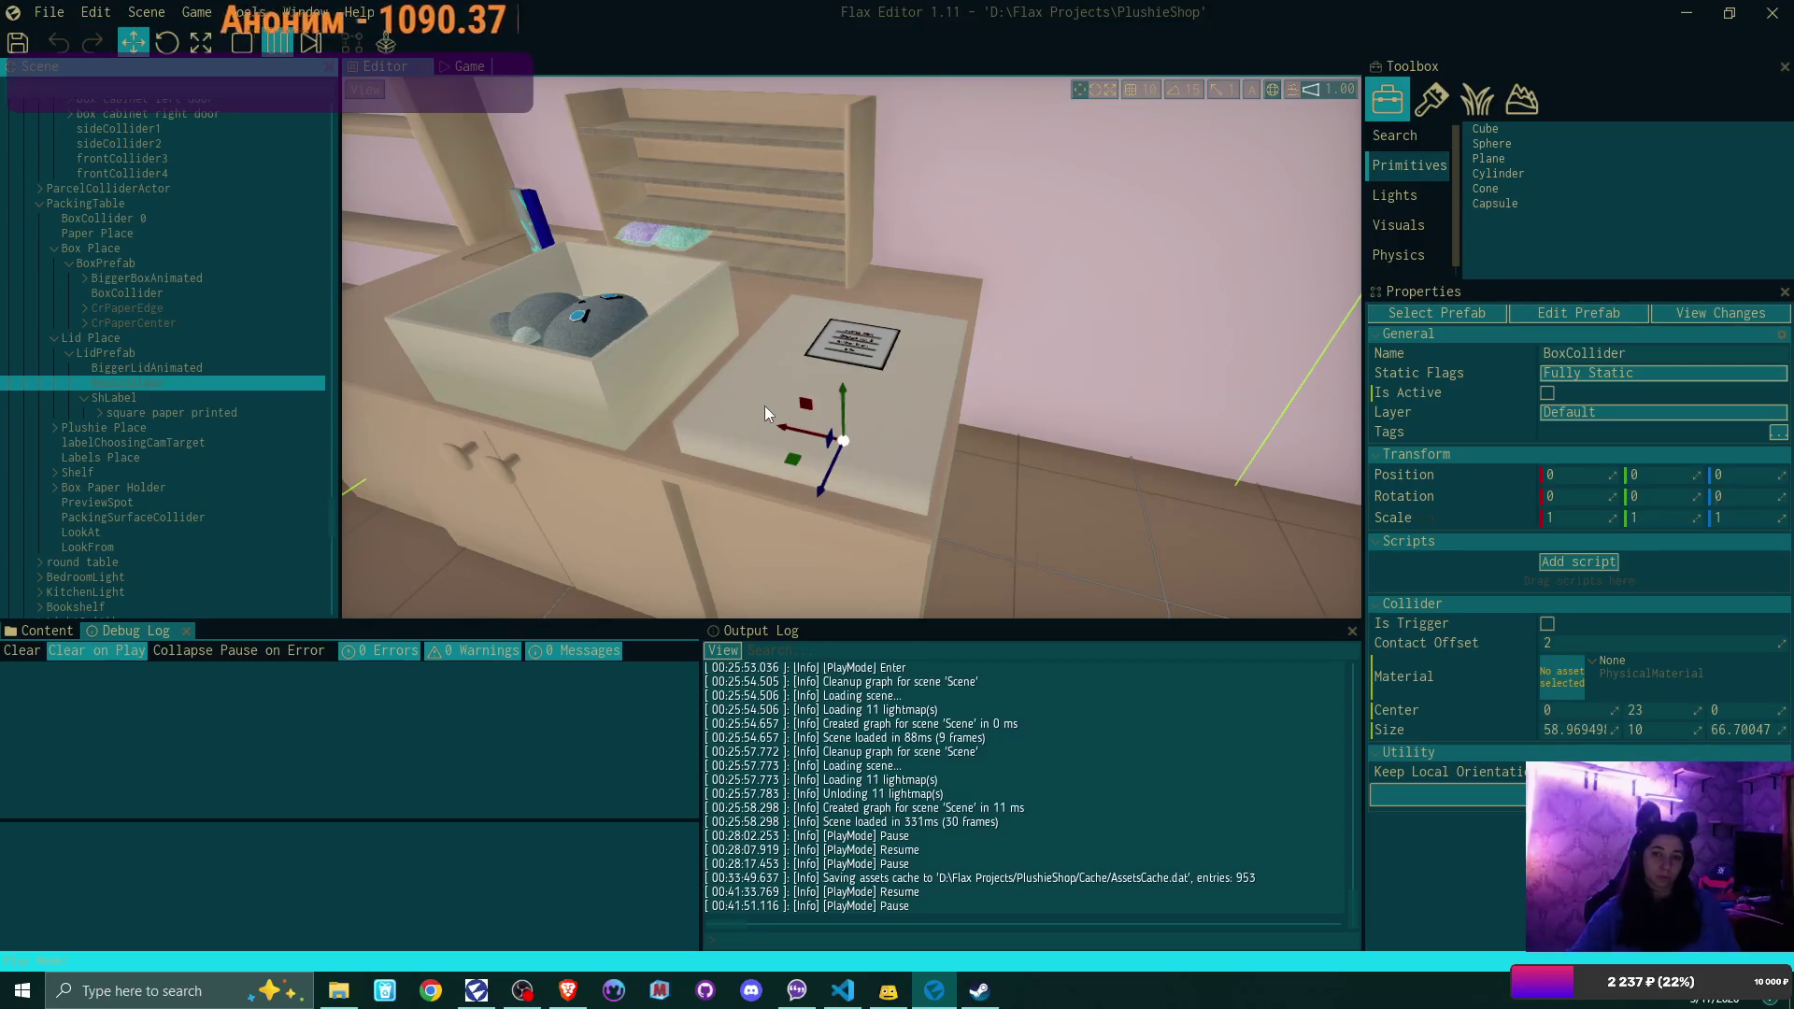
{"action": "left_click", "coordinate": [244, 50]}
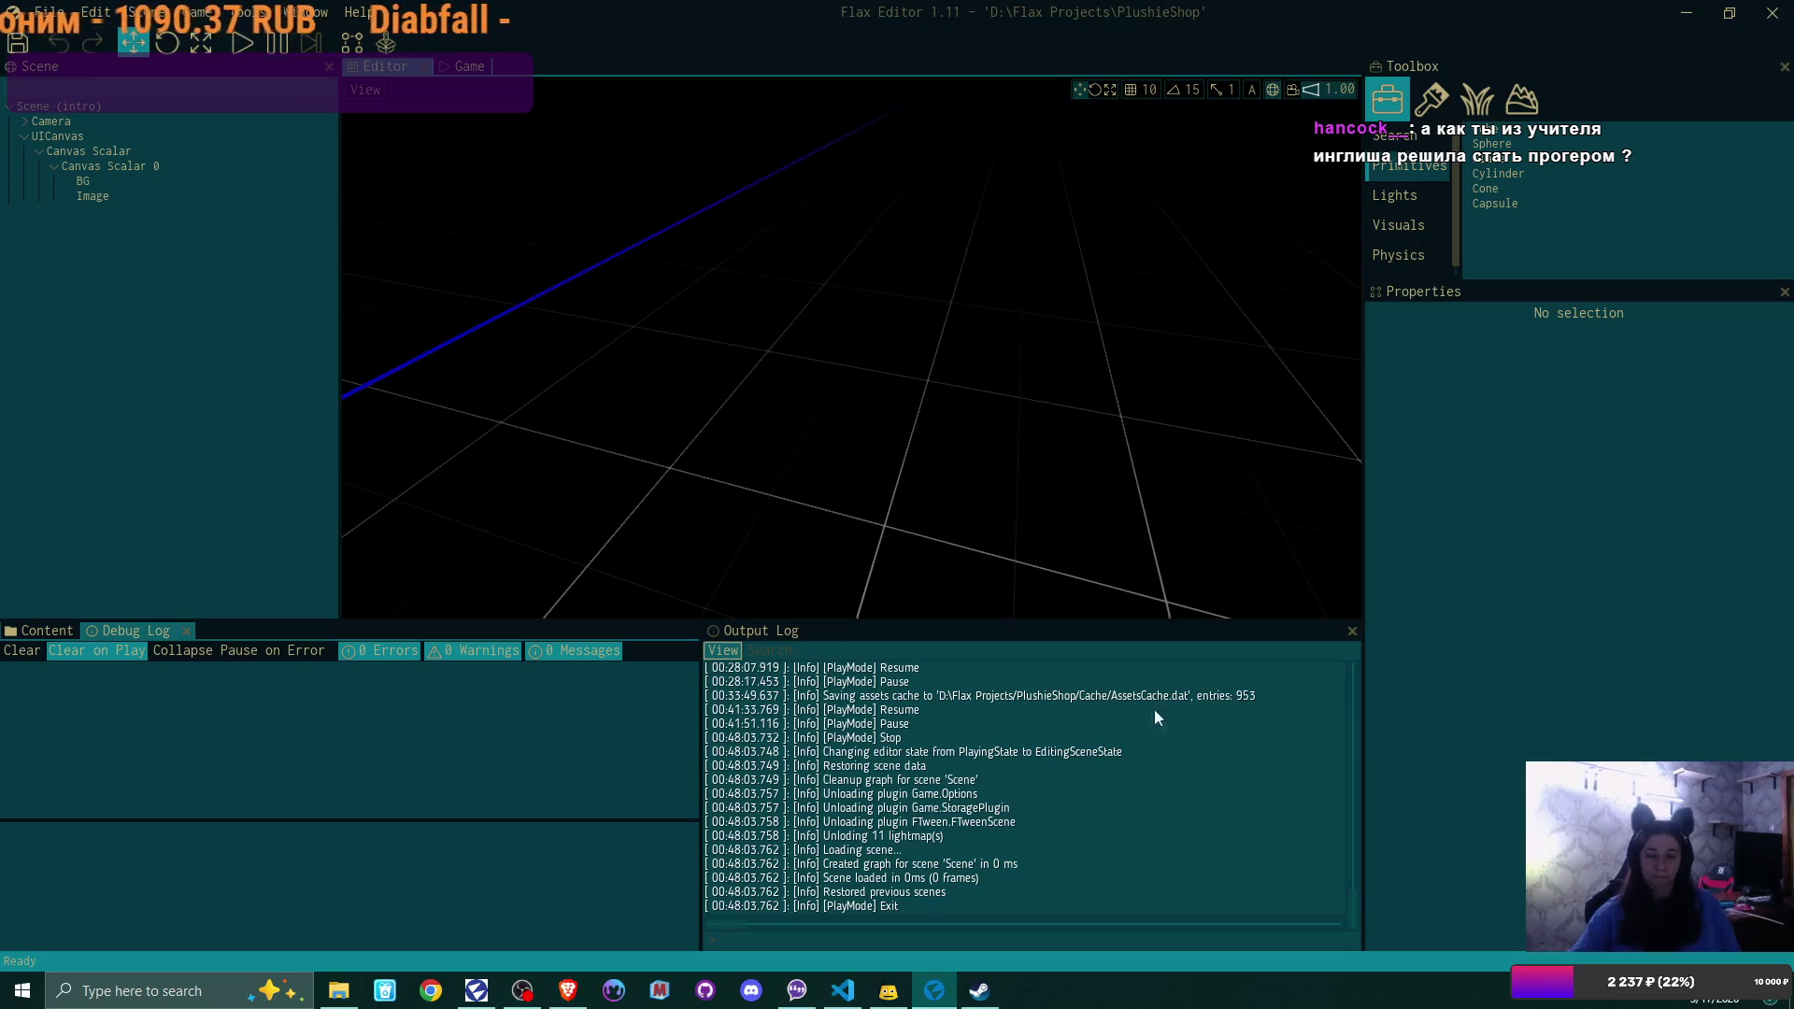
Show the PlushieShop project's Content folders and begin a content search
{"action": "left_click", "coordinate": [42, 631]}
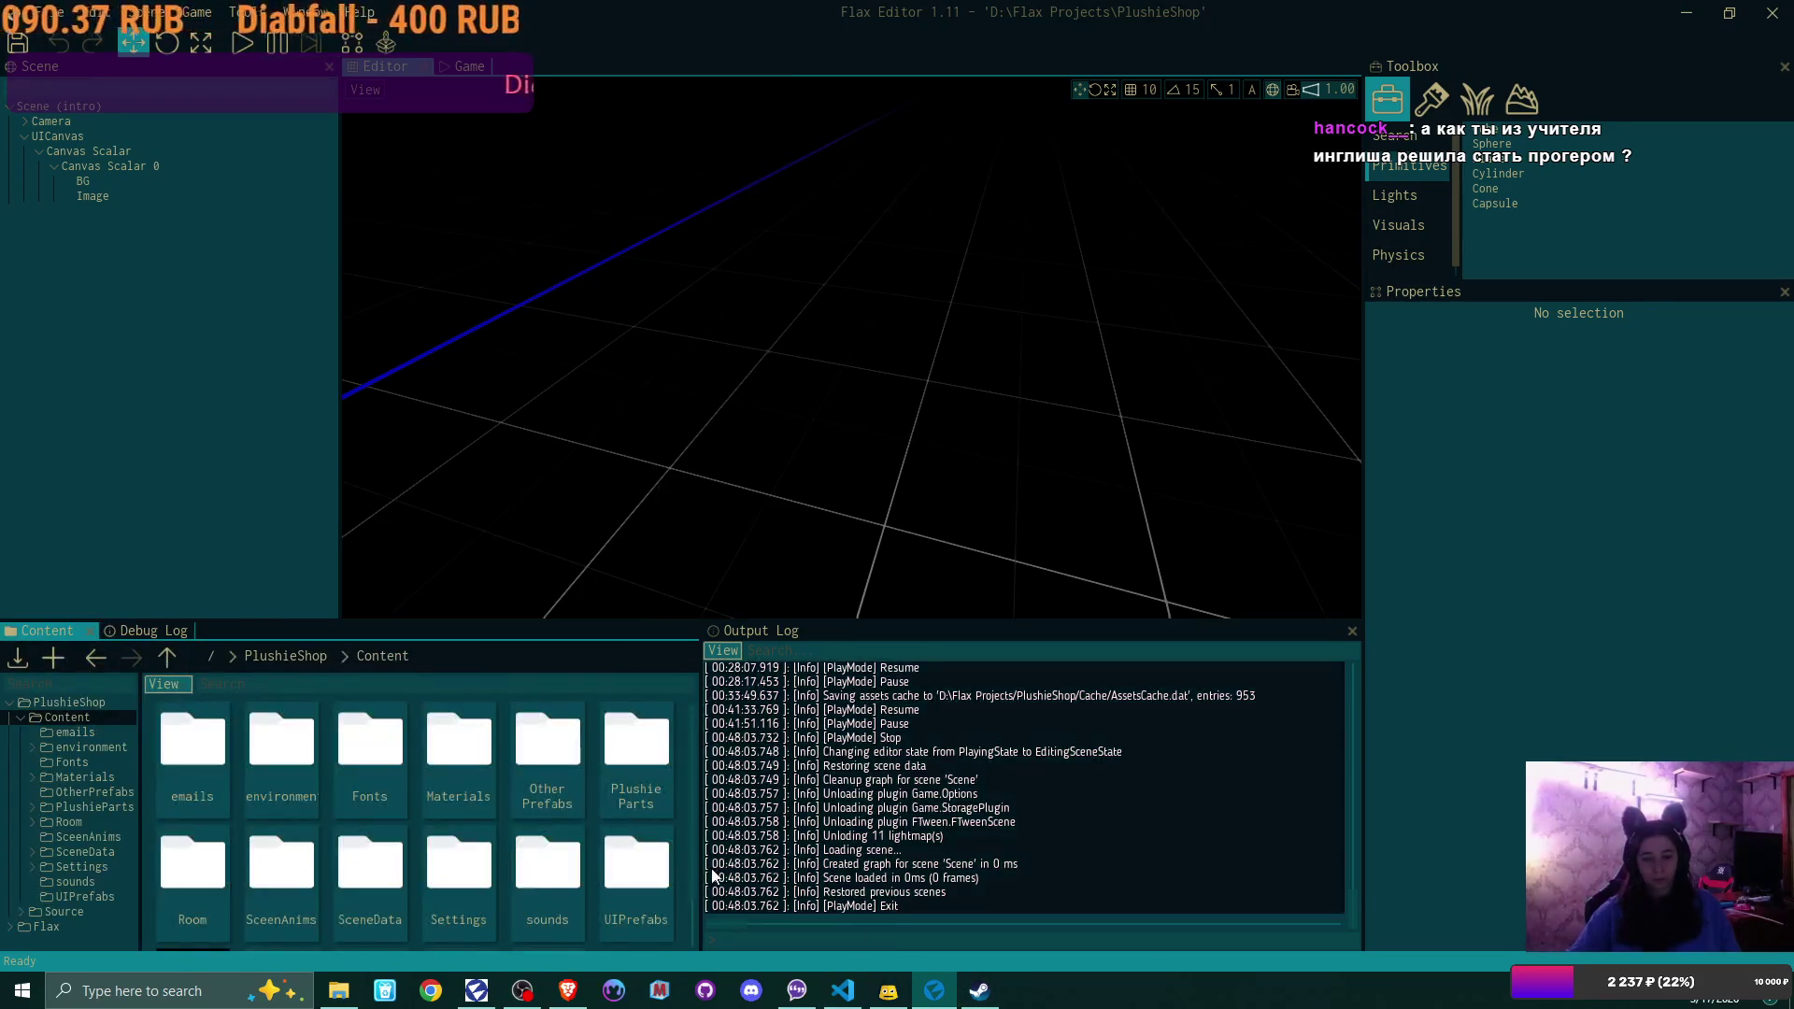
{"action": "scroll", "coordinate": [529, 851], "scroll_direction": "down", "scroll_amount": 1}
{"action": "scroll", "coordinate": [530, 844], "scroll_direction": "up", "scroll_amount": 2}
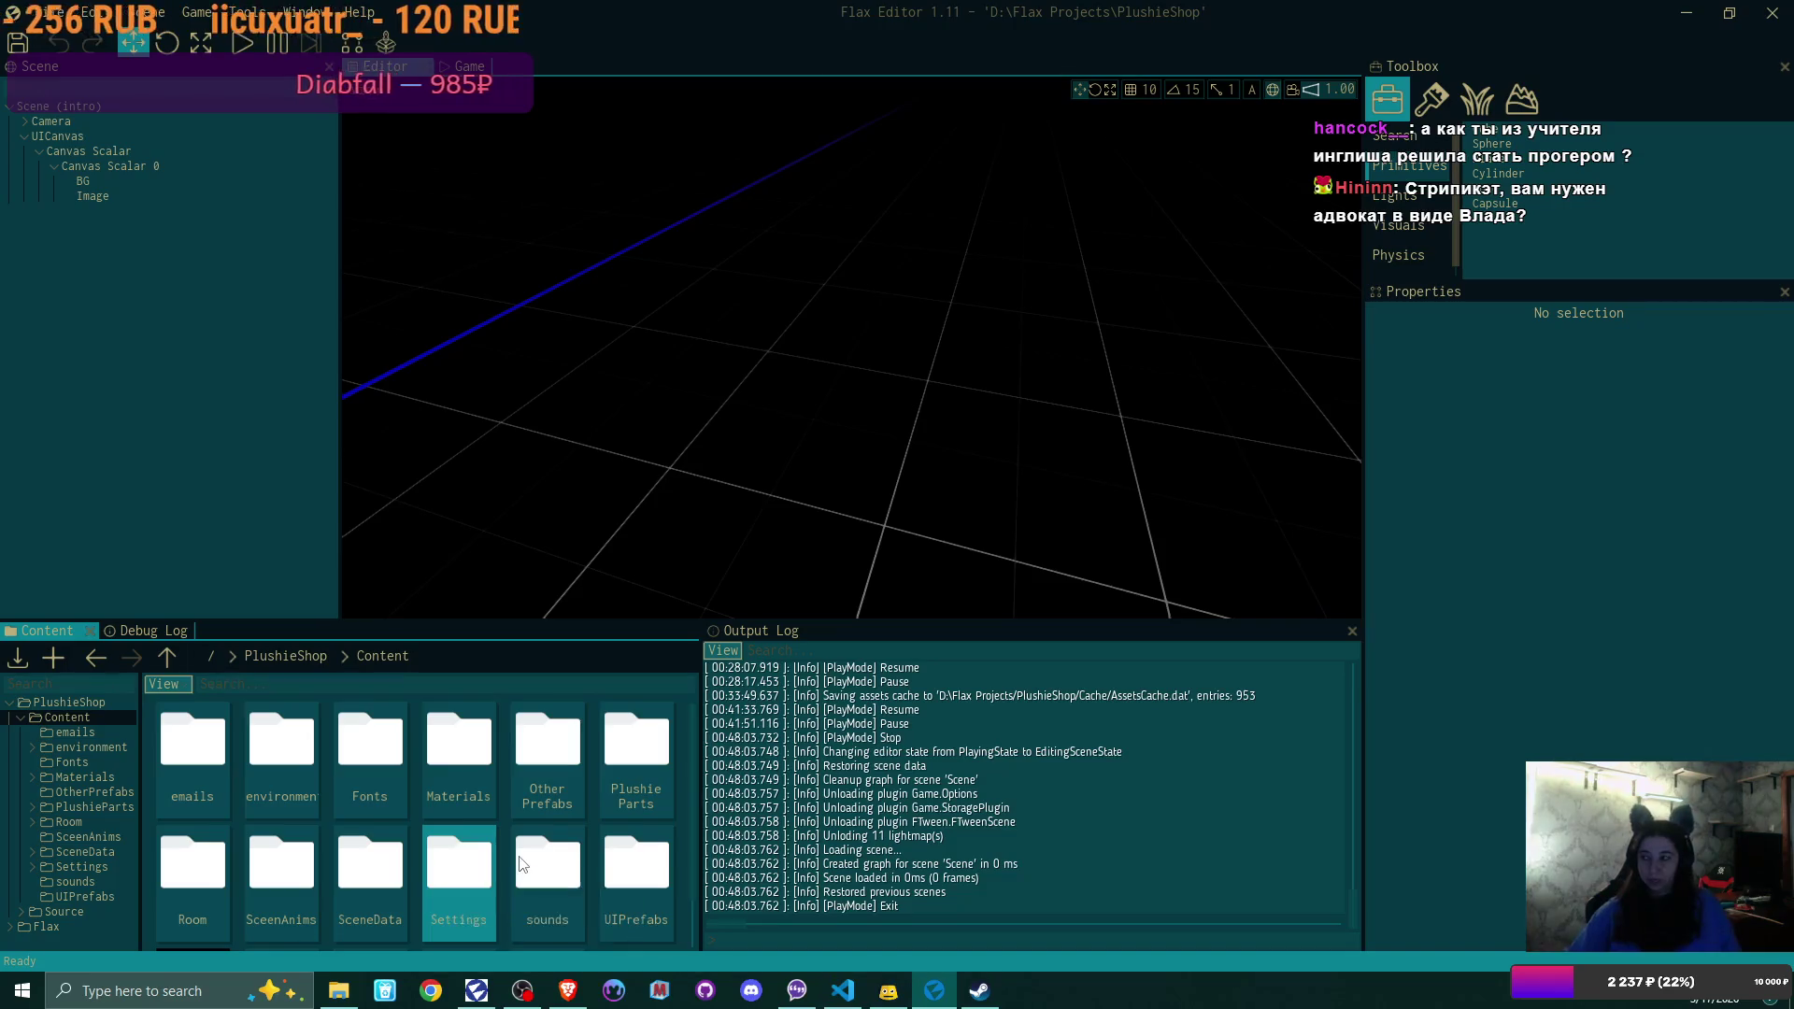
{"action": "left_click", "coordinate": [599, 683]}
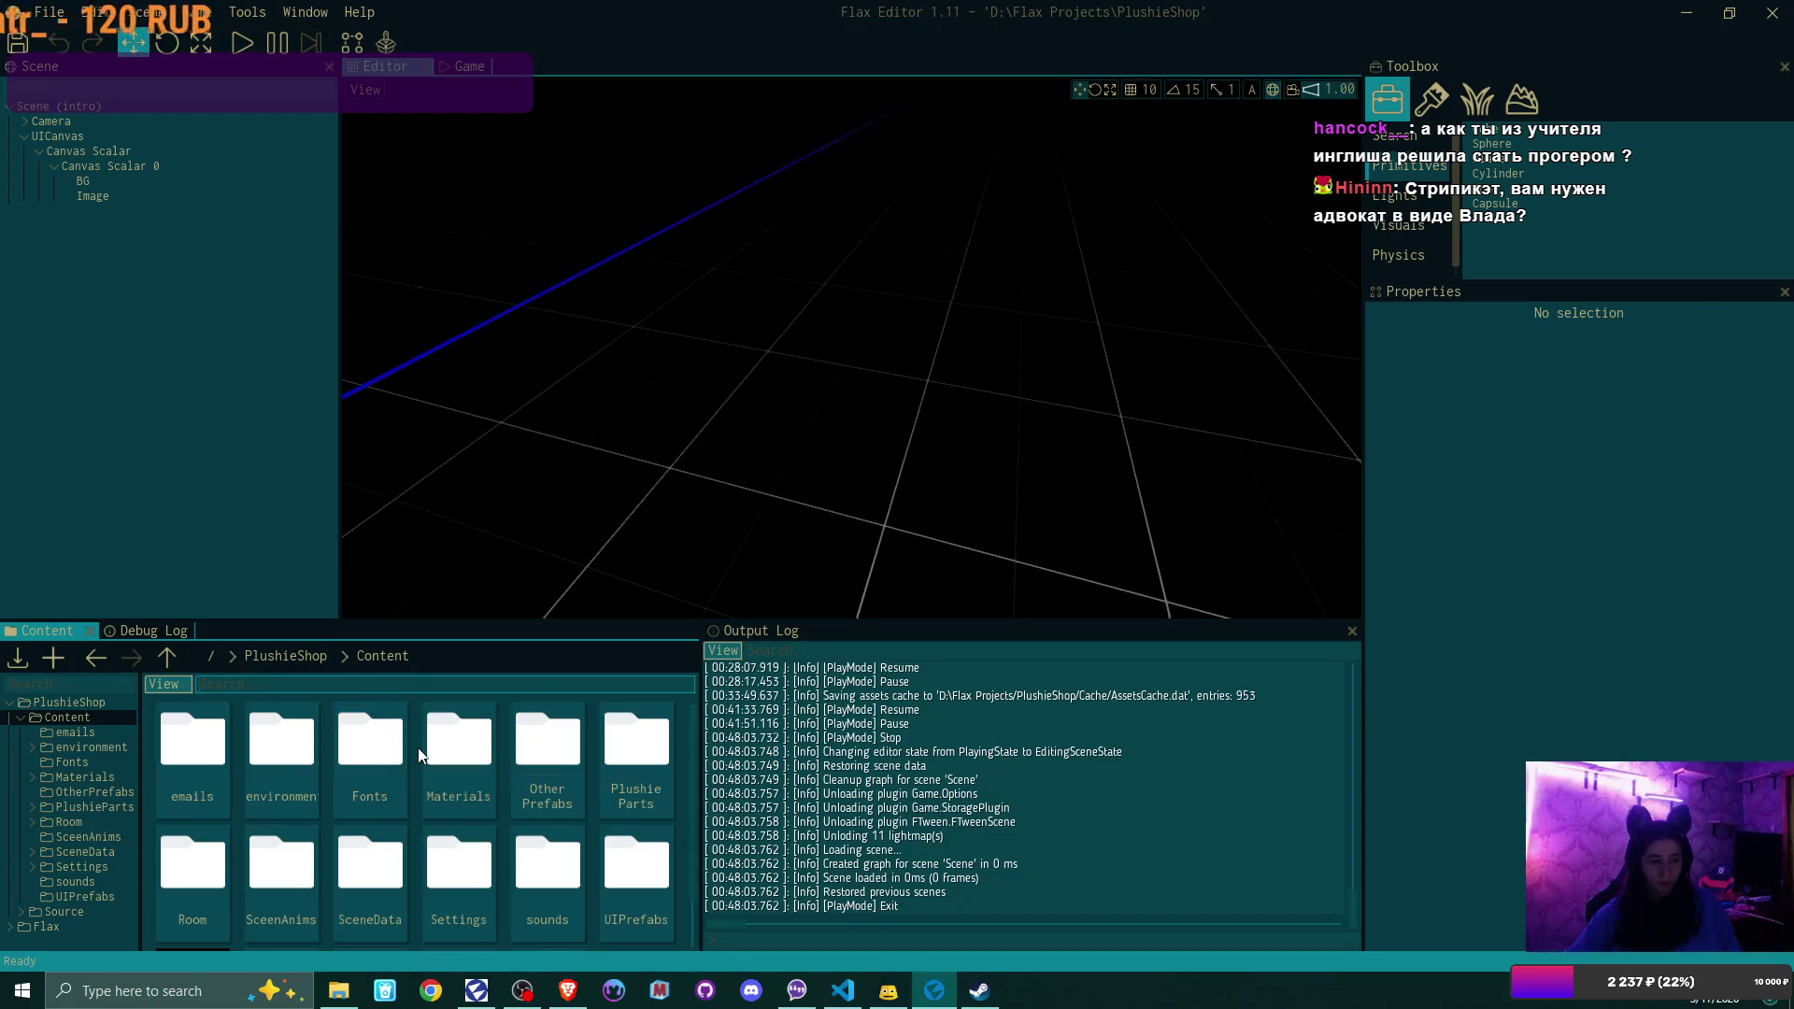
{"action": "scroll", "coordinate": [418, 748], "scroll_direction": "down", "scroll_amount": 2}
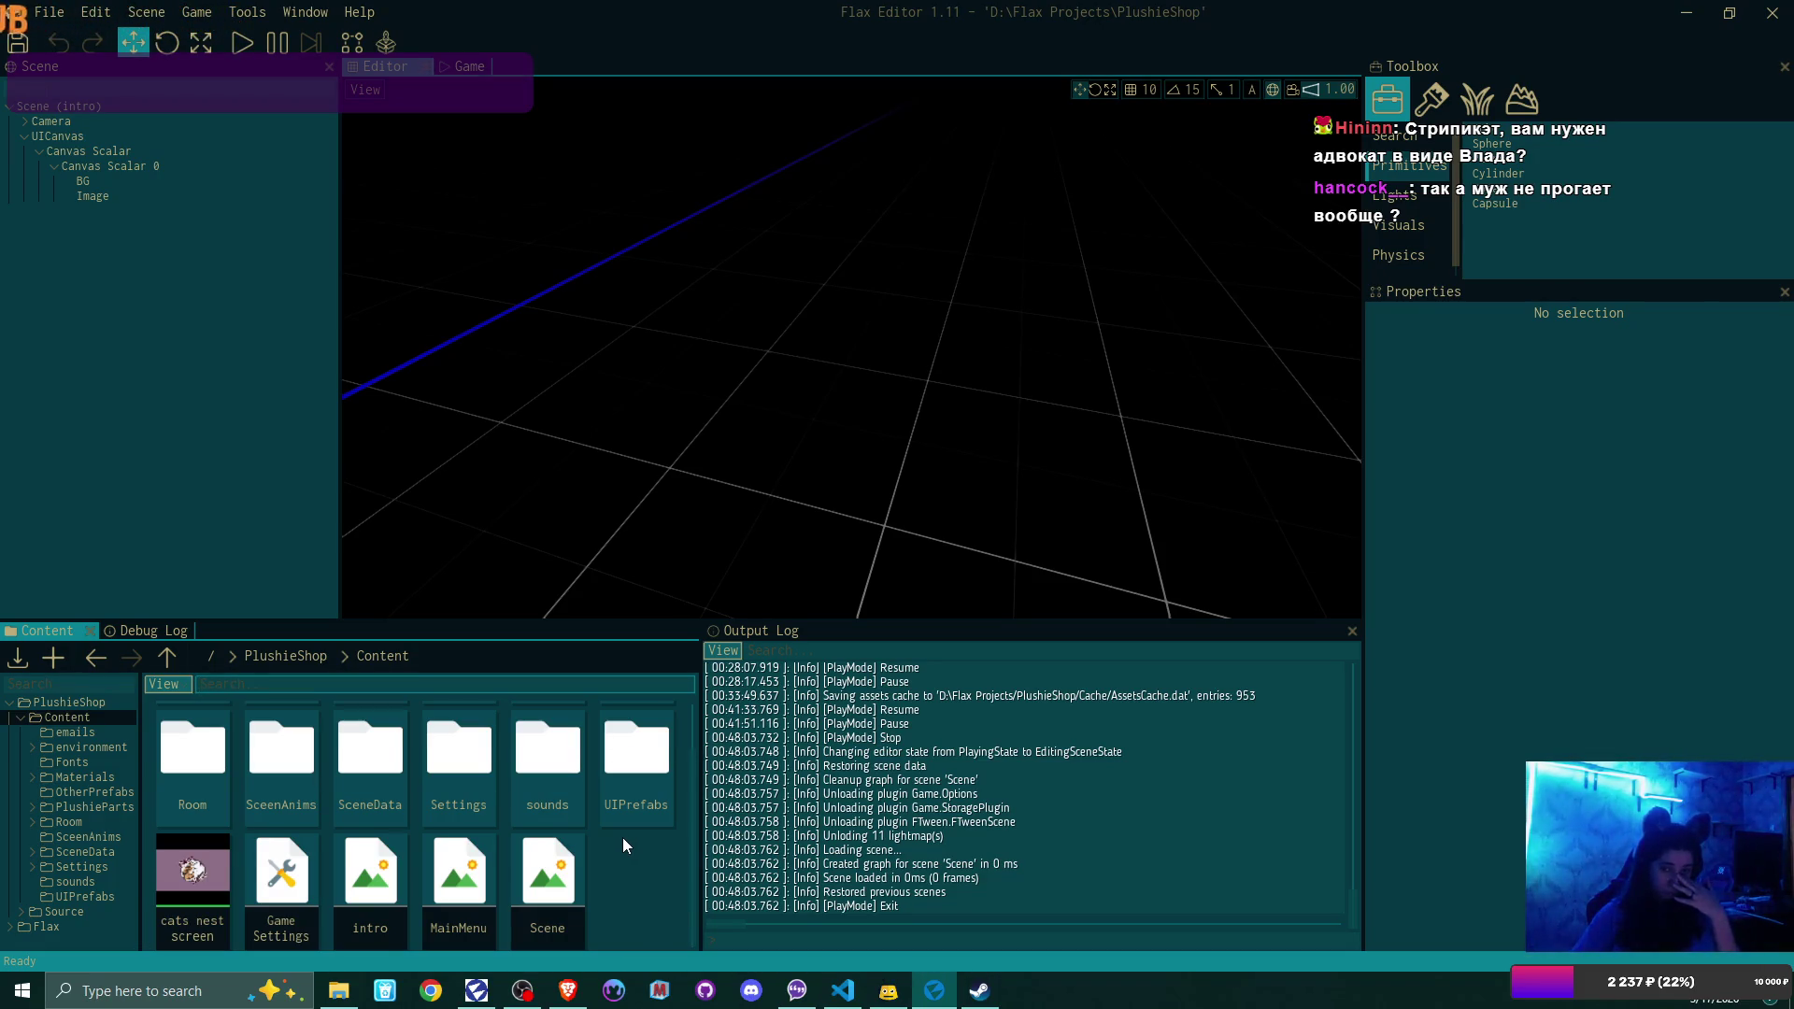
Open LidPrefab from the Room content folder in the prefab editor
{"action": "scroll", "coordinate": [624, 841], "scroll_direction": "up", "scroll_amount": 2}
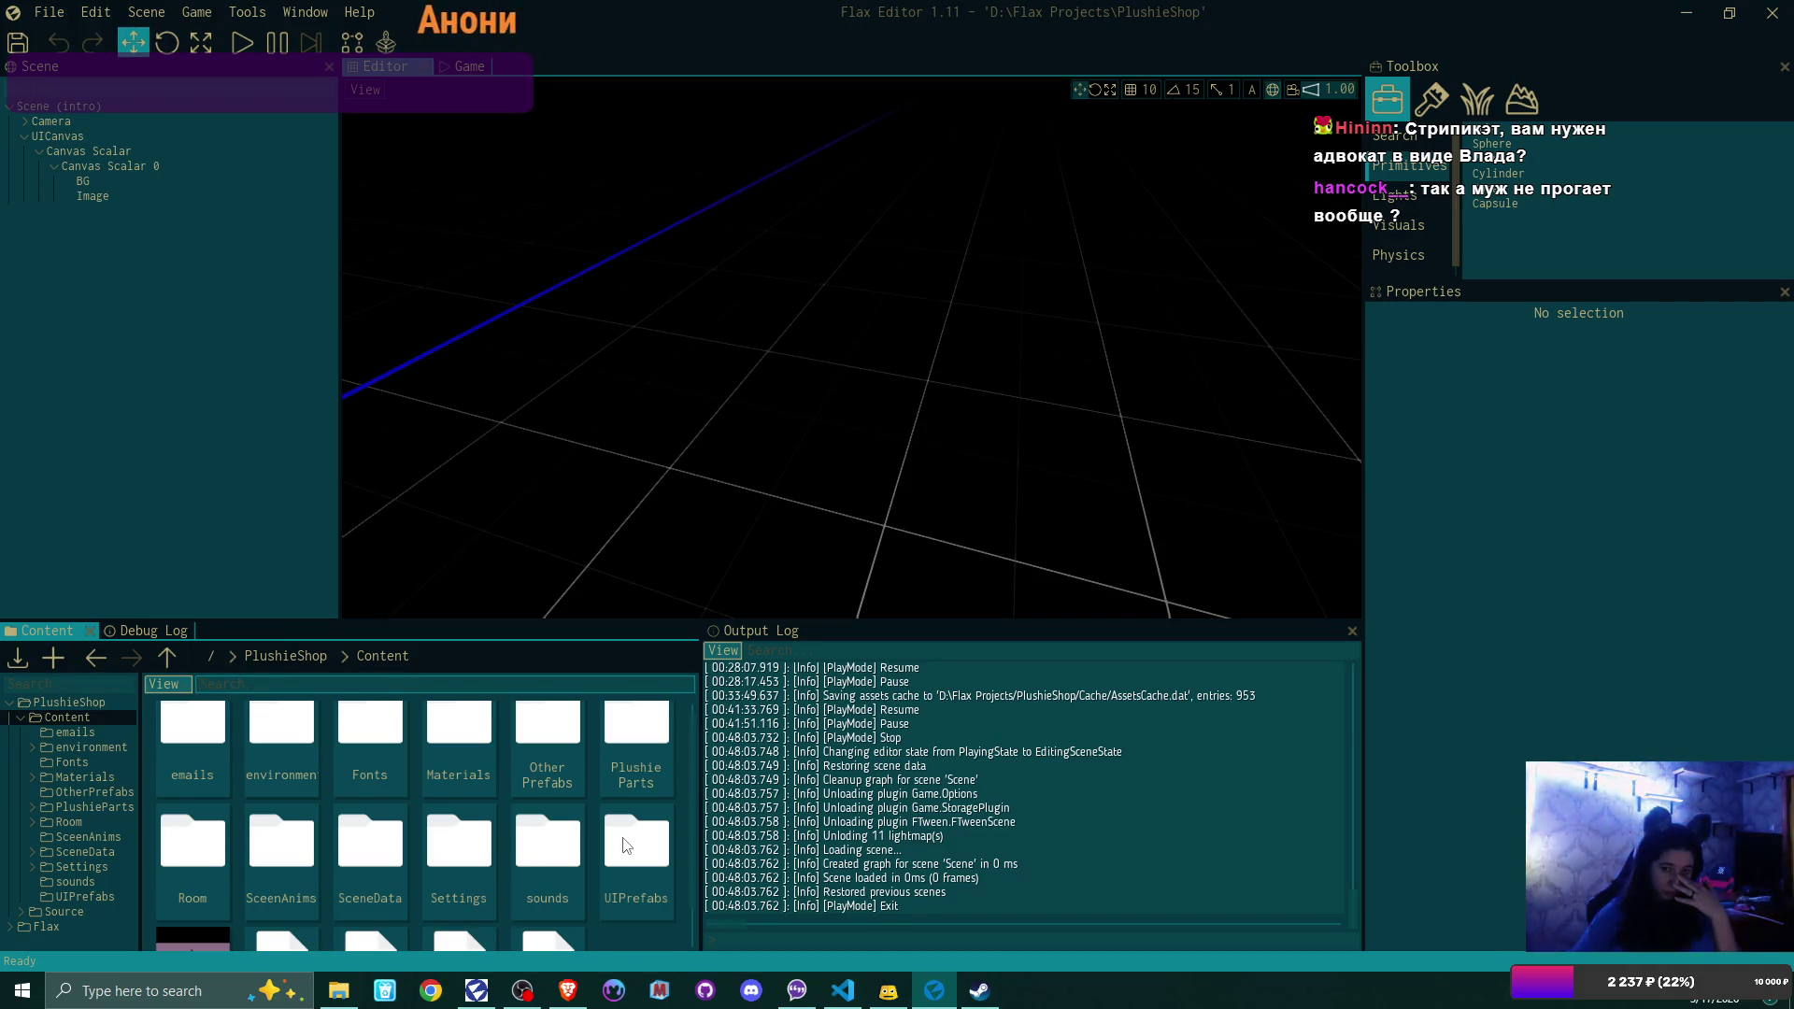
{"action": "scroll", "coordinate": [622, 841], "scroll_direction": "down", "scroll_amount": 2}
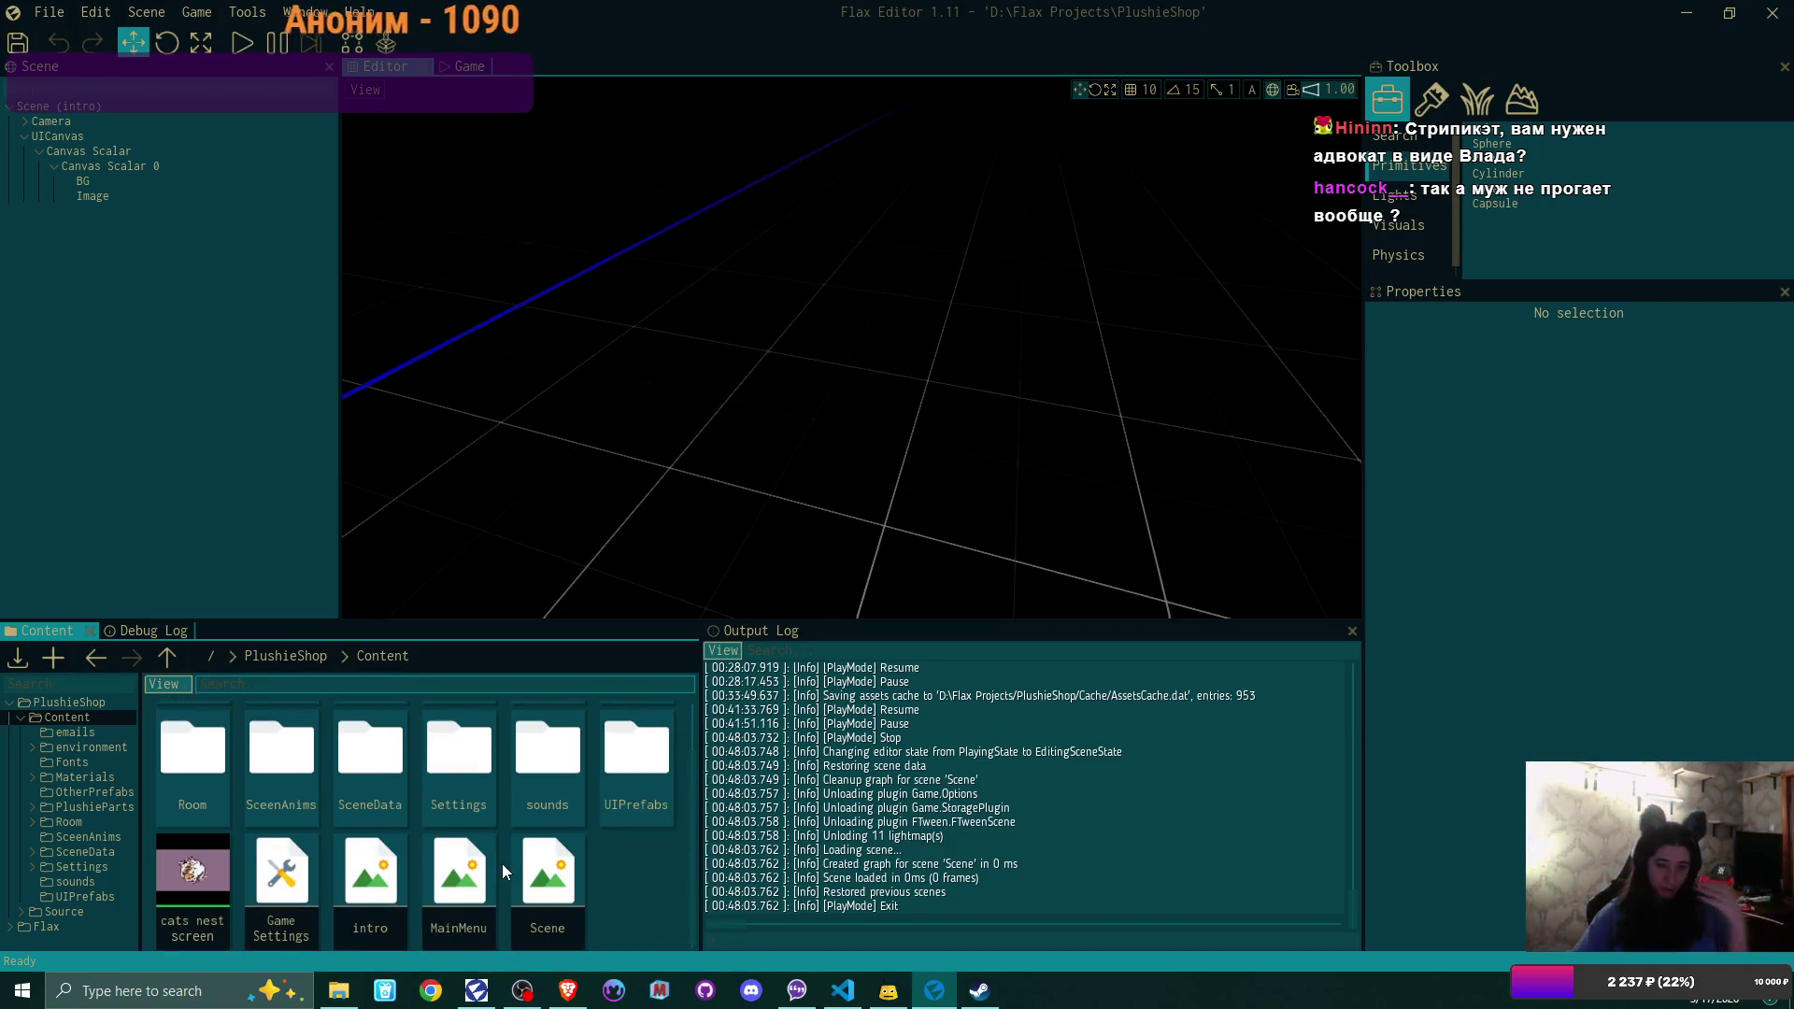
{"action": "scroll", "coordinate": [632, 872], "scroll_direction": "up", "scroll_amount": 1}
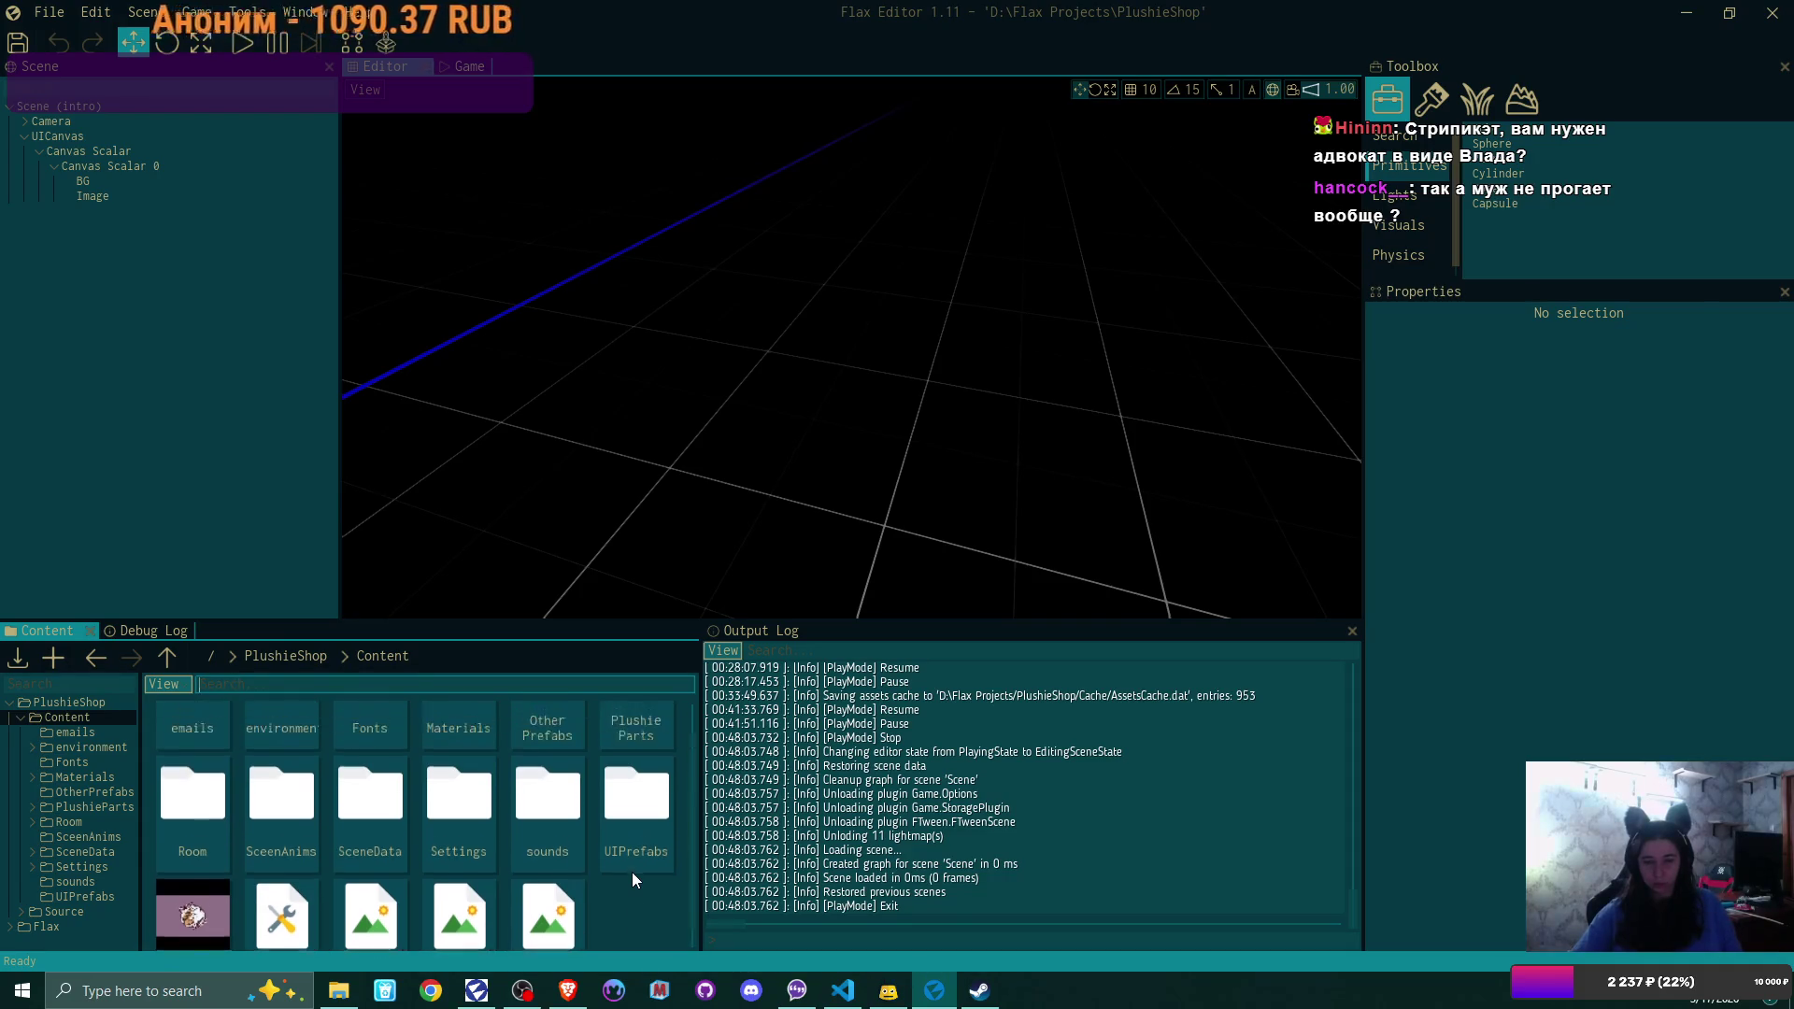
{"action": "scroll", "coordinate": [632, 878], "scroll_direction": "up", "scroll_amount": 1}
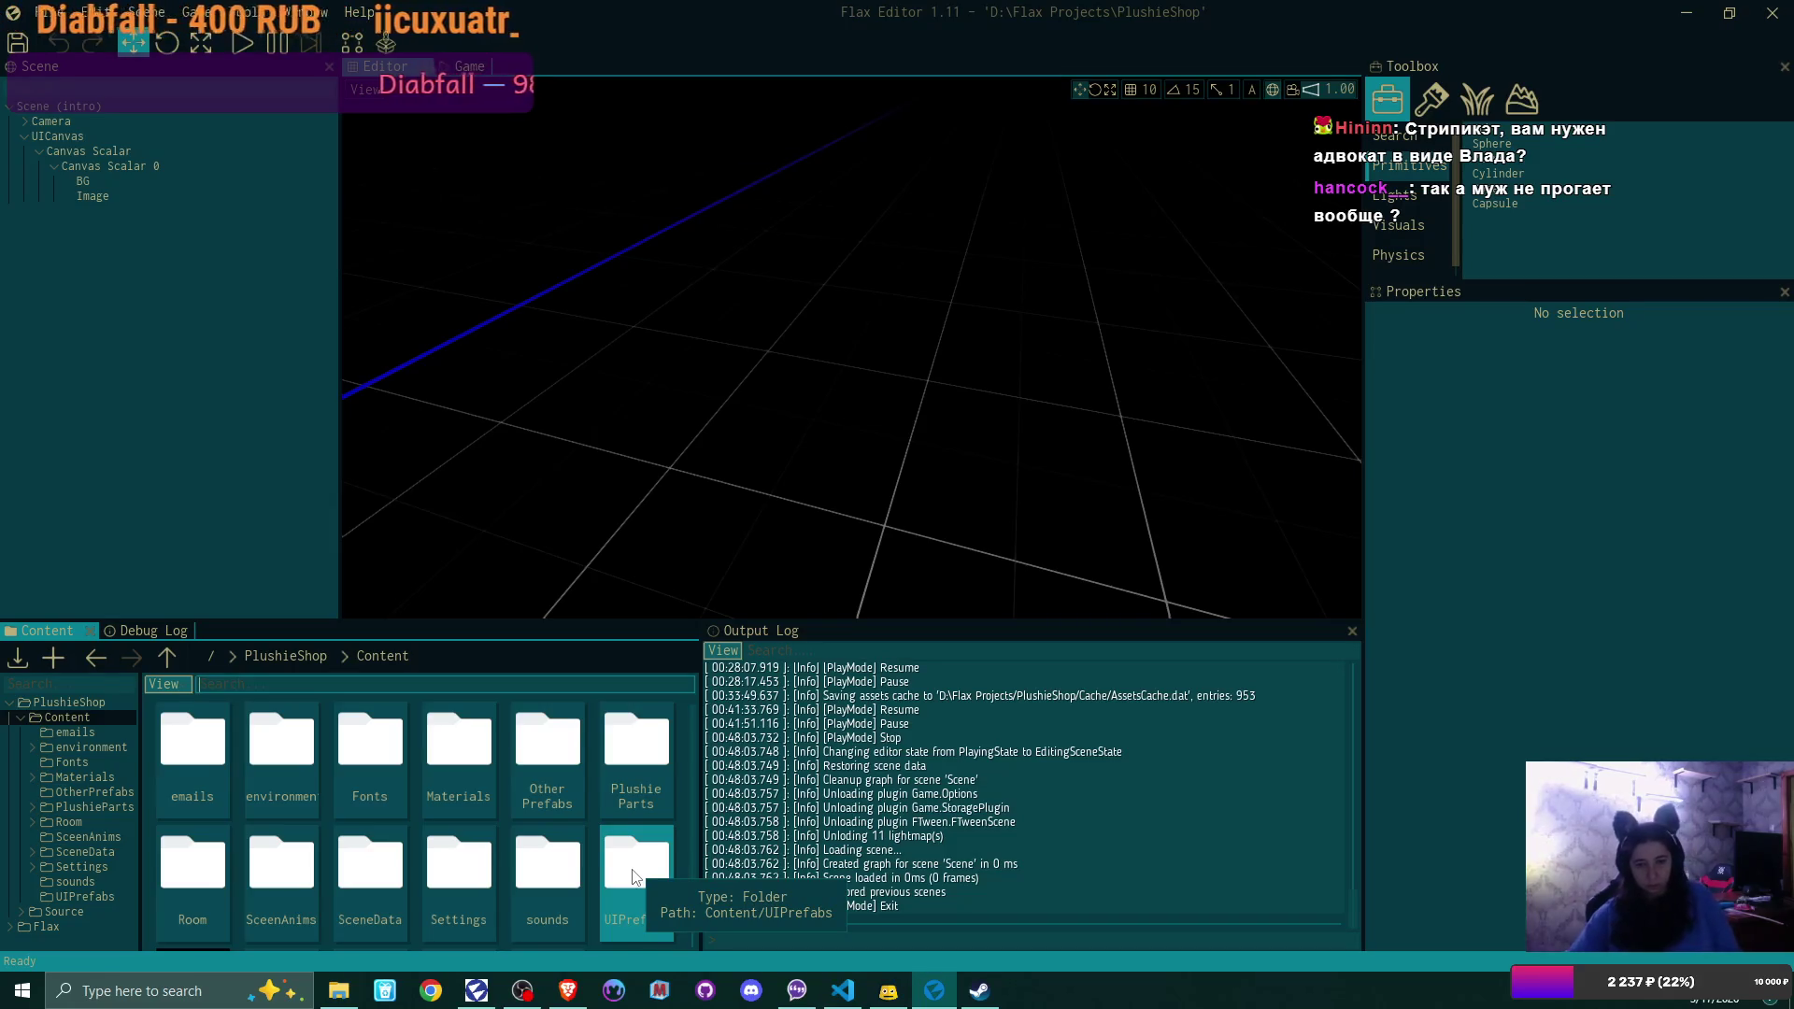
{"action": "double_click", "coordinate": [195, 866]}
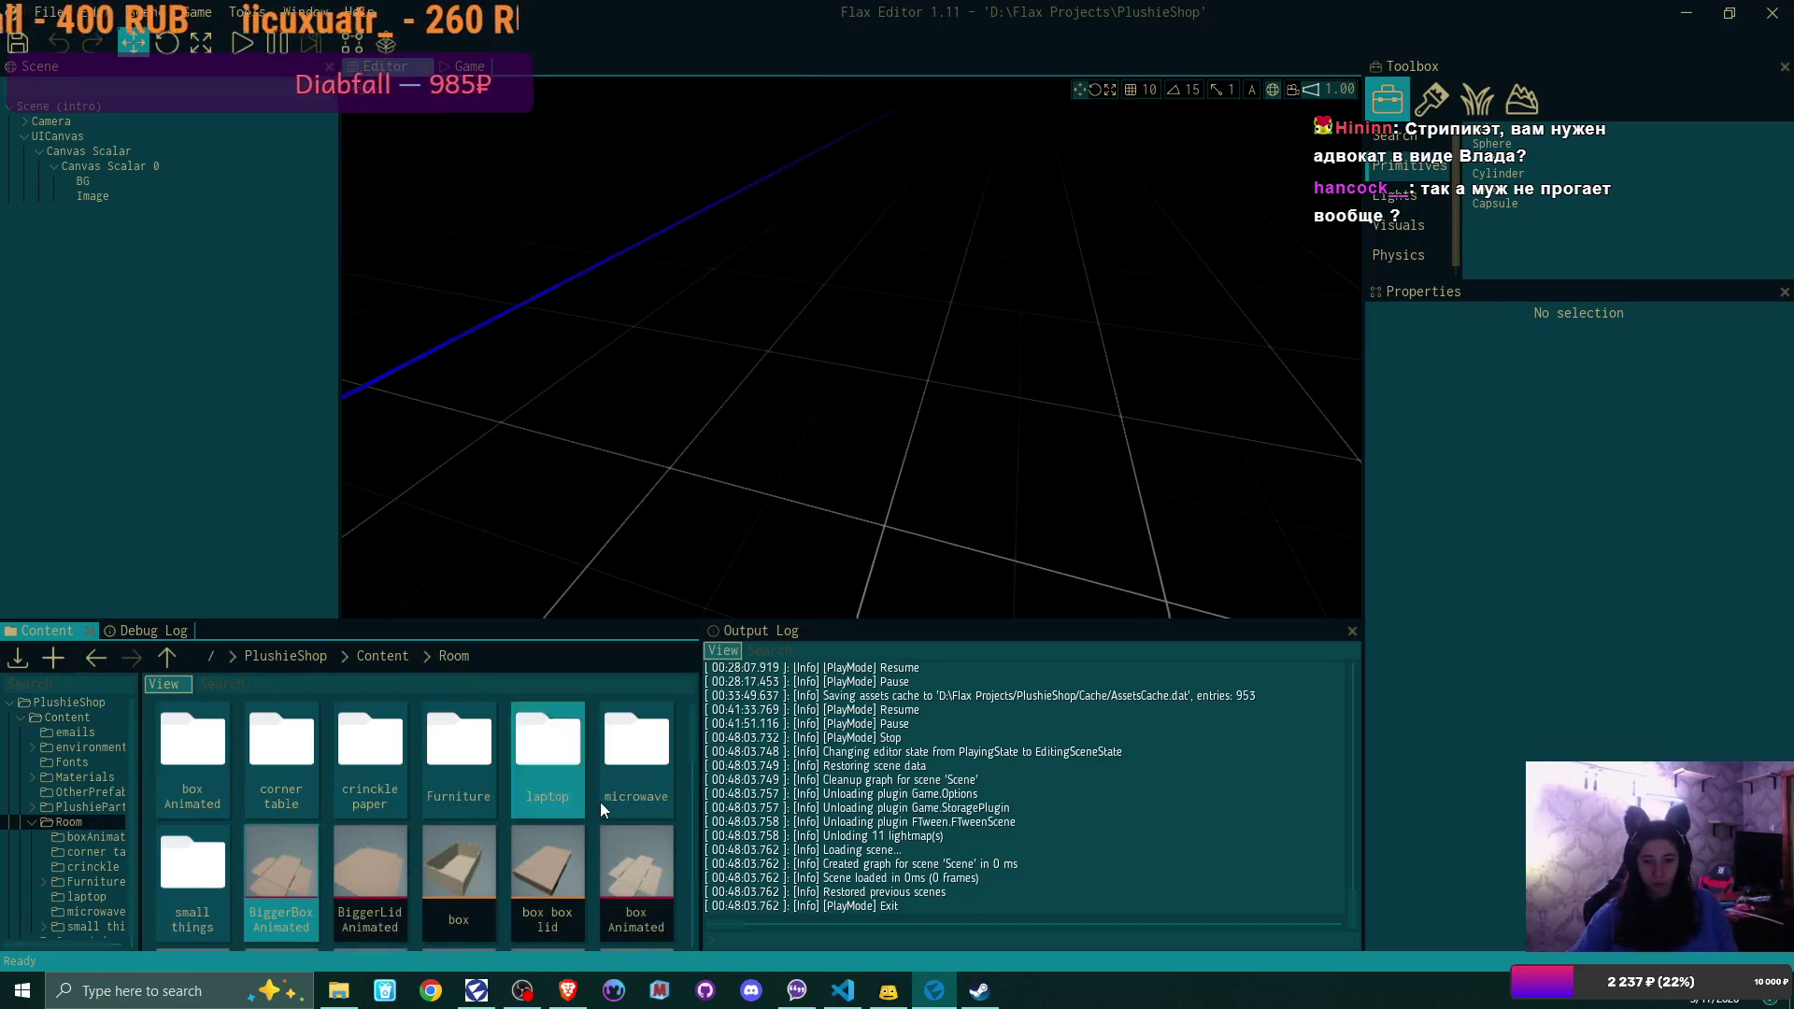
{"action": "scroll", "coordinate": [603, 809], "scroll_direction": "down", "scroll_amount": 5}
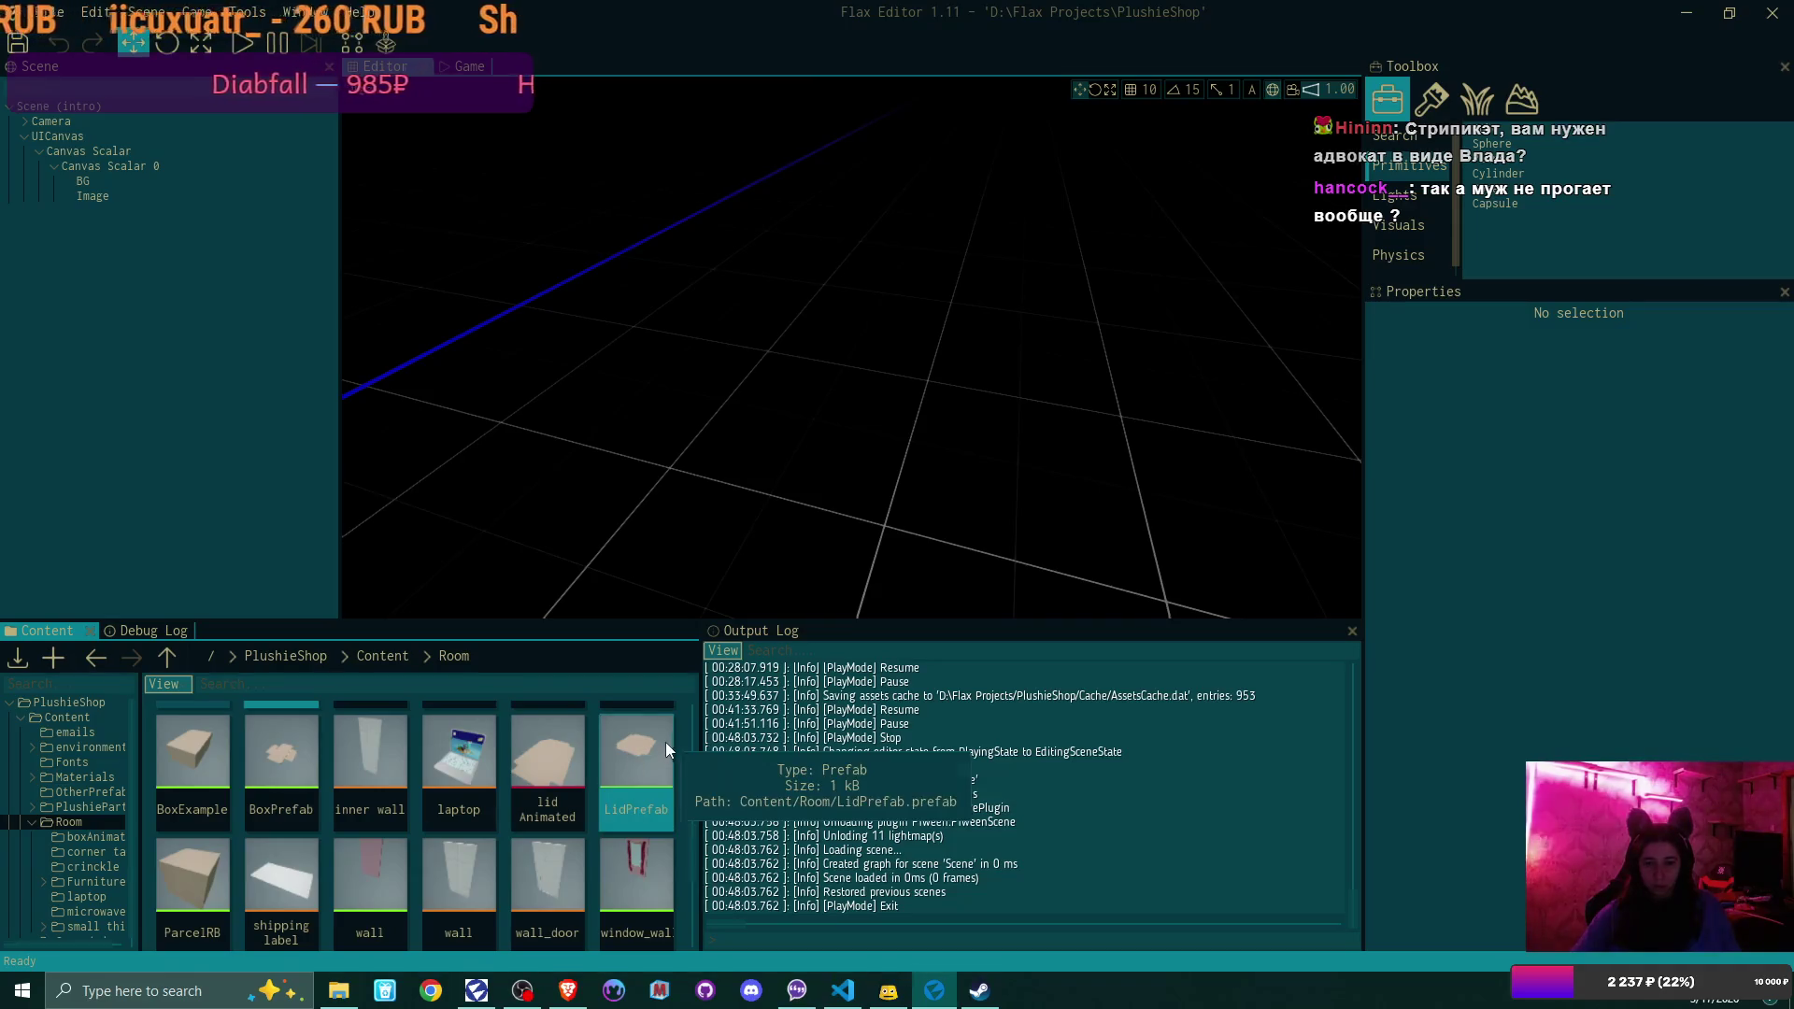
{"action": "double_click", "coordinate": [647, 742]}
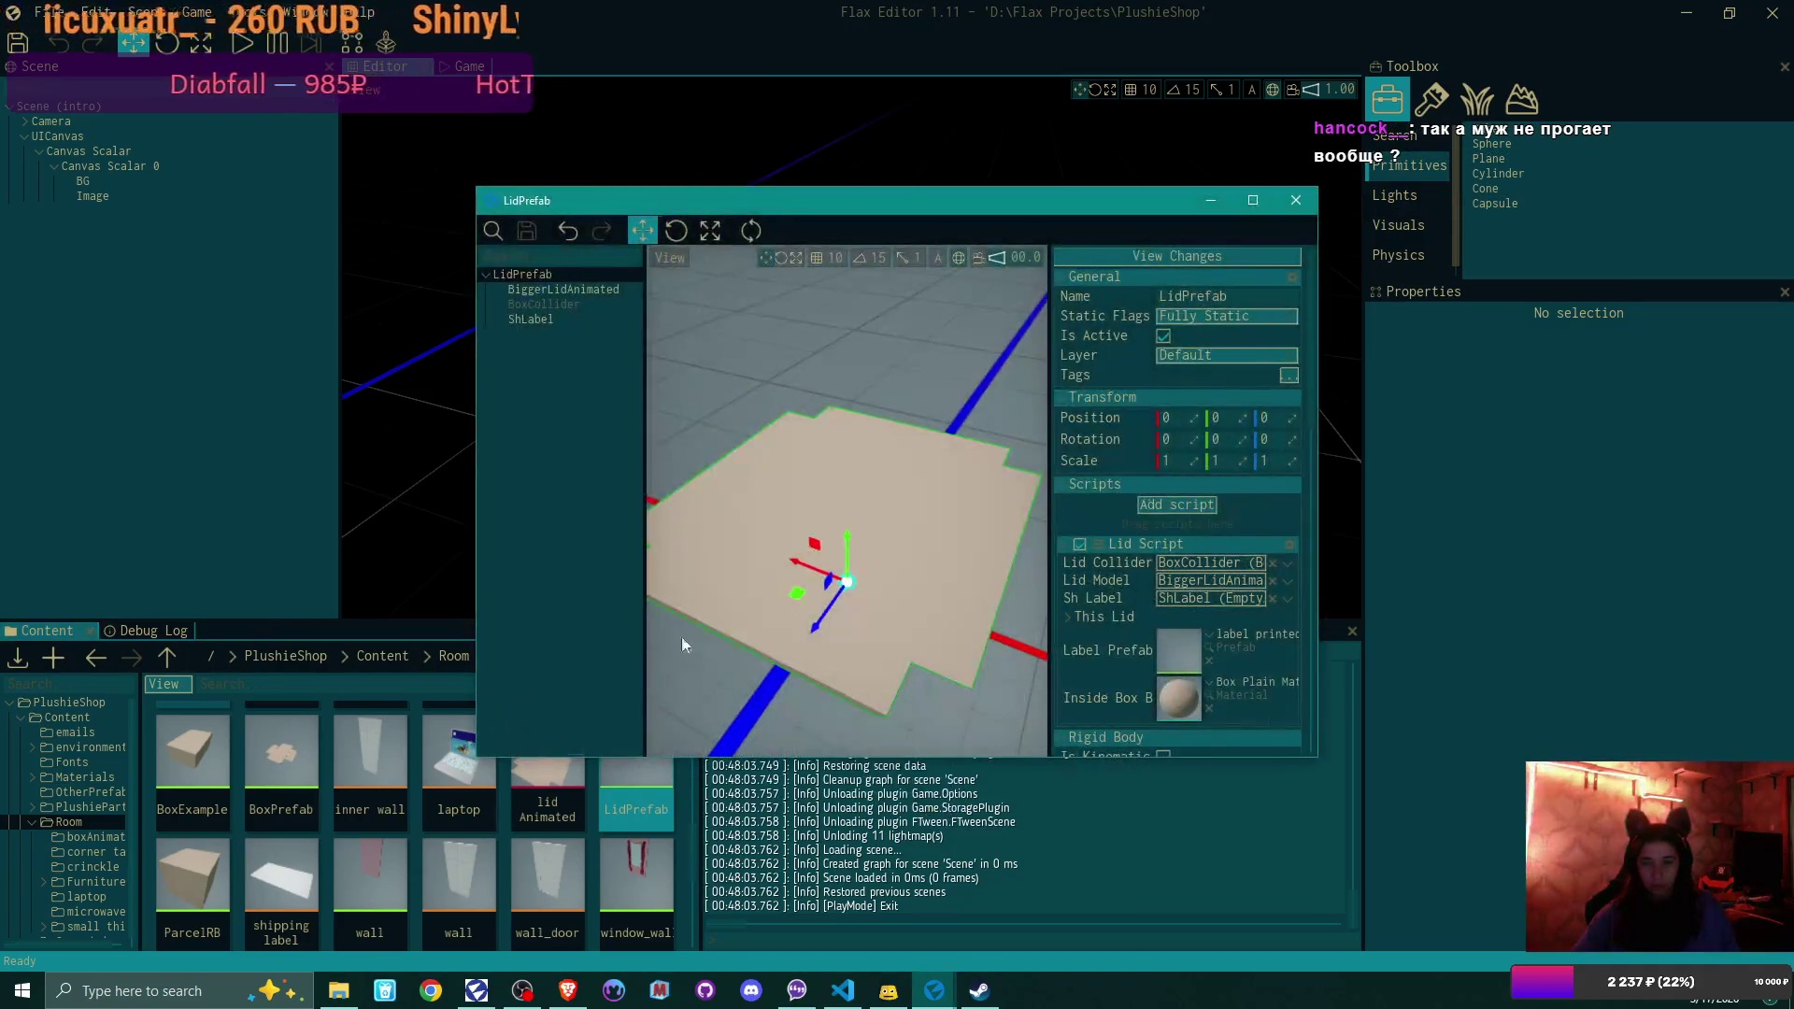
Set ShLabel's X rotation to -90 and save the LidPrefab
{"action": "left_click", "coordinate": [578, 318]}
{"action": "left_click", "coordinate": [1182, 439]}
{"action": "type", "text": "-90"}
{"action": "key", "text": "Return"}
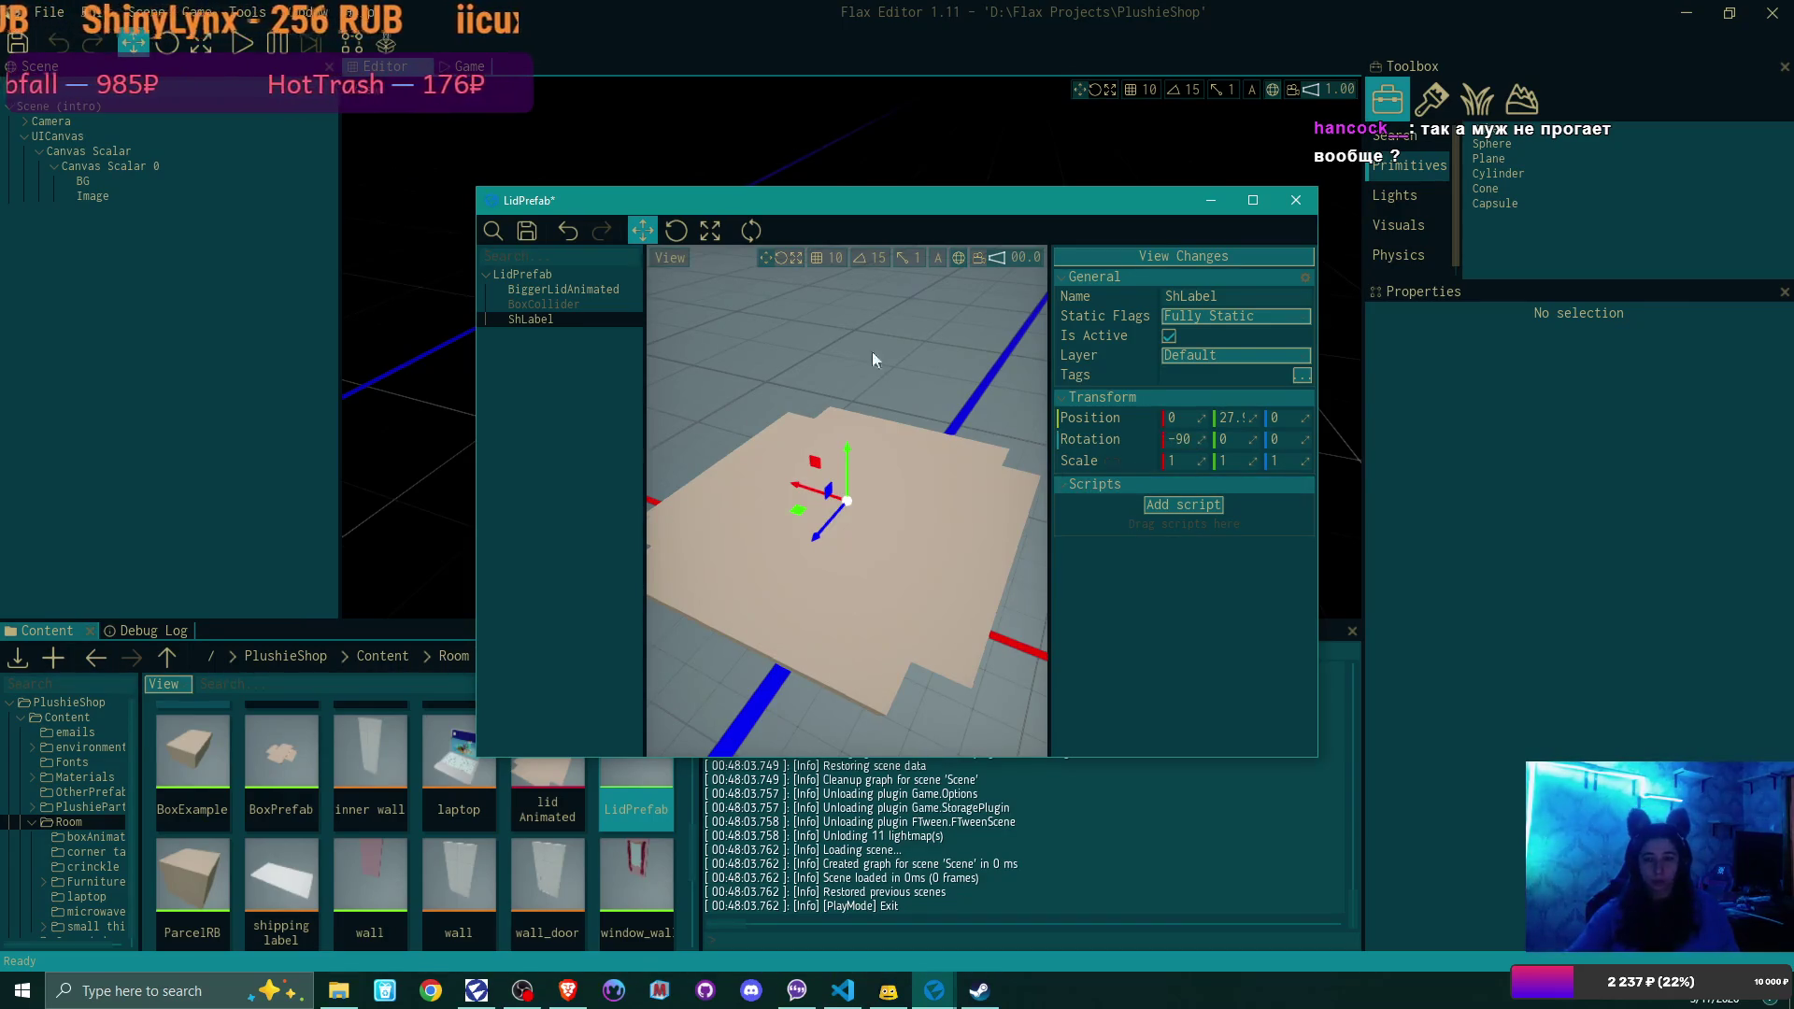
{"action": "left_click", "coordinate": [528, 236]}
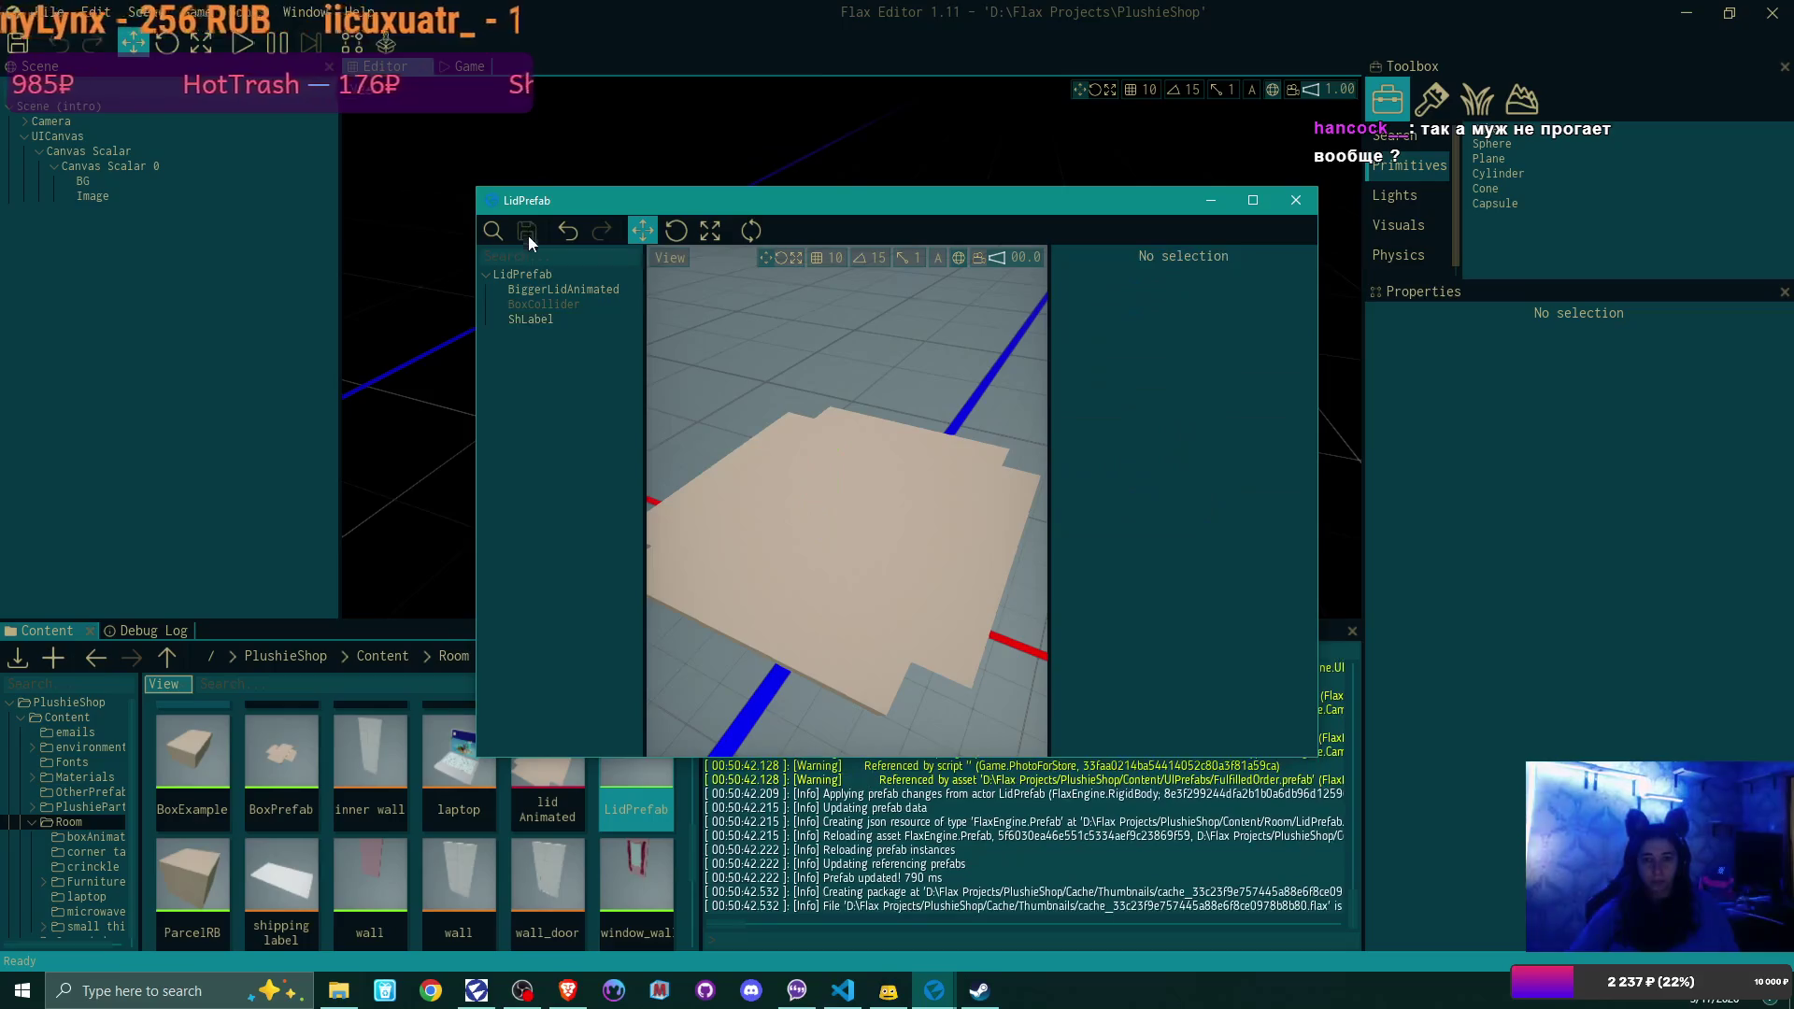
Close the LidPrefab prefab window and bring the Steam store window forward
{"action": "left_click", "coordinate": [523, 274]}
{"action": "scroll", "coordinate": [1255, 425], "scroll_direction": "down", "scroll_amount": 3}
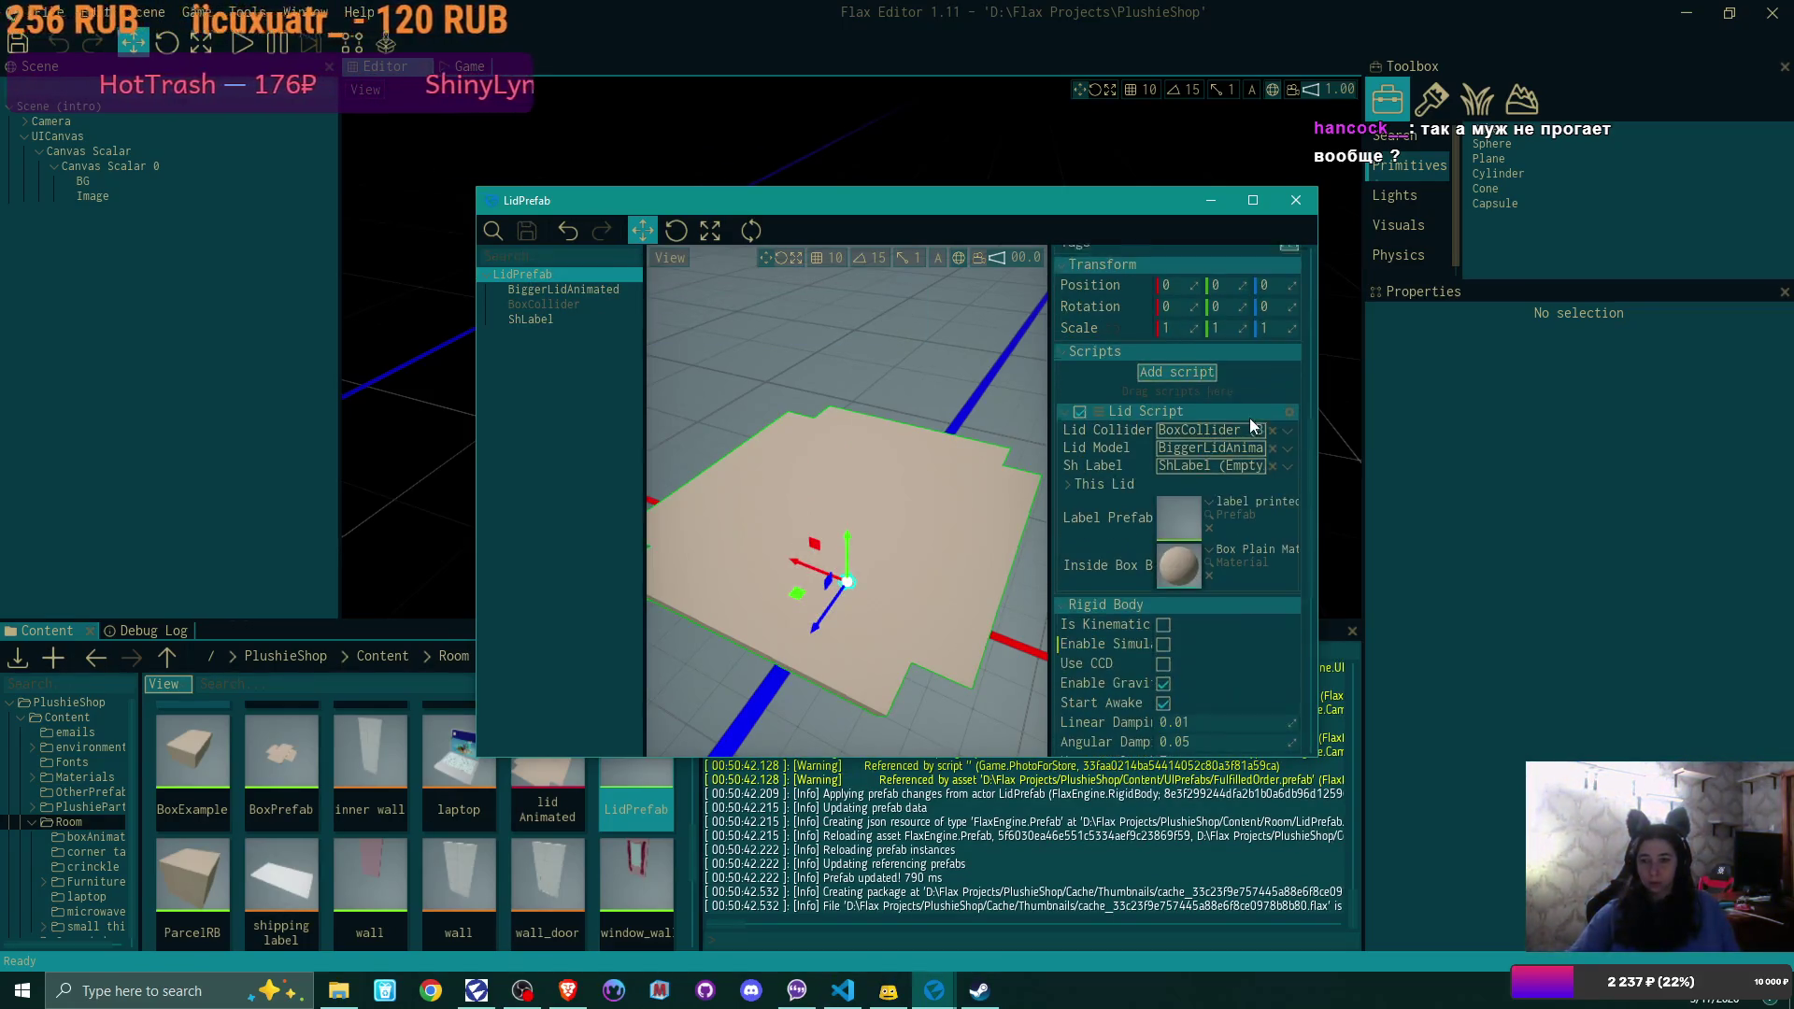
{"action": "left_click", "coordinate": [1296, 200]}
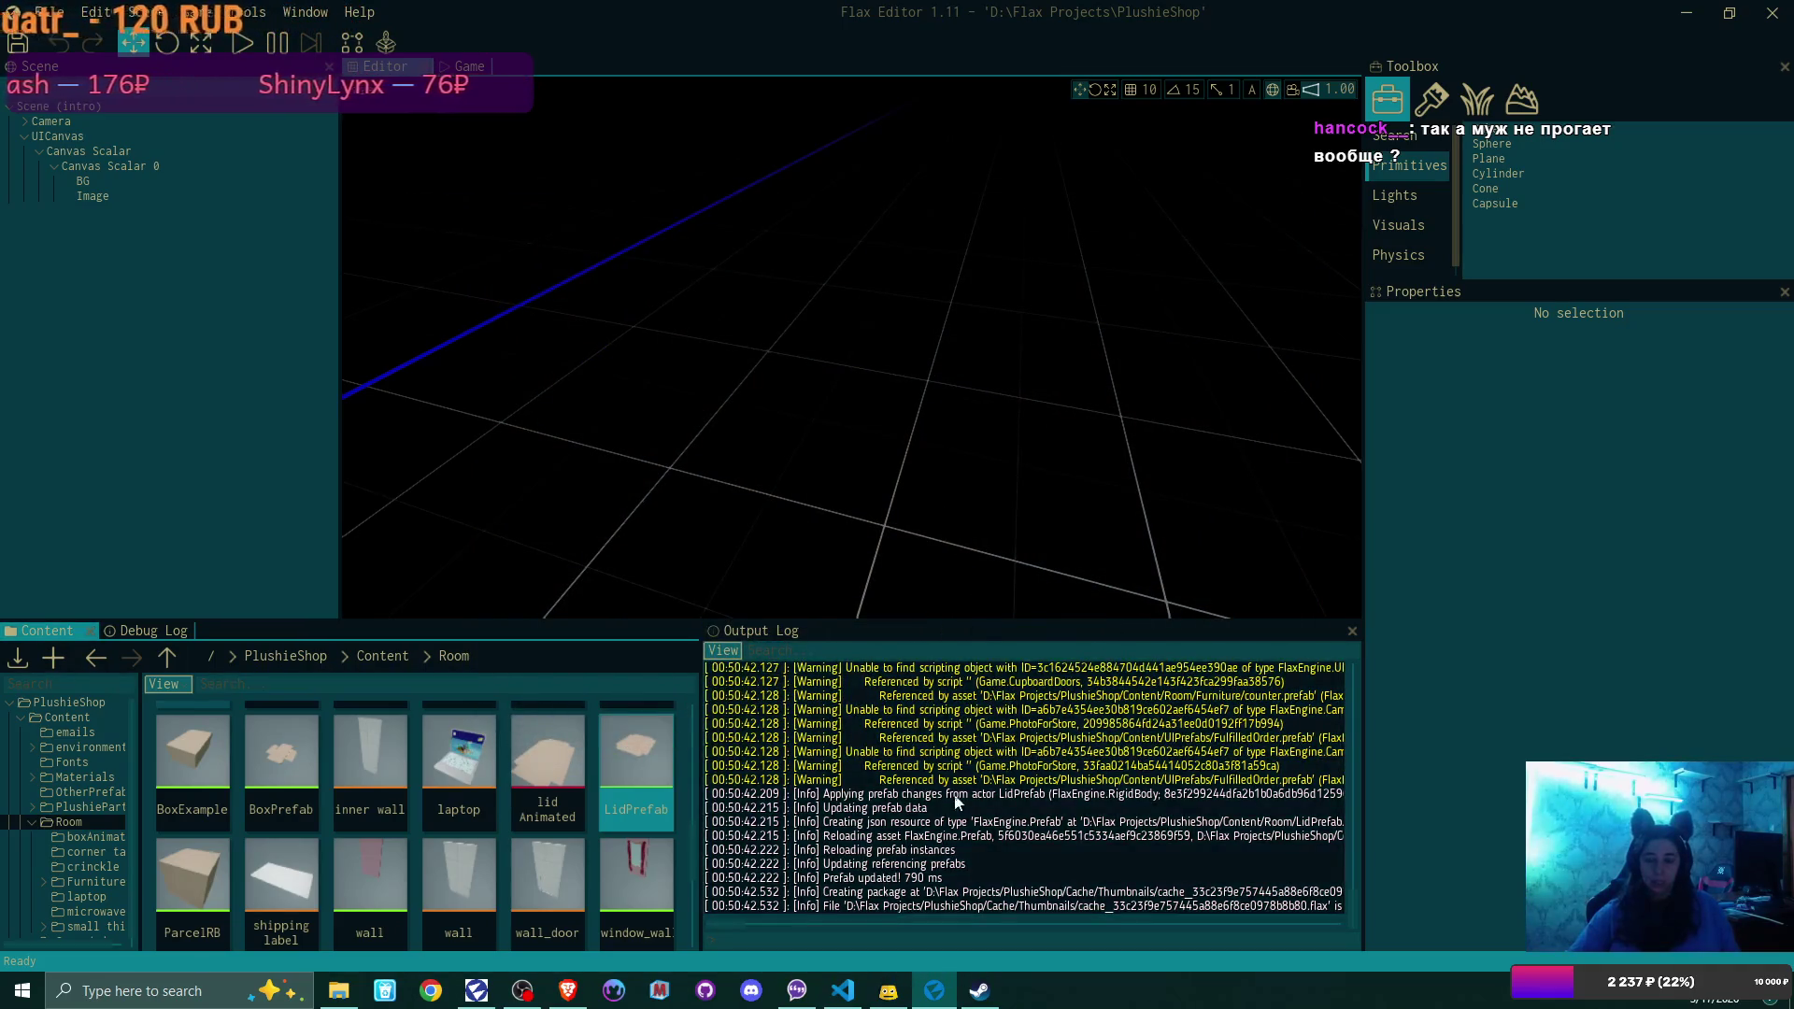
{"action": "left_click", "coordinate": [979, 990]}
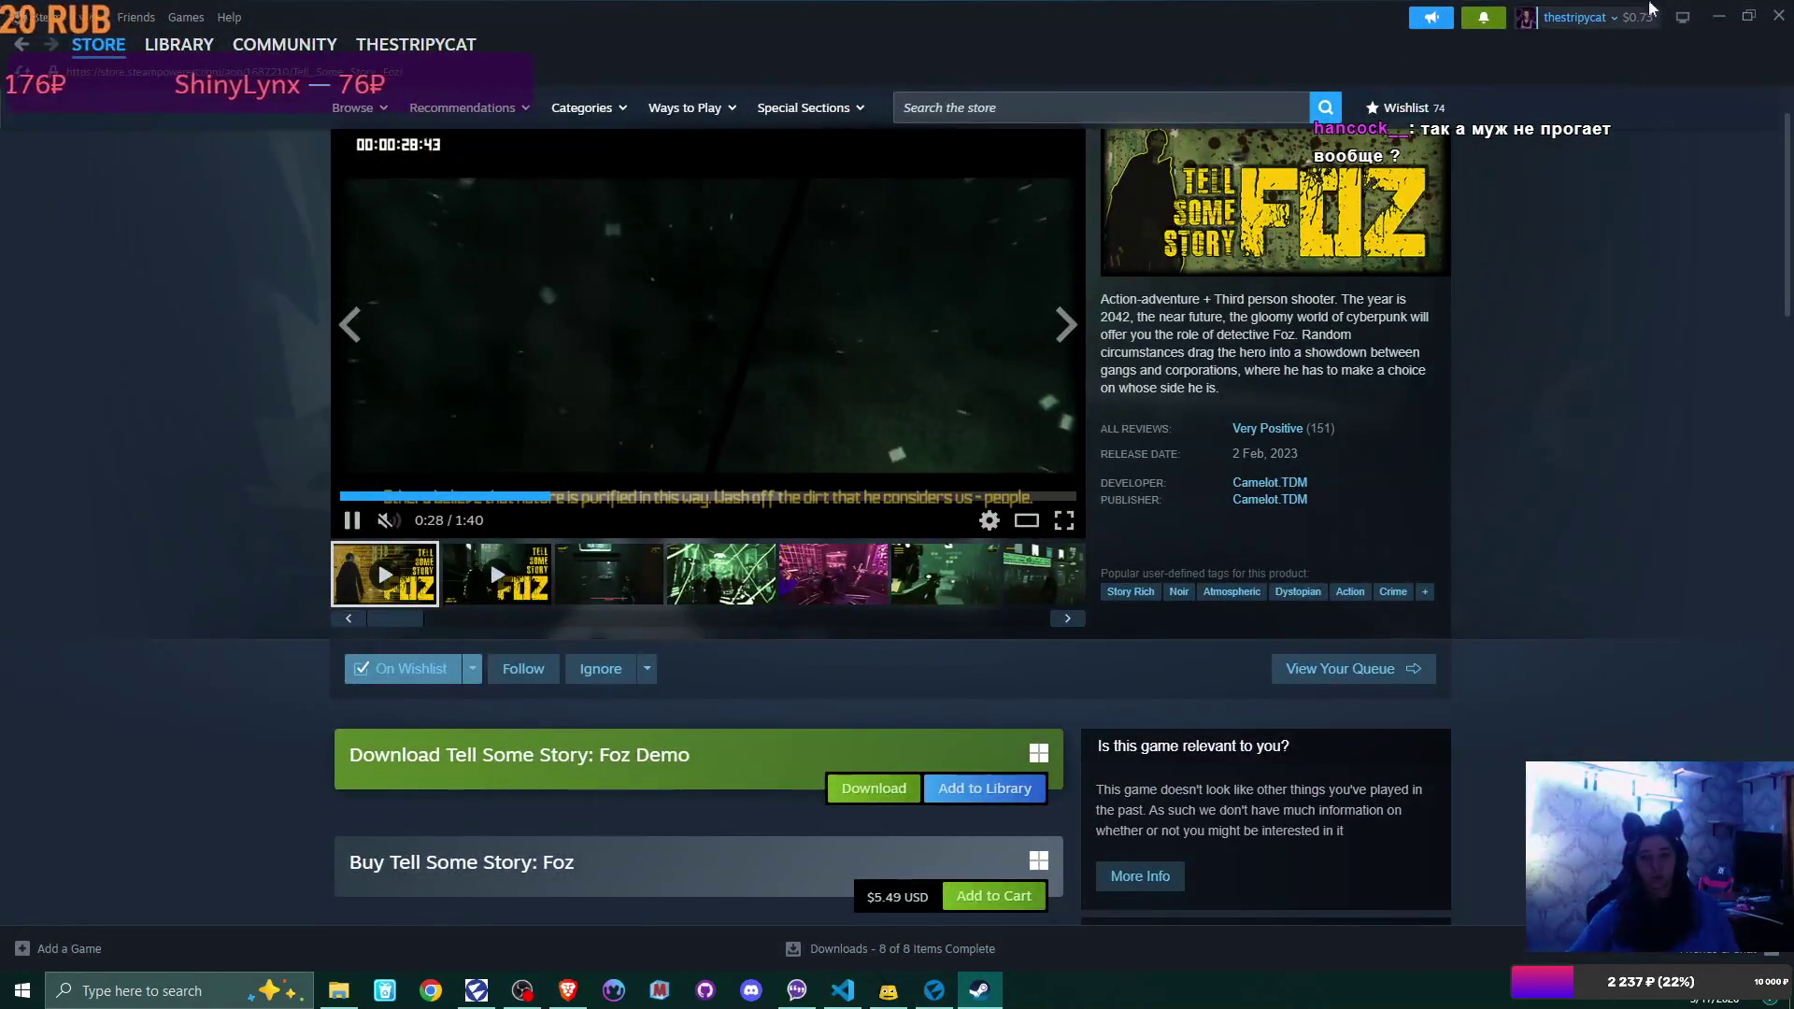
Review Flax's Output Log confirming the LidPrefab update, then switch to Visual Studio Code
{"action": "left_click", "coordinate": [934, 990]}
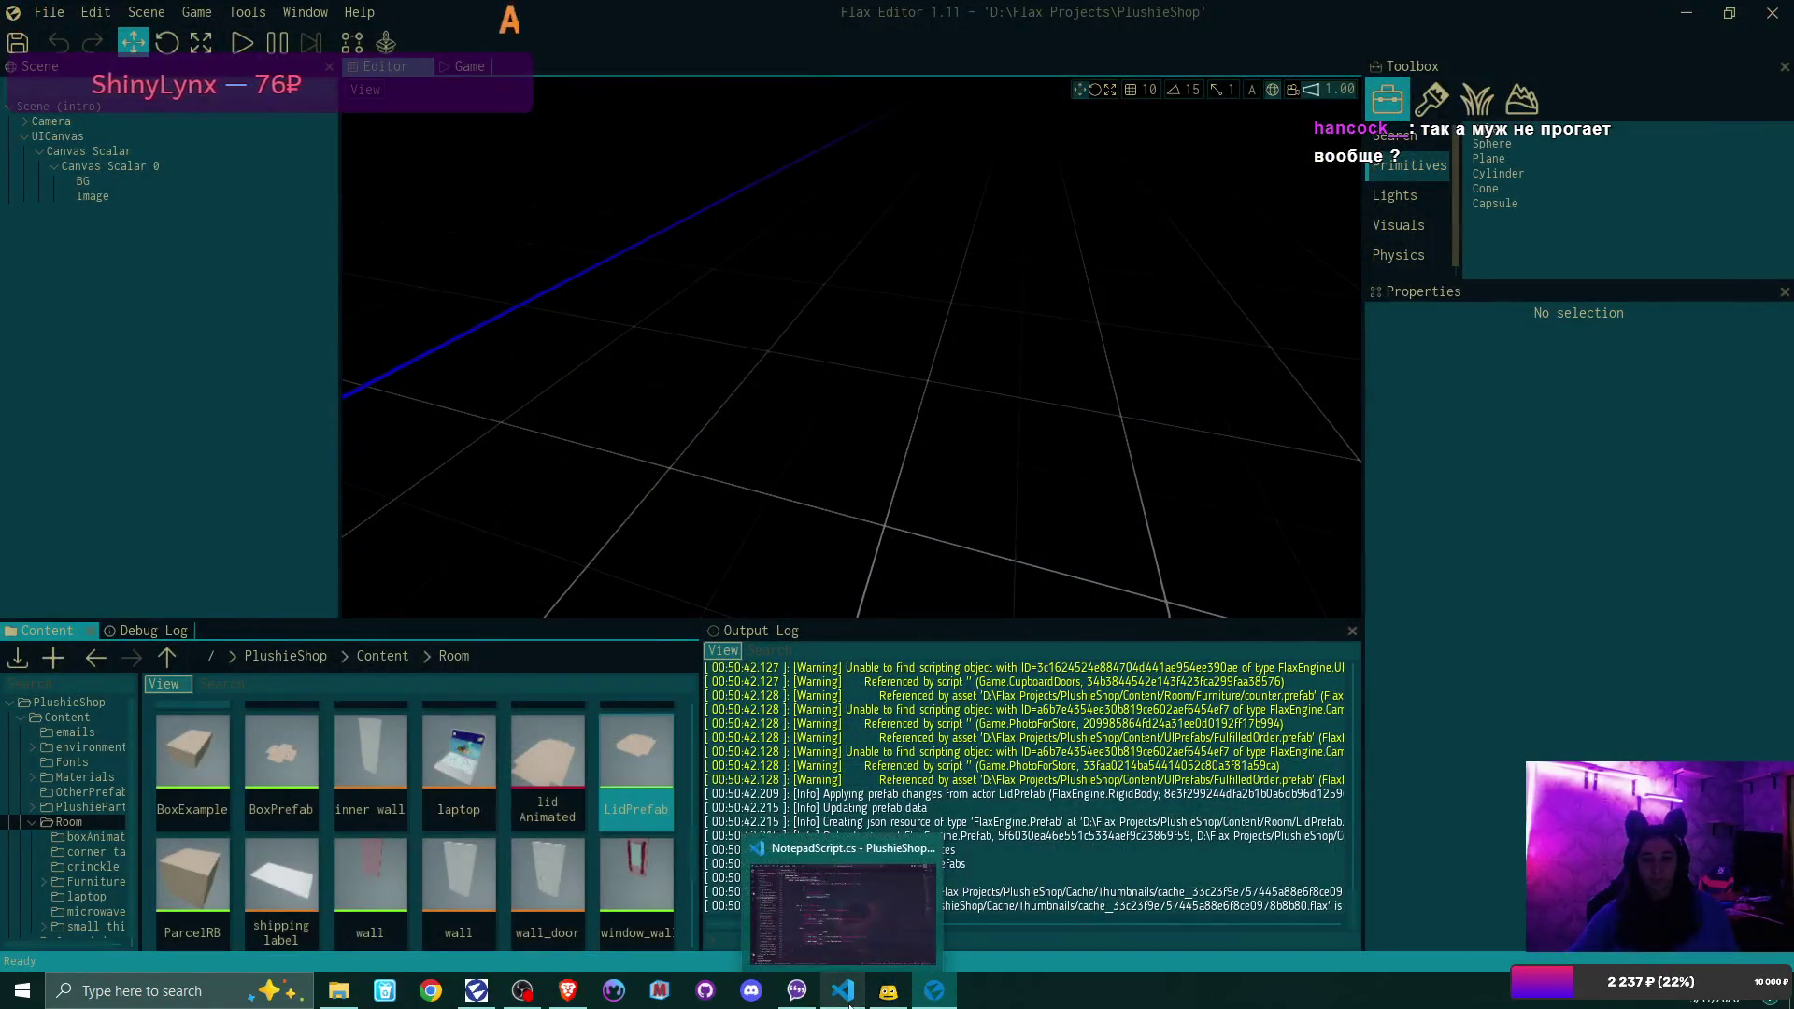
{"action": "scroll", "coordinate": [1158, 796], "scroll_direction": "up", "scroll_amount": 3}
{"action": "scroll", "coordinate": [1158, 797], "scroll_direction": "up", "scroll_amount": 5}
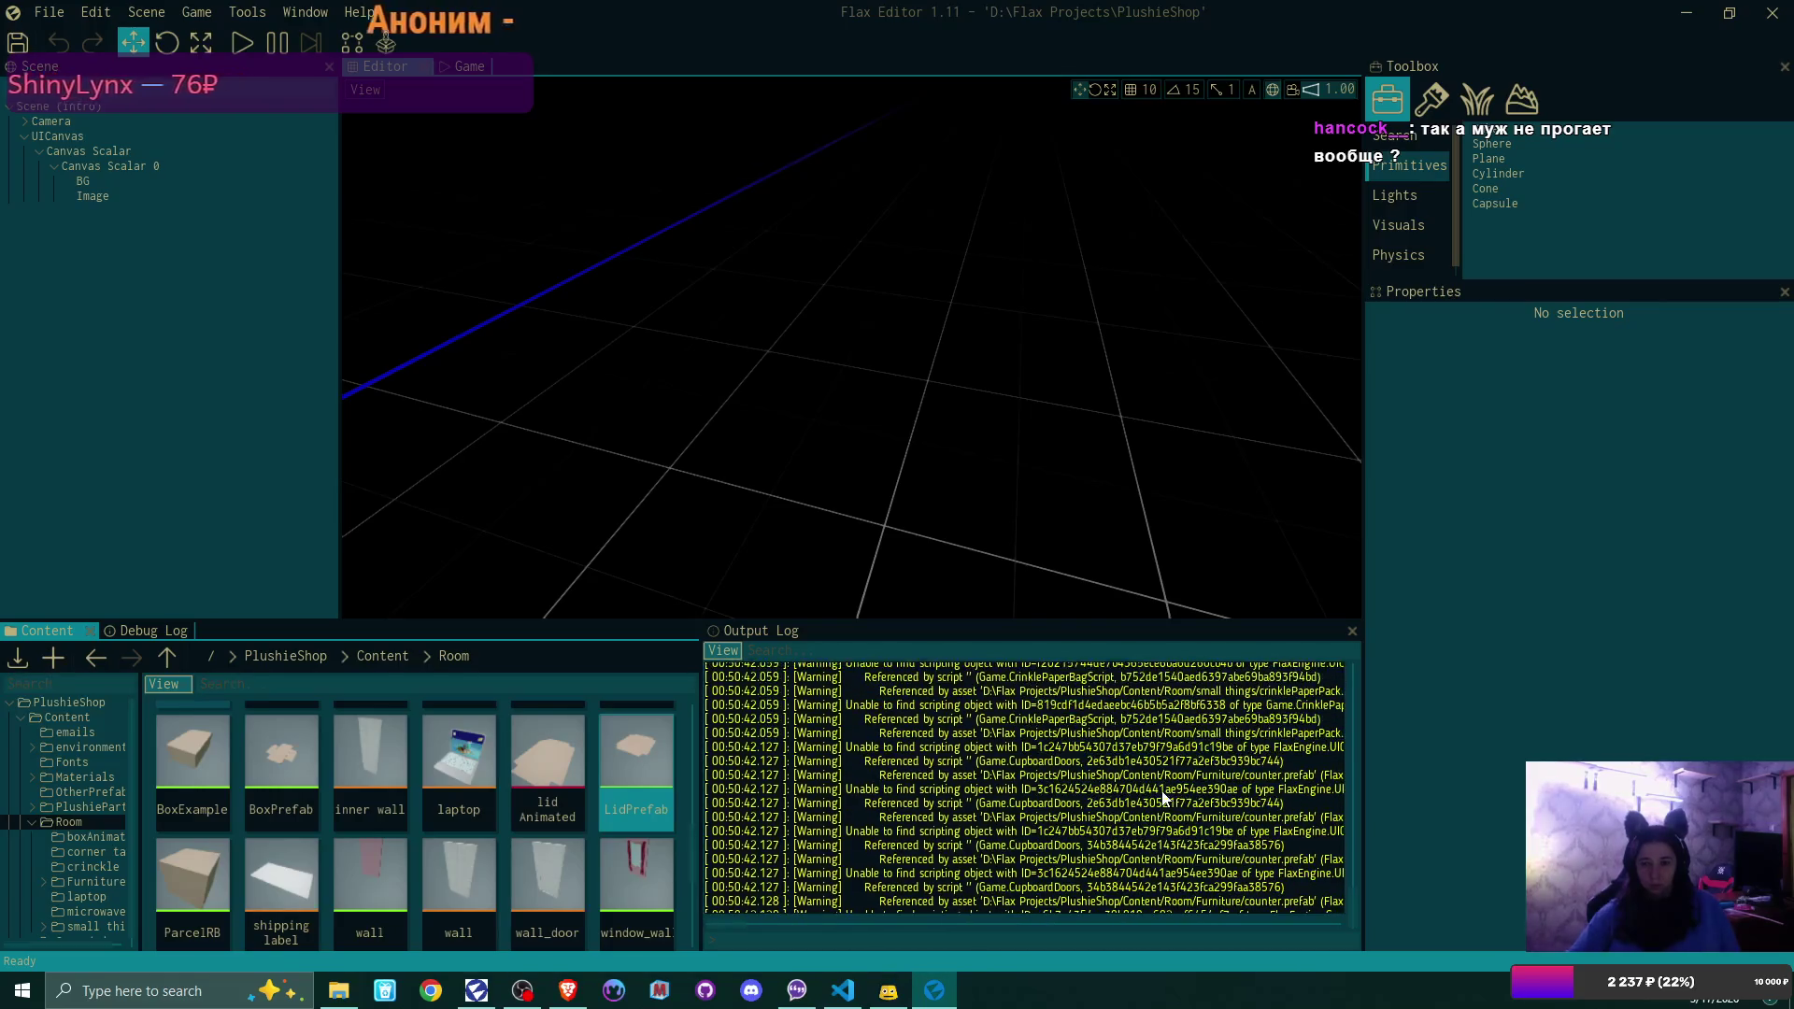
{"action": "scroll", "coordinate": [1167, 797], "scroll_direction": "up", "scroll_amount": 5}
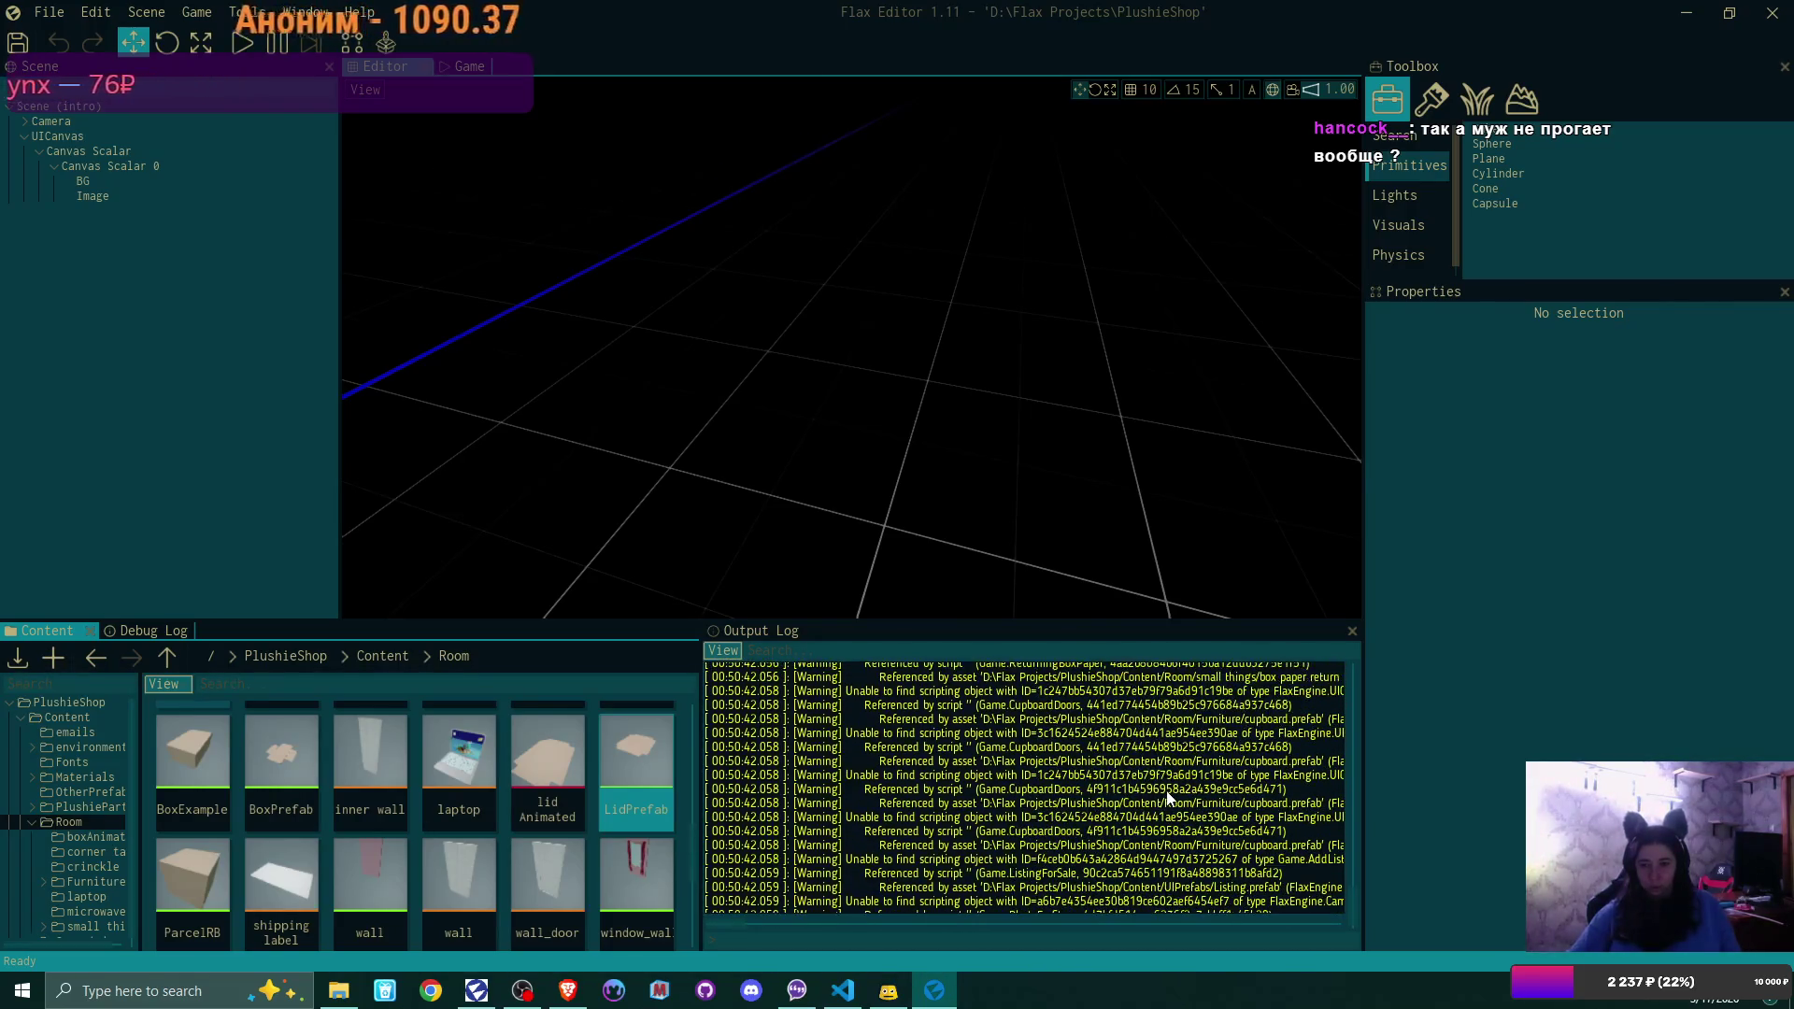
{"action": "scroll", "coordinate": [1181, 788], "scroll_direction": "up", "scroll_amount": 5}
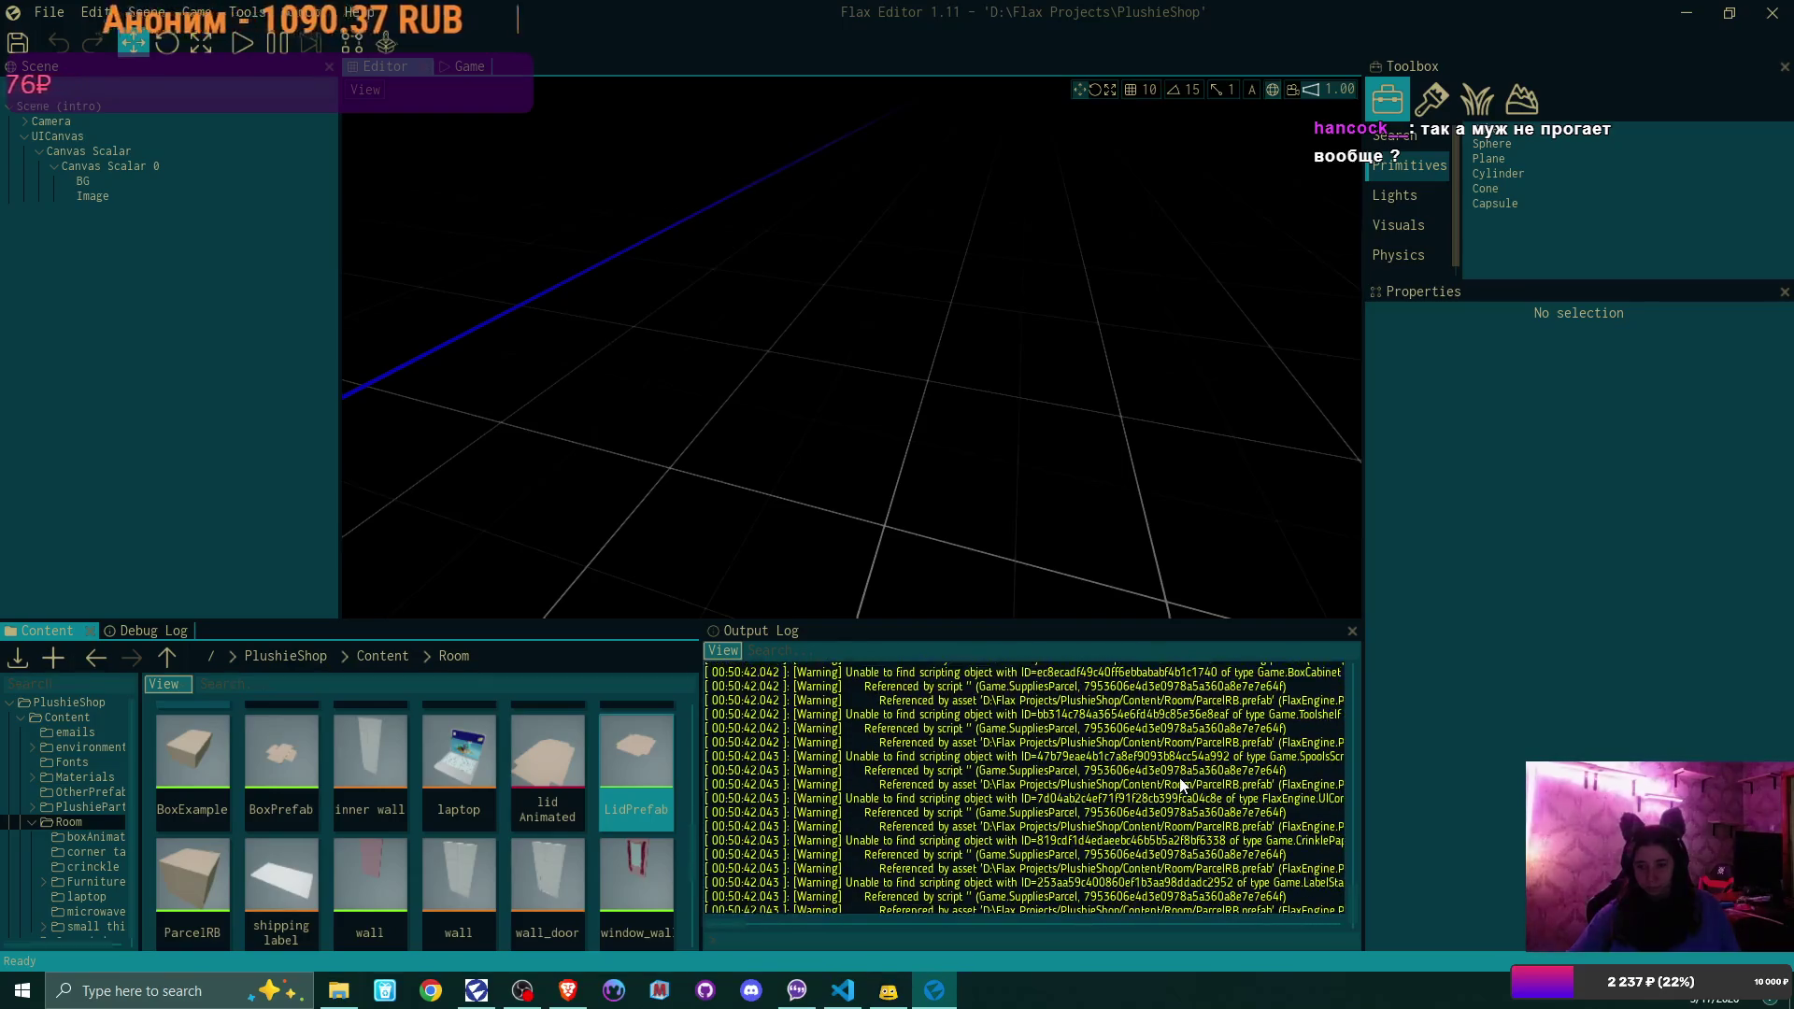
{"action": "scroll", "coordinate": [1165, 752], "scroll_direction": "up", "scroll_amount": 5}
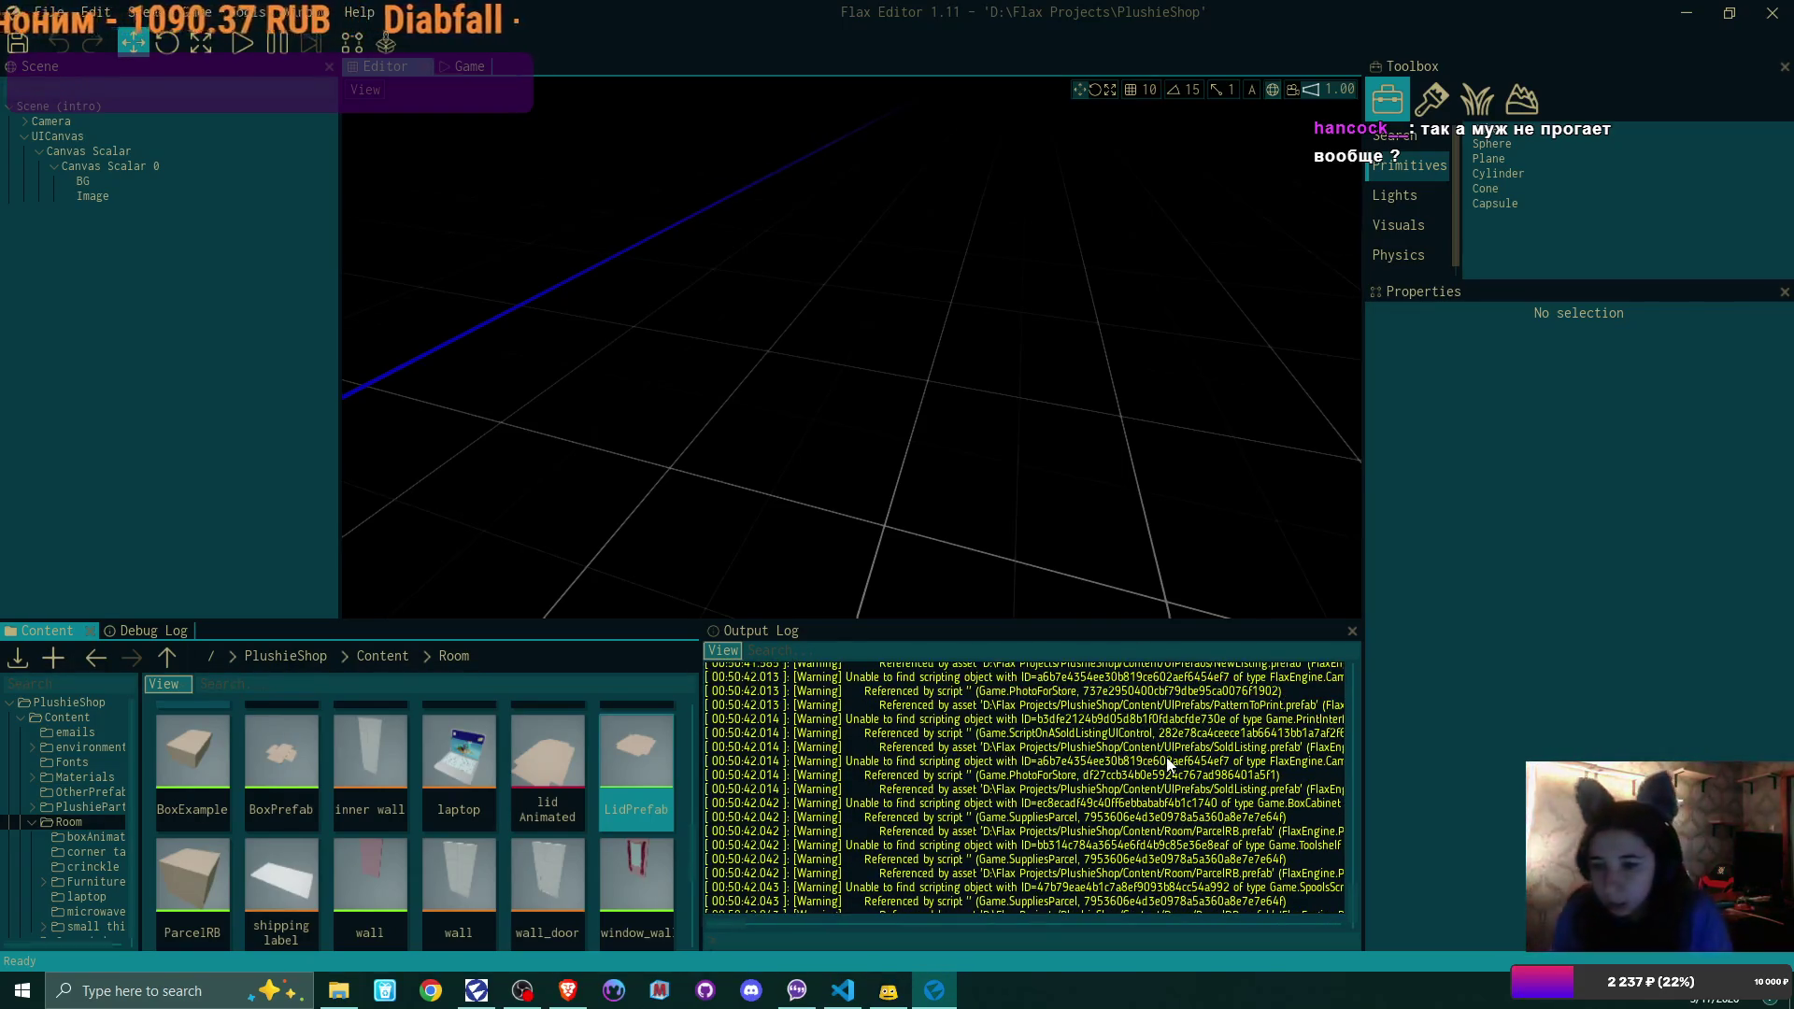
{"action": "scroll", "coordinate": [1166, 763], "scroll_direction": "up", "scroll_amount": 5}
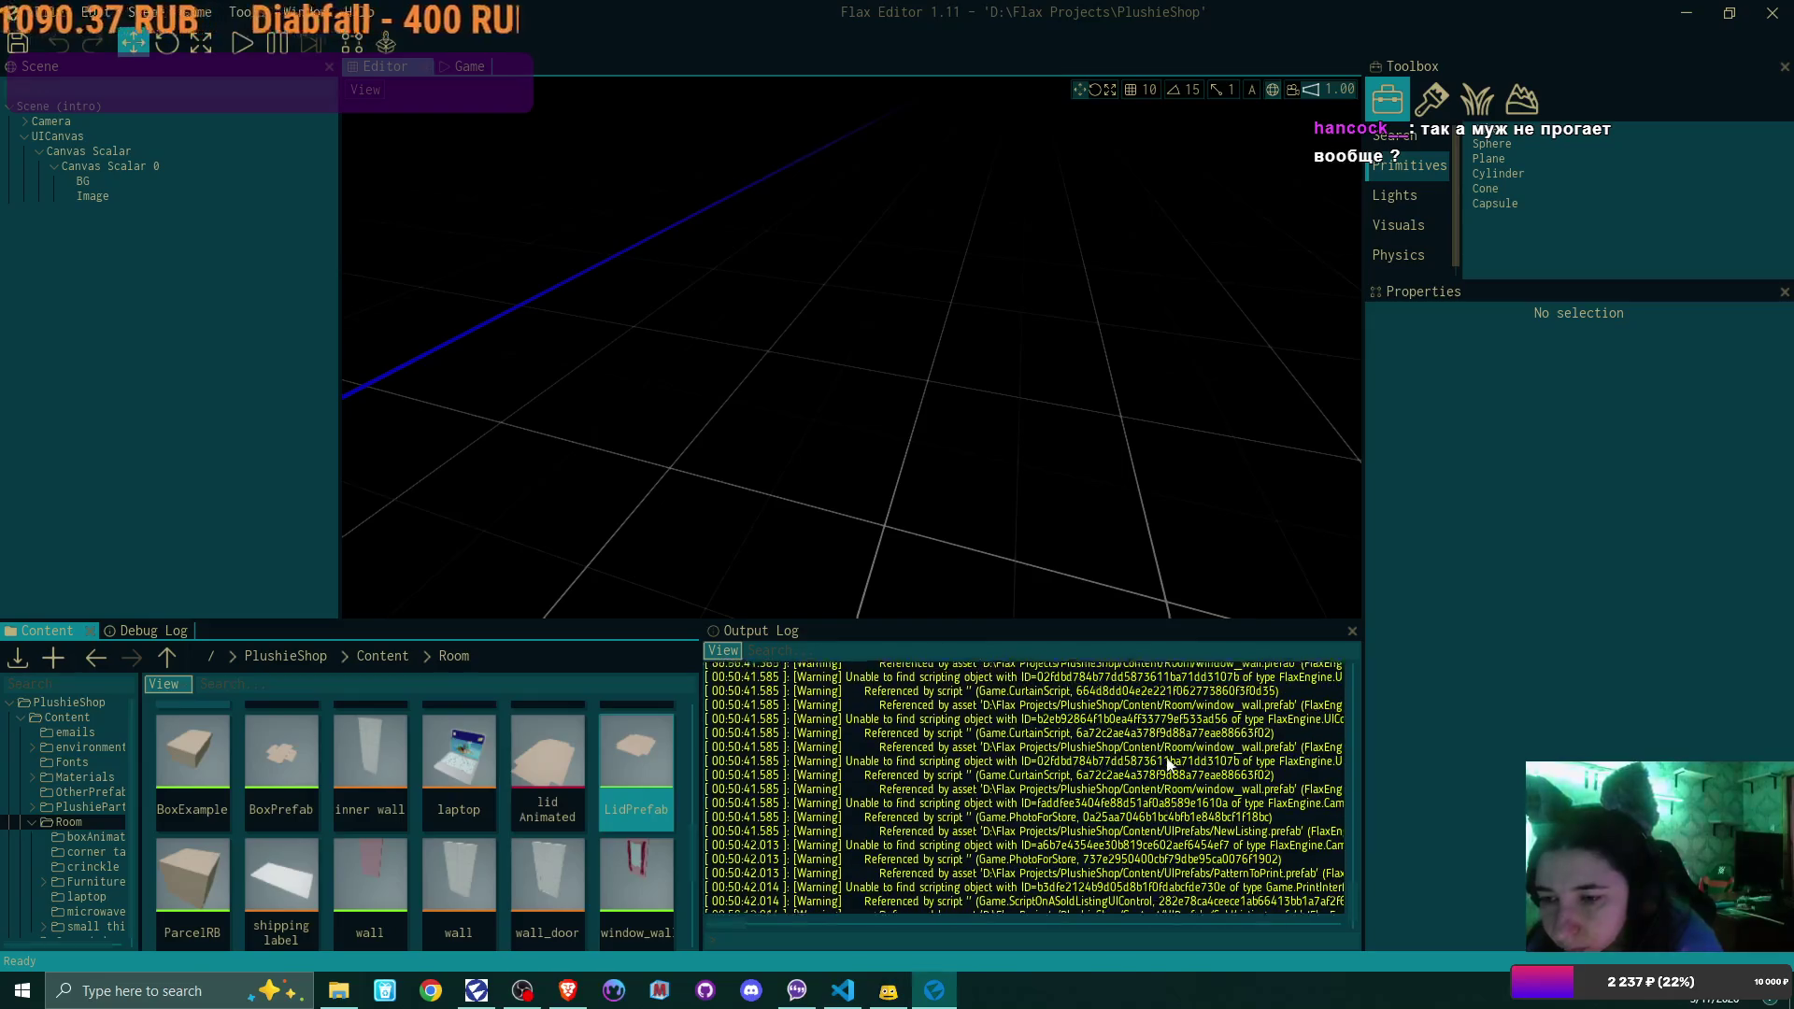
{"action": "scroll", "coordinate": [1167, 764], "scroll_direction": "up", "scroll_amount": 3}
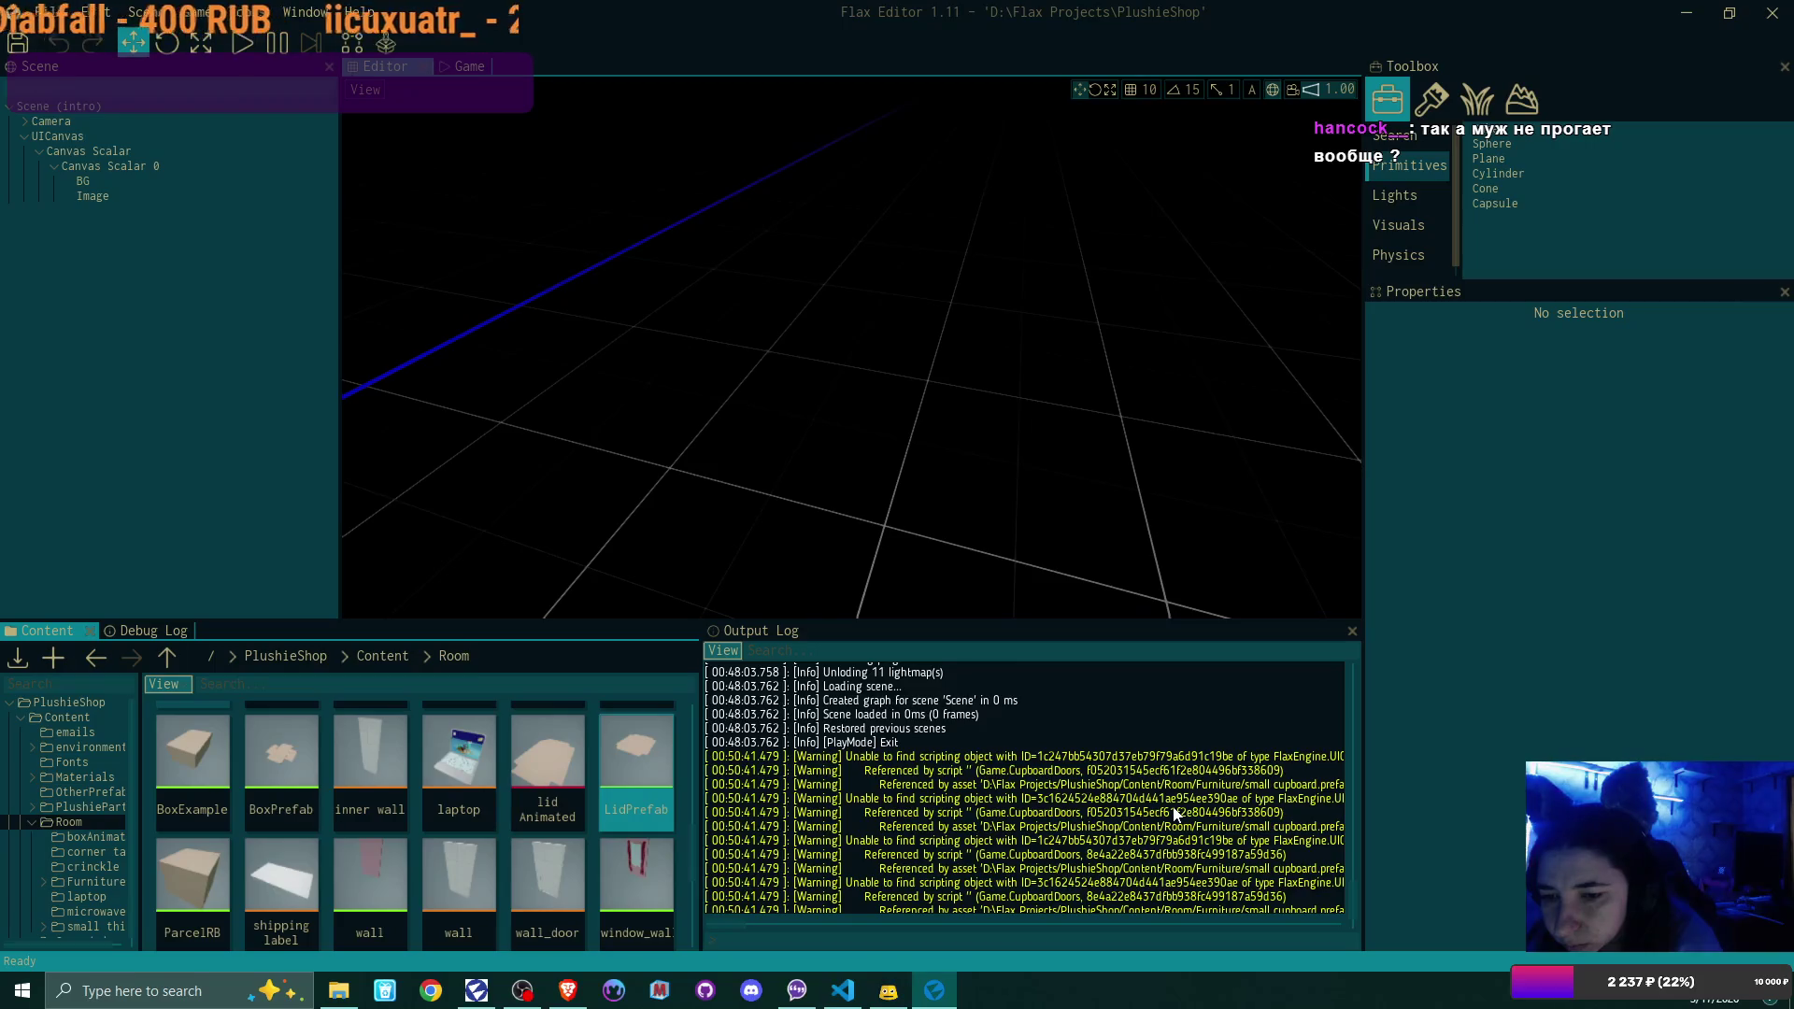
{"action": "scroll", "coordinate": [1167, 841], "scroll_direction": "down", "scroll_amount": 10}
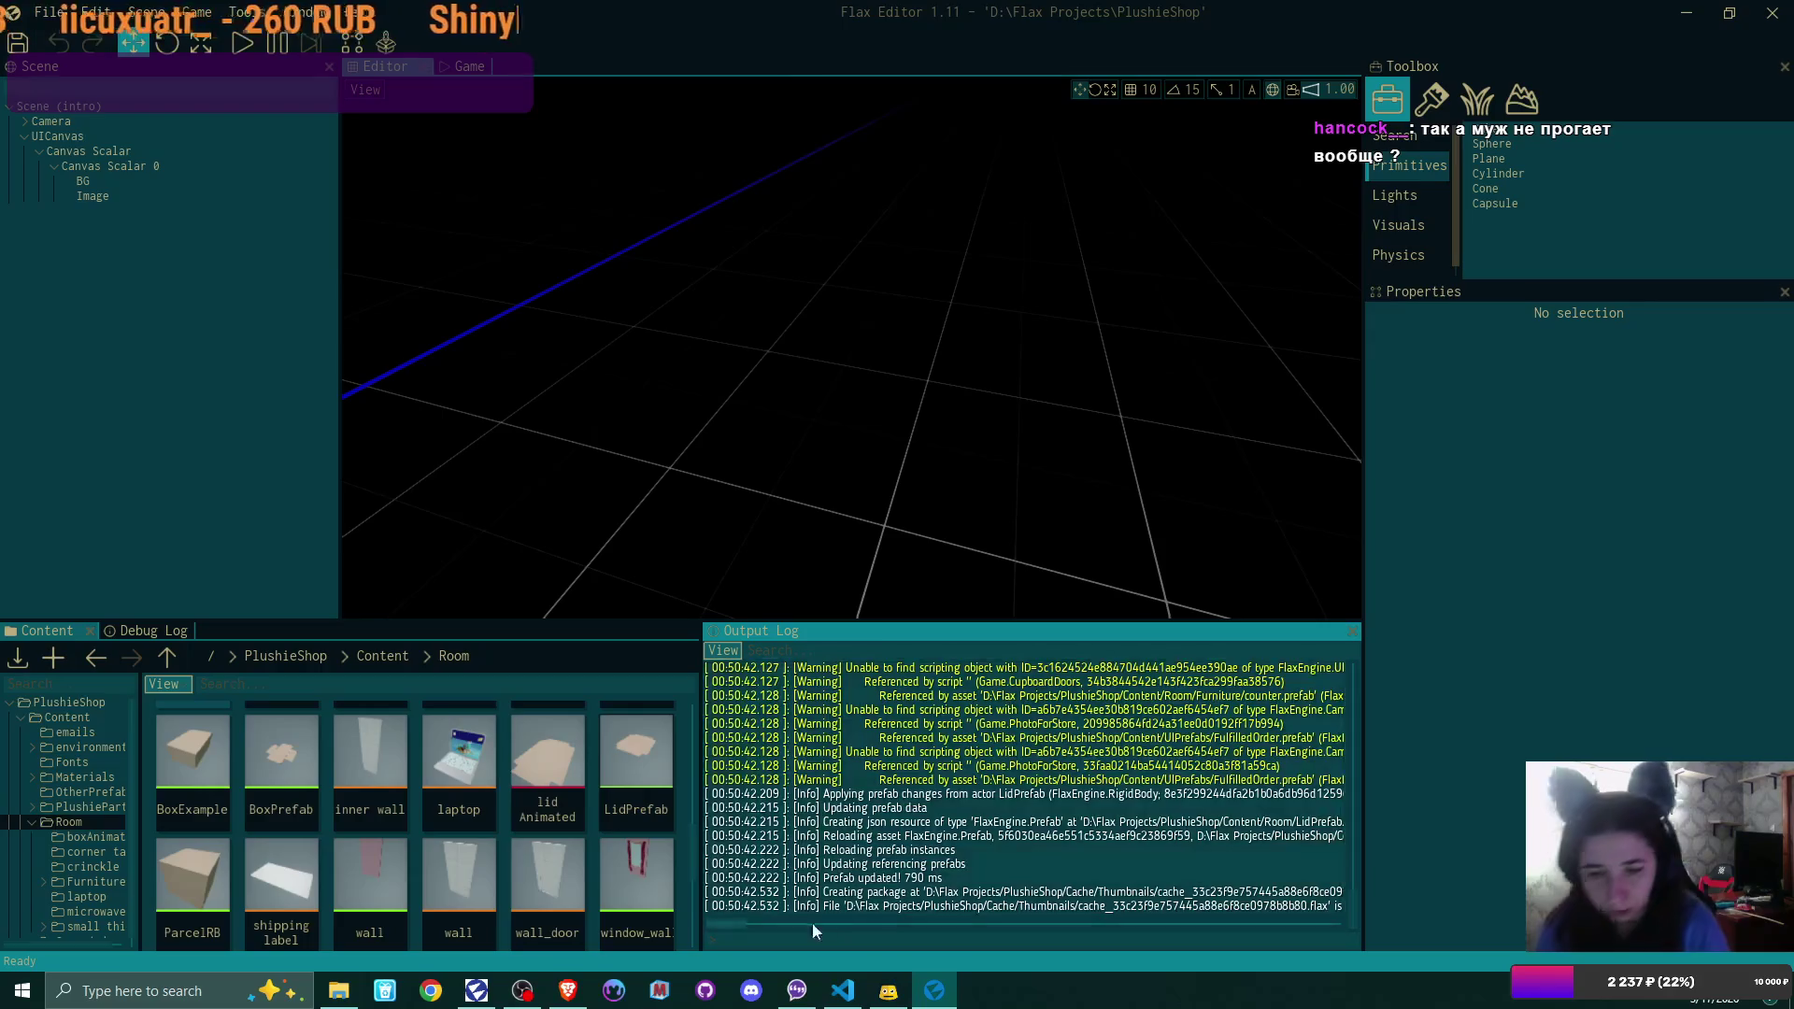
{"action": "left_click", "coordinate": [843, 991]}
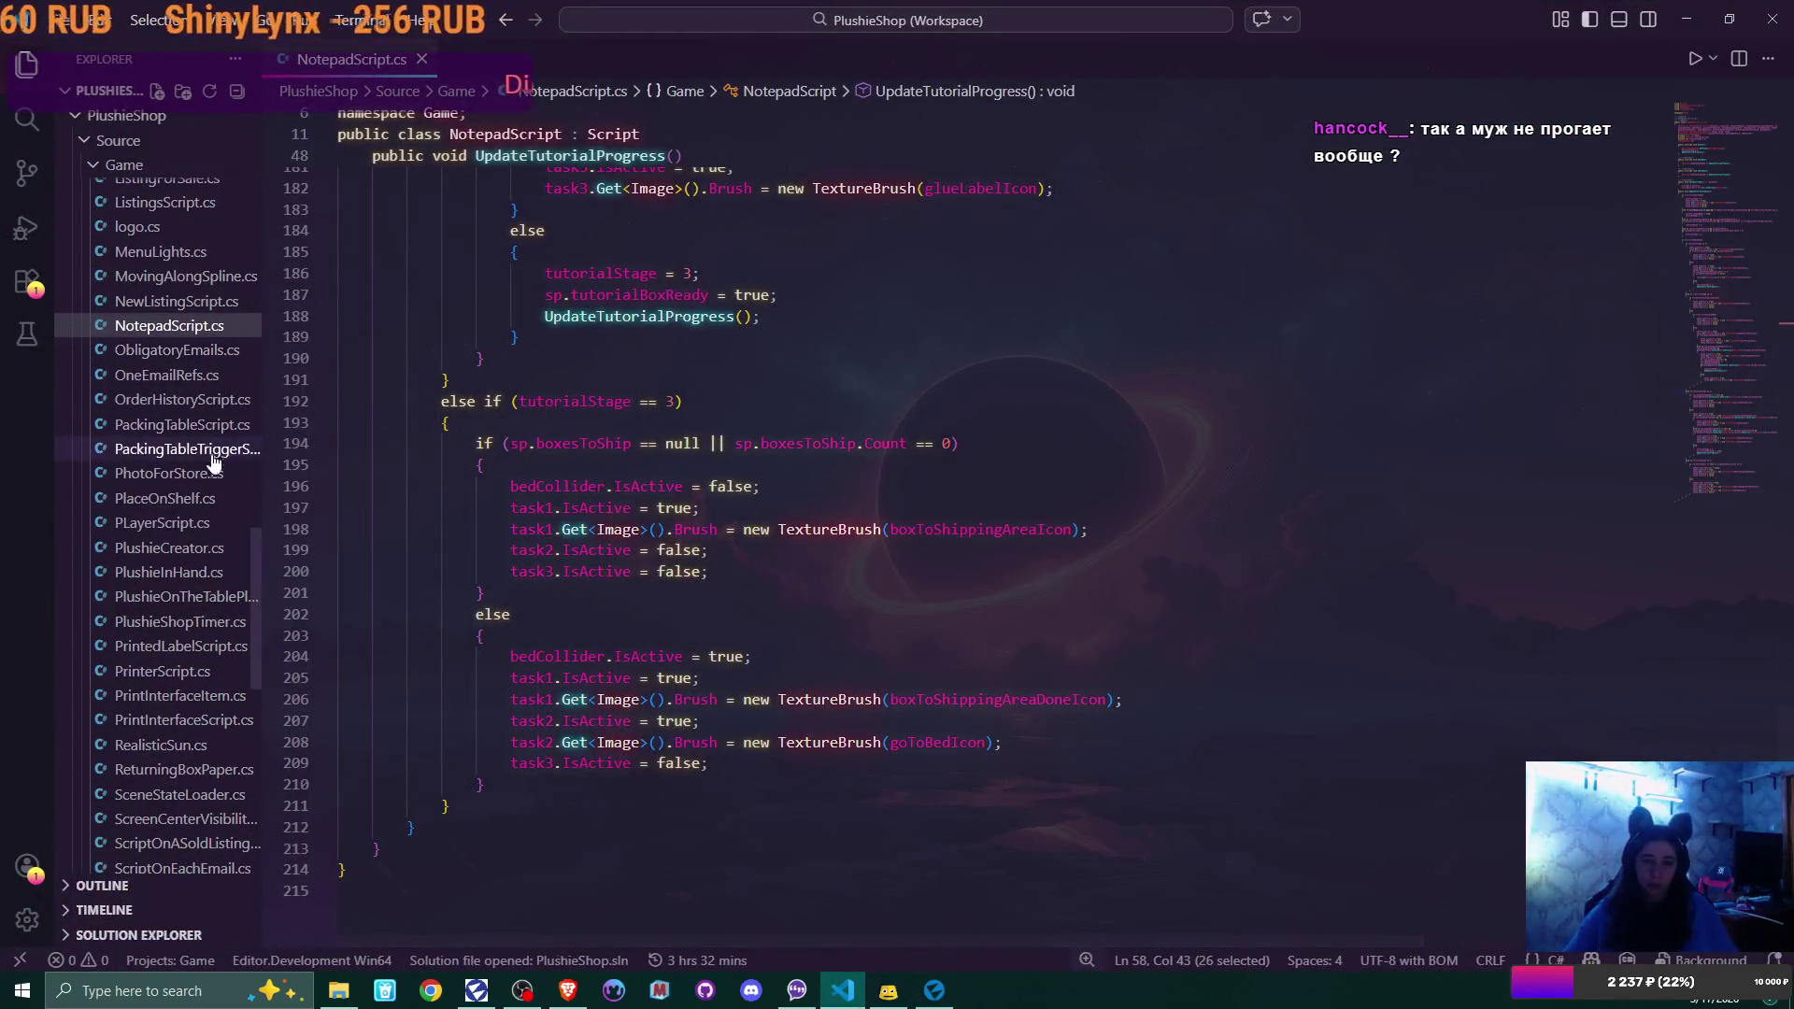
Open PackingTableScript.cs and jump from Action1 to PutLidOnPackingTable in LidScript.cs
{"action": "left_click", "coordinate": [172, 426]}
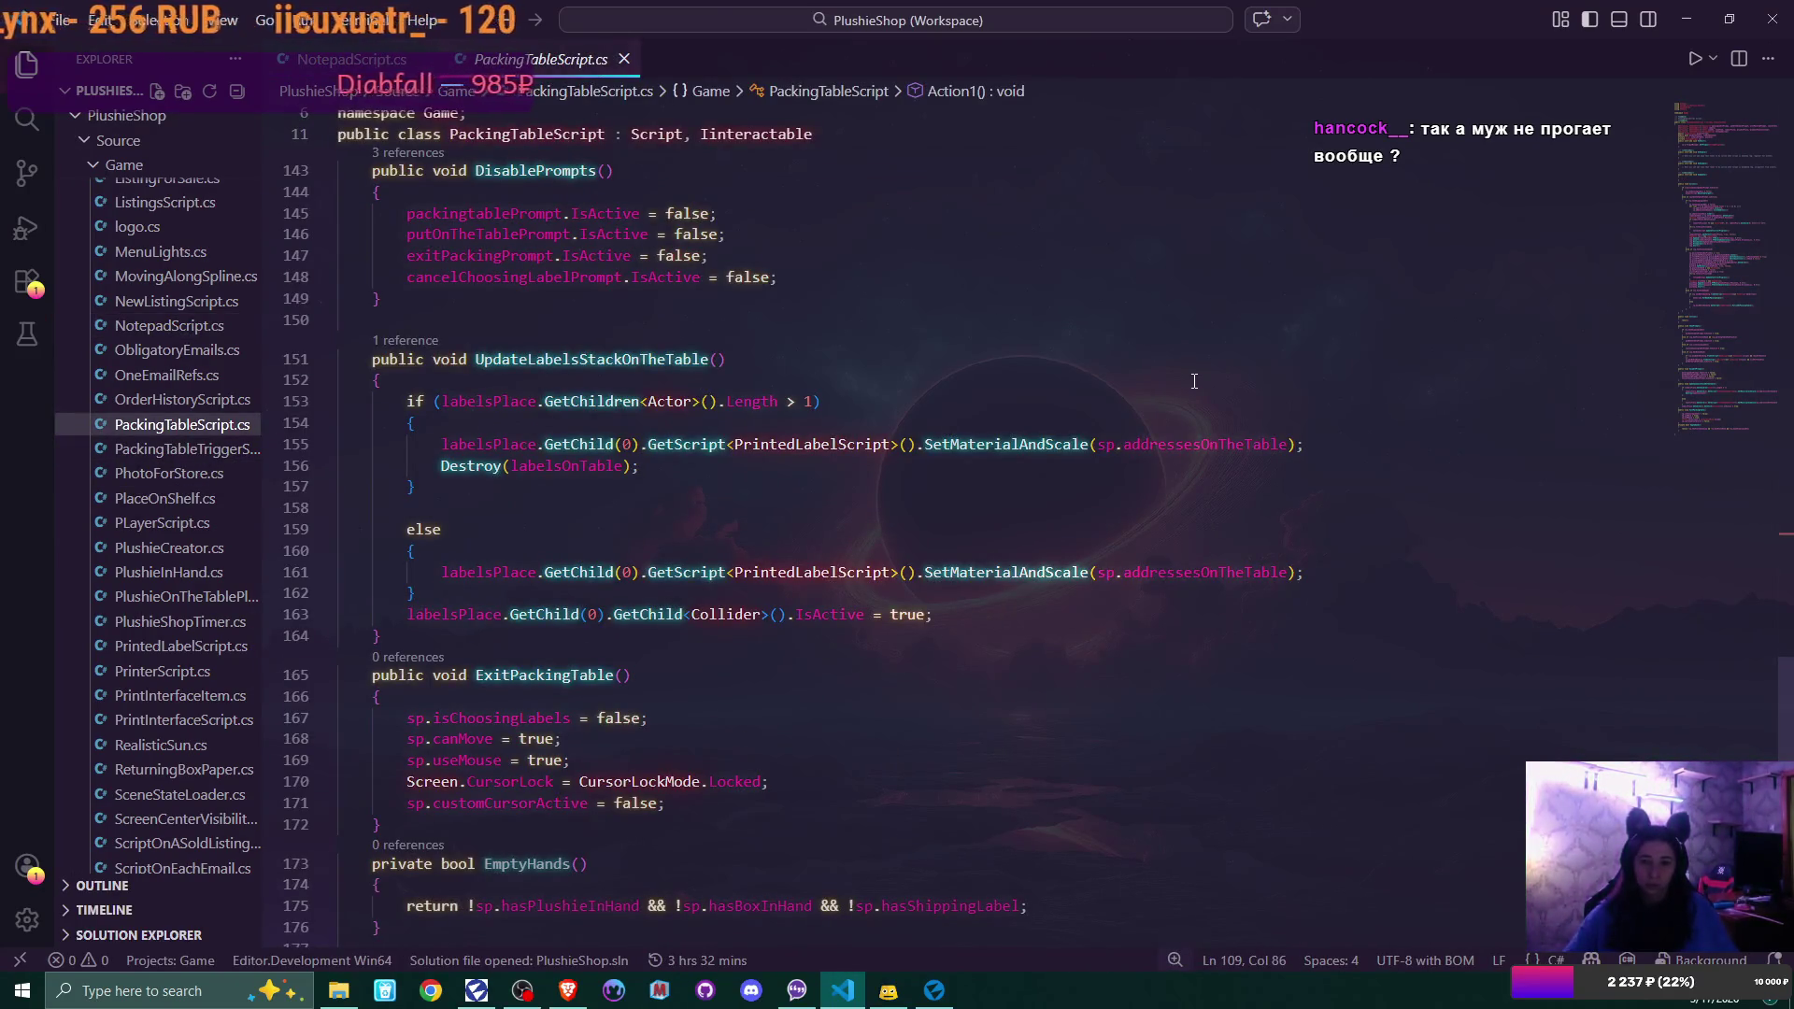
{"action": "scroll", "coordinate": [1194, 381], "scroll_direction": "down", "scroll_amount": 3}
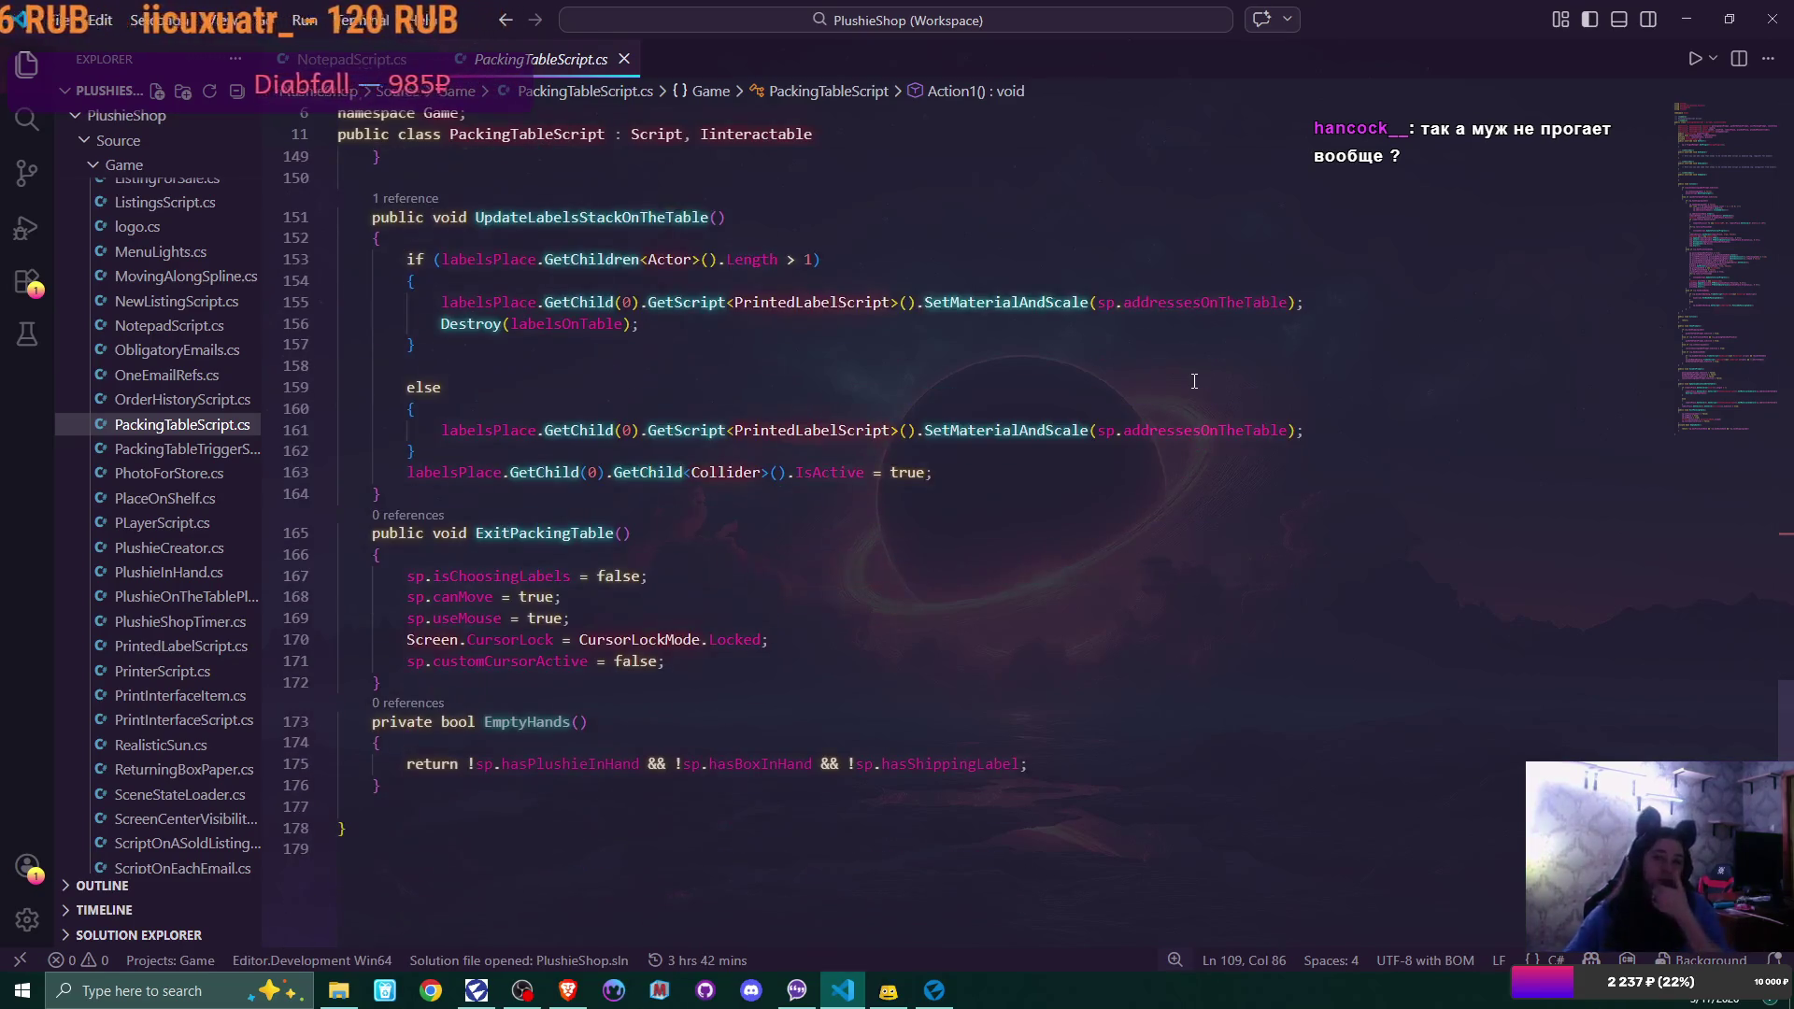
{"action": "scroll", "coordinate": [1193, 379], "scroll_direction": "up", "scroll_amount": 10}
{"action": "scroll", "coordinate": [1192, 377], "scroll_direction": "up", "scroll_amount": 5}
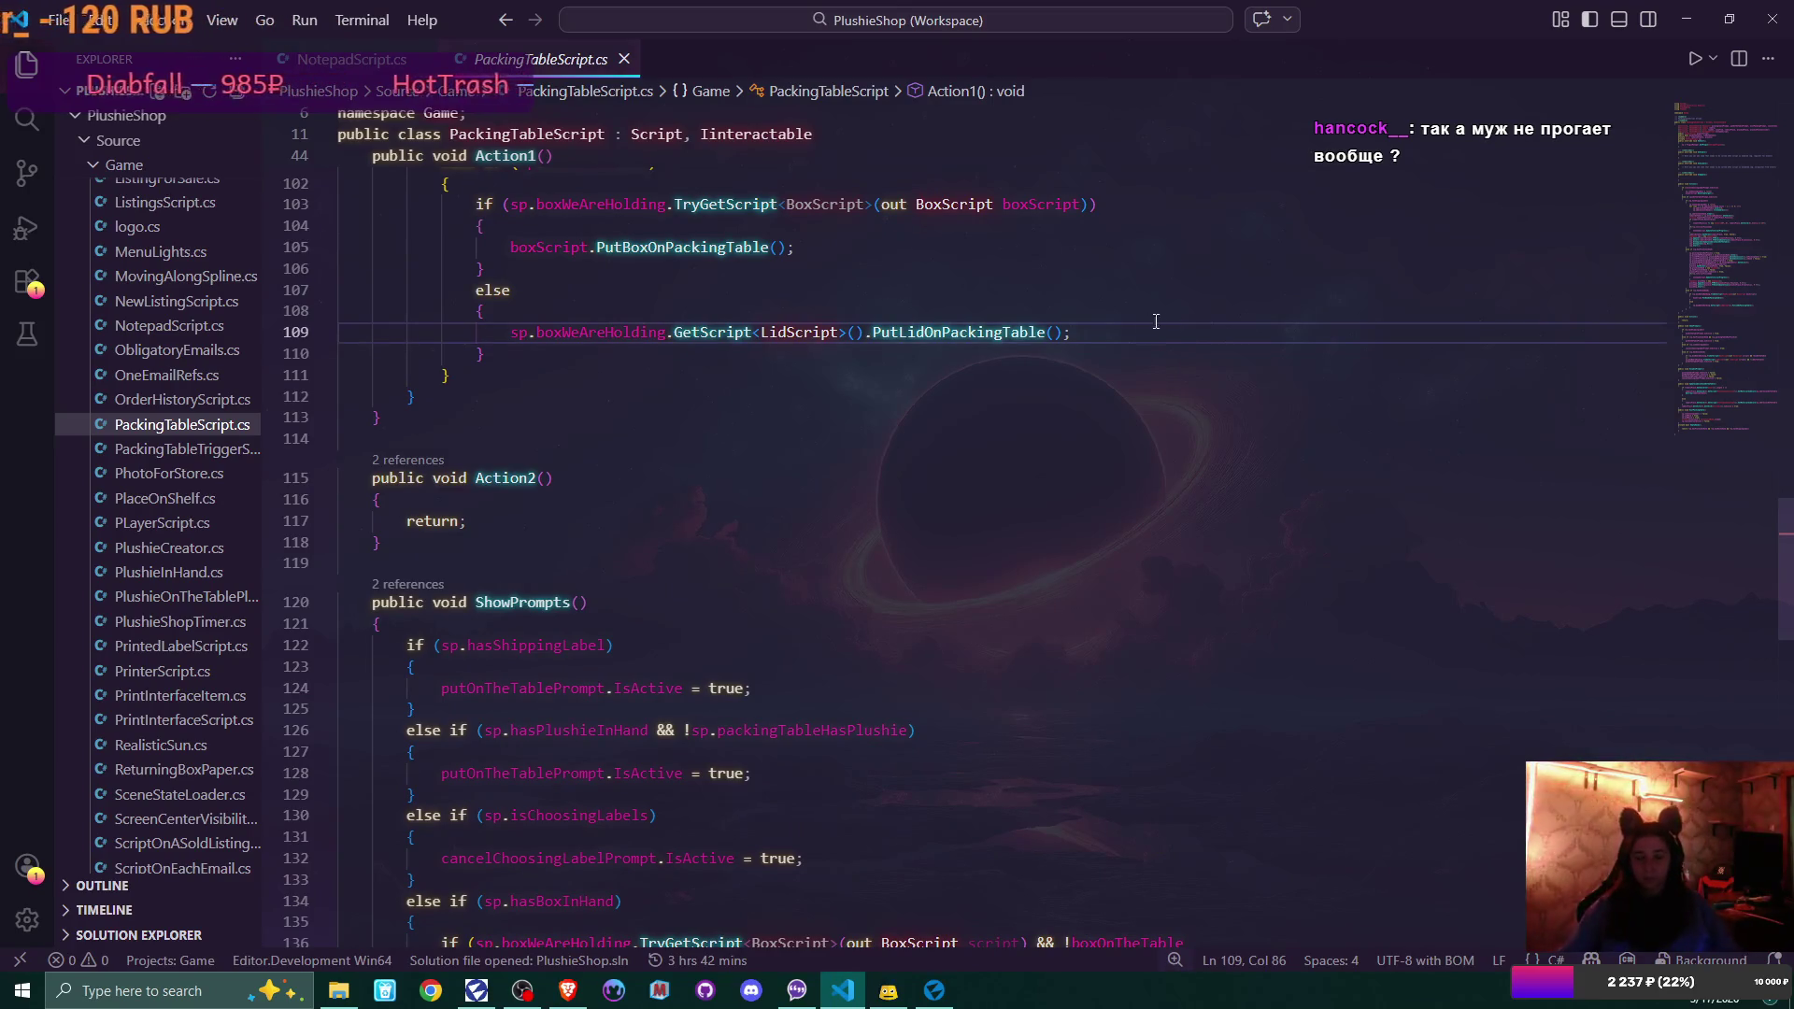
{"action": "scroll", "coordinate": [1201, 397], "scroll_direction": "up", "scroll_amount": 2}
{"action": "left_click", "coordinate": [974, 474], "text": "ctrl"}
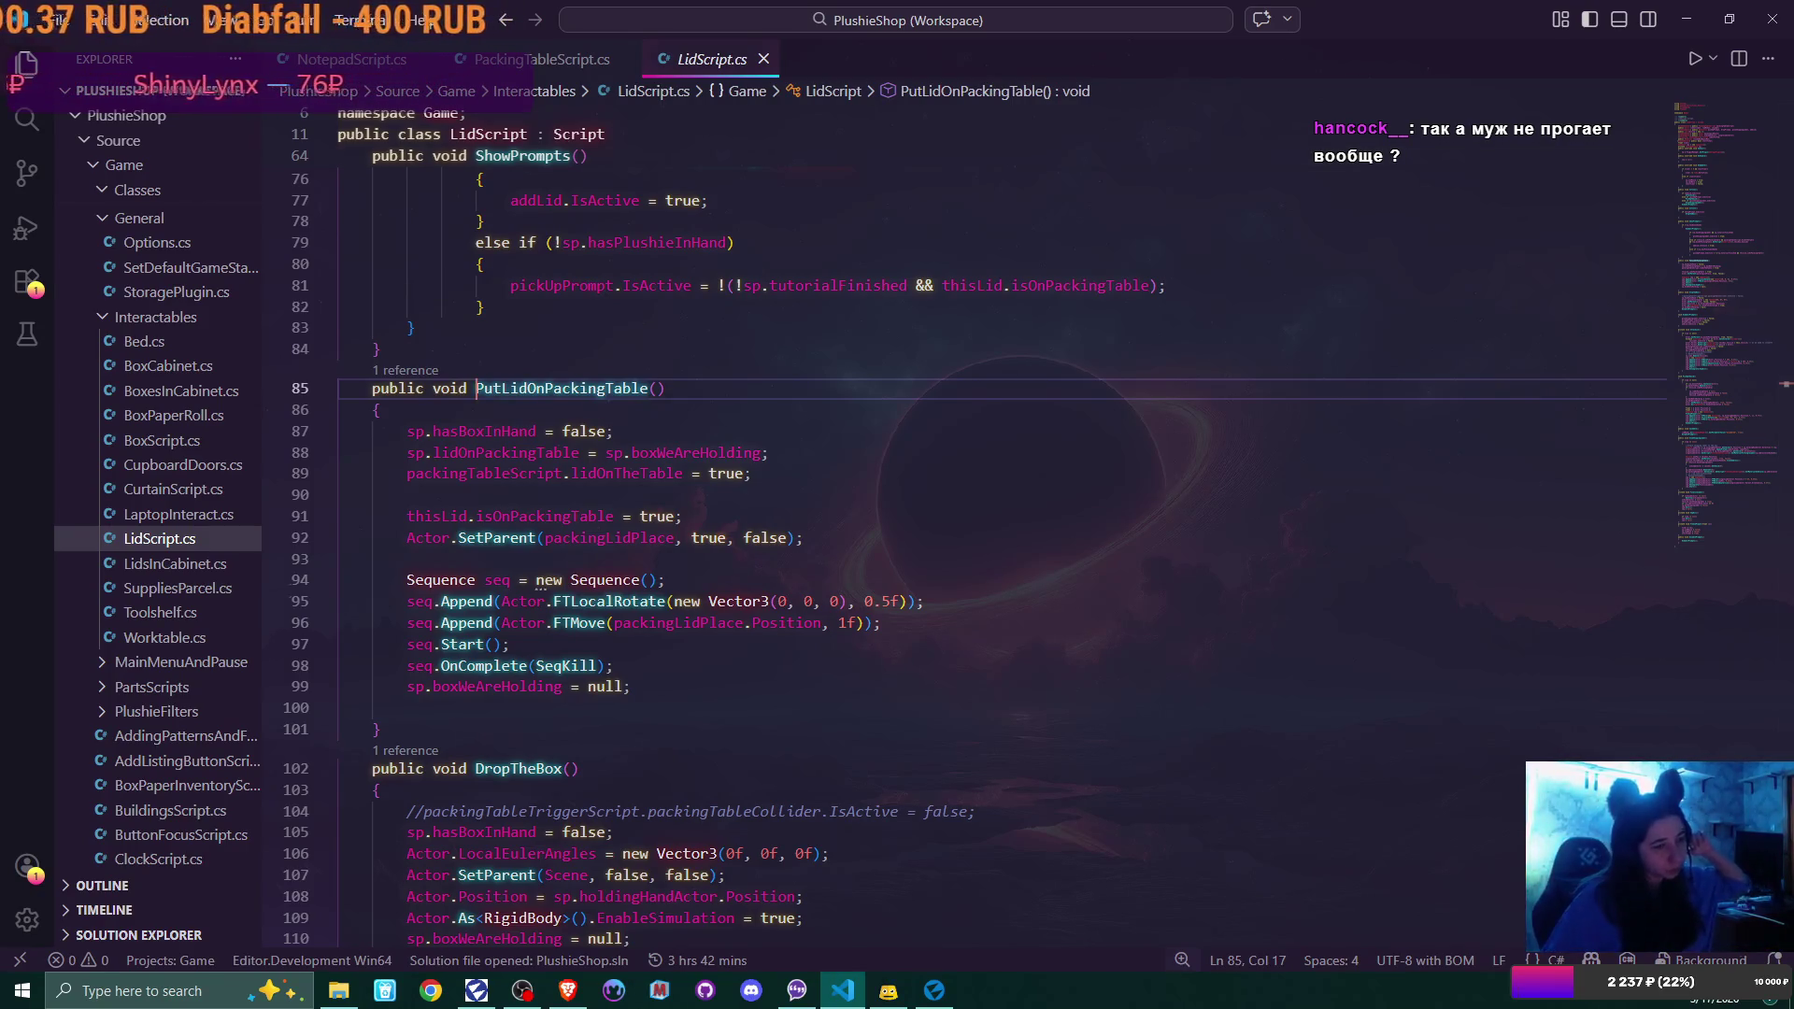
{"action": "key", "text": "alt+Tab"}
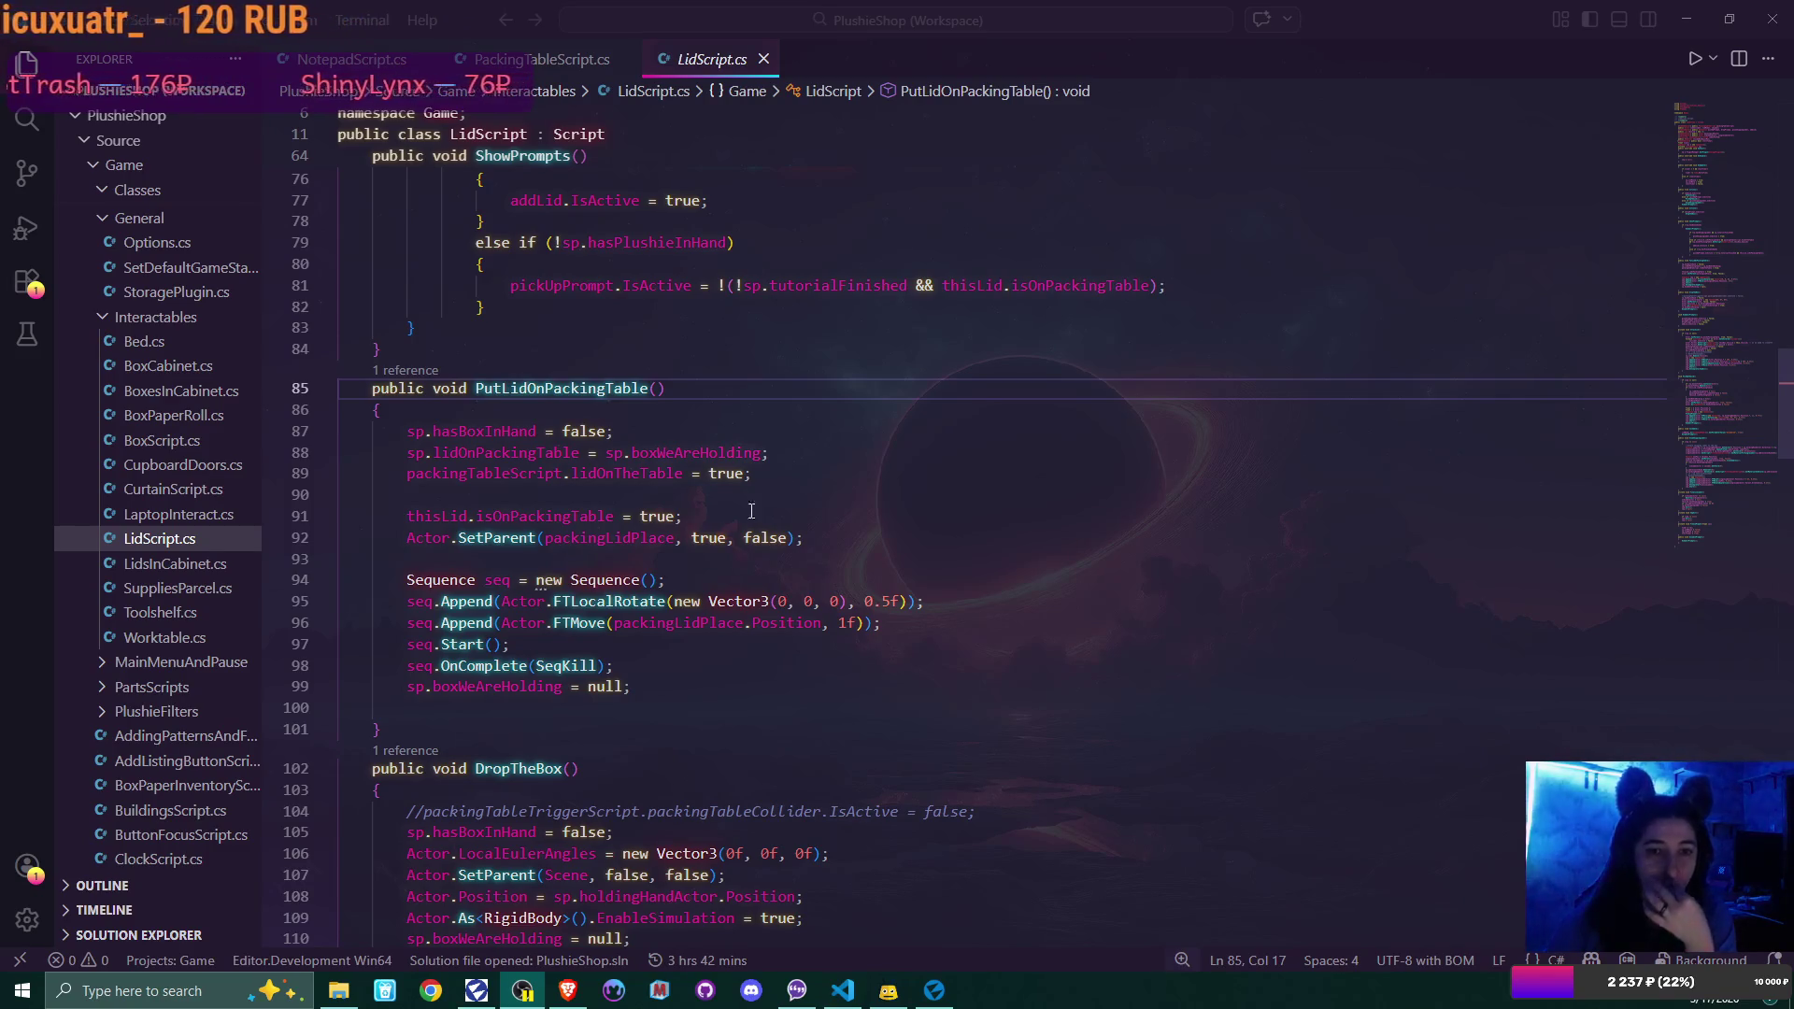
Open BoxScript.cs from the Interactables folder in a new tab
{"action": "double_click", "coordinate": [160, 440]}
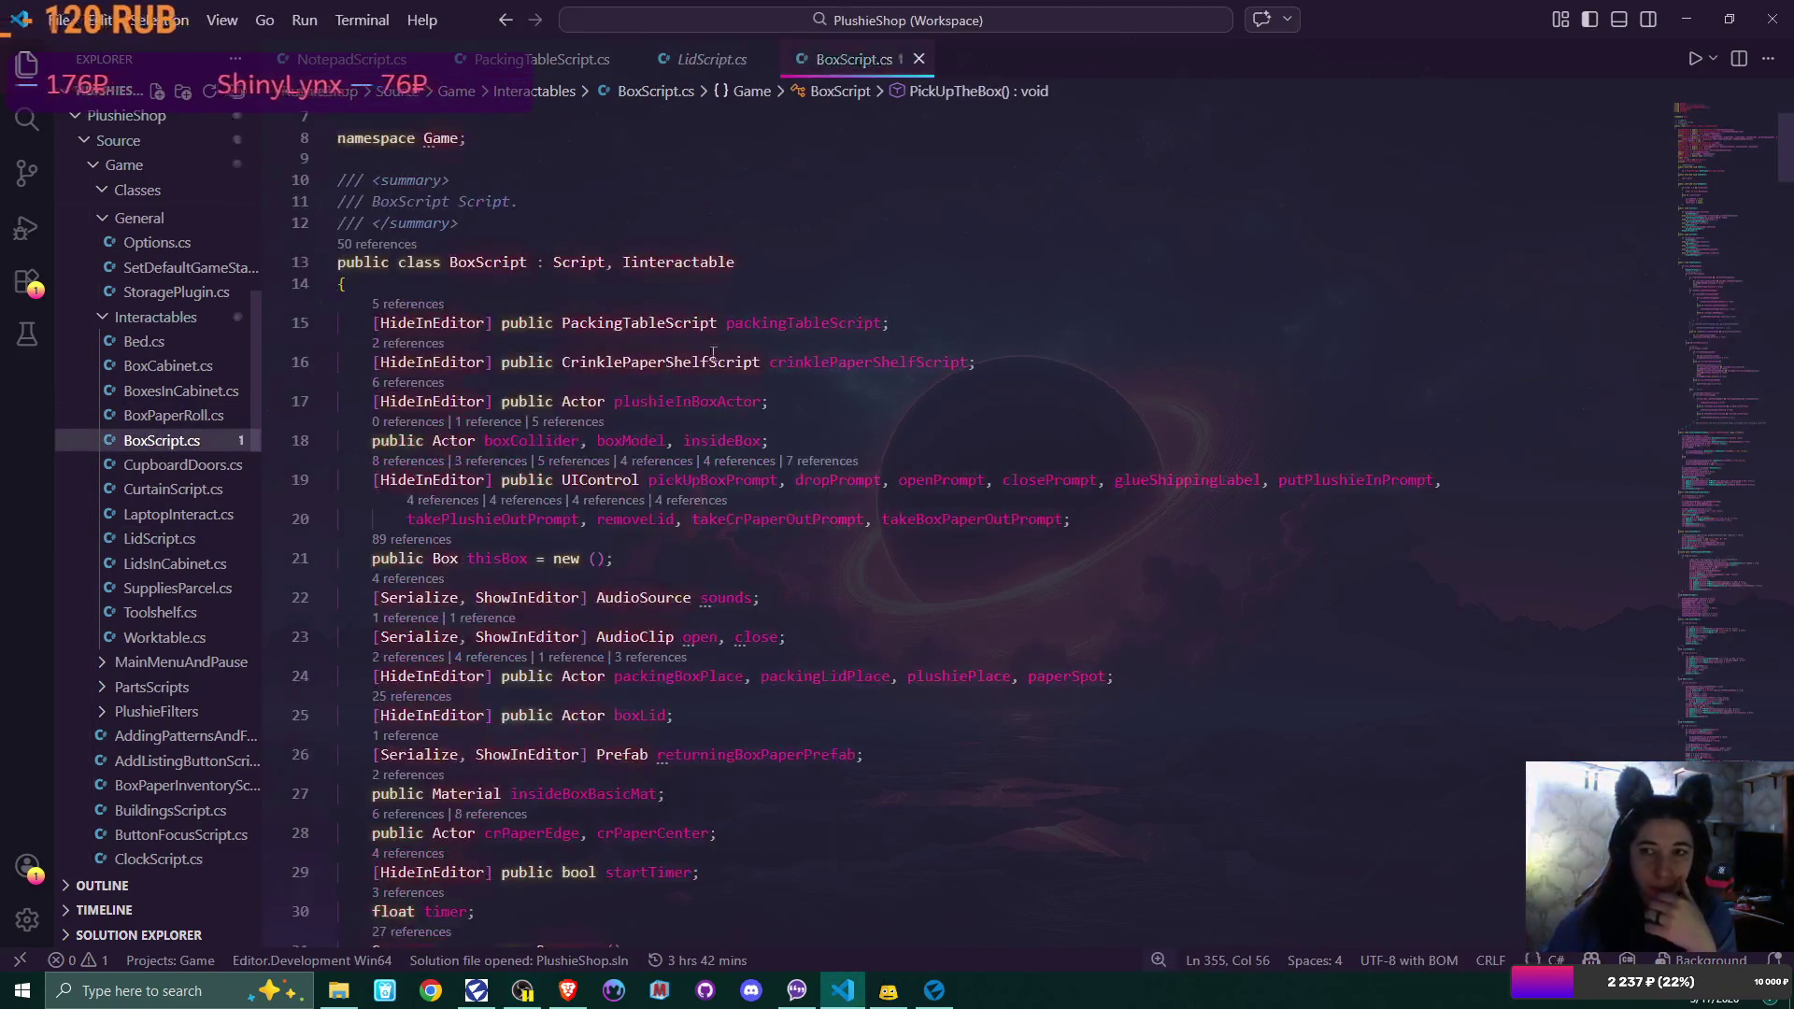
Arrange BoxScript.cs in the right pane and LidScript.cs in the left pane
{"action": "scroll", "coordinate": [1027, 374], "scroll_direction": "down", "scroll_amount": 15}
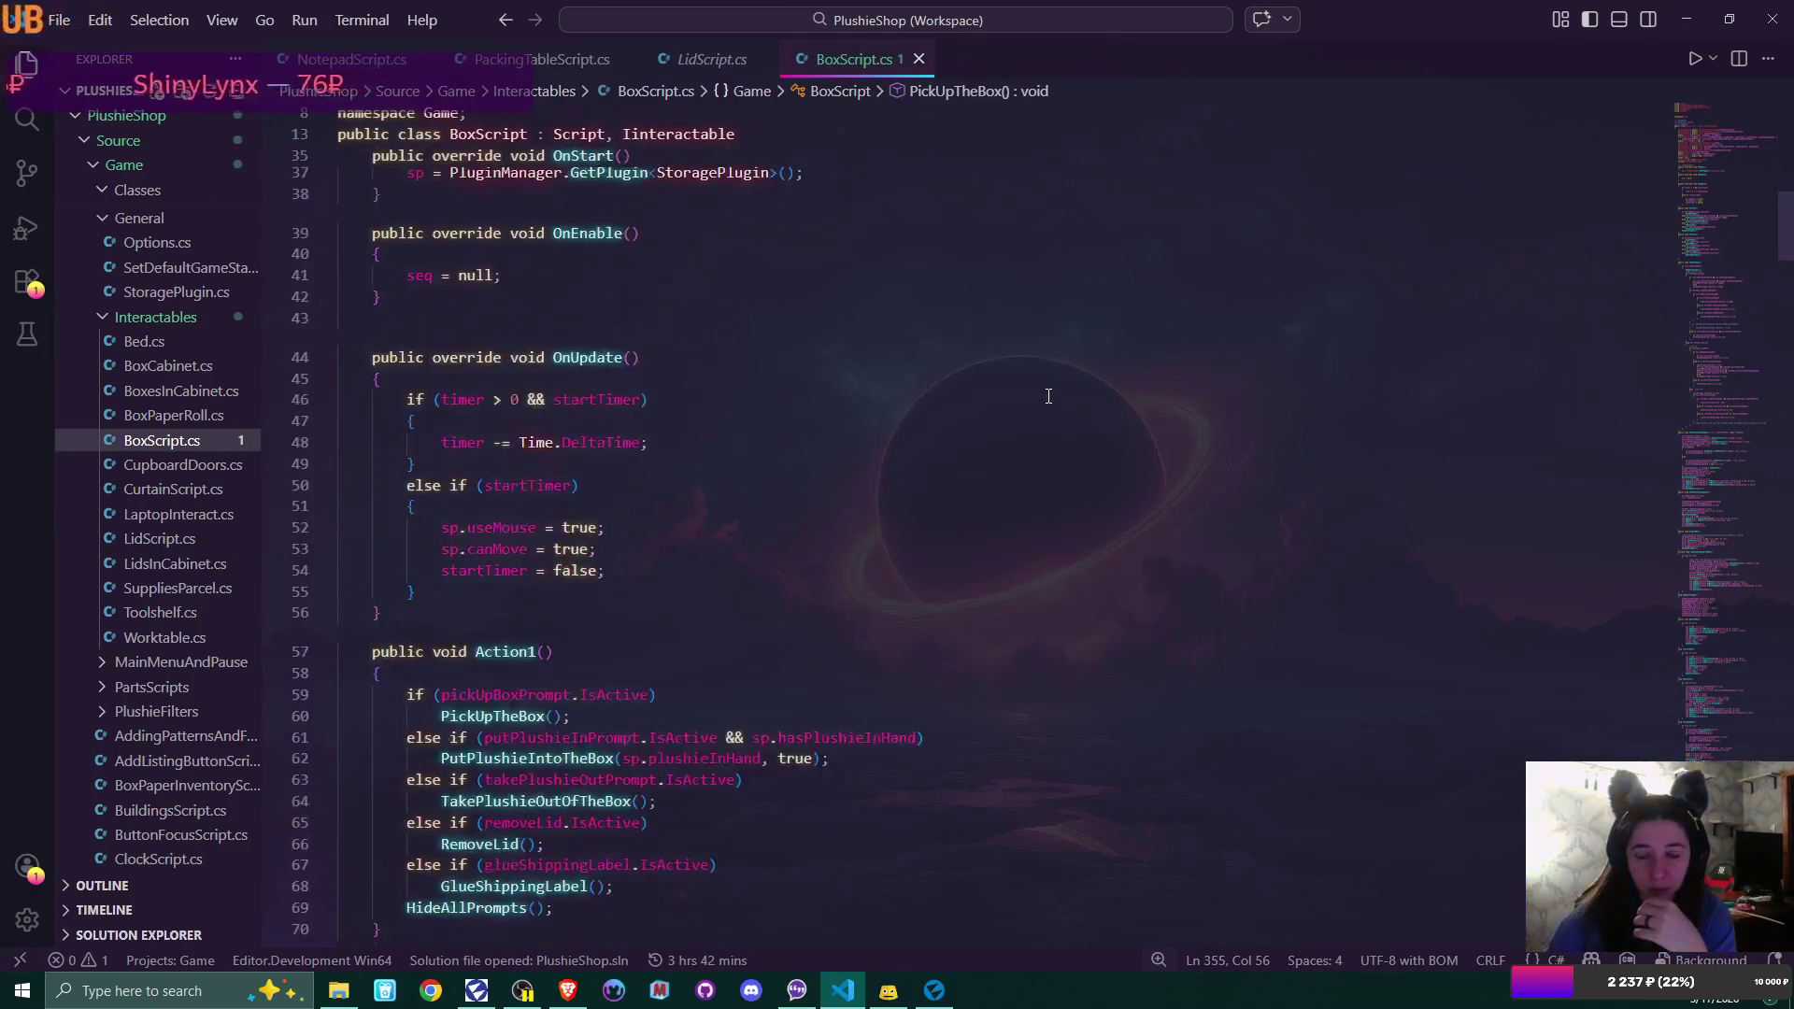
{"action": "scroll", "coordinate": [1049, 396], "scroll_direction": "down", "scroll_amount": 5}
{"action": "left_click", "coordinate": [1739, 57]}
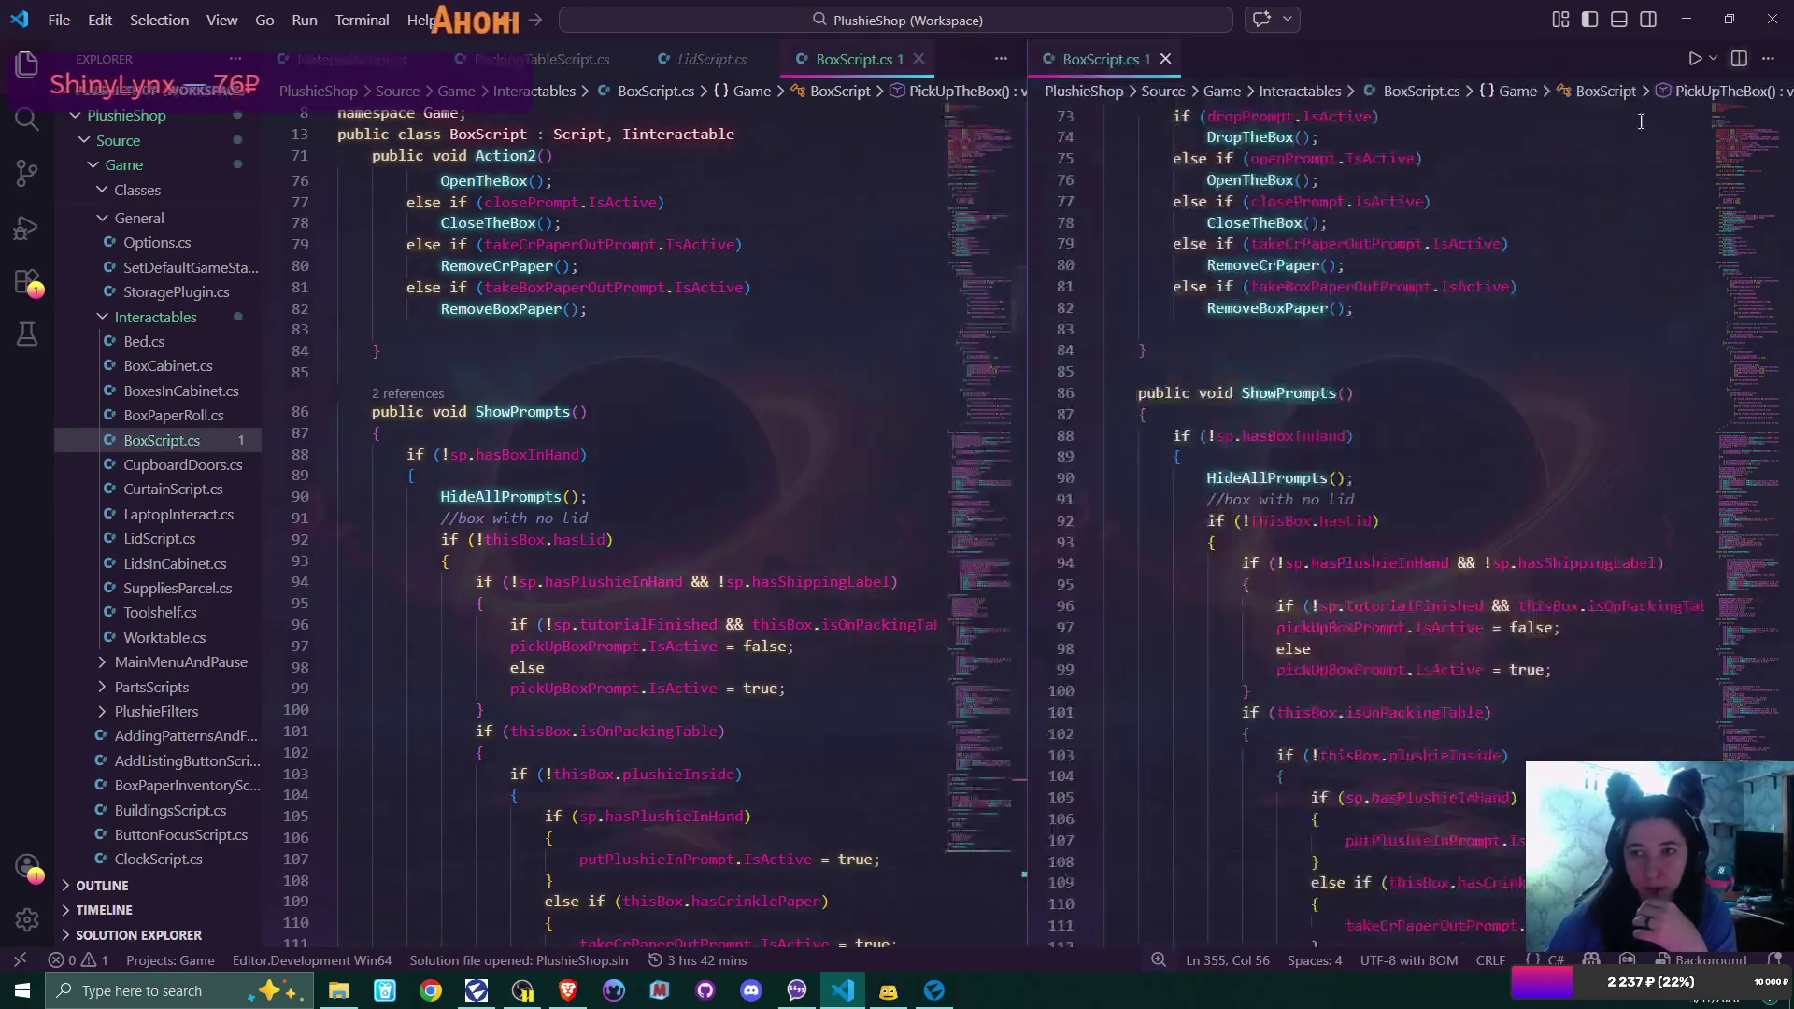
{"action": "left_click", "coordinate": [710, 59]}
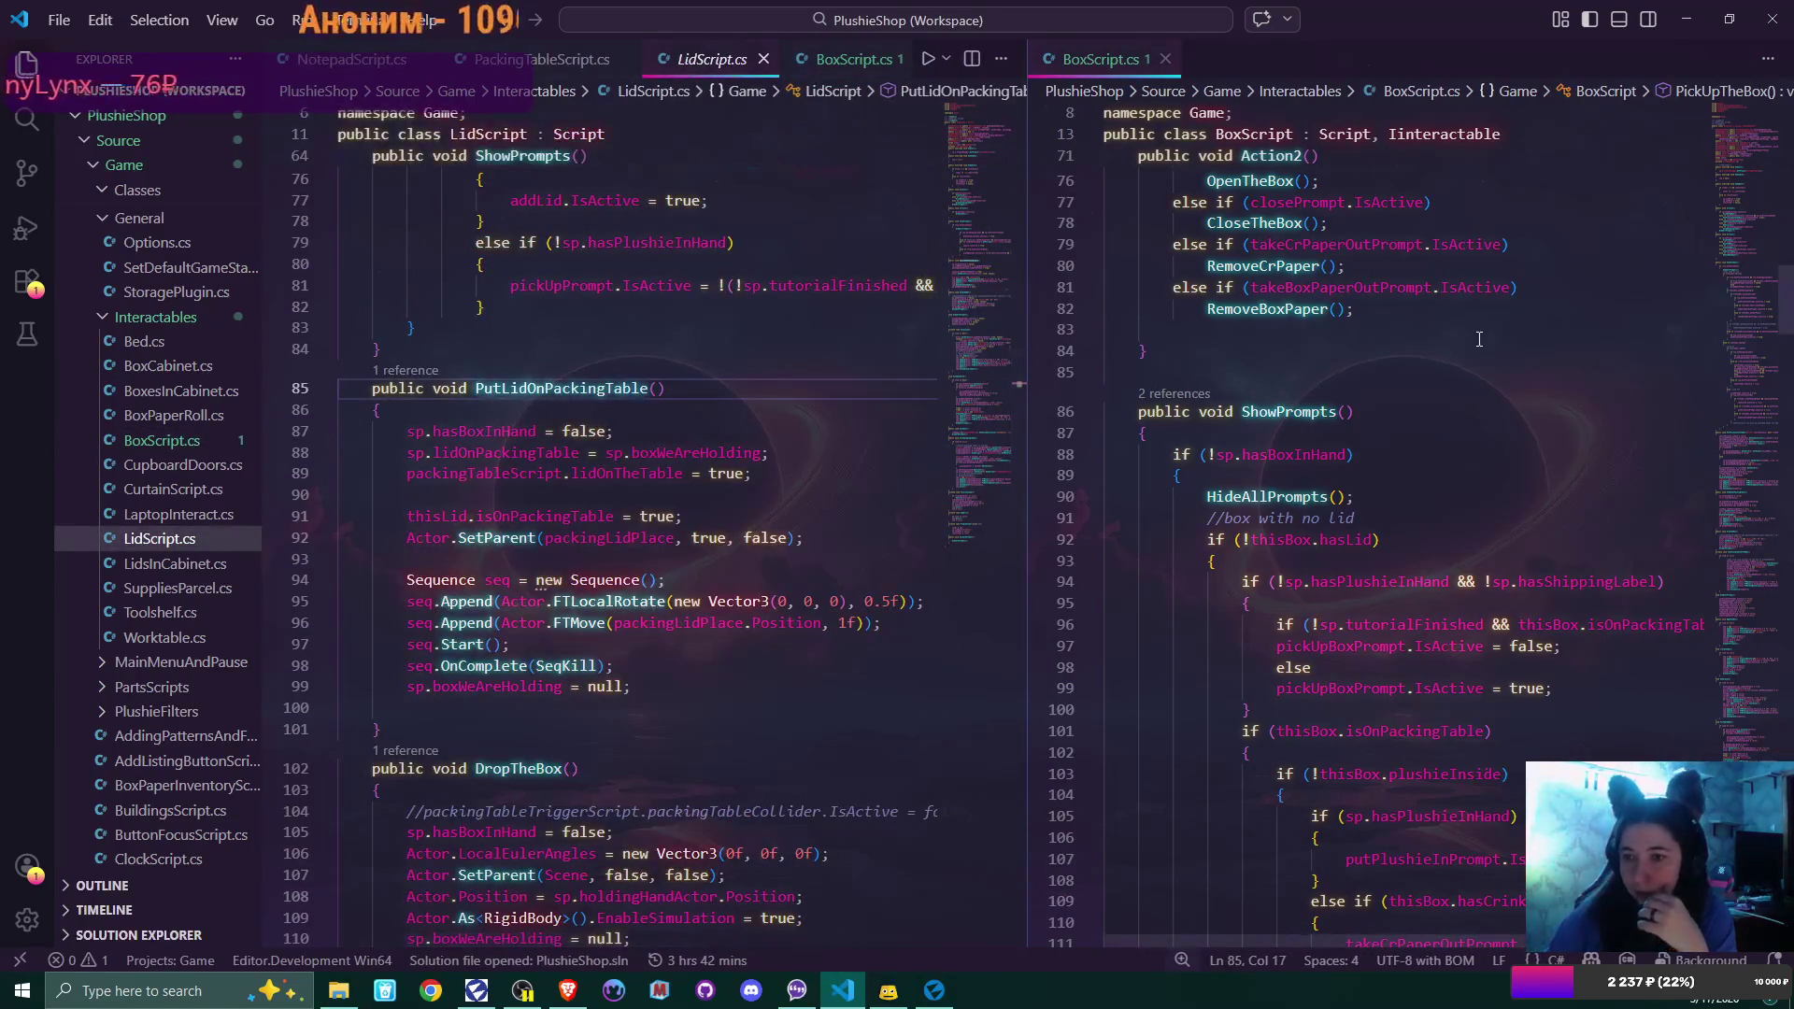
Scroll BoxScript.cs to PutBoxOnPackingTable and inspect finalPosition and packingBoxPlace
{"action": "scroll", "coordinate": [1479, 338], "scroll_direction": "down", "scroll_amount": 1}
{"action": "scroll", "coordinate": [1479, 339], "scroll_direction": "down", "scroll_amount": 13}
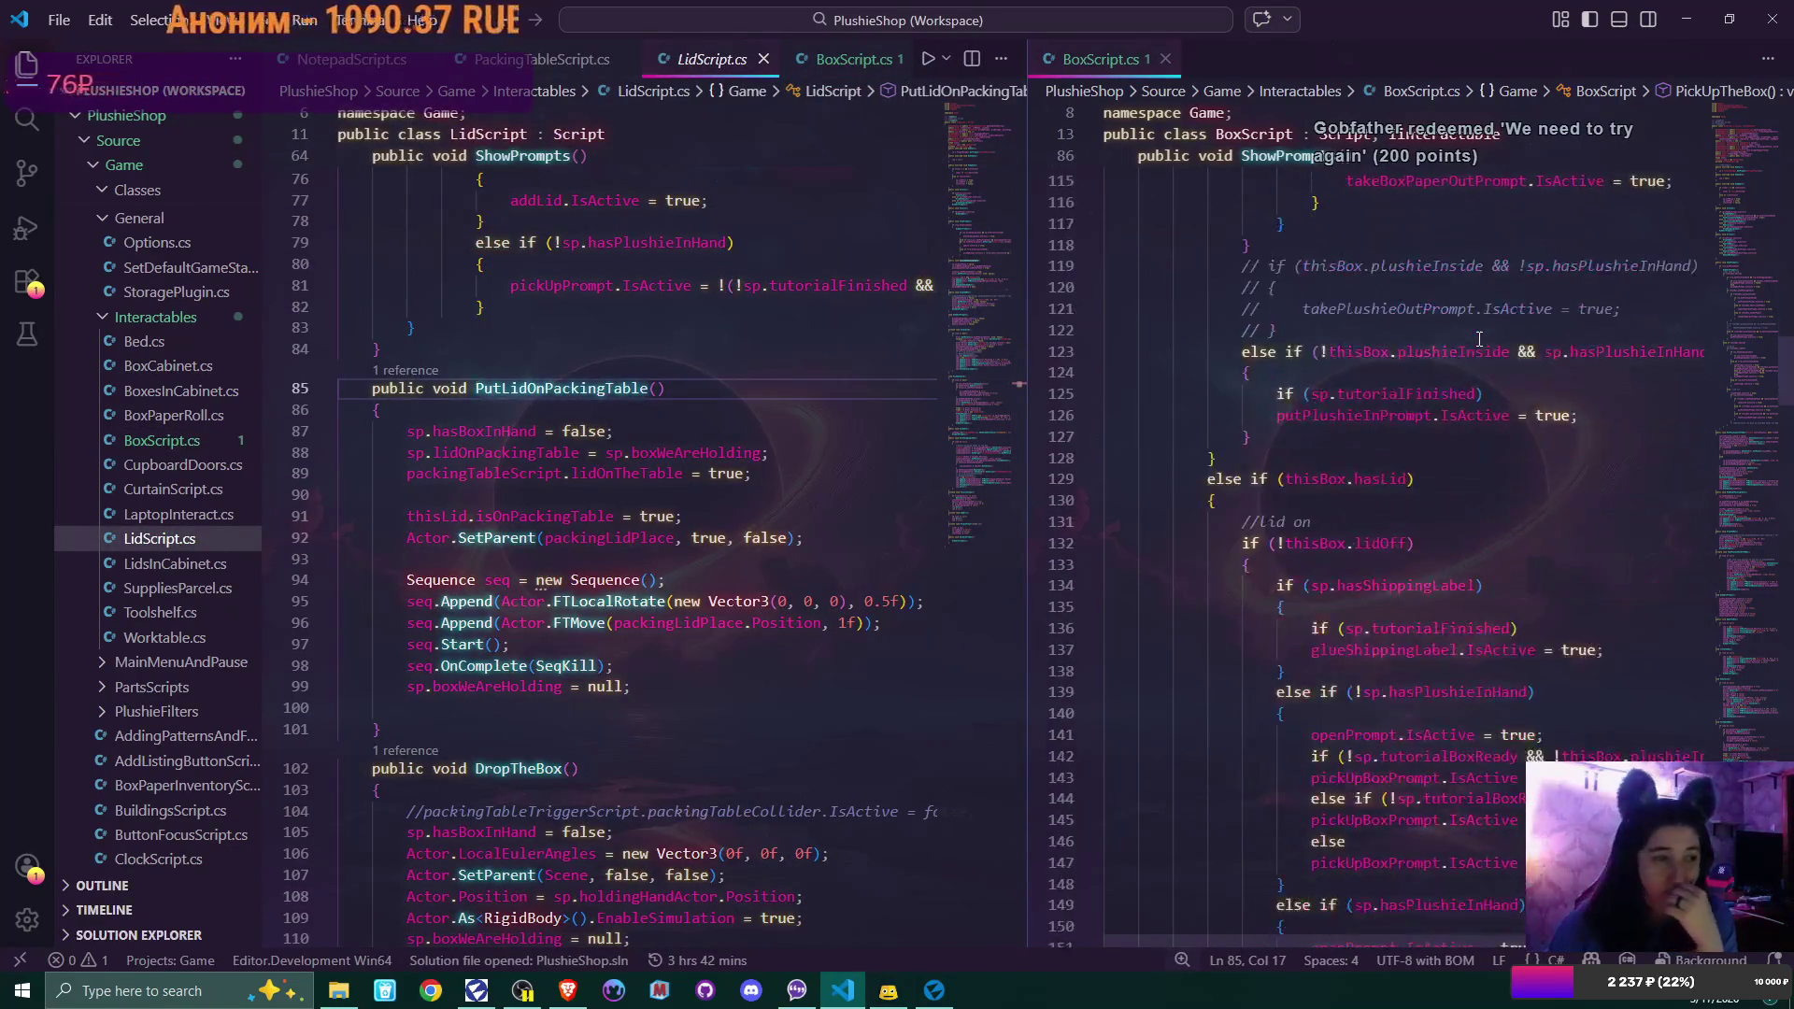
{"action": "scroll", "coordinate": [1478, 338], "scroll_direction": "down", "scroll_amount": 10}
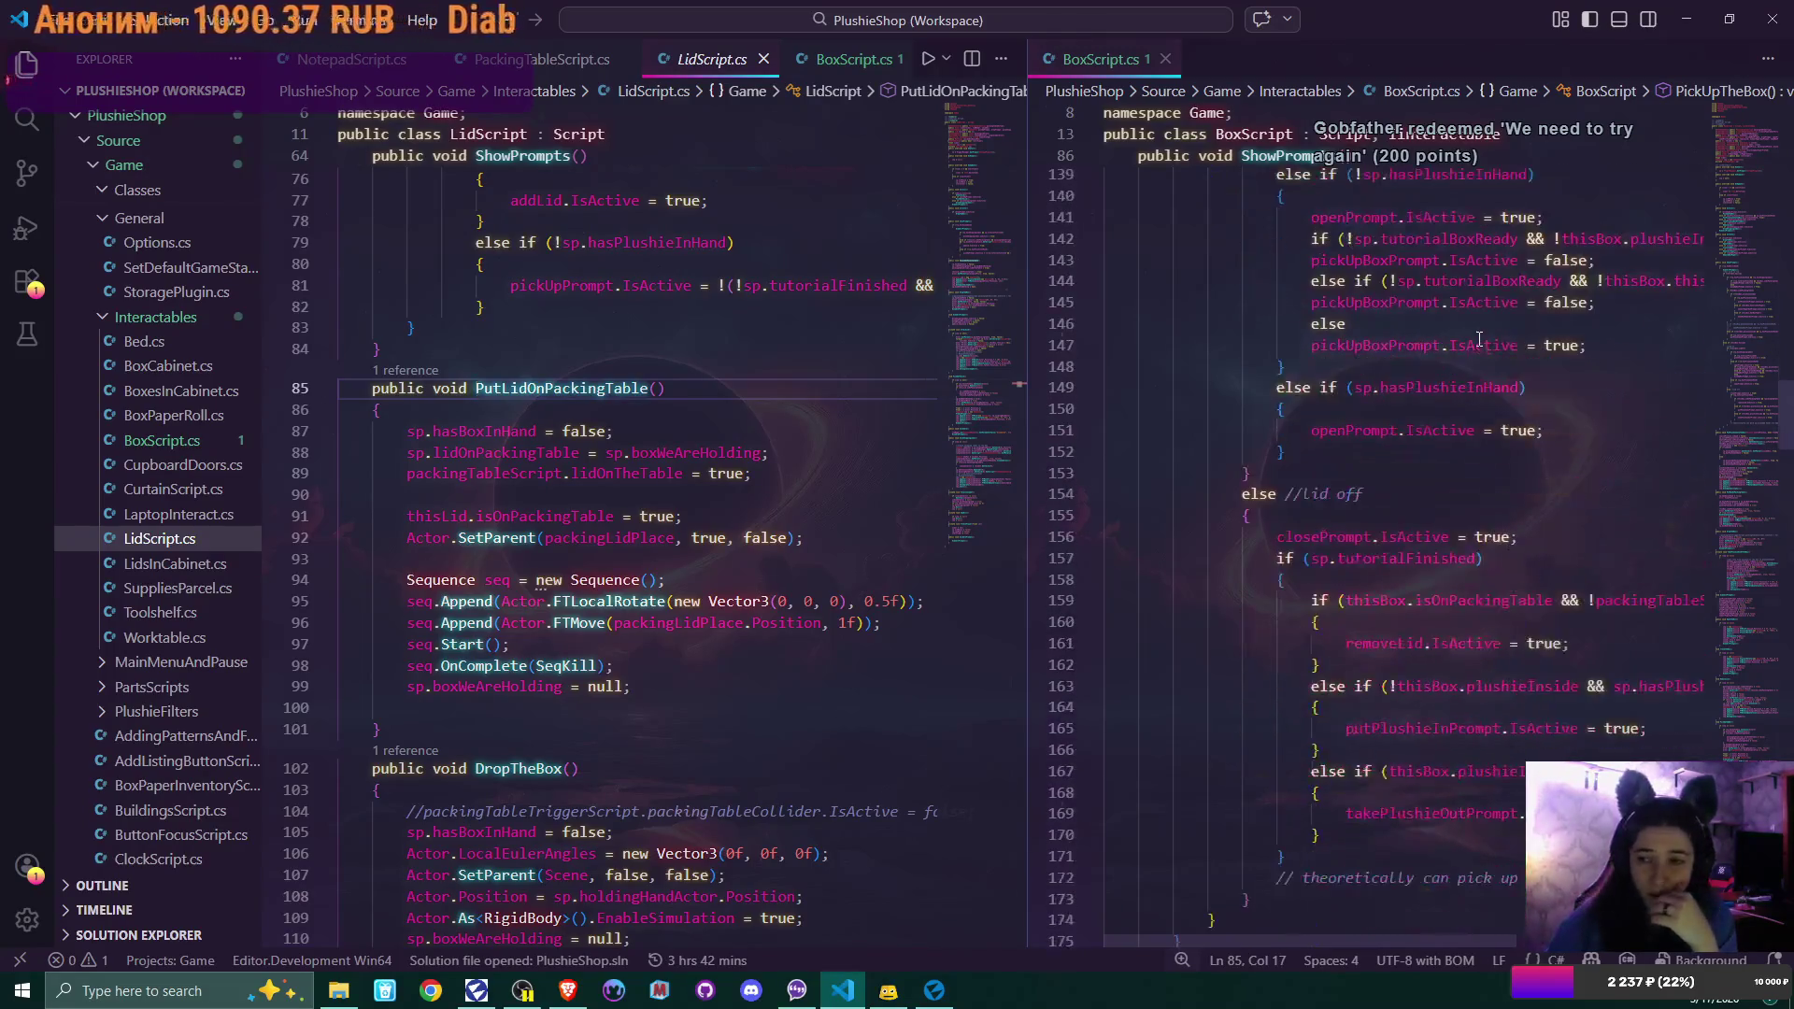
{"action": "scroll", "coordinate": [1479, 338], "scroll_direction": "down", "scroll_amount": 8}
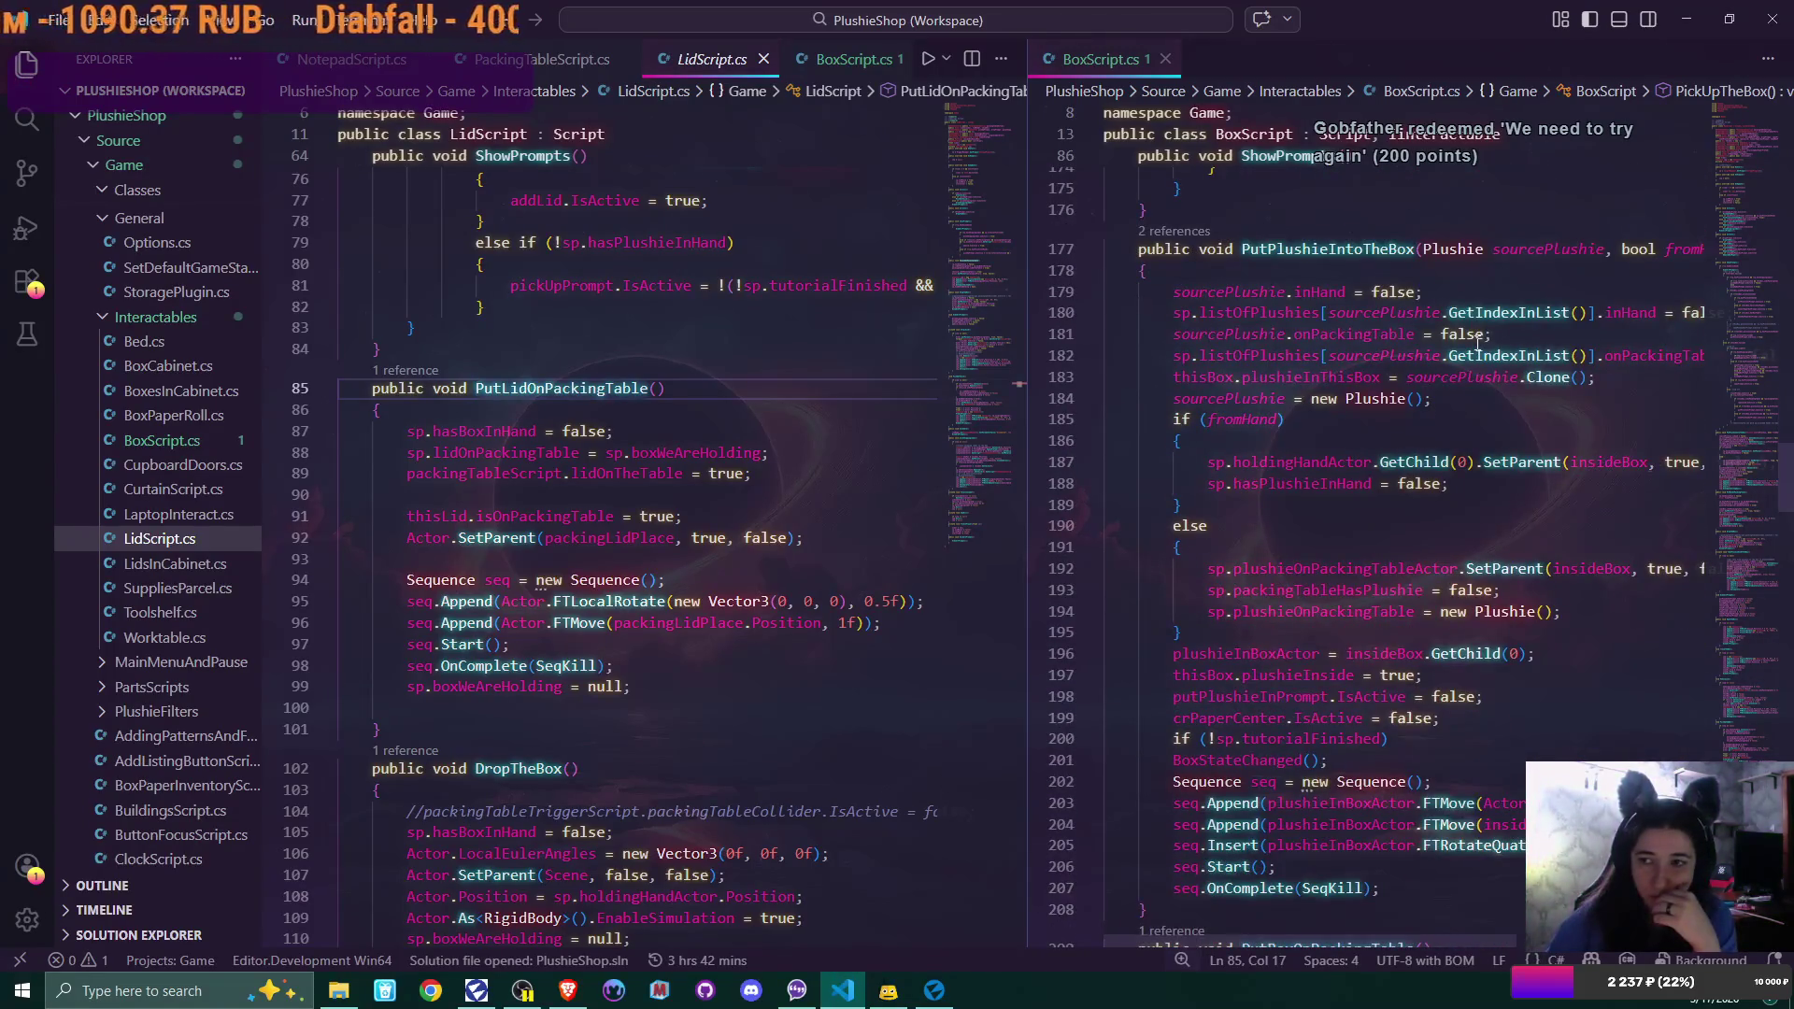
{"action": "scroll", "coordinate": [1477, 342], "scroll_direction": "down", "scroll_amount": 6}
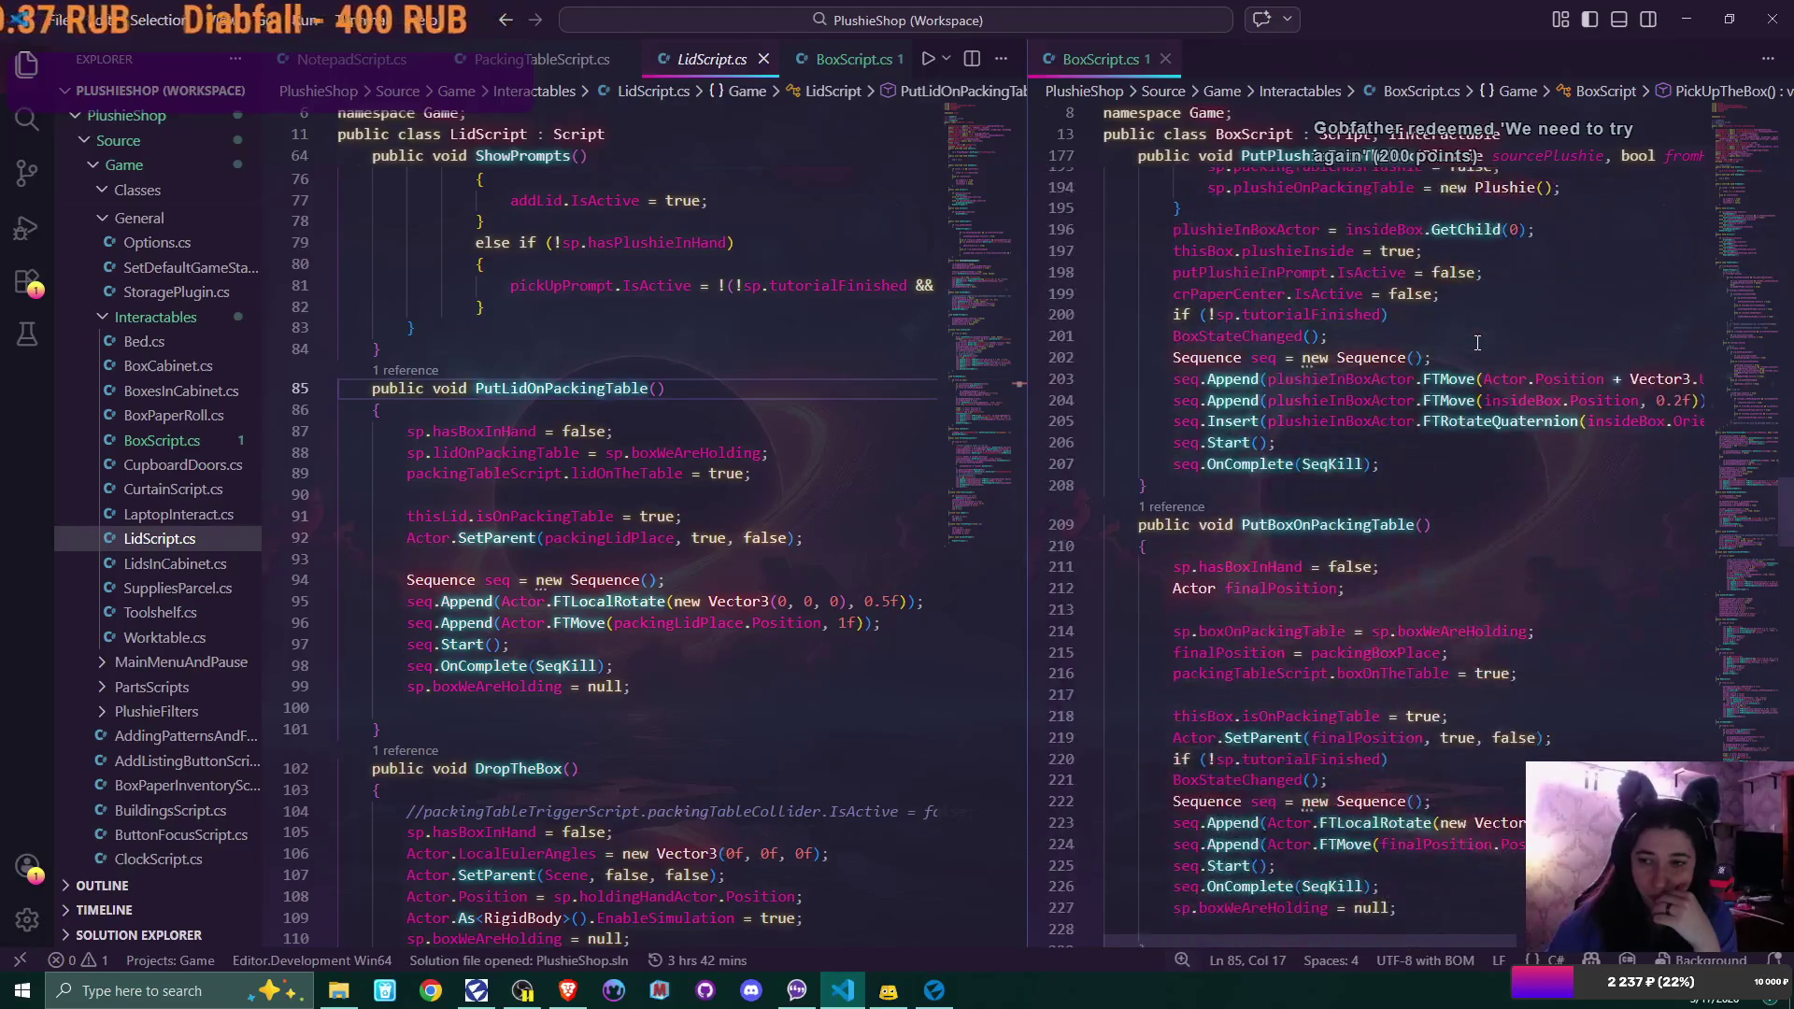
{"action": "scroll", "coordinate": [1477, 342], "scroll_direction": "down", "scroll_amount": 5}
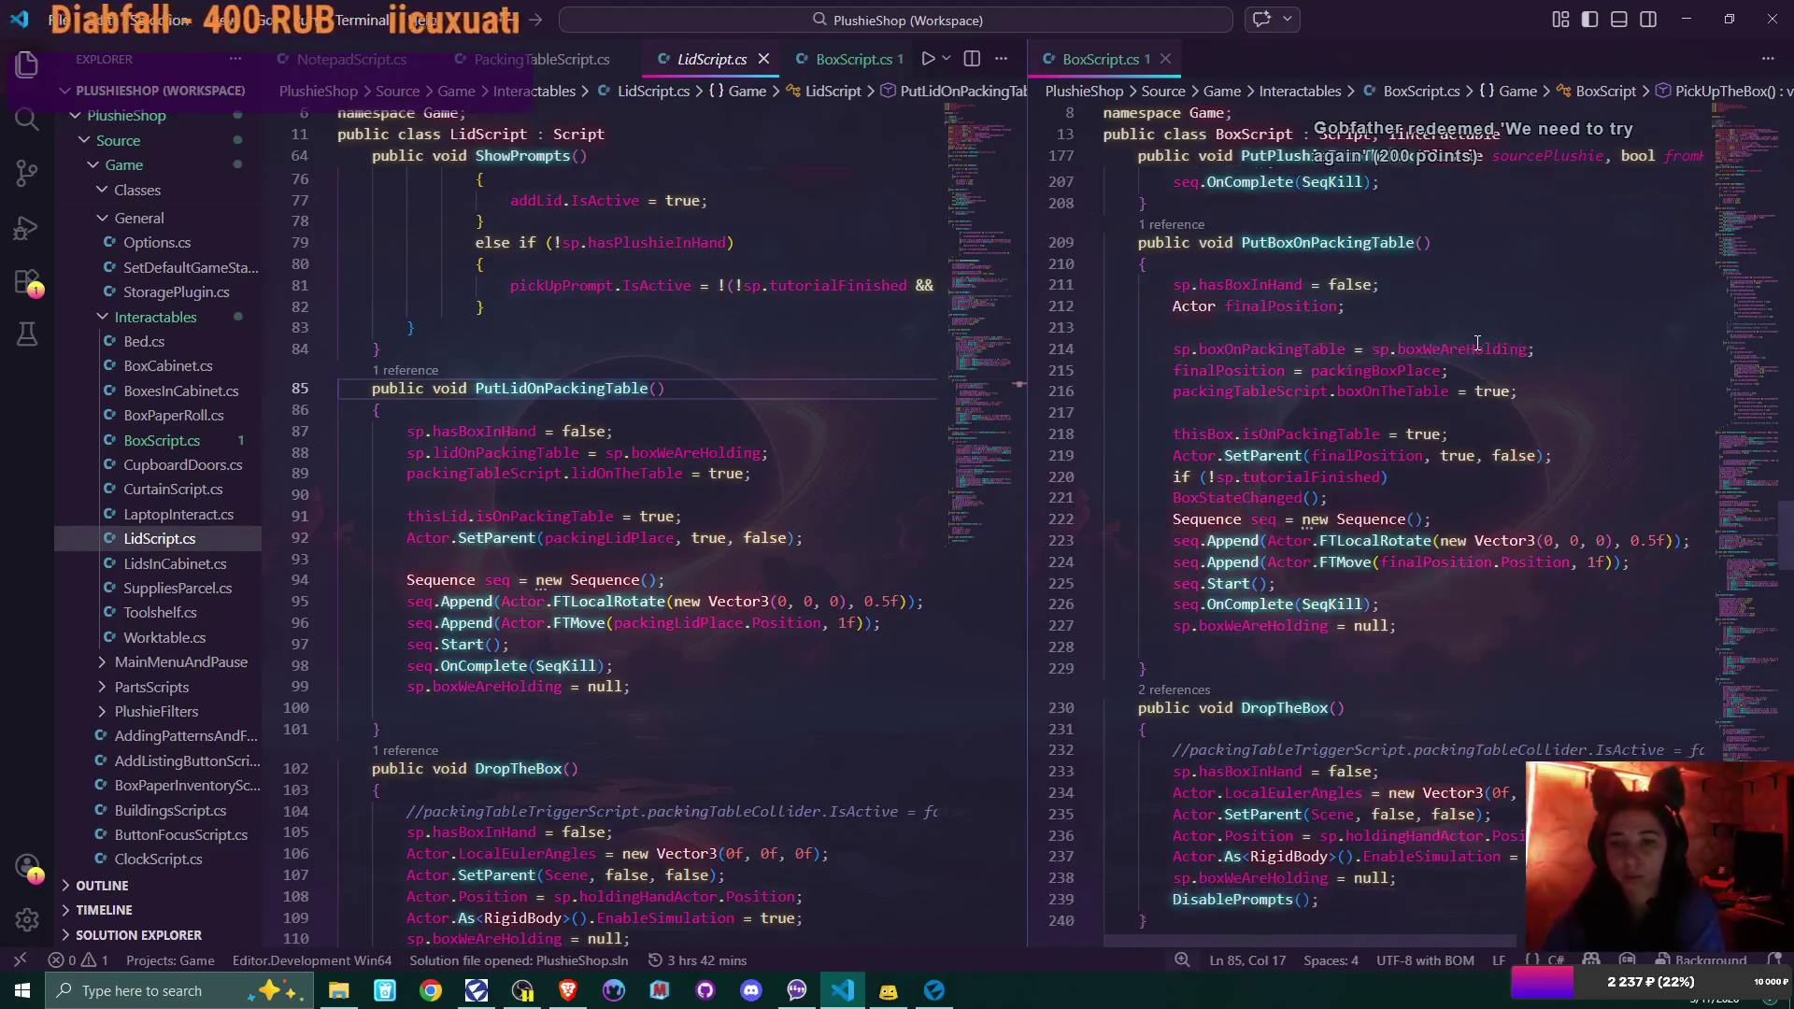
{"action": "scroll", "coordinate": [1477, 342], "scroll_direction": "up", "scroll_amount": 2}
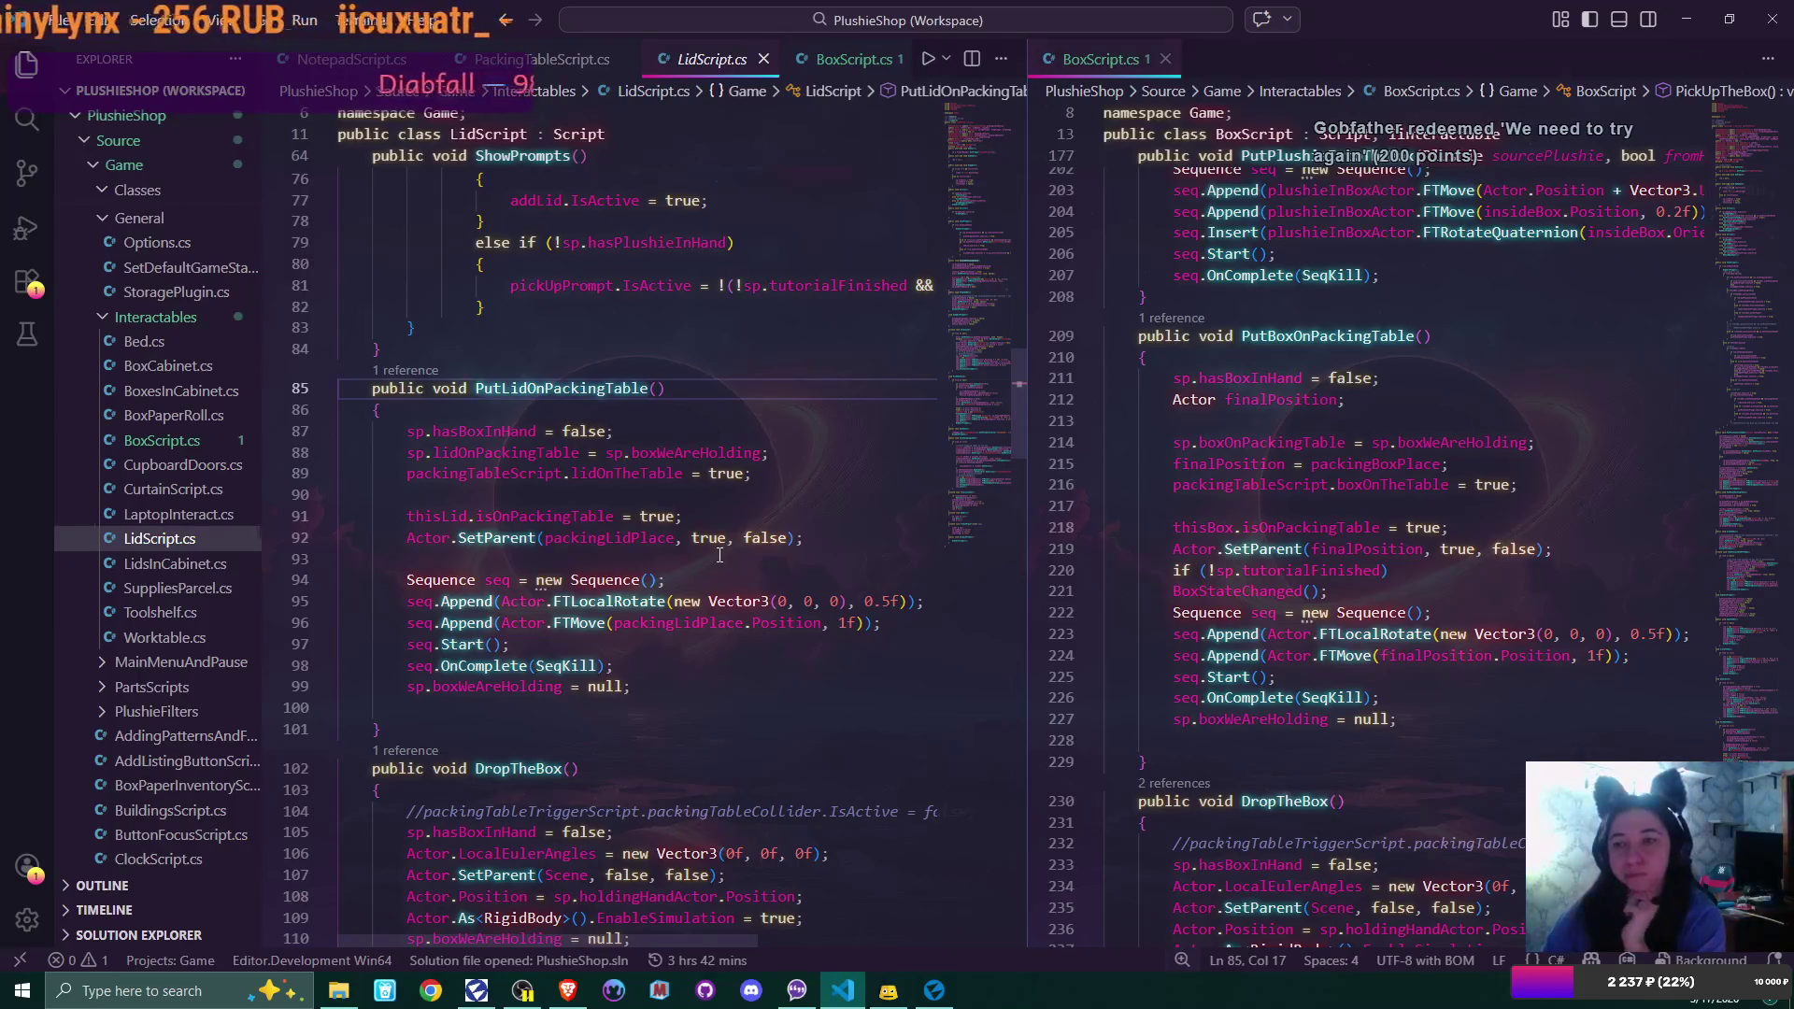
{"action": "mouse_move", "coordinate": [1293, 404]}
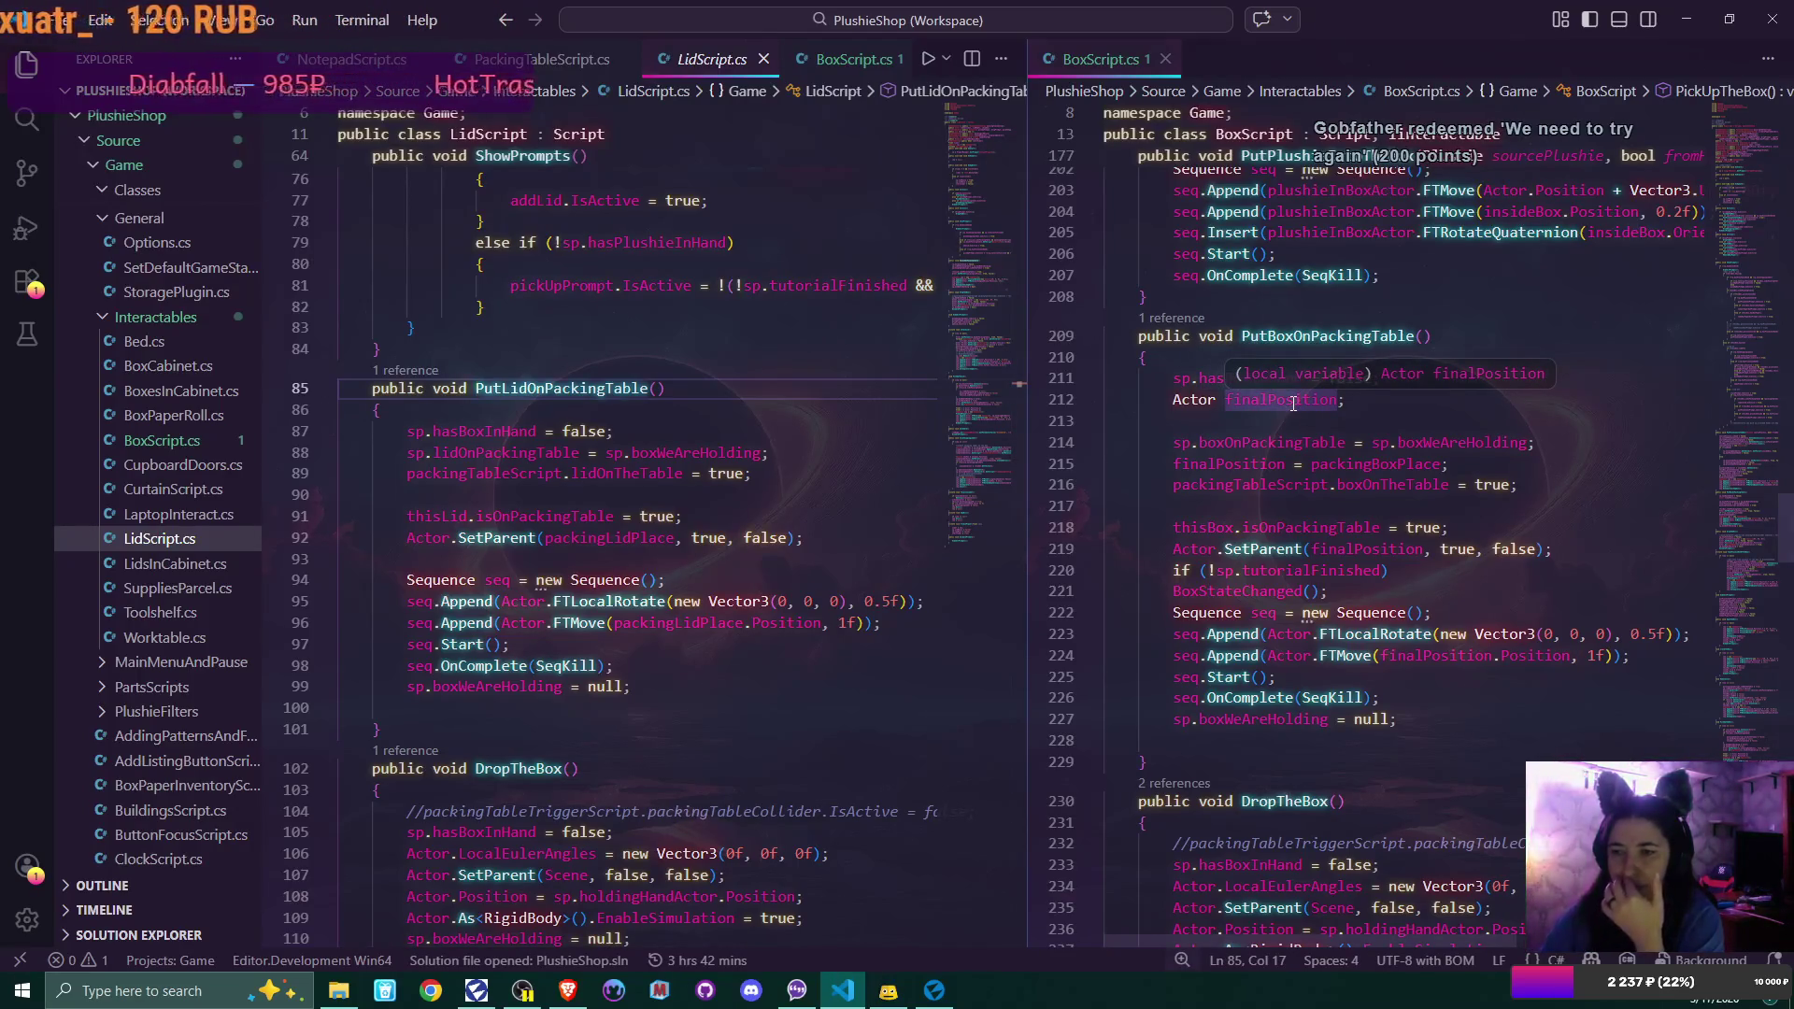
{"action": "mouse_move", "coordinate": [1334, 467]}
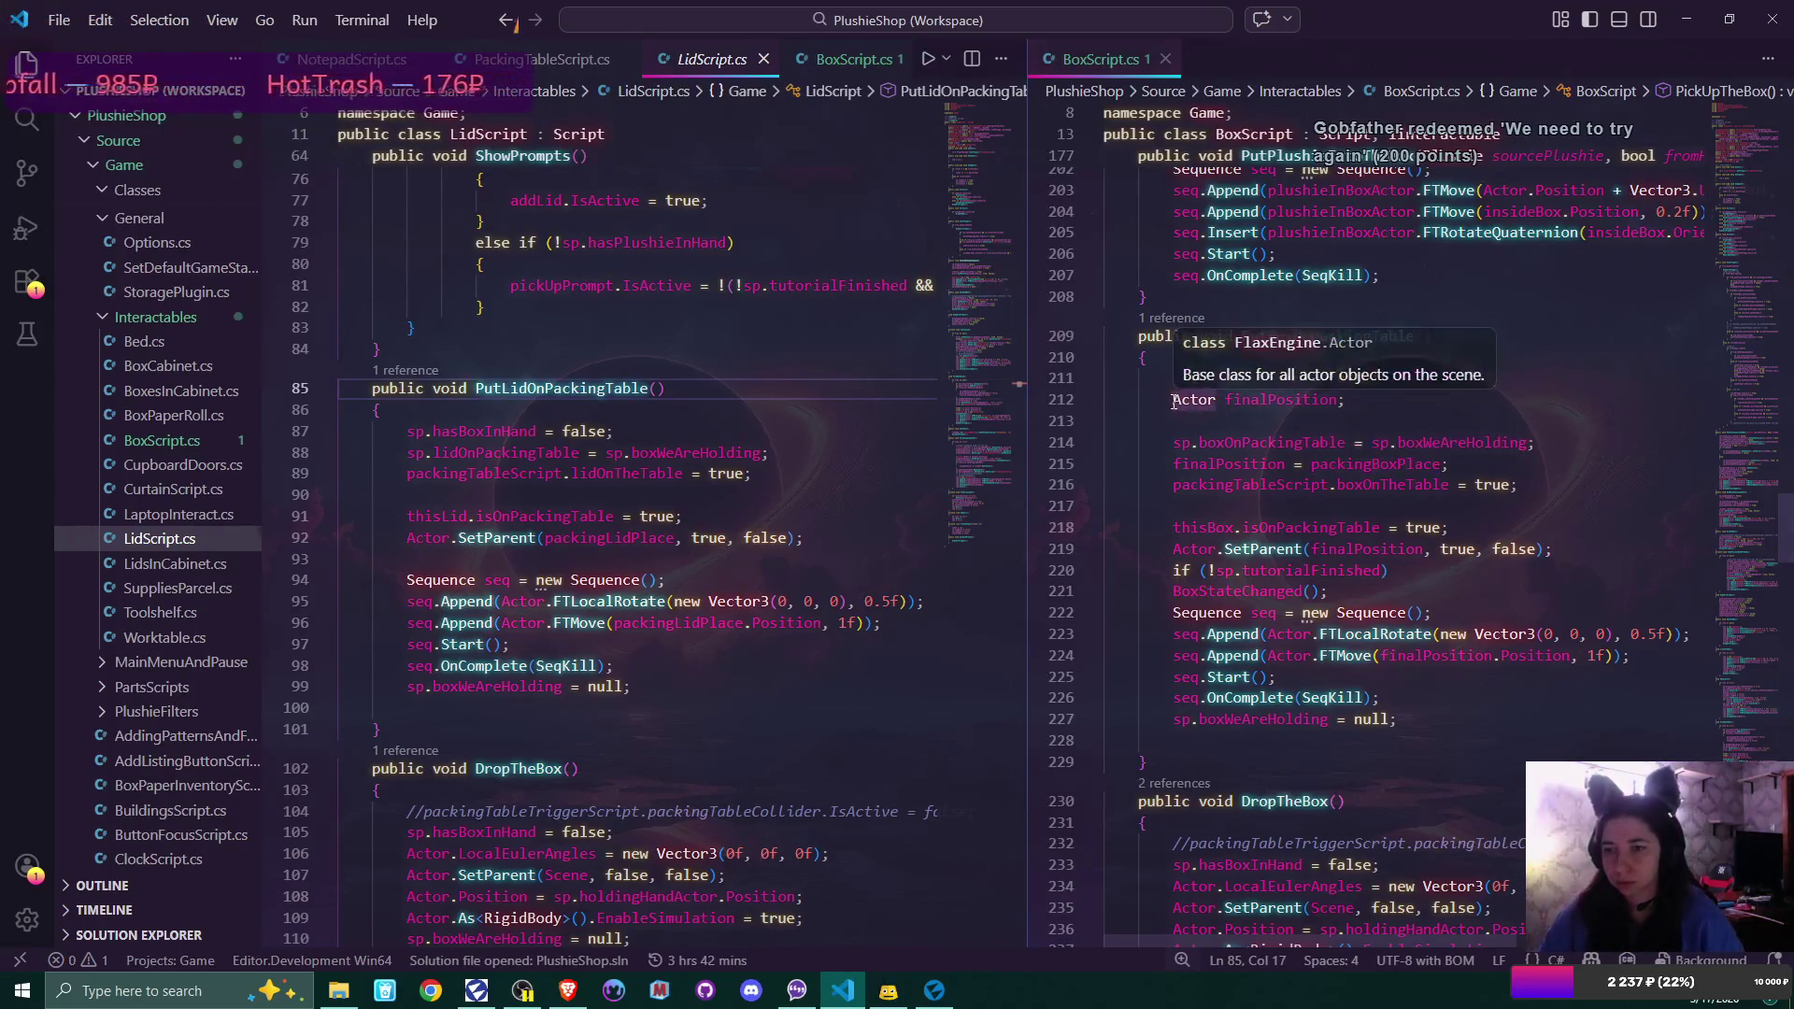
Delete the finalPosition declaration and replace its SetParent and FTMove uses with packingBoxPlace
{"action": "left_click_drag", "start_coordinate": [1174, 400], "coordinate": [1368, 399]}
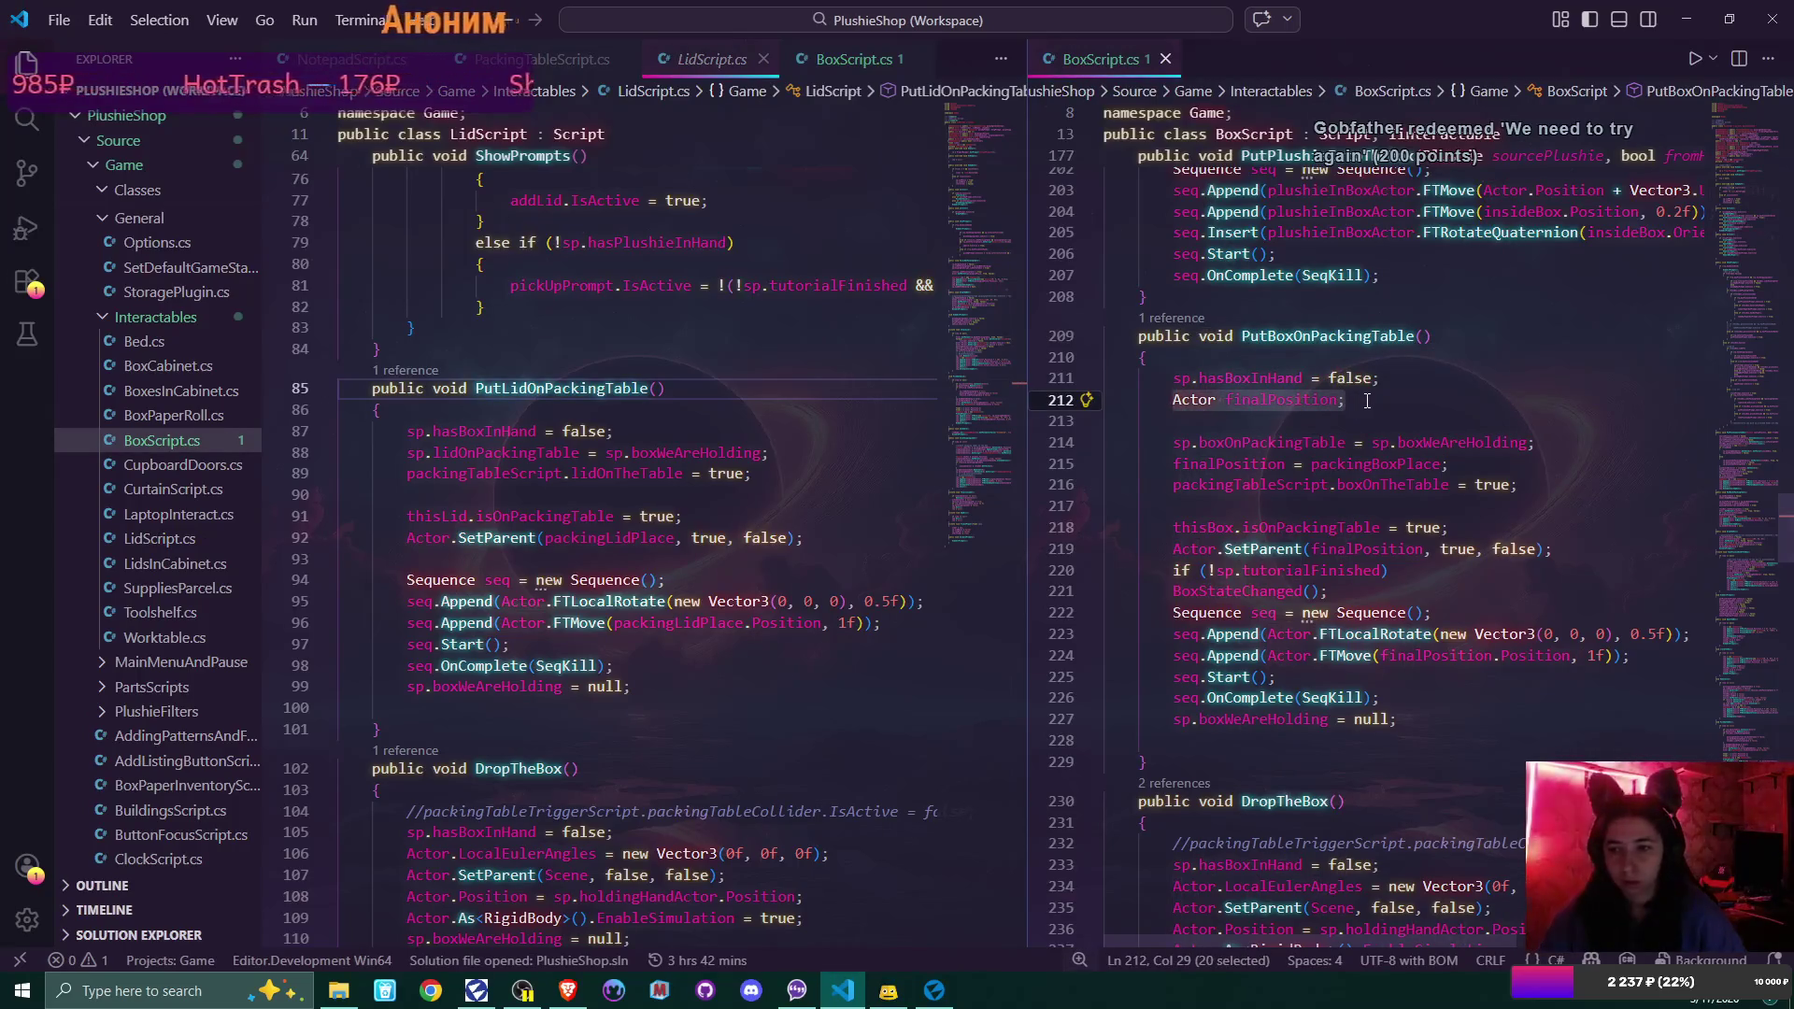
{"action": "key", "text": "BackSpace"}
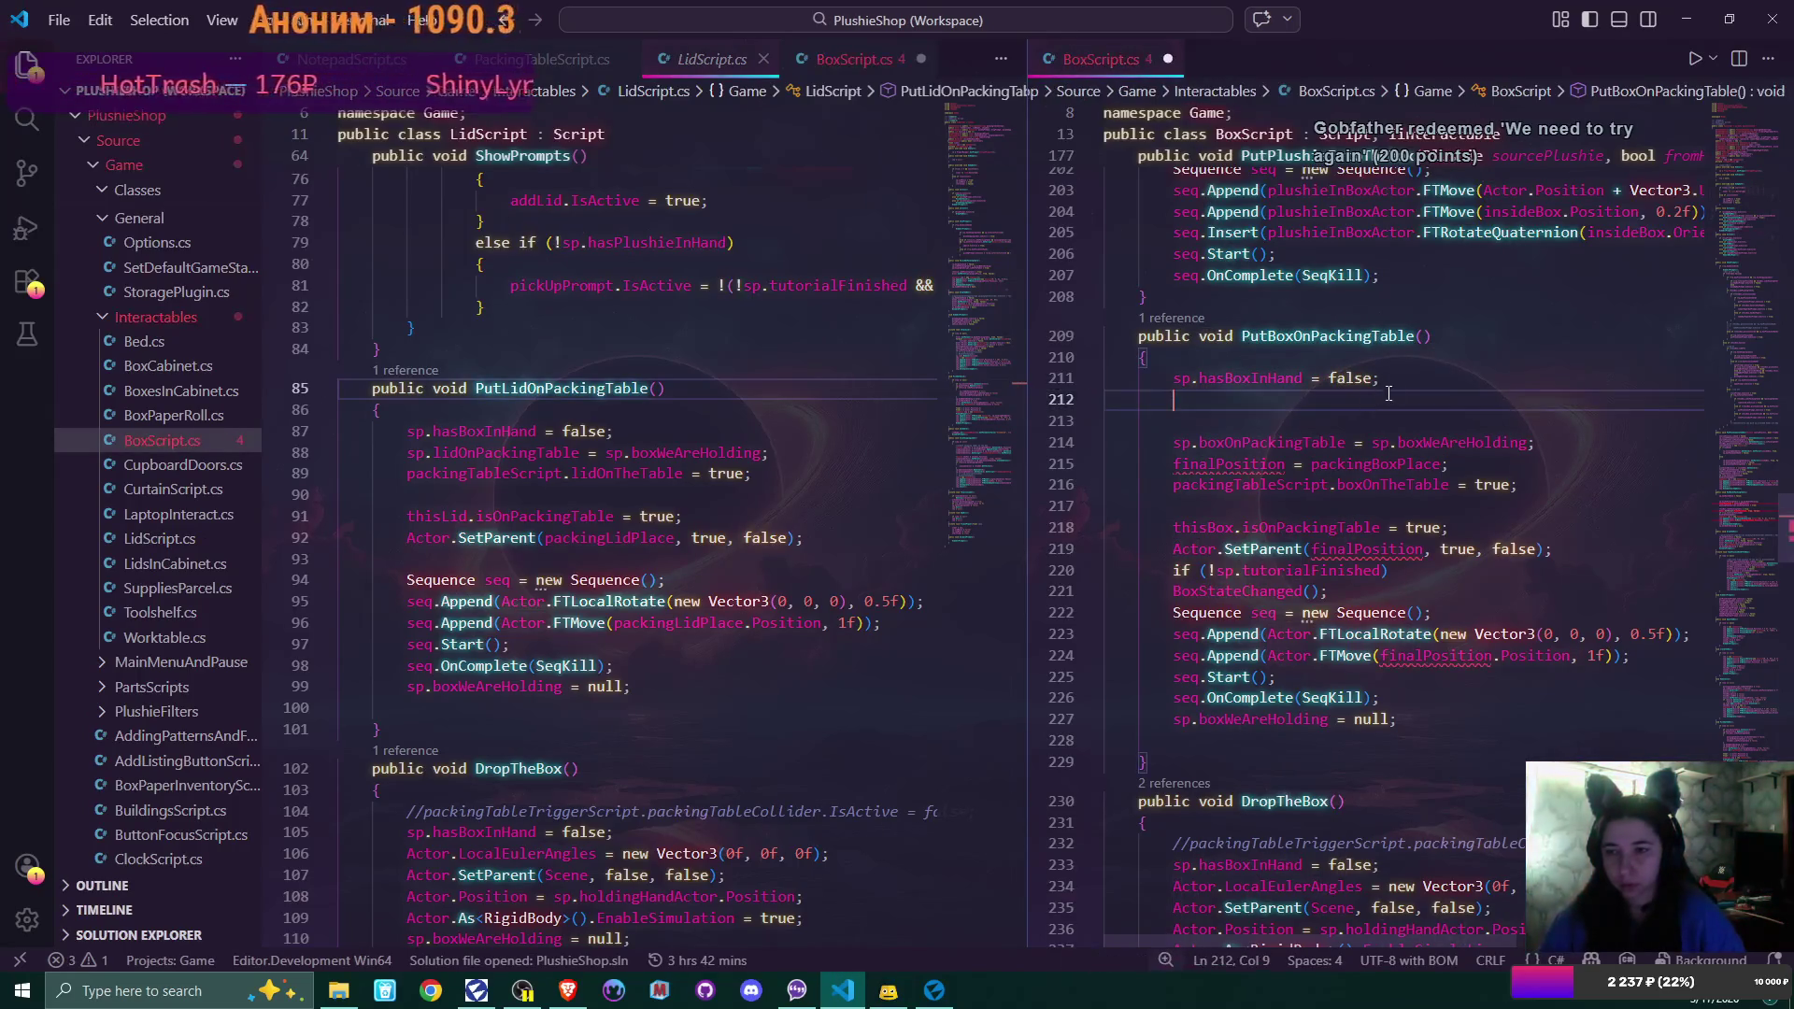
{"action": "left_click", "coordinate": [1386, 378]}
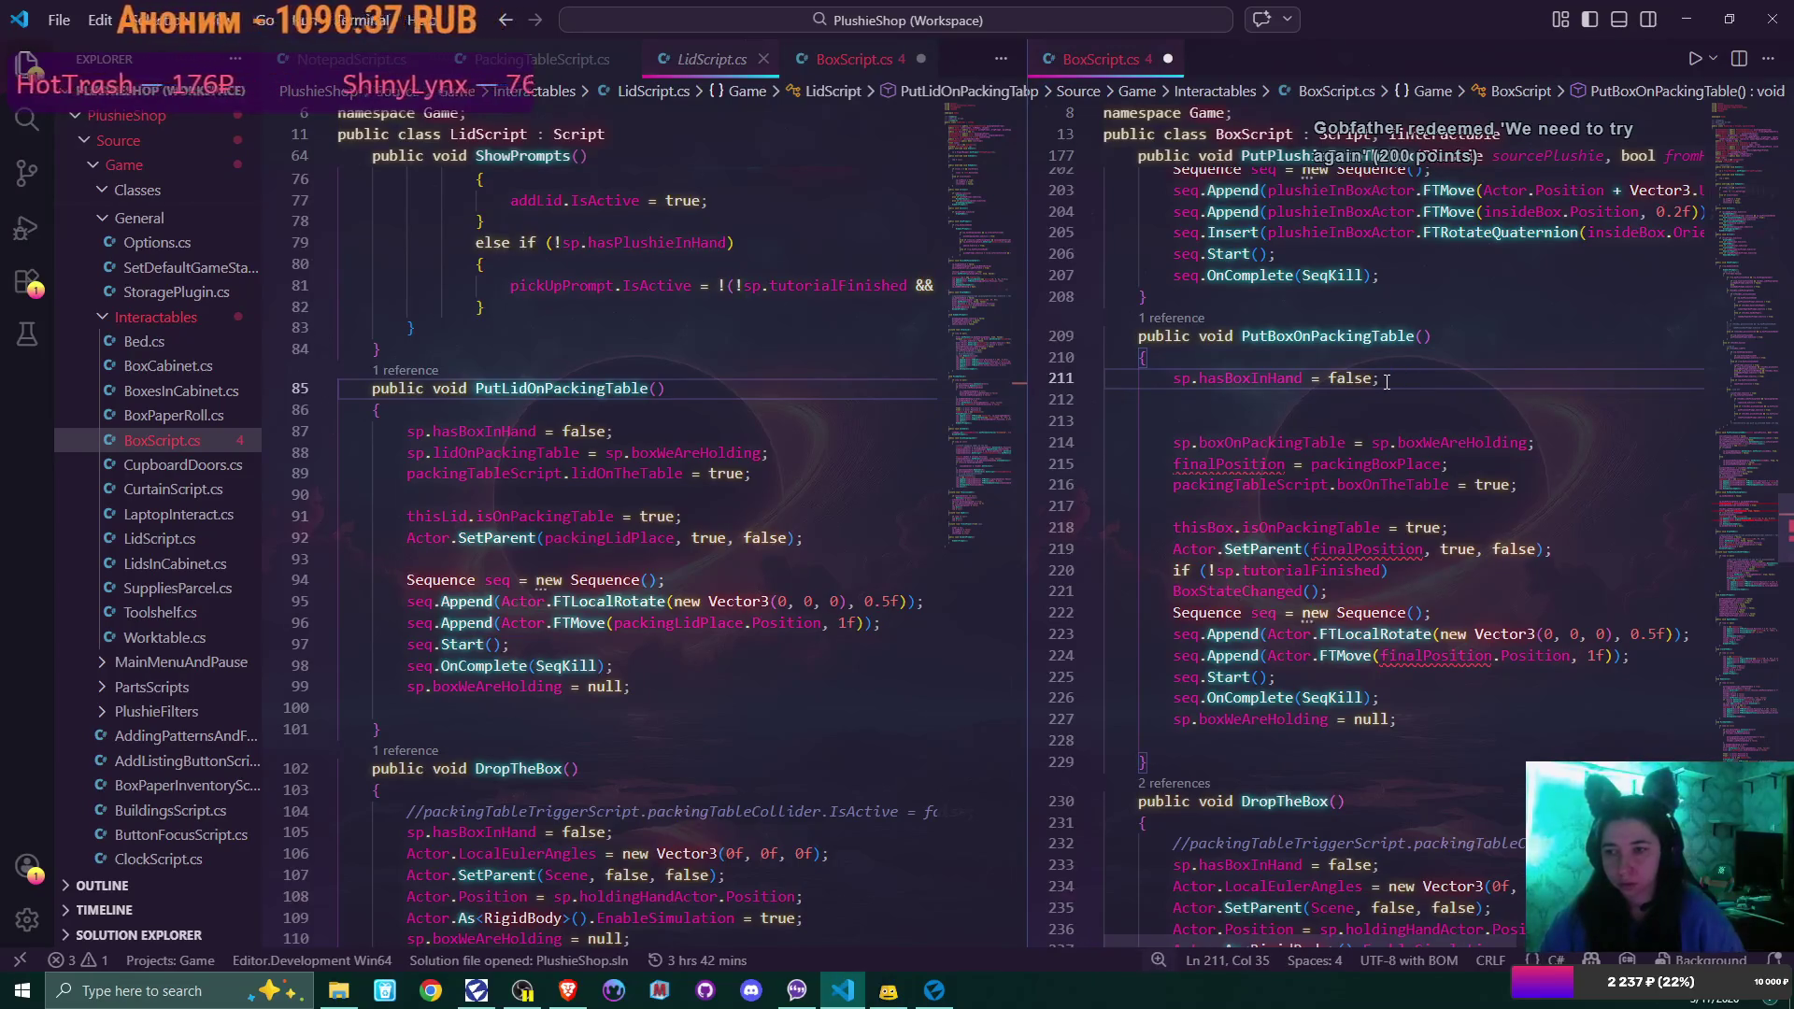
{"action": "left_click", "coordinate": [1349, 466]}
{"action": "double_click", "coordinate": [1349, 465]}
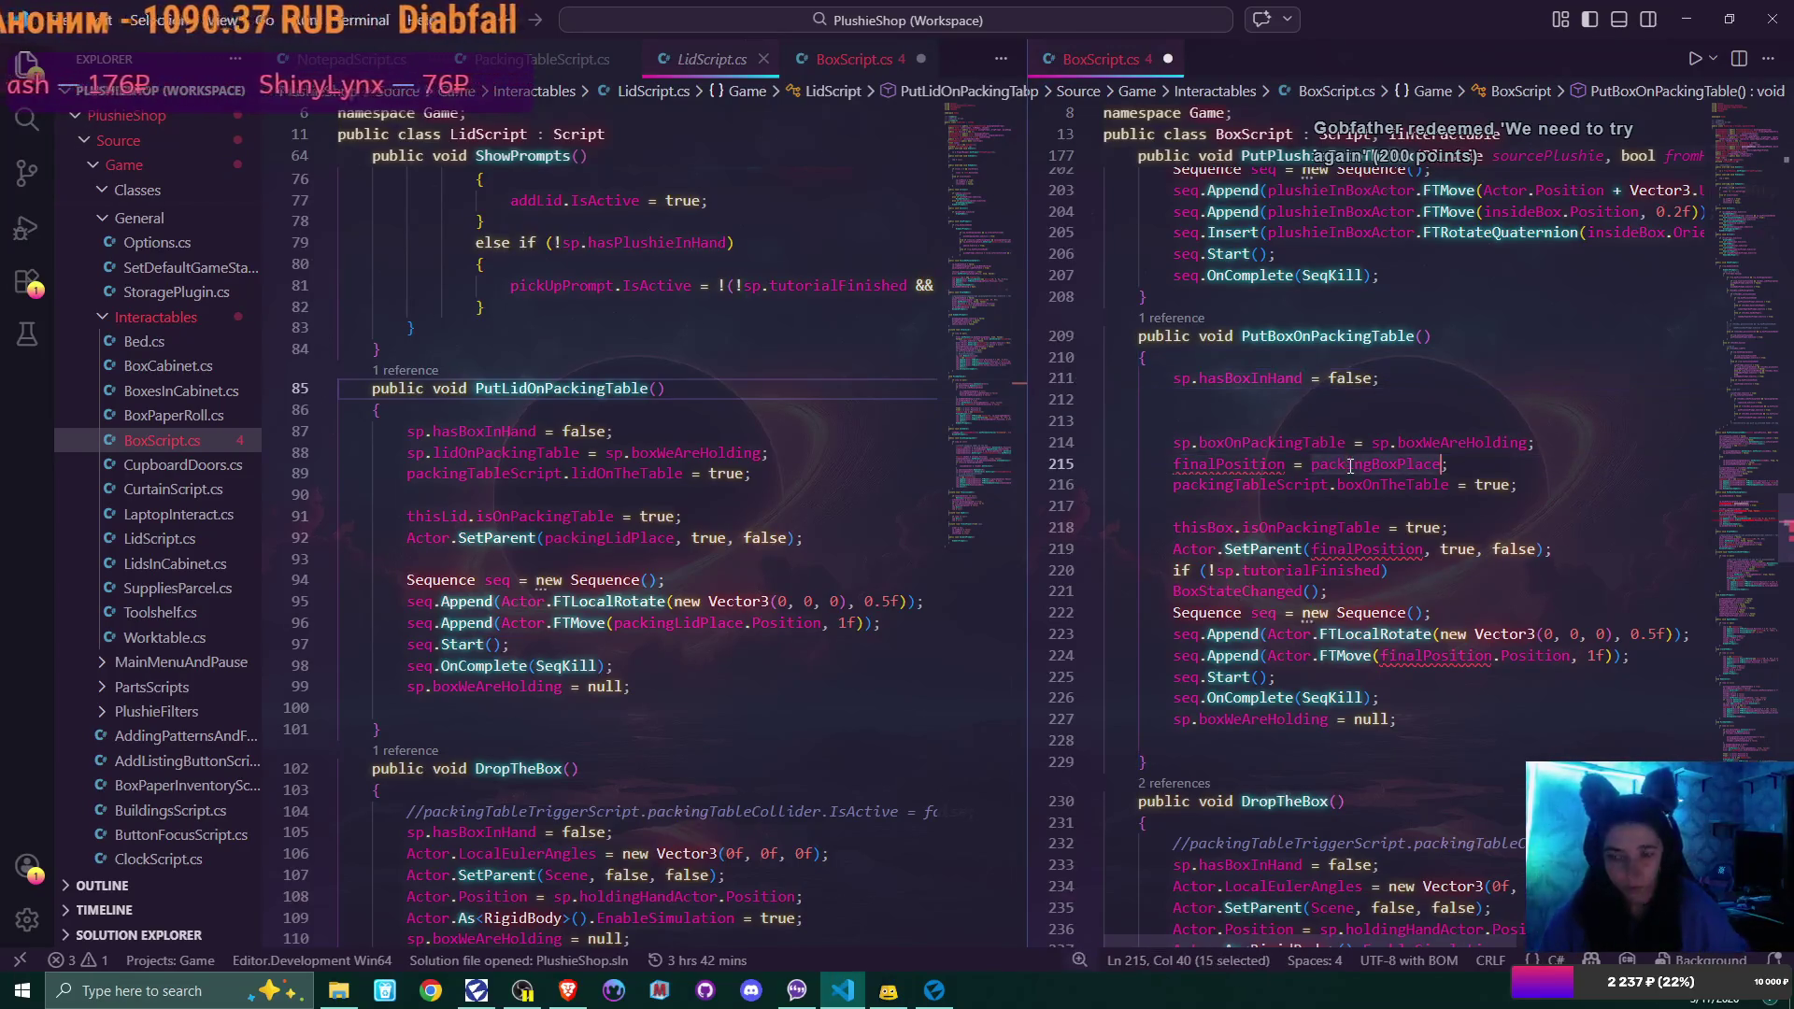
{"action": "key", "text": "ctrl+c"}
{"action": "double_click", "coordinate": [1453, 656]}
{"action": "key", "text": "ctrl+v"}
{"action": "double_click", "coordinate": [1367, 550]}
{"action": "key", "text": "ctrl+v"}
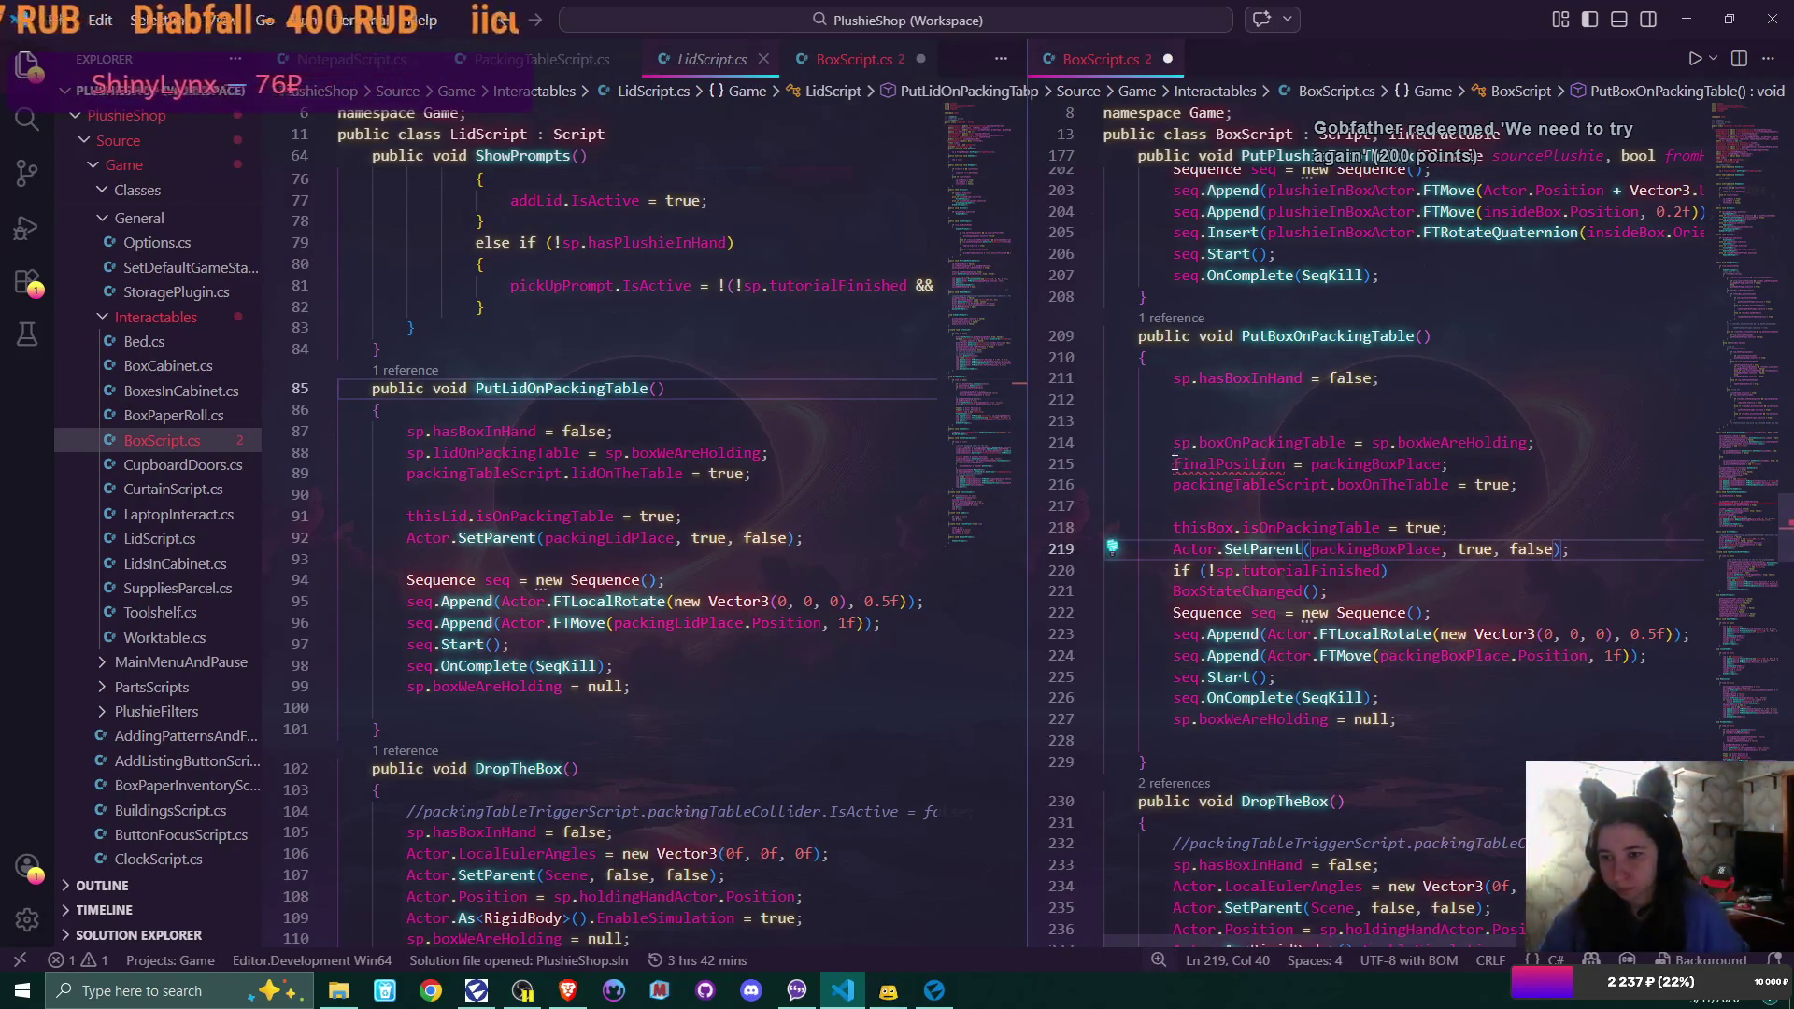
Delete the finalPosition assignment and tidy the blank lines in PutBoxOnPackingTable
{"action": "left_click_drag", "start_coordinate": [1174, 464], "coordinate": [1501, 467]}
{"action": "key", "text": "BackSpace"}
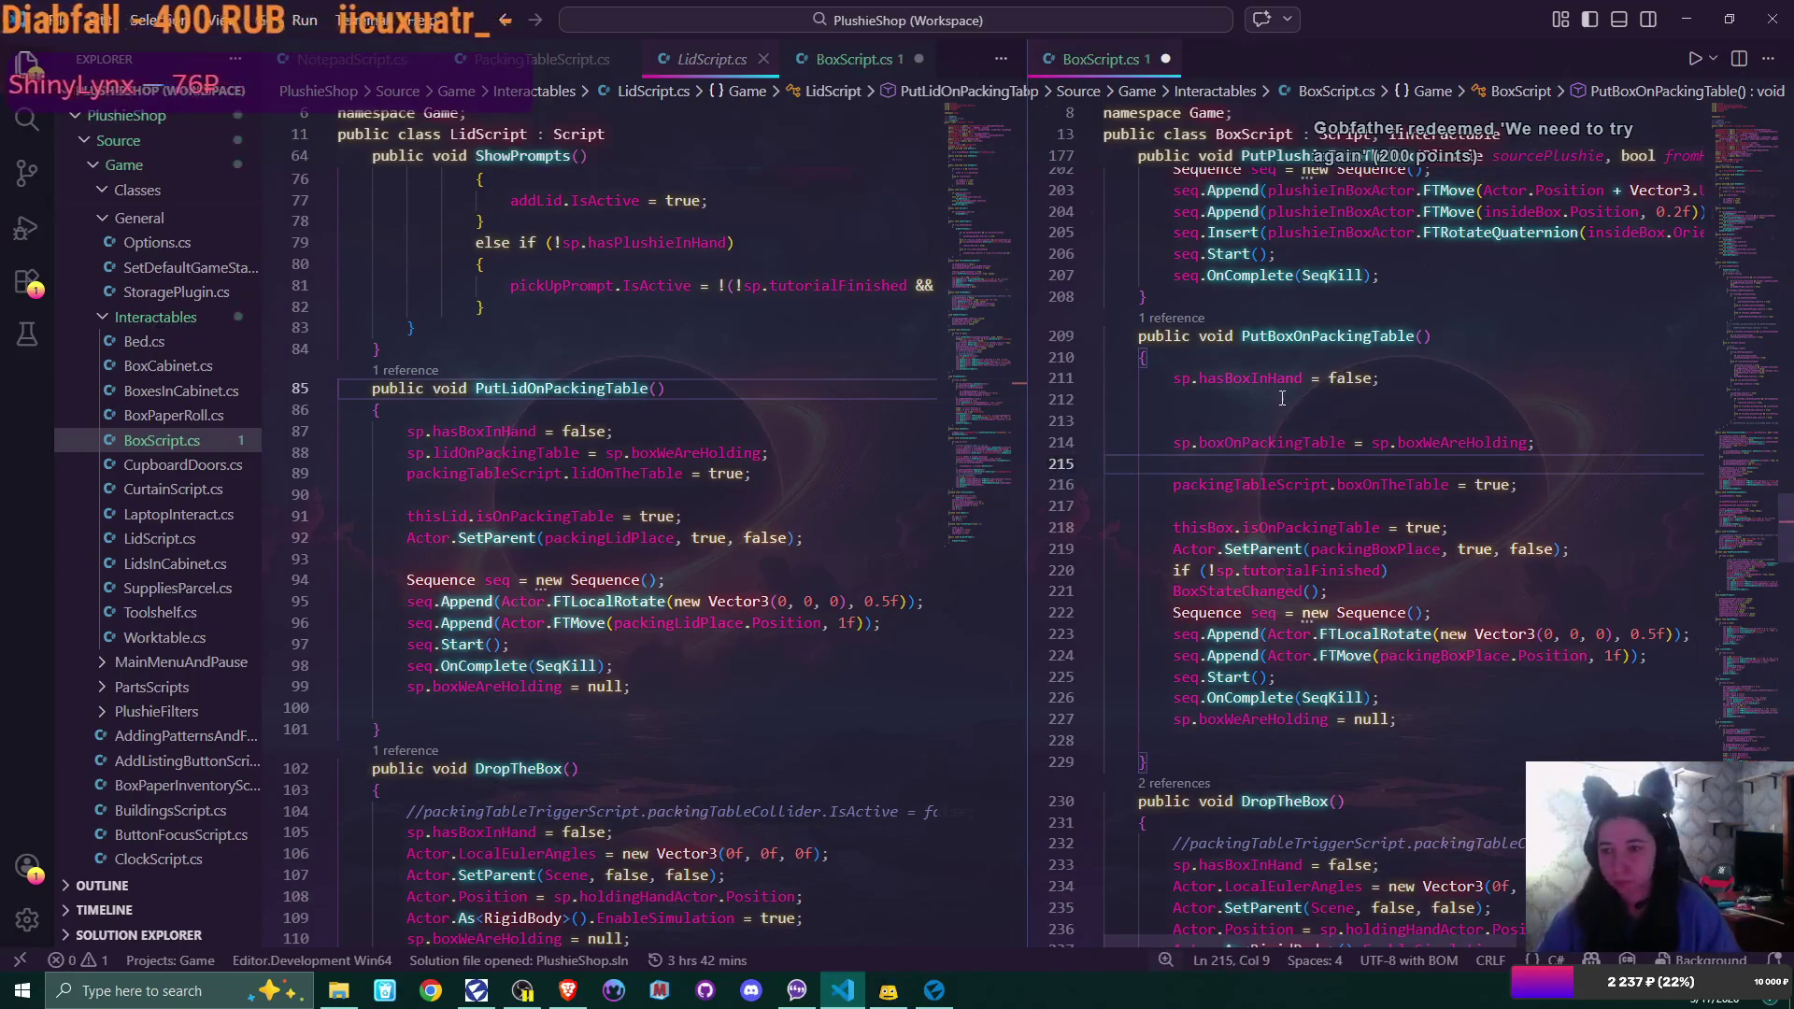
{"action": "left_click", "coordinate": [1406, 379]}
{"action": "key", "text": "Delete"}
{"action": "key", "text": "Delete"}
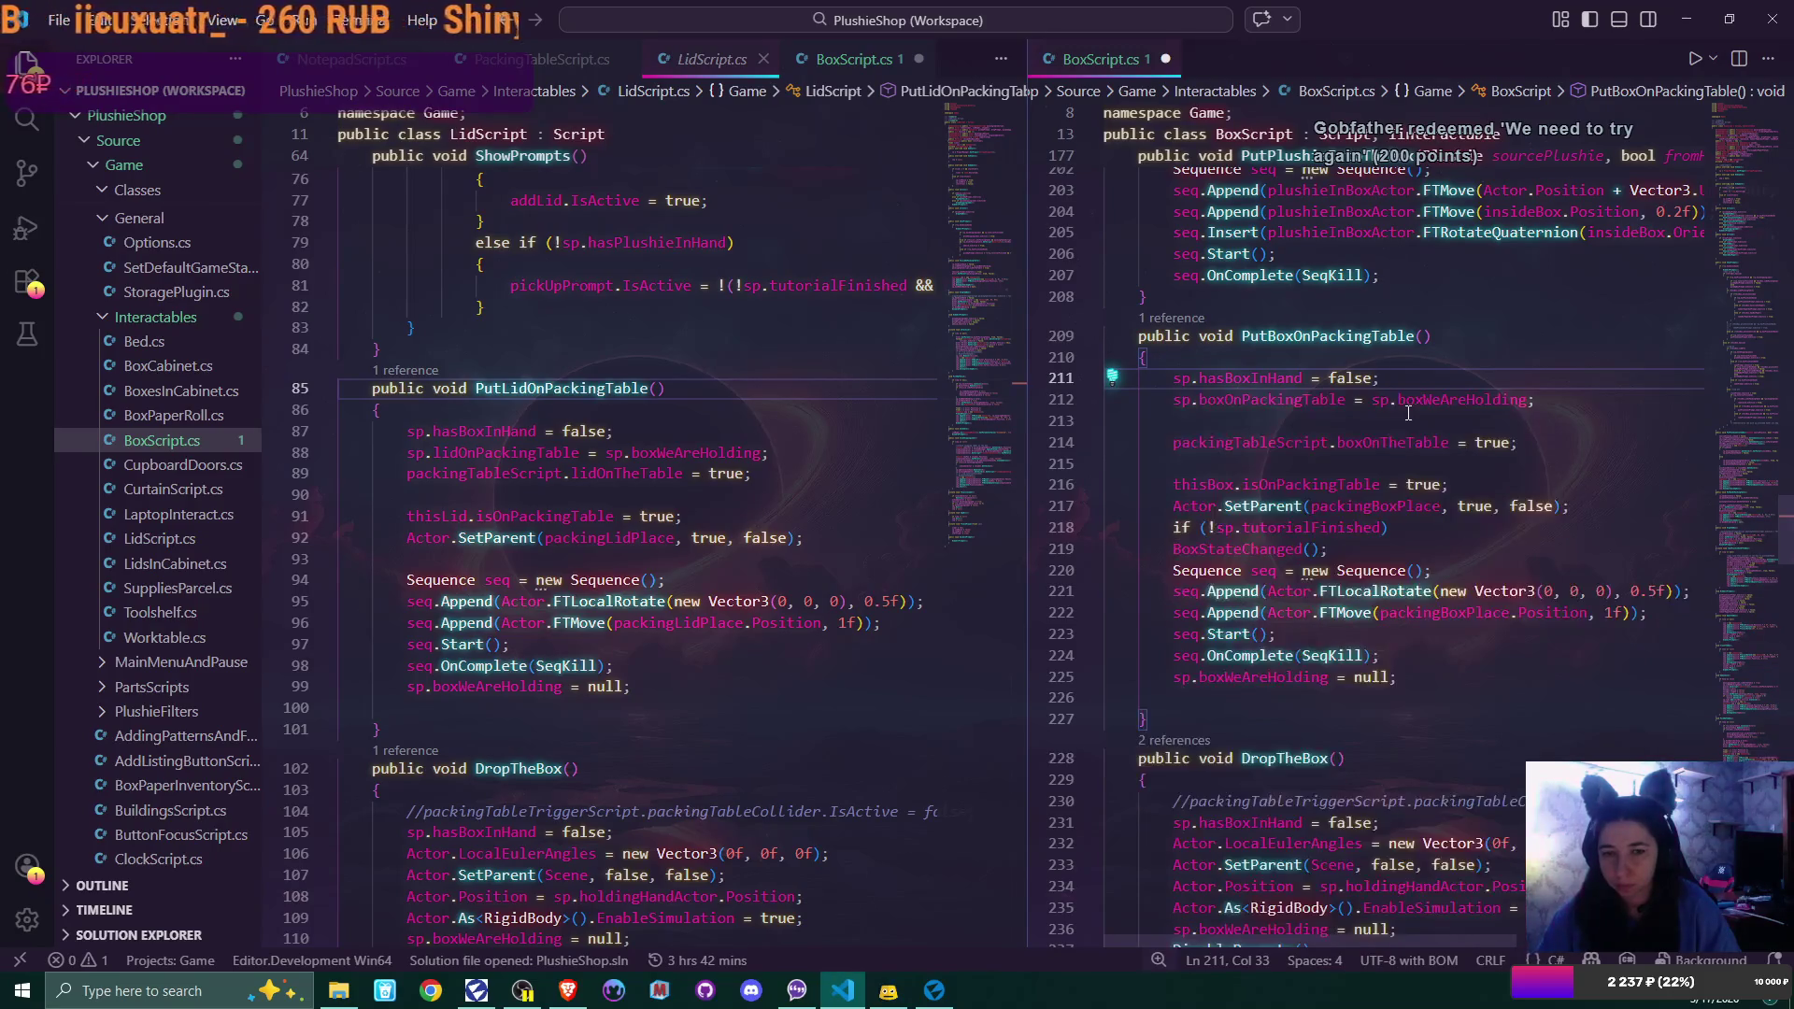
{"action": "left_click", "coordinate": [1535, 400]}
{"action": "key", "text": "Delete"}
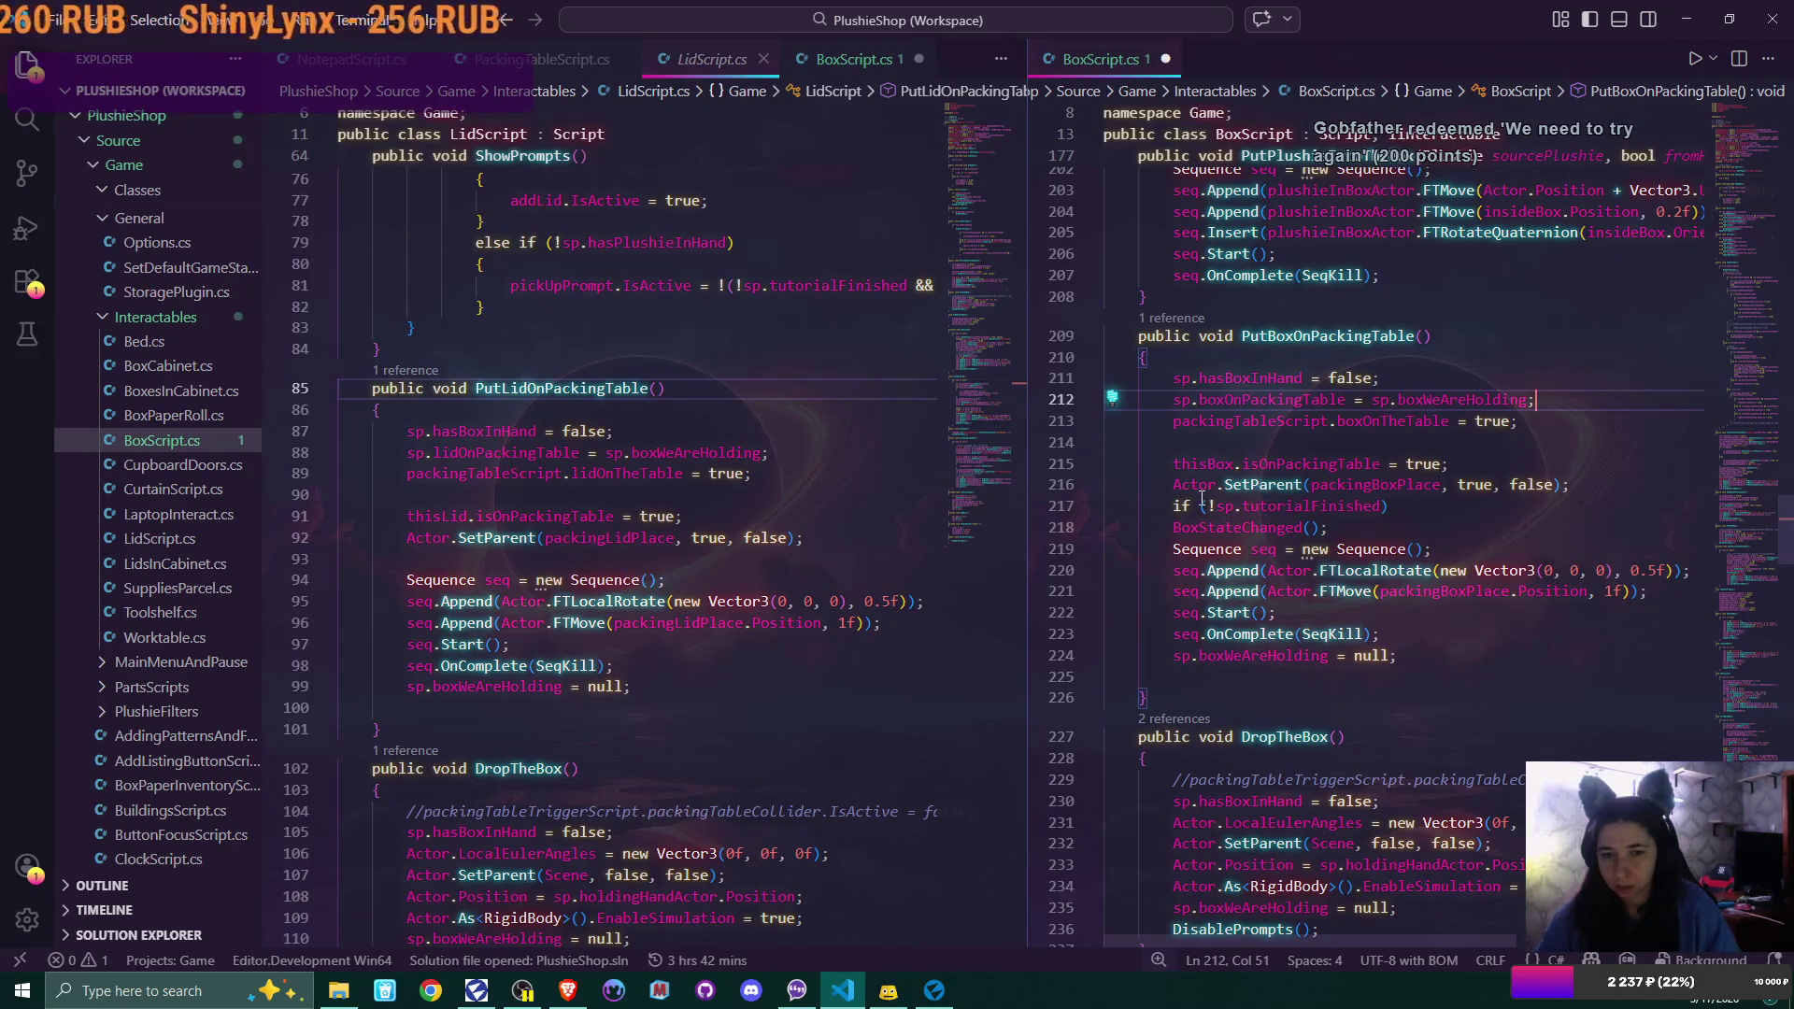
{"action": "mouse_move", "coordinate": [1194, 464]}
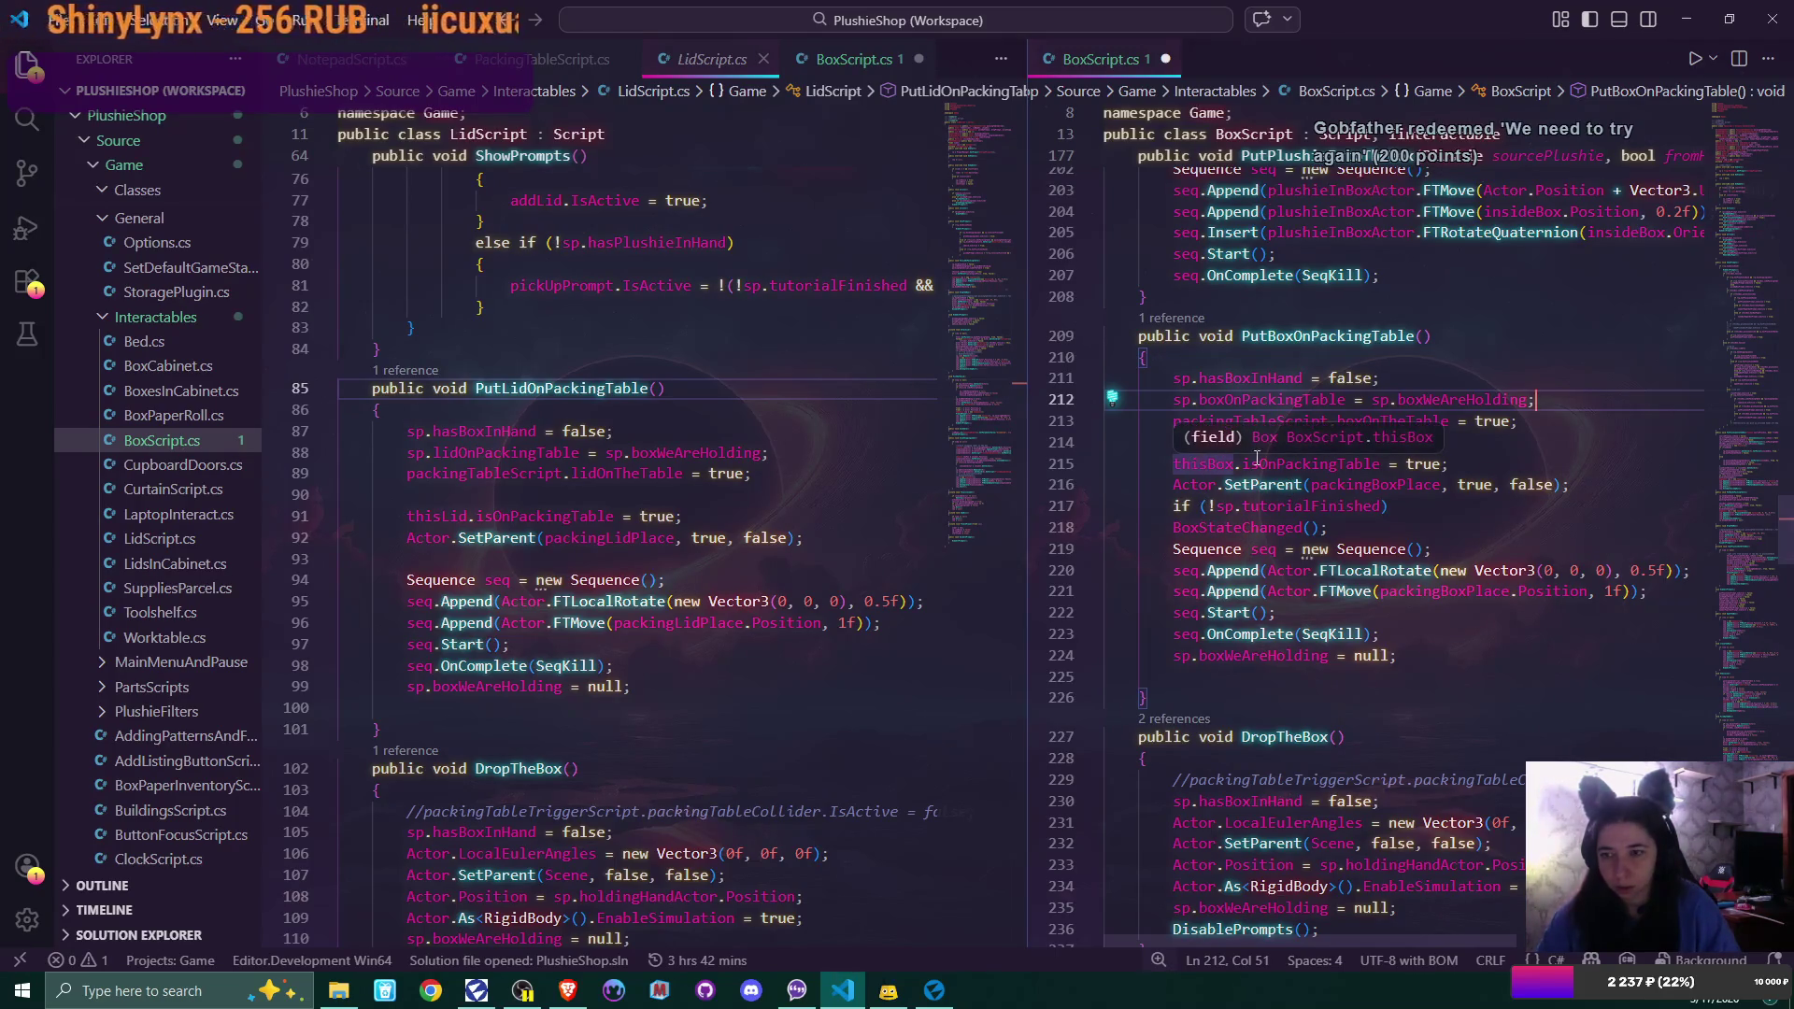
{"action": "mouse_move", "coordinate": [1267, 484]}
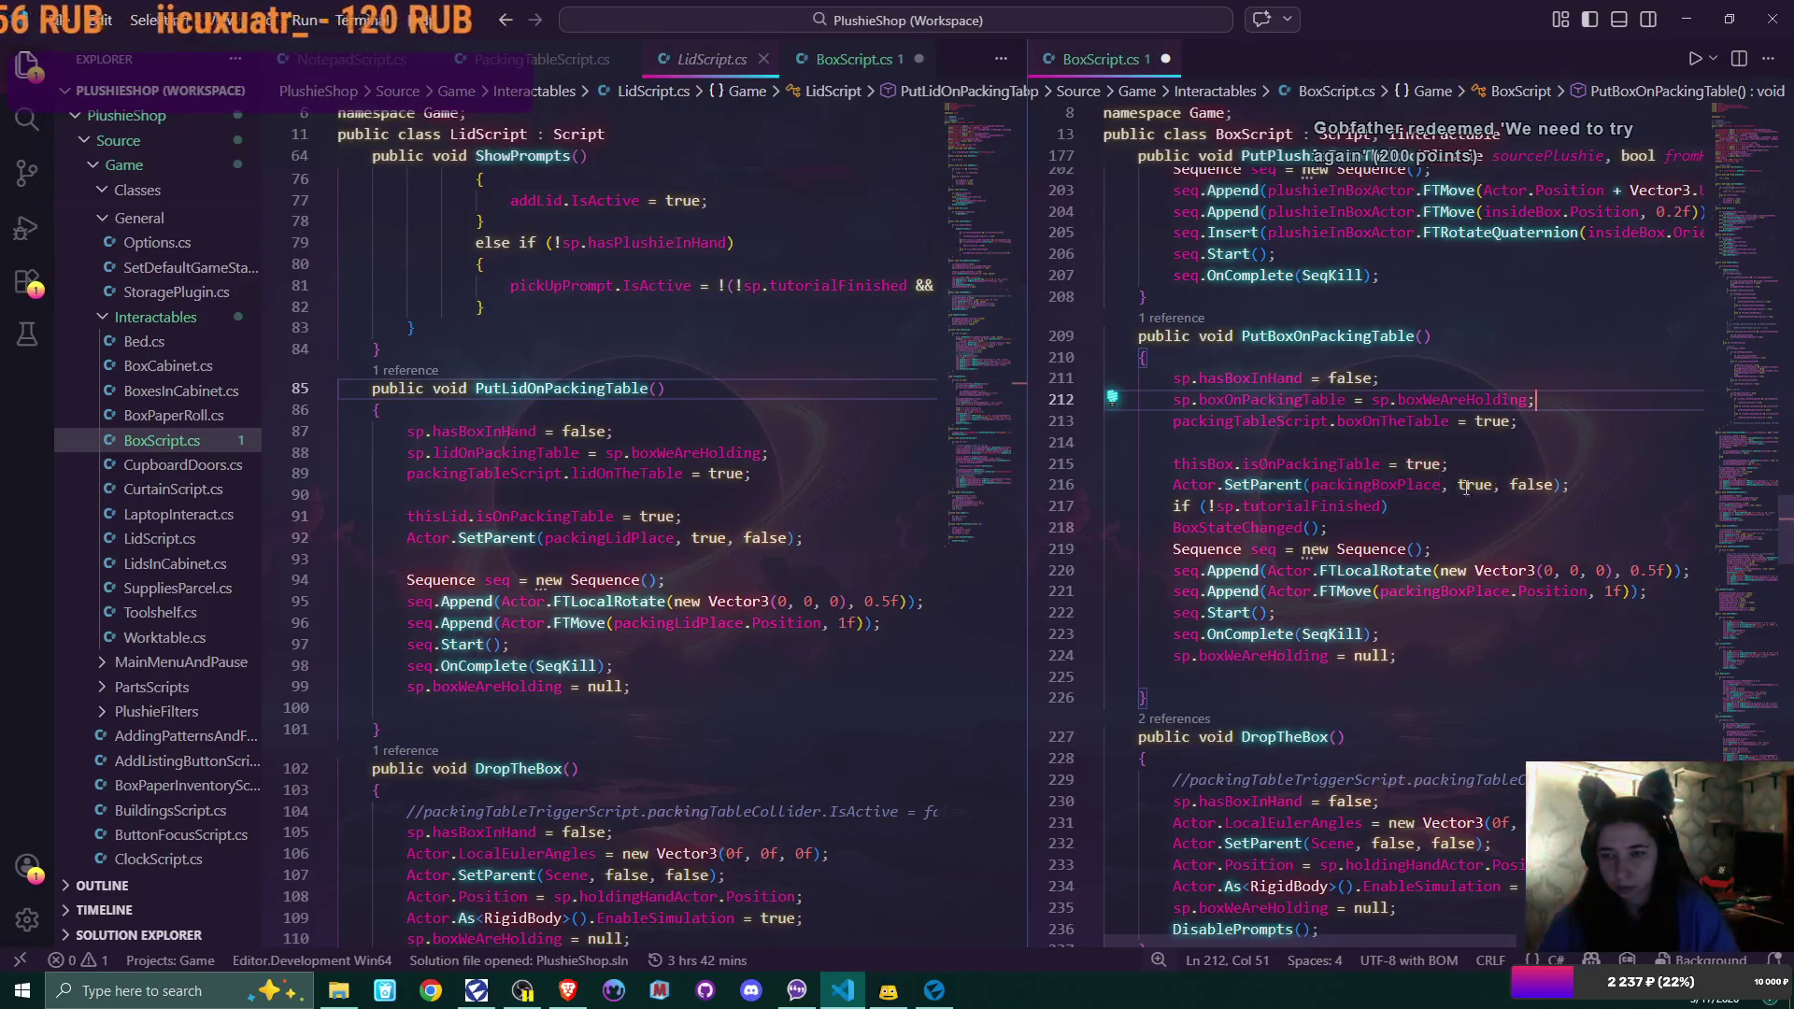
{"action": "left_click", "coordinate": [1580, 485]}
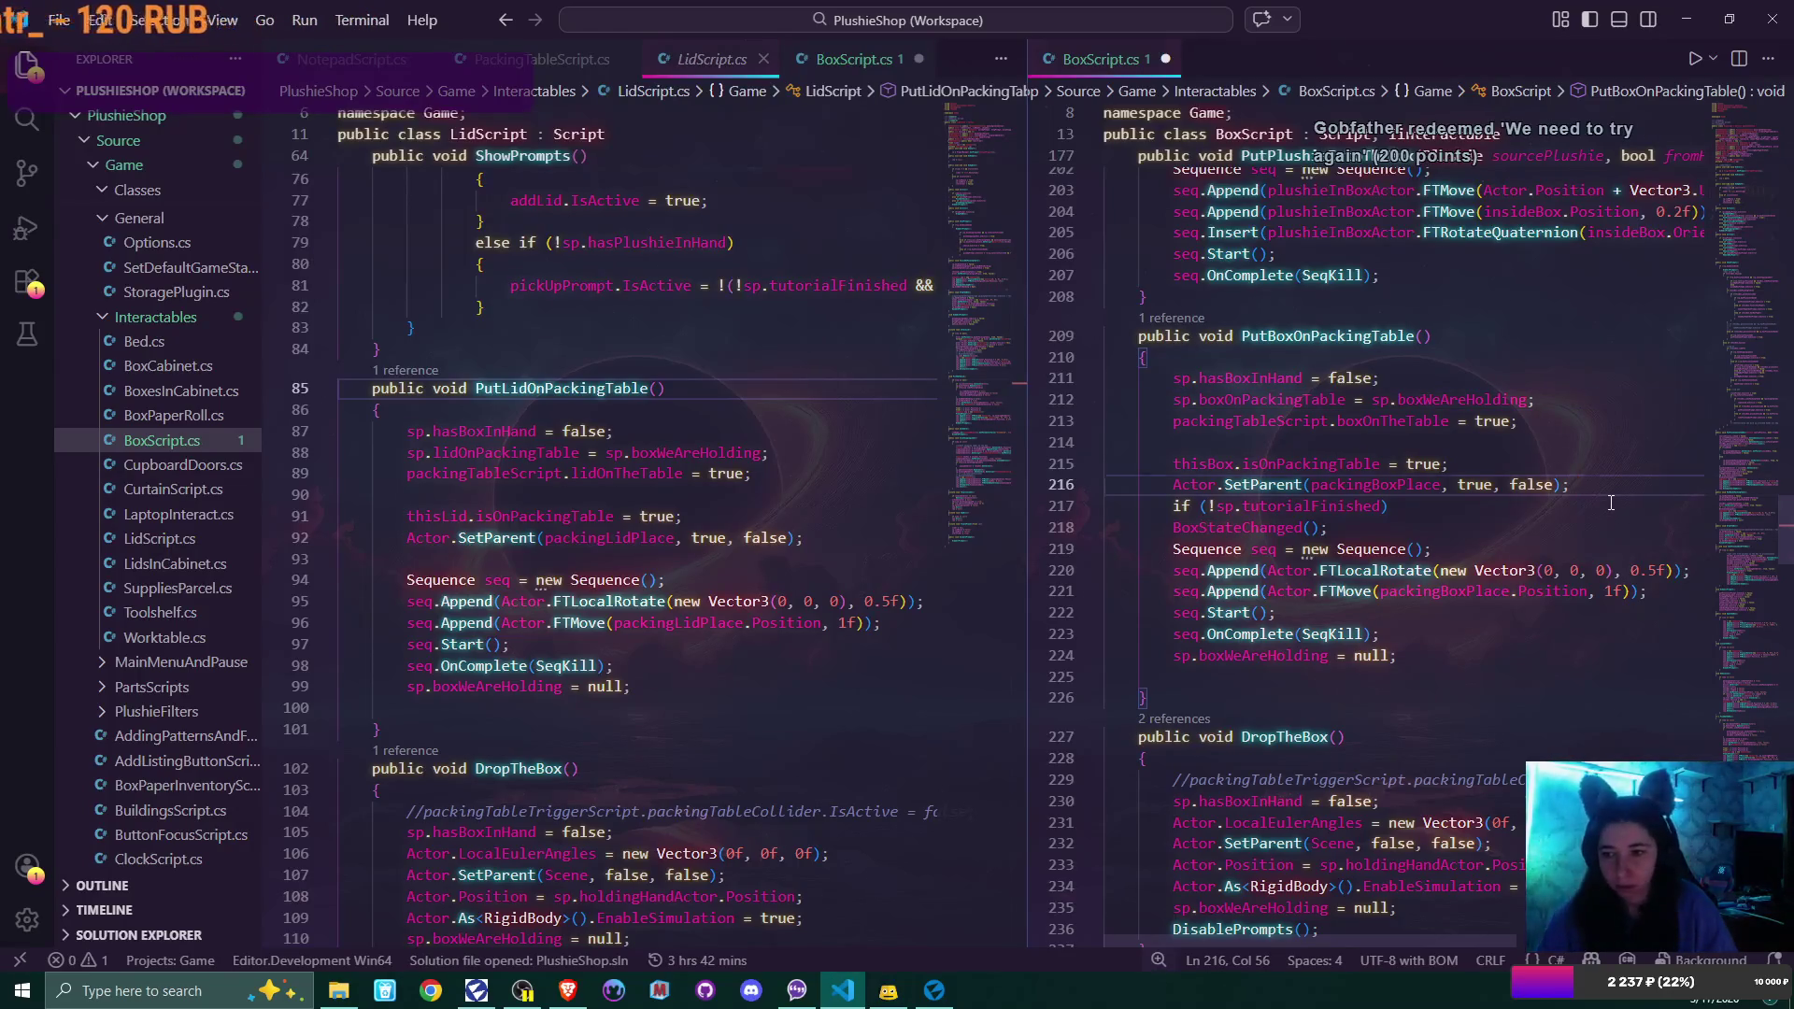
{"action": "key", "text": "Return"}
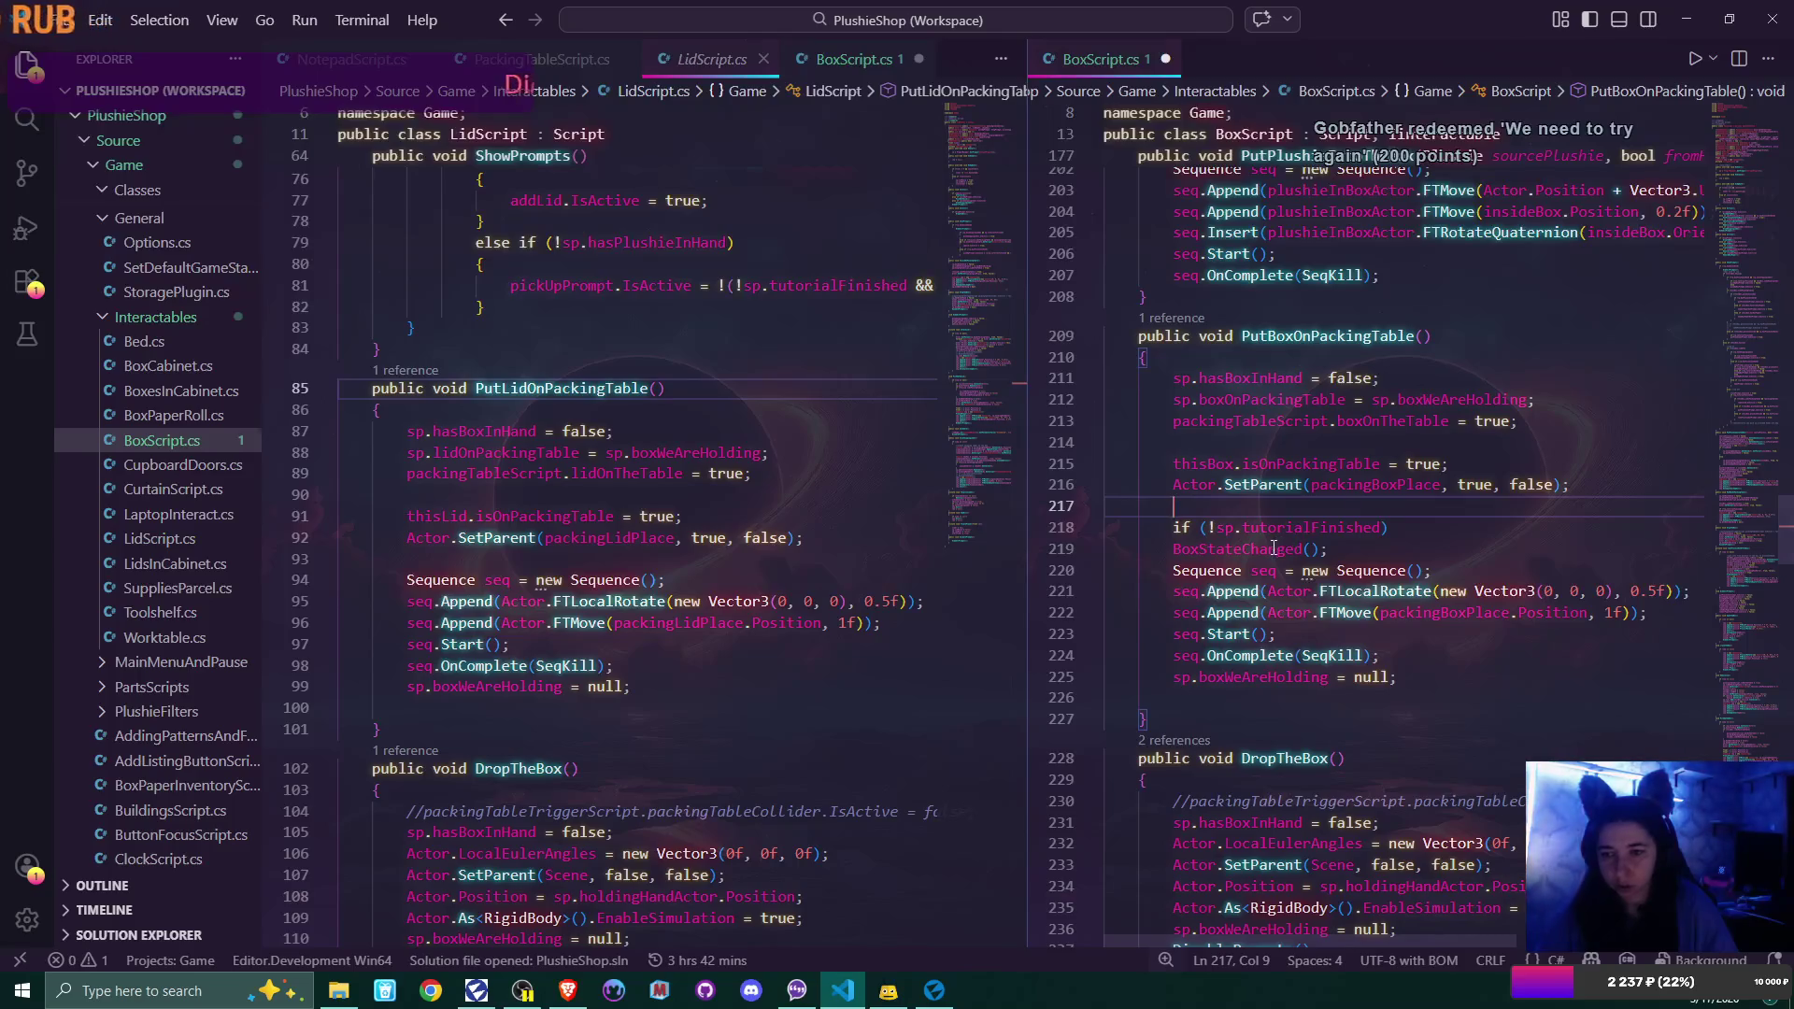
{"action": "left_click", "coordinate": [1337, 551]}
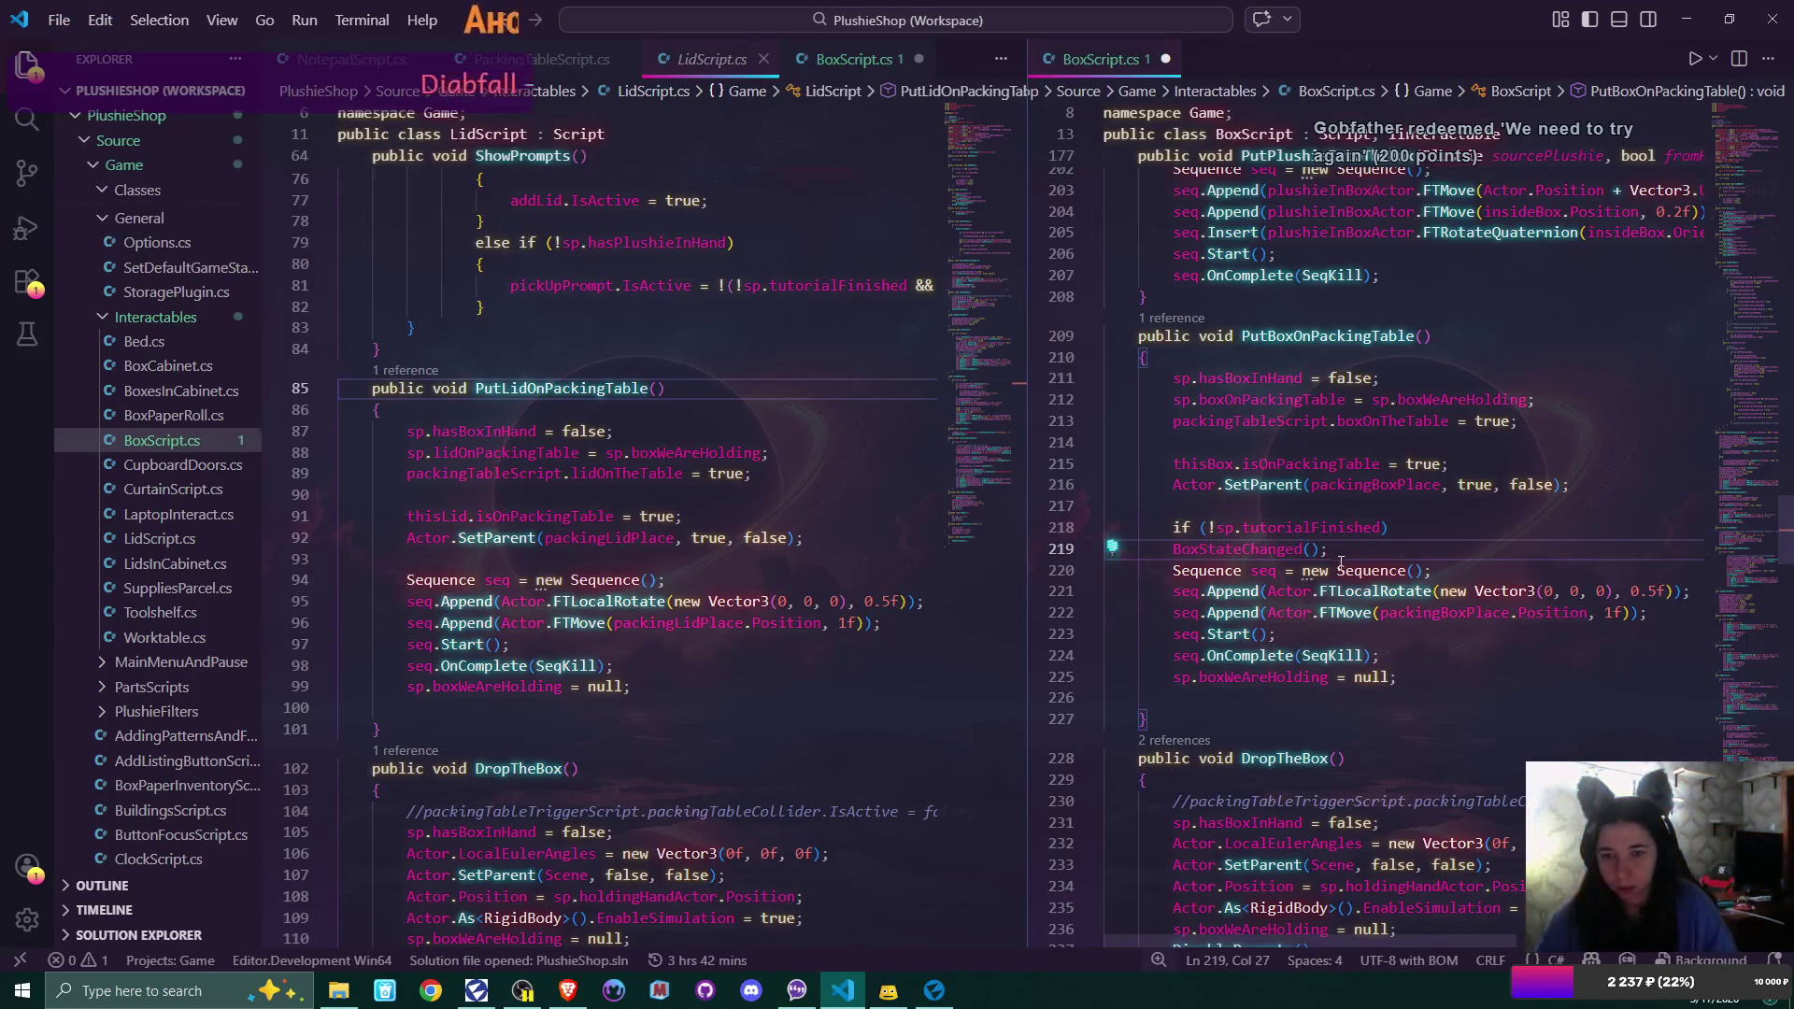
{"action": "mouse_move", "coordinate": [1263, 608]}
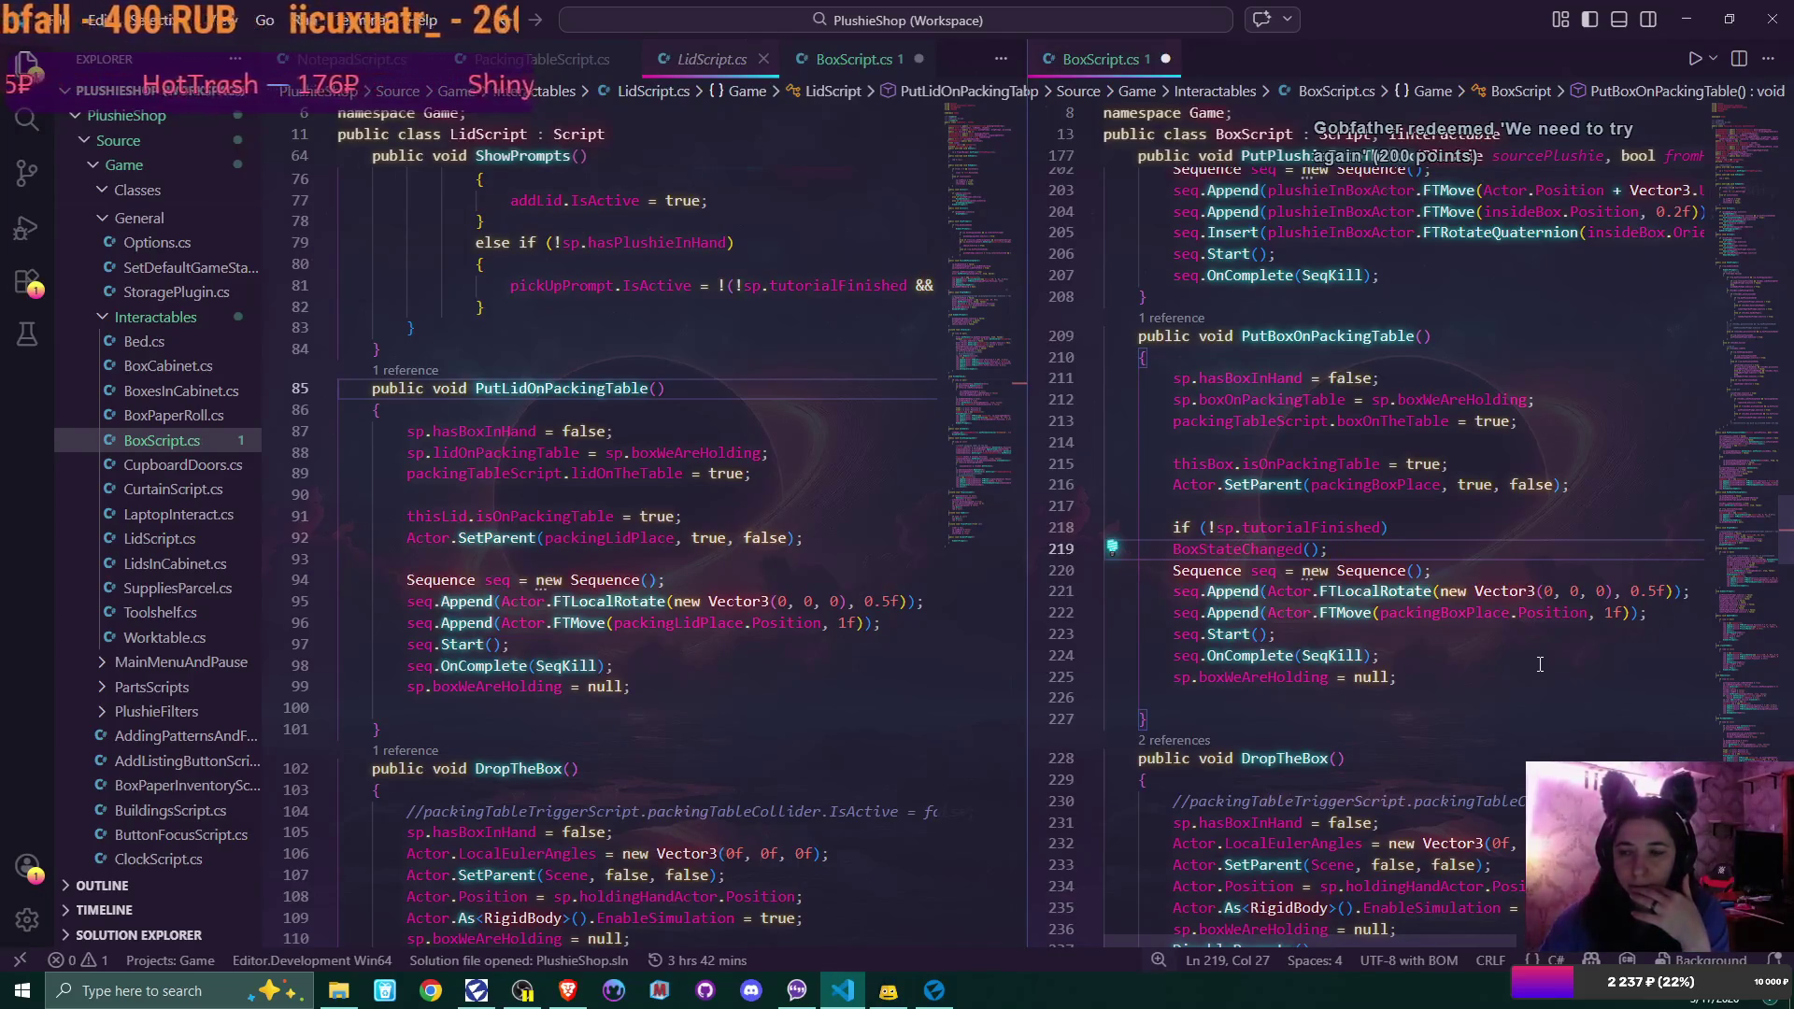
Open LidPrefab in Flax's prefab editor and inspect its BoxCollider
{"action": "left_click", "coordinate": [949, 994]}
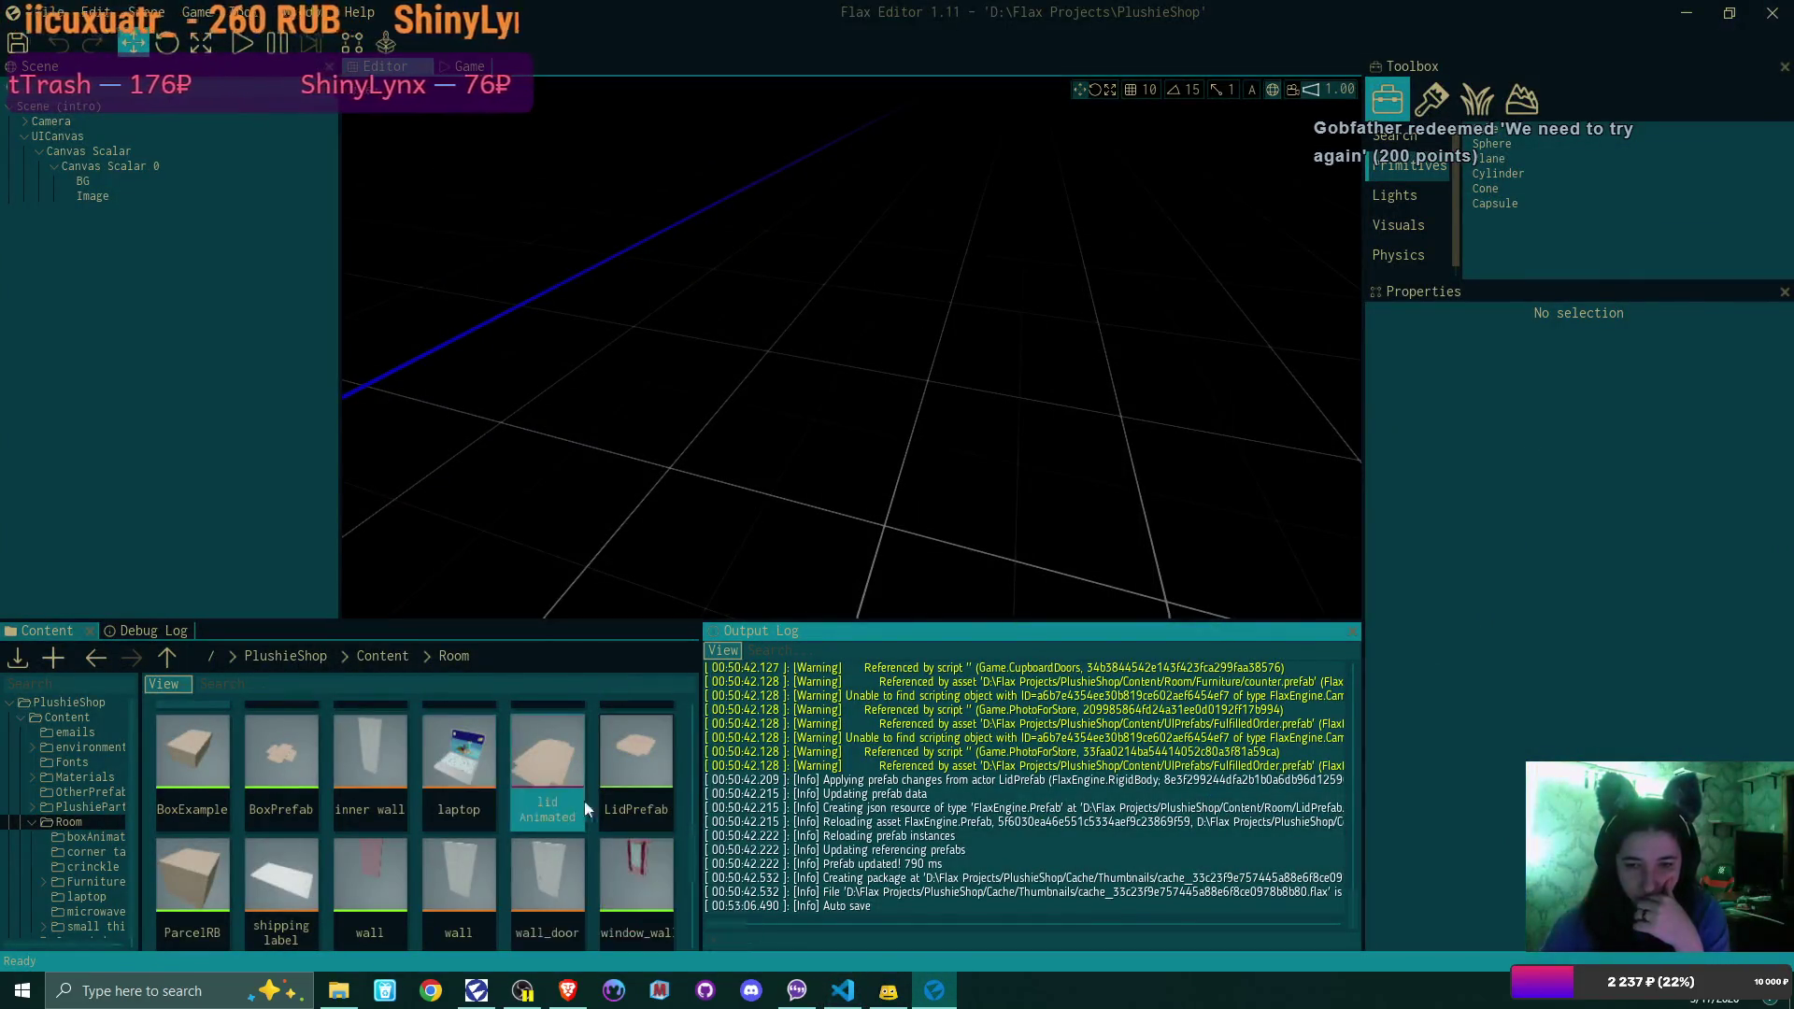
{"action": "double_click", "coordinate": [635, 747]}
{"action": "left_click", "coordinate": [608, 305]}
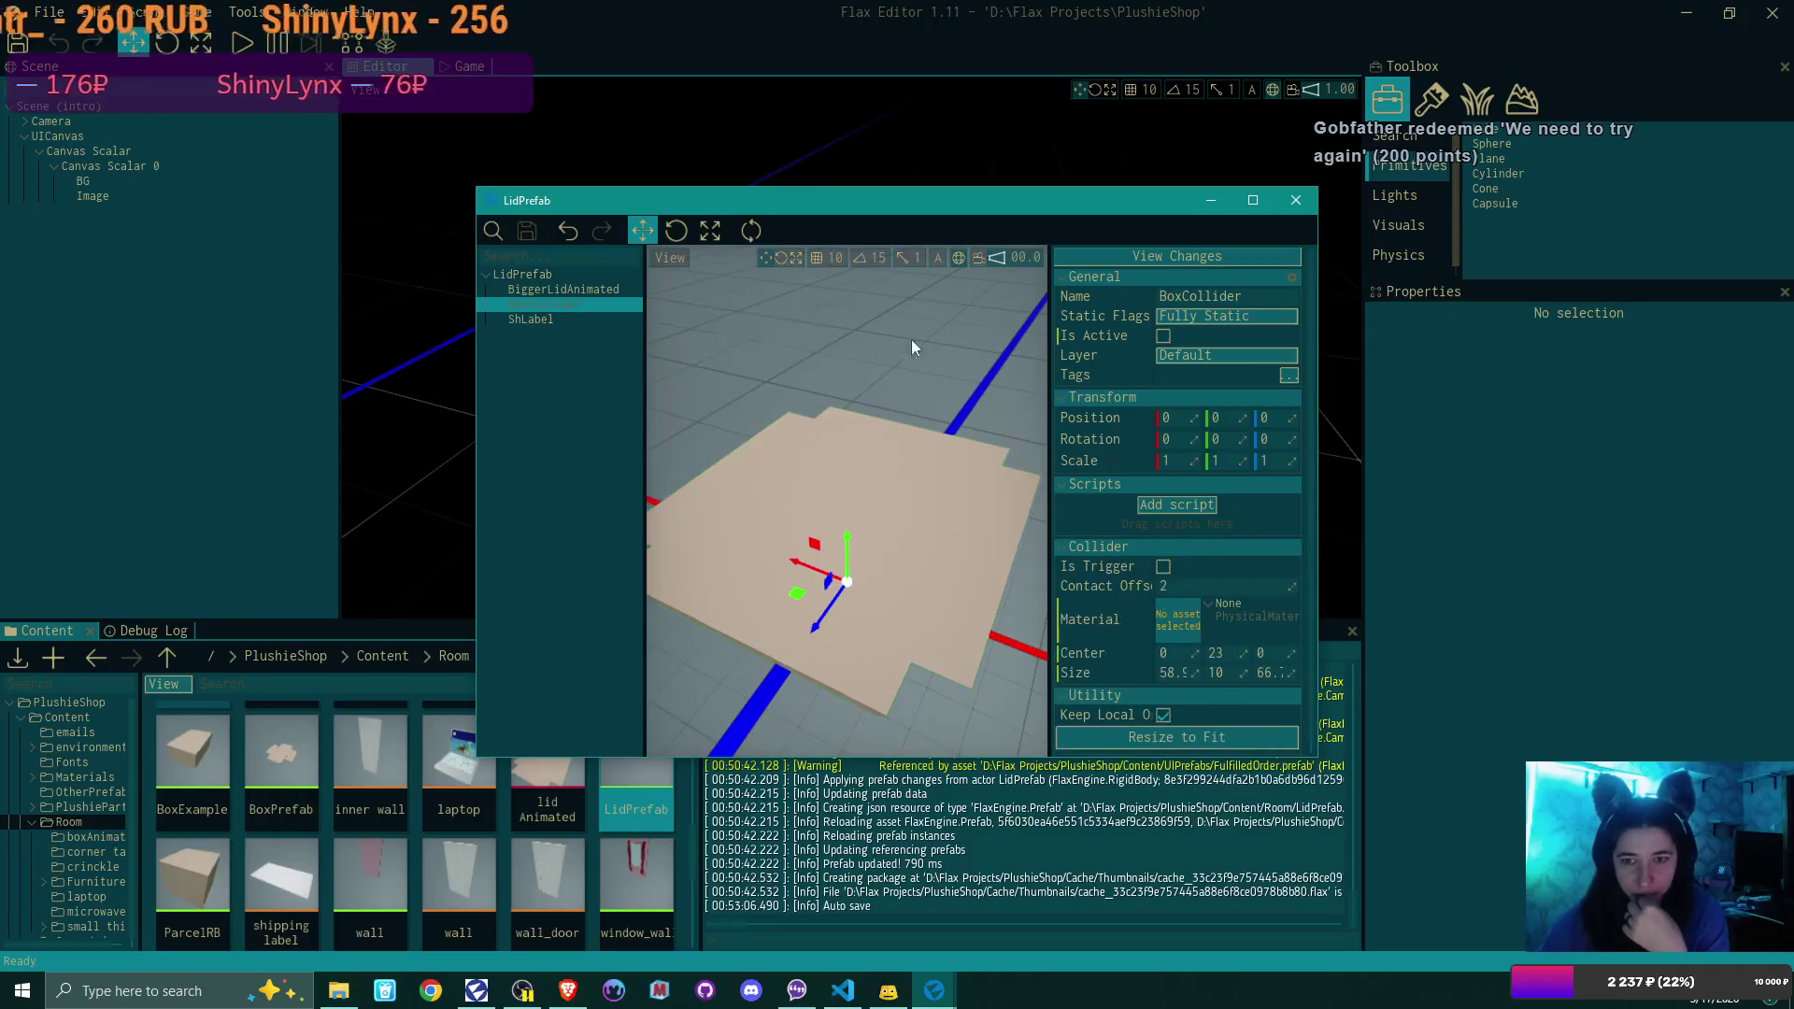